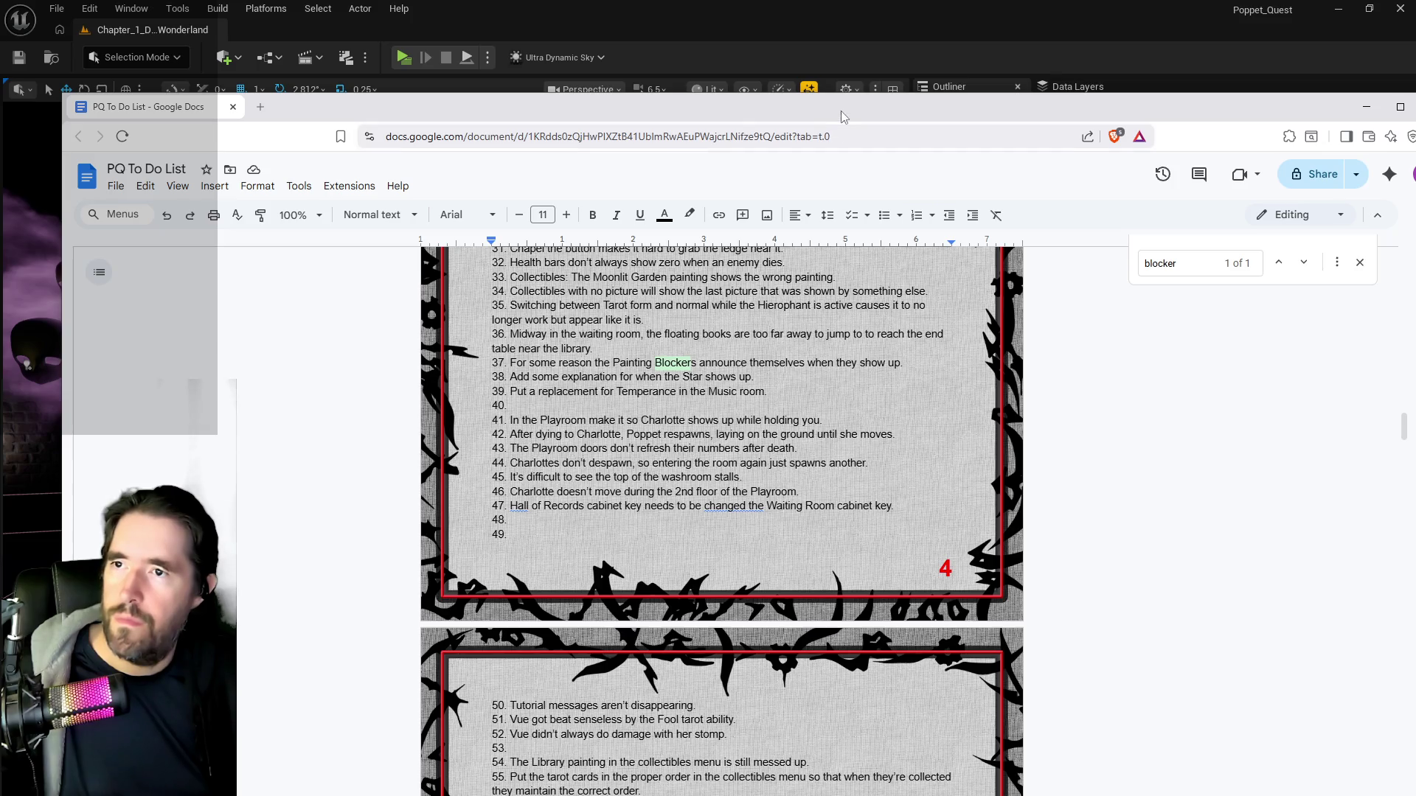
Leave the PQ To Do List document and return to the Unreal Editor.
key("alt+Tab")
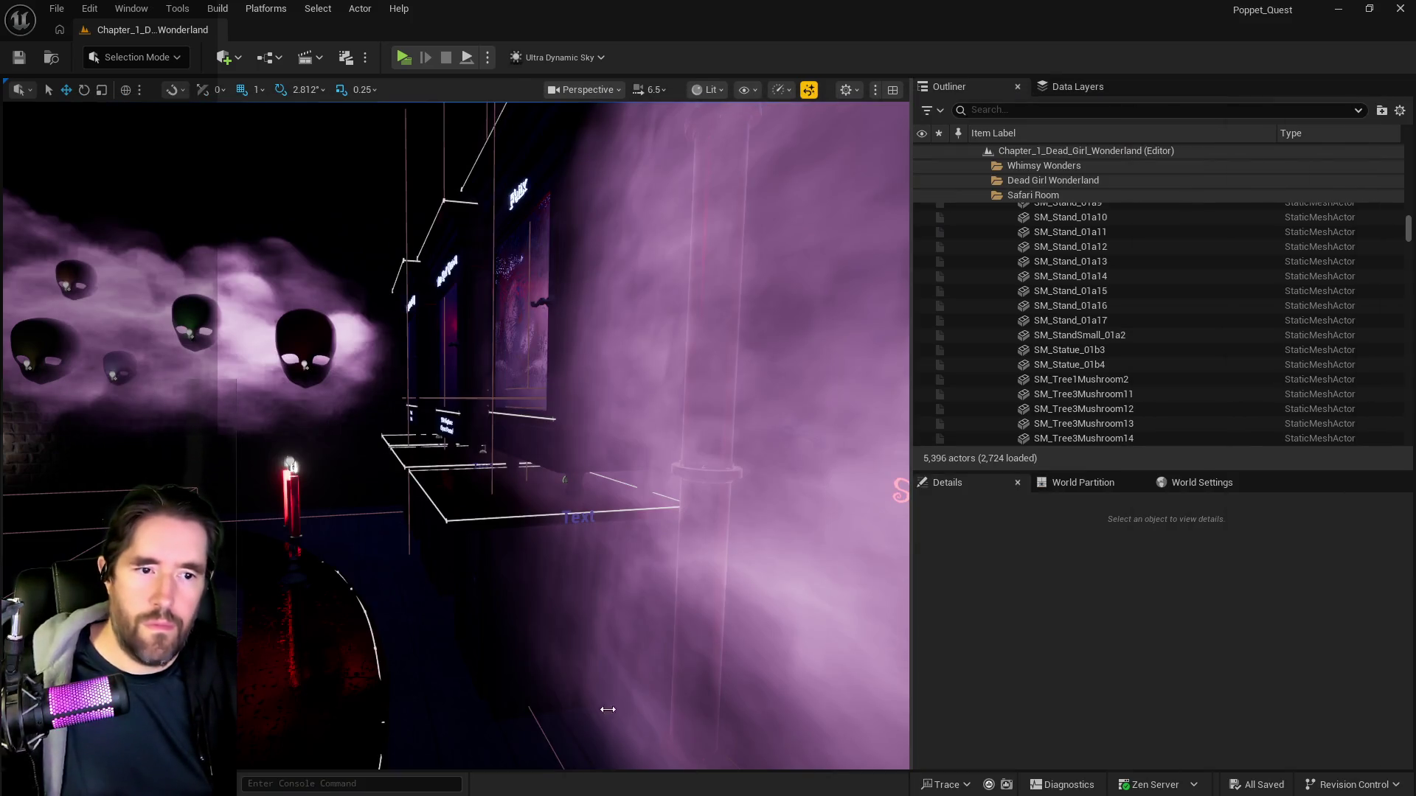
Fly the camera past Oliver's display stand into the dark play room and bring up BP_Oliver.
mouse_move(310, 670)
left_mouse_down()
mouse_move(288, 656)
mouse_move(325, 641)
mouse_move(339, 612)
mouse_move(347, 531)
left_mouse_up()
mouse_move(756, 531)
left_mouse_down()
mouse_move(715, 543)
mouse_move(717, 556)
mouse_move(278, 401)
mouse_move(210, 395)
left_mouse_up()
key("alt+Tab")
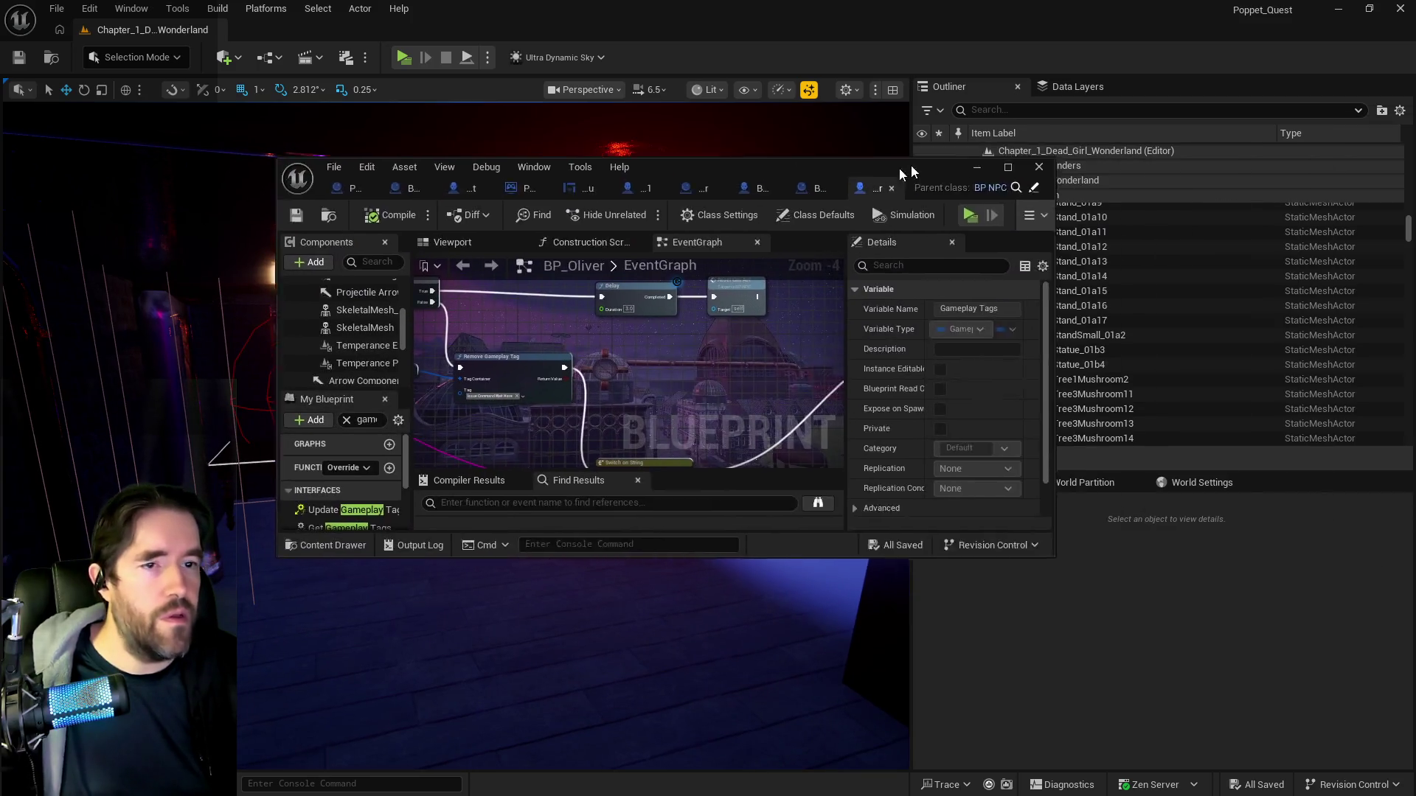
Maximize the BP_Oliver editor, then switch to the BP_Puppet_Master Spawn Enemy graph.
double_click(780, 197)
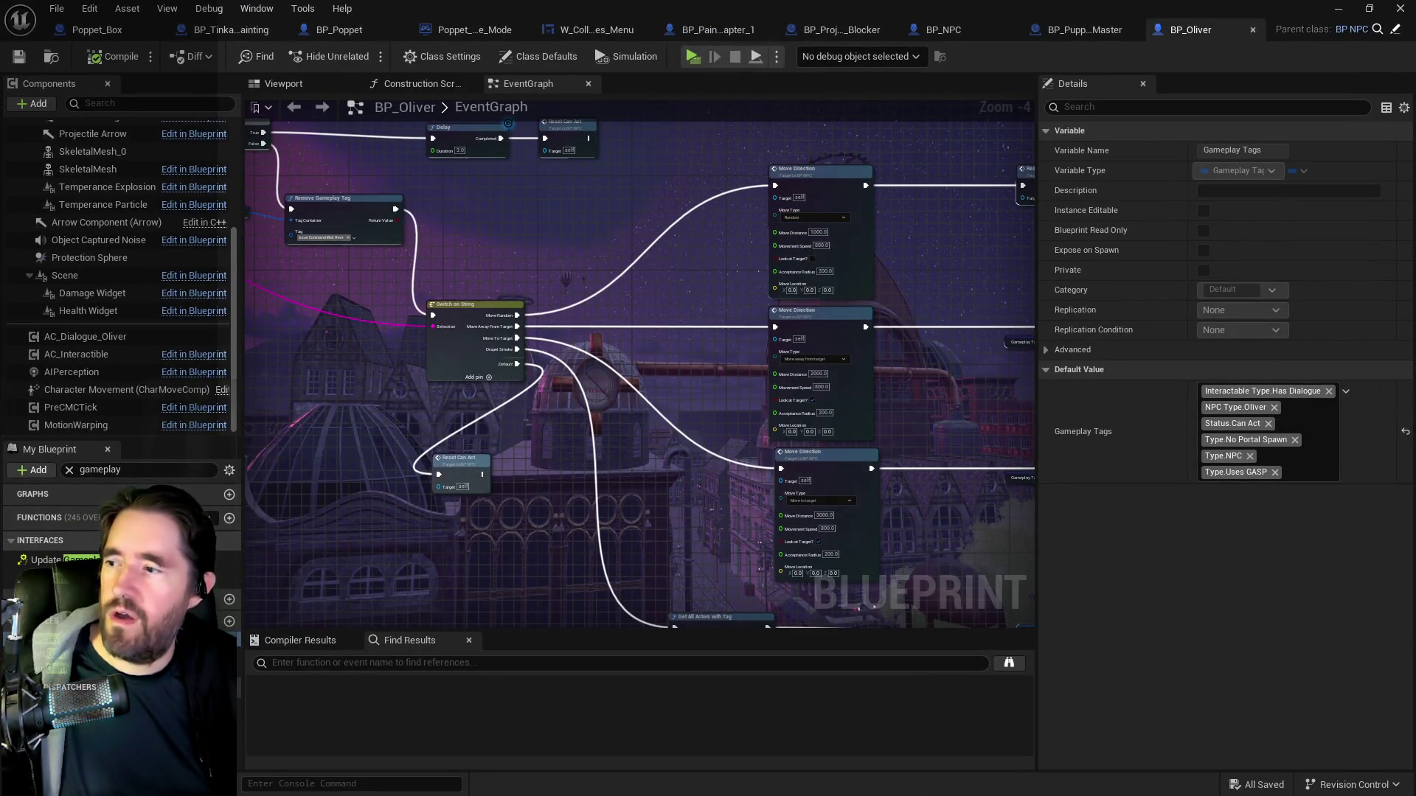
left_click_drag(323, 443, 431, 432)
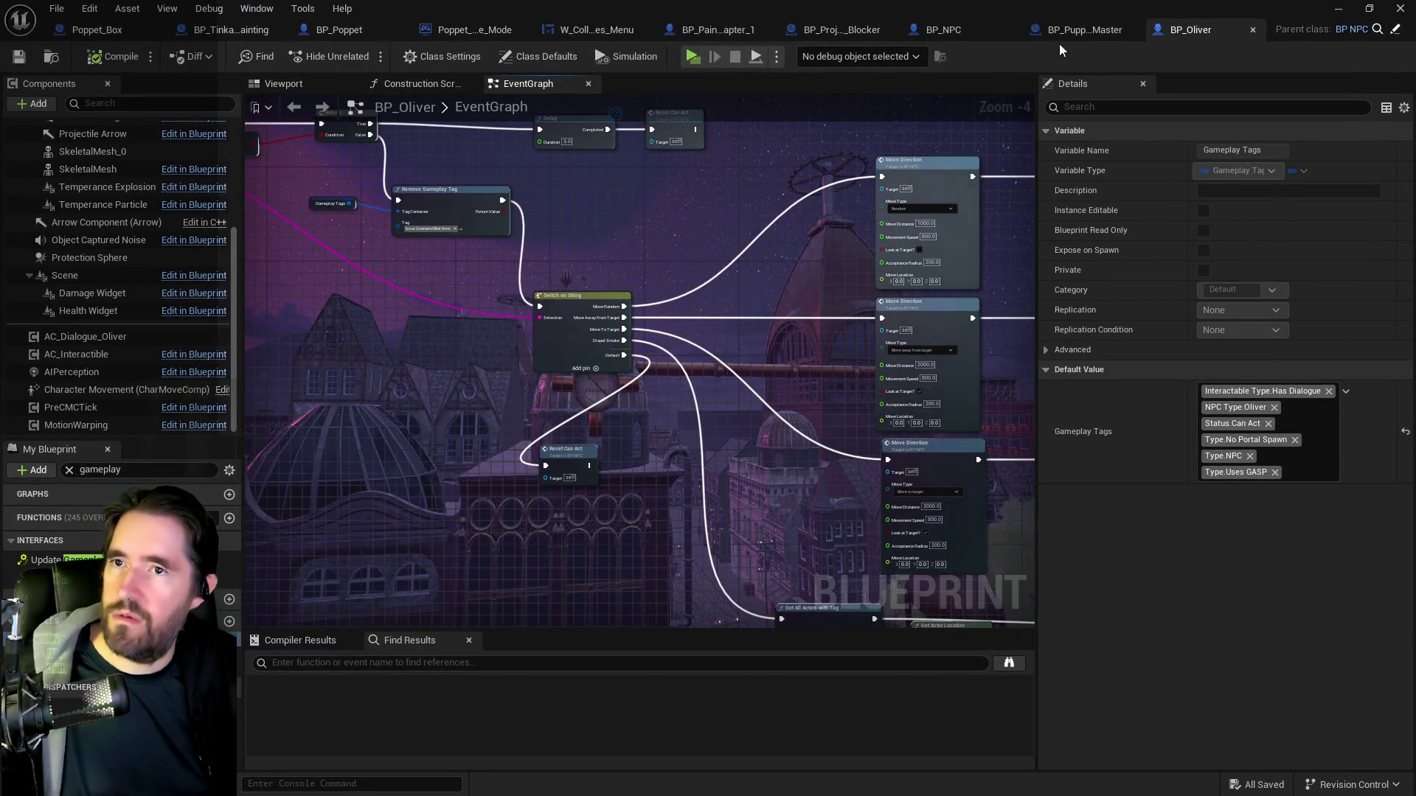
left_click(1062, 31)
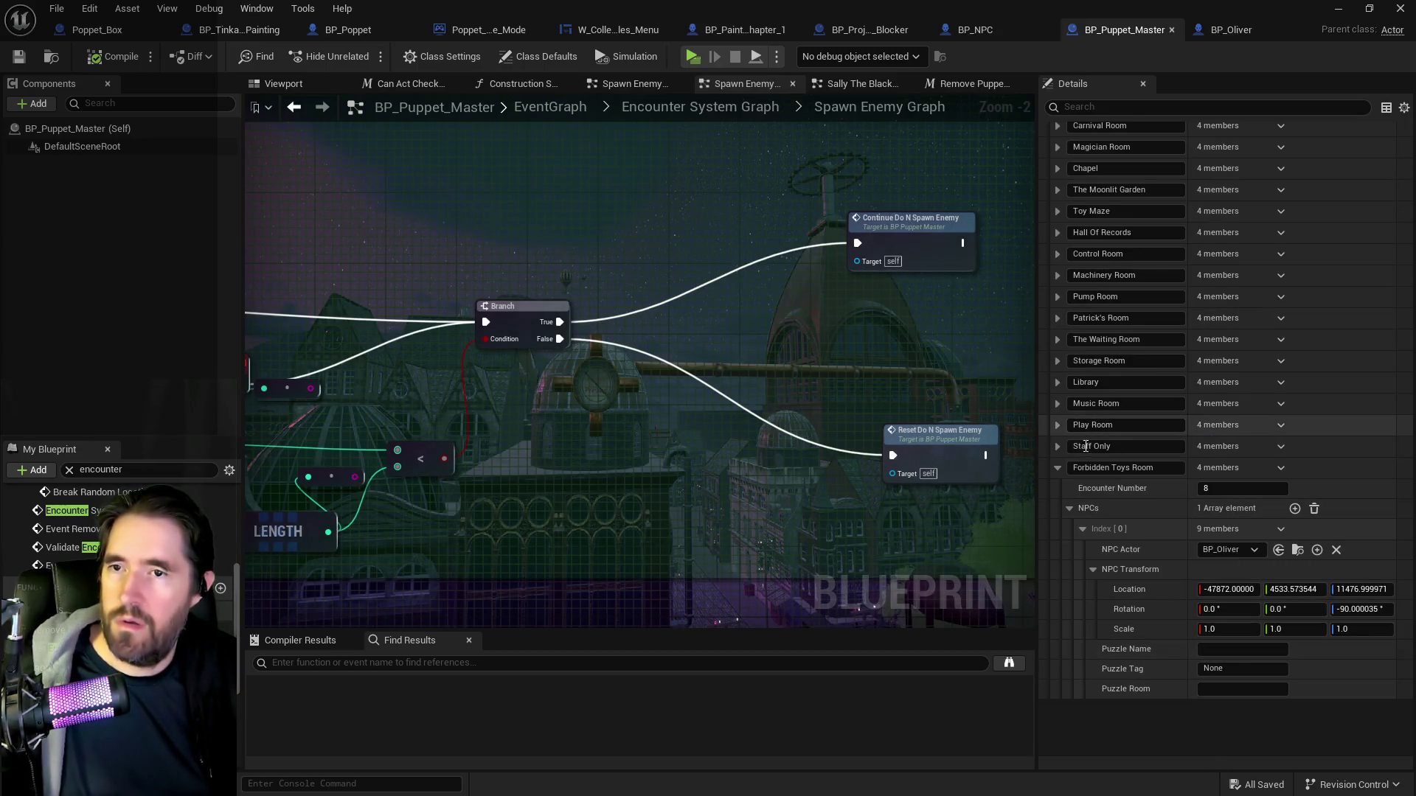
Expand the Toy Maze encounter's Spawn Table and NPCs lists with their Index [0] entries.
scroll(1077, 413, "up", 4)
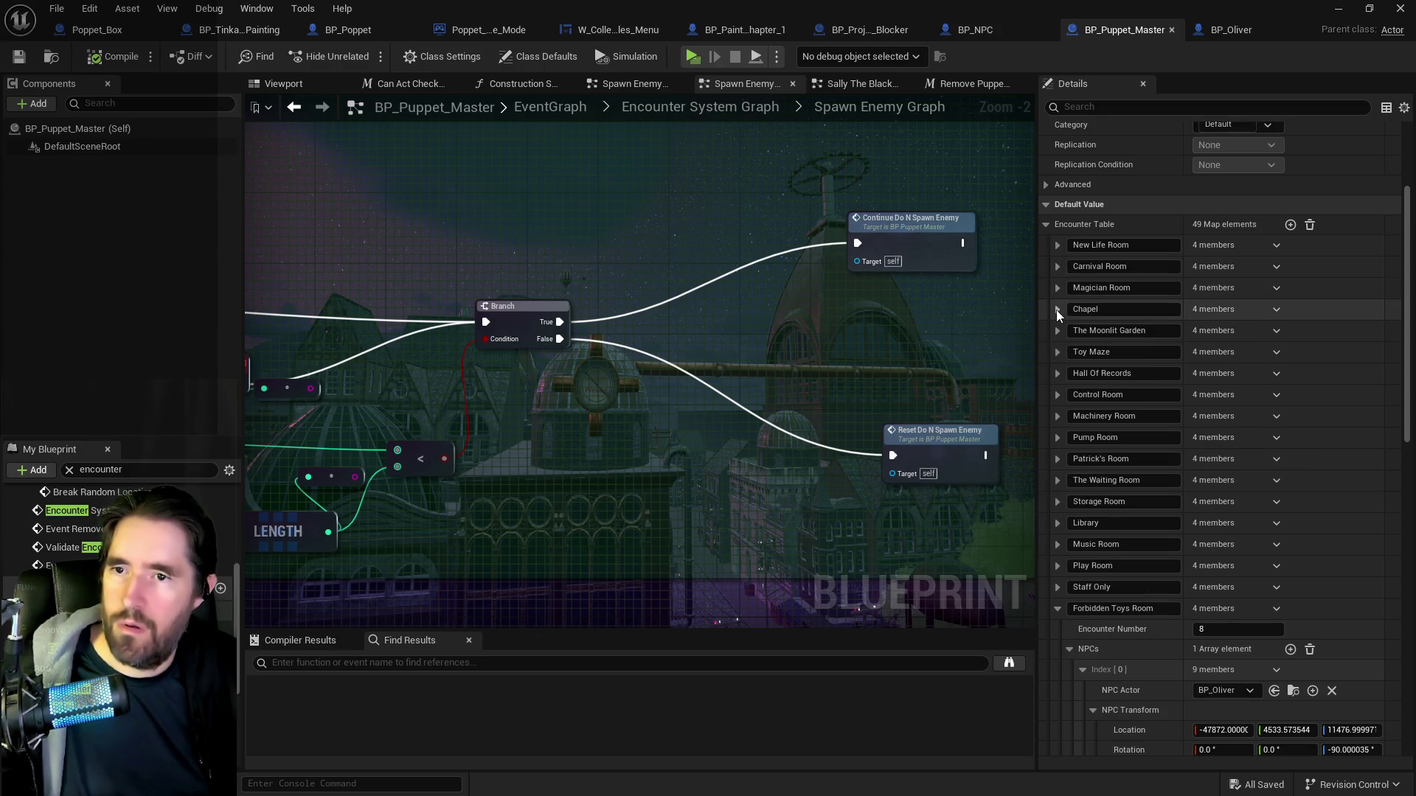
left_click(1058, 352)
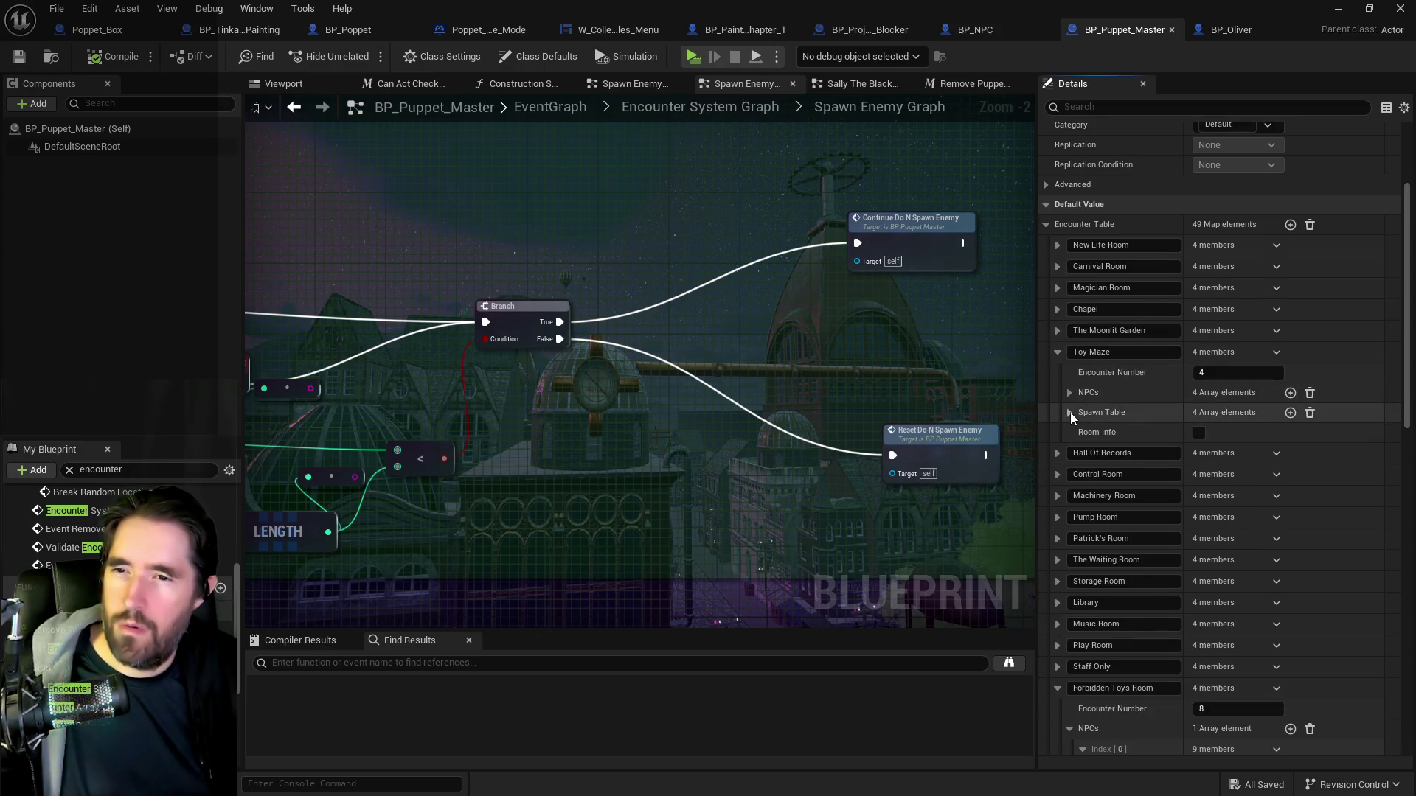
left_click(1069, 413)
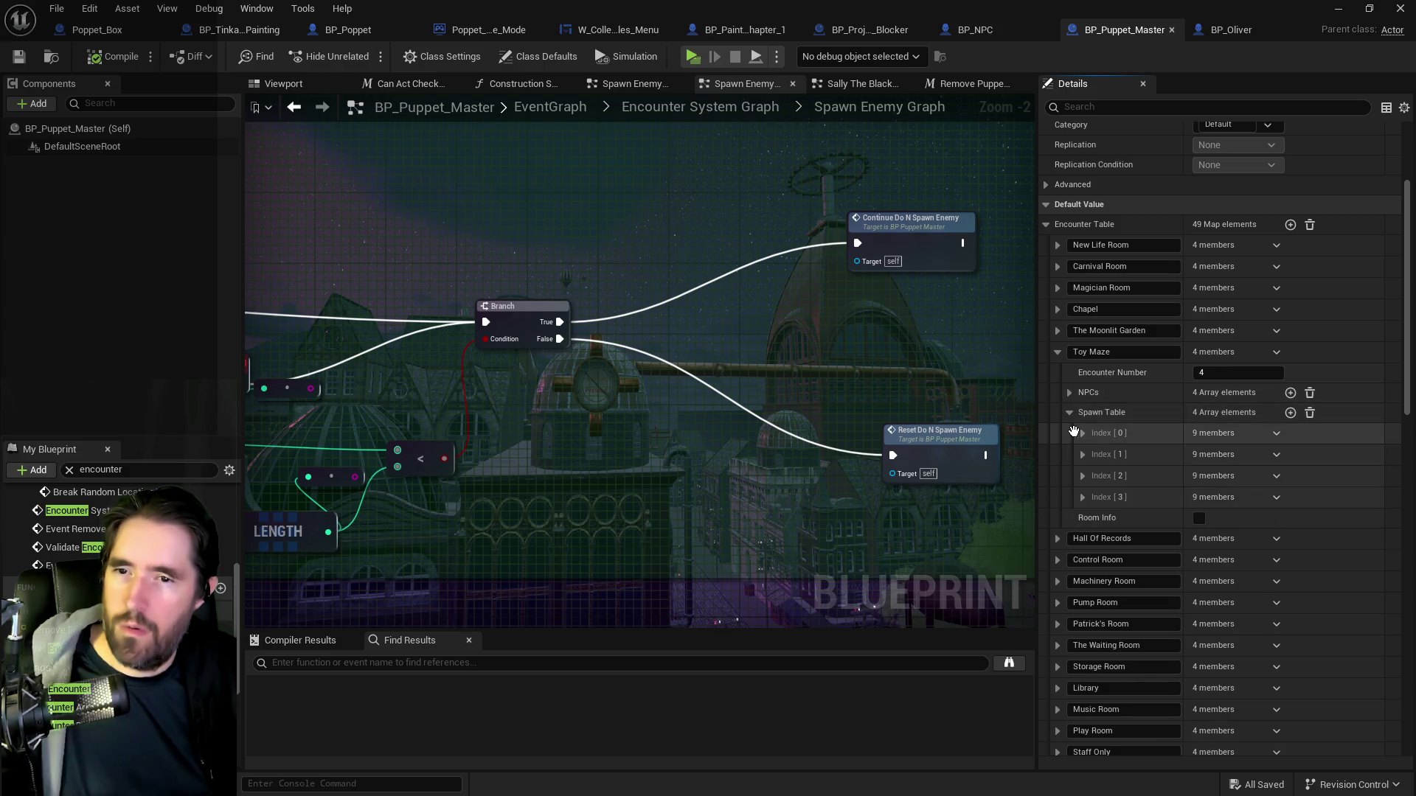
left_click(1081, 434)
scroll(1117, 516, "down", 2)
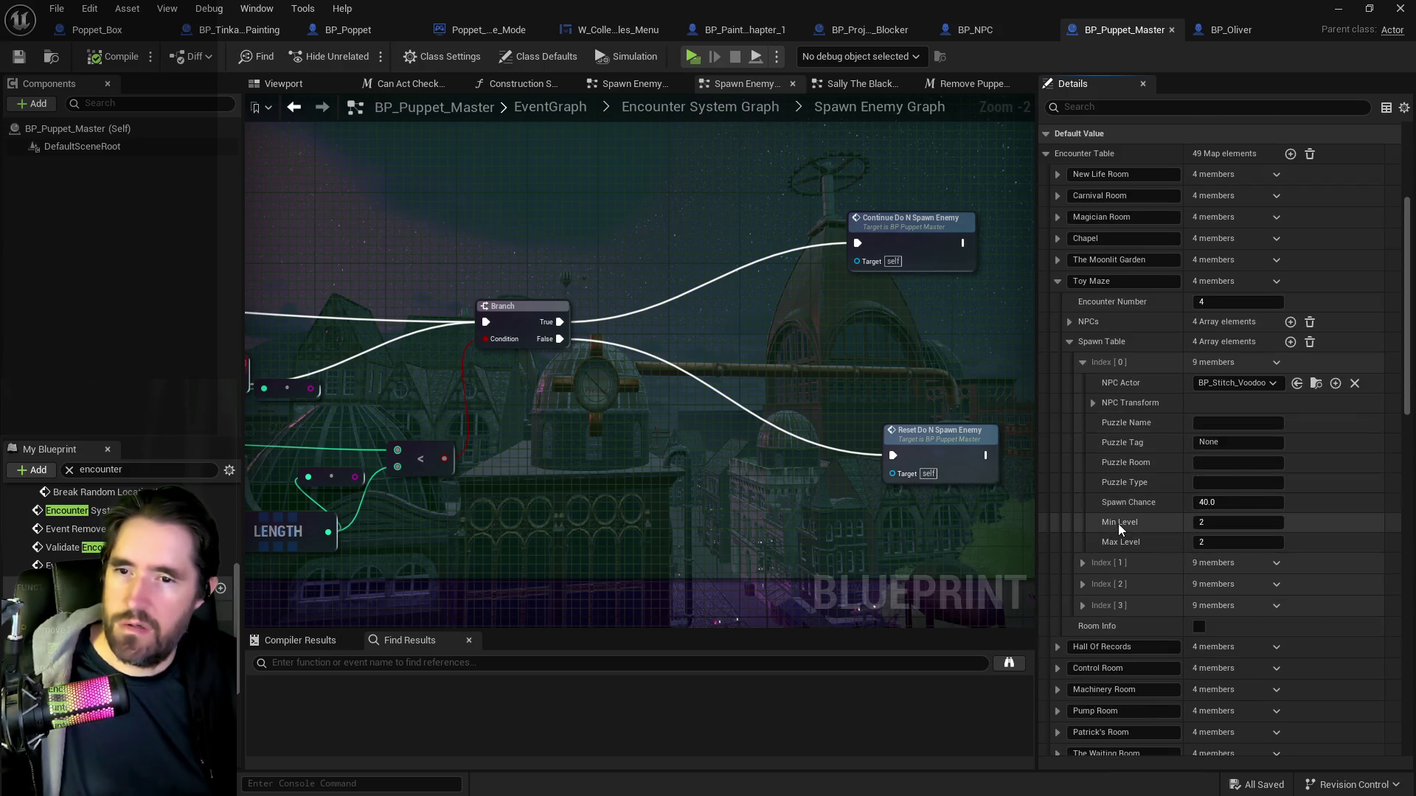
left_click(1068, 321)
left_click(1081, 342)
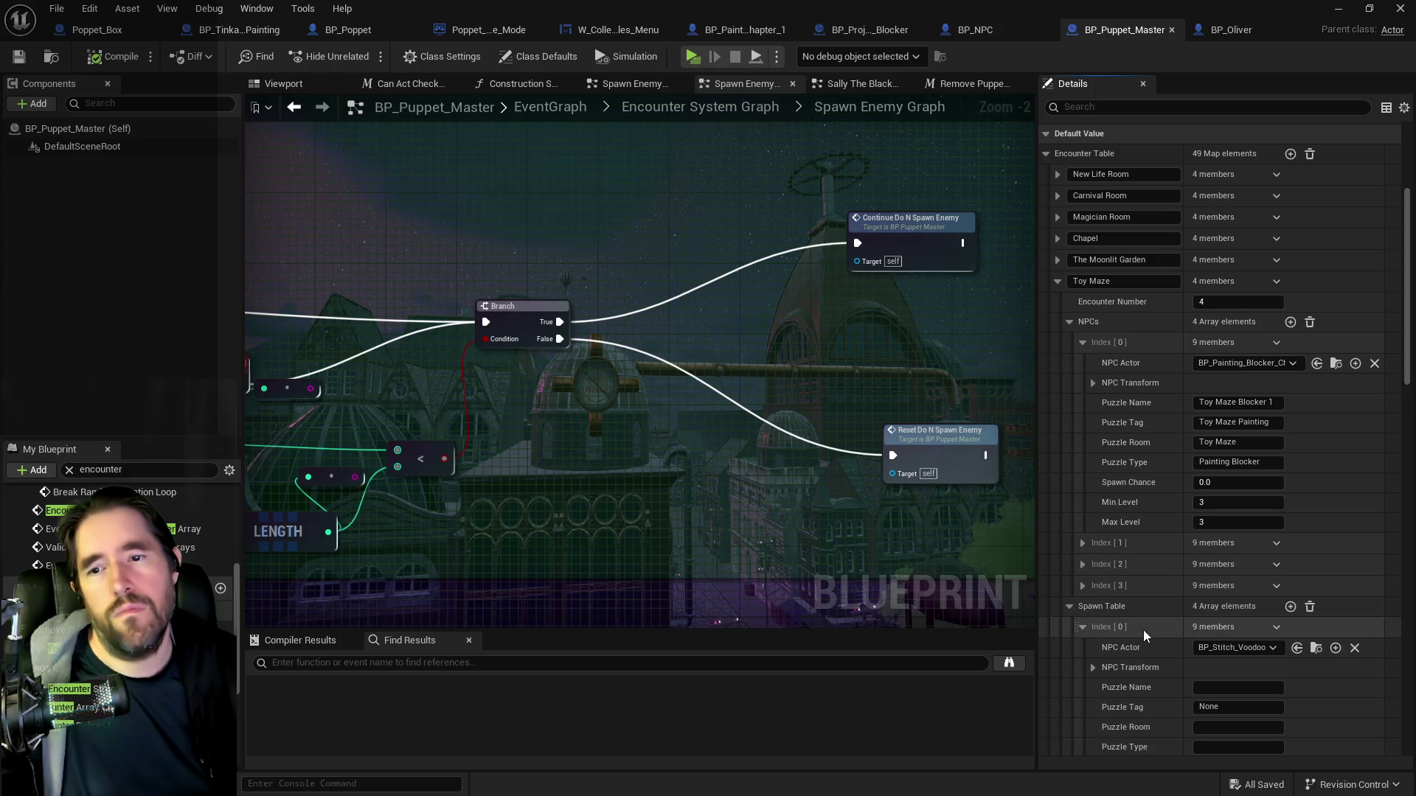
Scroll the Encounter Table down to the Forbidden Toys Room entry listing BP_Oliver.
scroll(1143, 630, "down", 2)
scroll(1143, 630, "down", 1)
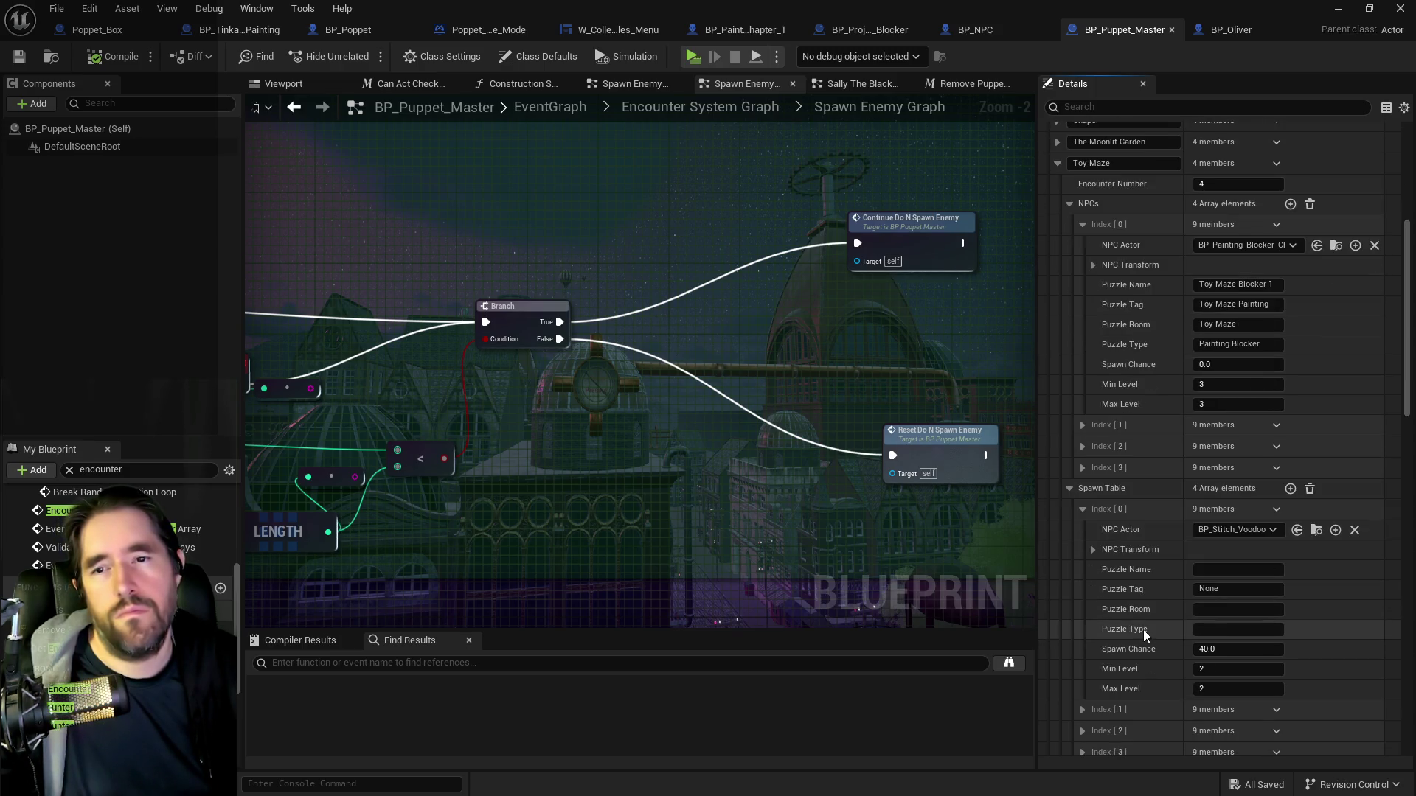
scroll(1143, 630, "down", 1)
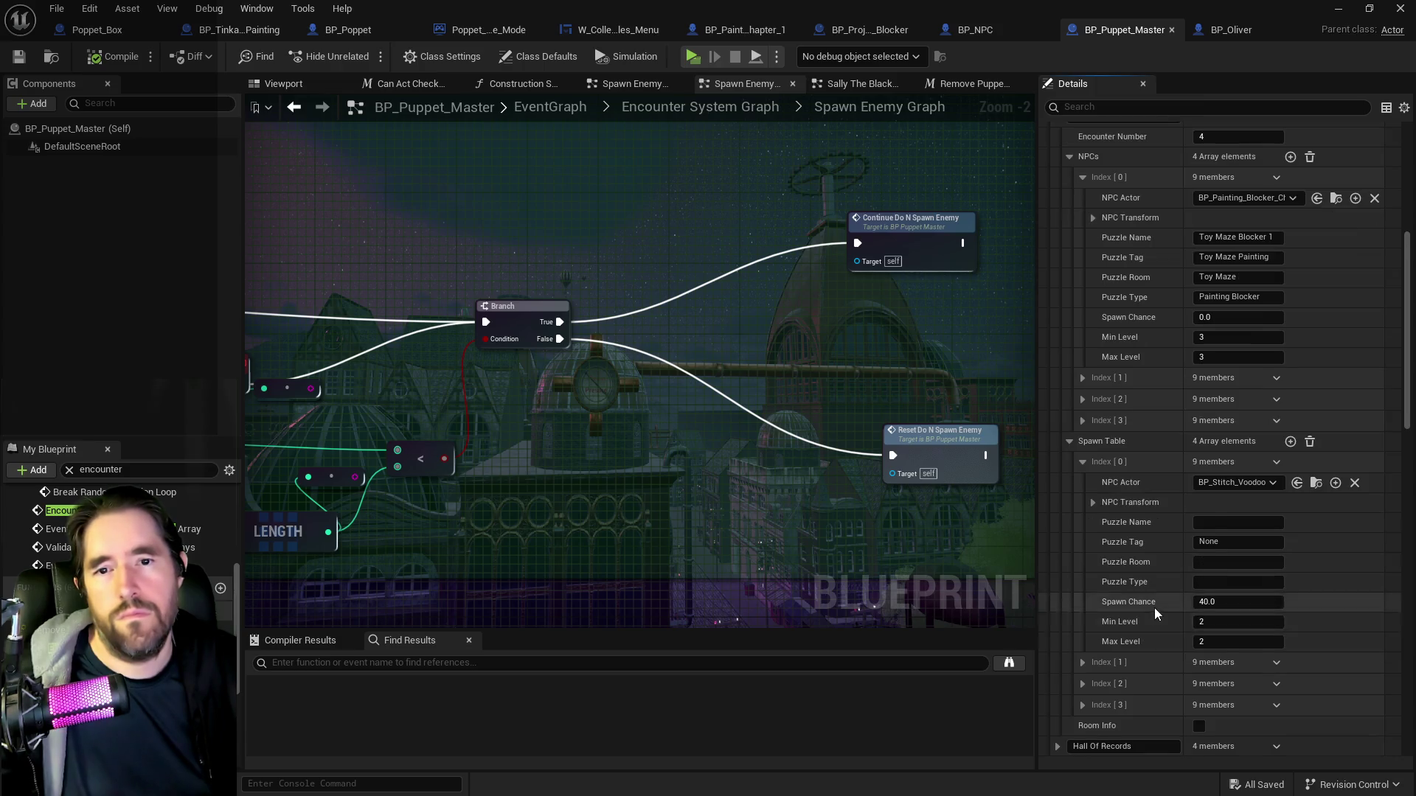
scroll(1154, 608, "down", 2)
scroll(1153, 607, "down", 12)
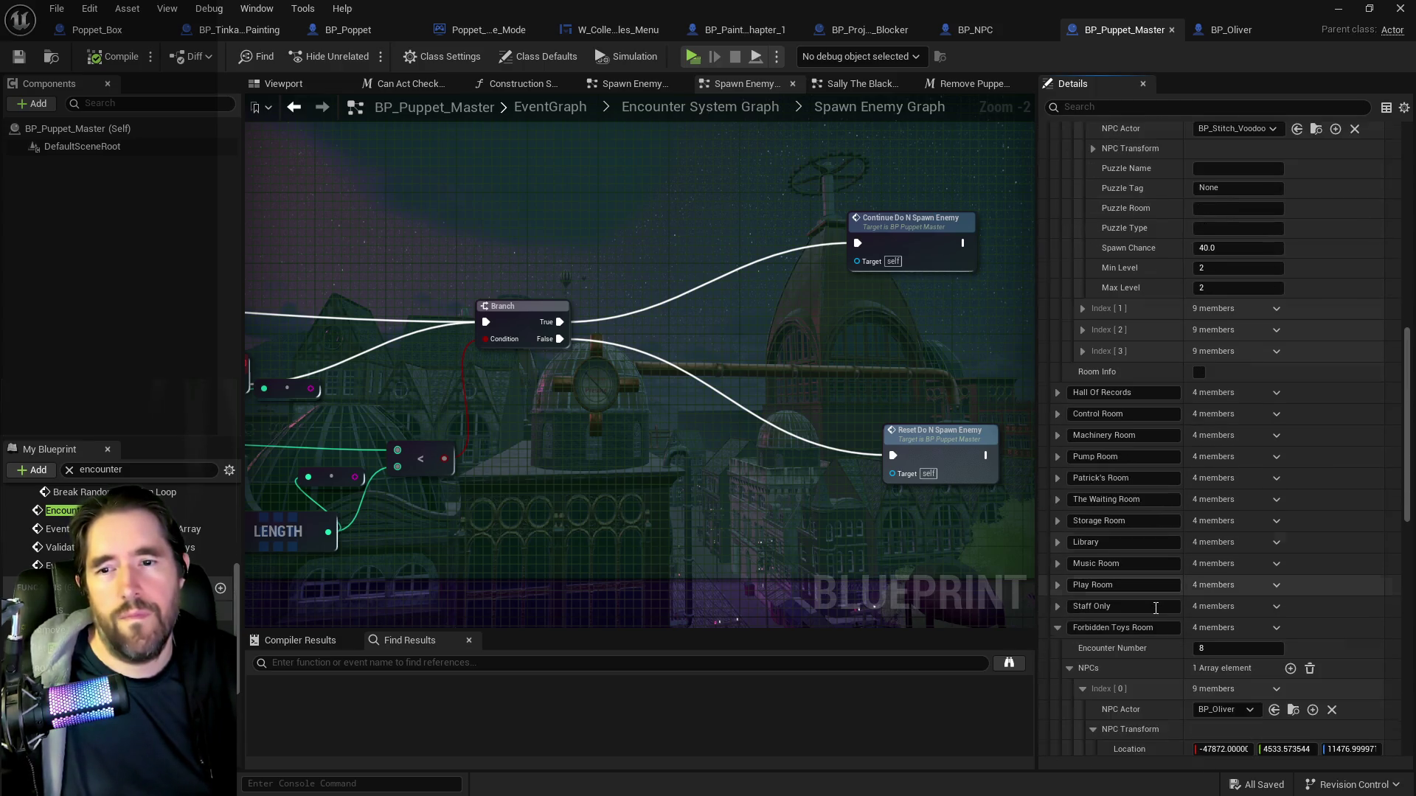
scroll(1154, 608, "down", 3)
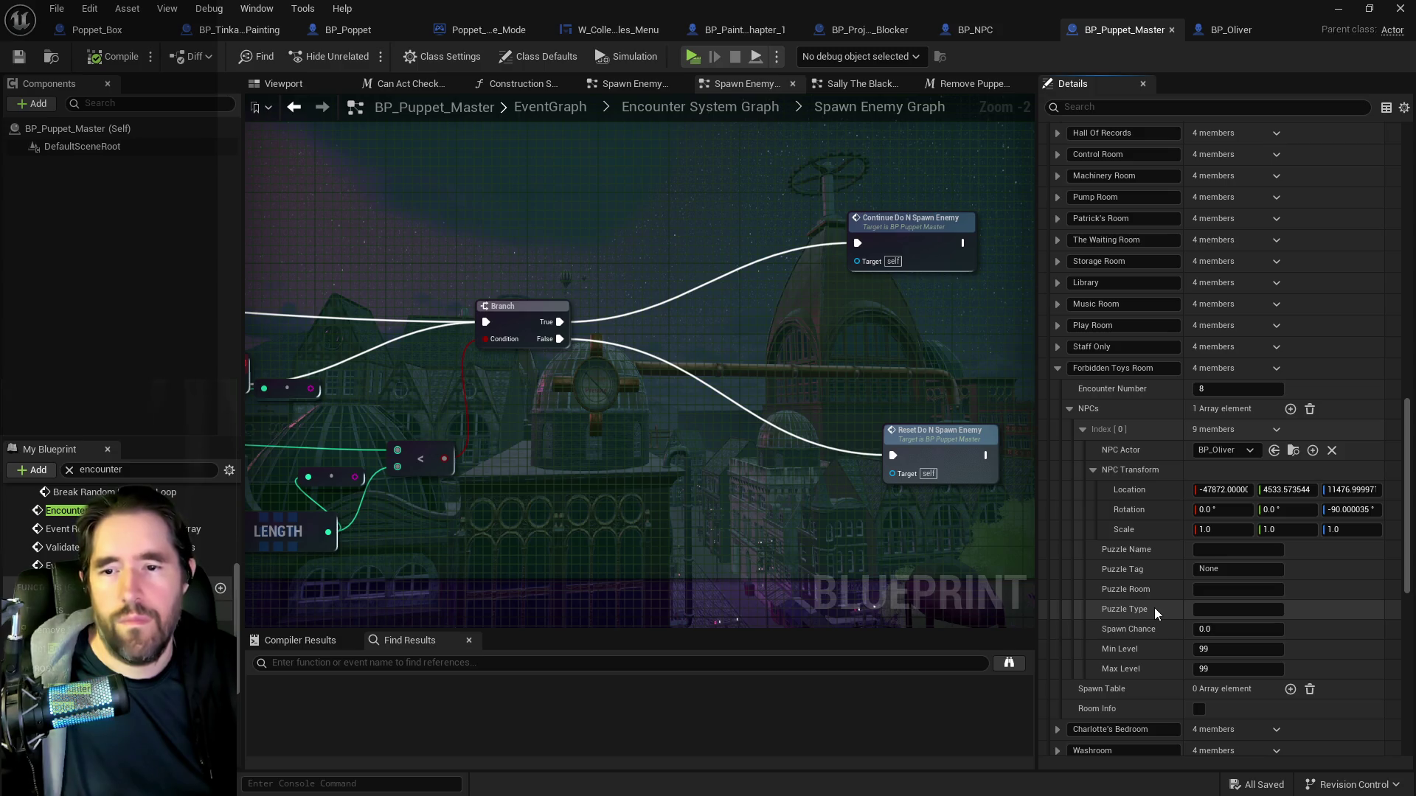
scroll(1154, 607, "up", 2)
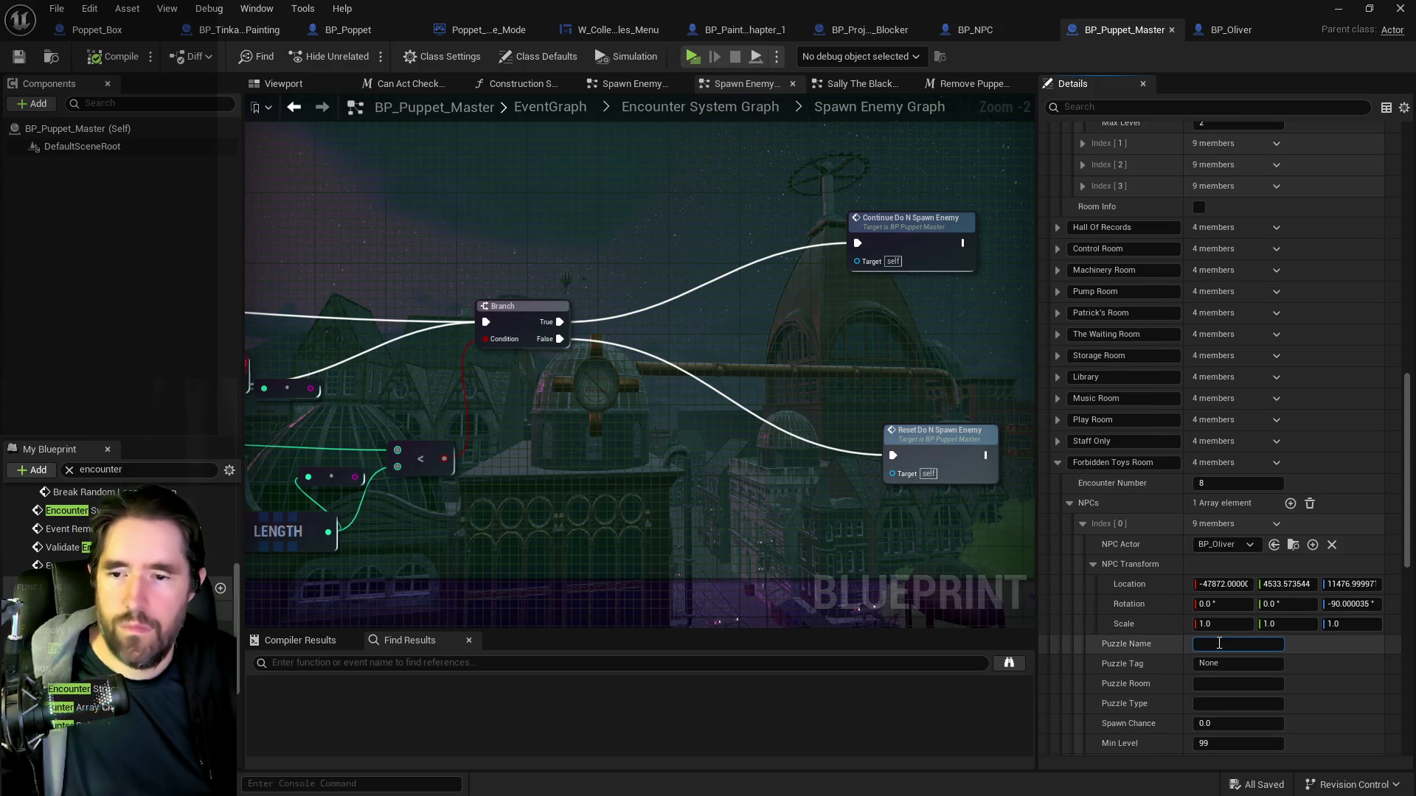
scroll(1145, 635, "up", 14)
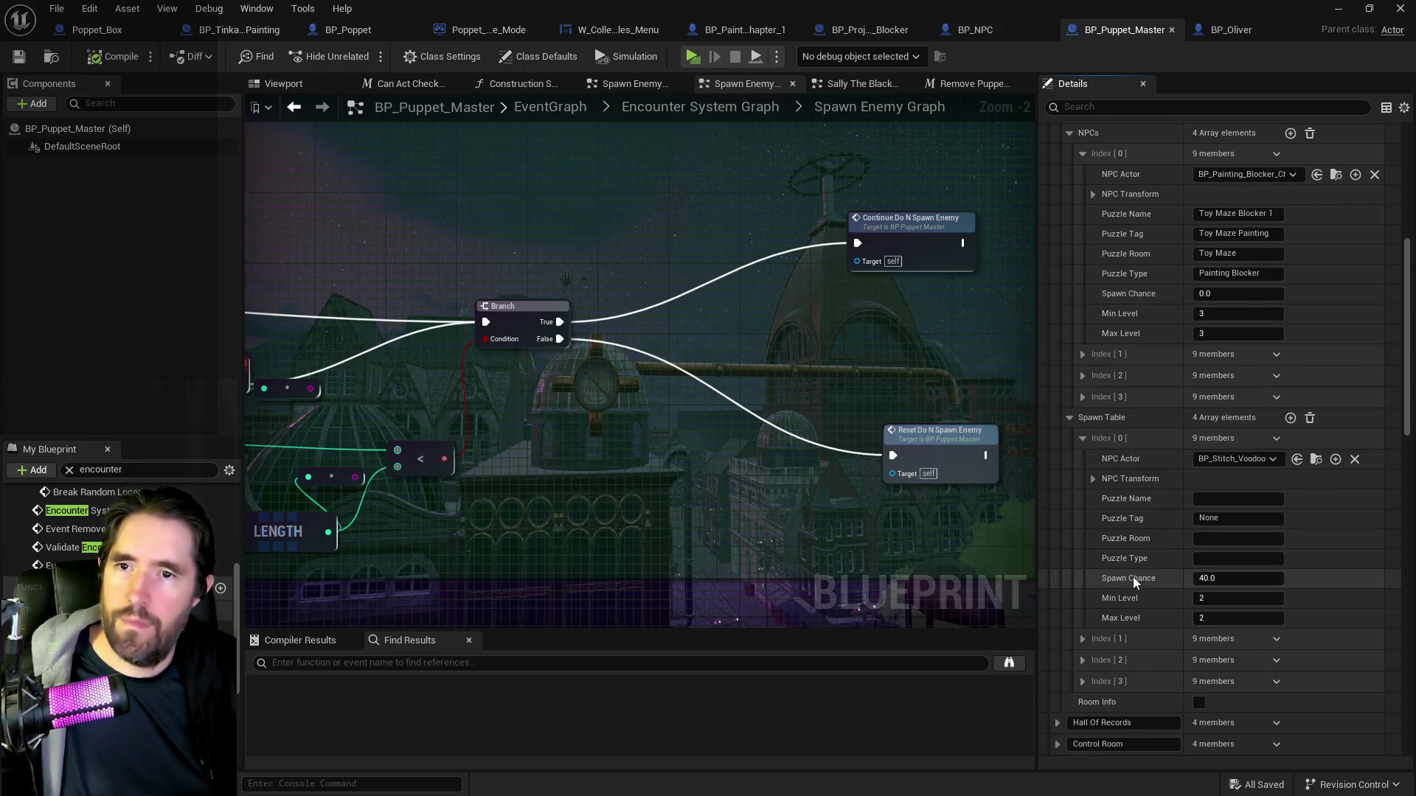
scroll(1132, 578, "down", 15)
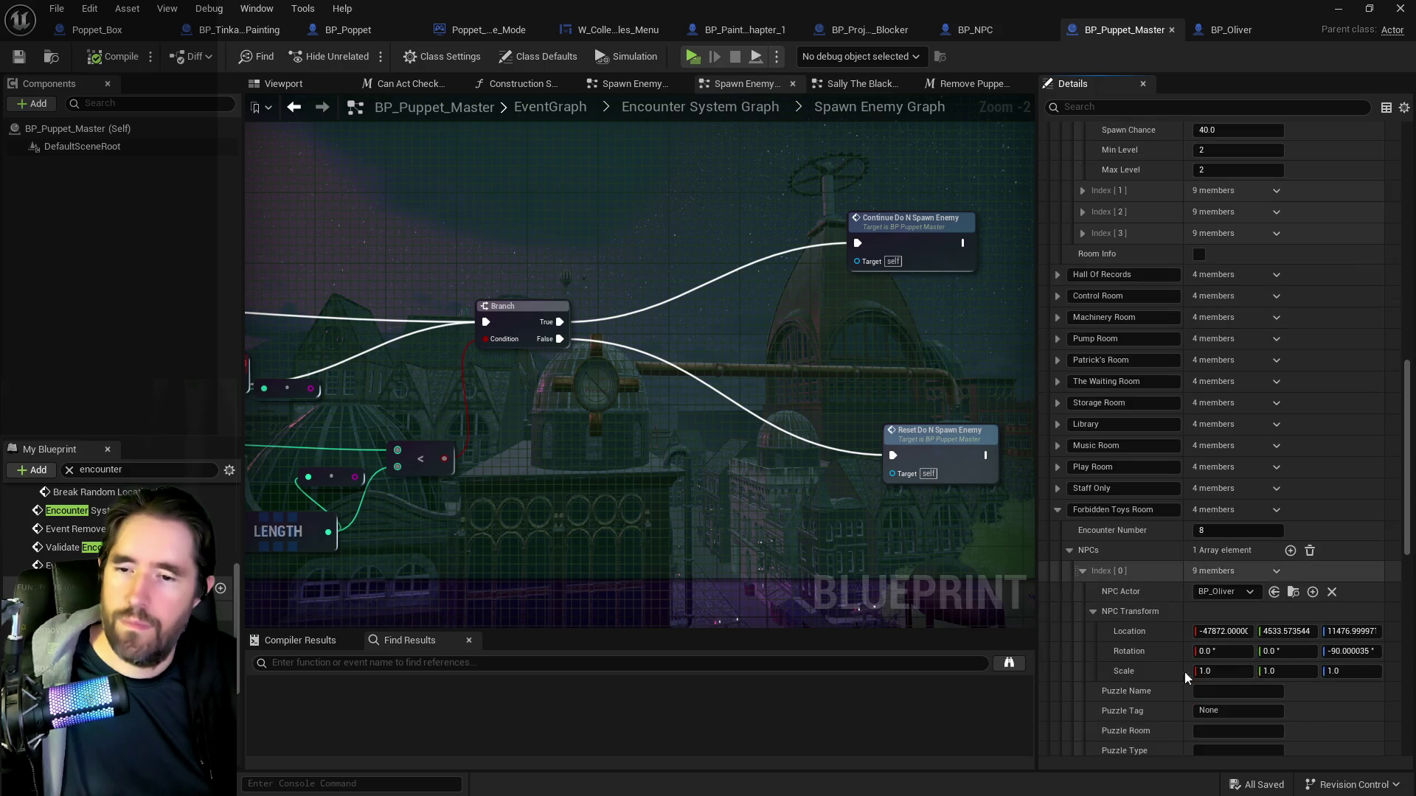
Set Oliver's Puzzle Room to Forbidden Toys Room.
left_click(1209, 661)
type("Forbidden Toys Room")
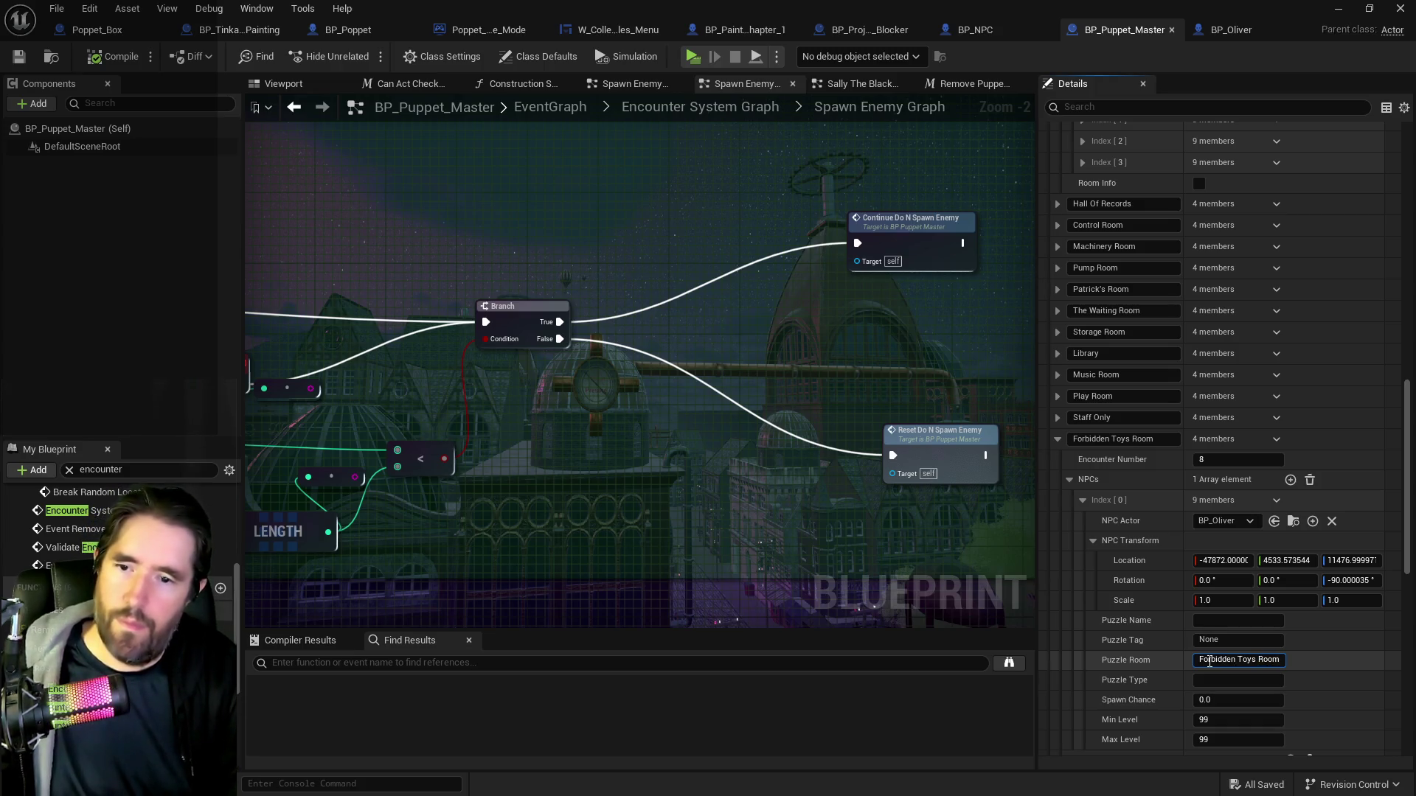
key("Return")
scroll(1179, 622, "up", 15)
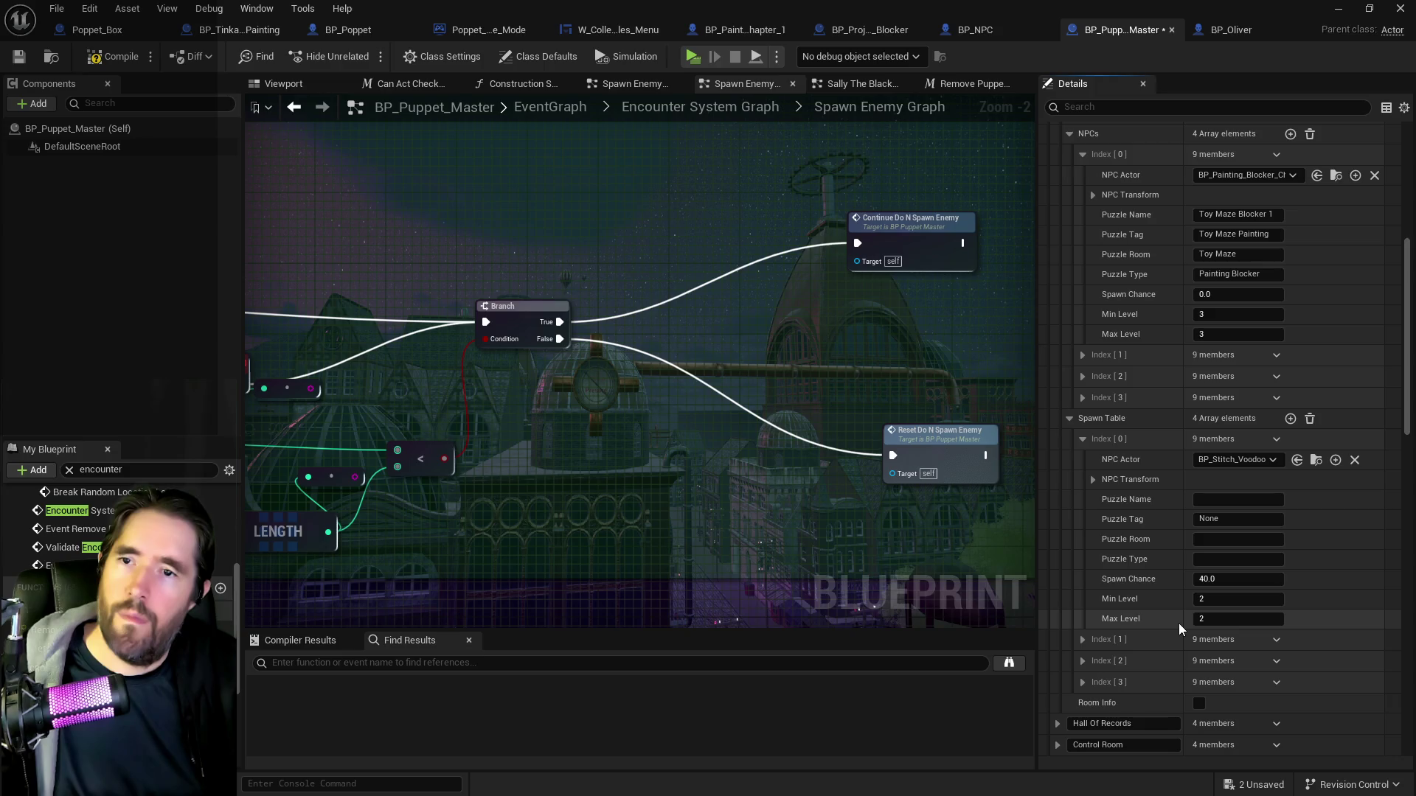
scroll(1178, 622, "down", 14)
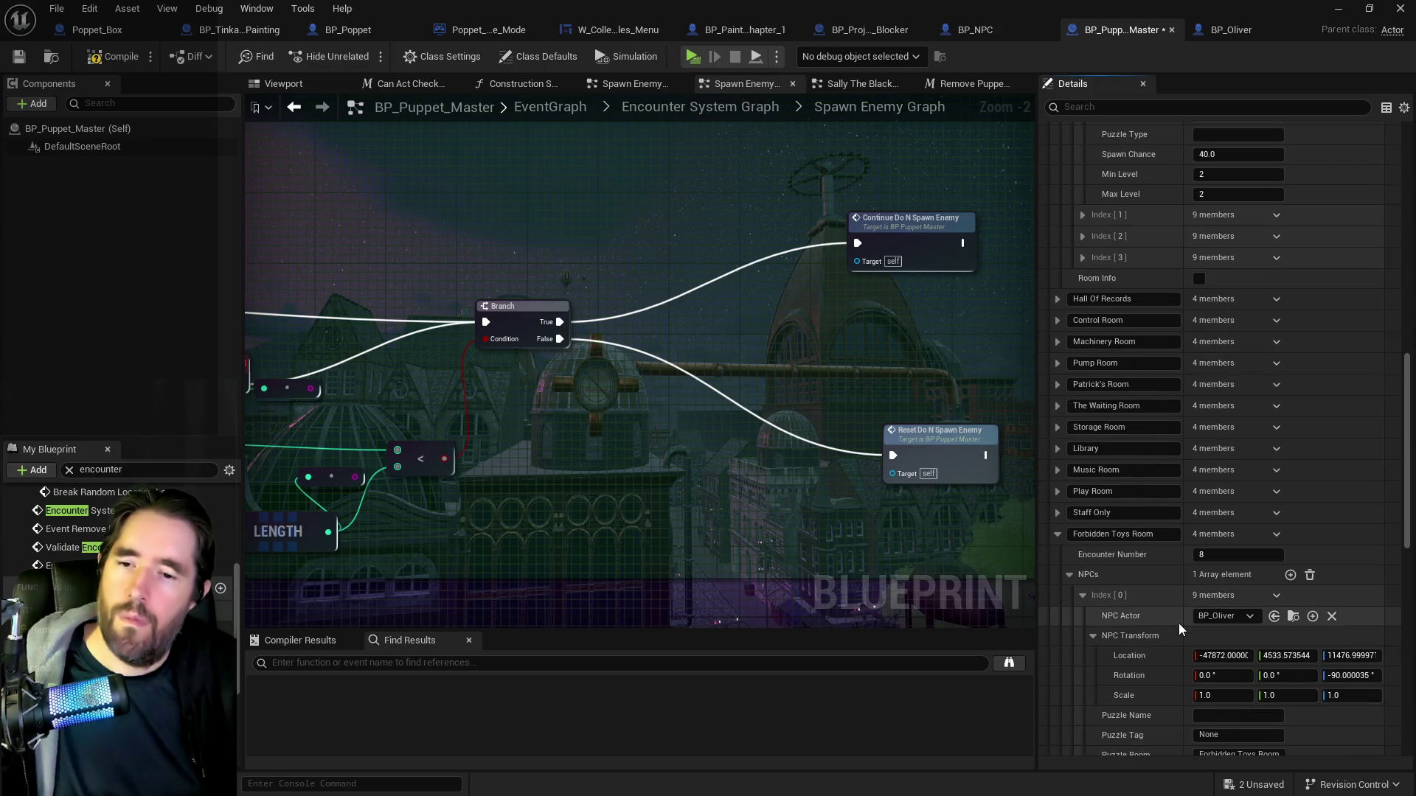
scroll(1183, 652, "down", 1)
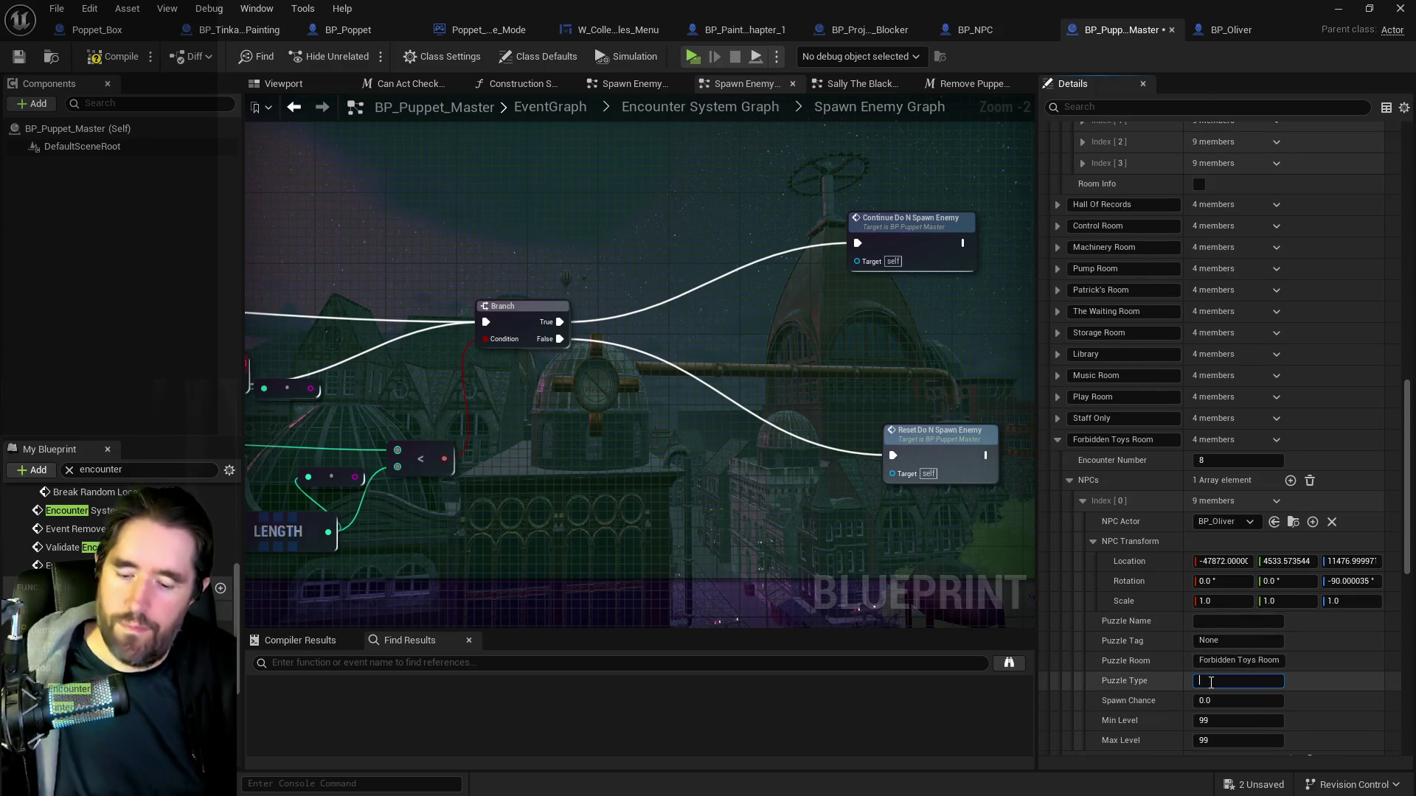
scroll(1162, 626, "up", 14)
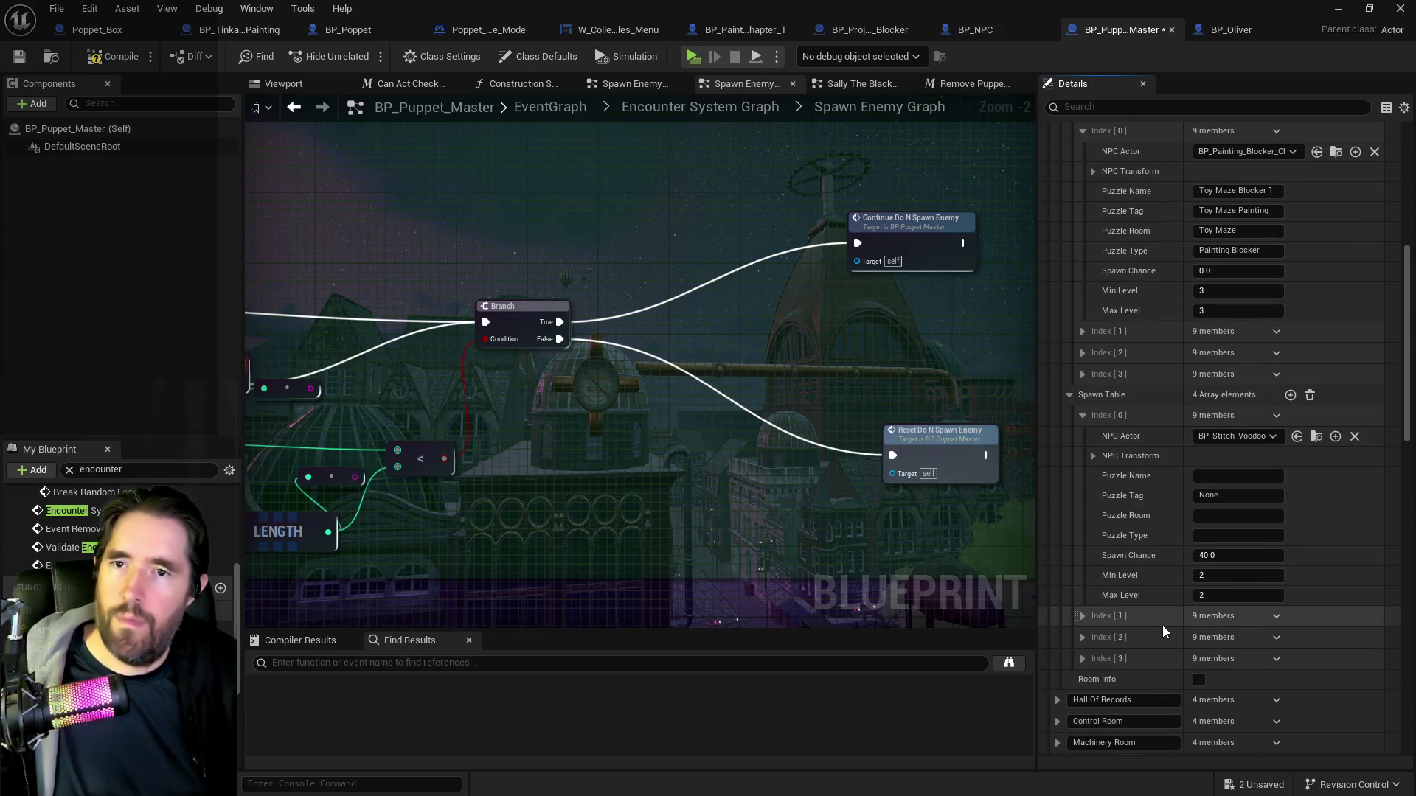
scroll(1158, 649, "down", 8)
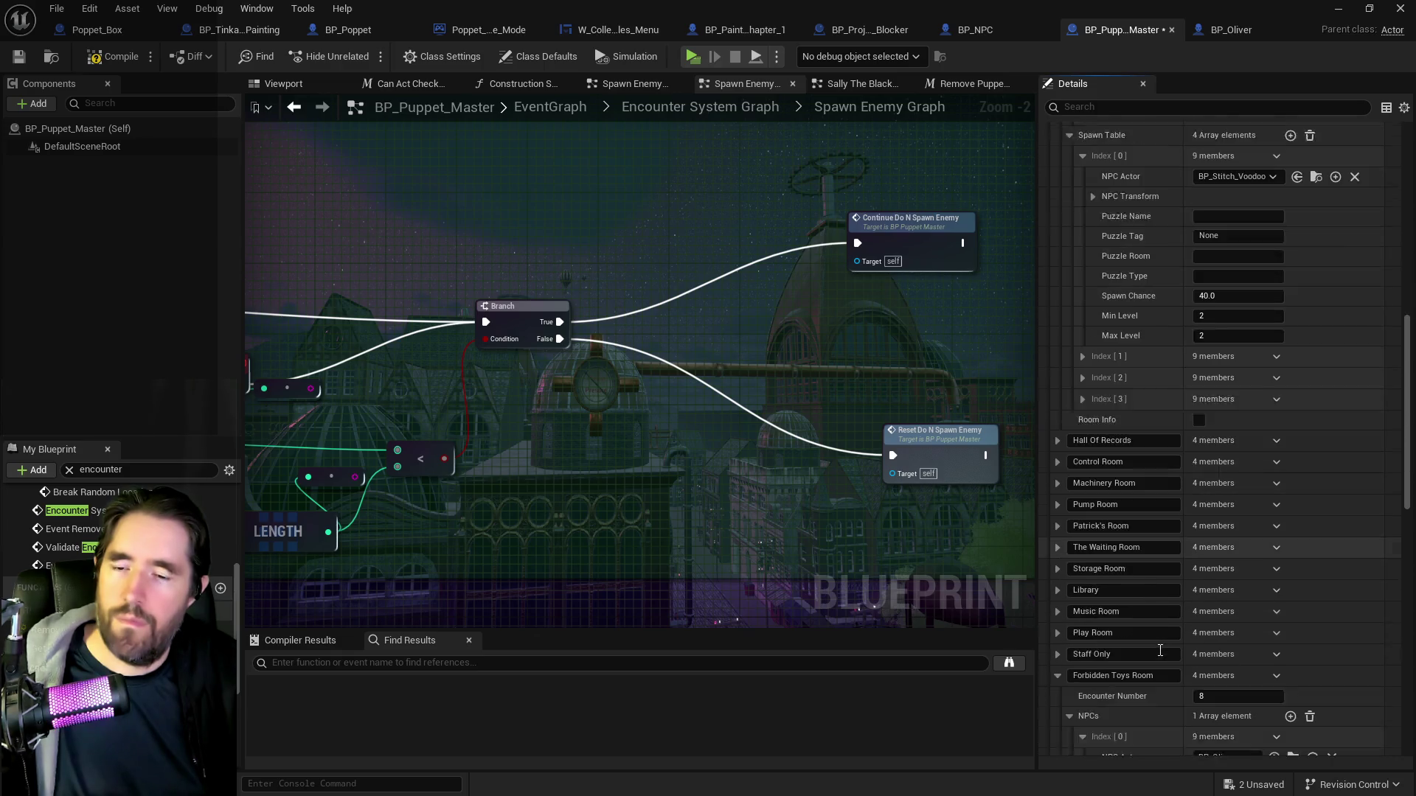
scroll(1161, 653, "down", 2)
Fill in Oliver's Puzzle Name and pasted Puzzle Tag, then save BP_Puppet_Master.
left_click(1209, 620)
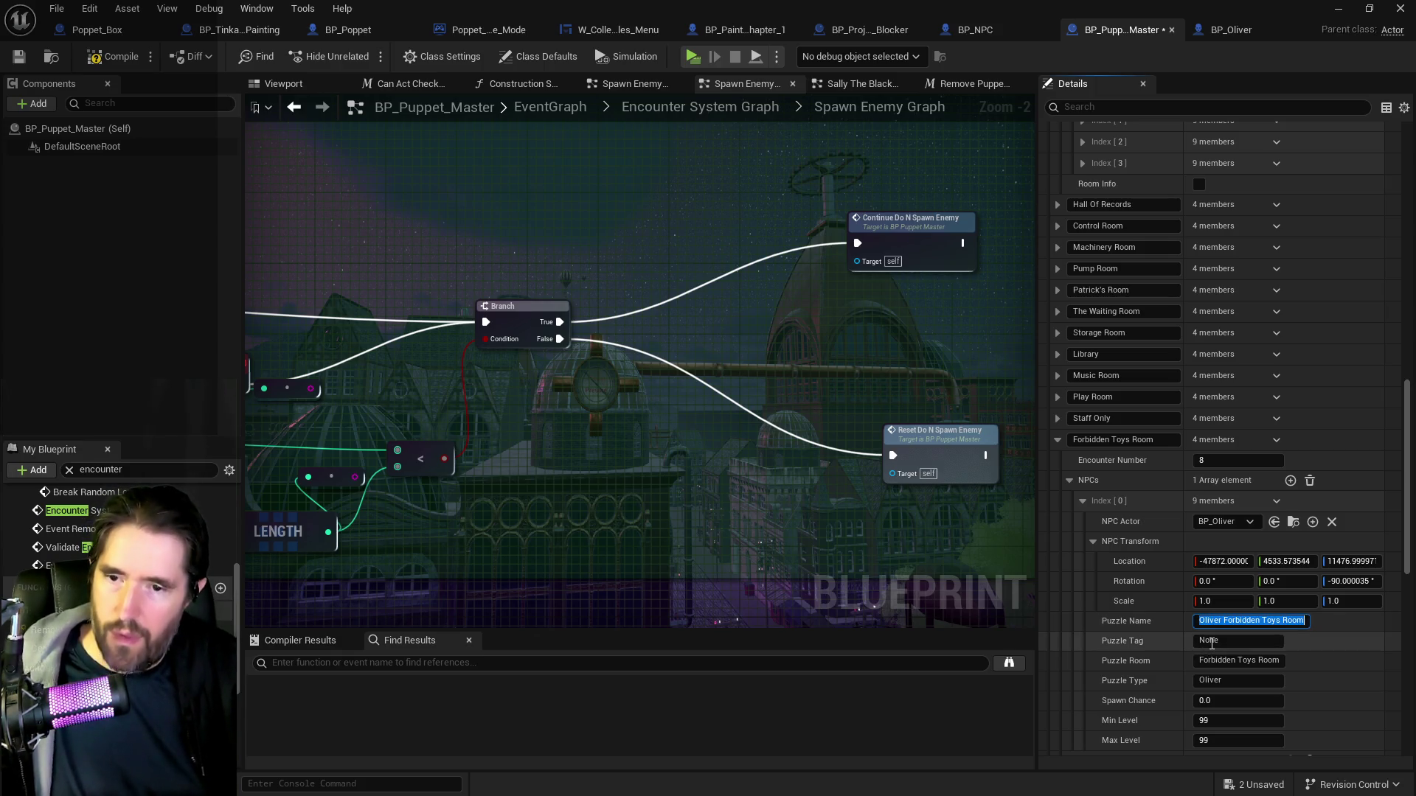
type("Oliver Forbidden Toys Room")
key("Return")
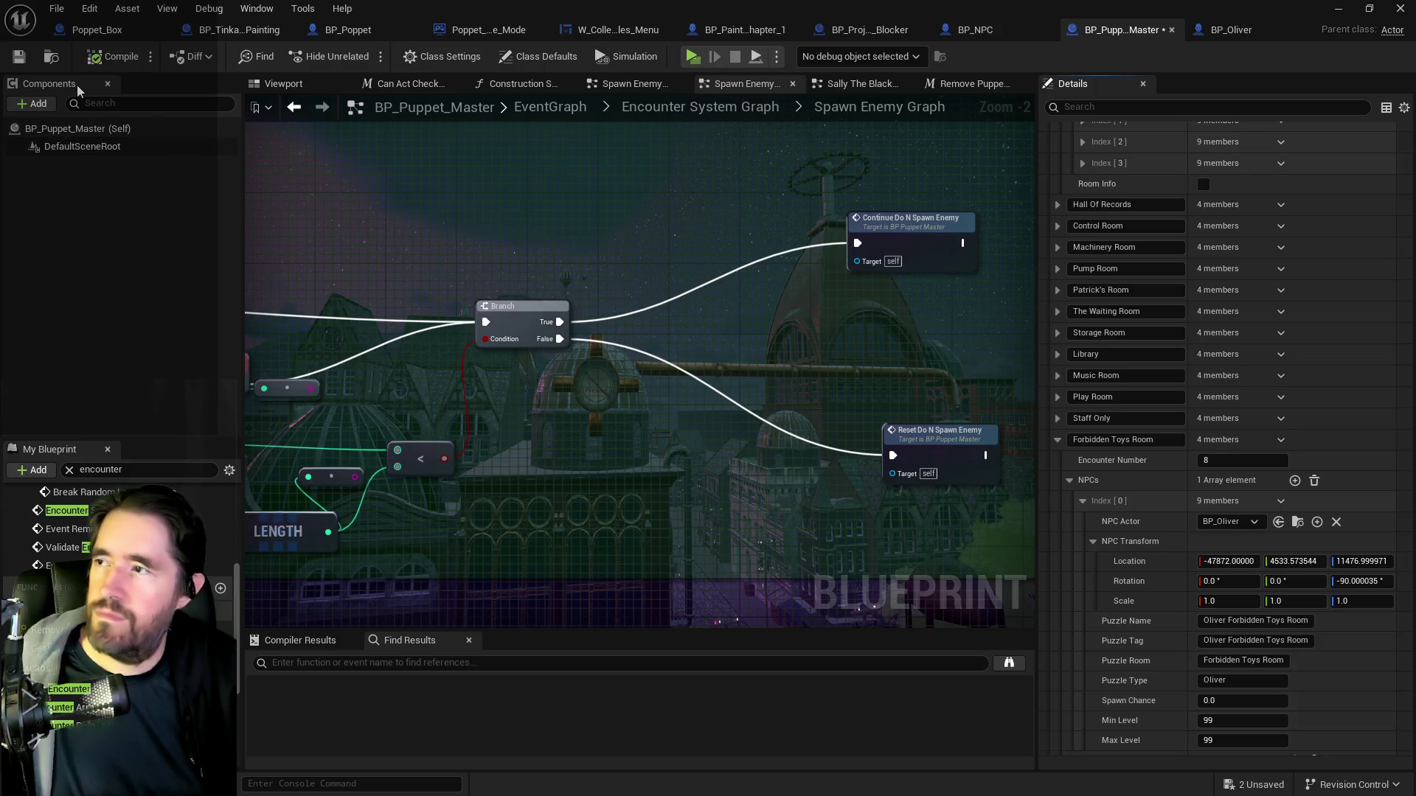
left_click(20, 57)
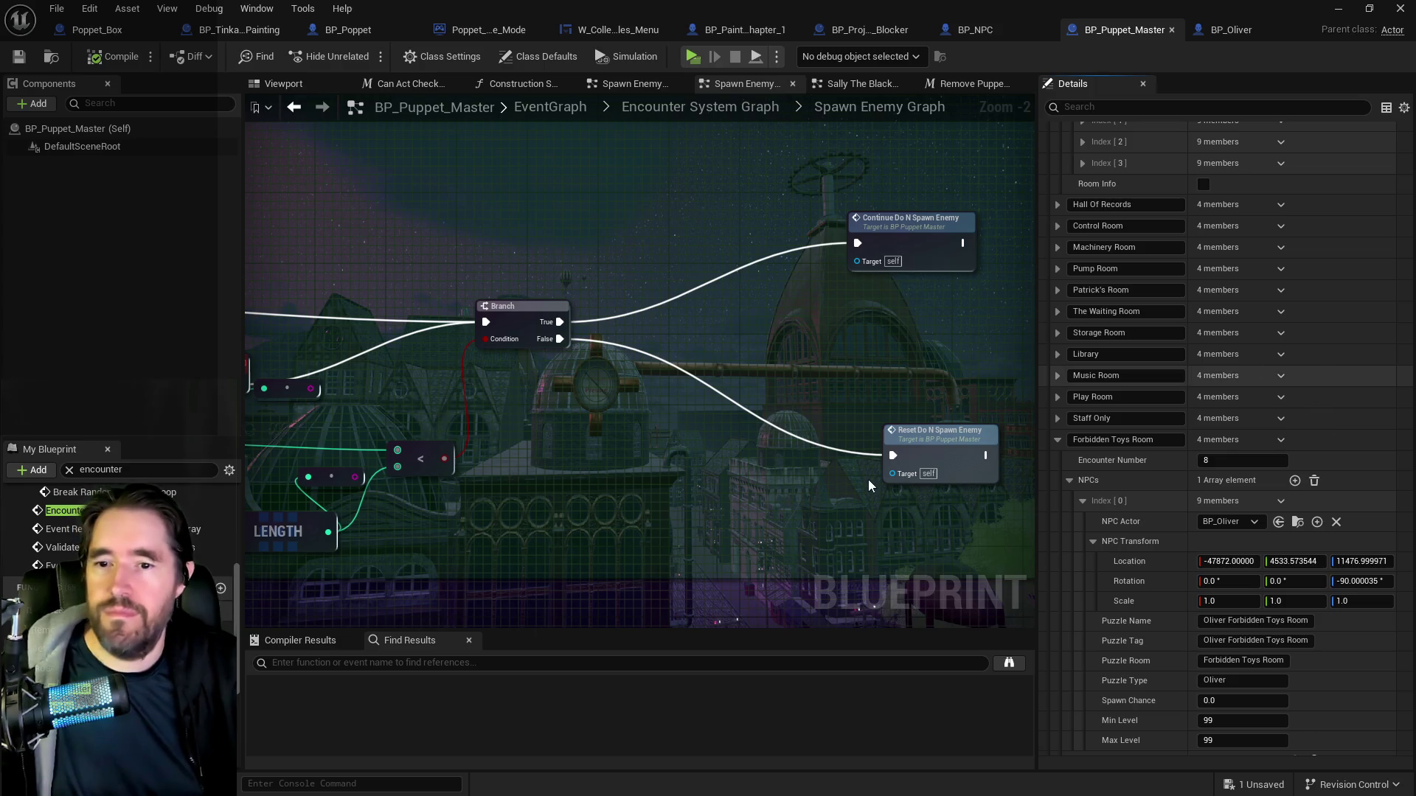
scroll(1146, 609, "down", 4)
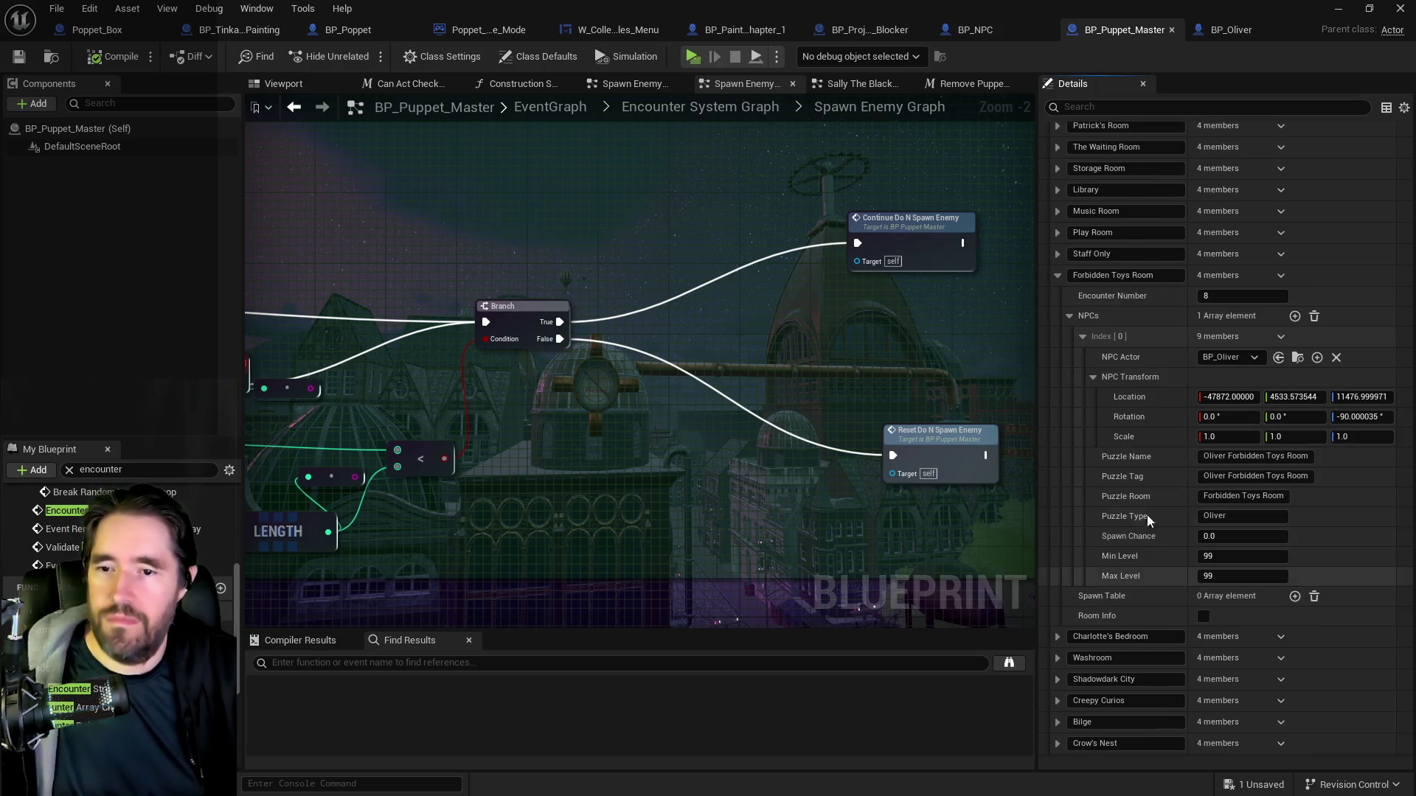
scroll(1146, 609, "up", 2)
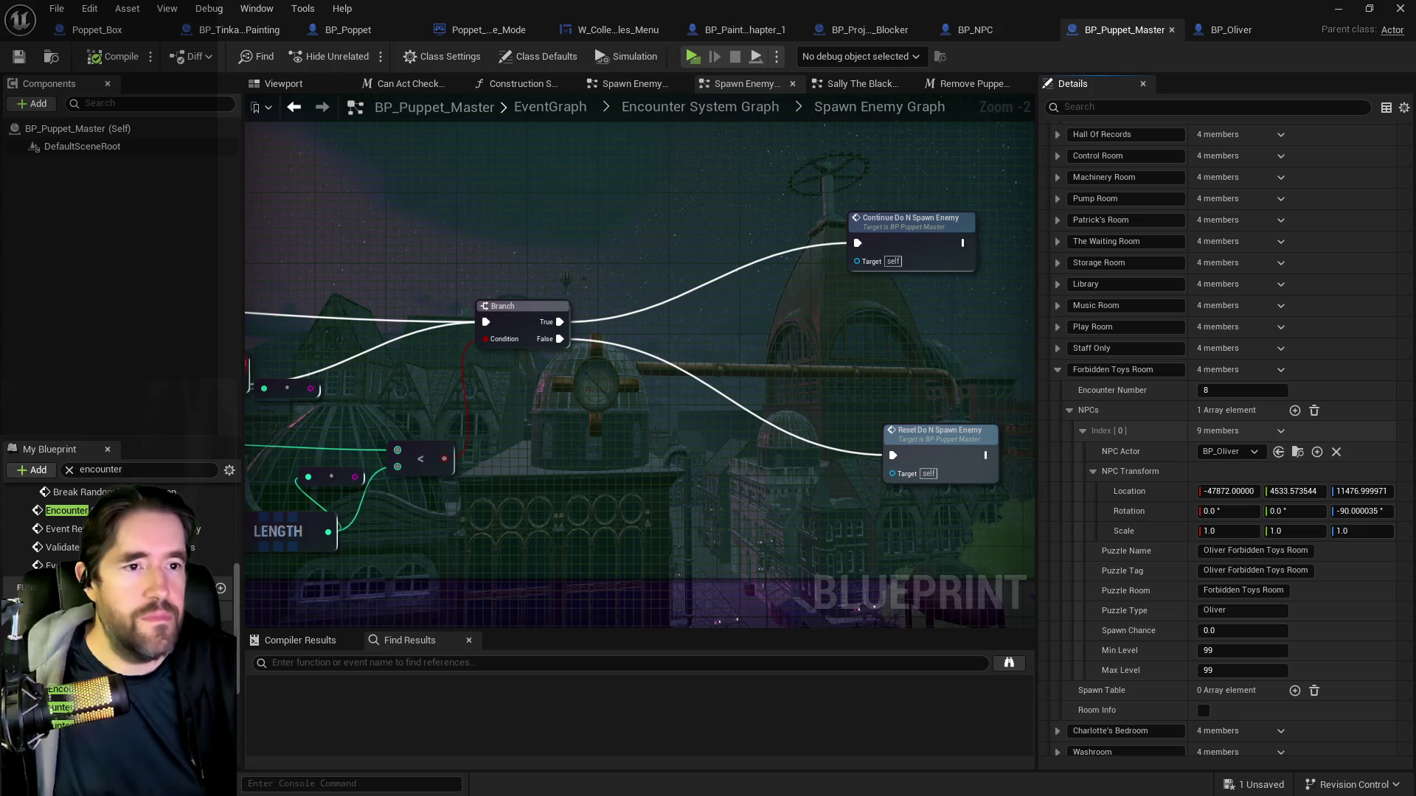
Return from the Blueprint editor to the level and move toward the Do Not Cuddle sign.
key("alt+Tab")
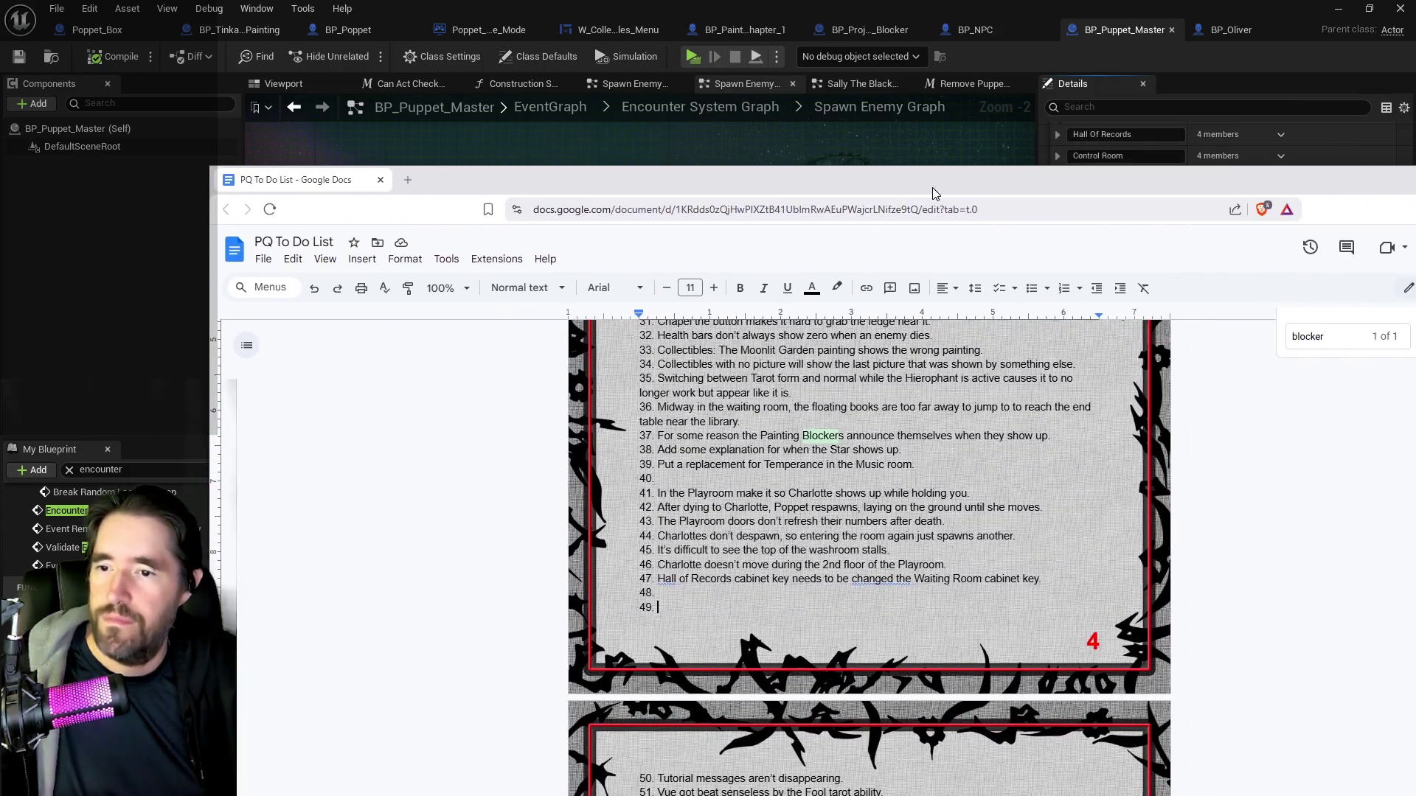
key("alt+Tab")
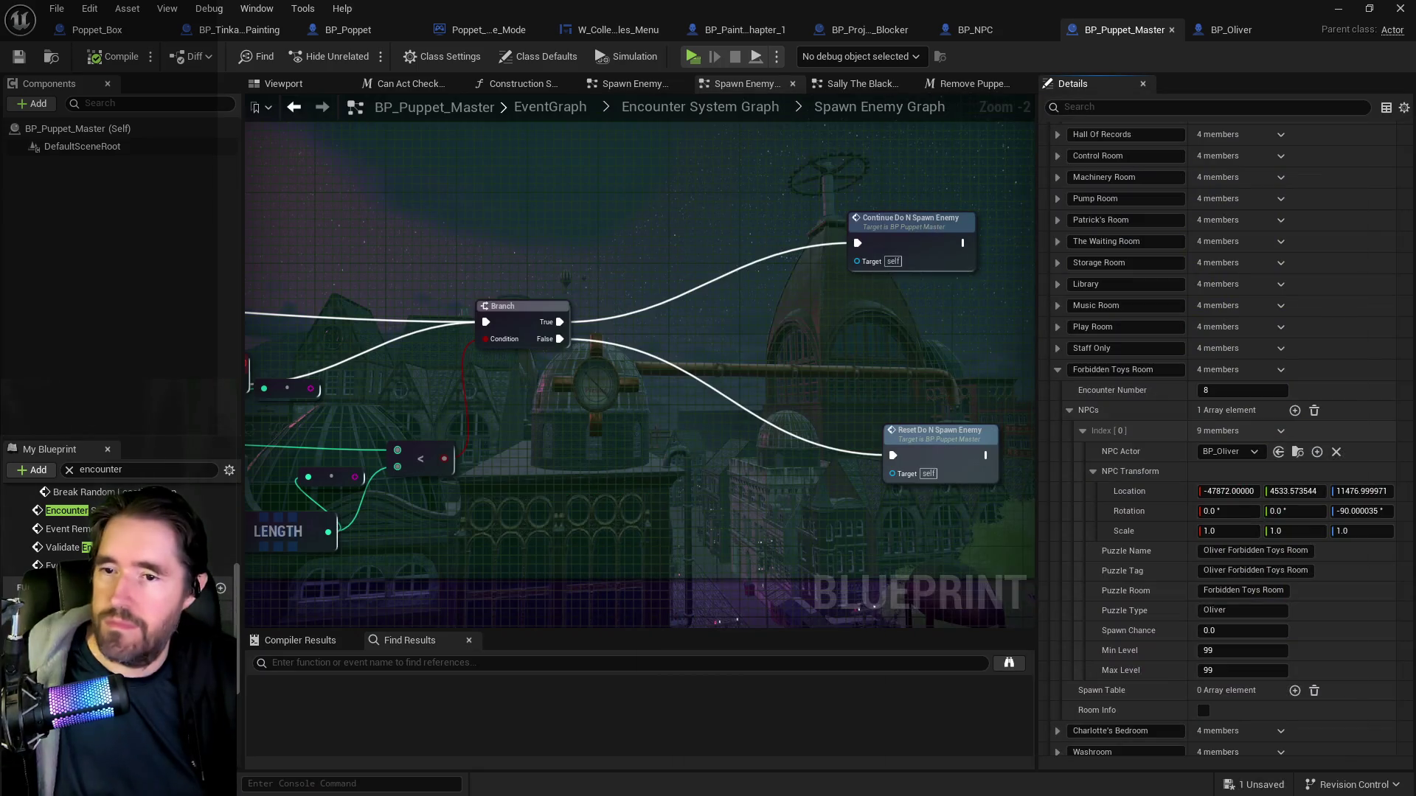
key("alt+Tab")
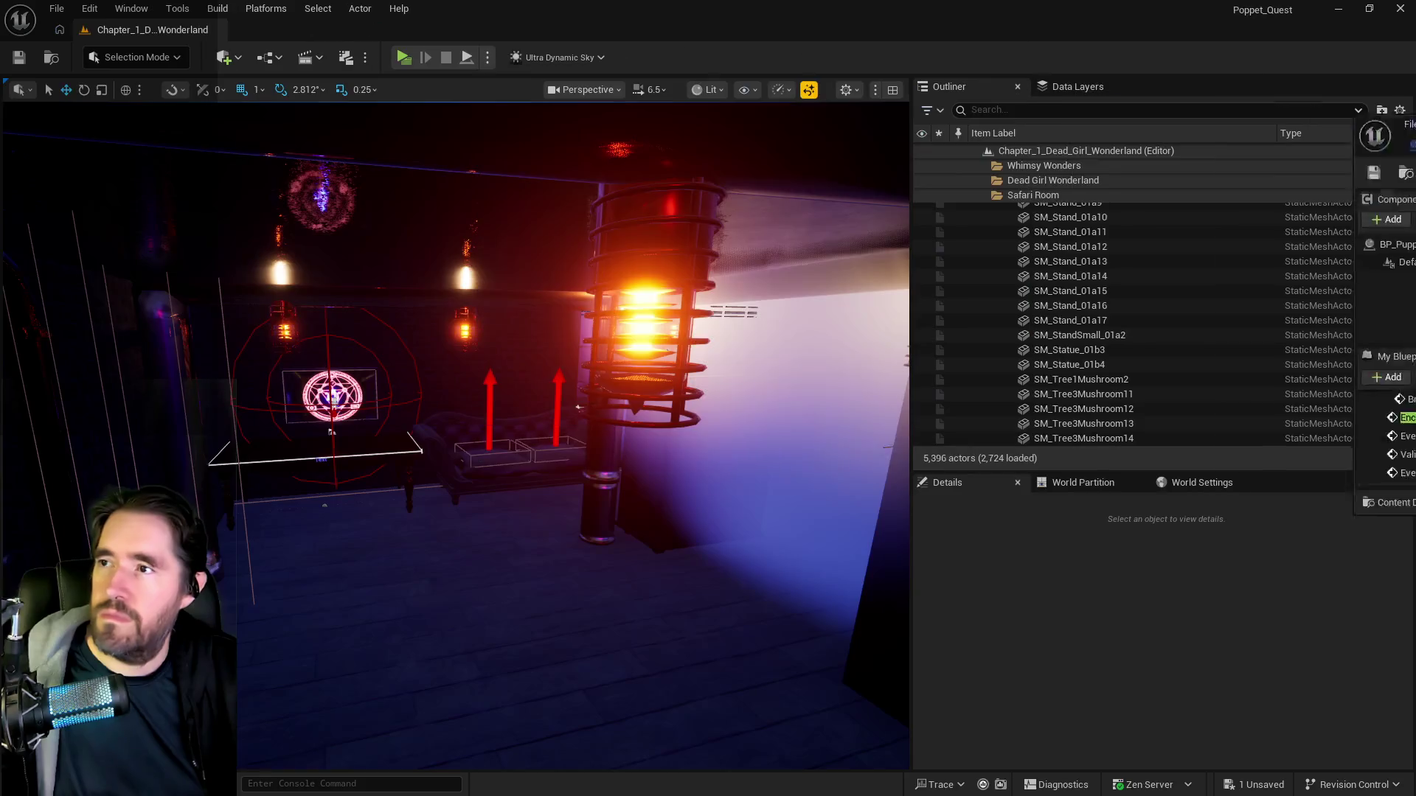
mouse_move(578, 407)
left_mouse_down()
mouse_move(531, 420)
mouse_move(627, 413)
mouse_move(513, 409)
left_mouse_up()
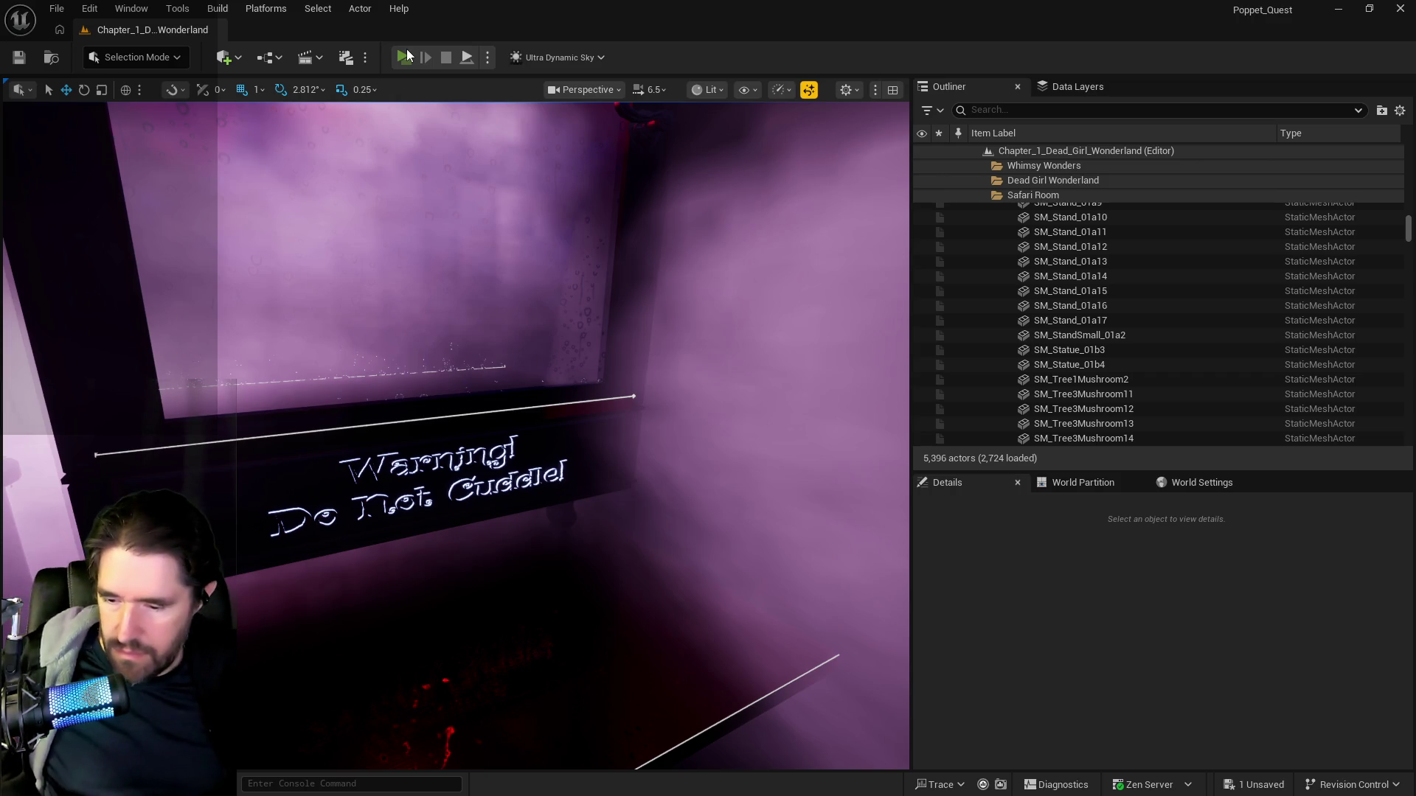
left_click(407, 50)
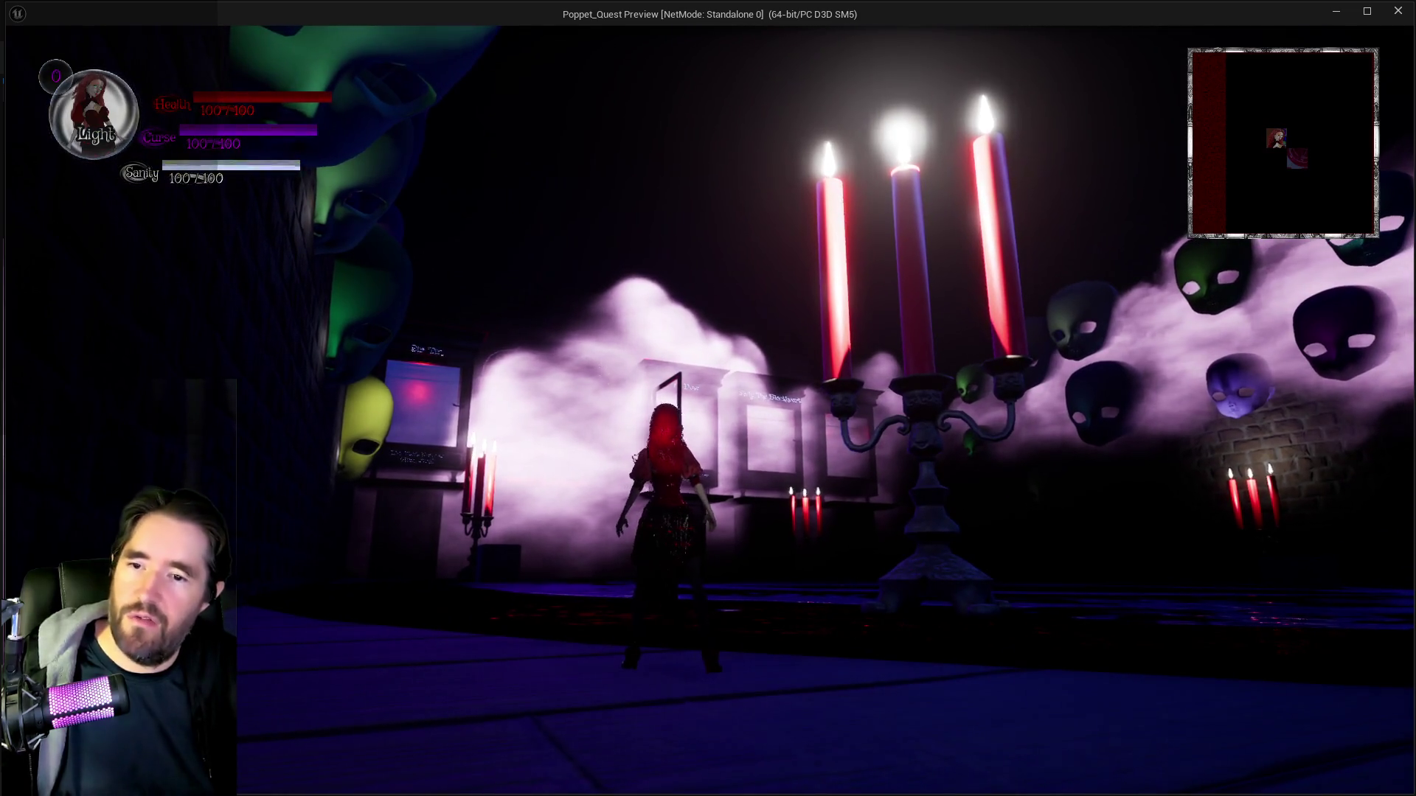
key("alt+Tab")
key("Escape")
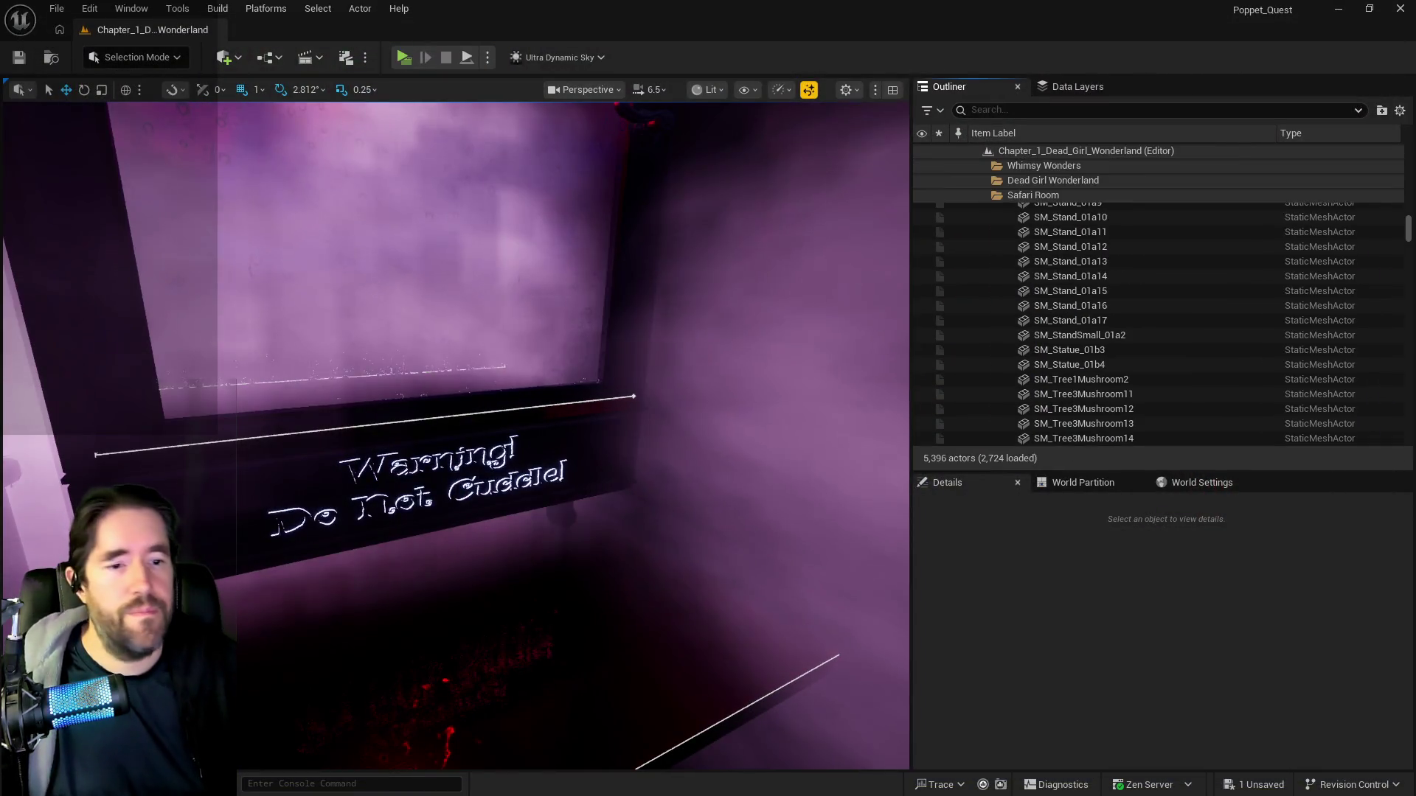
key("alt+Tab")
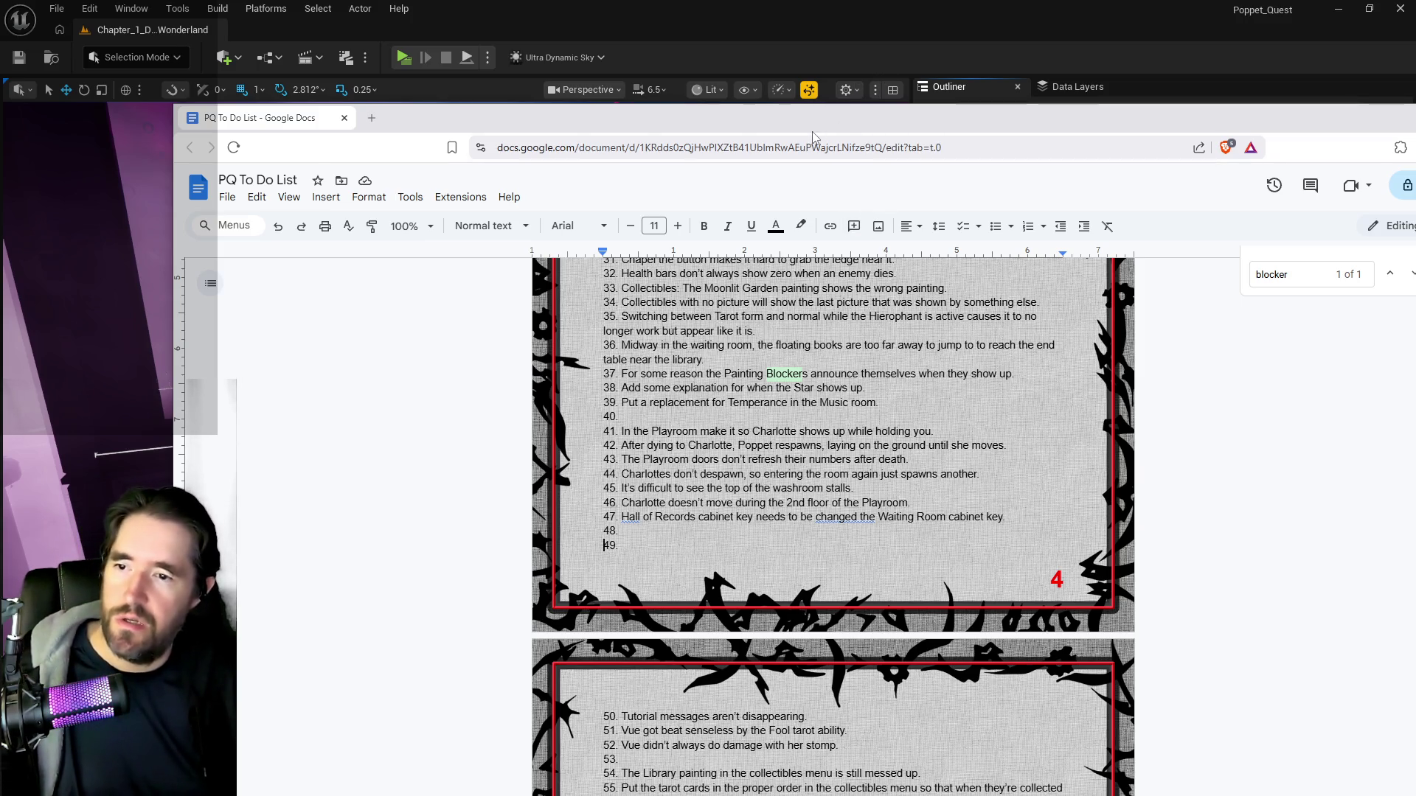
Switch from the to-do list back to the Unreal level editor.
key("alt+Tab")
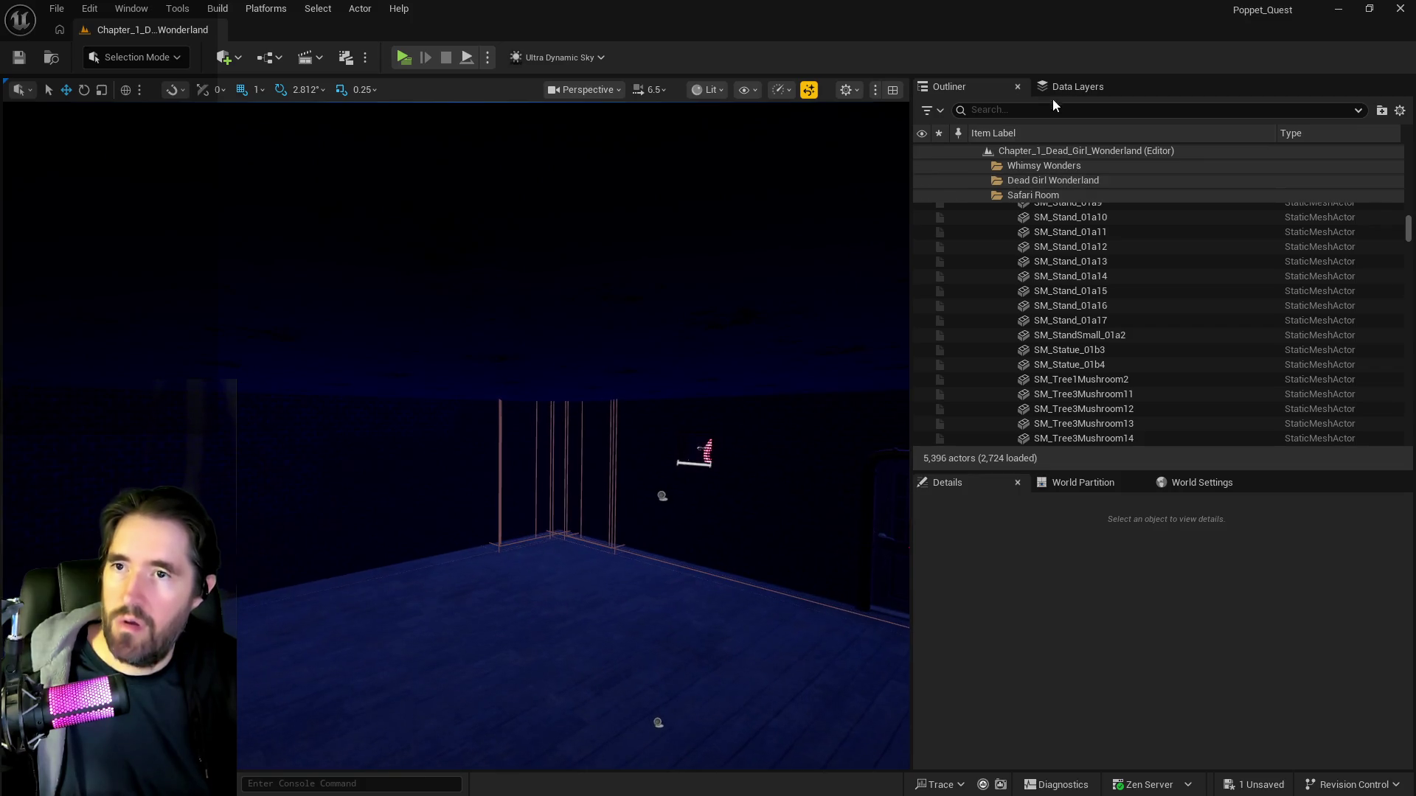
Search data layers for 'play', enable DL_C1_Playroom_2nd_Floor, then select the floor's smoke actor.
left_click(1078, 86)
left_click(1039, 113)
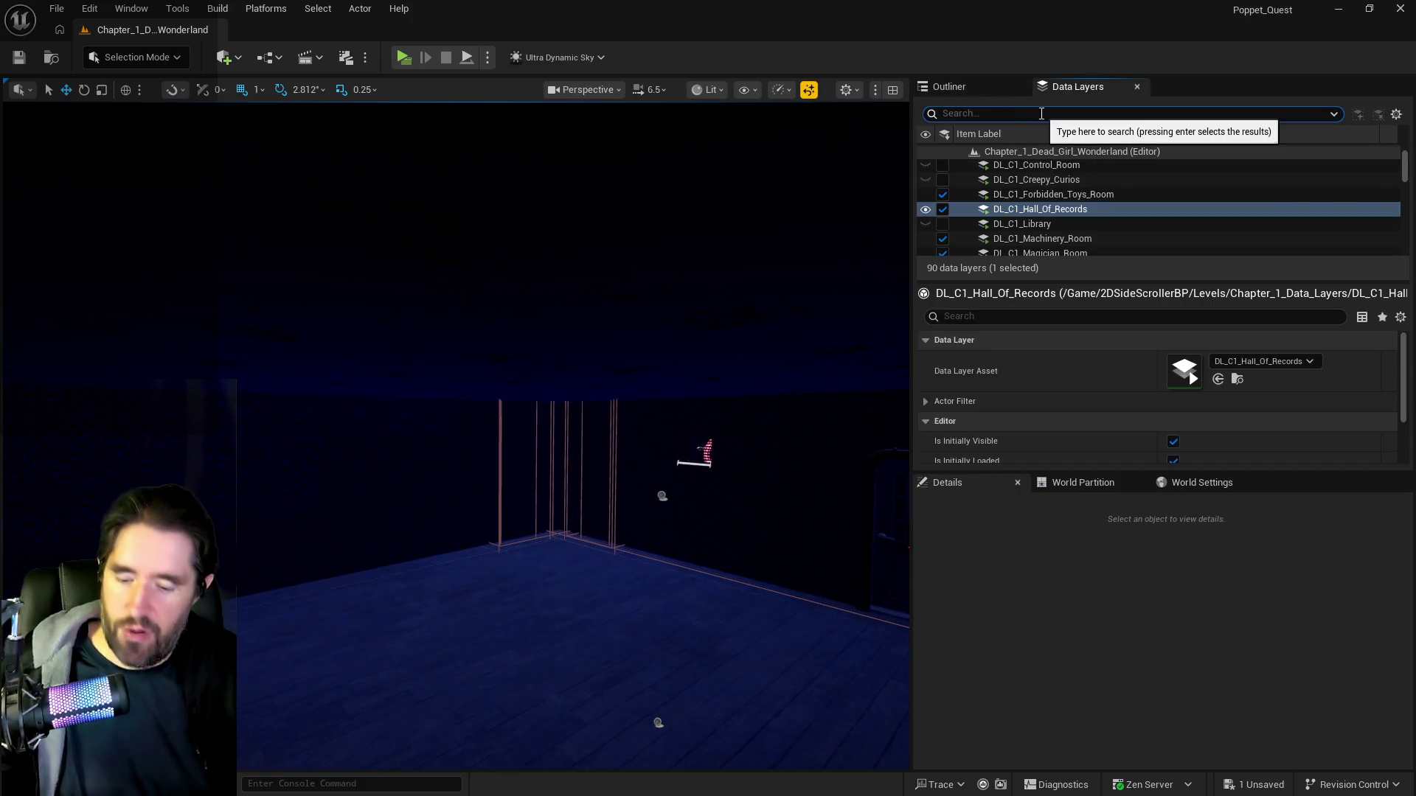
type("play")
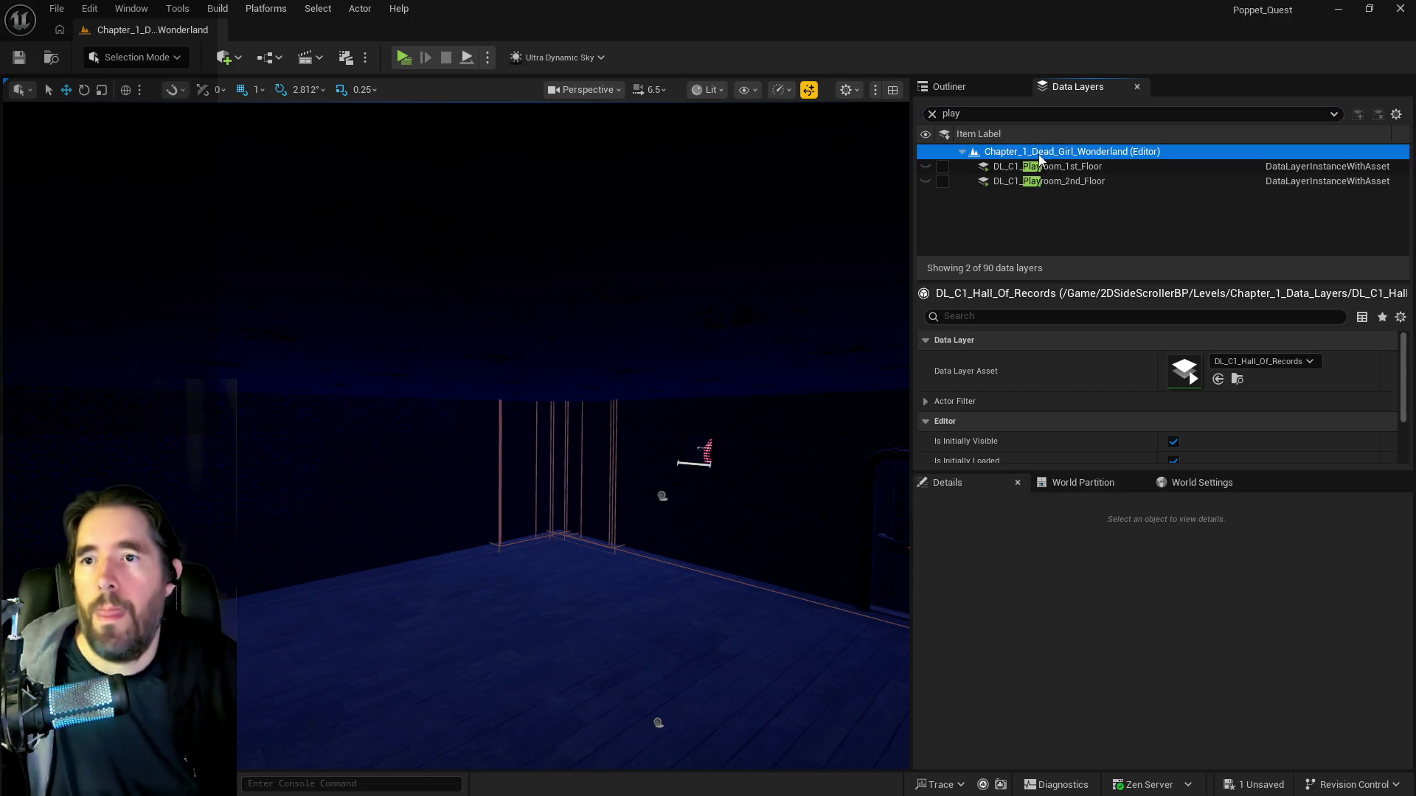
left_click(1034, 167)
left_click(944, 180)
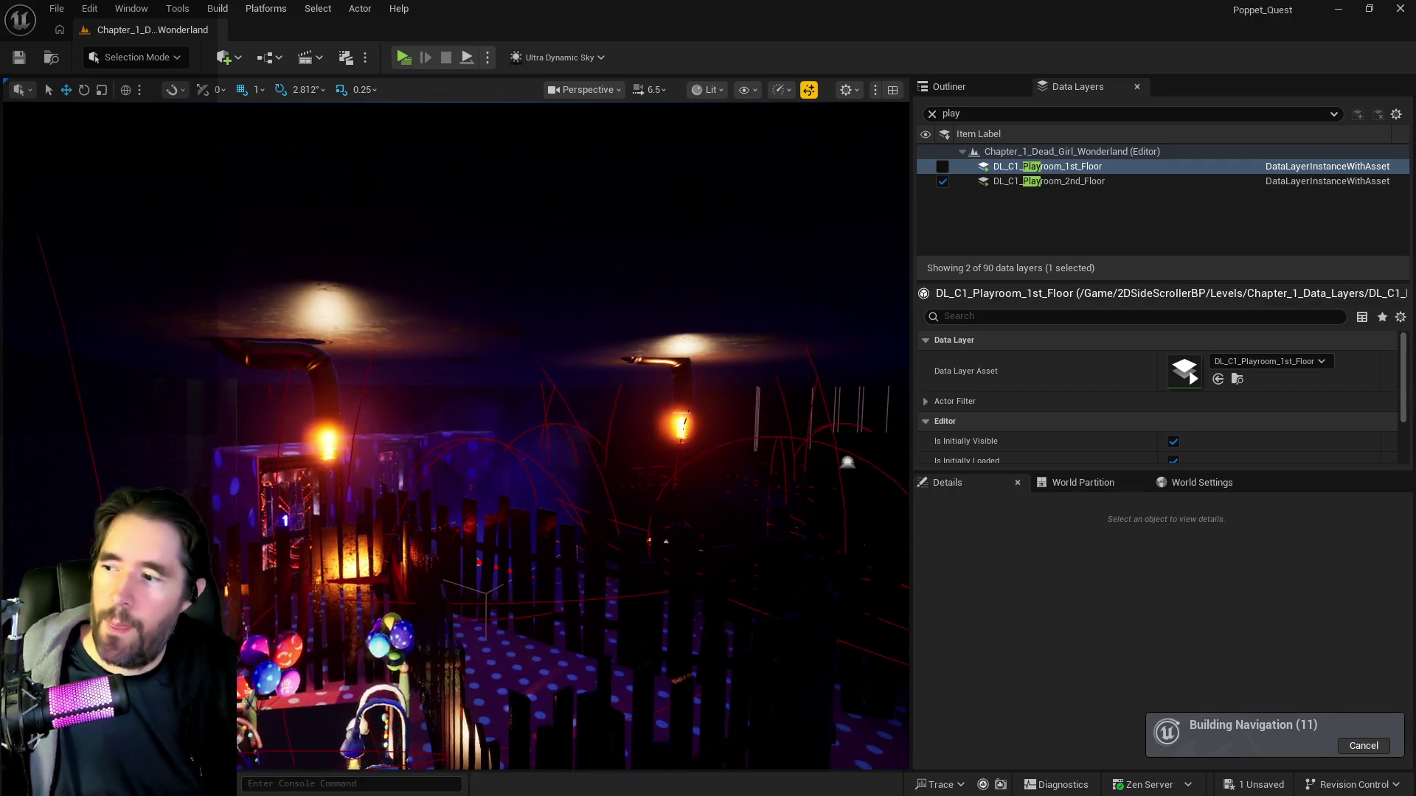
key("w")
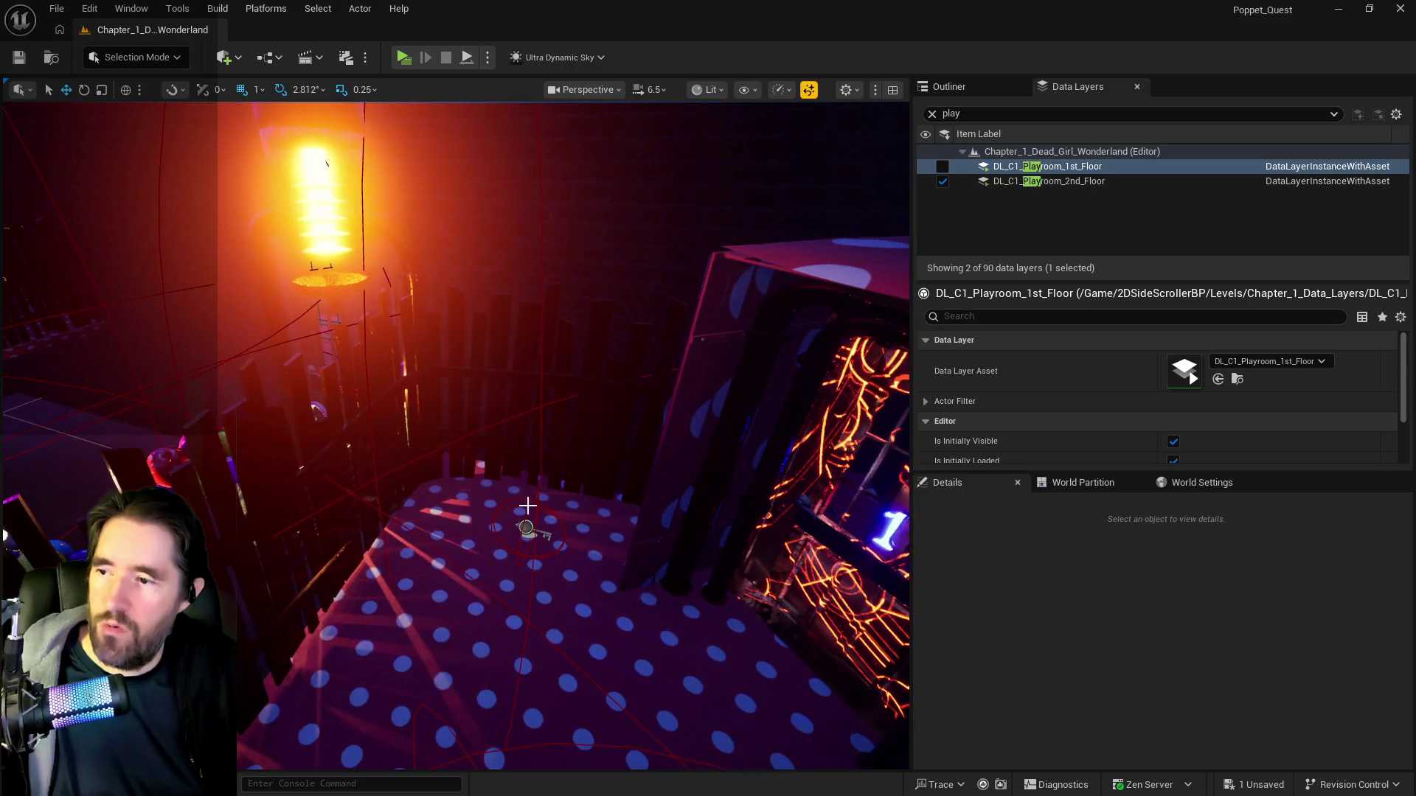
left_click(525, 528)
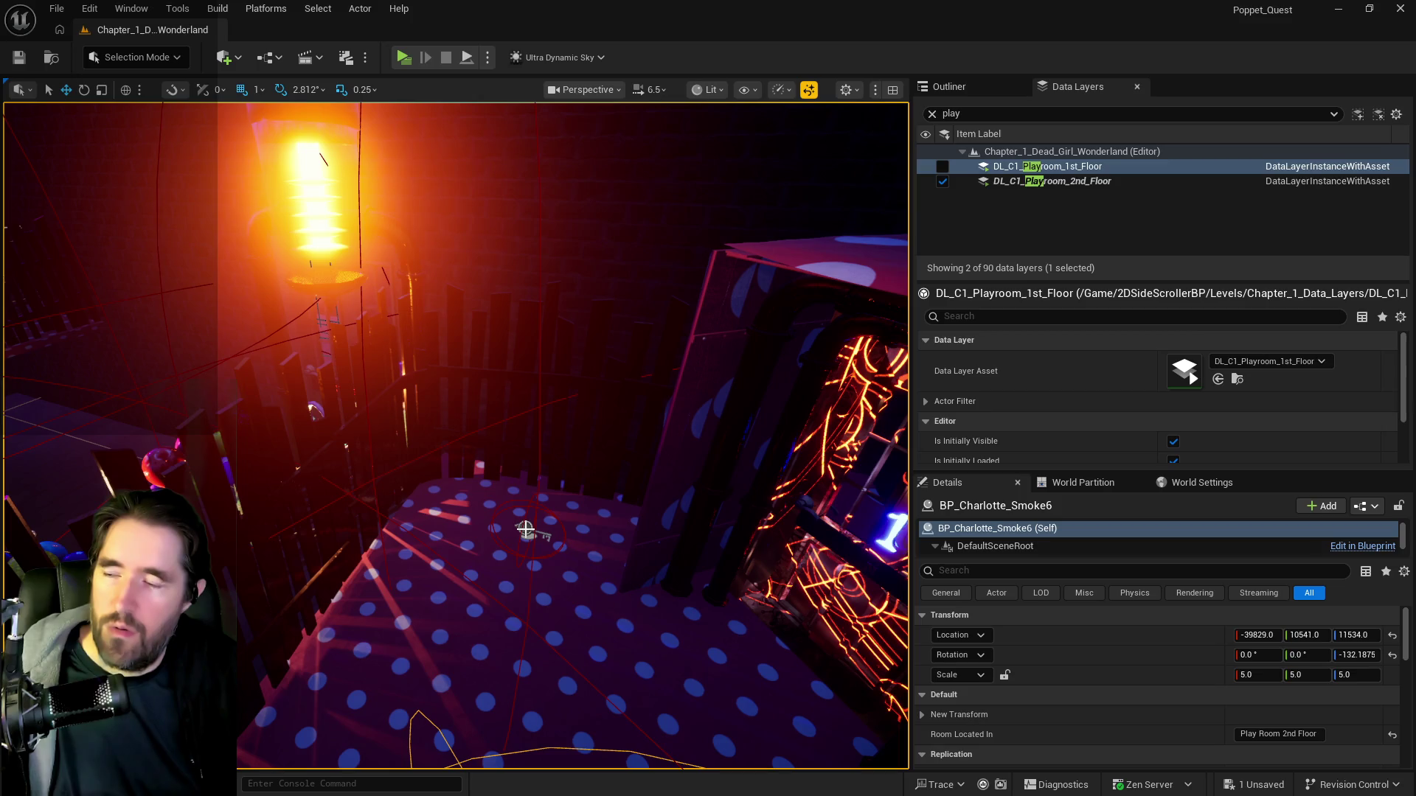
Locate and select the BP_Collectible_Key43 key collectible on the playroom floor.
scroll(525, 529, "up", 5)
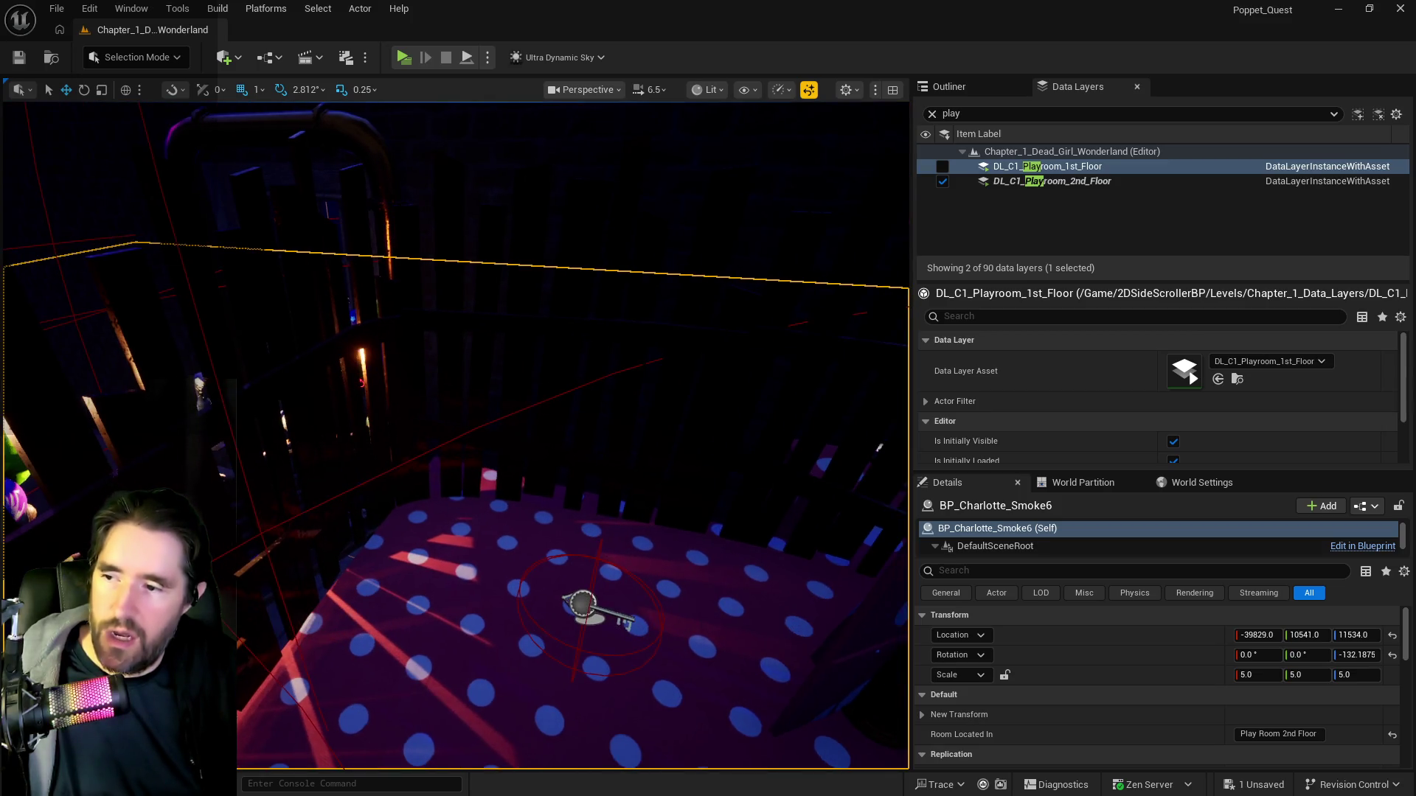
left_click_drag(525, 628, 506, 544)
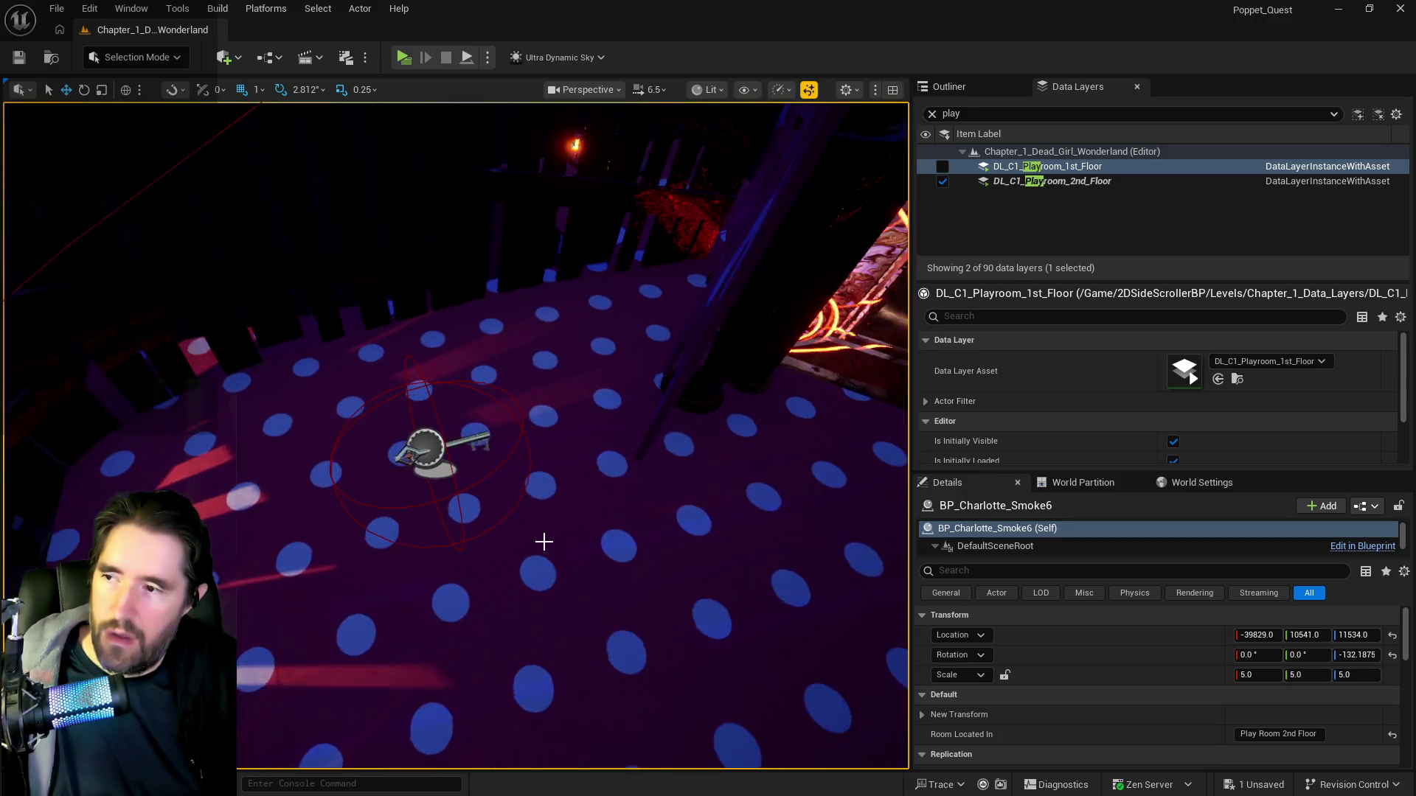
scroll(506, 545, "up", 3)
left_click(365, 477)
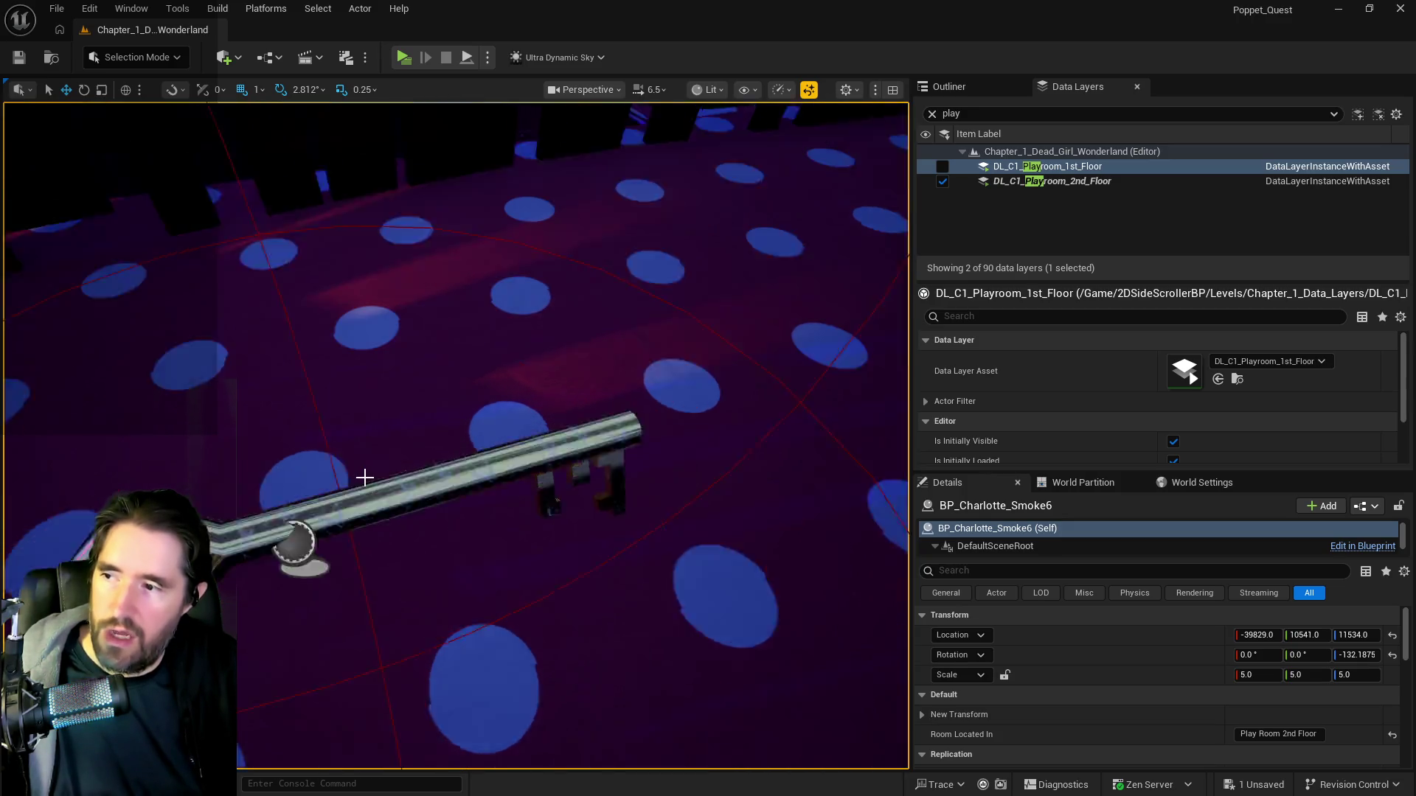
left_click(354, 490)
key("f")
left_click(944, 88)
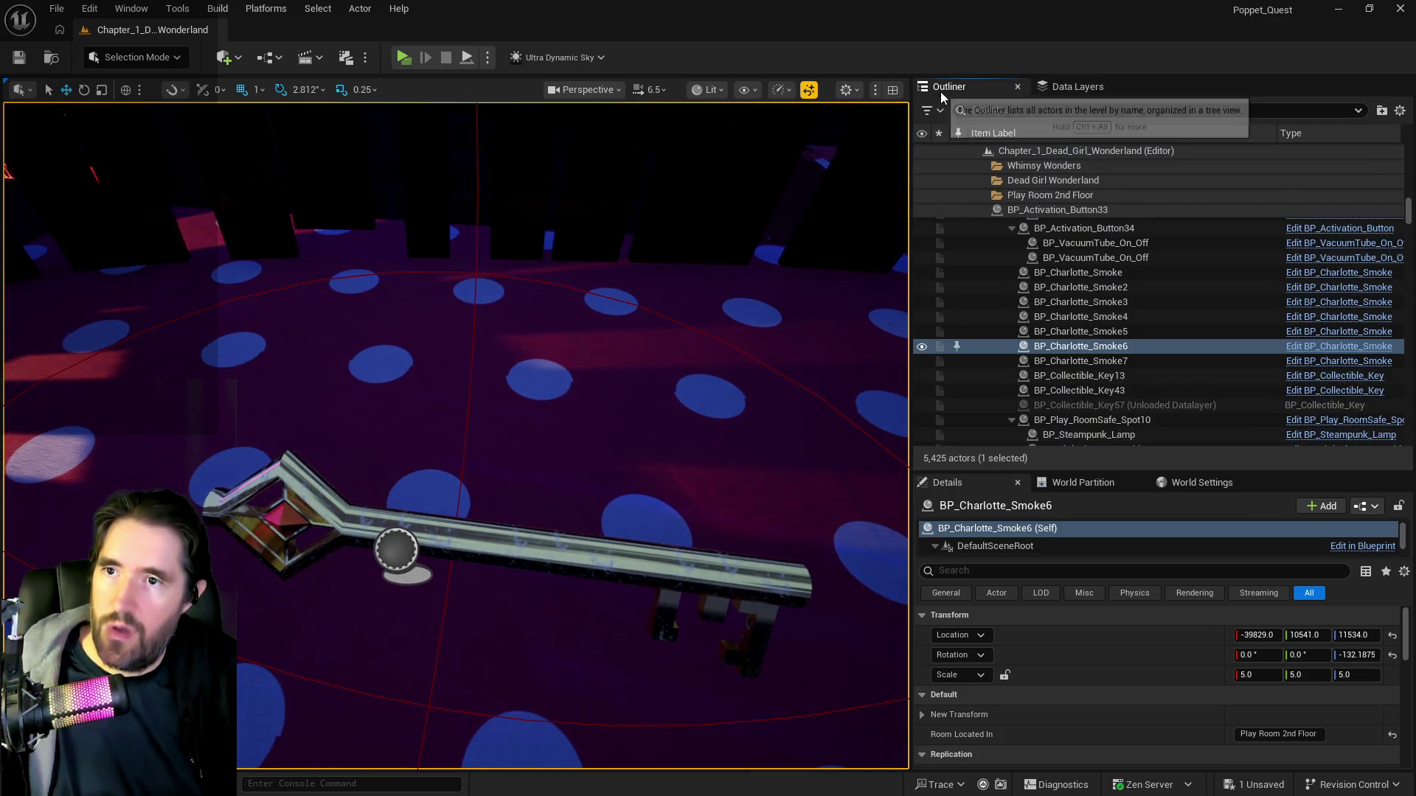
left_click_drag(674, 376, 674, 287)
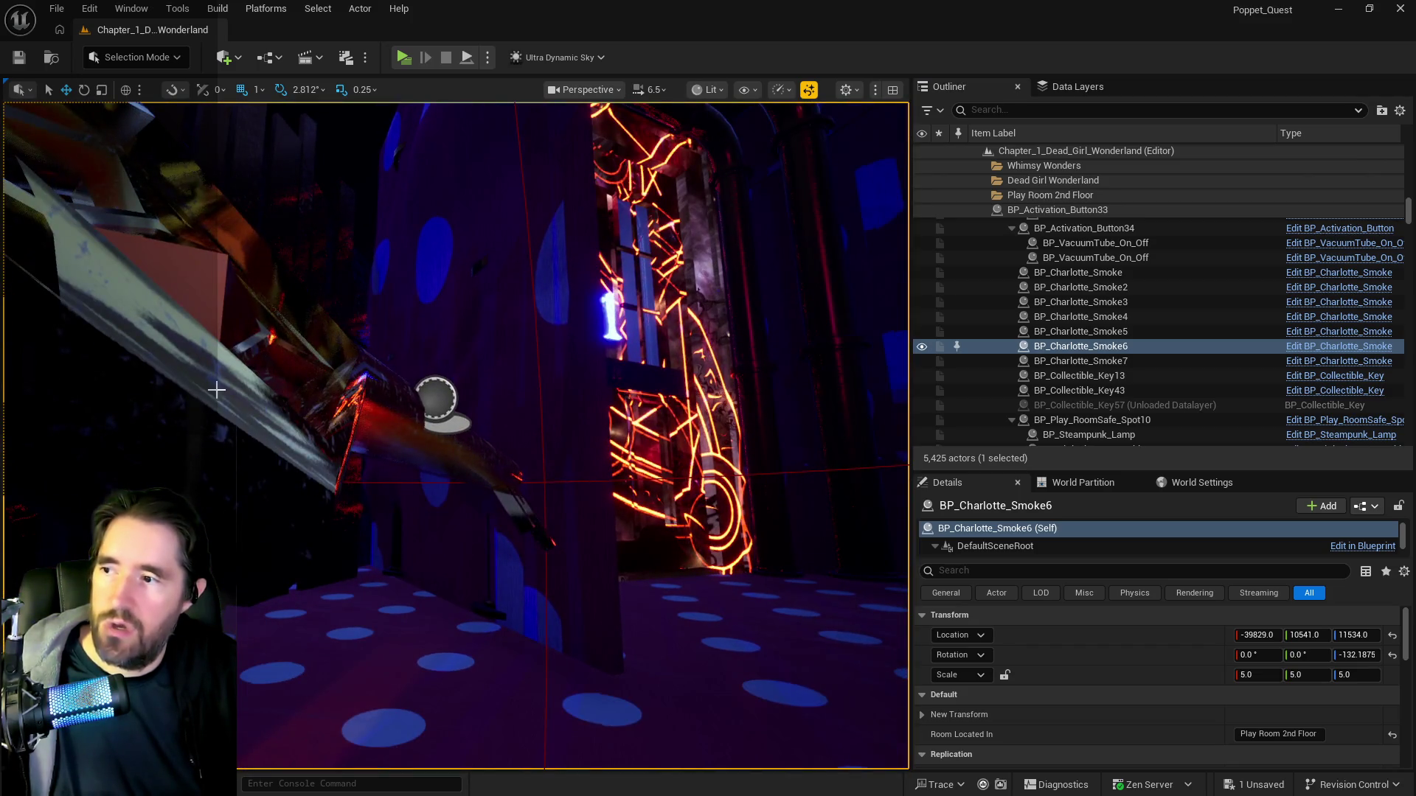
left_click(276, 368)
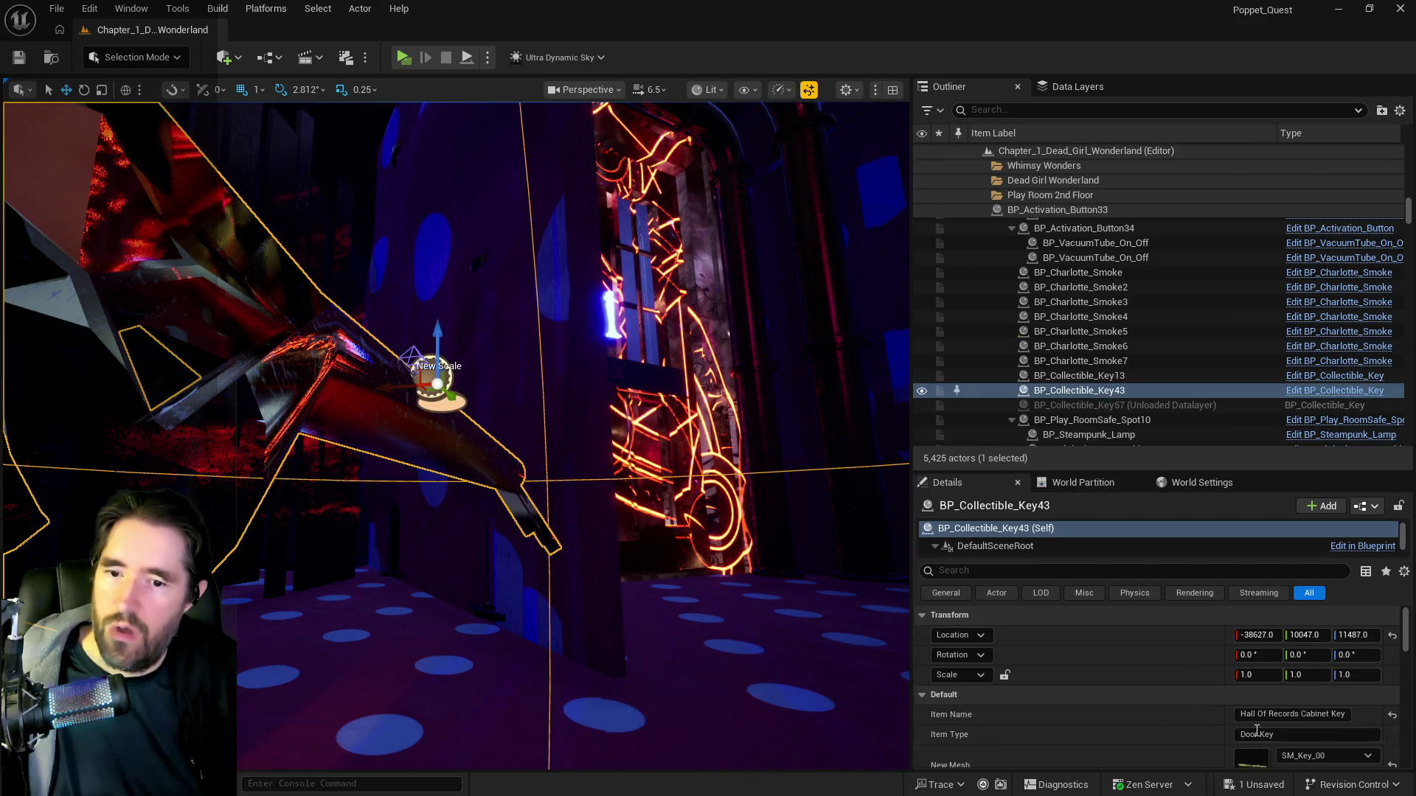
Rename the key's Item Name to 'Waiting Room Cabinet Key' and select the Hall of Records room actor.
left_click_drag(1296, 713, 1173, 709)
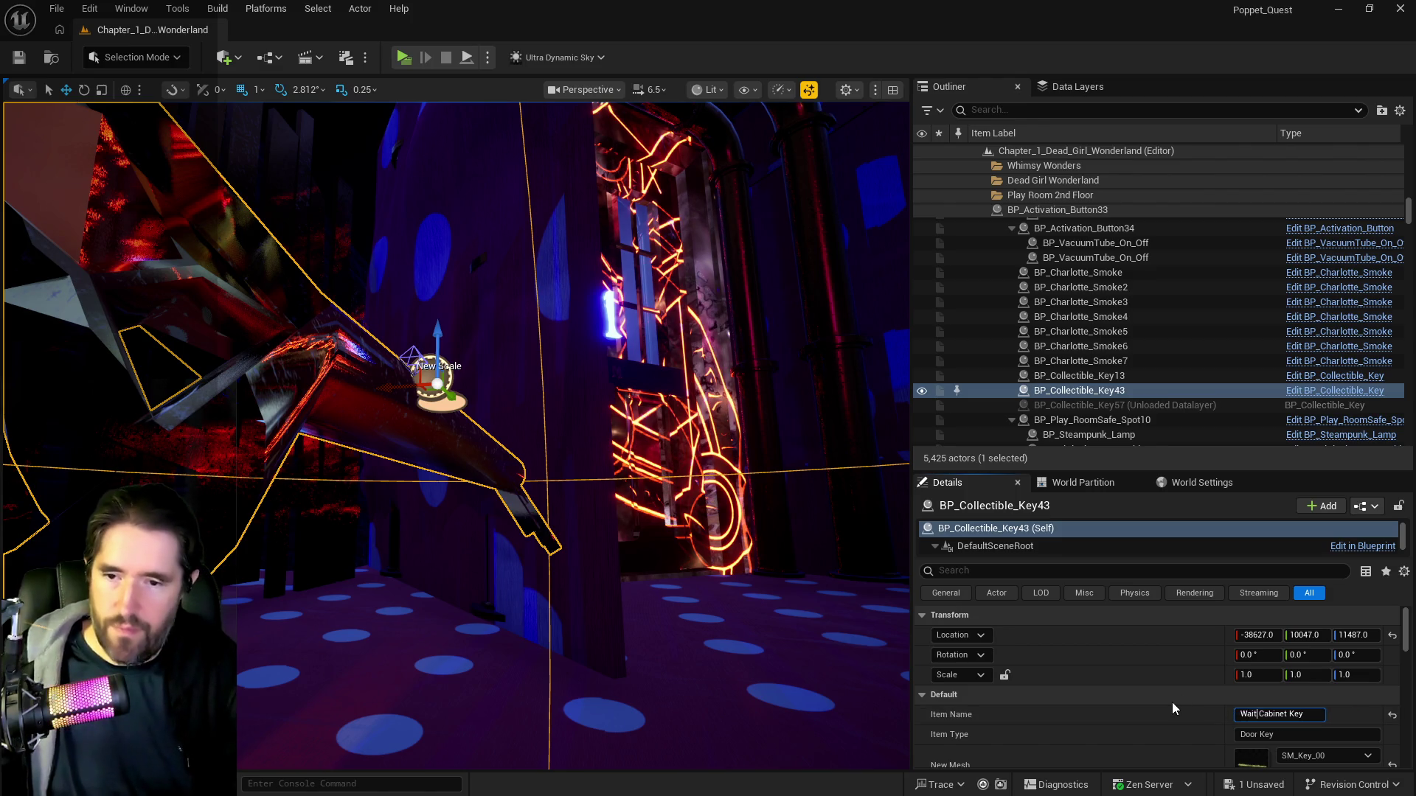
type("ing Room")
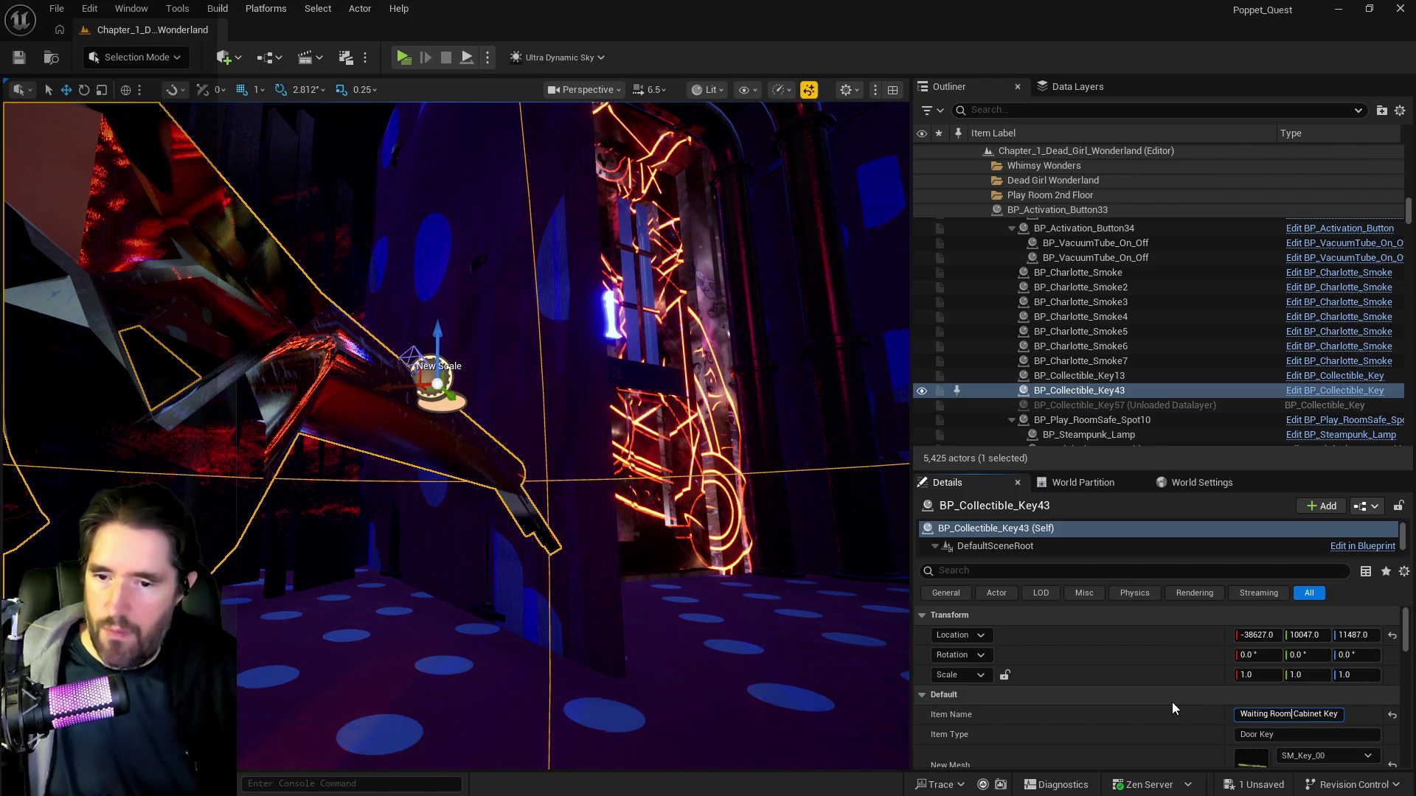
left_click_drag(764, 603, 664, 568)
left_click(586, 518)
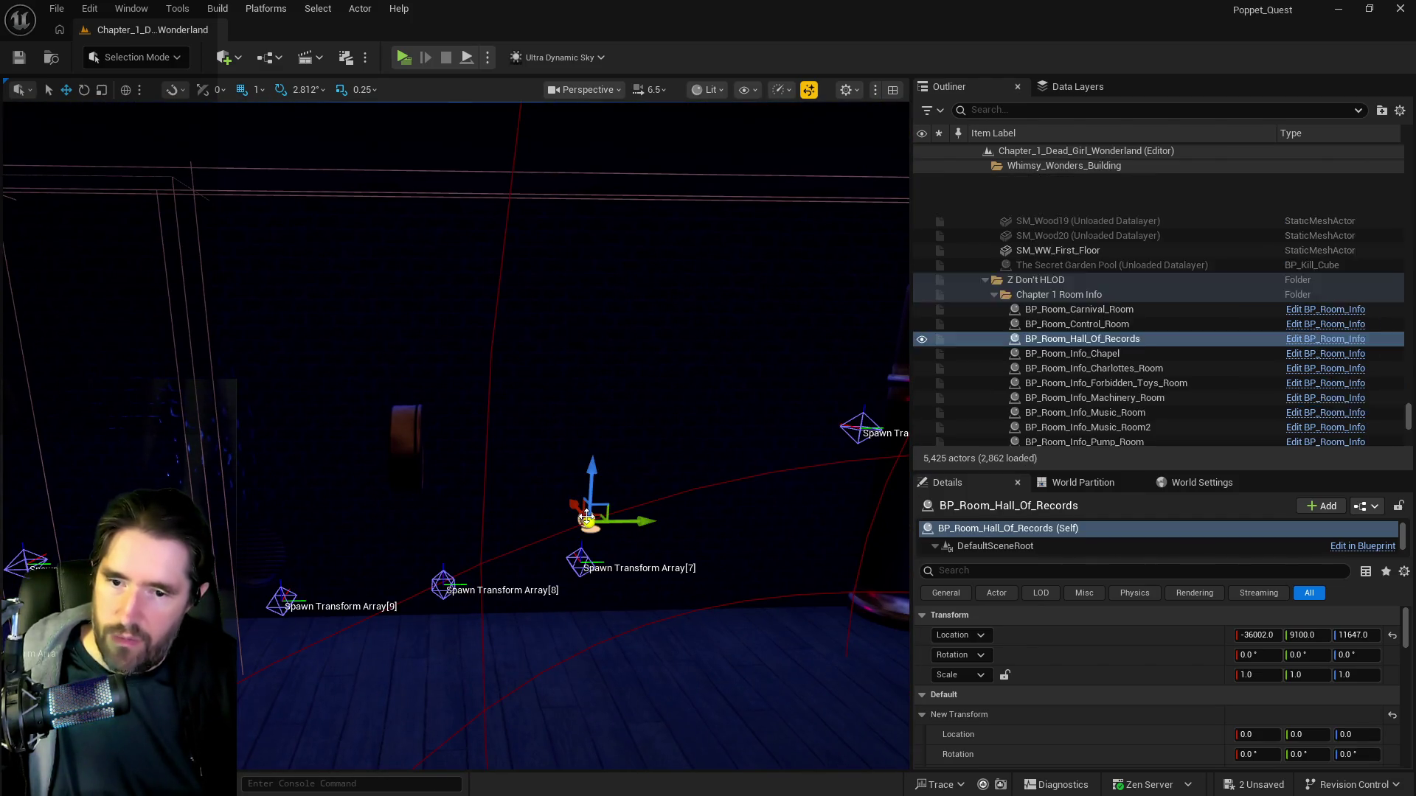
Reselect the key and change its Item Name to 'The Waiting Room Cabinet Key'.
scroll(1148, 727, "down", 3)
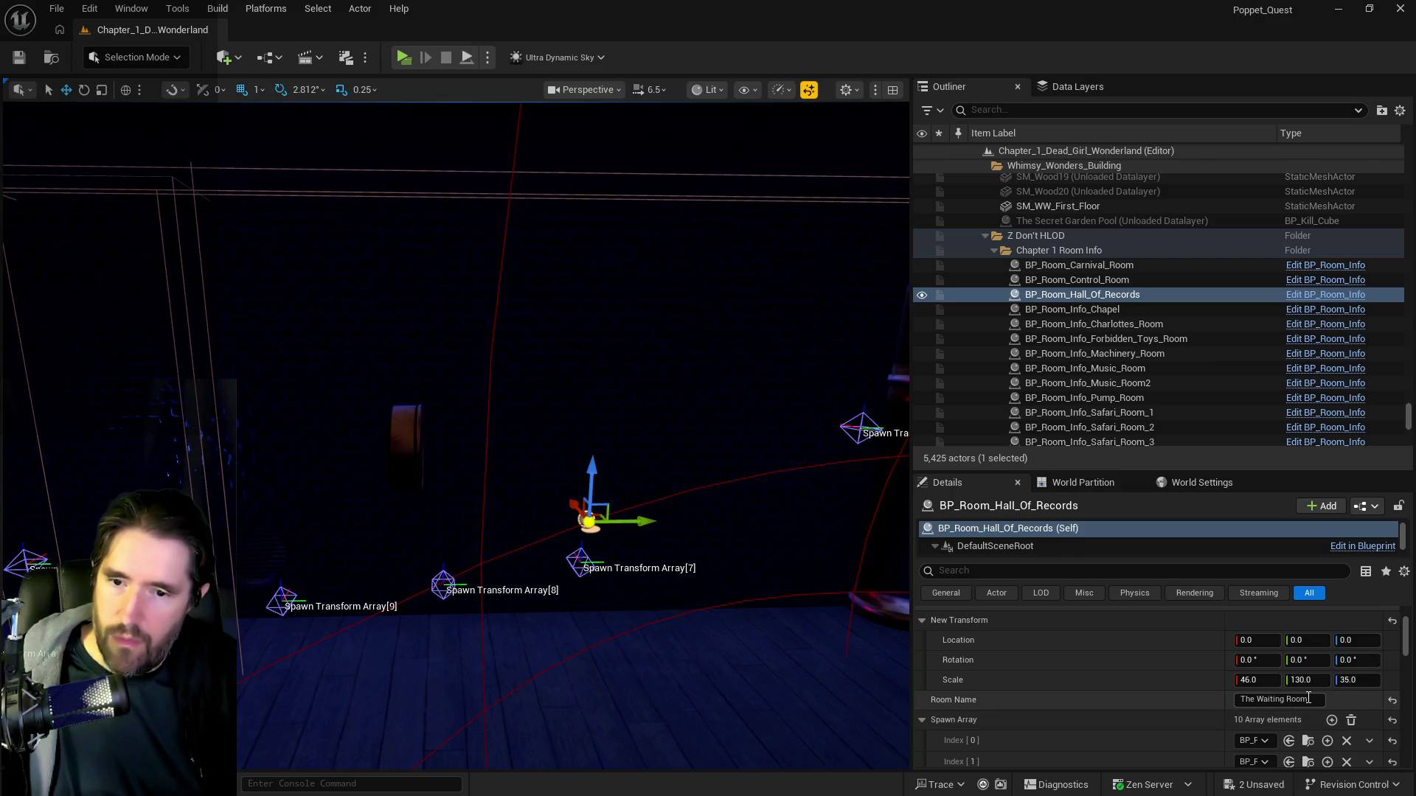
left_click_drag(834, 679, 811, 664)
mouse_move(455, 435)
left_mouse_down()
mouse_move(442, 431)
mouse_move(479, 435)
left_mouse_up()
left_click_drag(739, 667, 706, 357)
left_click(663, 284)
scroll(1284, 663, "down", 3)
scroll(1284, 643, "up", 1)
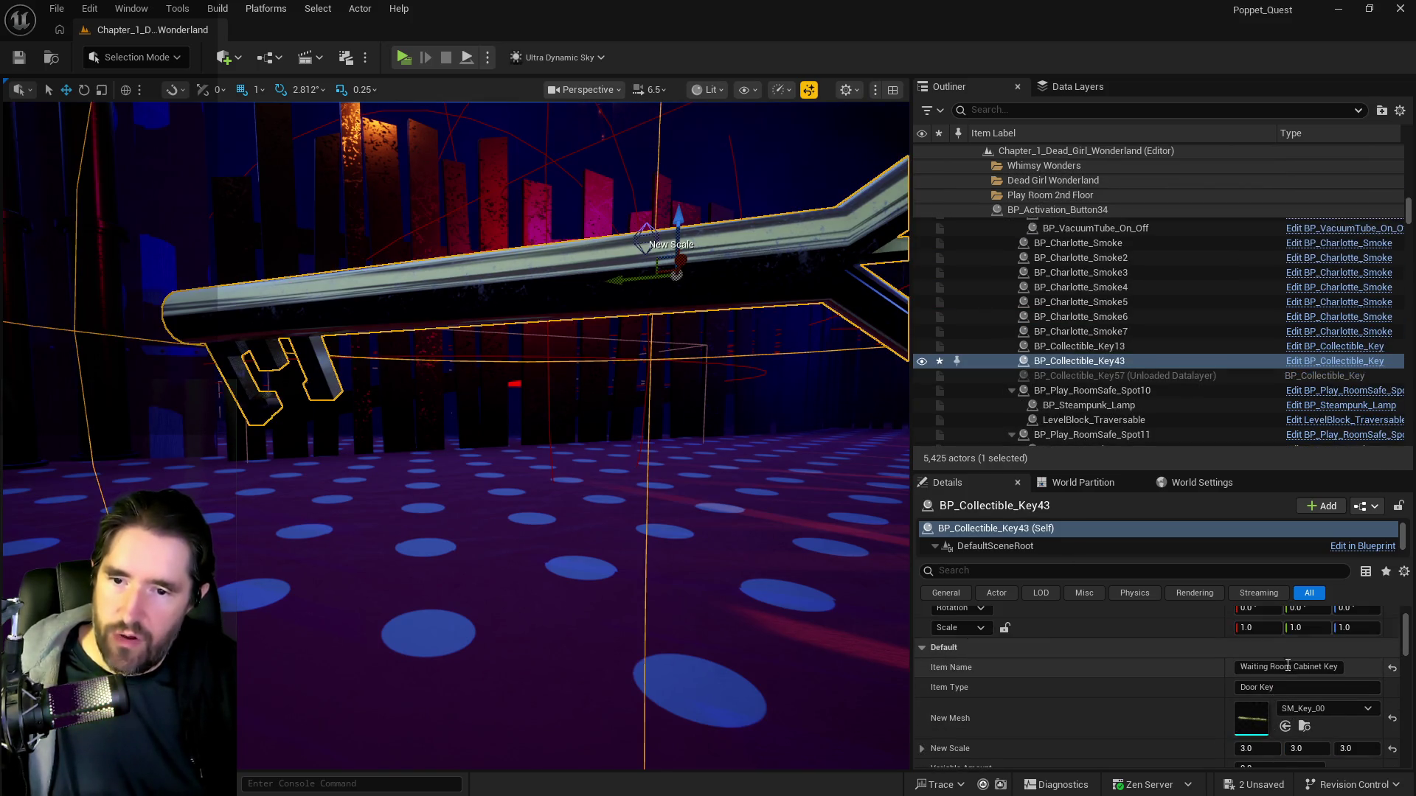
left_click(1292, 668)
type("The")
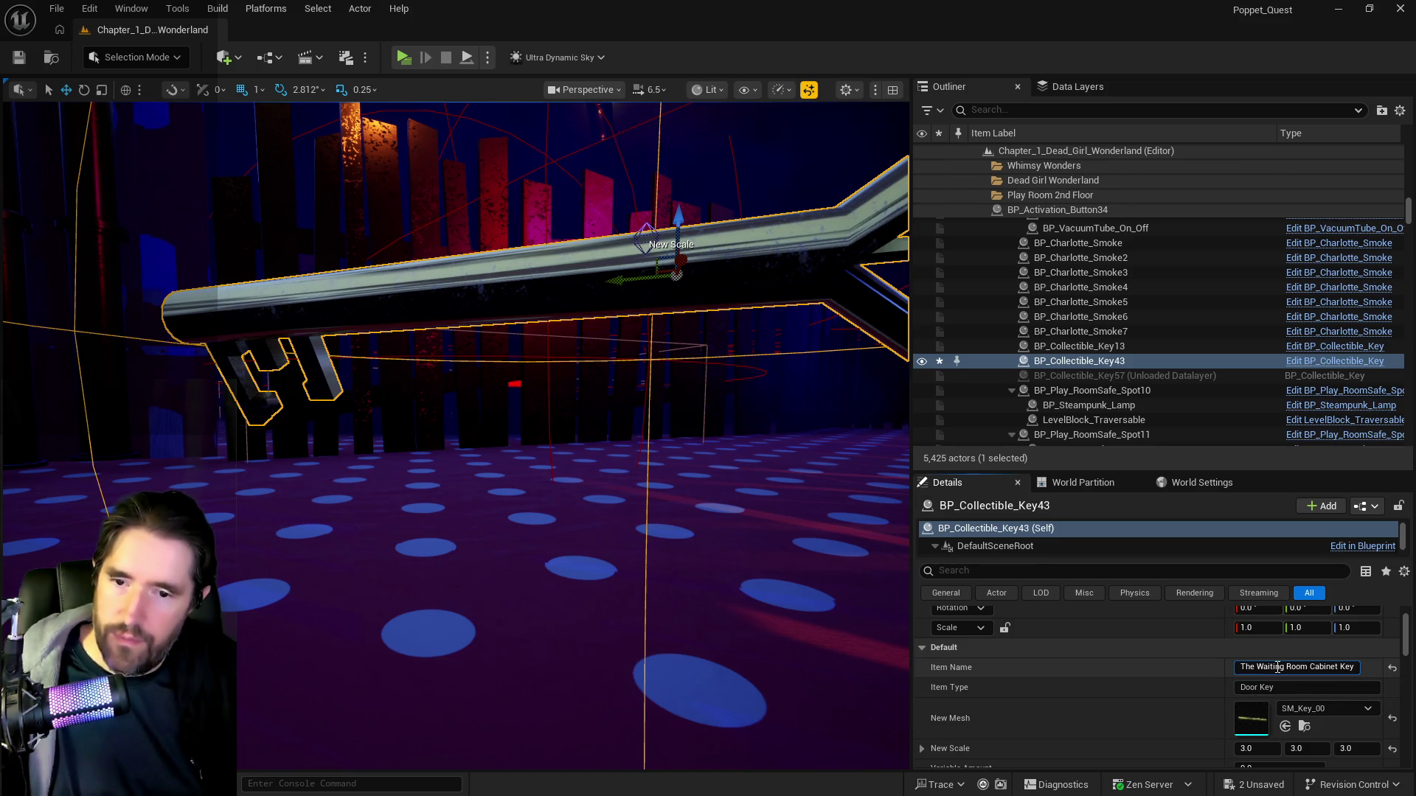
left_click_drag(837, 673, 708, 638)
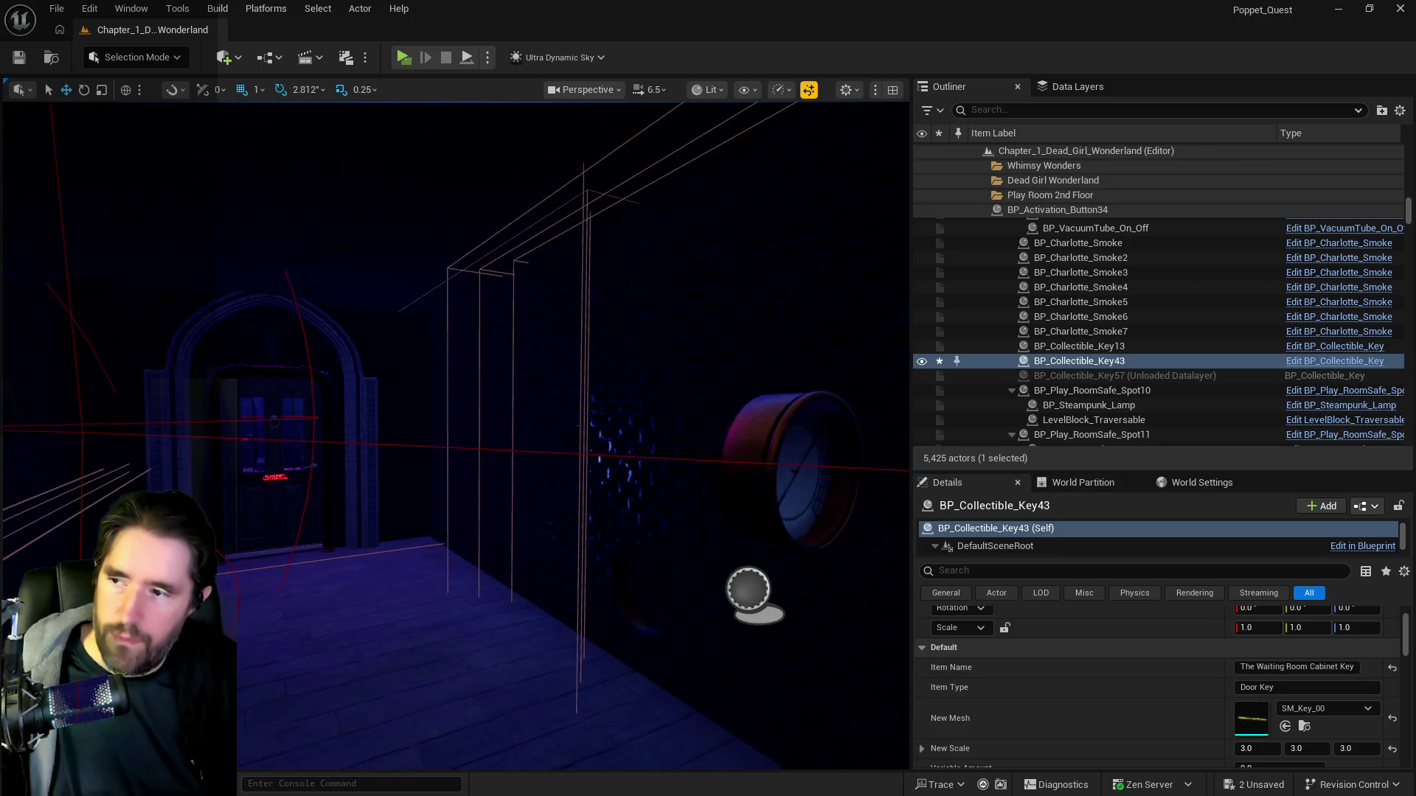
left_click(1077, 86)
left_click(1072, 109)
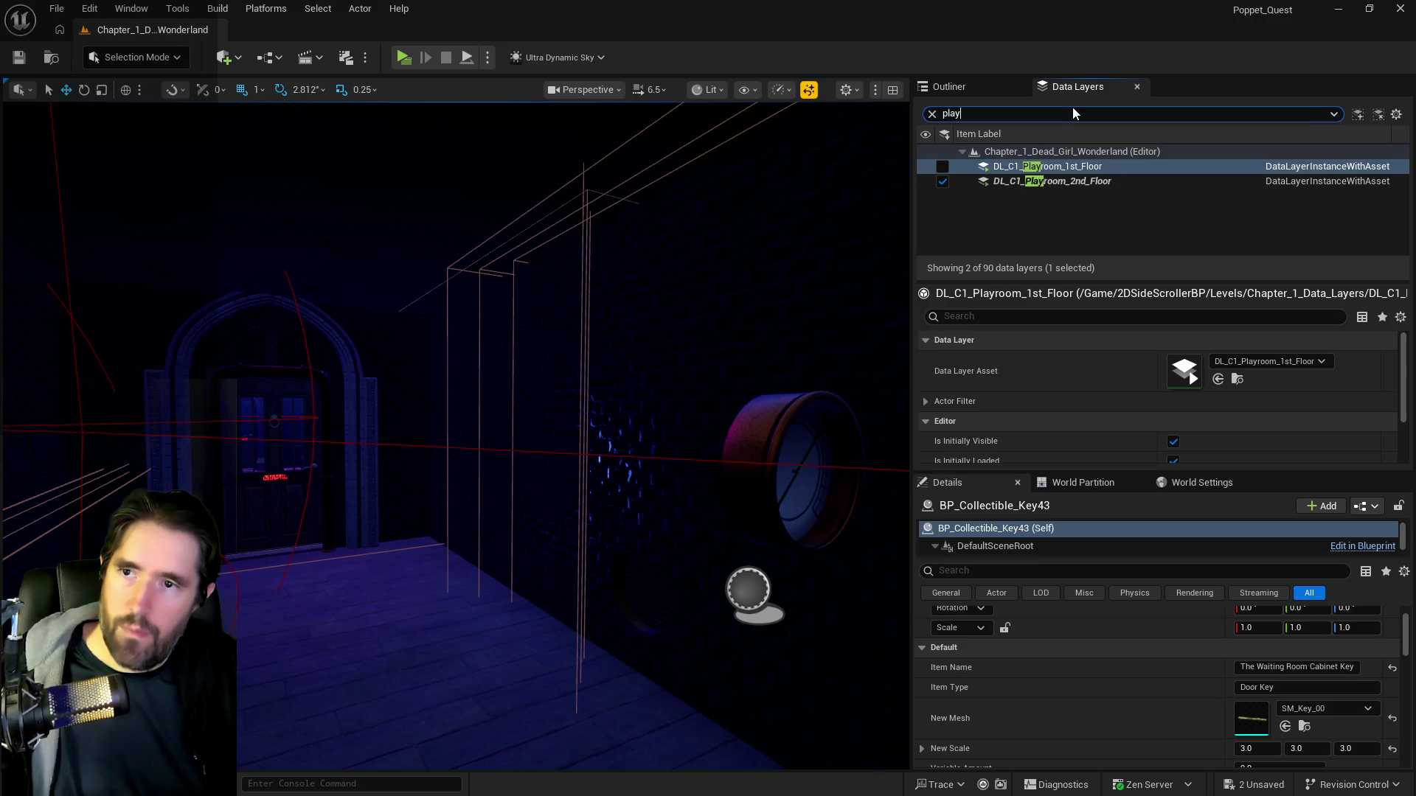
Filter Data Layers by 'waiting', show DL_C1_The_Waiting_Room, and frame the key.
type("waiting")
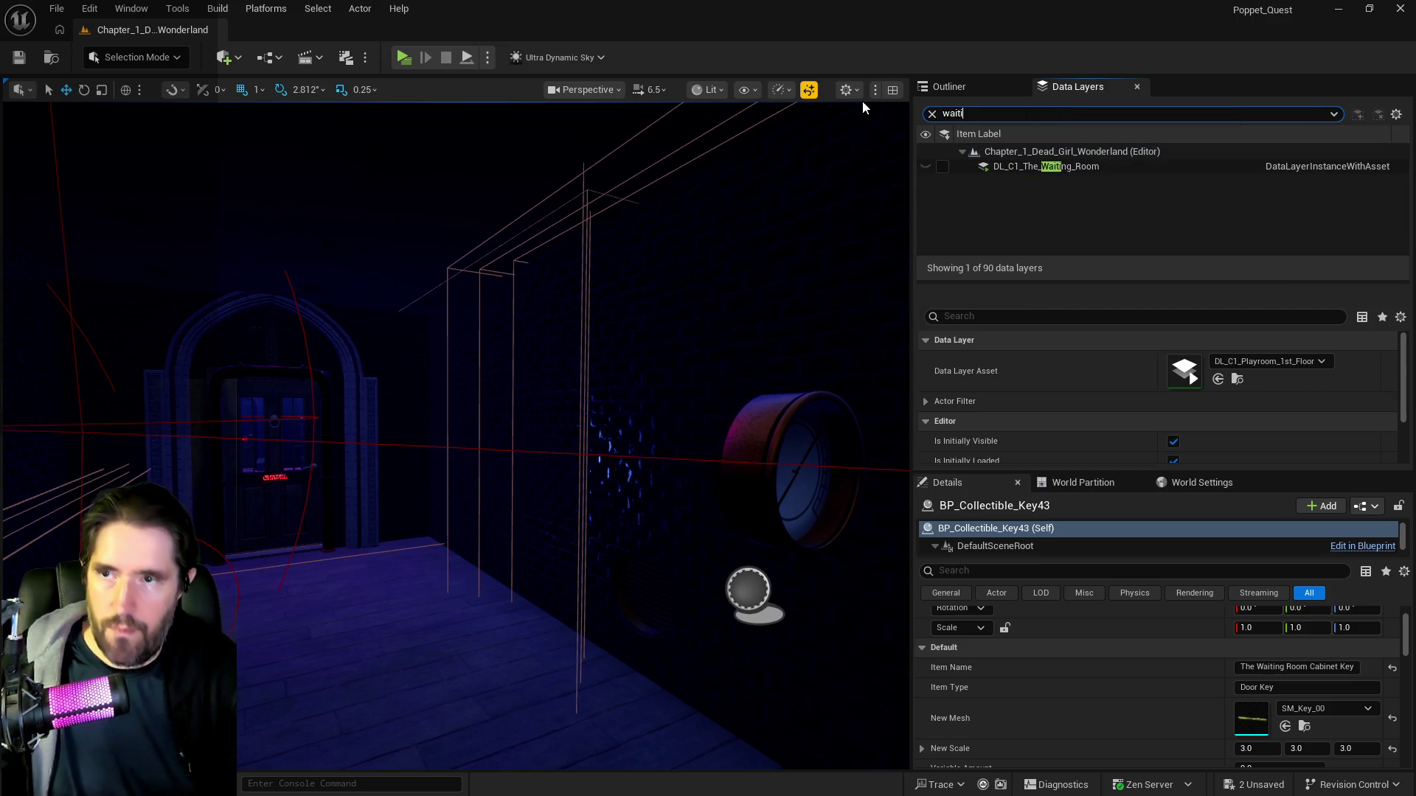
left_click(942, 166)
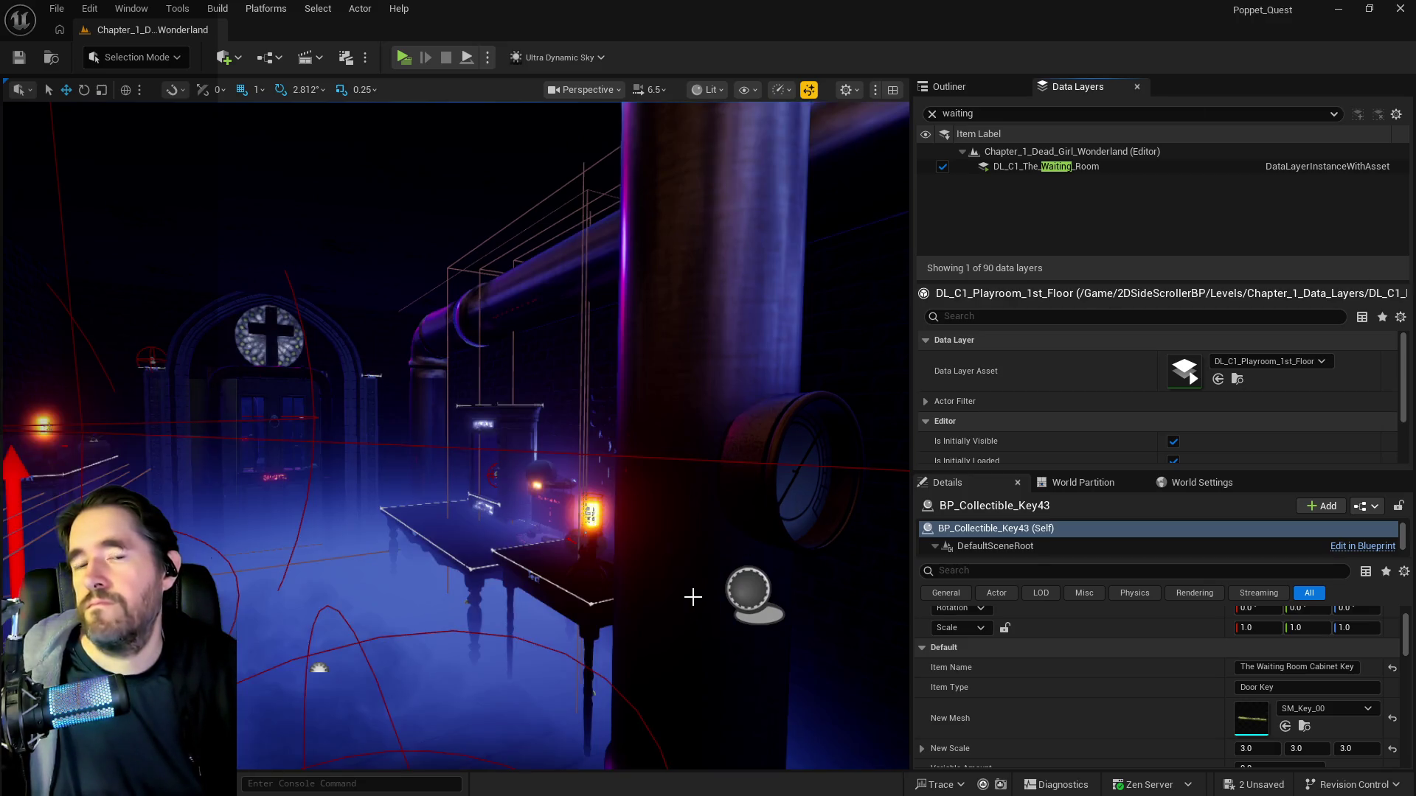
key("f")
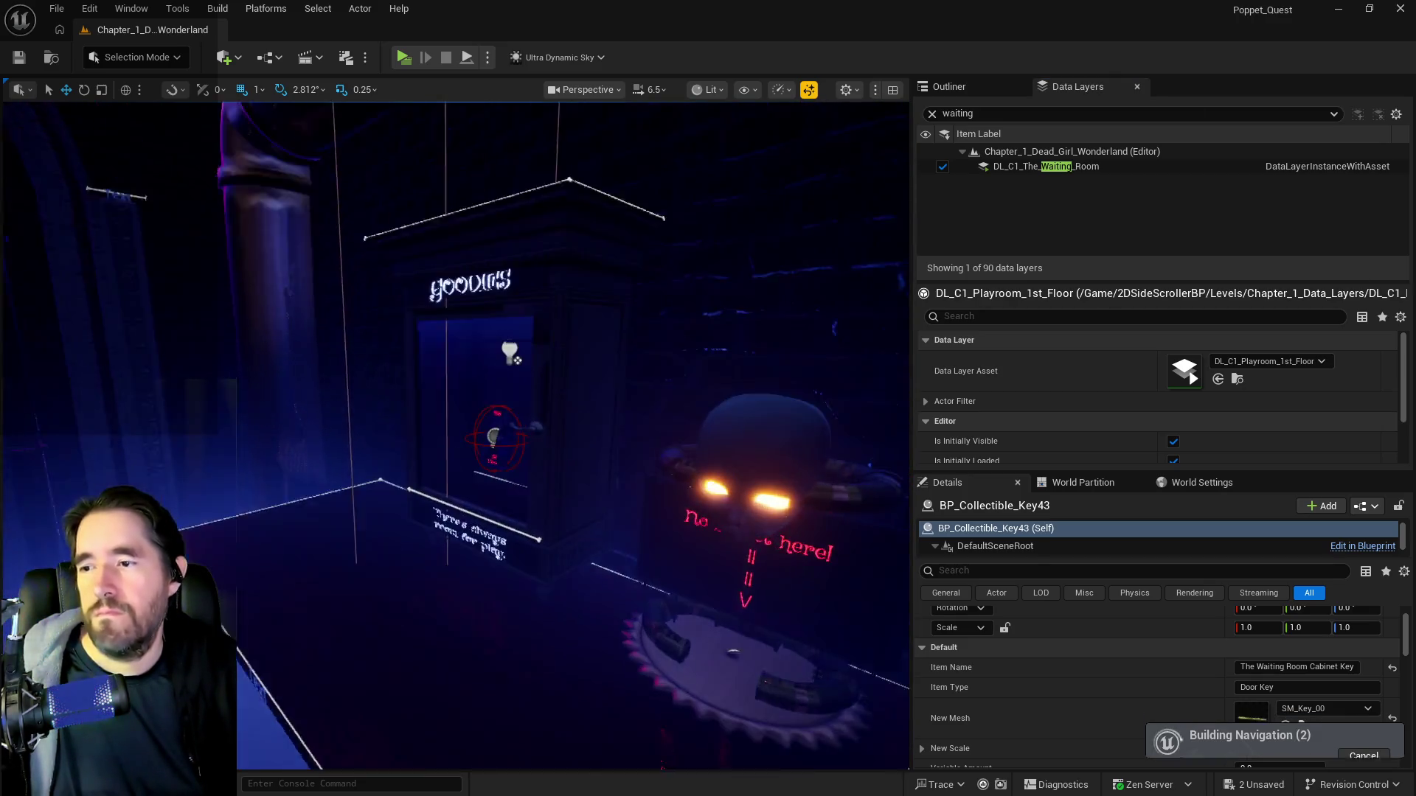
Set the Goodies cabinet's Key Required to The Waiting Room Cabinet Key and save all.
left_click(575, 516)
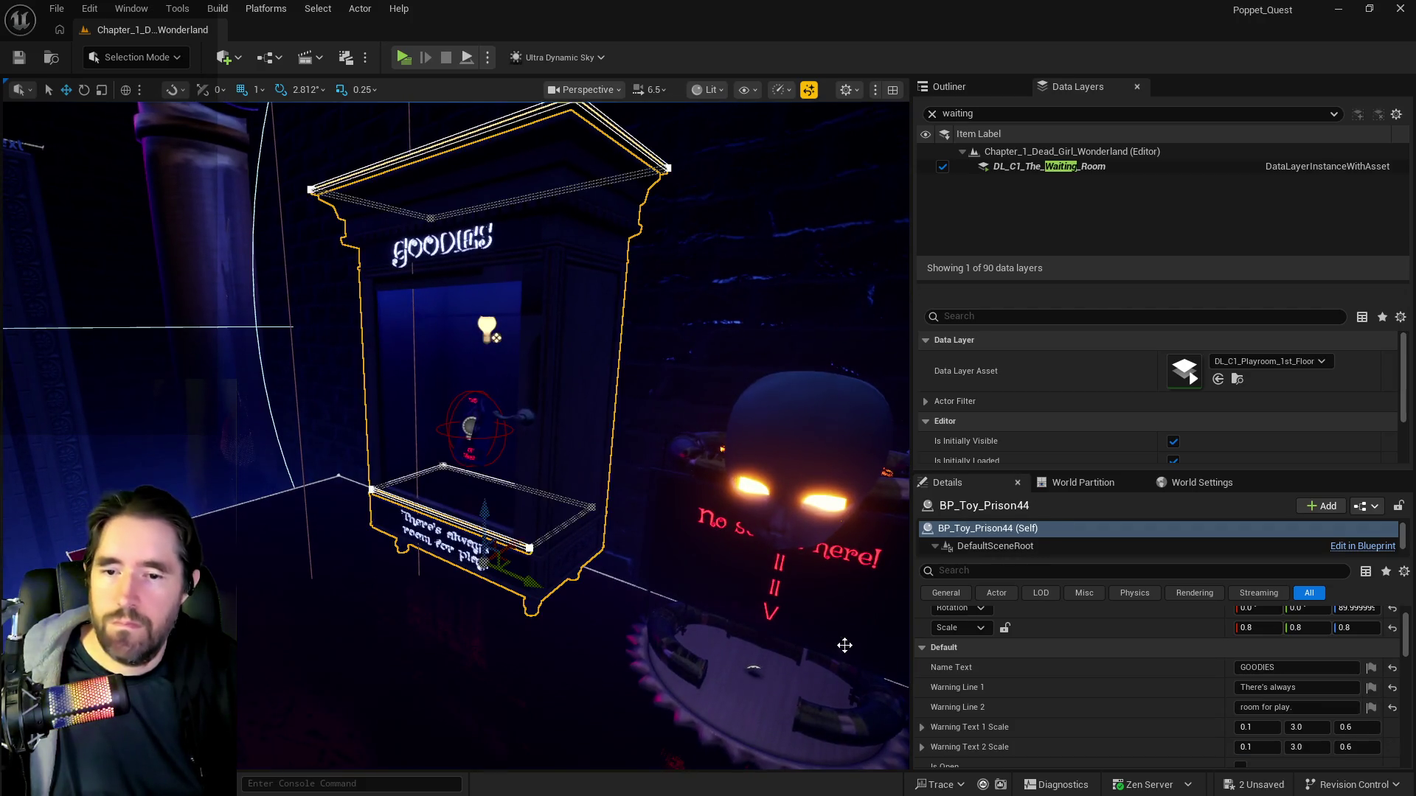
left_click(1293, 720)
key("Return")
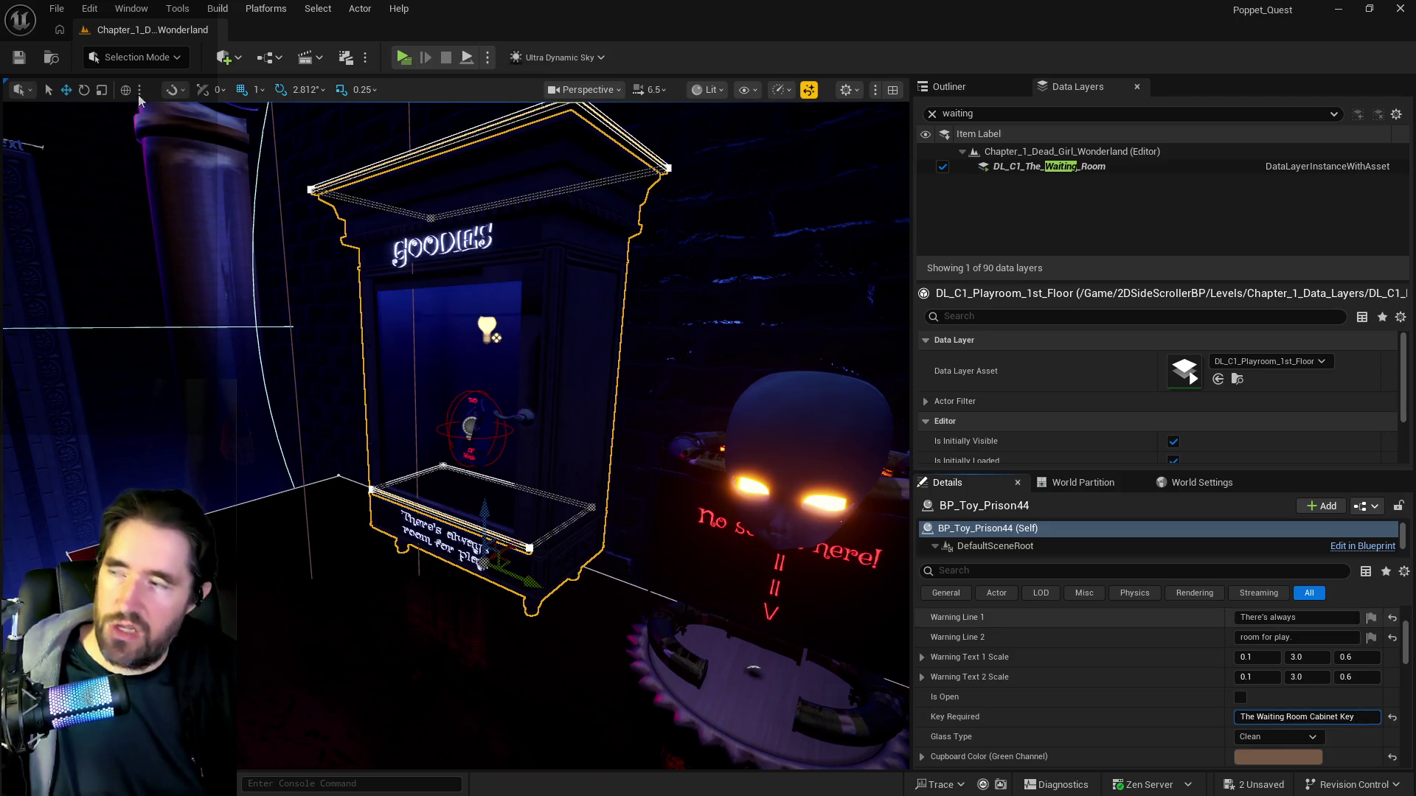
key("ctrl+s")
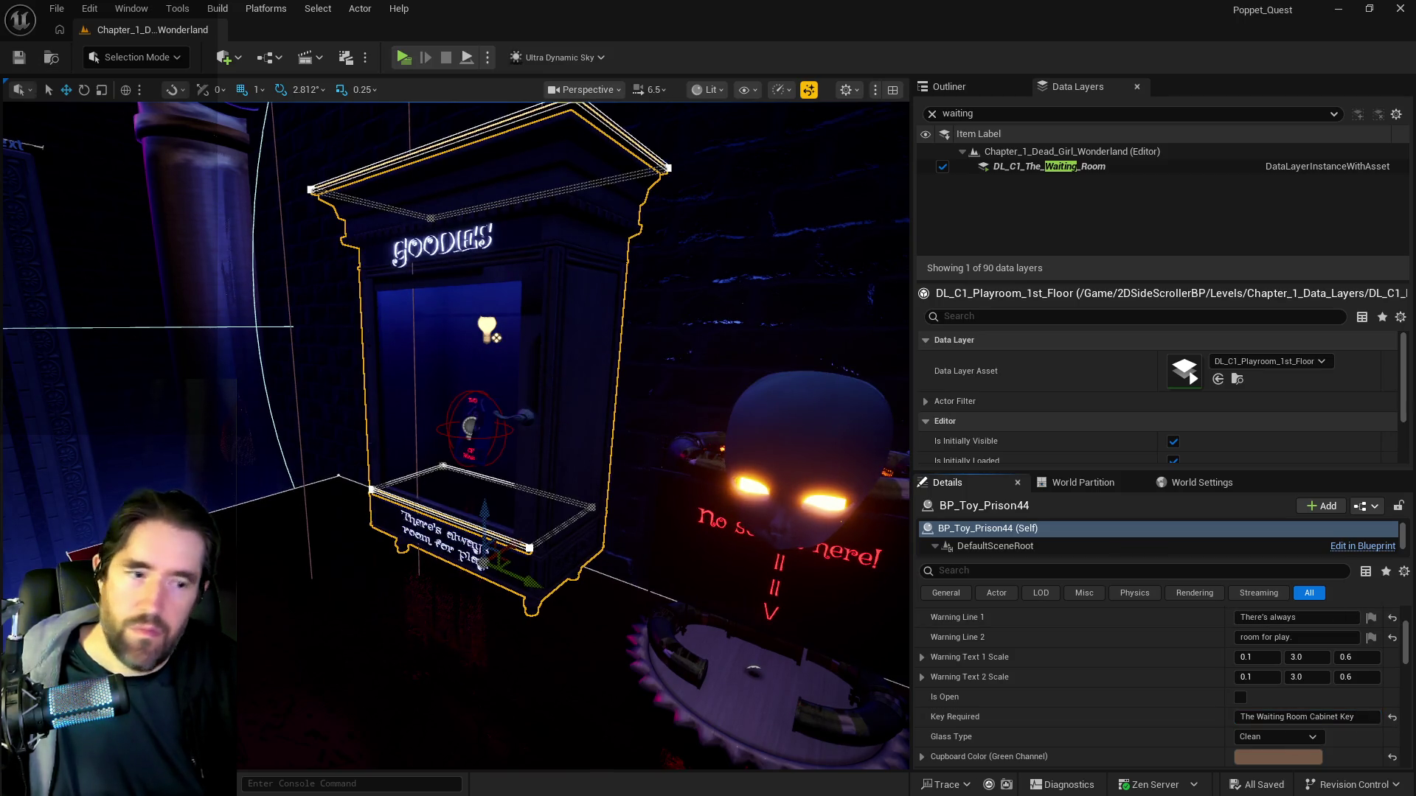
key("alt+Tab")
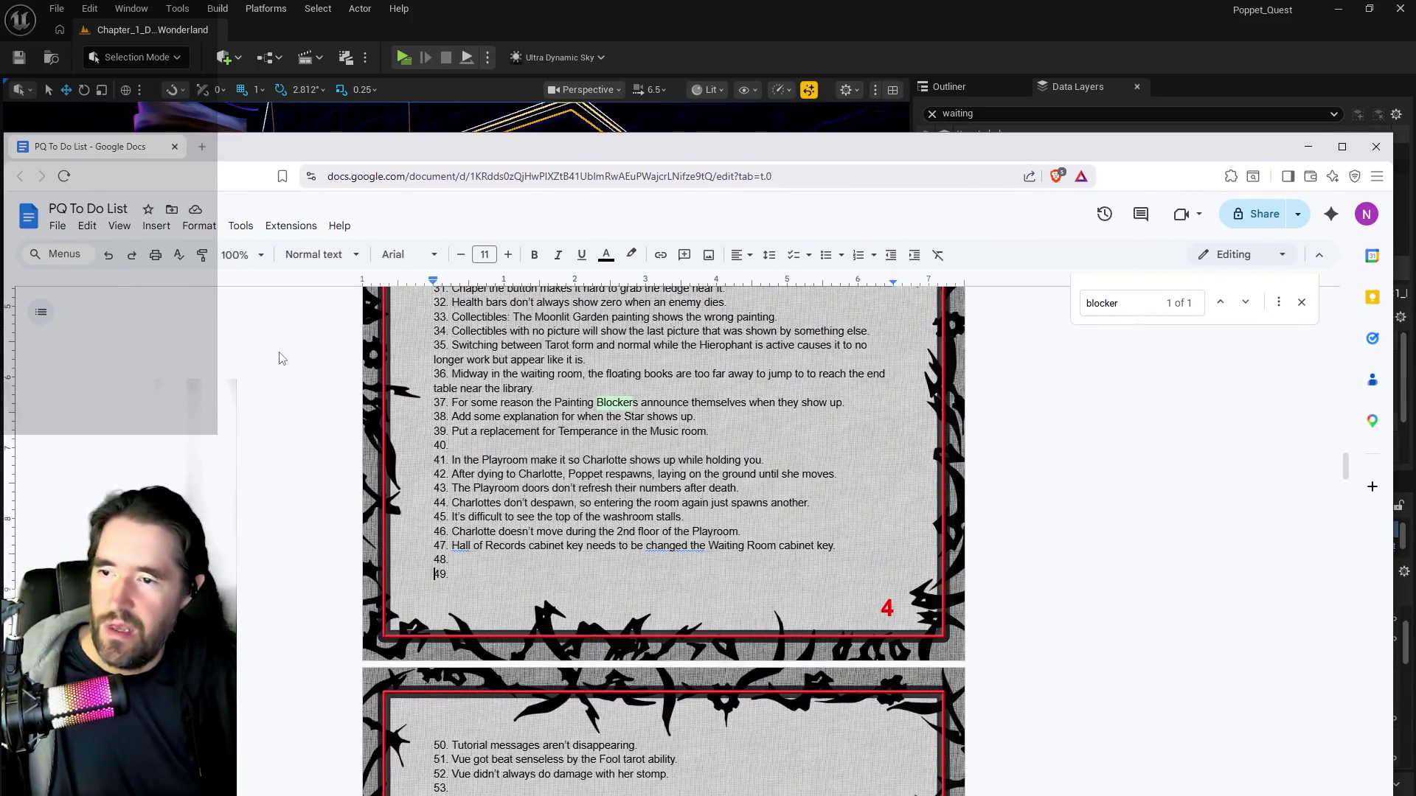
Delete to-do item 47 about the Hall of Records cabinet key, leaving its line blank.
mouse_move(780, 547)
left_mouse_down()
mouse_move(493, 547)
mouse_move(461, 532)
mouse_move(450, 547)
left_mouse_up()
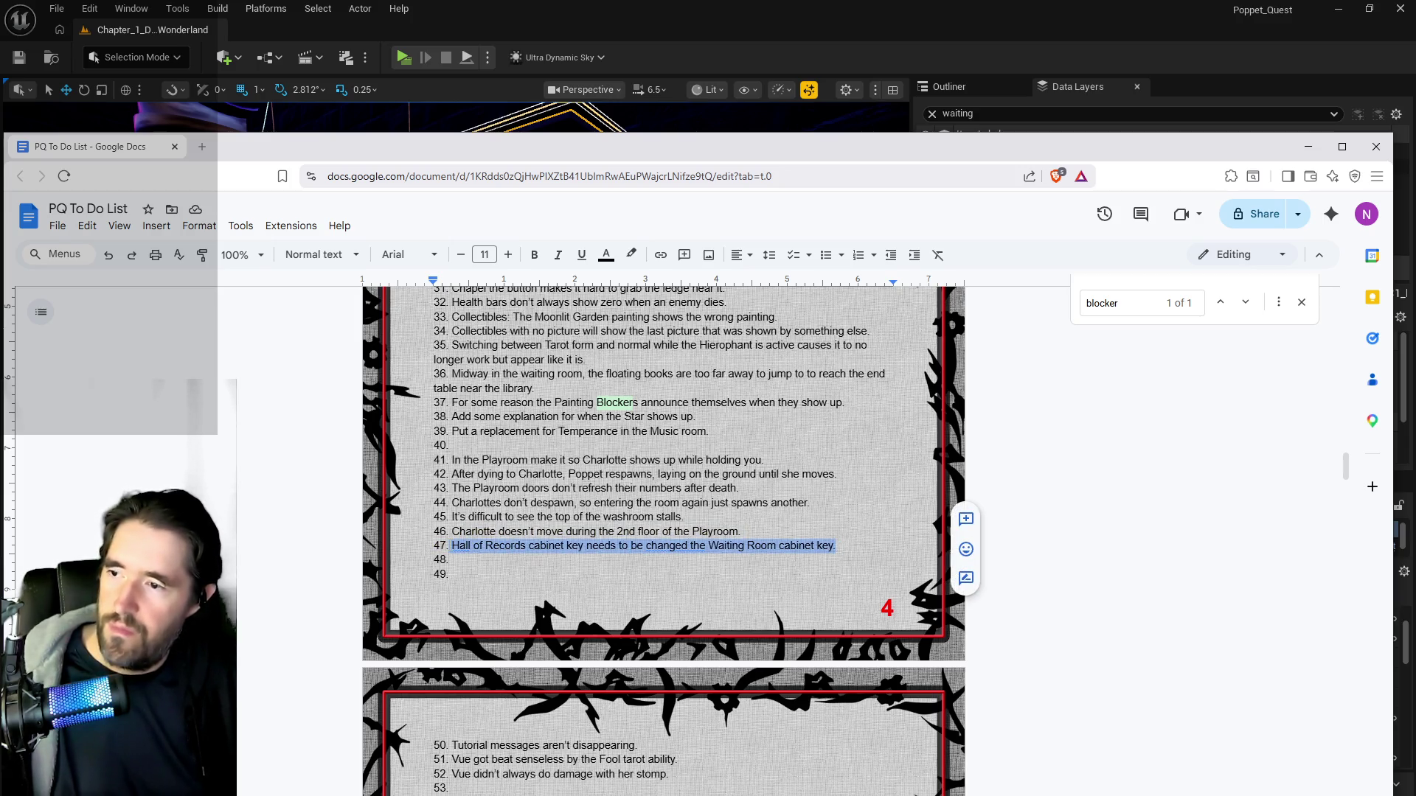
key("BackSpace")
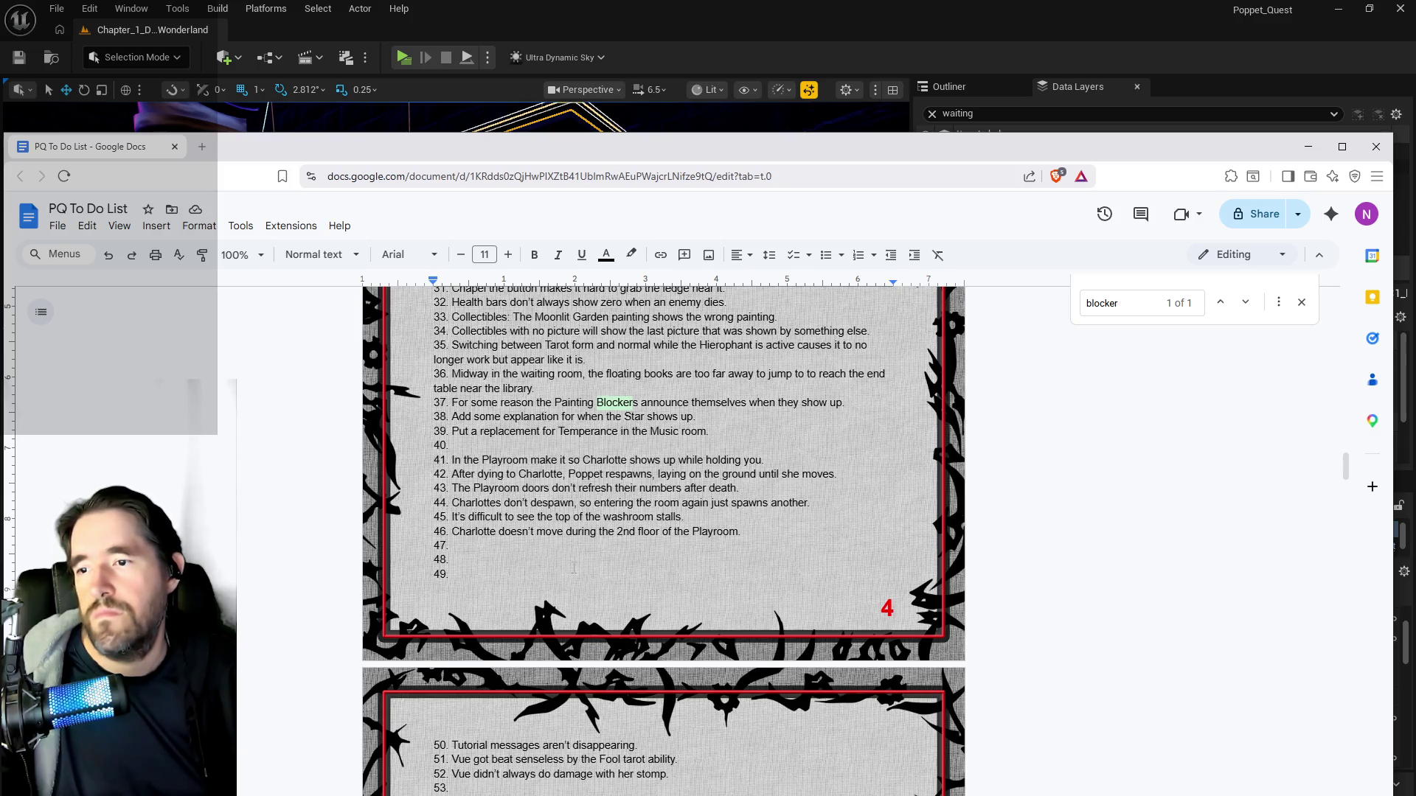
scroll(573, 568, "up", 1)
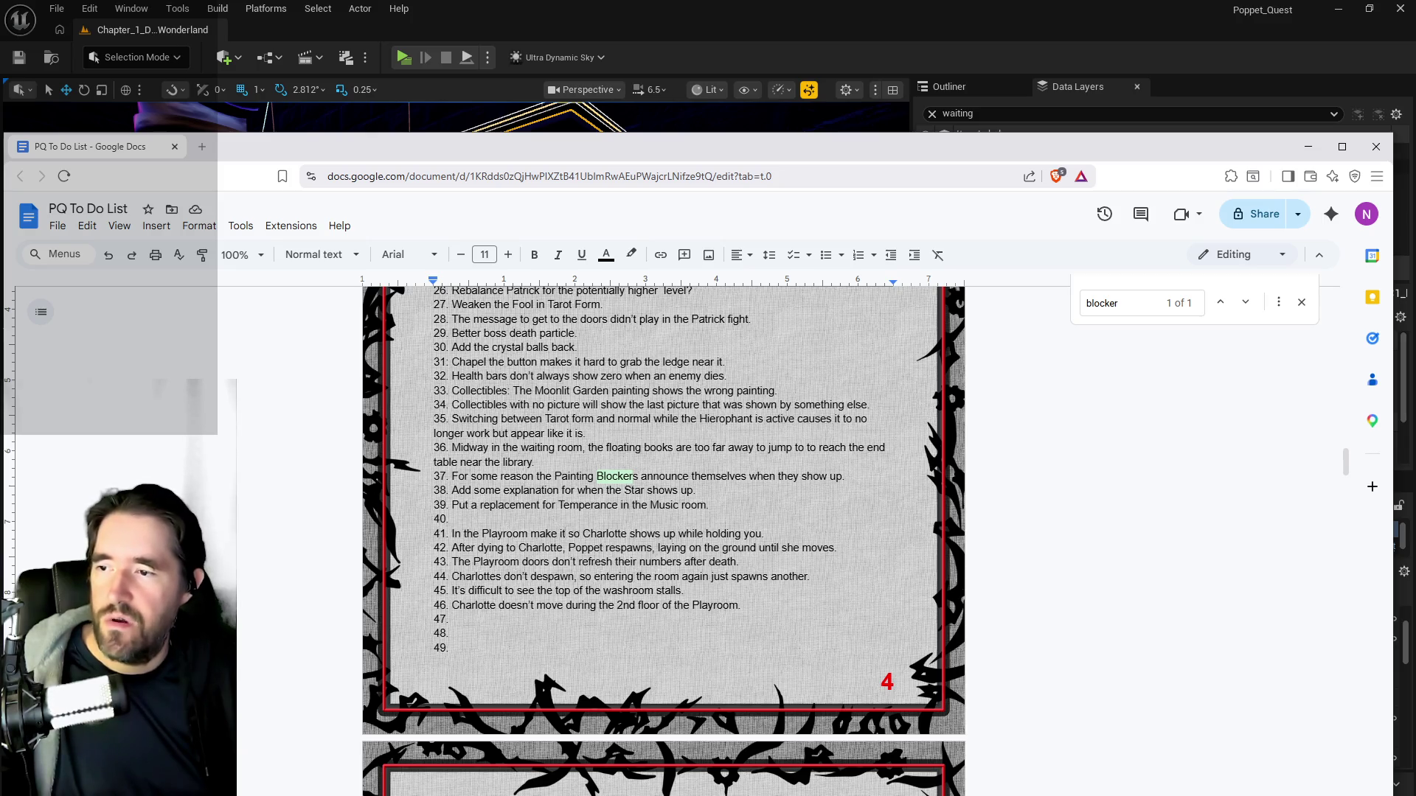
scroll(578, 657, "up", 2)
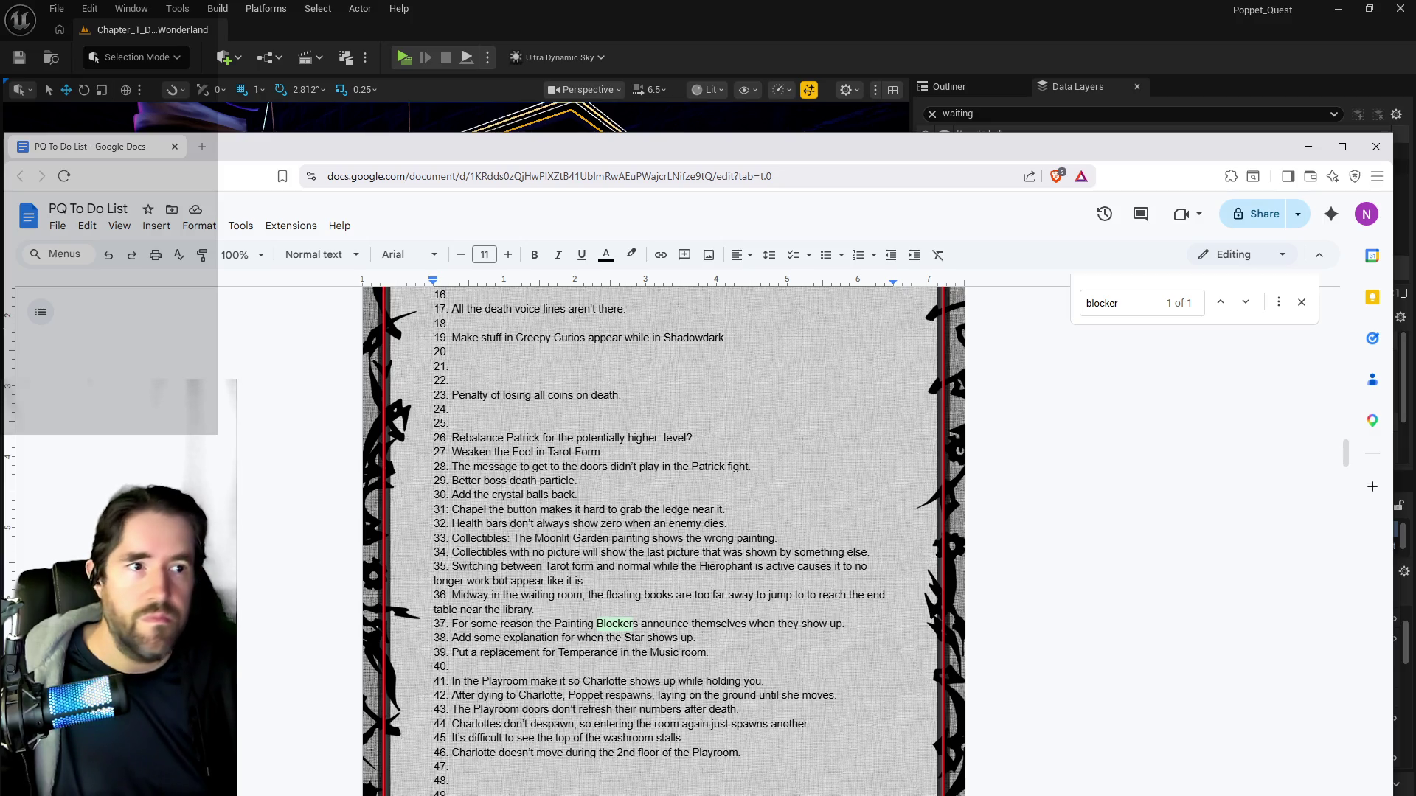
key("alt+Tab")
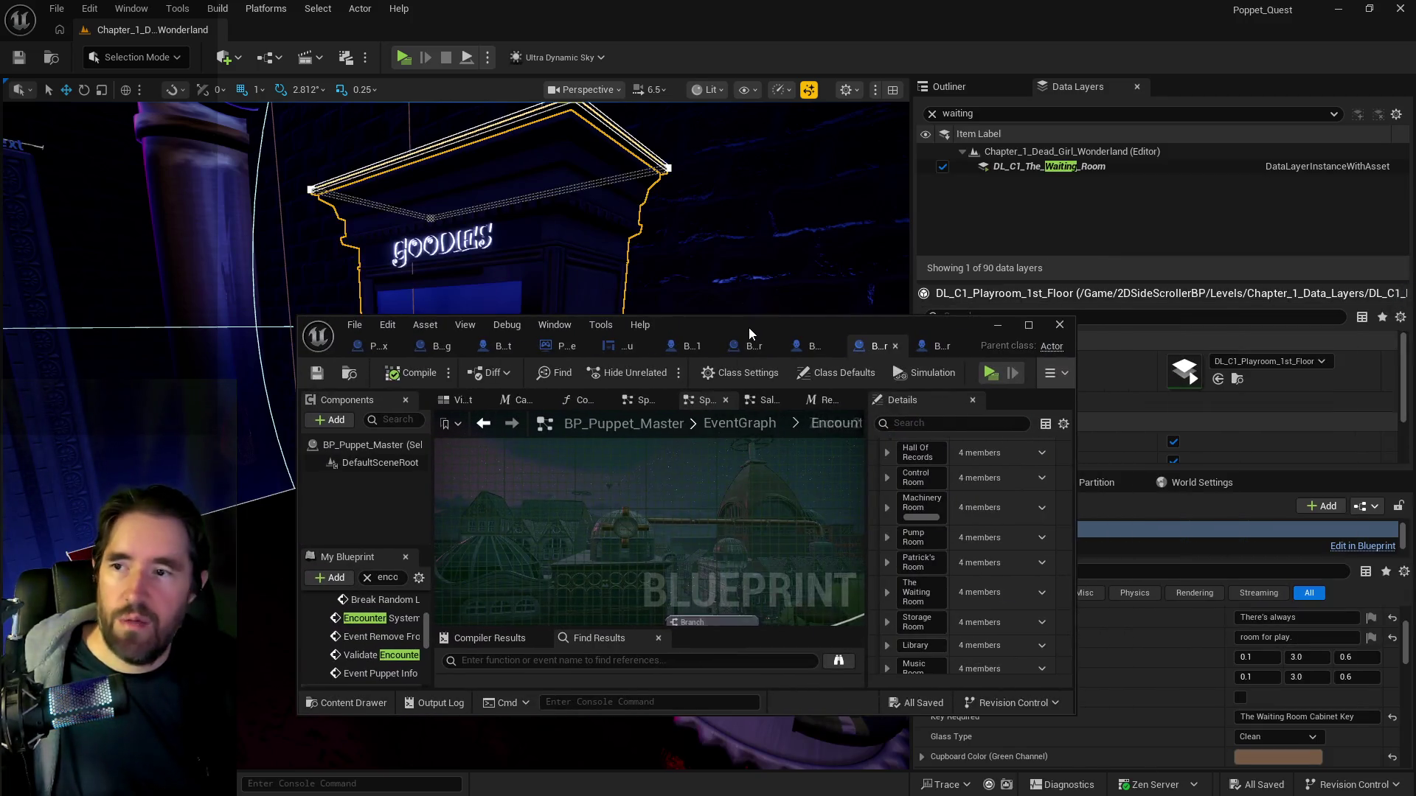
Maximize the Blueprint editor and browse BP_Painting_Blocker_Chapter_1's EventGraph around its SET and Set Sprite nodes.
double_click(749, 328)
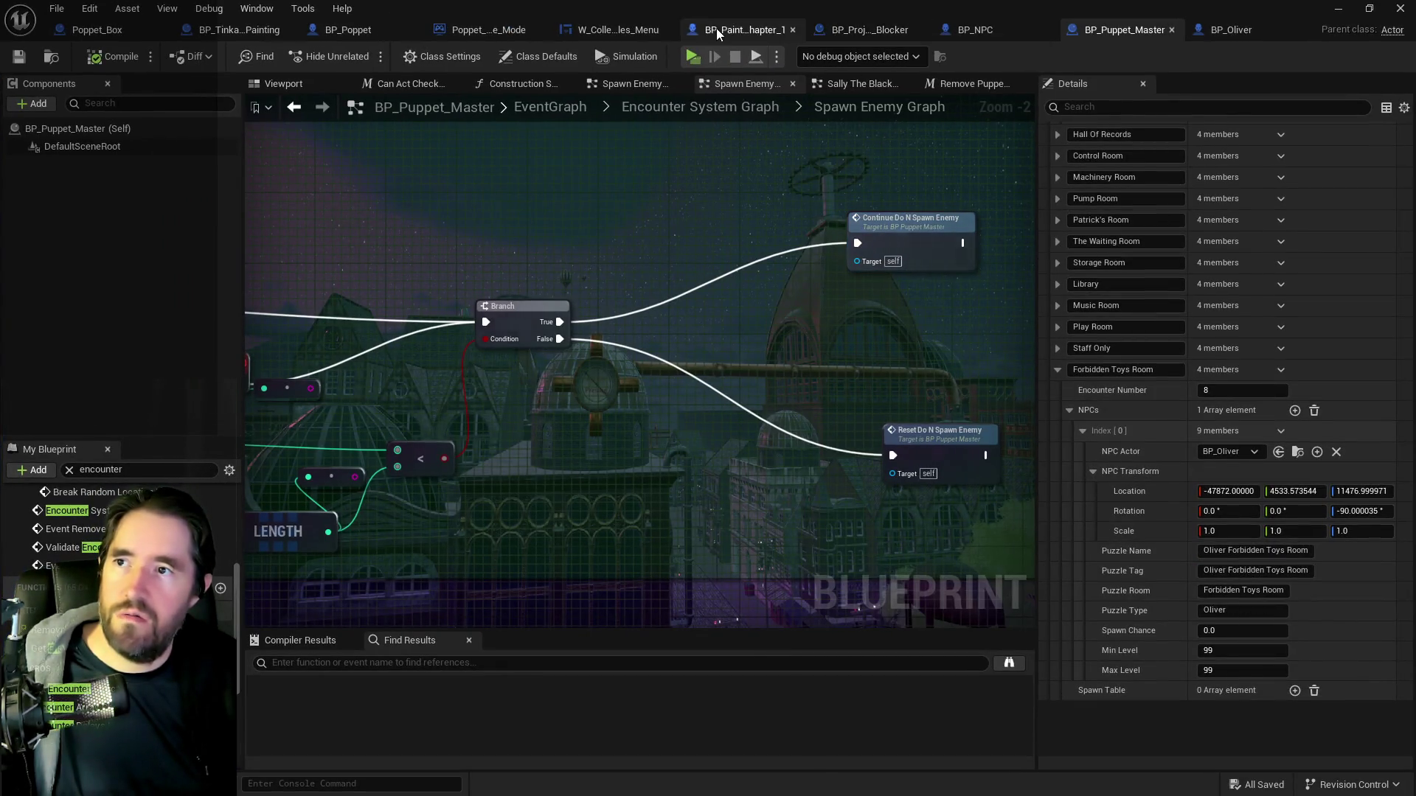
left_click(719, 30)
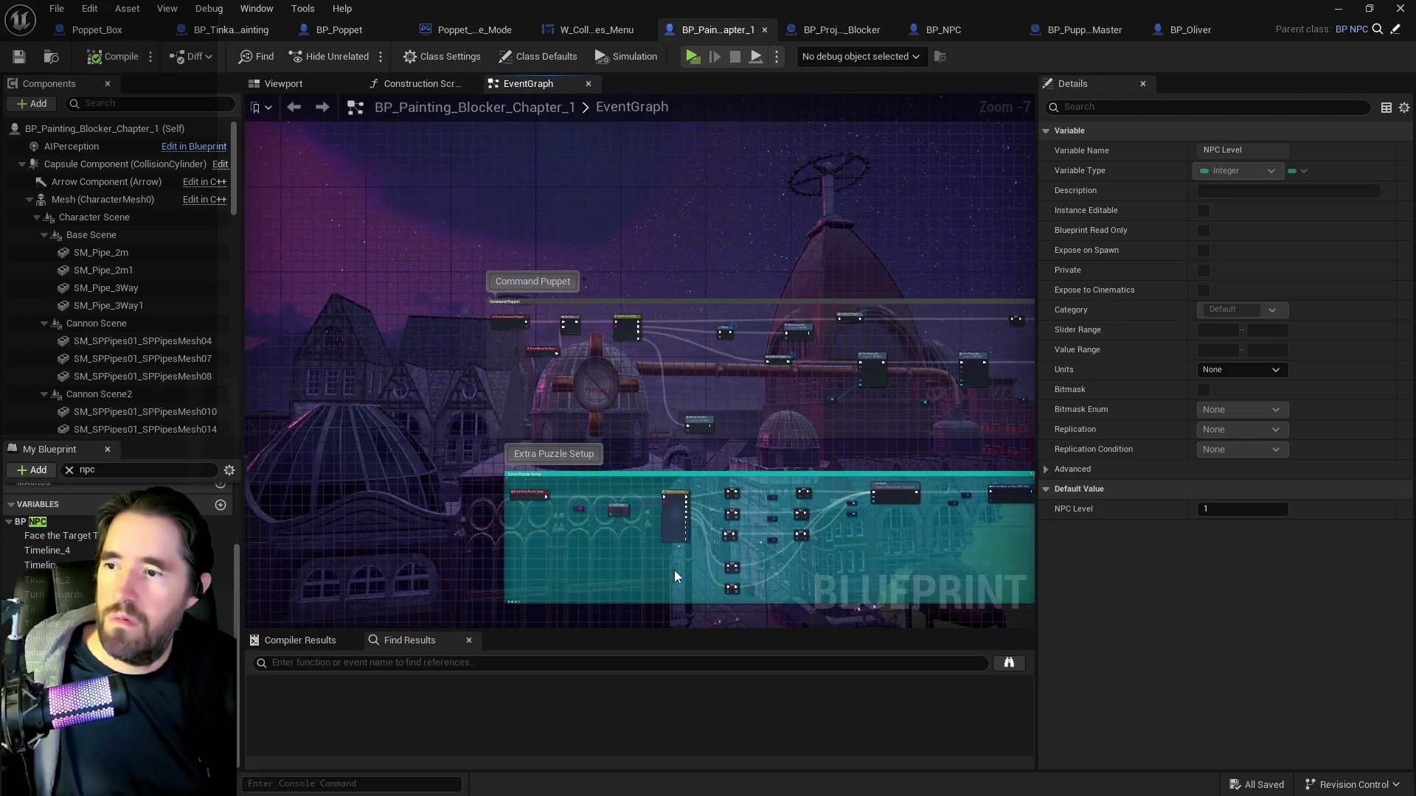
scroll(669, 568, "up", 4)
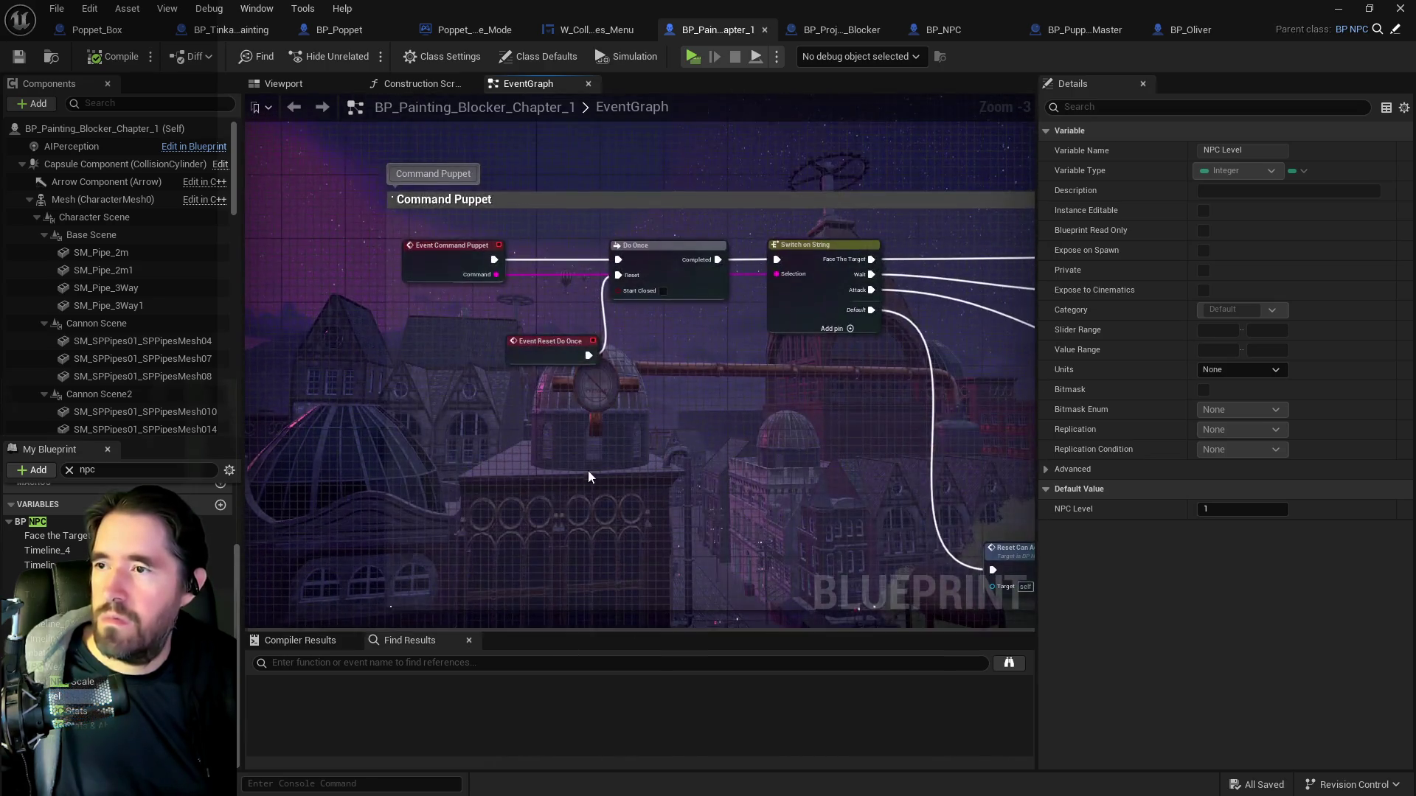
scroll(590, 419, "down", 3)
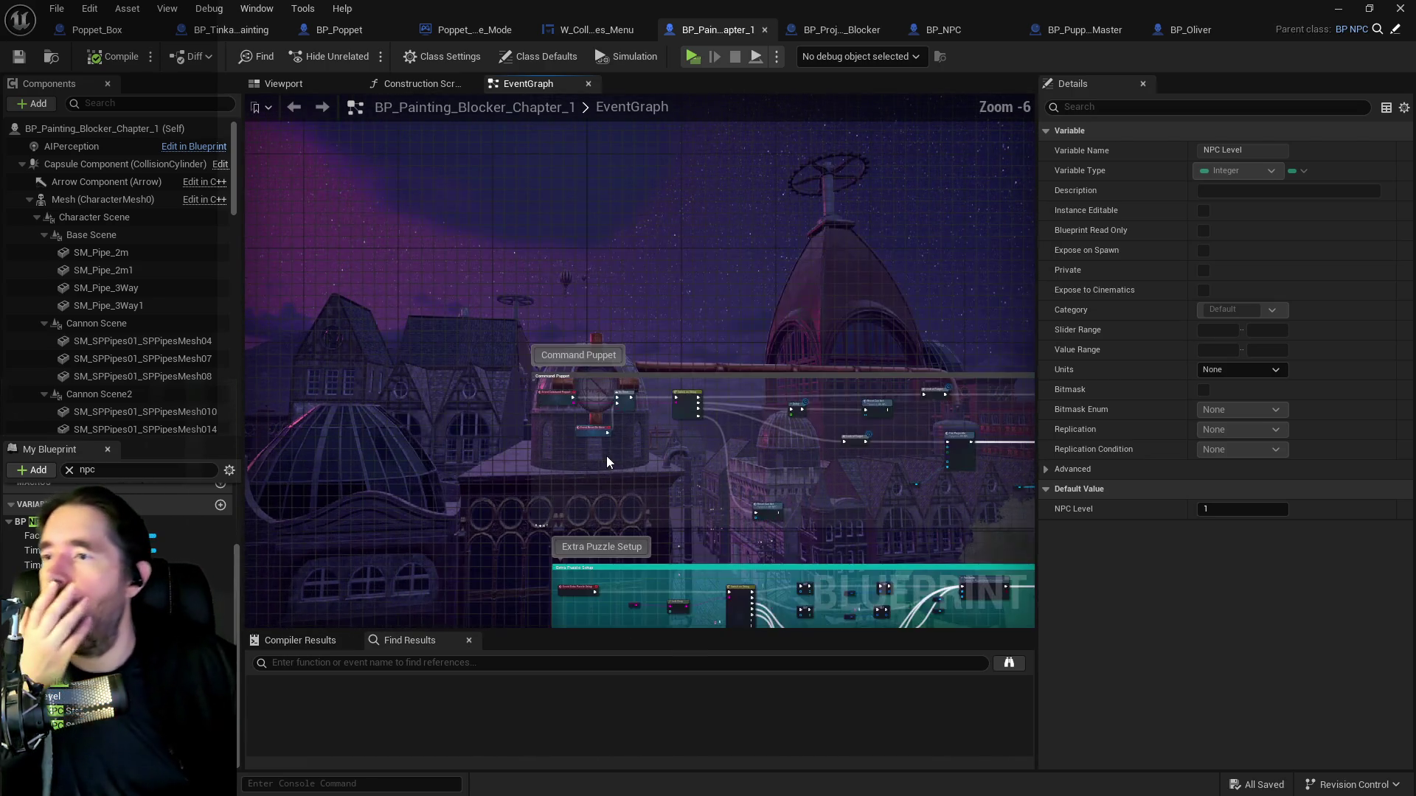
scroll(493, 450, "up", 3)
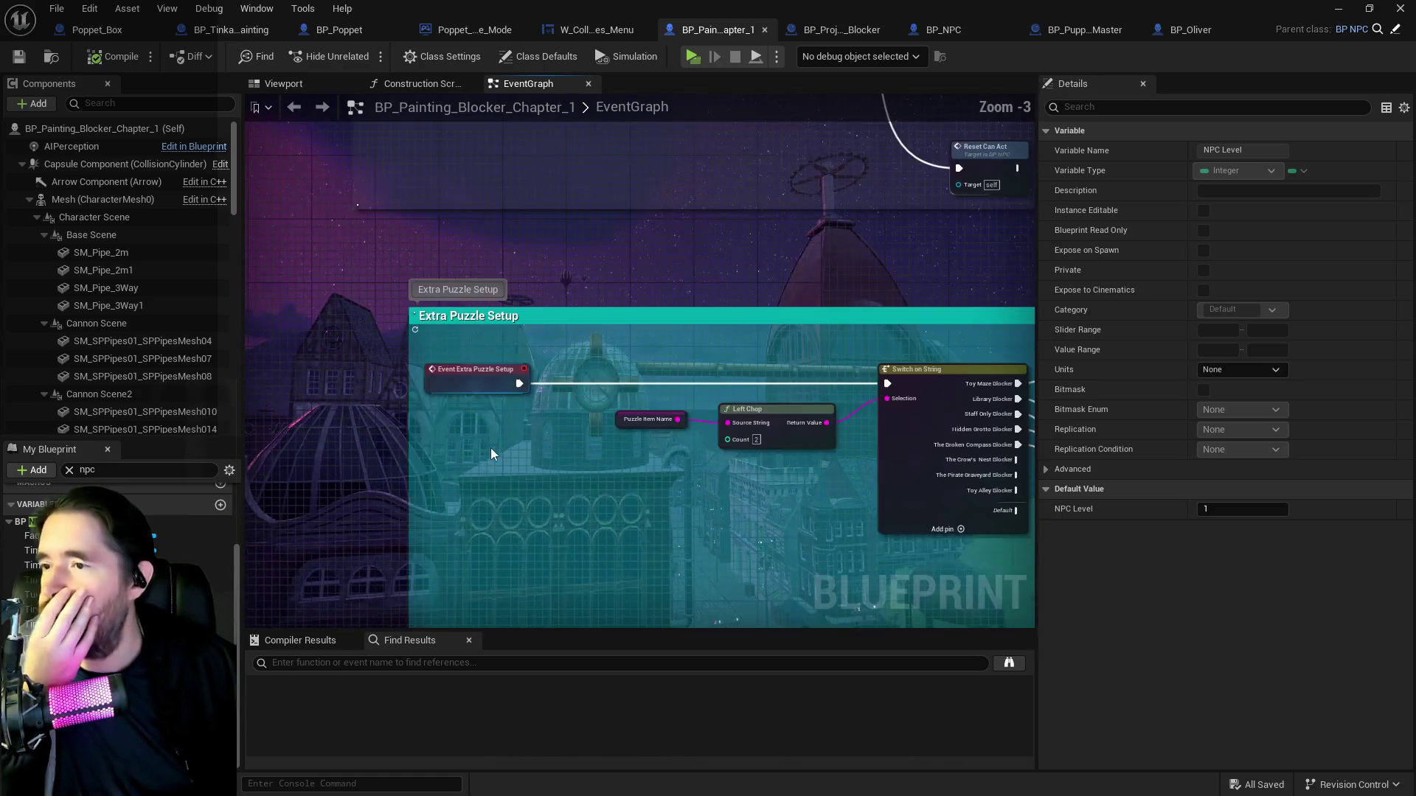
left_click_drag(490, 461, 382, 426)
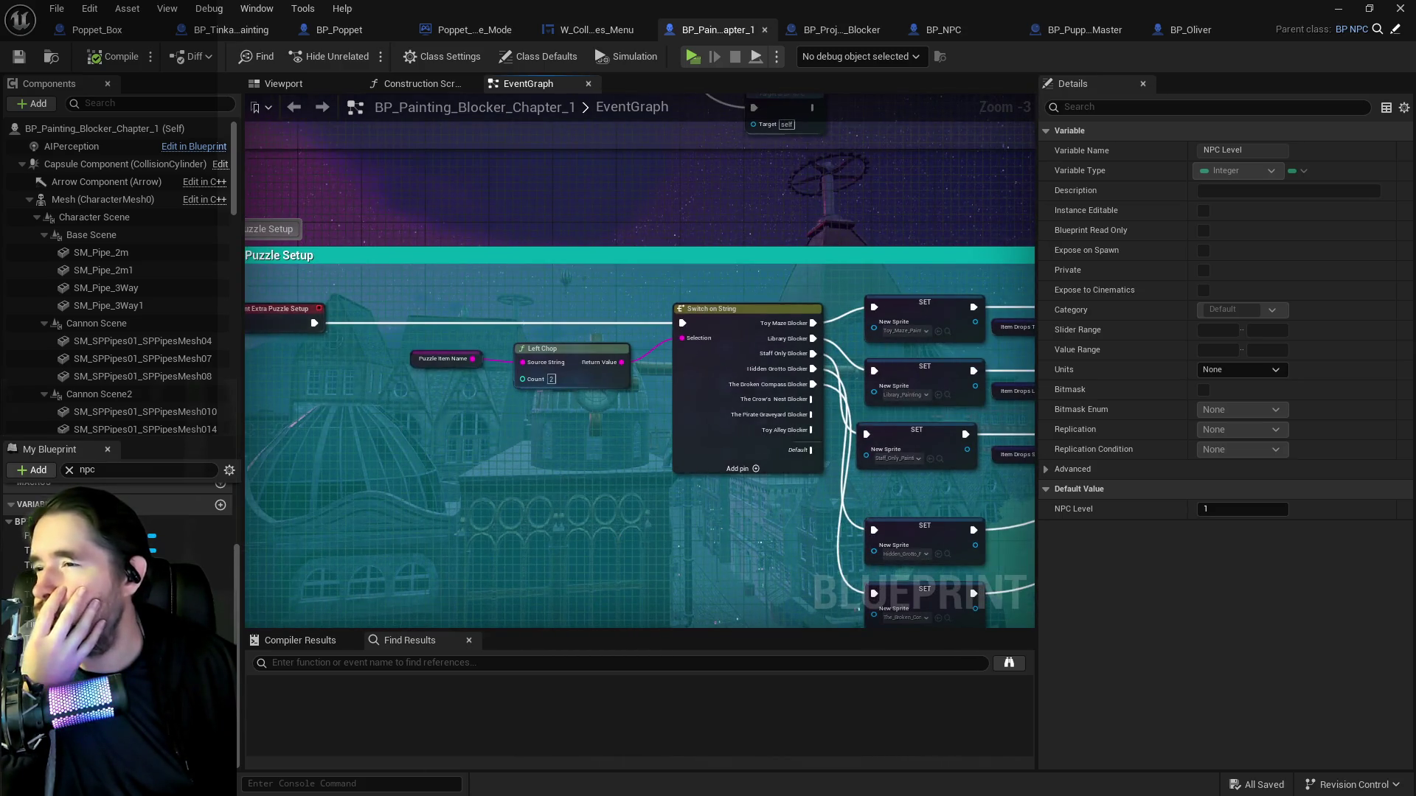
left_click_drag(538, 435, 292, 397)
left_click_drag(561, 413, 310, 398)
mouse_move(600, 391)
left_mouse_down()
mouse_move(303, 381)
mouse_move(758, 430)
left_mouse_up()
left_click(1392, 33)
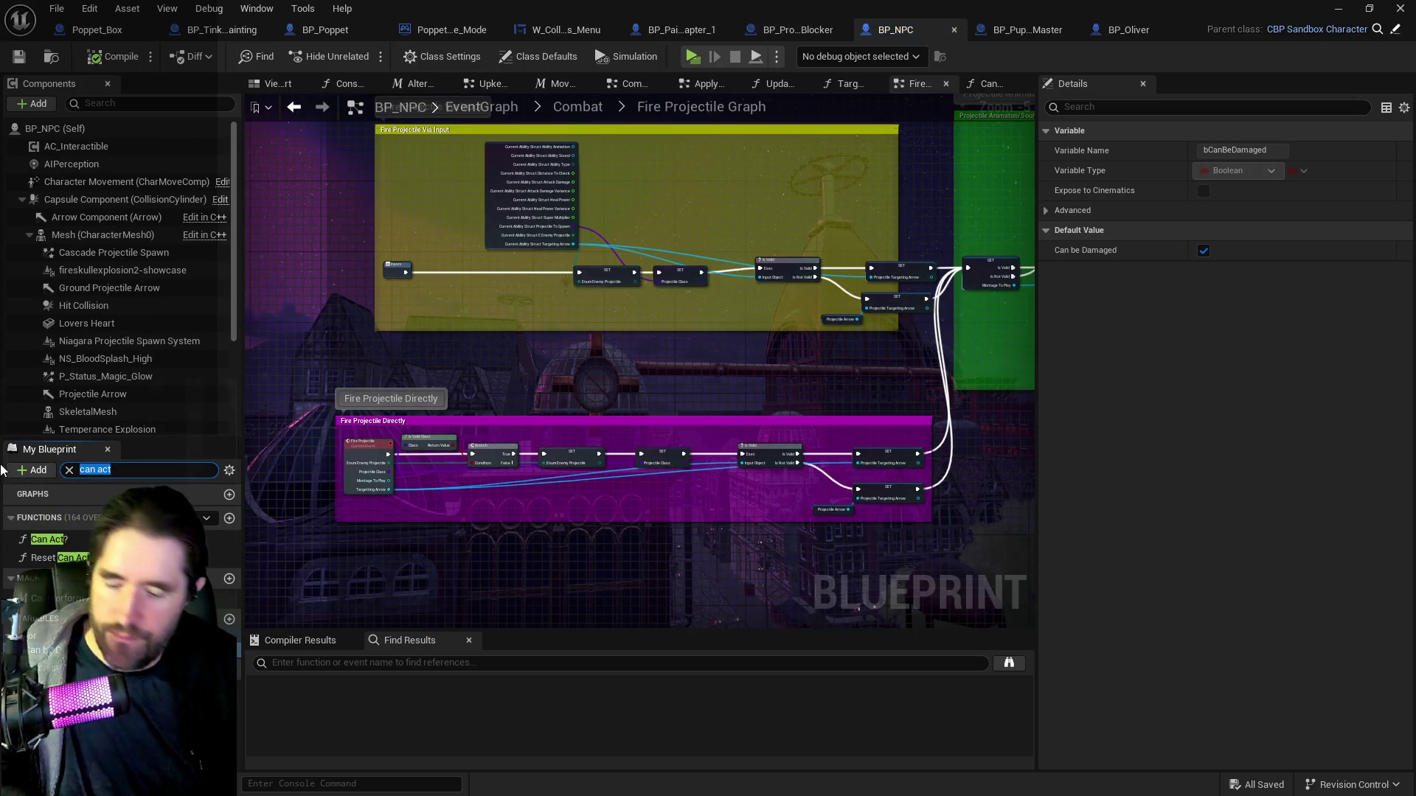
Search My Blueprint for 'puzzle' and open BP_NPC's Puzzle Graph at the Activate Puzzle event.
key("BackSpace")
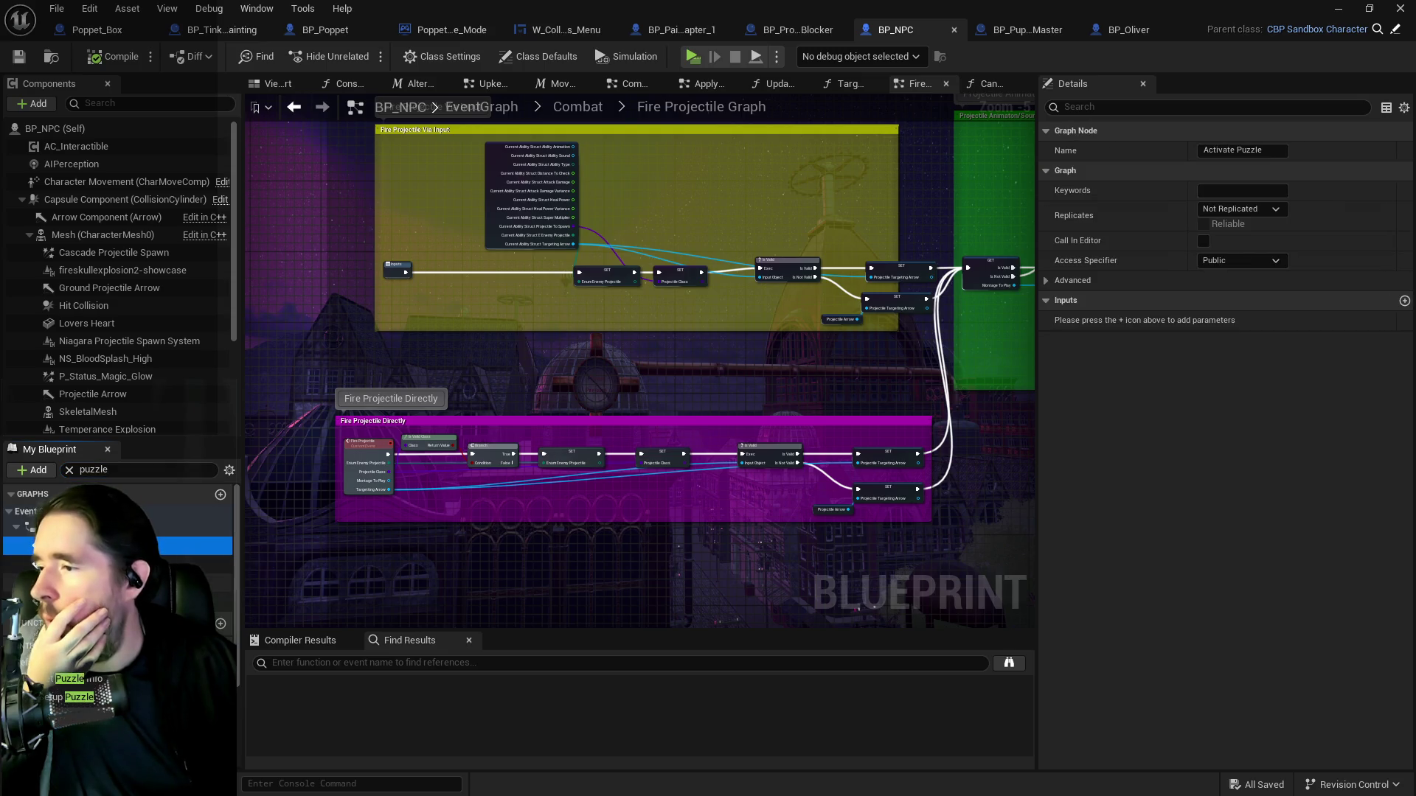
double_click(44, 563)
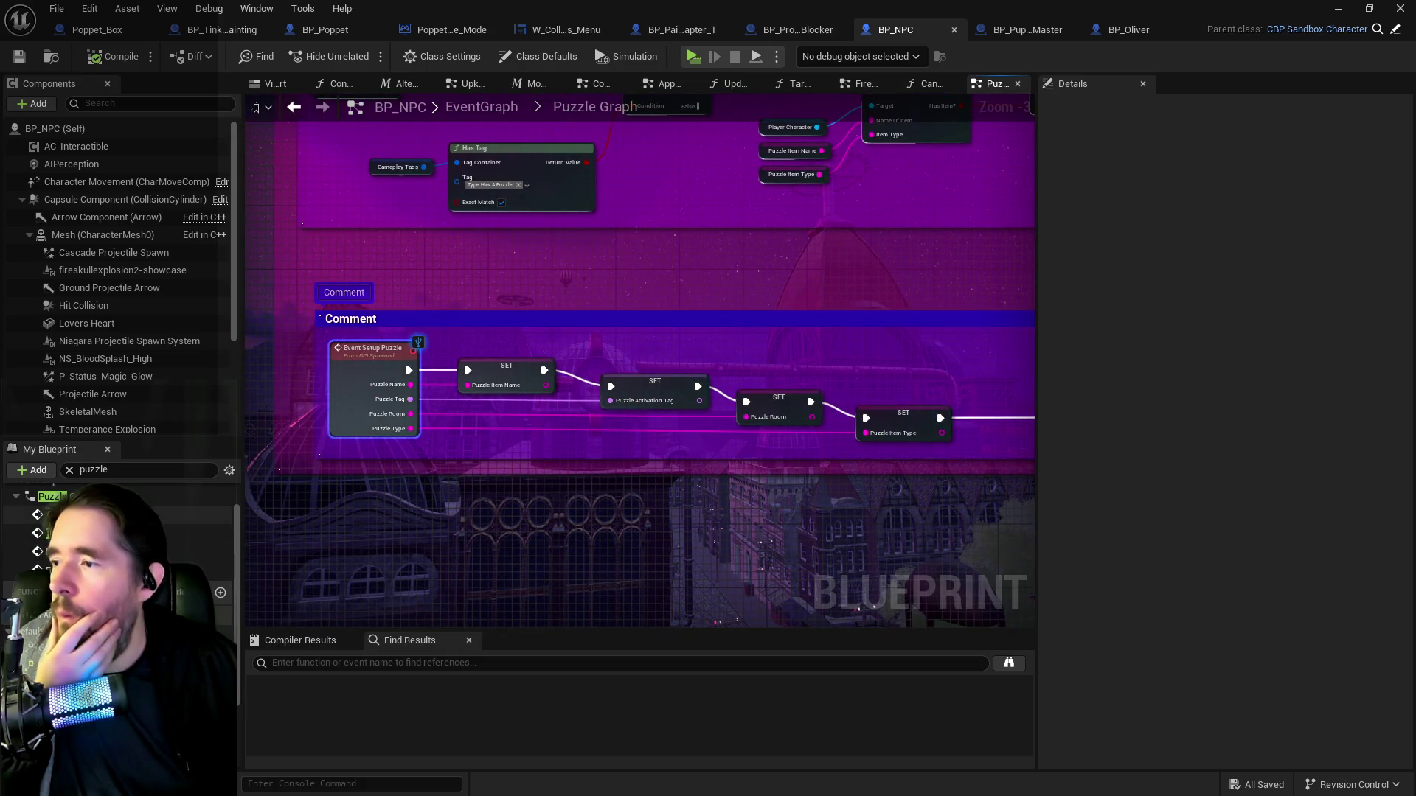
double_click(62, 514)
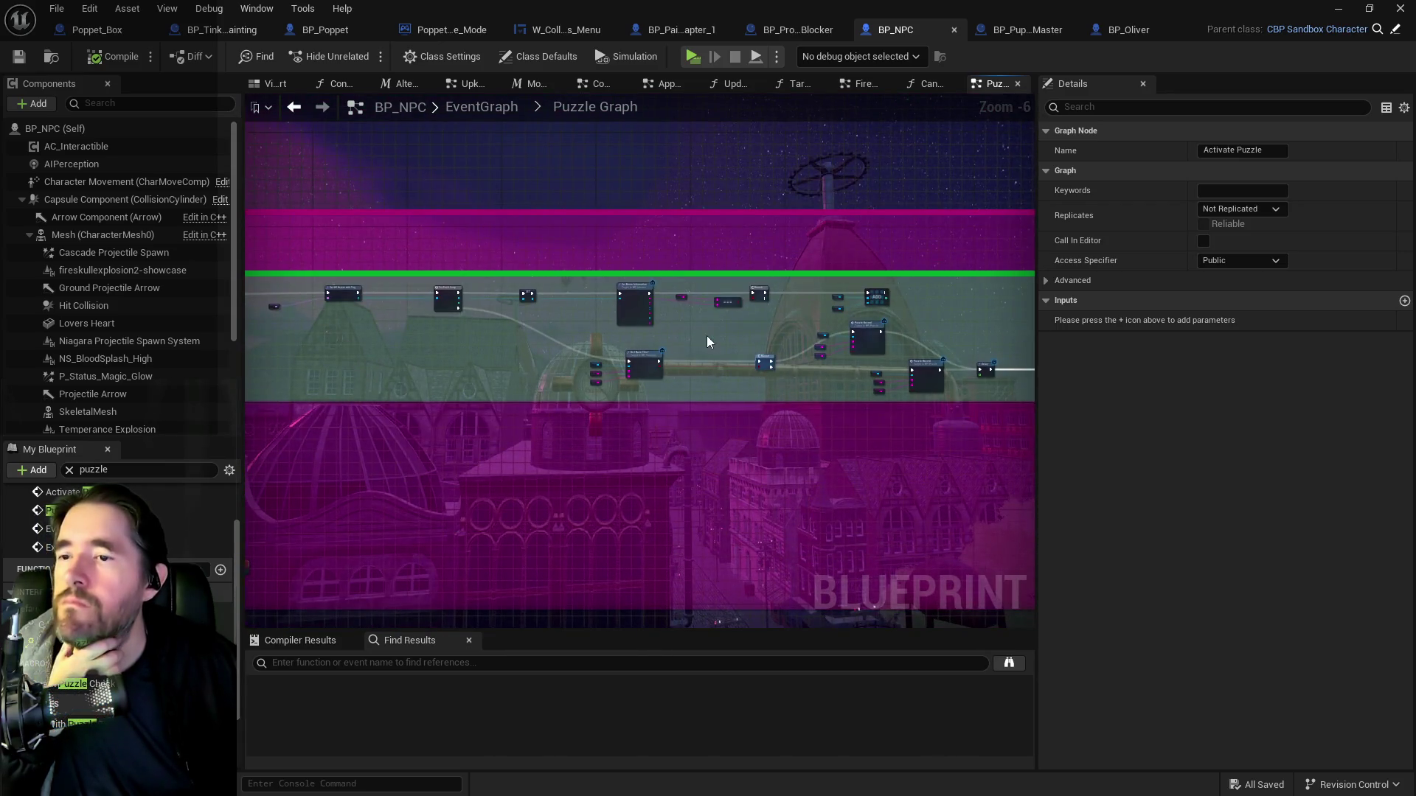
Inspect the Branch, Puzzle Record and Delay nodes, then show BP_Poppet's main EventGraph.
scroll(718, 345, "up", 2)
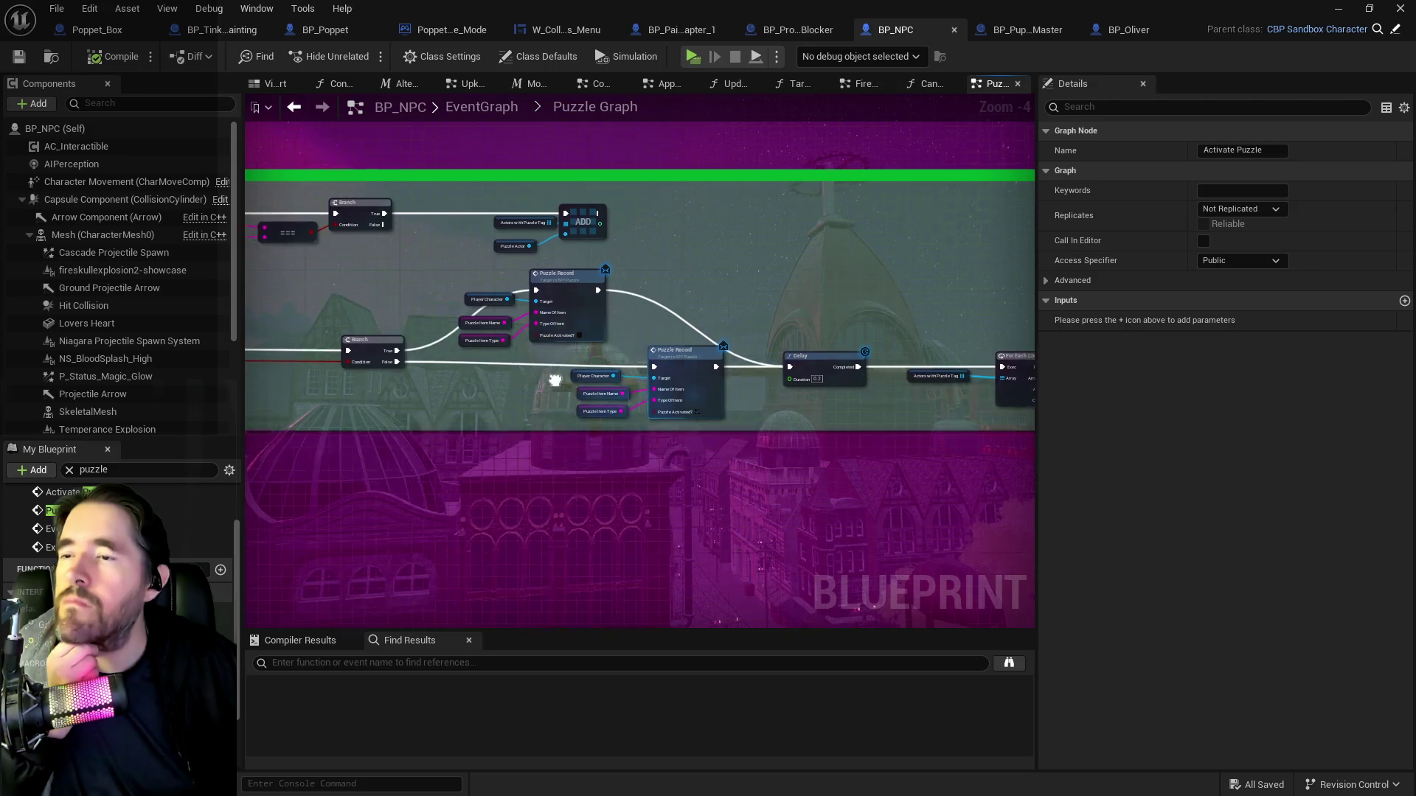
scroll(657, 326, "up", 1)
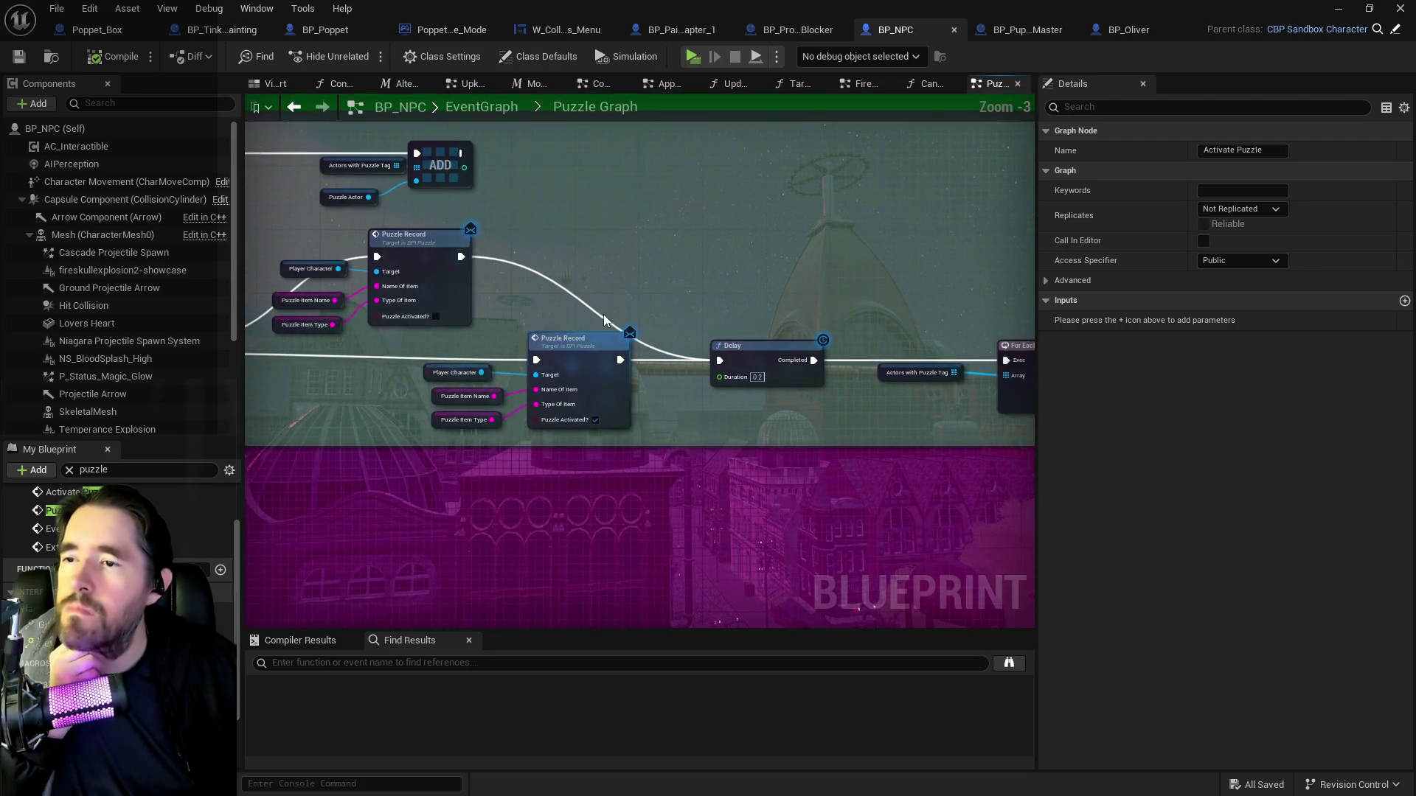
scroll(596, 310, "up", 2)
left_click_drag(596, 310, 1011, 264)
left_click_drag(784, 377, 480, 373)
scroll(480, 373, "down", 1)
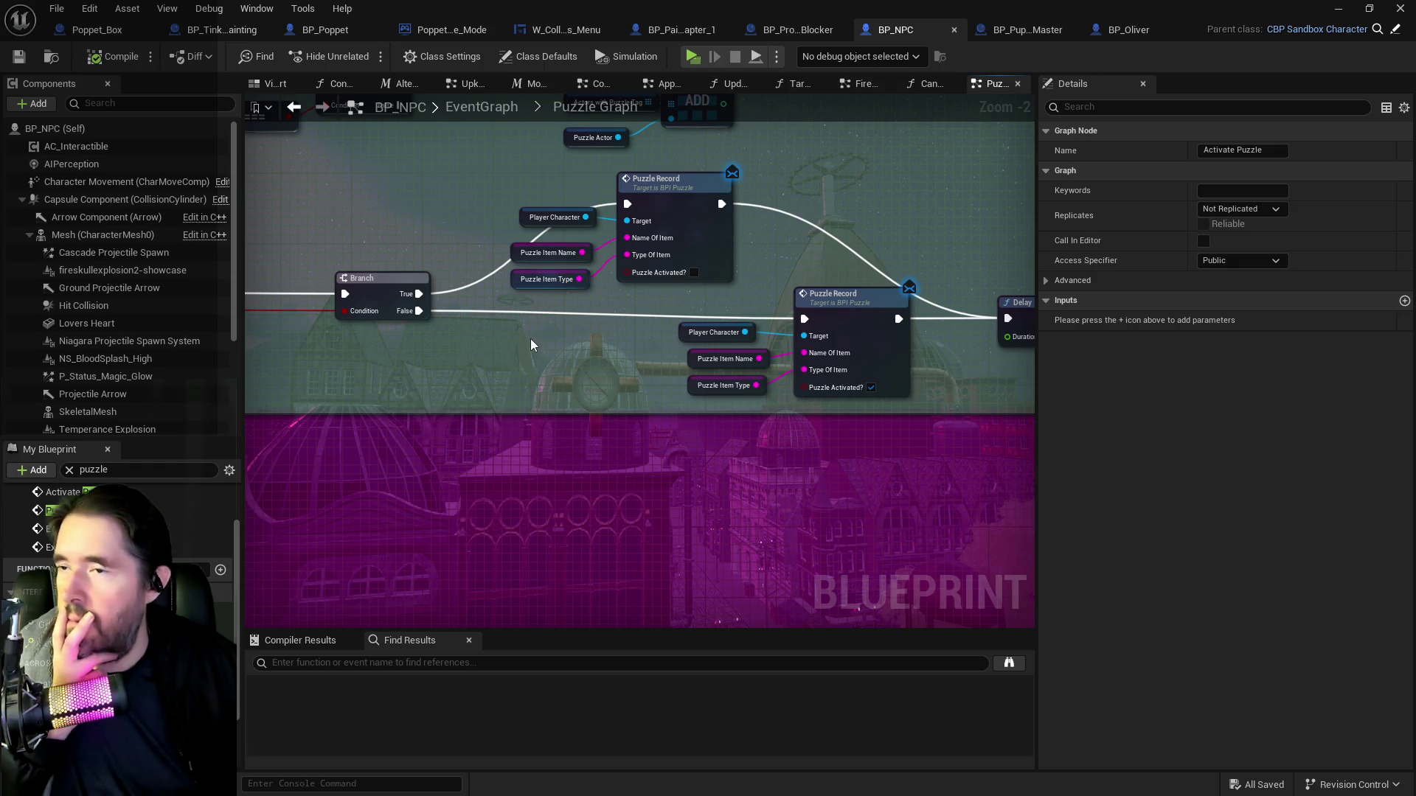
left_click(328, 35)
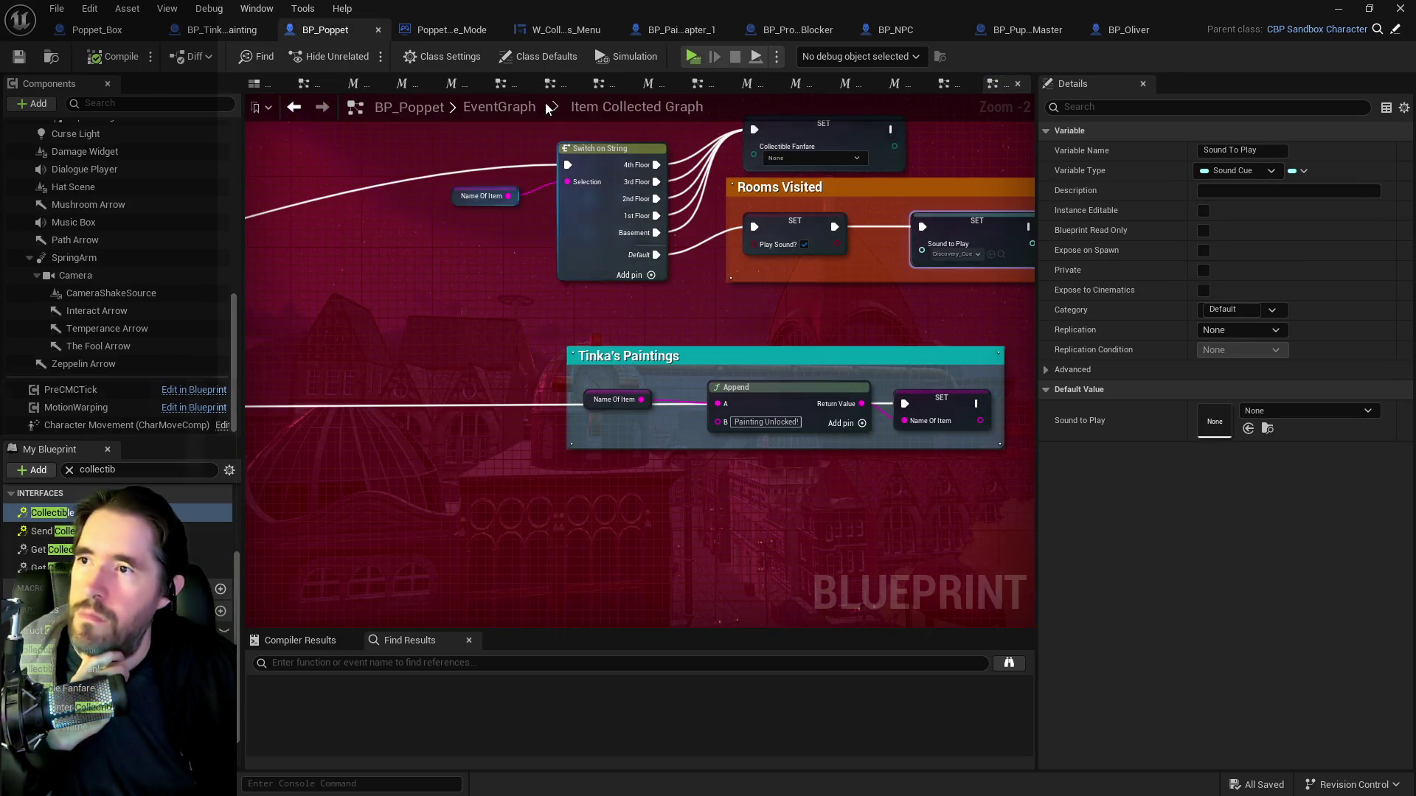
left_click(498, 104)
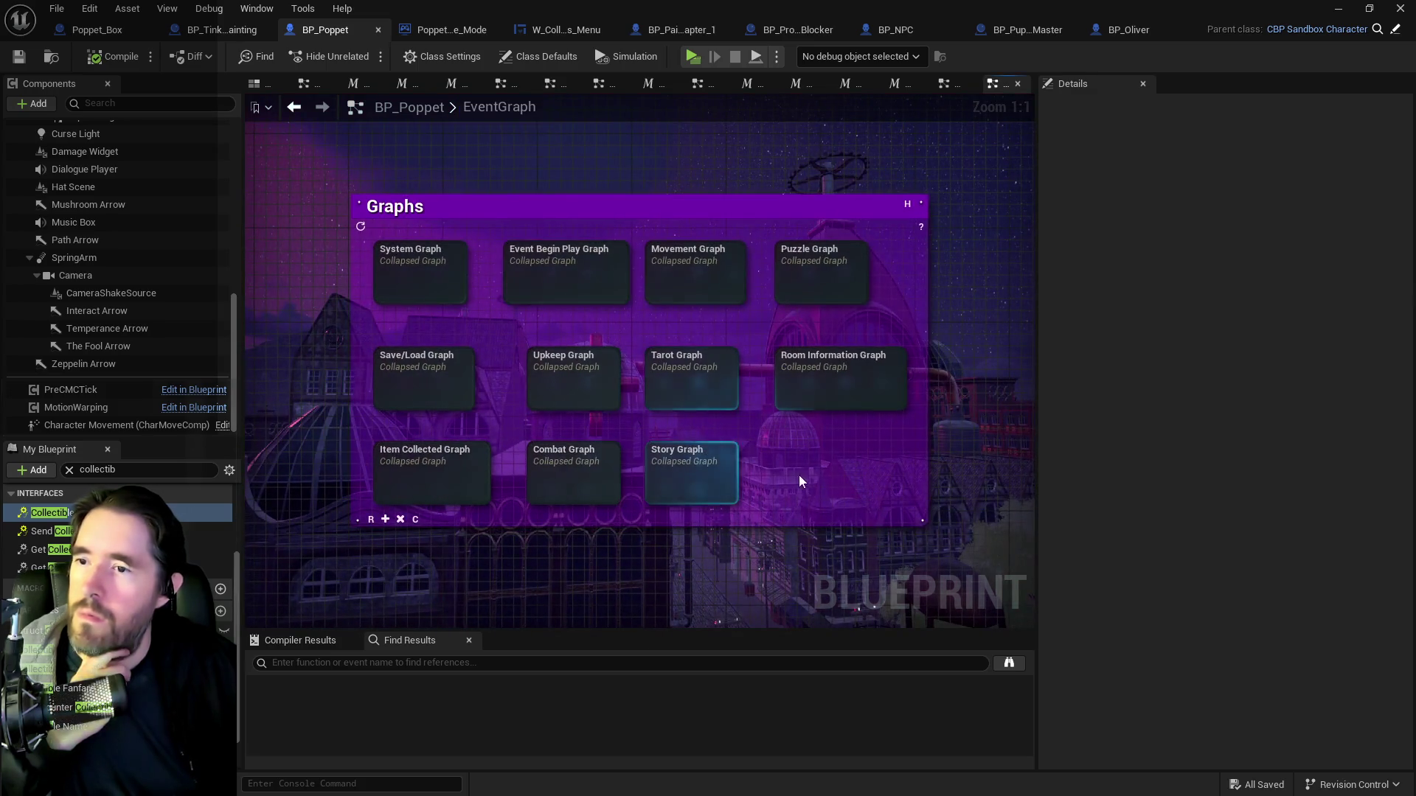
Open BP_Poppet's Puzzle Graph and pan to the Play Collectible Audio, FIND and ADD nodes.
double_click(800, 275)
scroll(676, 344, "up", 8)
scroll(705, 413, "up", 2)
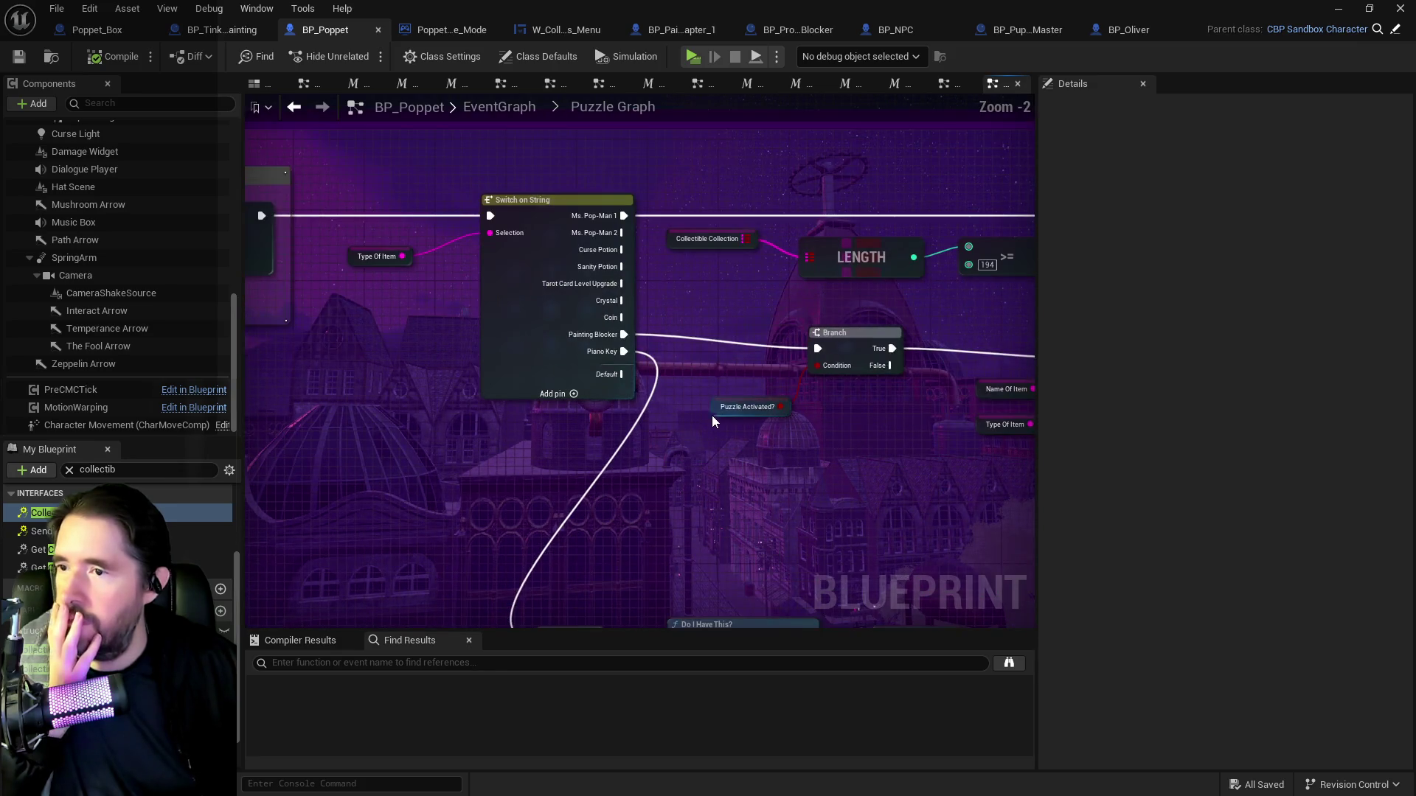
left_click_drag(711, 414, 651, 391)
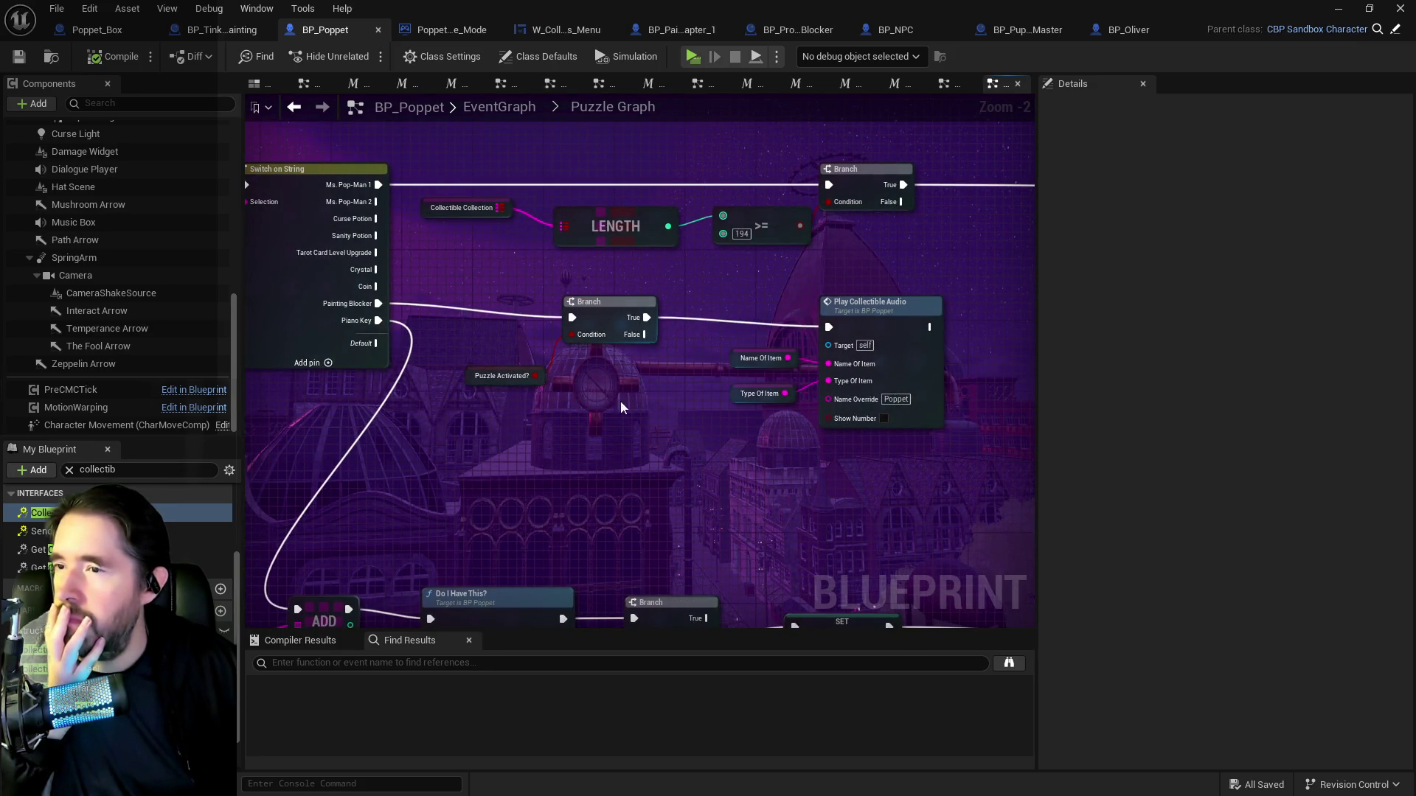
scroll(457, 409, "down", 1)
mouse_move(458, 408)
left_mouse_down()
mouse_move(665, 356)
mouse_move(942, 538)
mouse_move(516, 516)
mouse_move(415, 431)
mouse_move(140, 420)
left_mouse_up()
scroll(665, 356, "down", 1)
Pan across Name Of Item Collected, Switch on String, LENGTH and Do I Have This? nodes, selecting the search text.
scroll(799, 354, "up", 2)
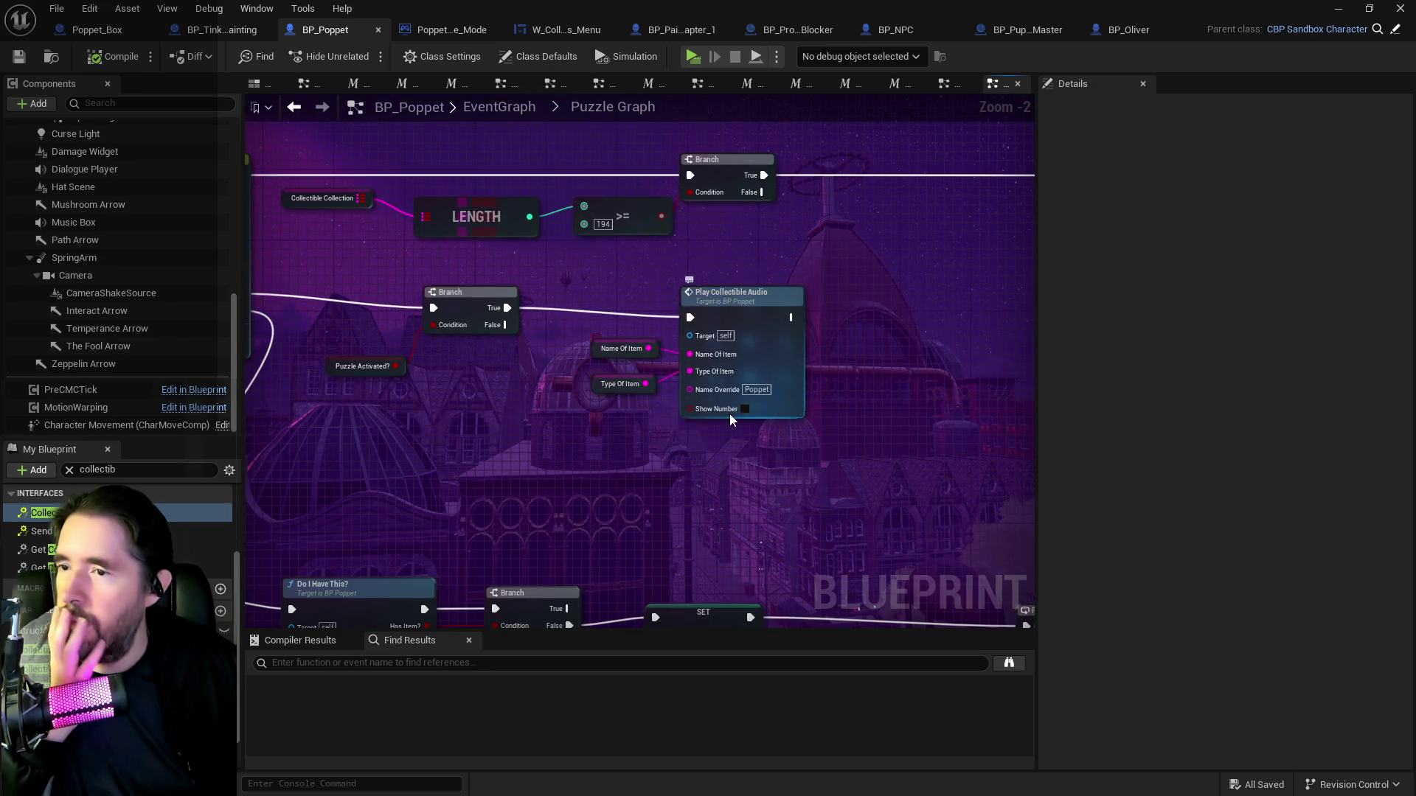
scroll(724, 414, "up", 1)
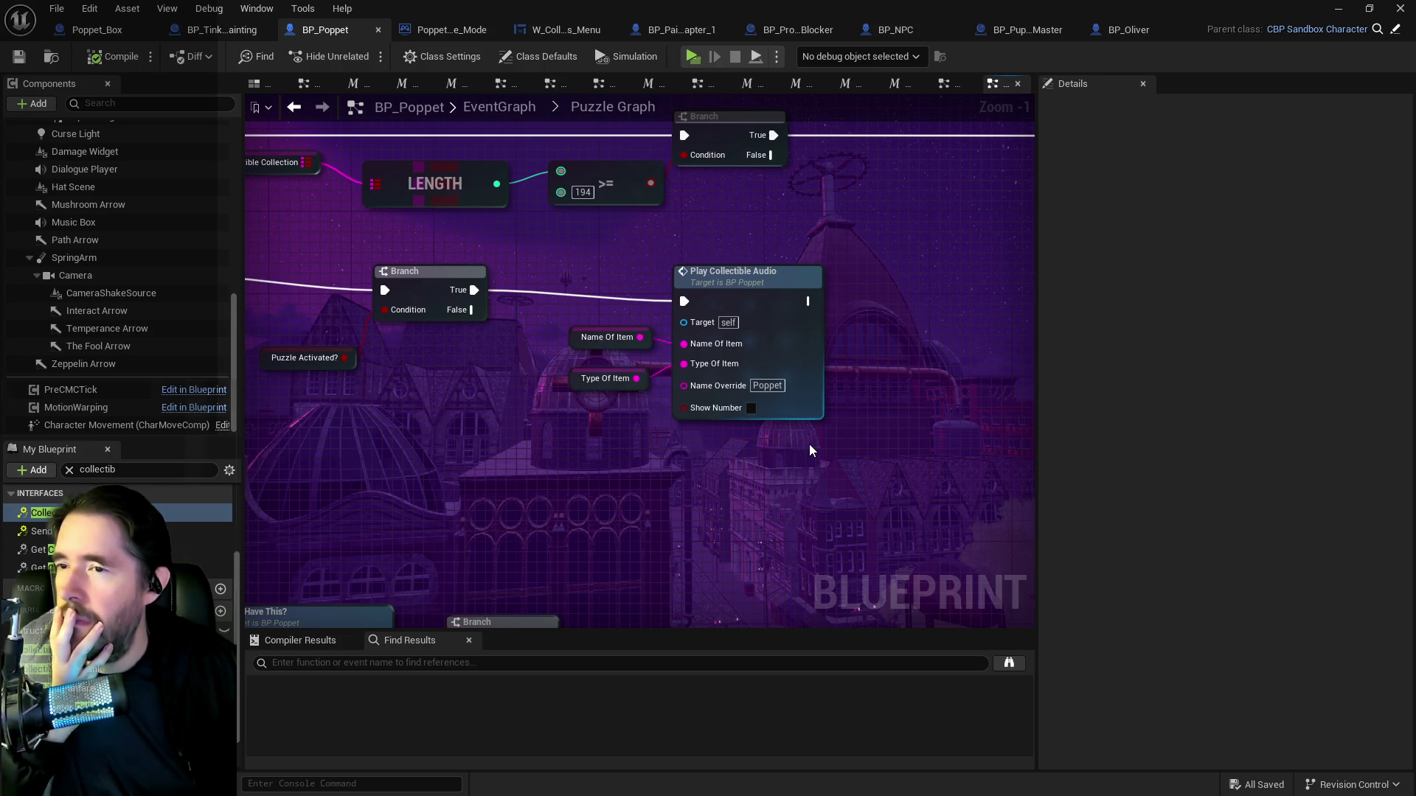
left_click_drag(808, 444, 738, 431)
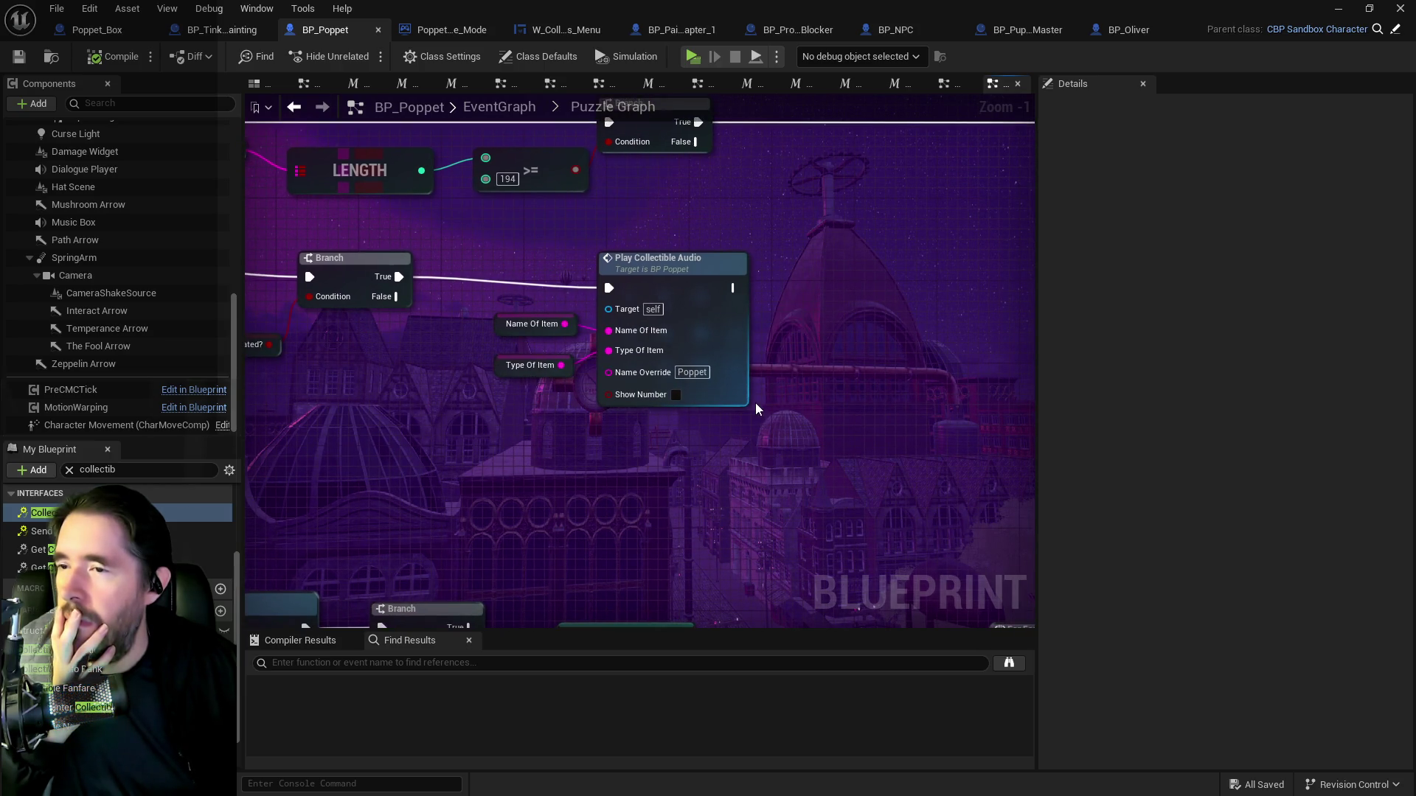
scroll(768, 396, "down", 2)
mouse_move(775, 402)
left_mouse_down()
mouse_move(591, 375)
mouse_move(673, 373)
left_mouse_up()
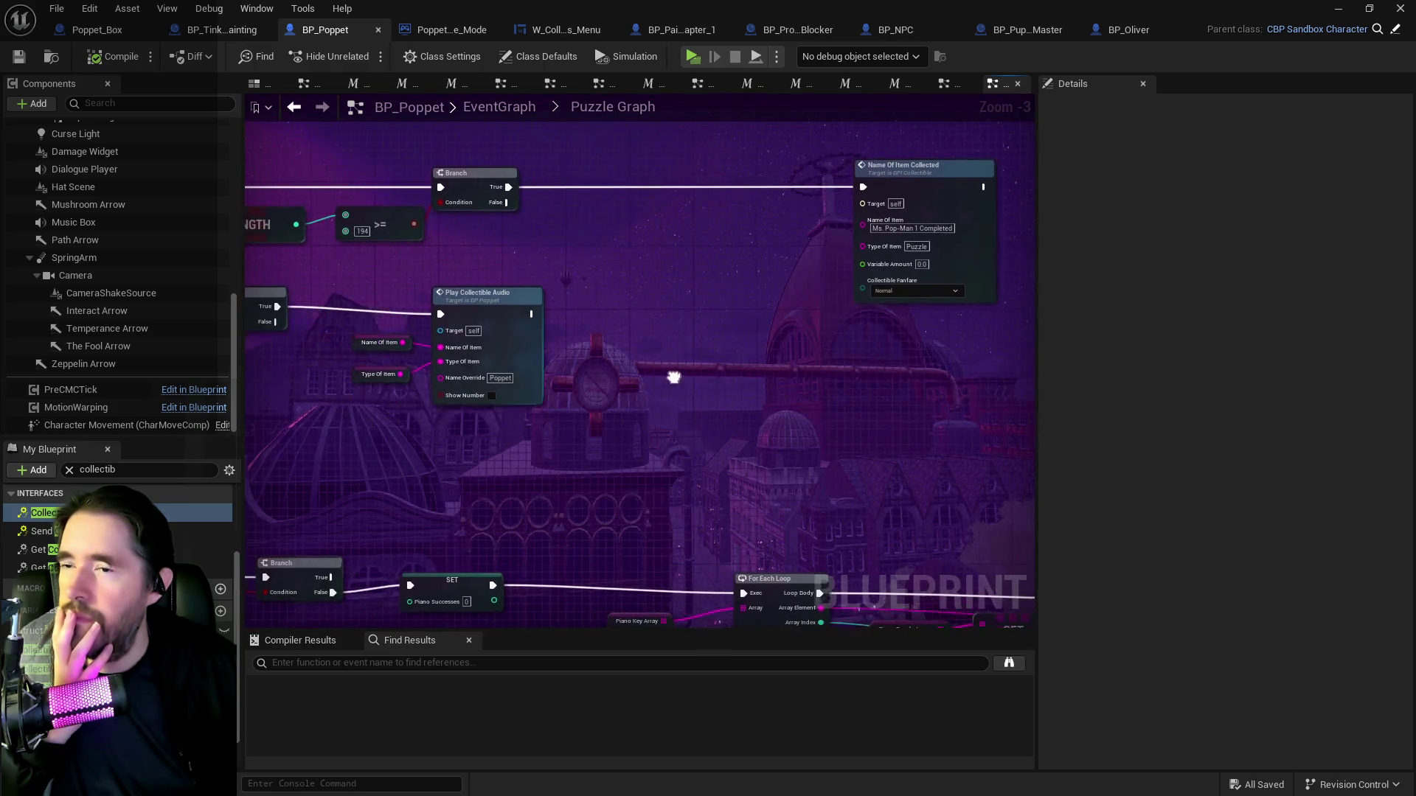
left_click_drag(472, 374, 685, 374)
mouse_move(499, 374)
left_mouse_down()
mouse_move(667, 374)
mouse_move(303, 430)
mouse_move(393, 442)
left_mouse_up()
left_click_drag(714, 400, 715, 401)
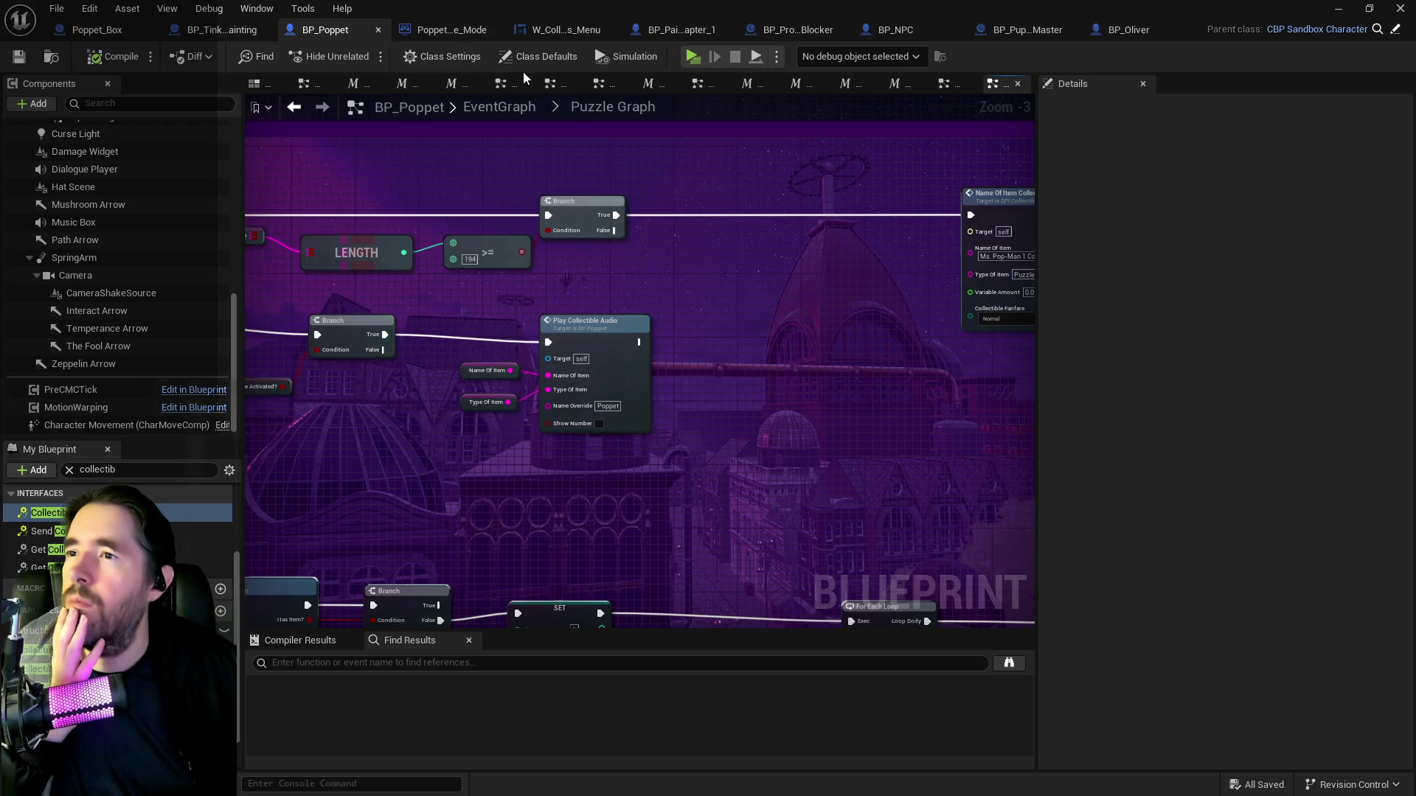
left_click(148, 470)
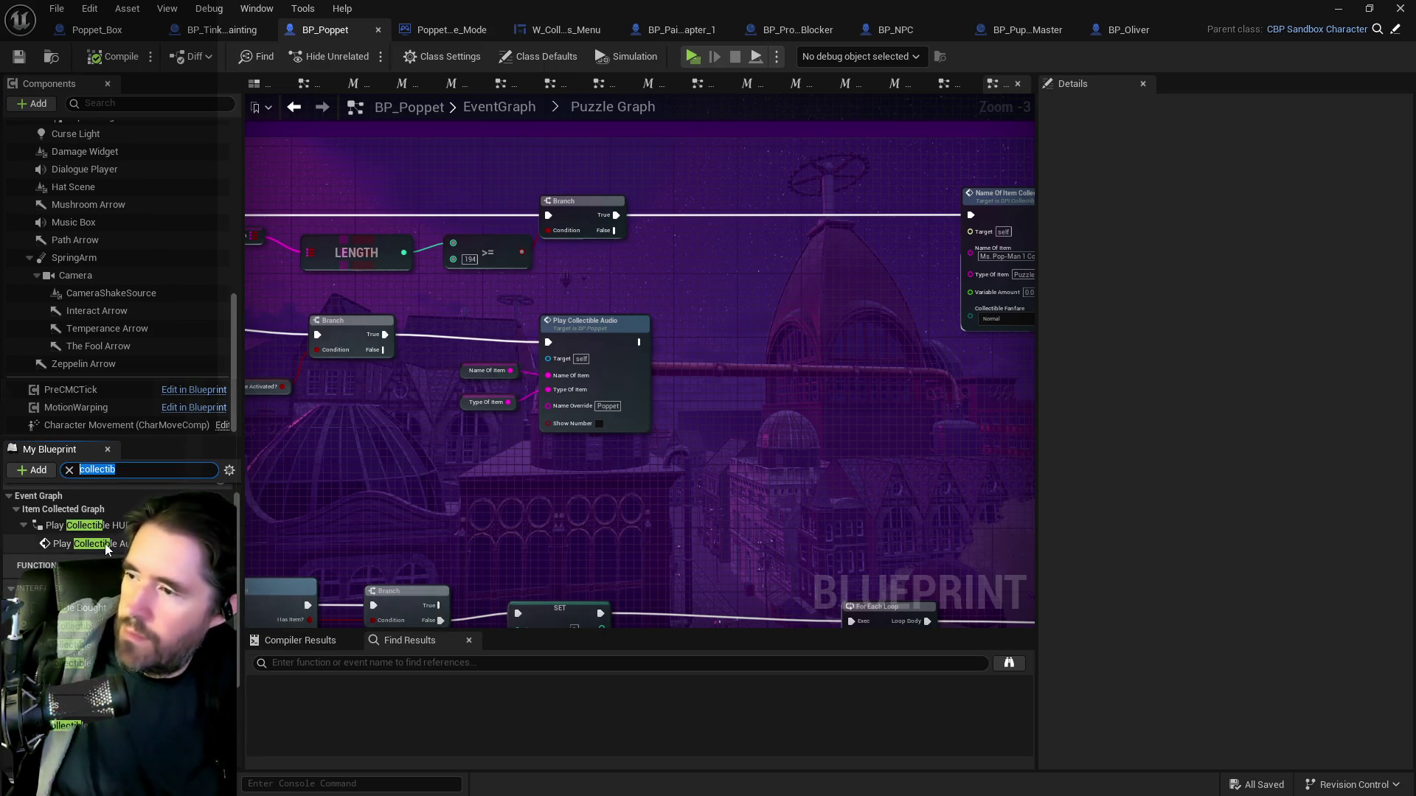
Open the Play Collectible HUD Dialogue Graph and bring its Branch and SET nodes into view.
double_click(105, 547)
scroll(799, 440, "down", 4)
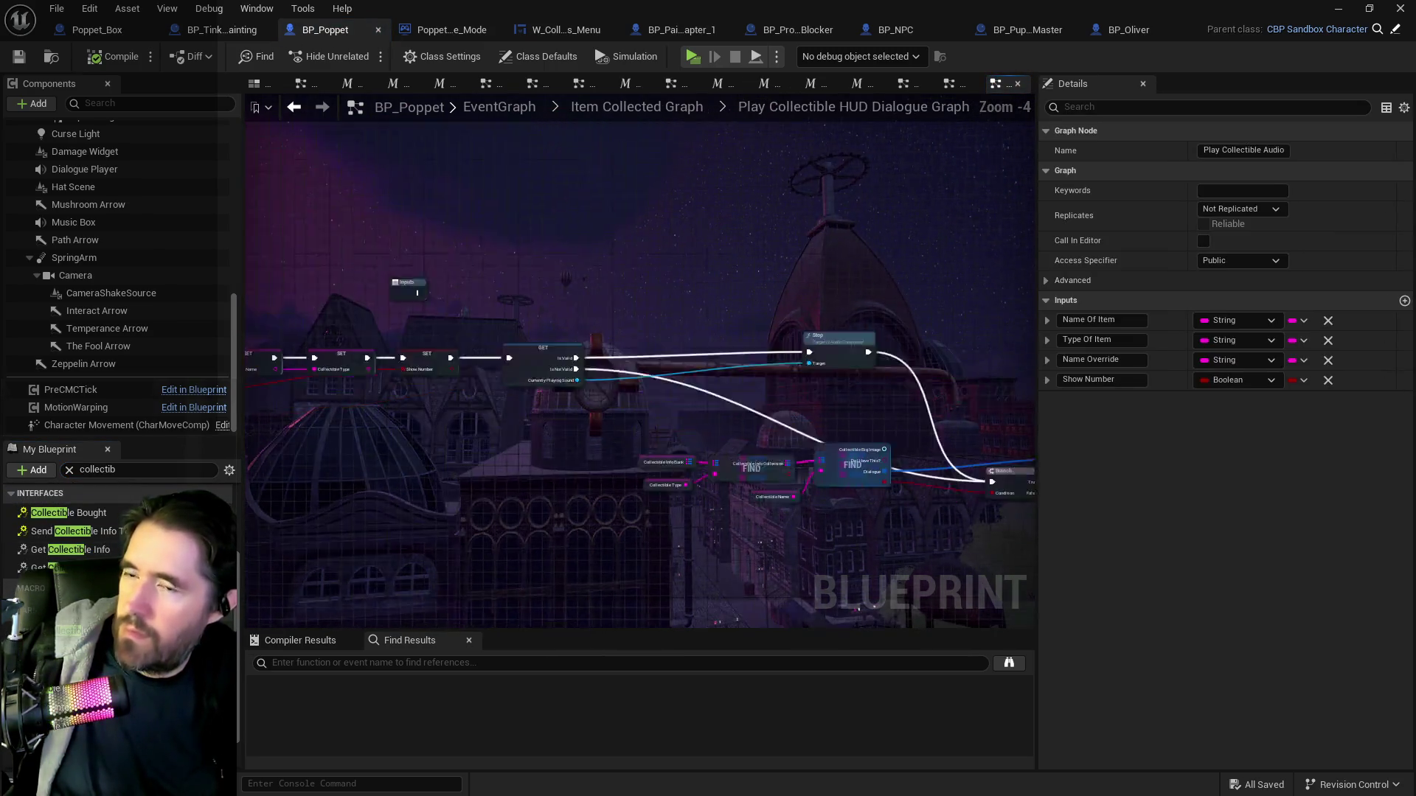
scroll(671, 426, "up", 2)
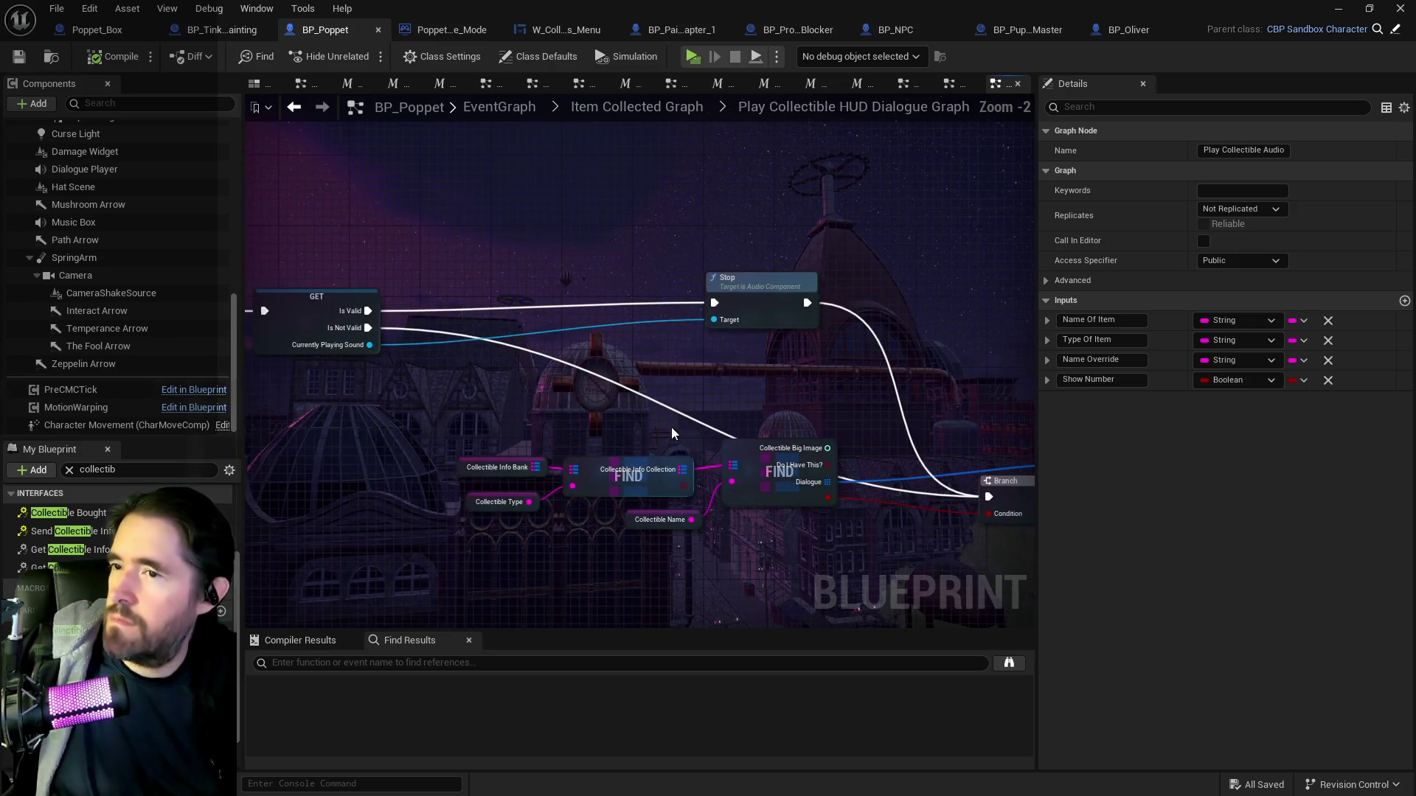
mouse_move(672, 431)
left_mouse_down()
mouse_move(560, 384)
mouse_move(221, 317)
left_mouse_up()
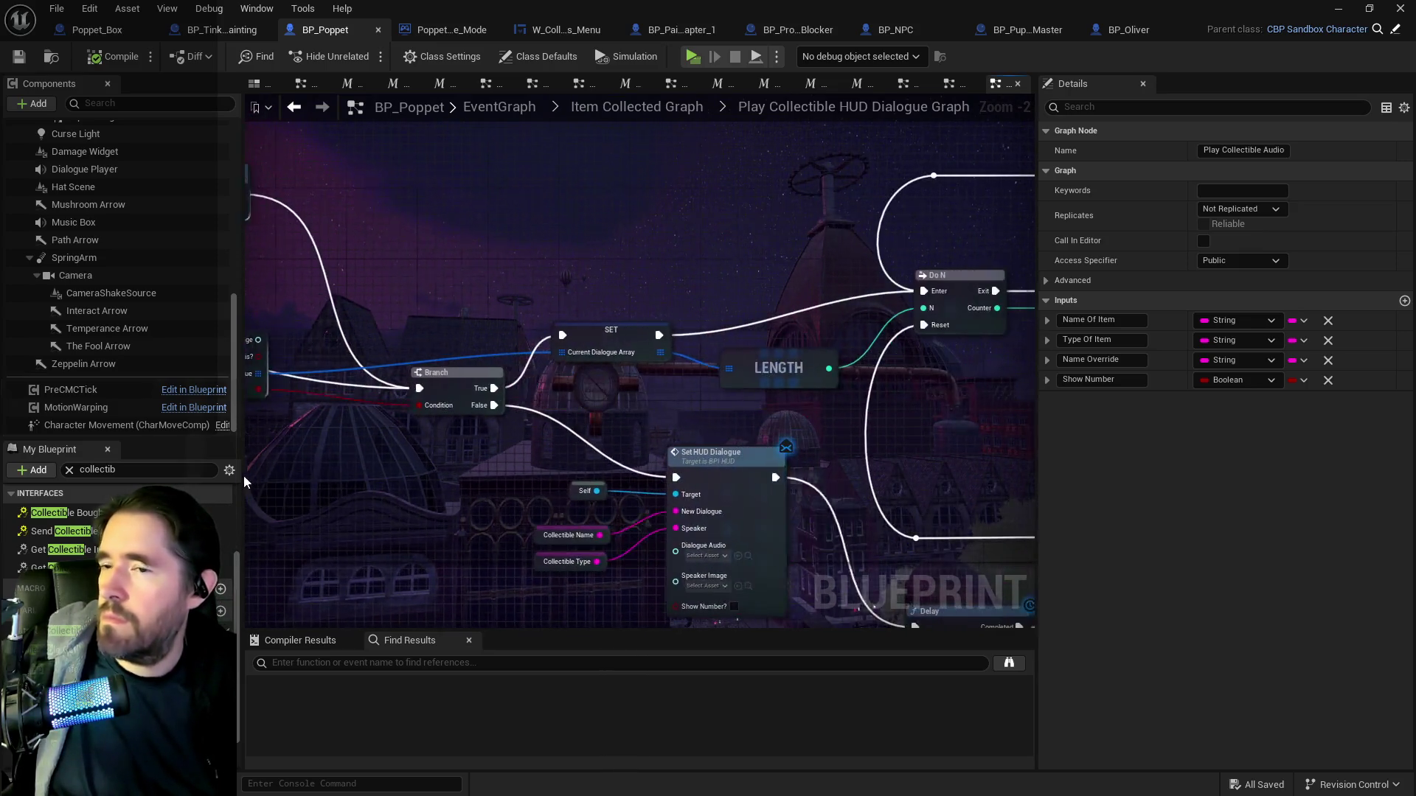
scroll(610, 502, "down", 2)
scroll(383, 328, "up", 2)
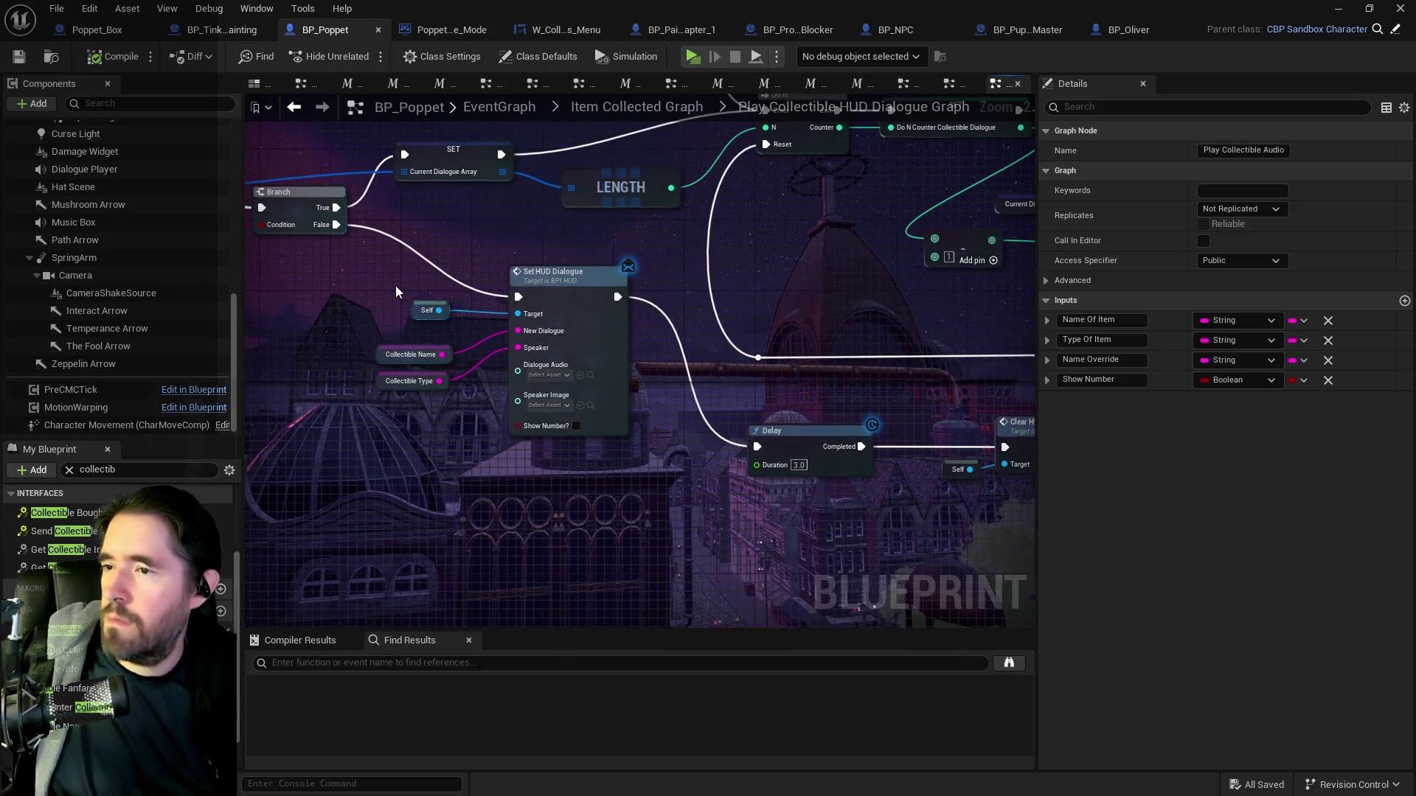
scroll(396, 286, "down", 2)
scroll(355, 274, "up", 2)
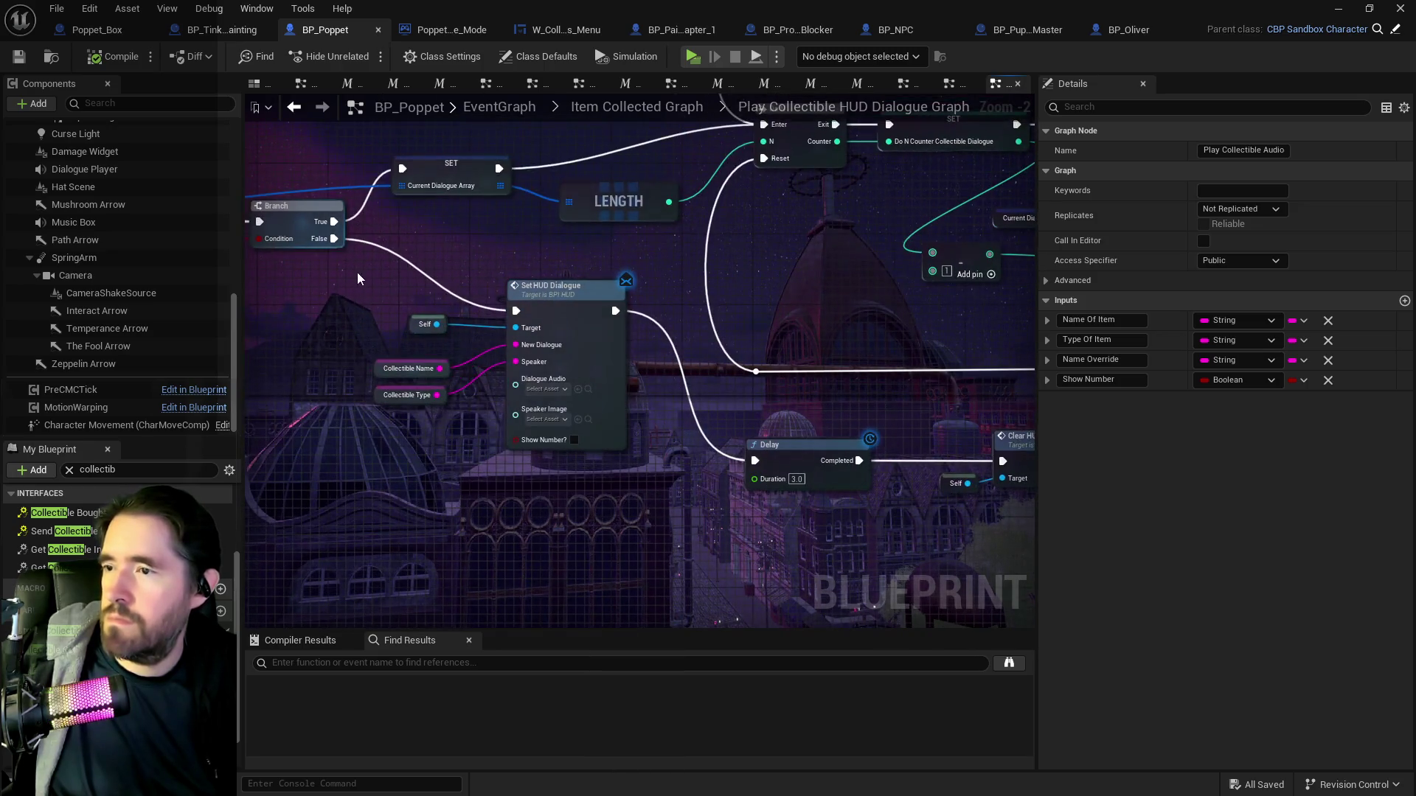
Move the Set HUD Dialogue, Delay and Clear HUD Dialogue nodes lower and right, then save BP_Poppet.
left_click_drag(374, 284, 626, 412)
mouse_move(581, 308)
left_mouse_down()
mouse_move(568, 340)
mouse_move(573, 468)
mouse_move(578, 452)
left_mouse_up()
scroll(439, 435, "down", 2)
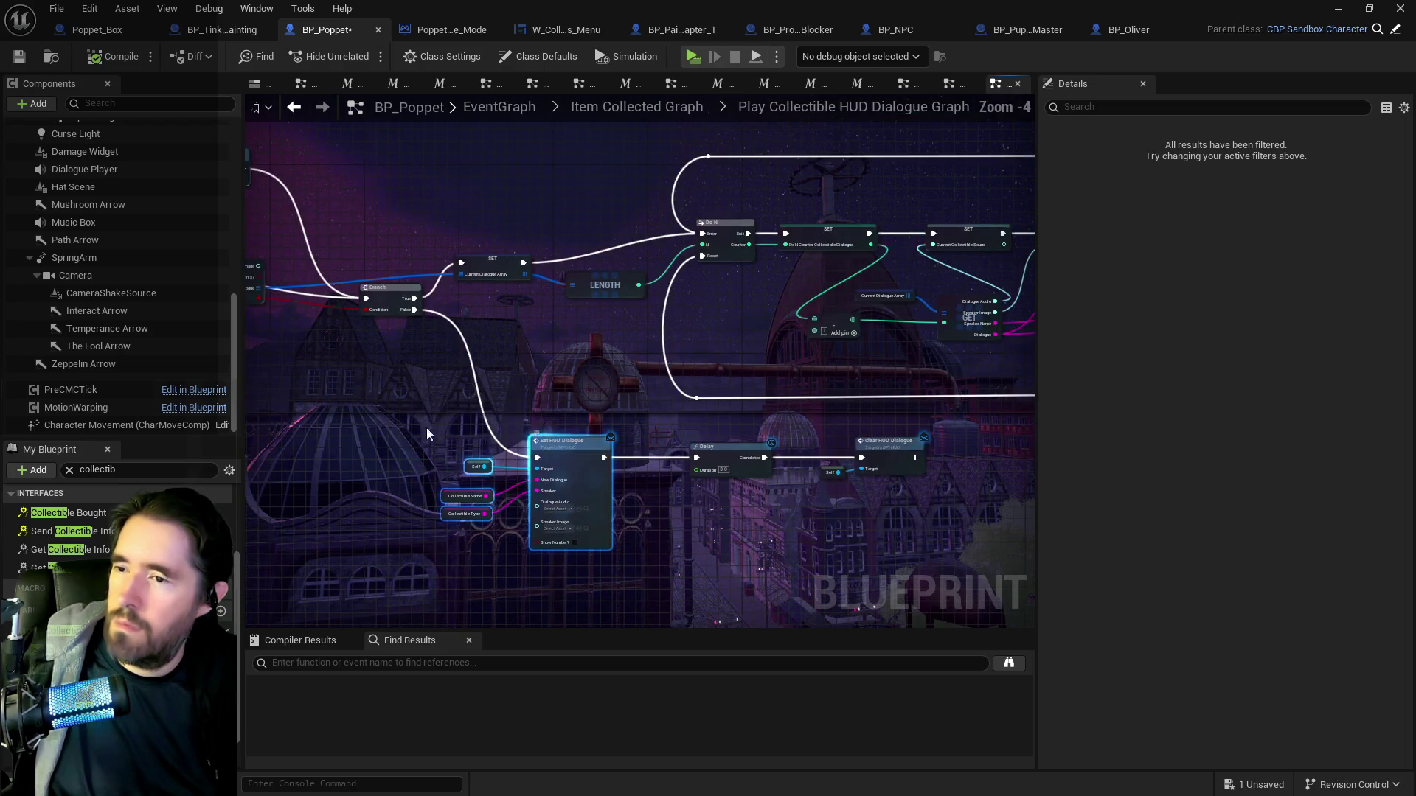
left_click_drag(440, 435, 930, 517)
left_click_drag(609, 463, 768, 498)
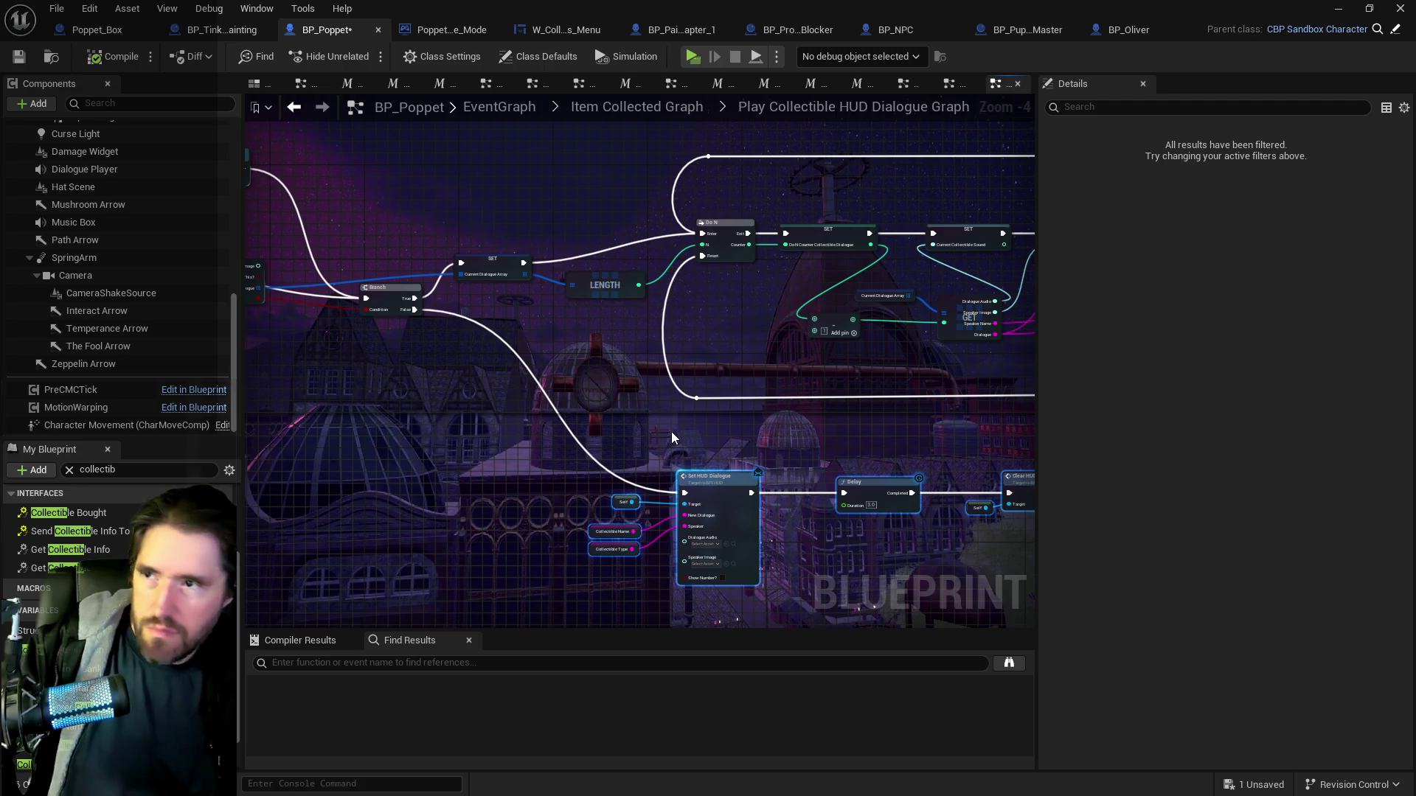
left_click(24, 56)
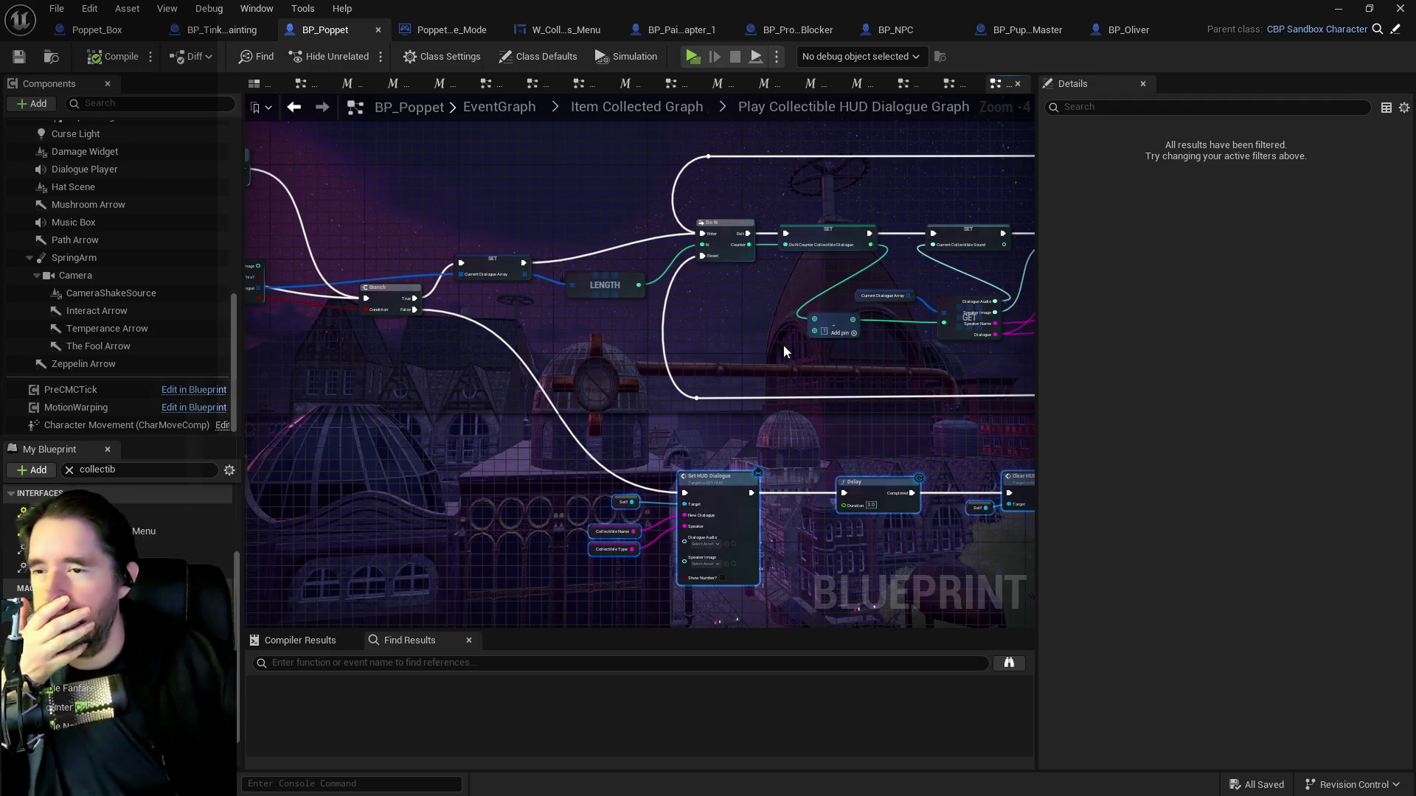
Glance at the projectile pipe painting blocker blueprint, then bring up BP_Poppet's Puzzle Graph.
left_click(799, 34)
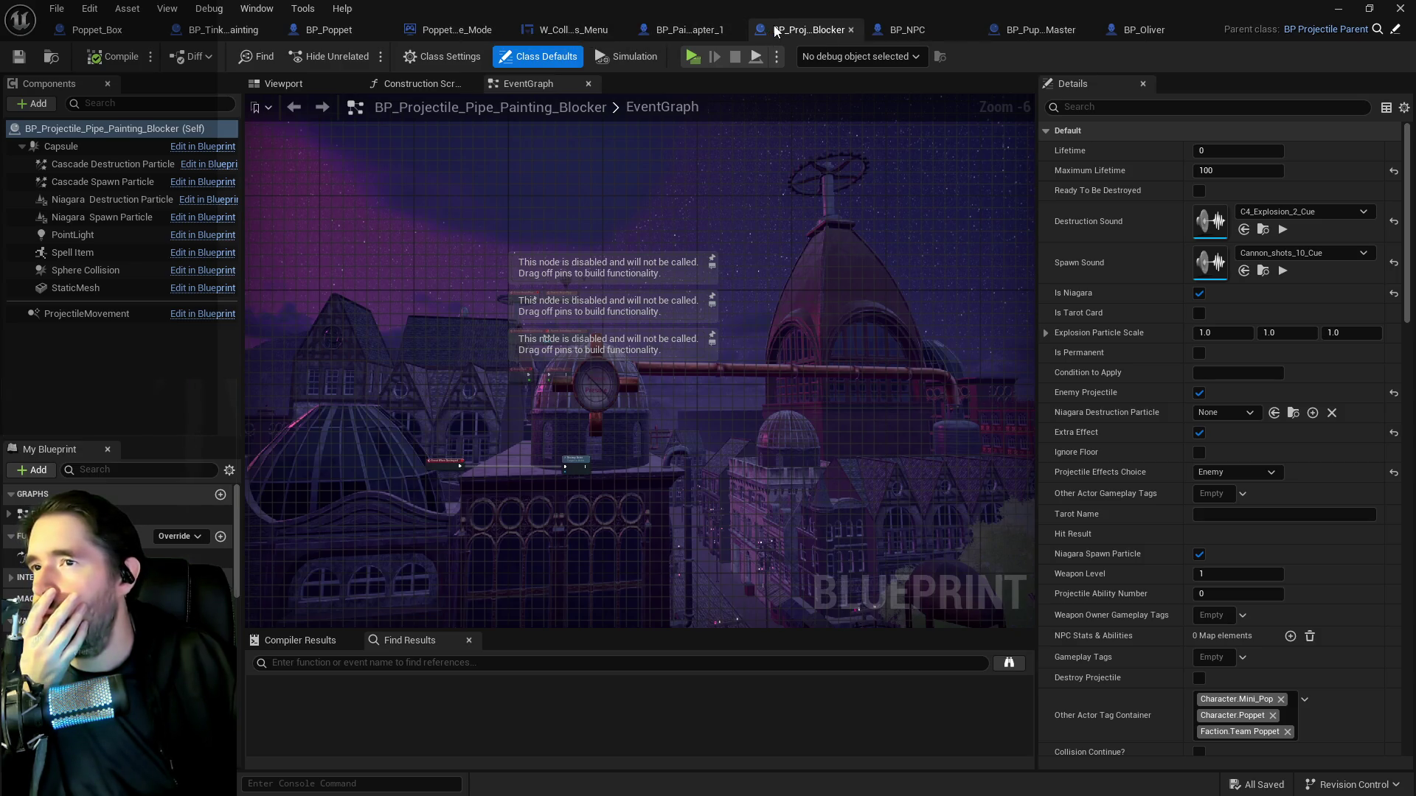
left_click(332, 31)
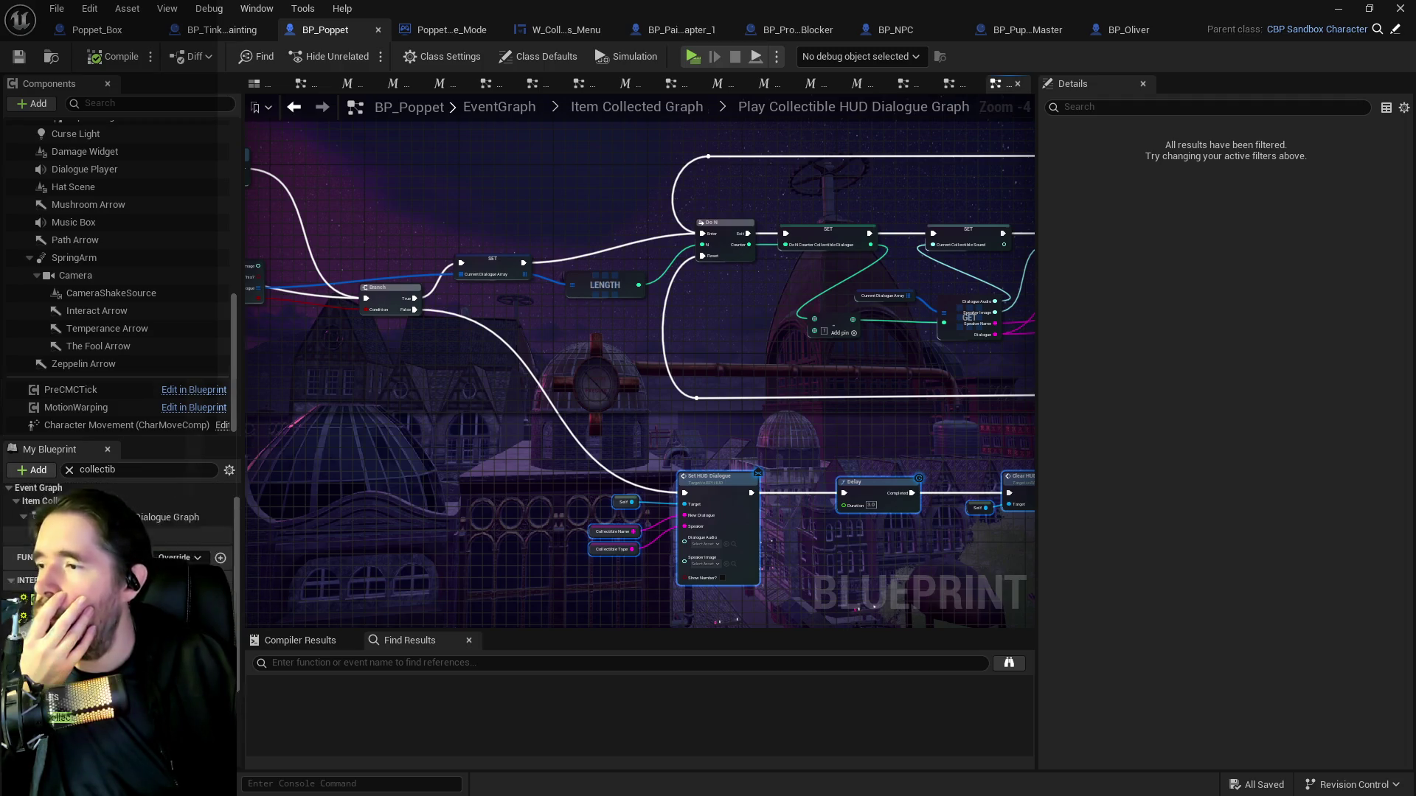
scroll(111, 638, "down", 4)
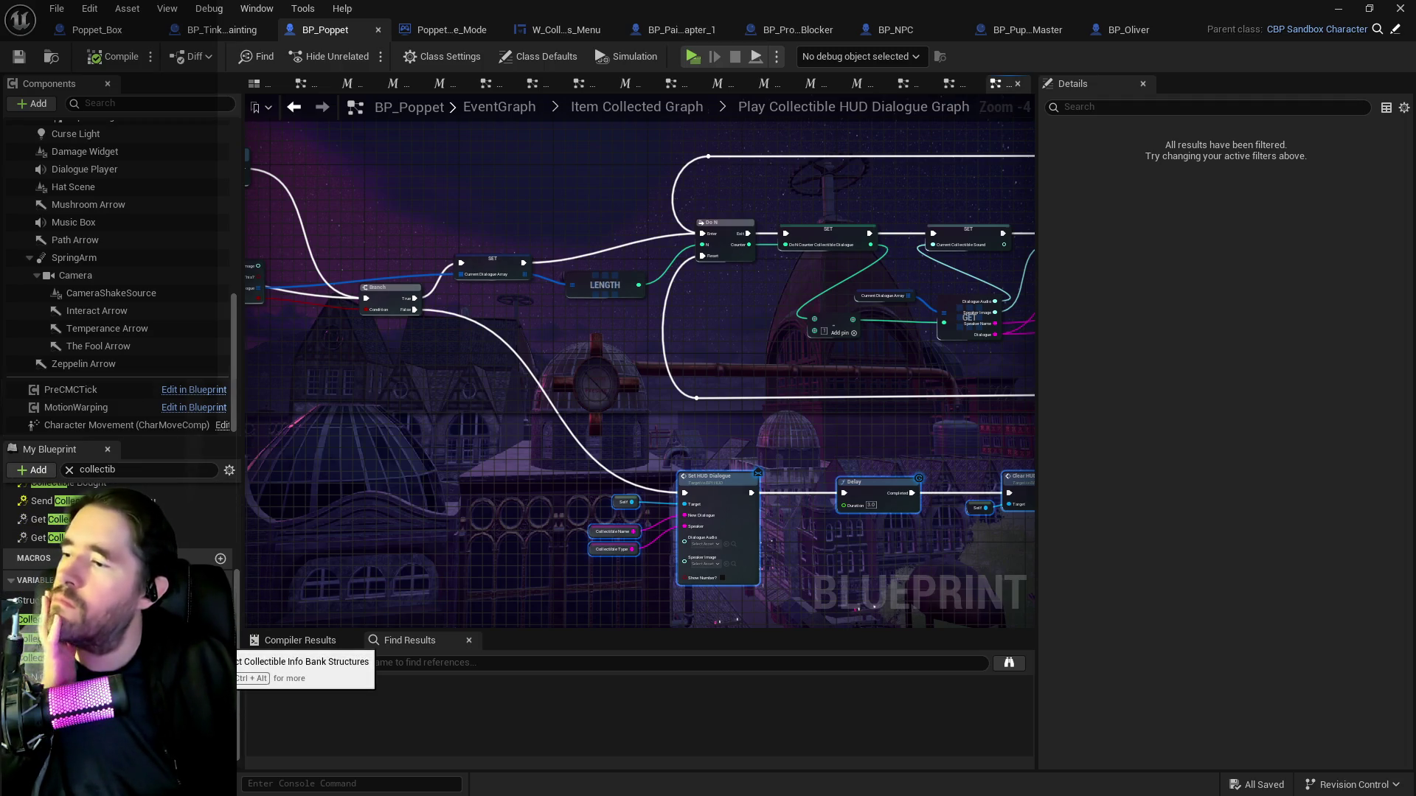
scroll(118, 590, "up", 4)
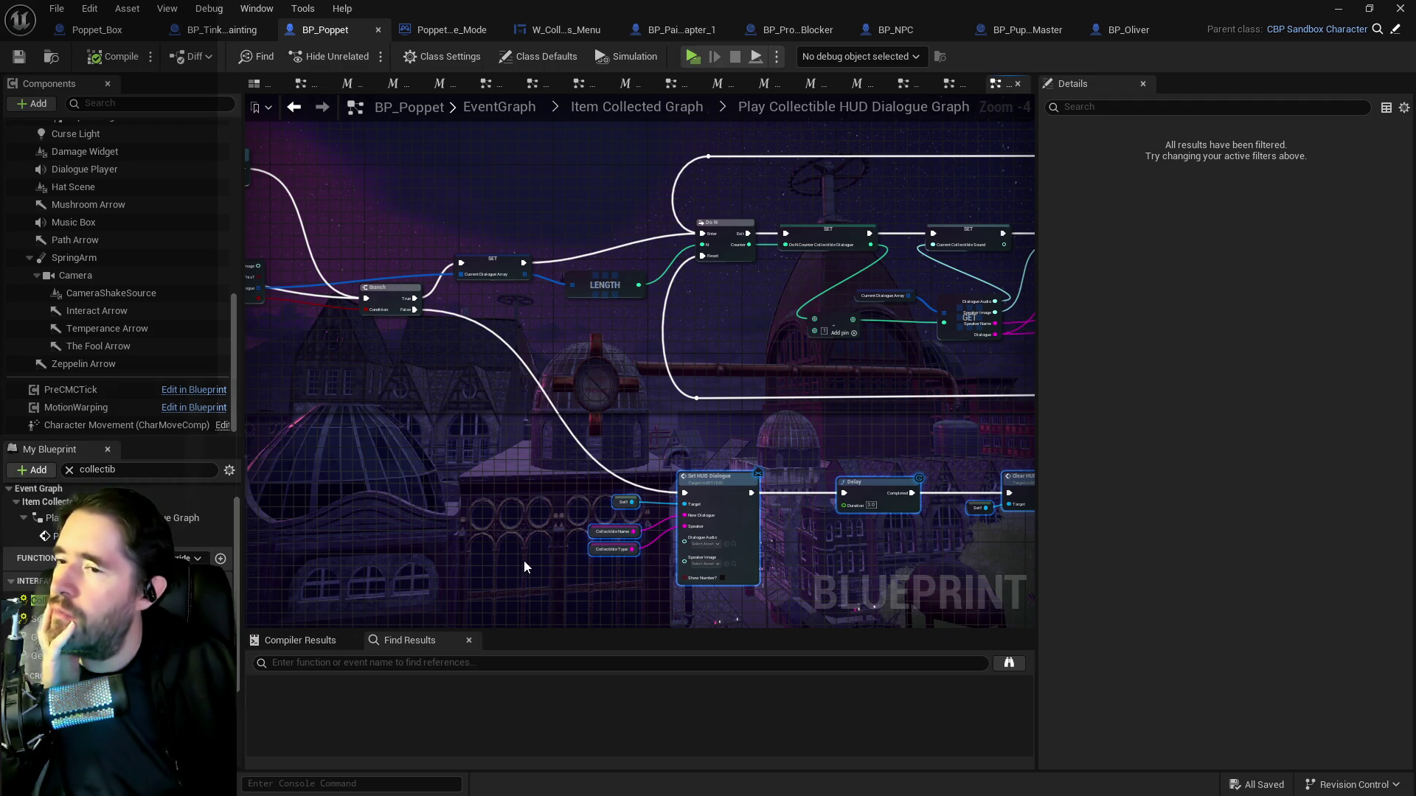
left_click(948, 82)
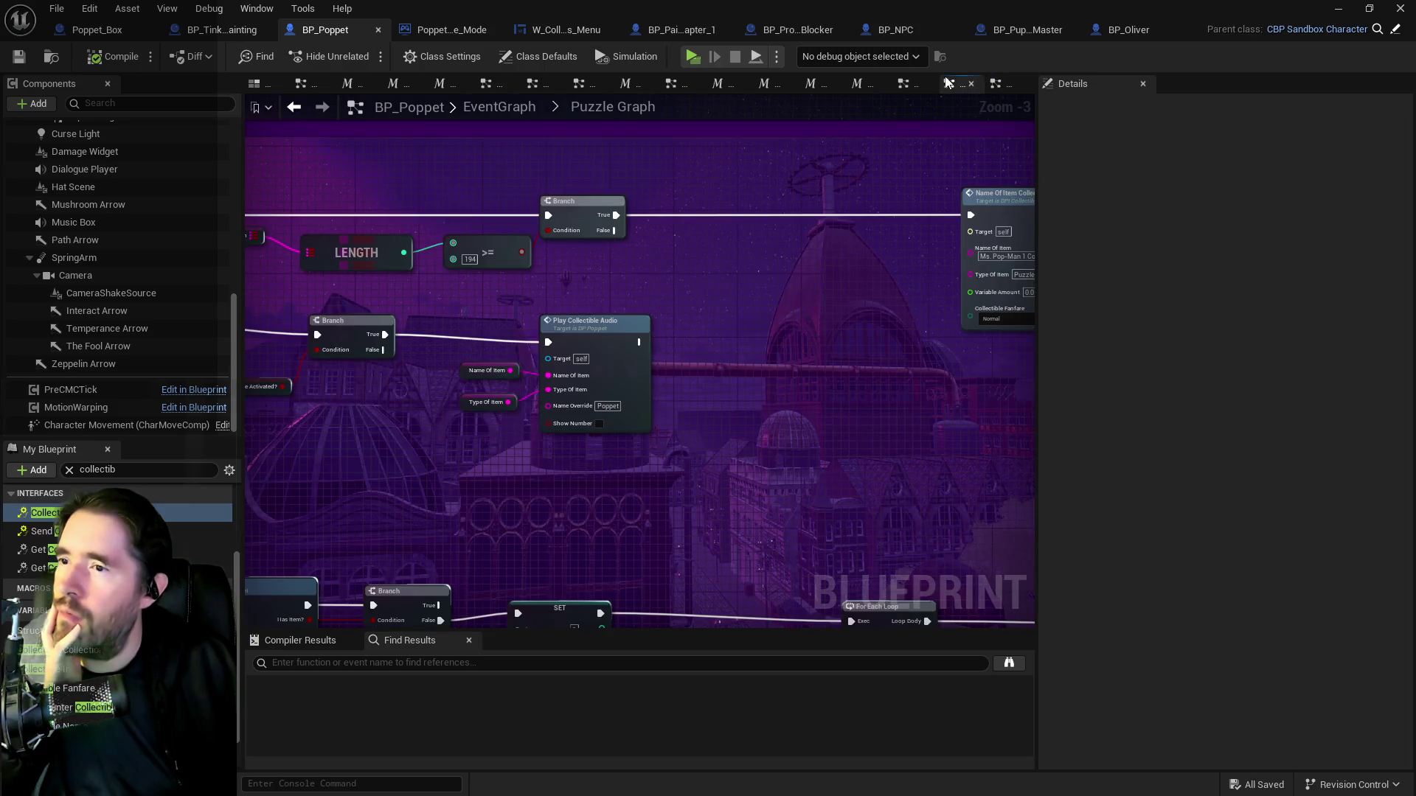
Pan BP_Poppet's Puzzle Graph to the Puzzle Activated? Branch and Play Collectible Audio nodes.
mouse_move(405, 350)
left_mouse_down()
mouse_move(528, 382)
mouse_move(733, 401)
mouse_move(750, 420)
mouse_move(922, 457)
mouse_move(1010, 459)
mouse_move(960, 335)
mouse_move(373, 351)
mouse_move(401, 337)
left_mouse_up()
mouse_move(529, 334)
left_mouse_down()
mouse_move(623, 322)
mouse_move(861, 368)
mouse_move(1306, 408)
left_mouse_up()
mouse_move(654, 354)
left_mouse_down()
mouse_move(752, 374)
mouse_move(522, 357)
mouse_move(561, 185)
left_mouse_up()
mouse_move(377, 345)
left_mouse_down()
mouse_move(638, 333)
mouse_move(354, 222)
mouse_move(935, 413)
left_mouse_up()
left_click(550, 325)
left_click_drag(621, 334, 559, 339)
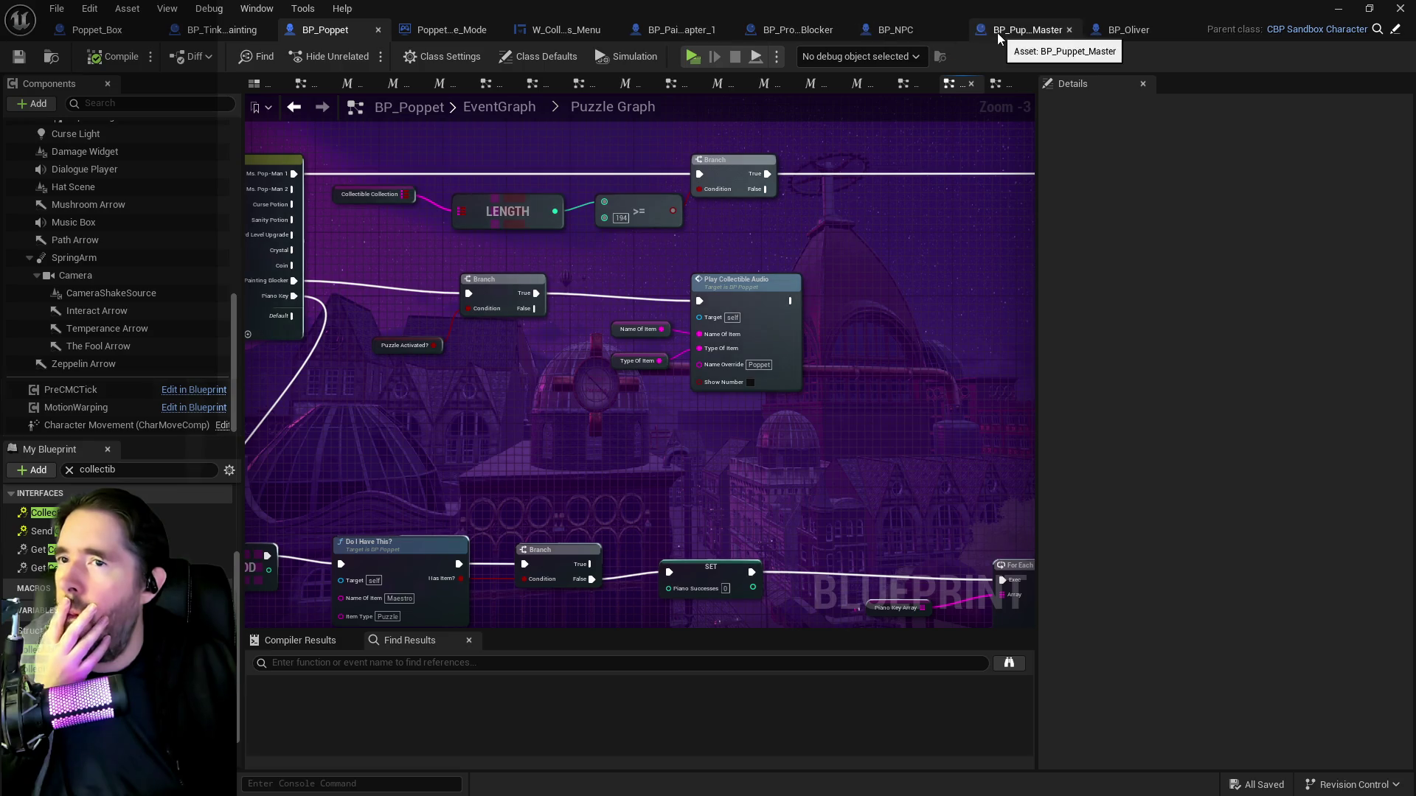
Check the Puzzle Record nodes in BP_NPC's Puzzle Graph.
left_click(906, 28)
mouse_move(593, 334)
left_mouse_down()
mouse_move(684, 361)
mouse_move(401, 440)
mouse_move(472, 407)
left_mouse_up()
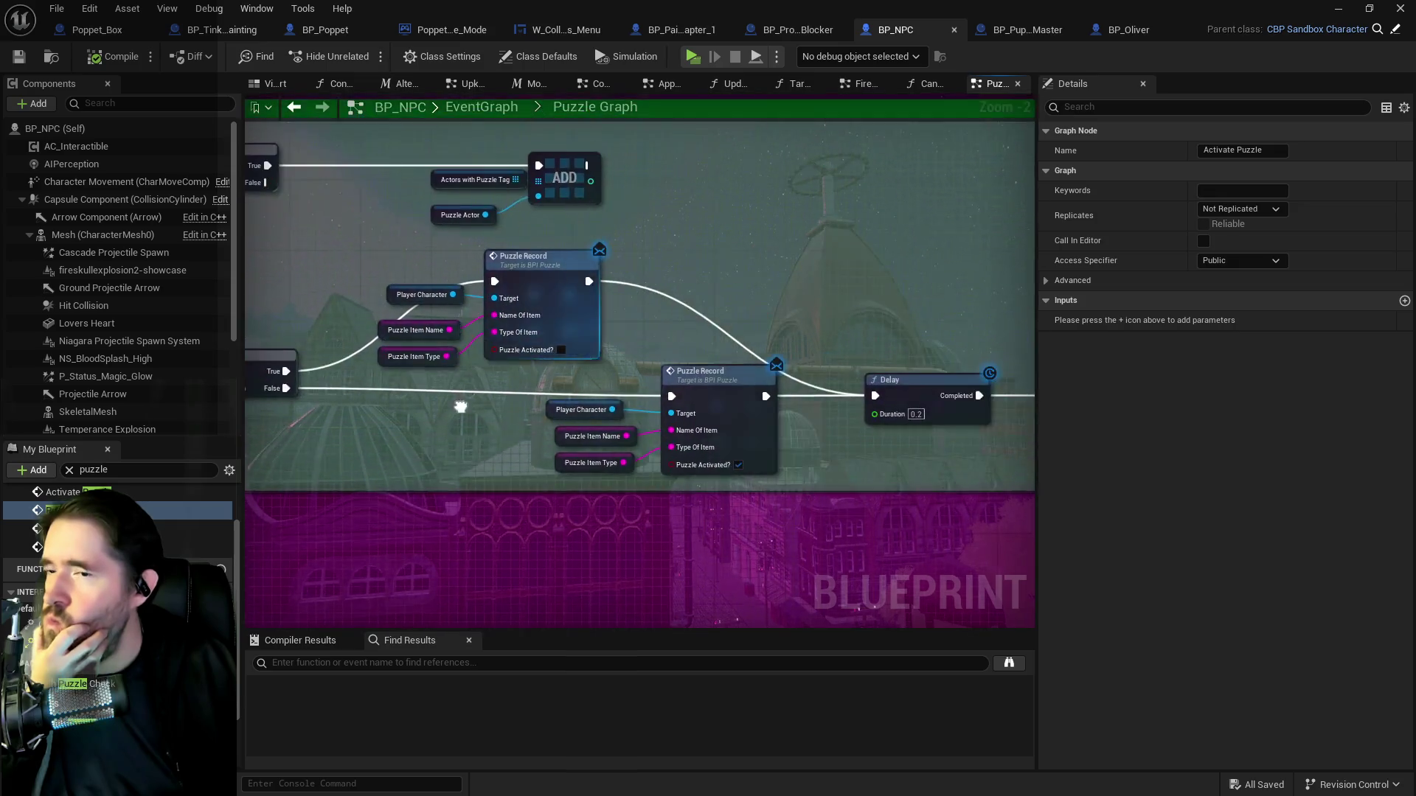
mouse_move(716, 347)
left_mouse_down()
mouse_move(569, 313)
mouse_move(751, 316)
mouse_move(523, 379)
mouse_move(737, 392)
left_mouse_up()
mouse_move(597, 462)
left_mouse_down()
mouse_move(746, 449)
mouse_move(695, 420)
mouse_move(750, 423)
mouse_move(492, 422)
left_mouse_up()
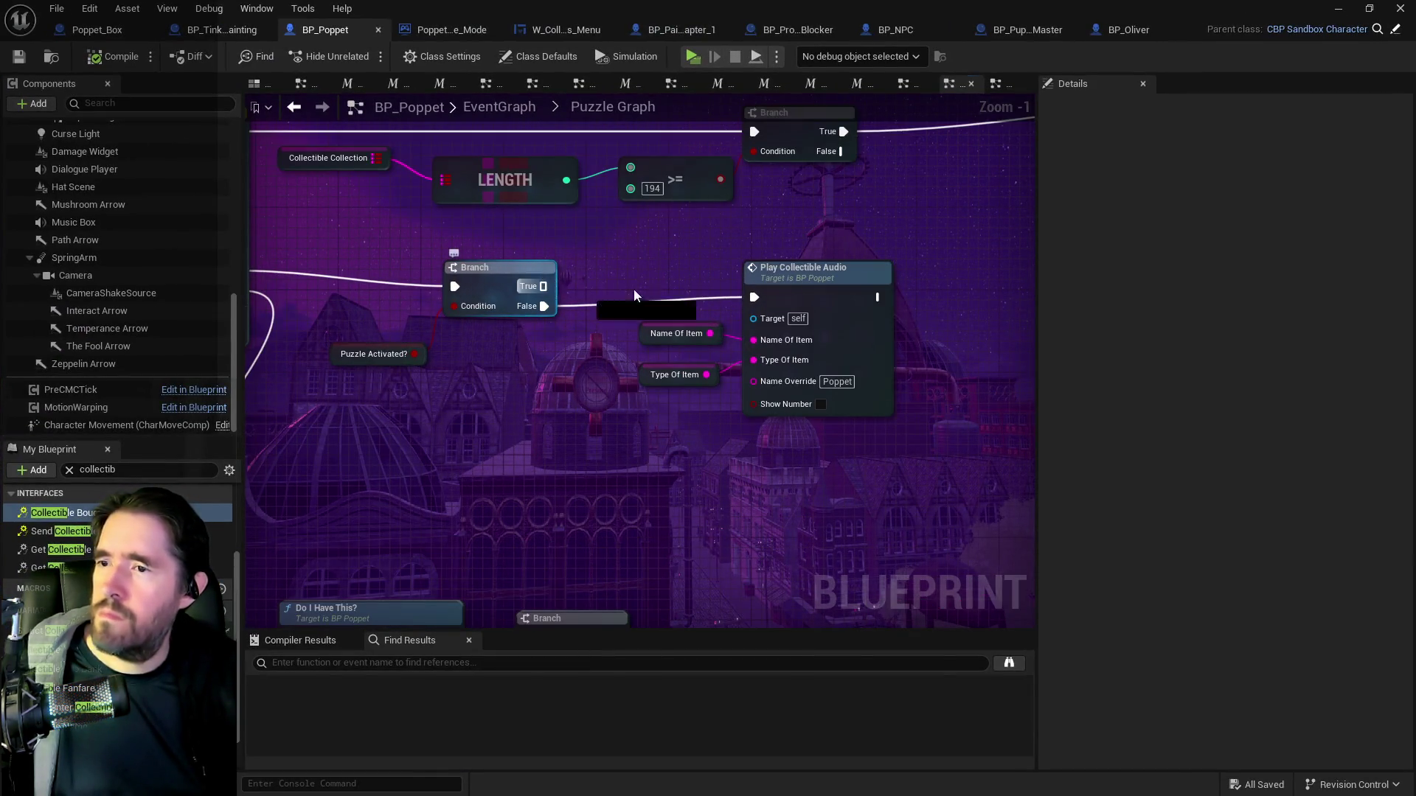
Wire Branch True to Play Collectible Audio, remove the False link, then compile and save.
mouse_move(634, 295)
left_mouse_down()
mouse_move(767, 302)
mouse_move(753, 297)
left_mouse_up()
left_click(759, 299)
left_click(604, 306, "alt")
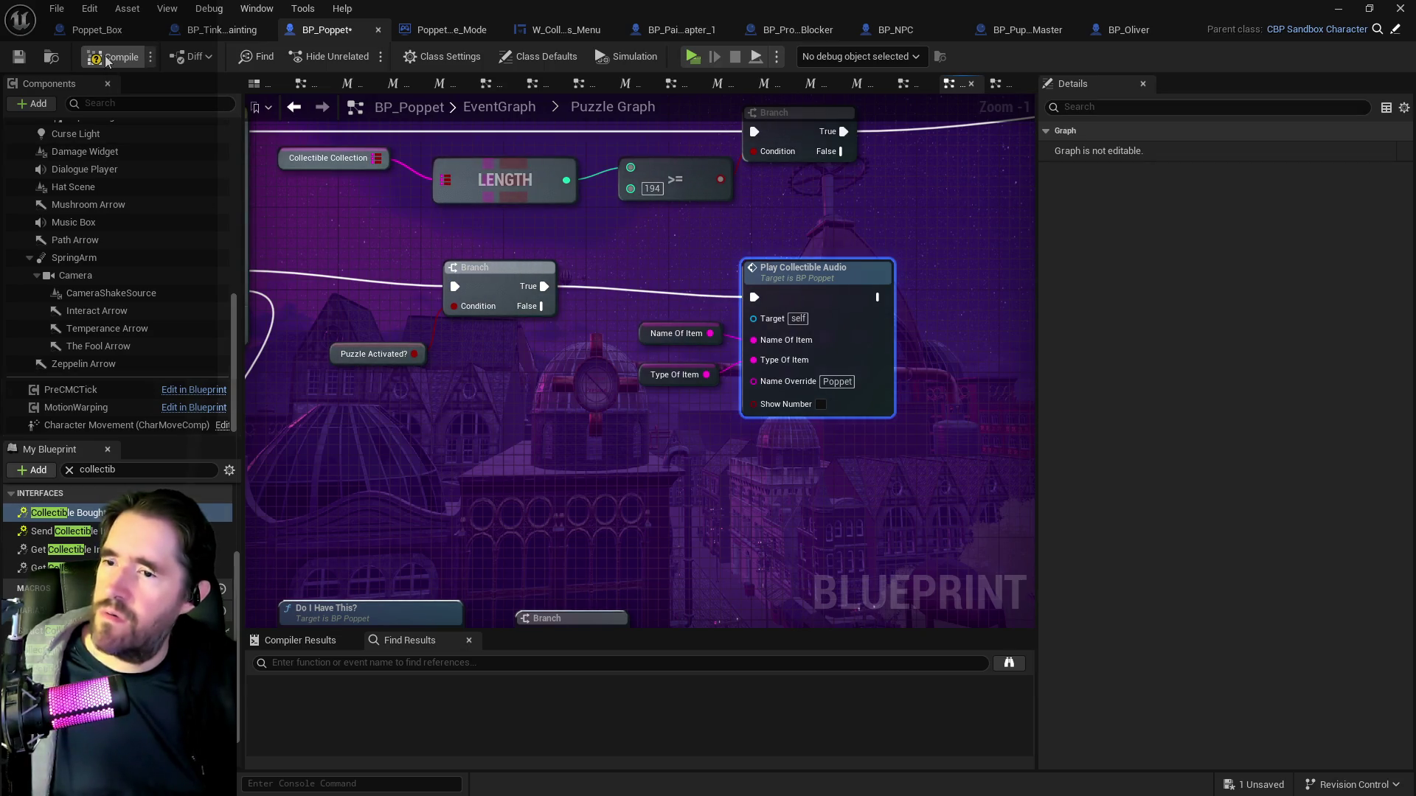
left_click(22, 58)
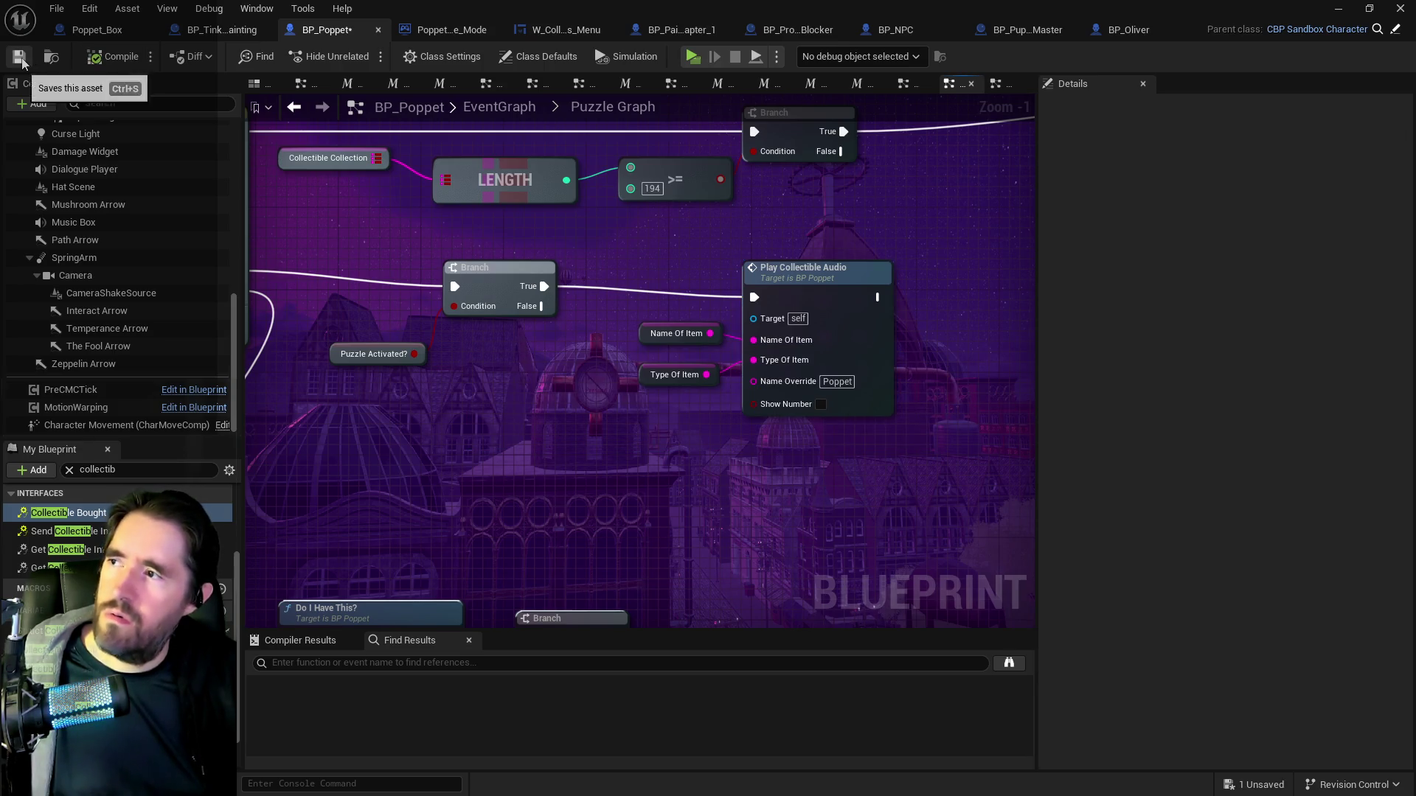
left_click(20, 57)
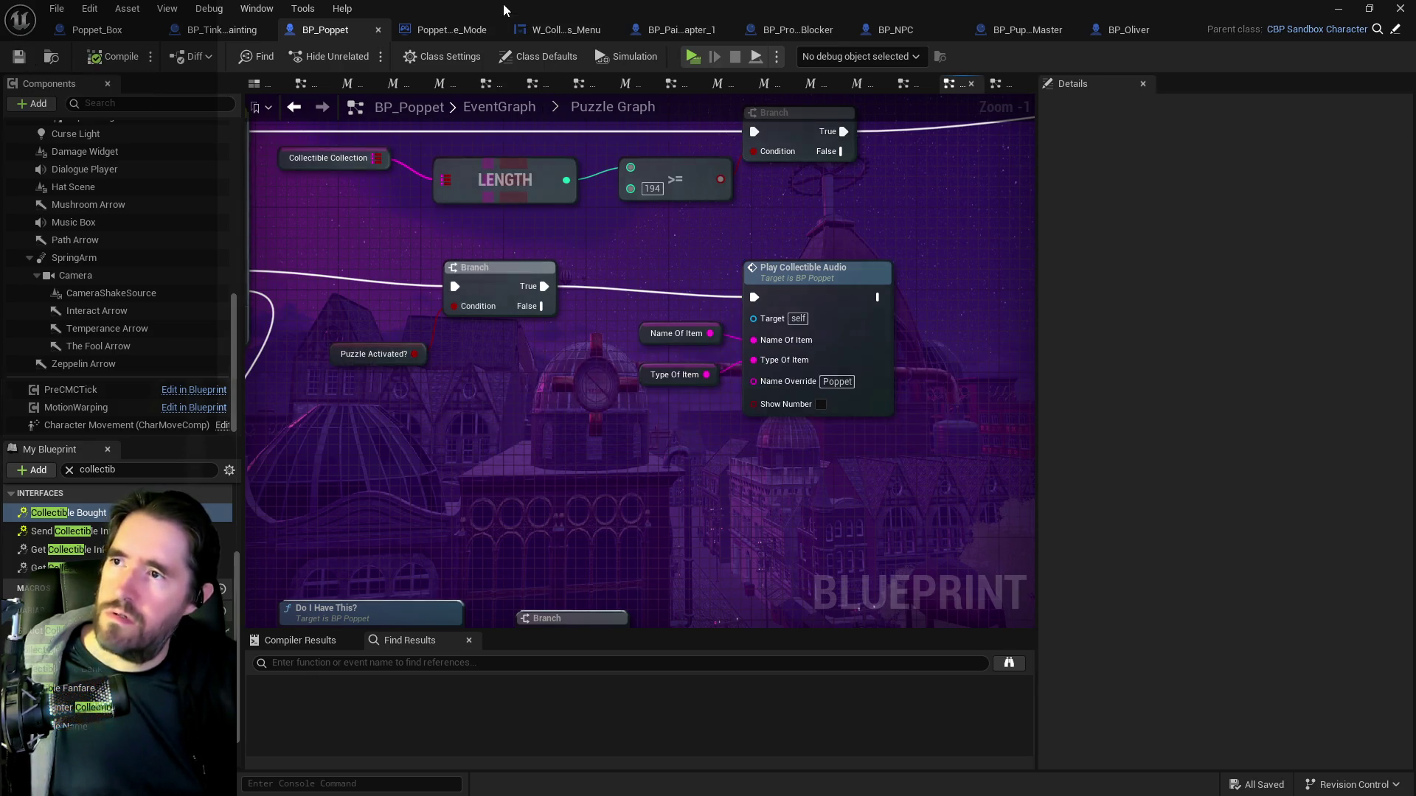
Start a standalone playtest and run through the level into the carnival tent room.
key("alt+Tab")
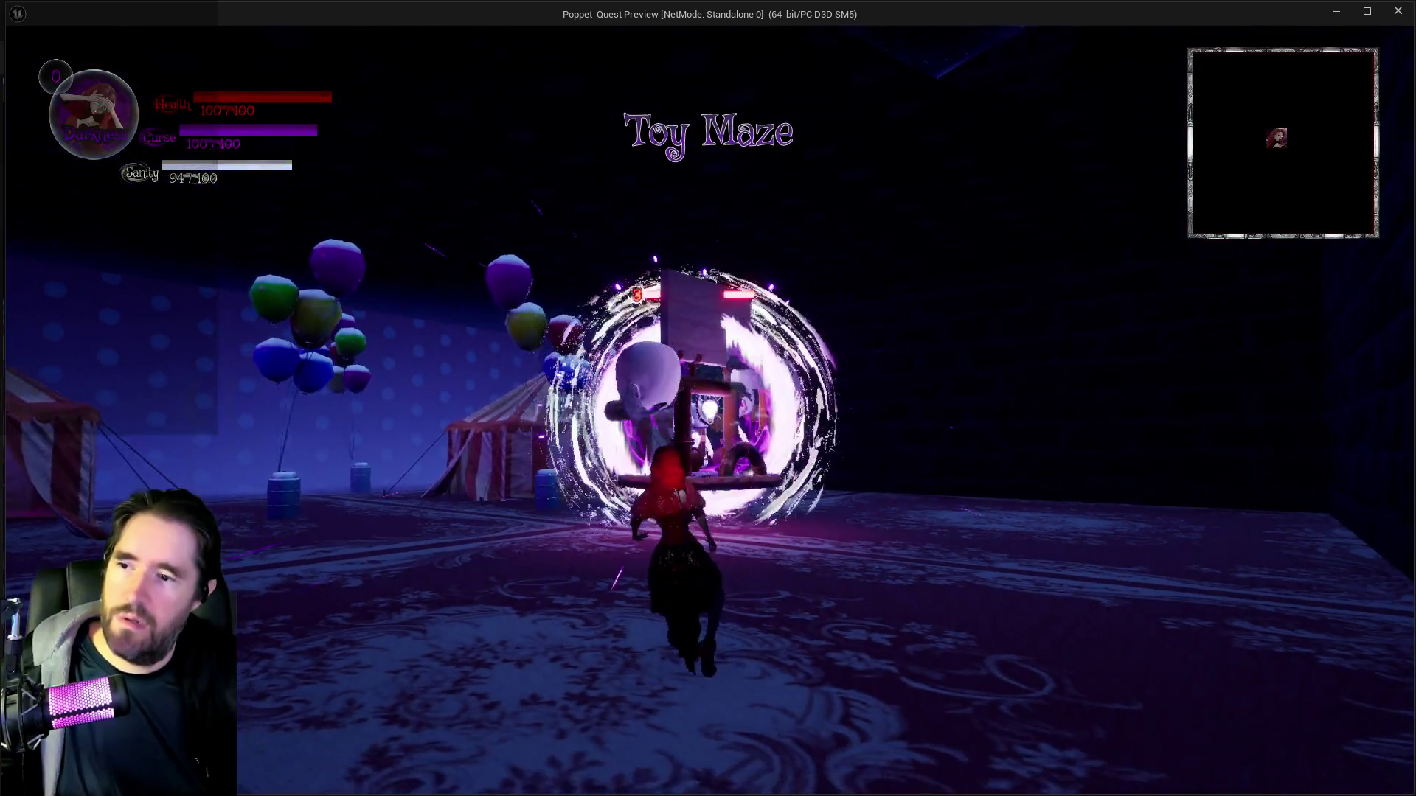
key("w")
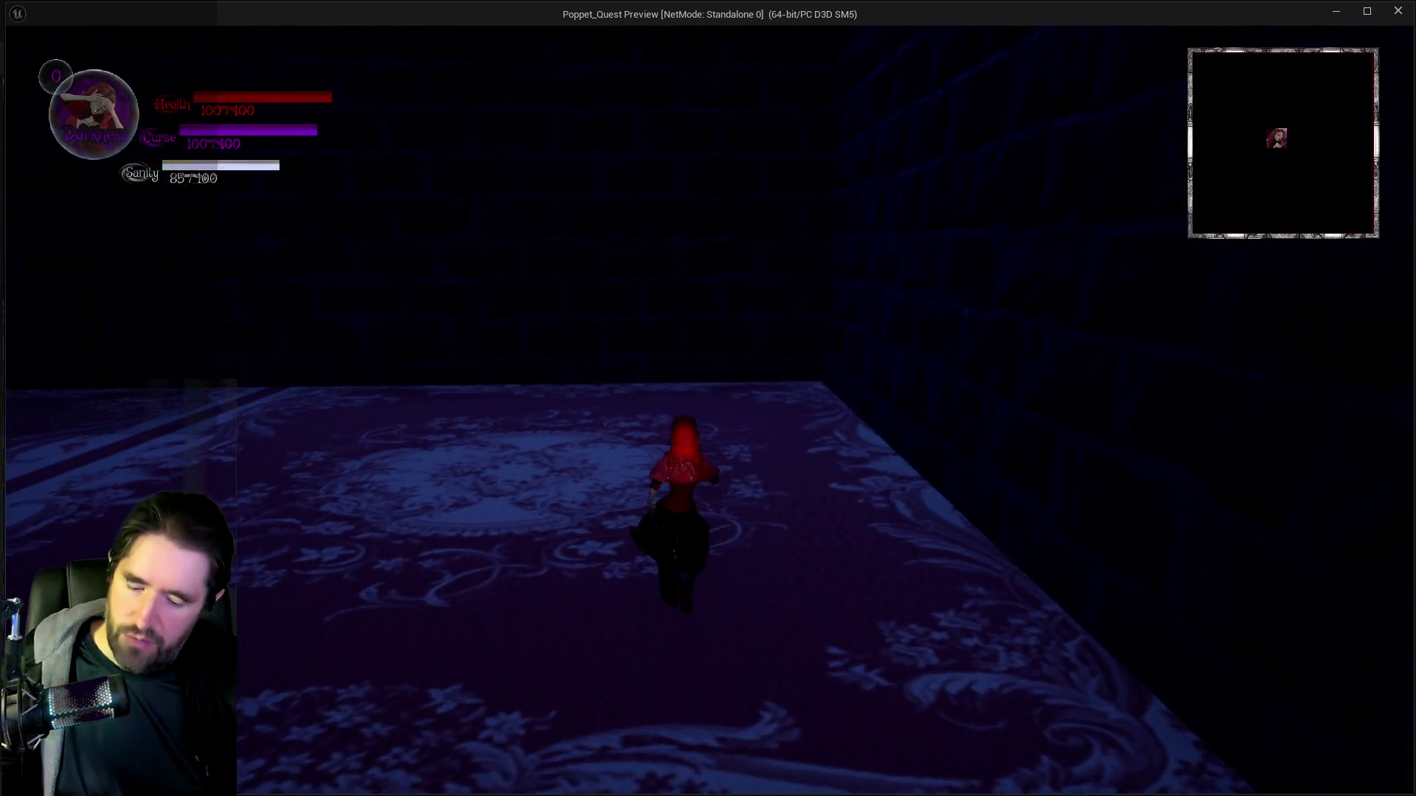
key("Tab")
left_click(378, 627)
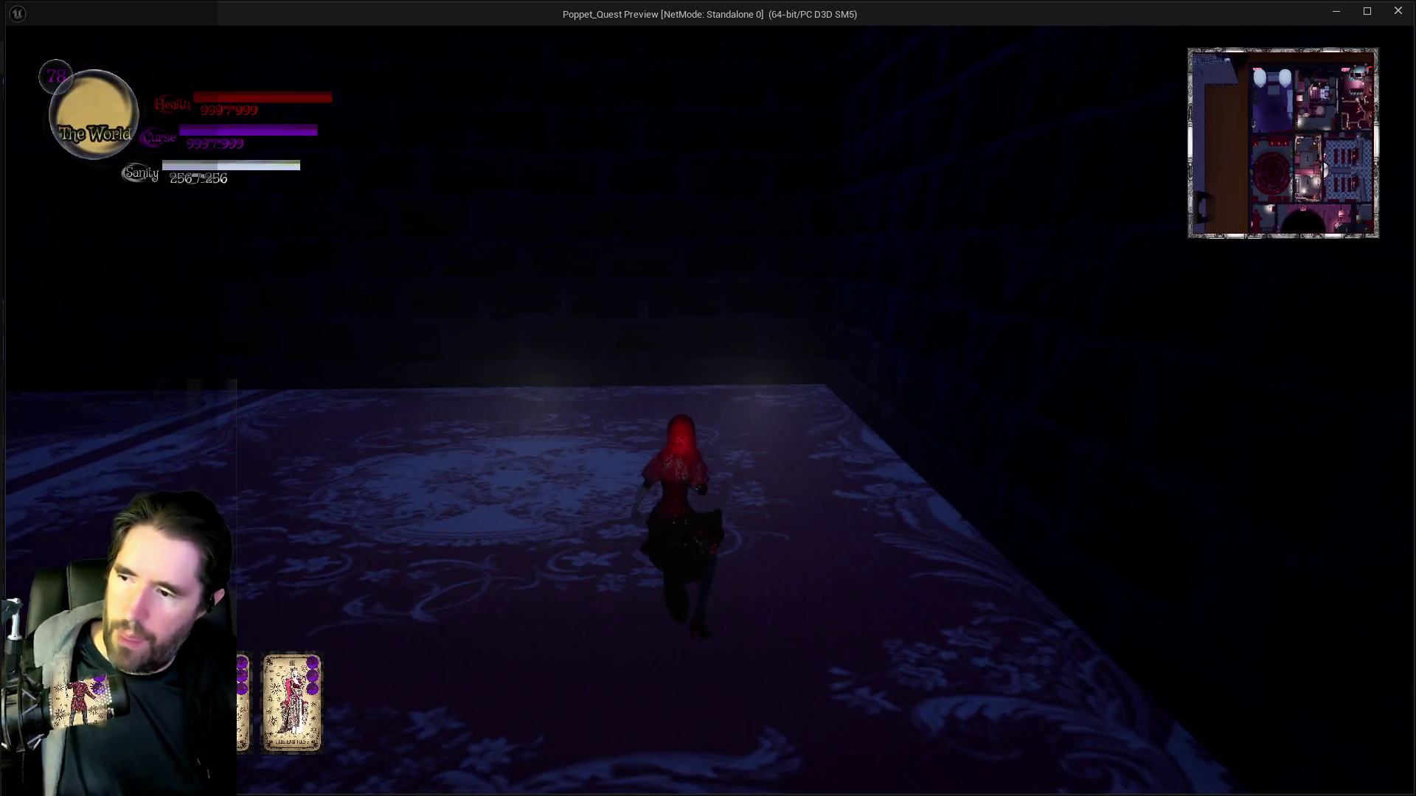
key("w")
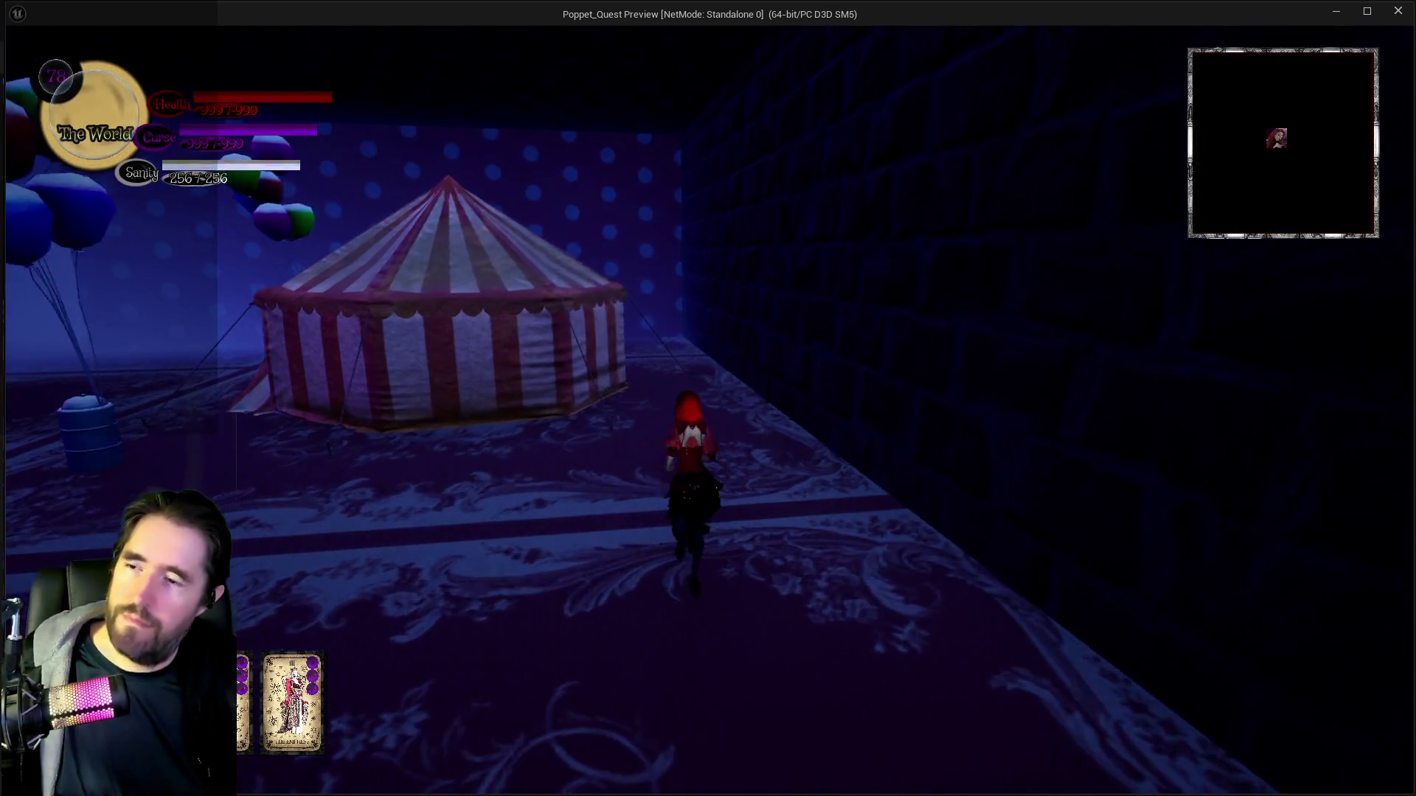
key("w")
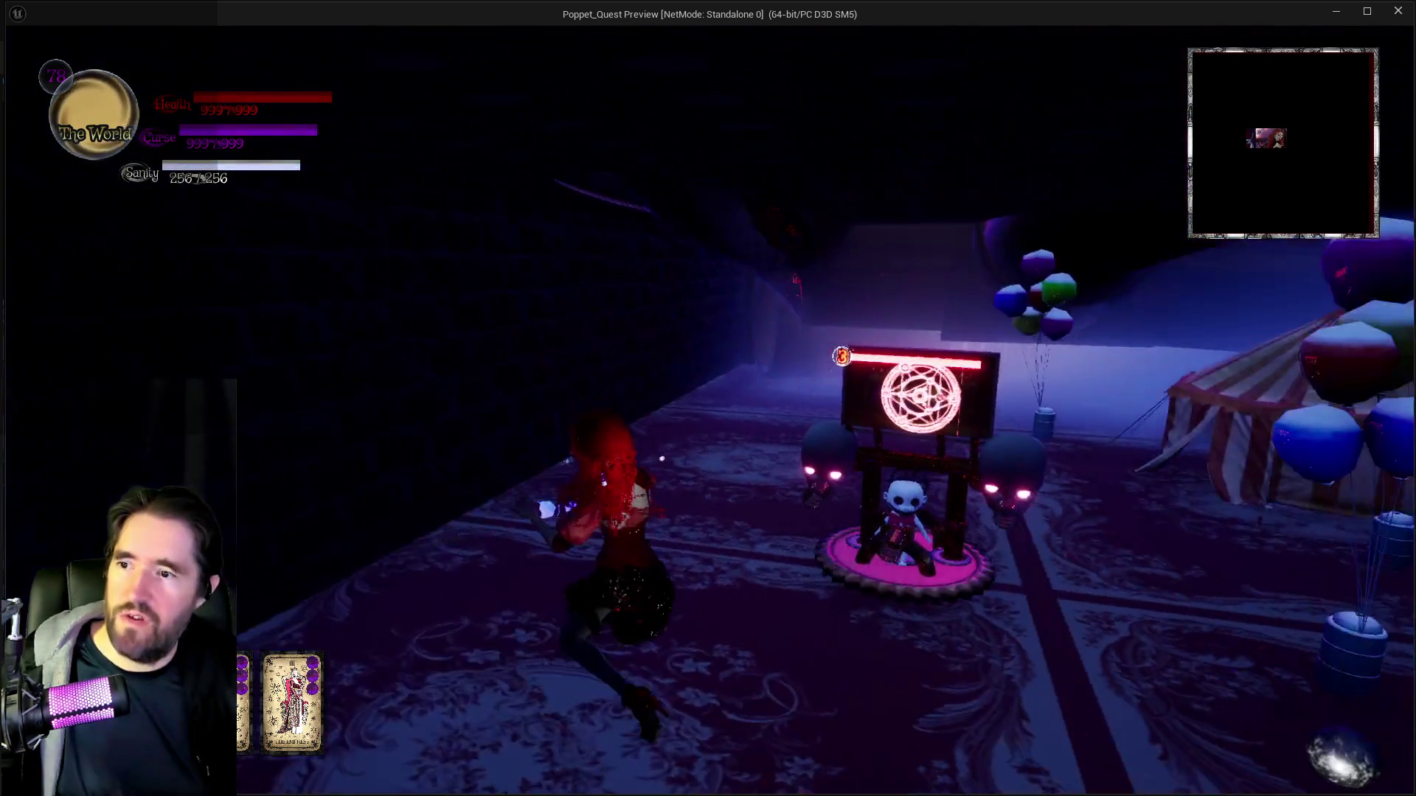
Fight the balloon machine enemy with explosions and hammer swings, then end the preview.
key("w")
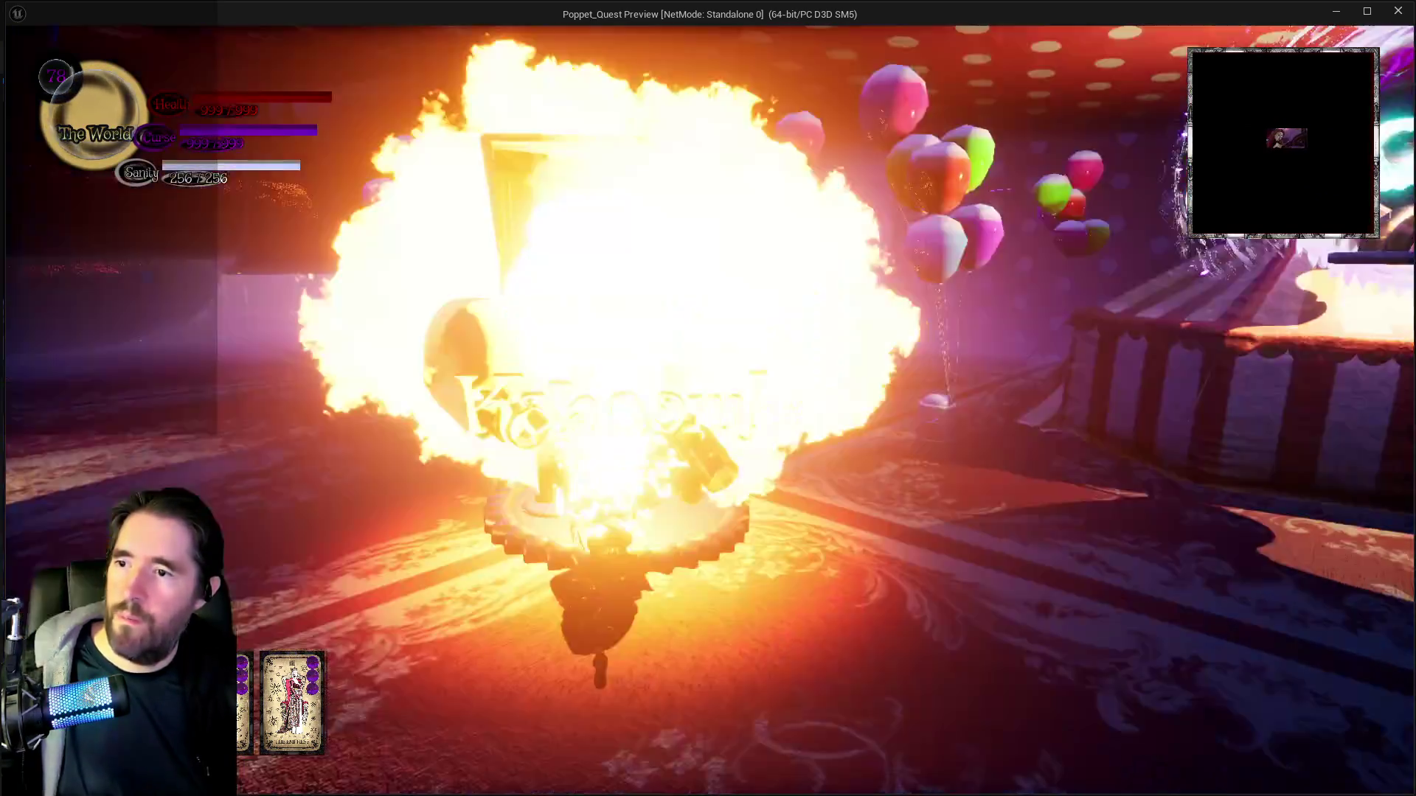
key("w")
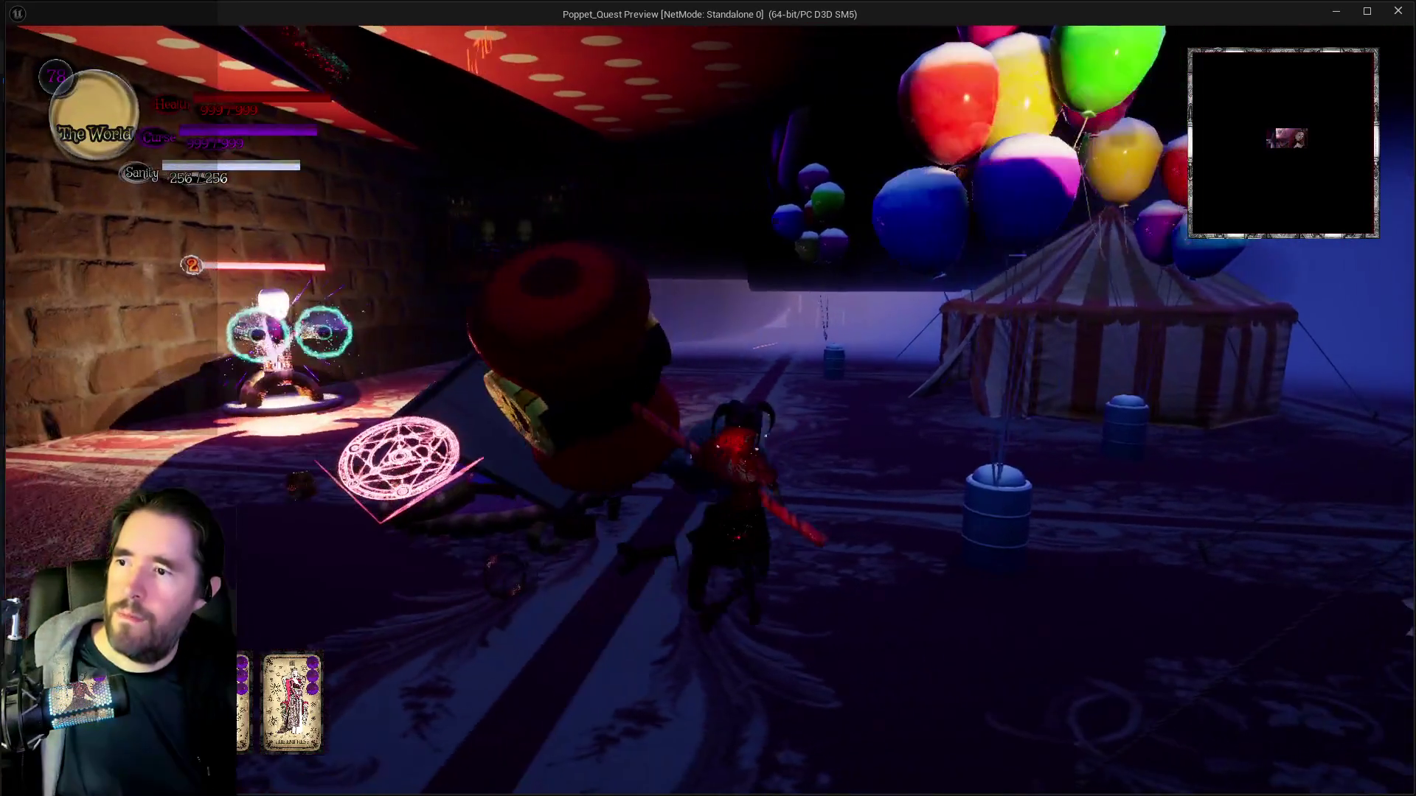
key("w")
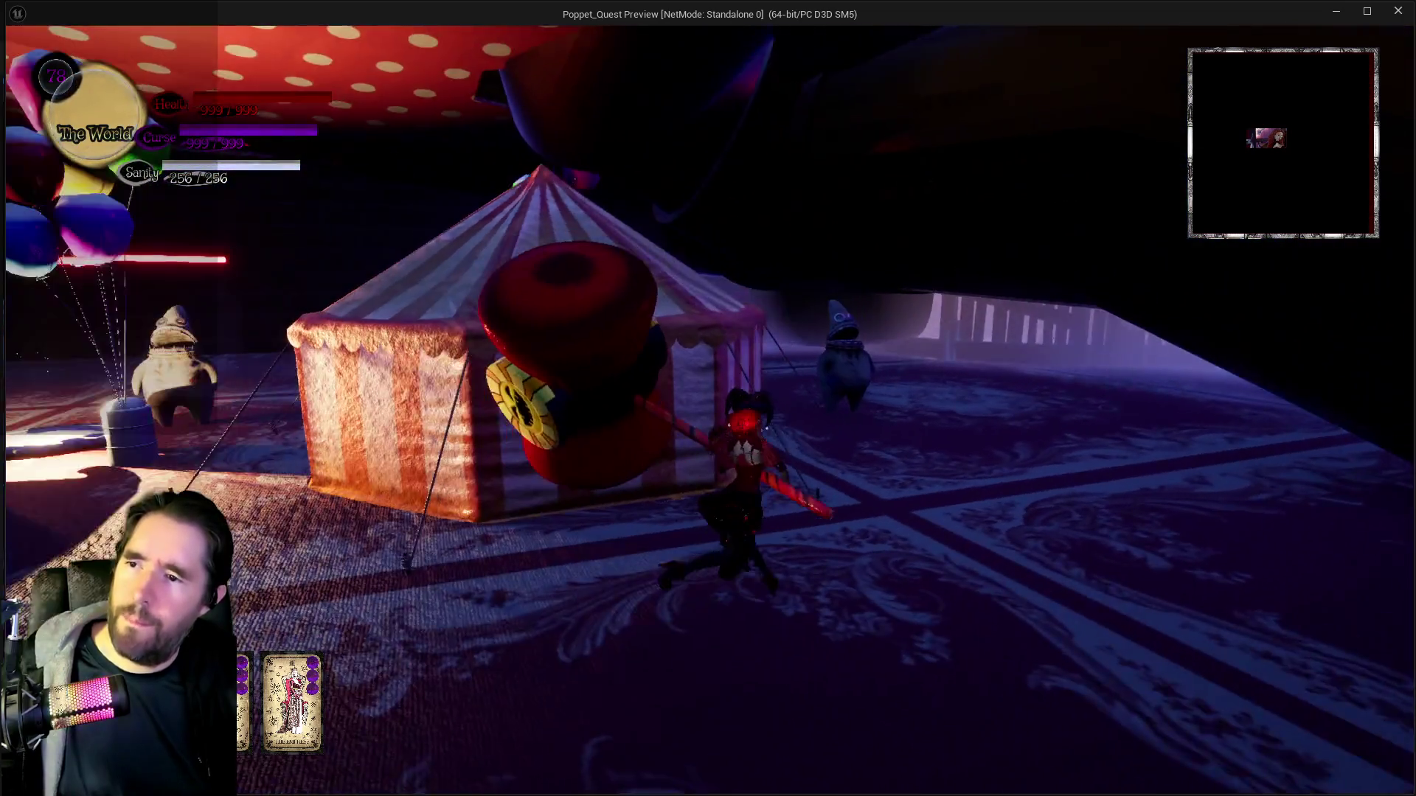
left_click(708, 399)
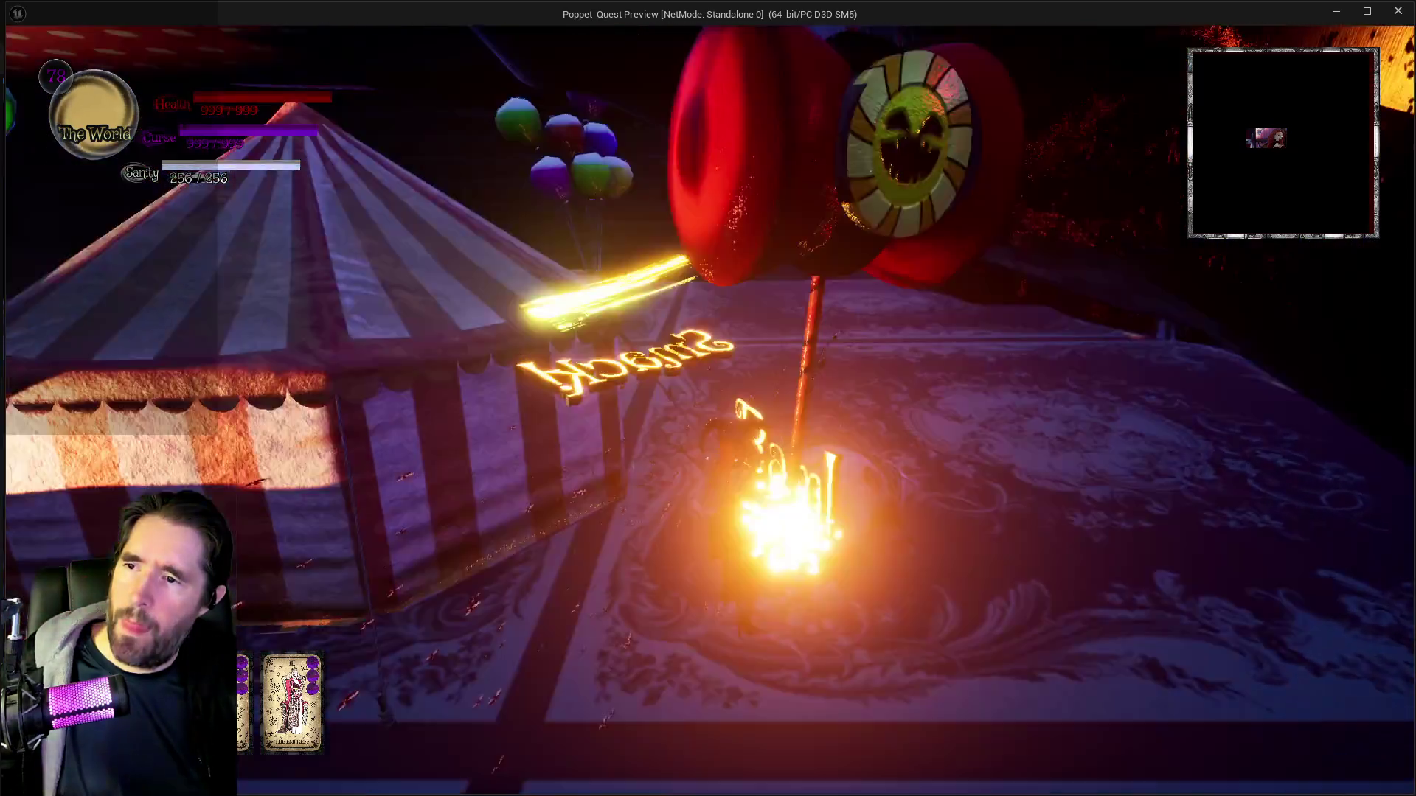
left_click(708, 398)
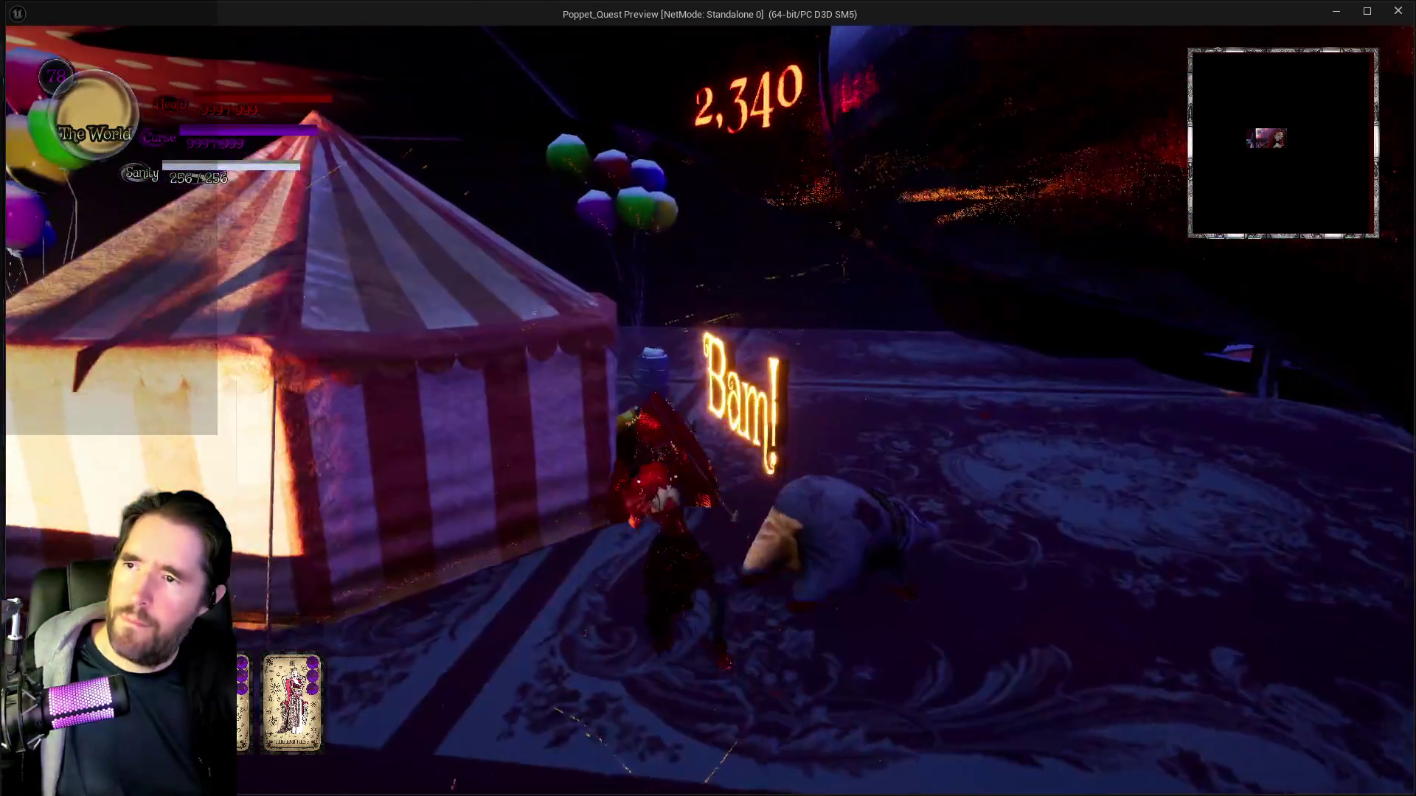
key("w")
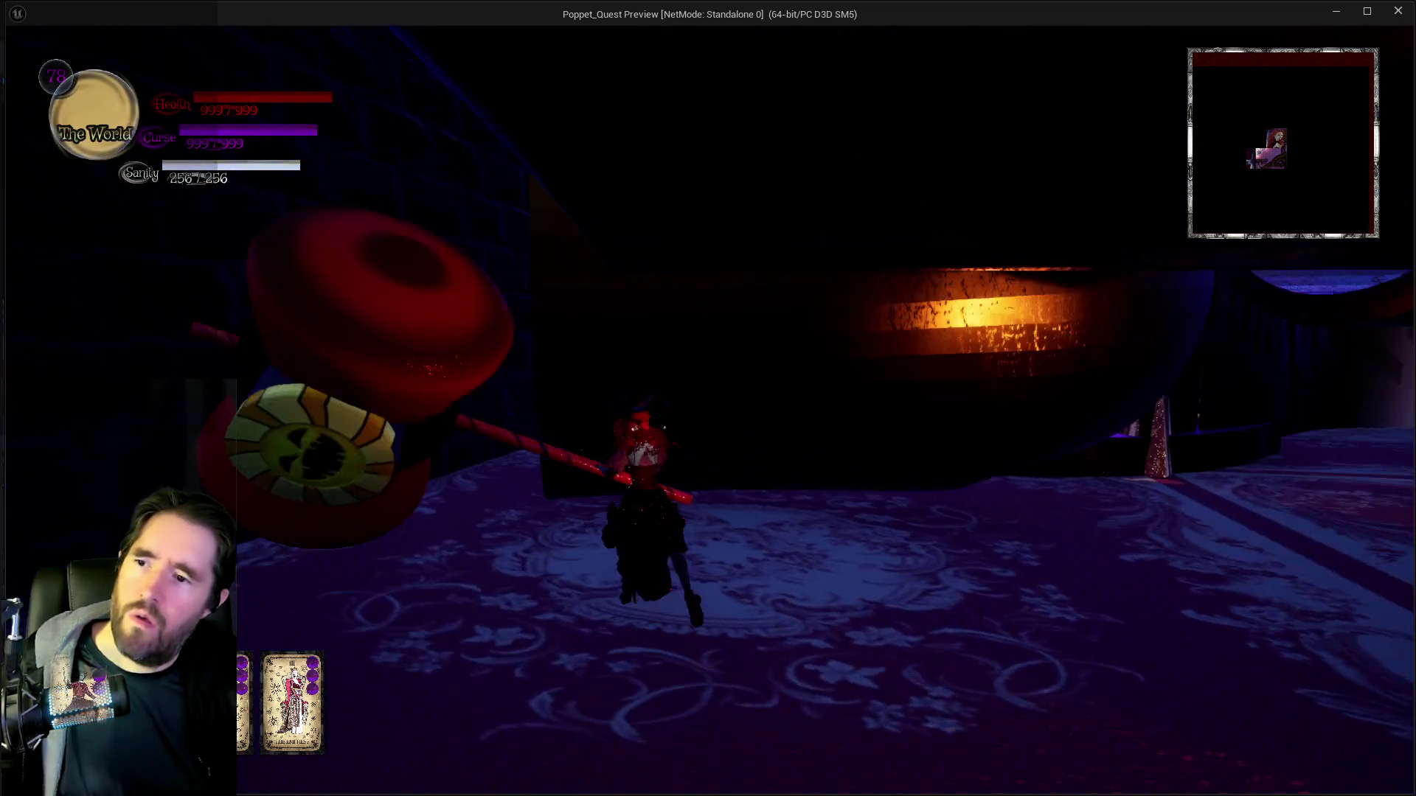
key("alt+Tab")
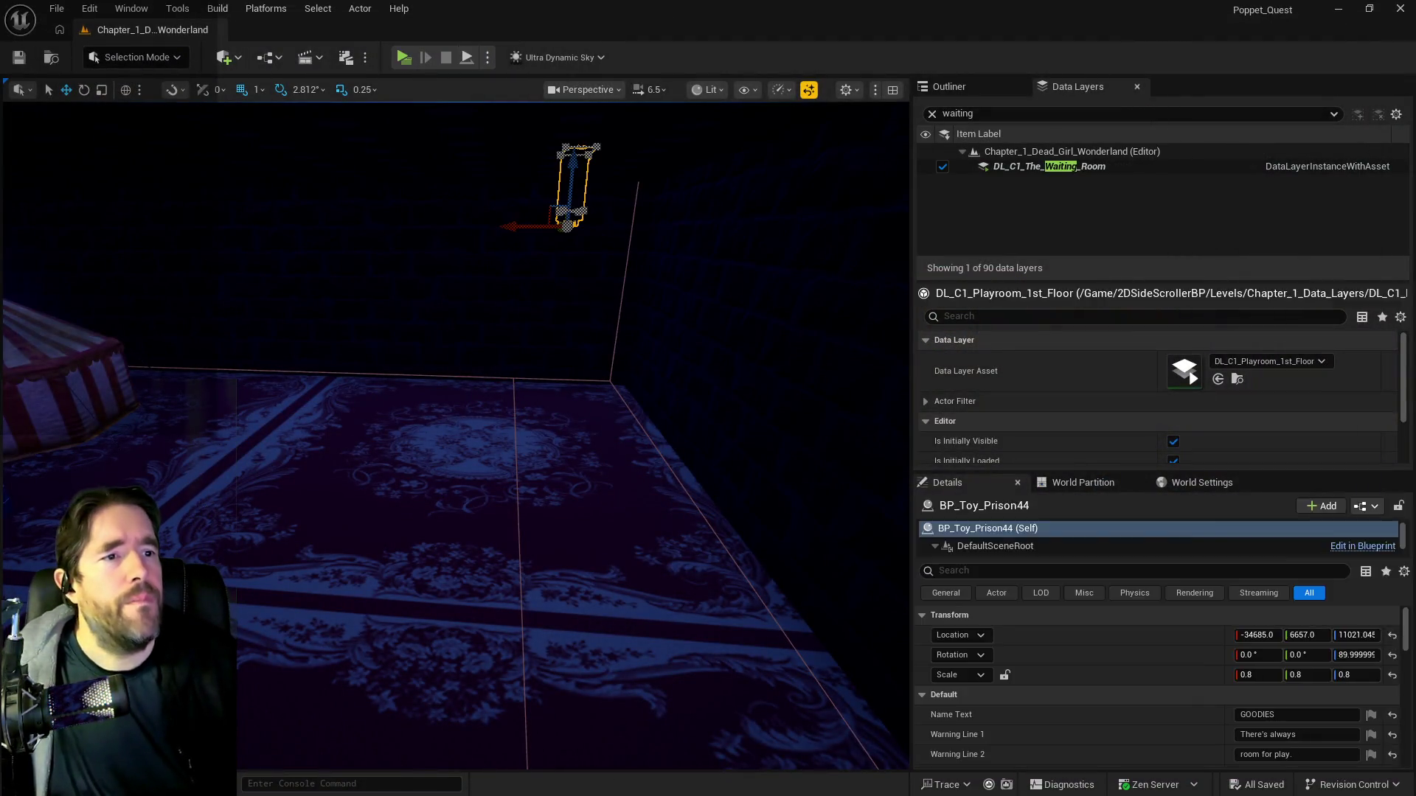
Reopen BP_Poppet and pan its Puzzle Graph to the Branch node chain.
double_click(781, 325)
scroll(597, 442, "down", 1)
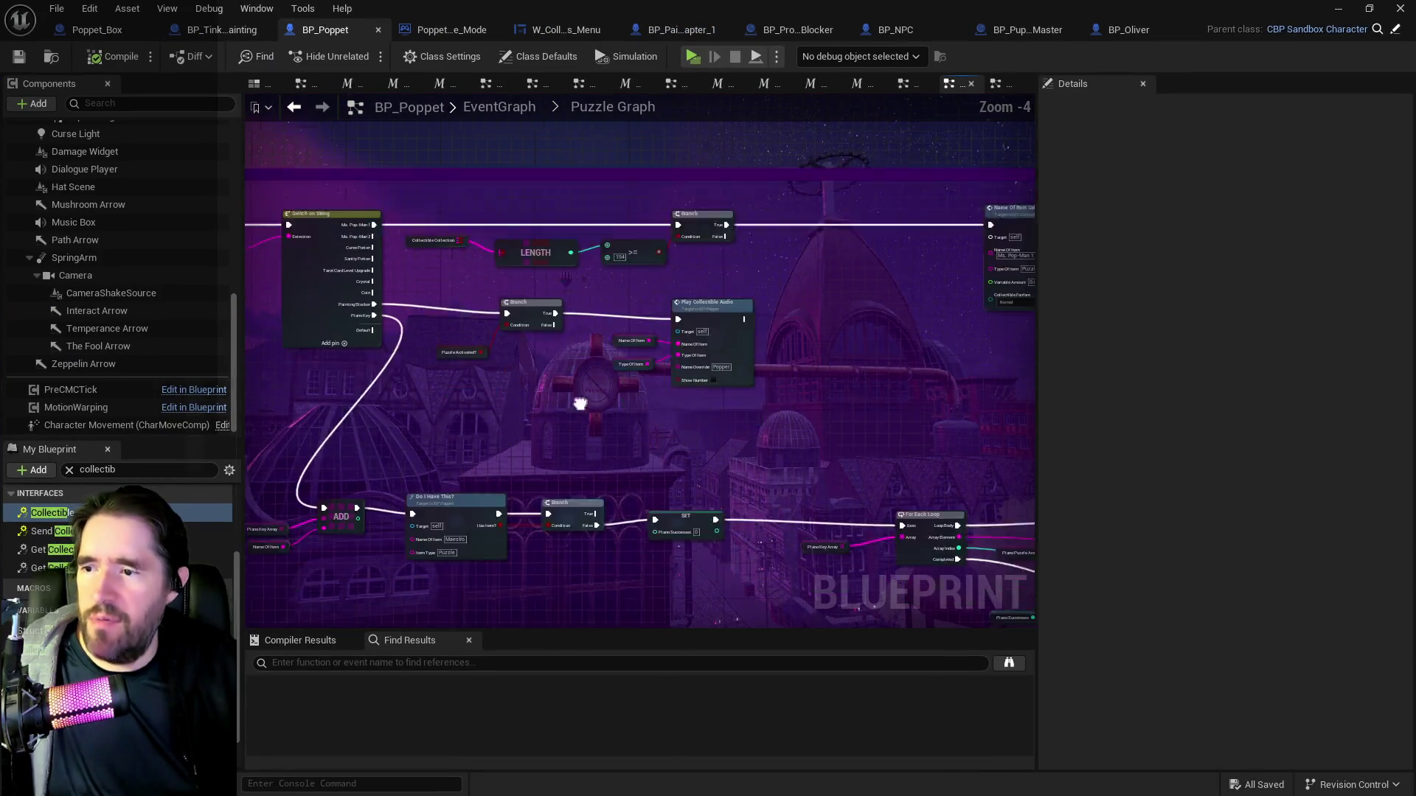
scroll(733, 410, "up", 1)
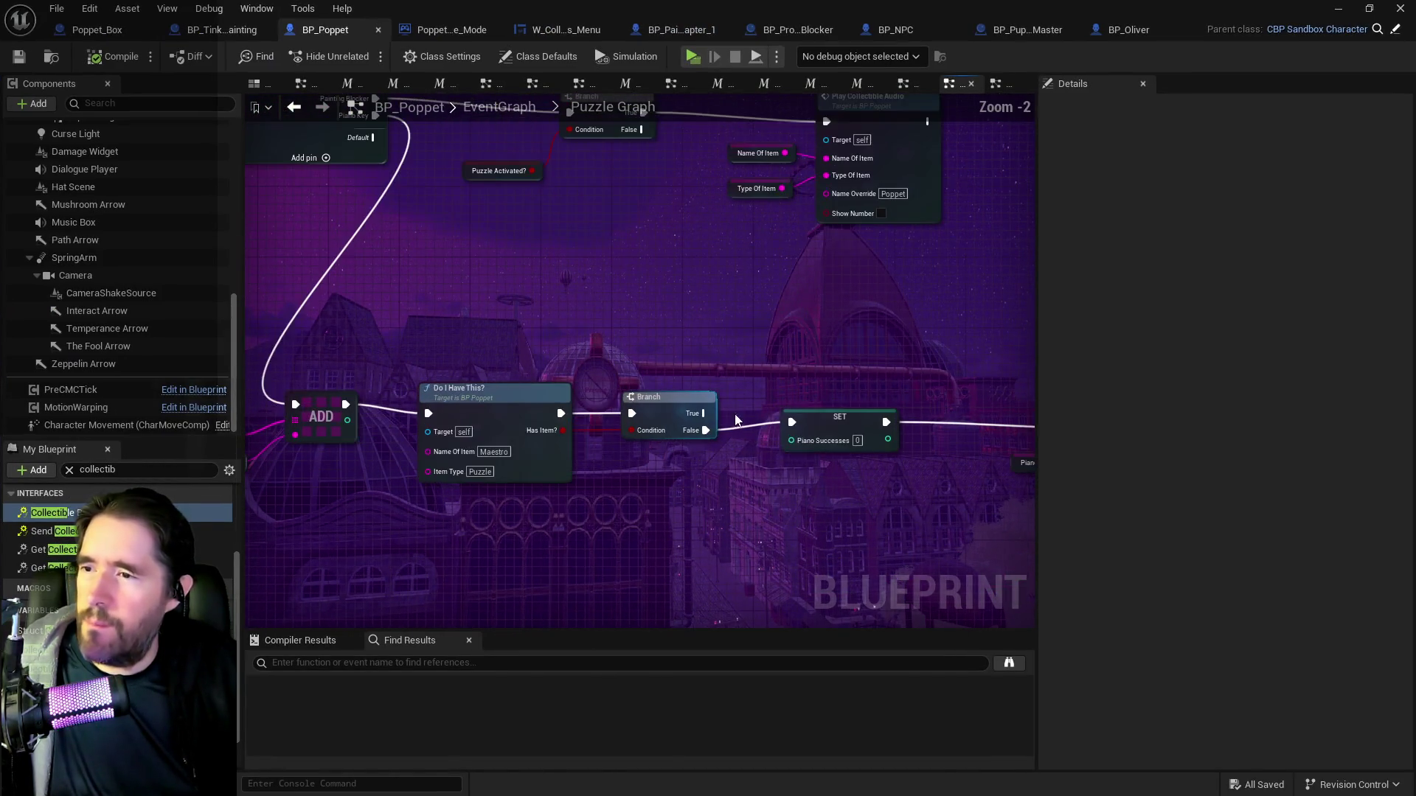
scroll(773, 506, "up", 1)
mouse_move(765, 562)
left_mouse_down()
mouse_move(804, 413)
mouse_move(665, 359)
mouse_move(356, 433)
left_mouse_up()
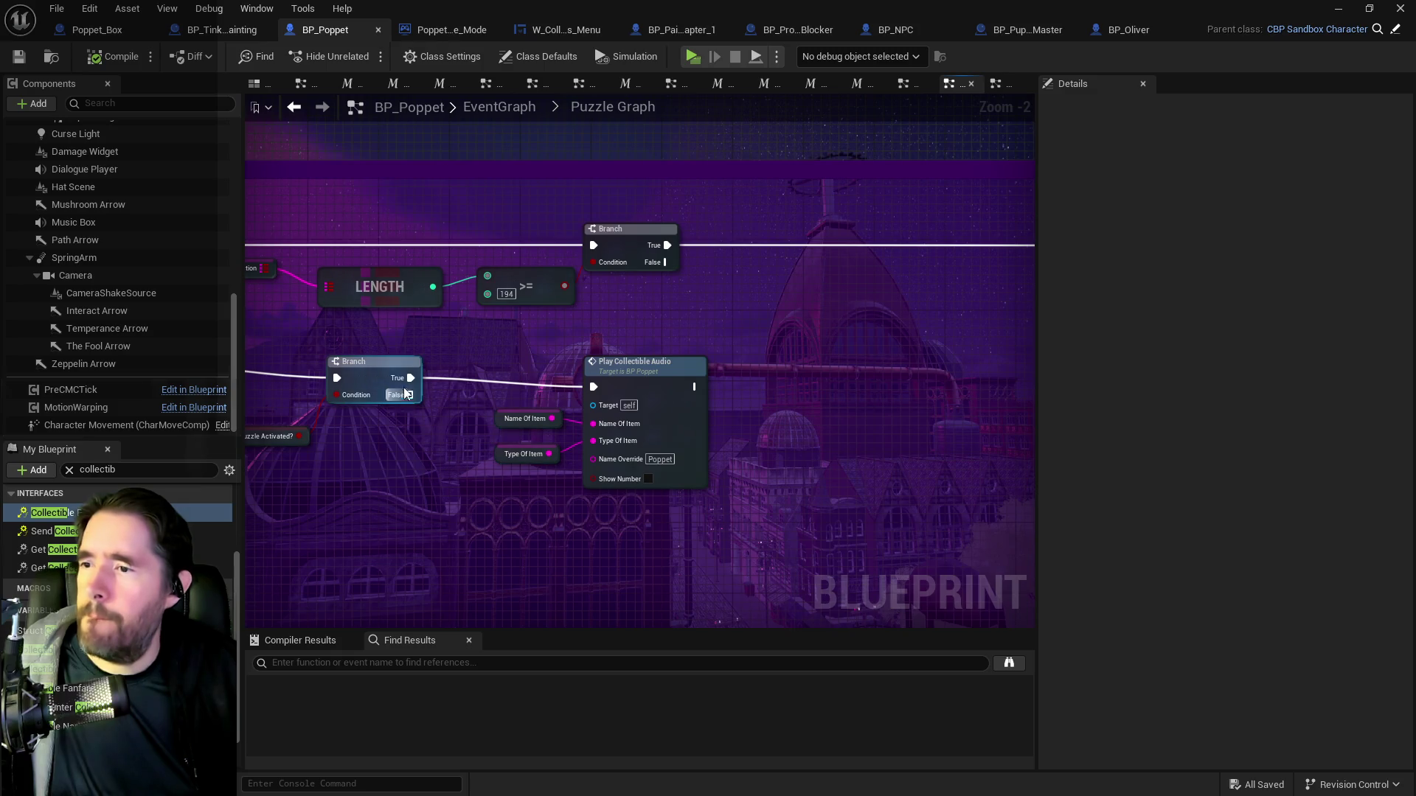
Add an Item Collected or Required node from the Branch's True output.
mouse_move(426, 376)
left_mouse_down()
mouse_move(680, 433)
mouse_move(1025, 422)
mouse_move(1032, 439)
mouse_move(1157, 455)
mouse_move(639, 453)
mouse_move(862, 432)
mouse_move(544, 417)
left_mouse_up()
left_click_drag(569, 346, 685, 310)
type("item collected")
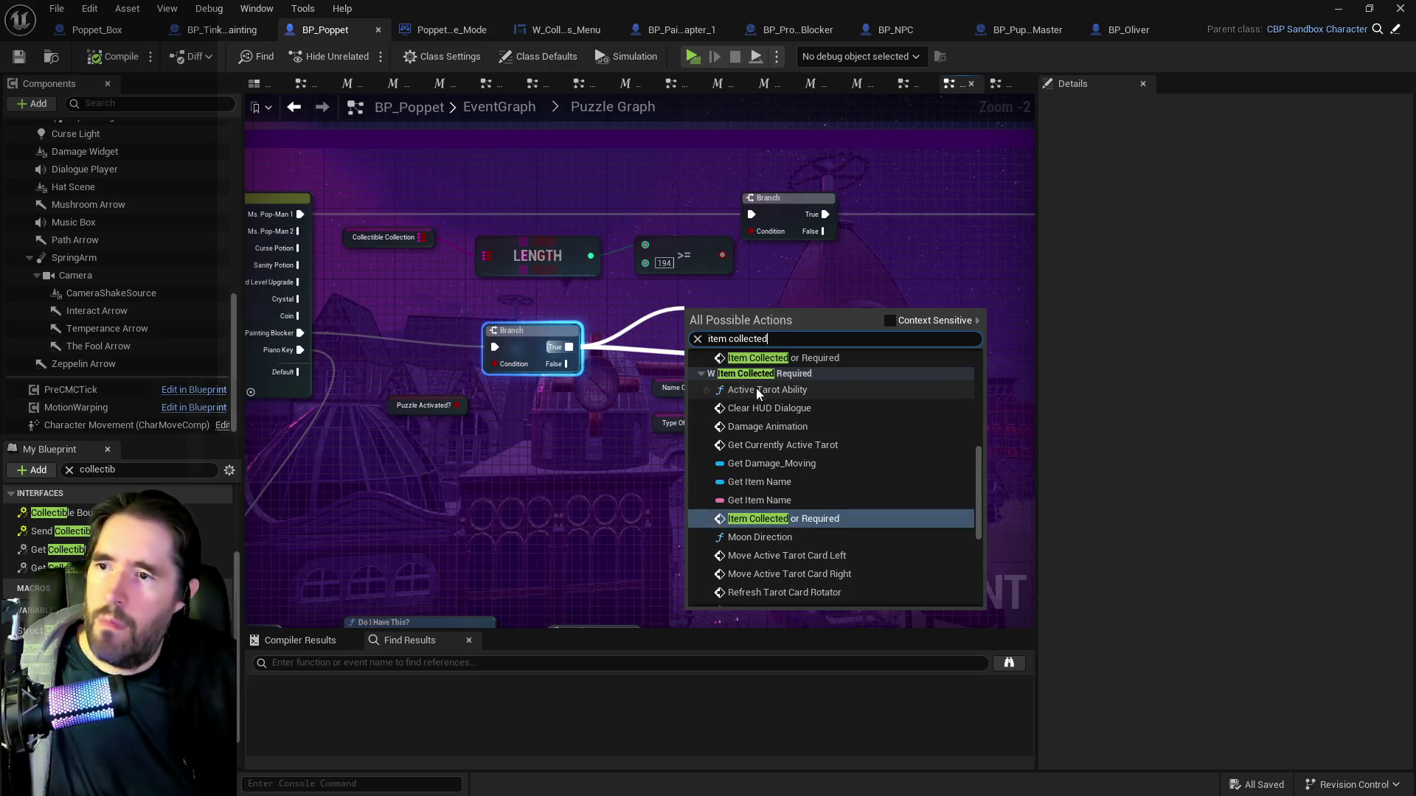
left_click(779, 520)
Move Play Collectible Audio aside, delete the Item Collected or Required node, and redrag from True.
left_click_drag(856, 369, 1013, 389)
left_click_drag(749, 331, 793, 331)
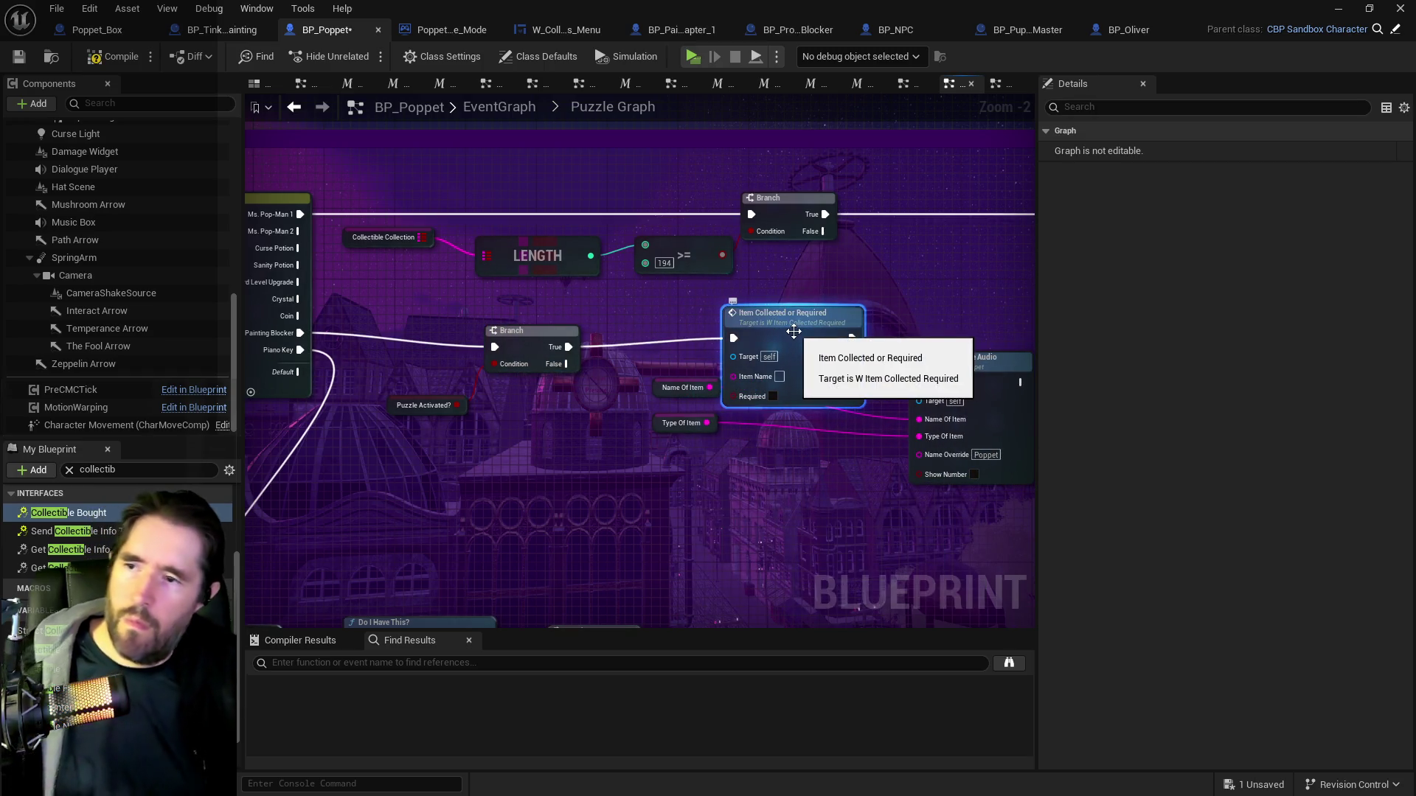
key("Delete")
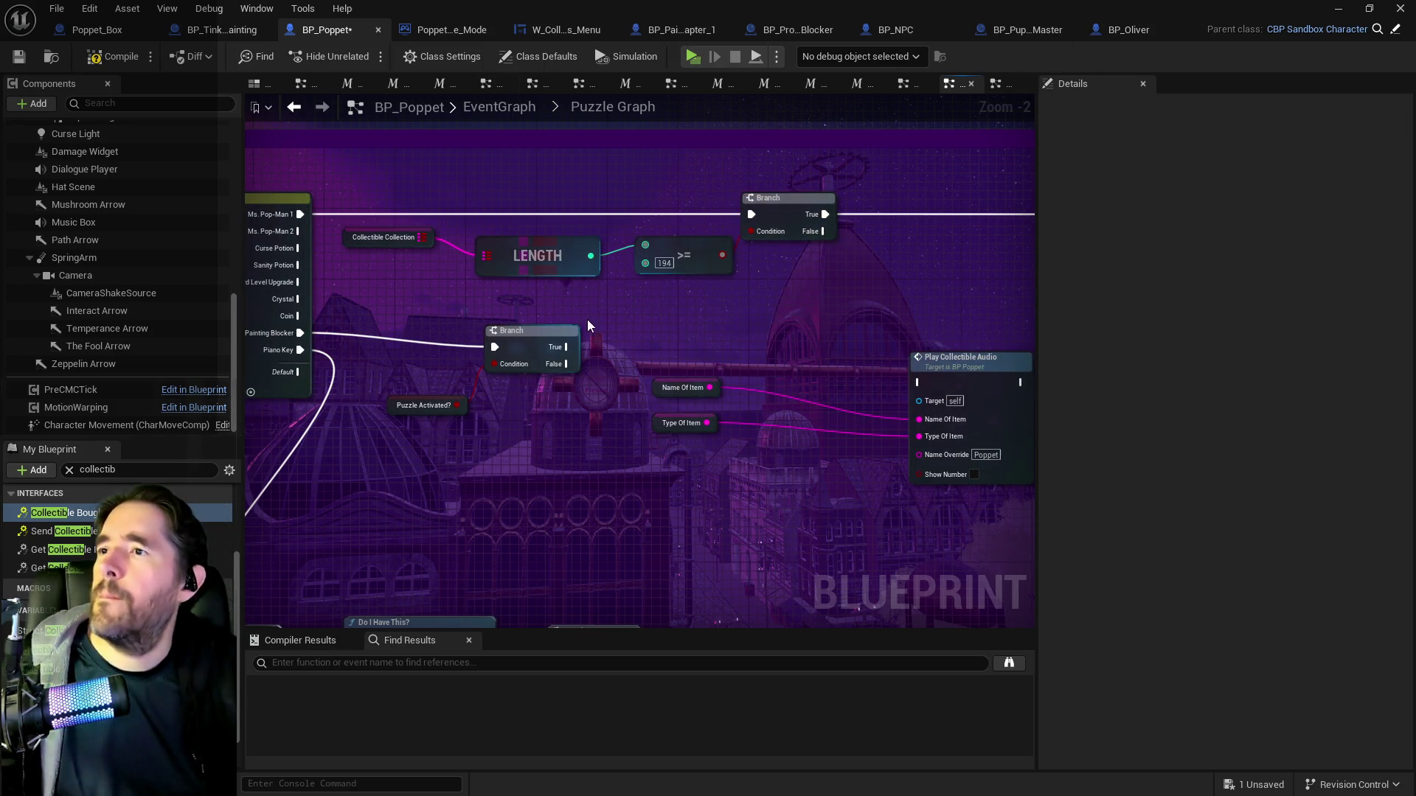
left_click_drag(566, 347, 679, 333)
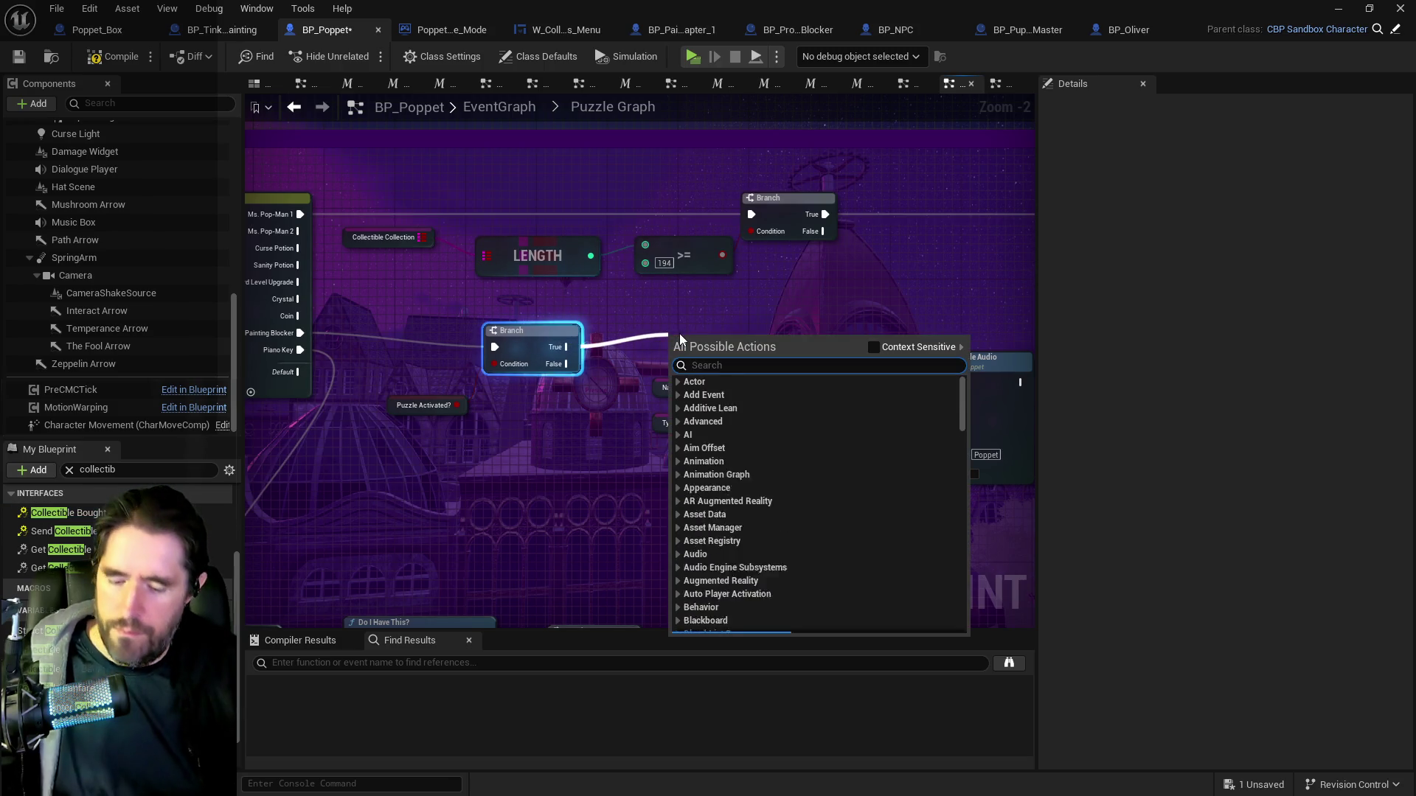
Search 'item colle' and add a Name Of Item Collected node after the Branch.
type("i")
left_click(874, 348)
key("BackSpace")
type("te")
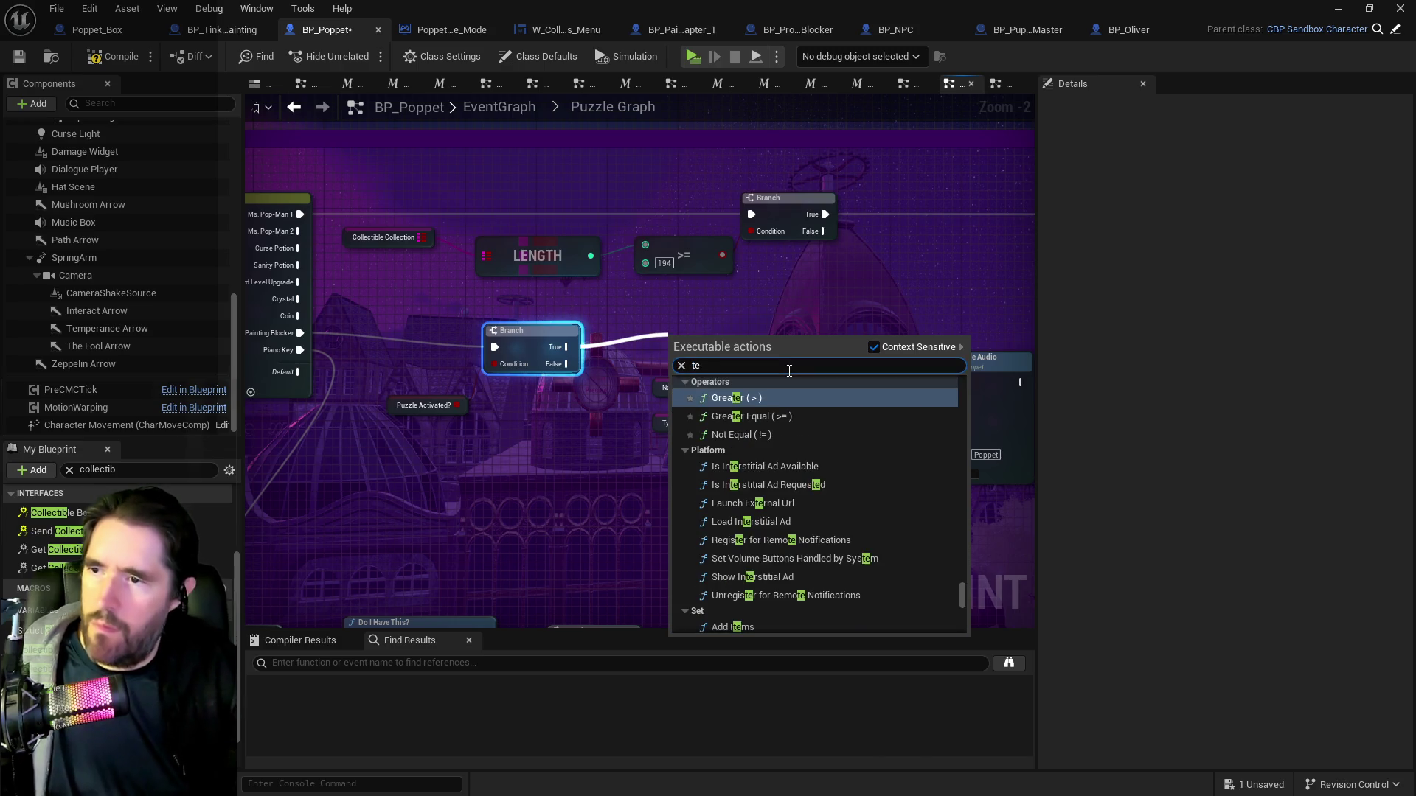
key("BackSpace")
key("BackSpace")
type("item colle")
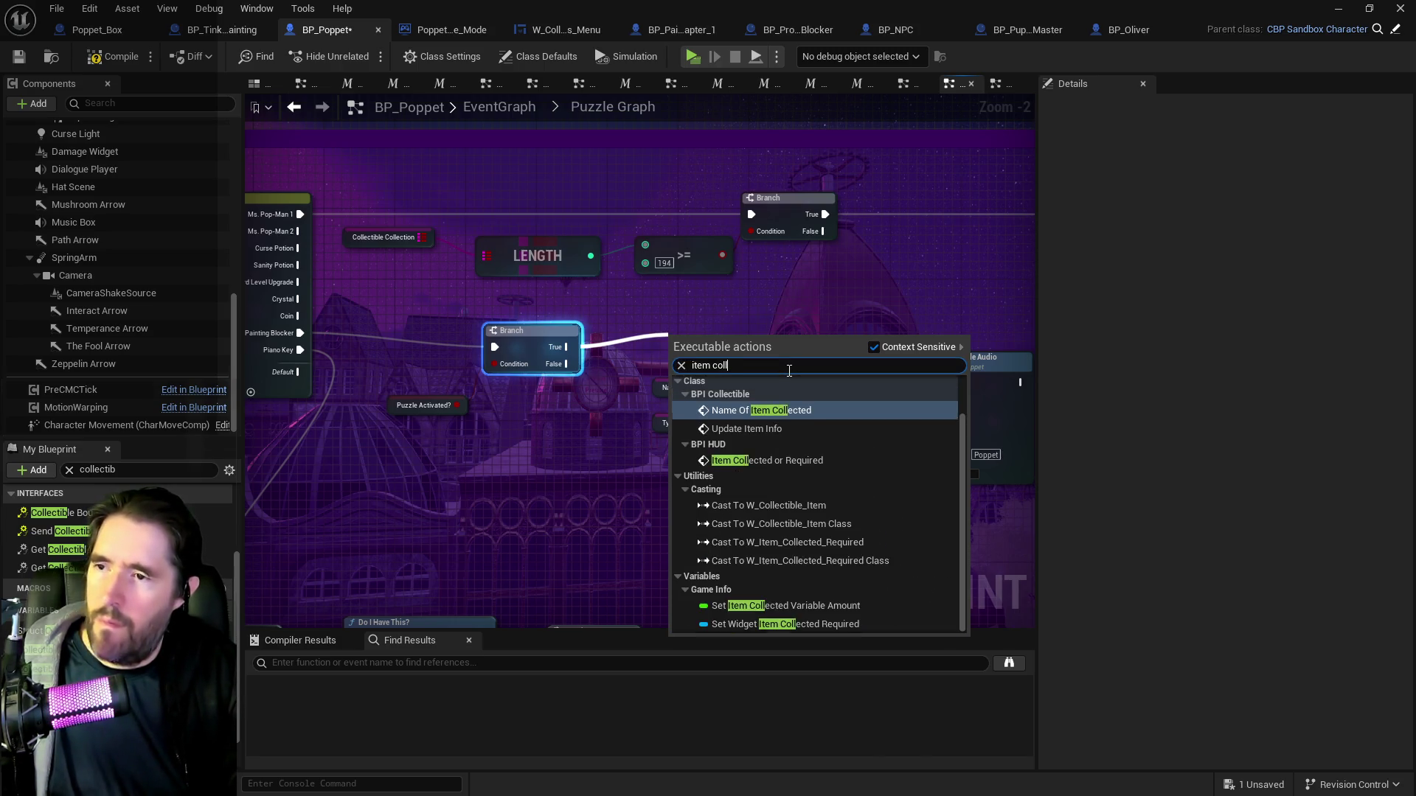
left_click(778, 412)
mouse_move(730, 333)
left_mouse_down()
mouse_move(833, 320)
mouse_move(820, 326)
left_mouse_up()
Replace the BPI Collectible Name Of Item Collected node with the BP Poppet version.
left_click_drag(706, 396, 706, 388)
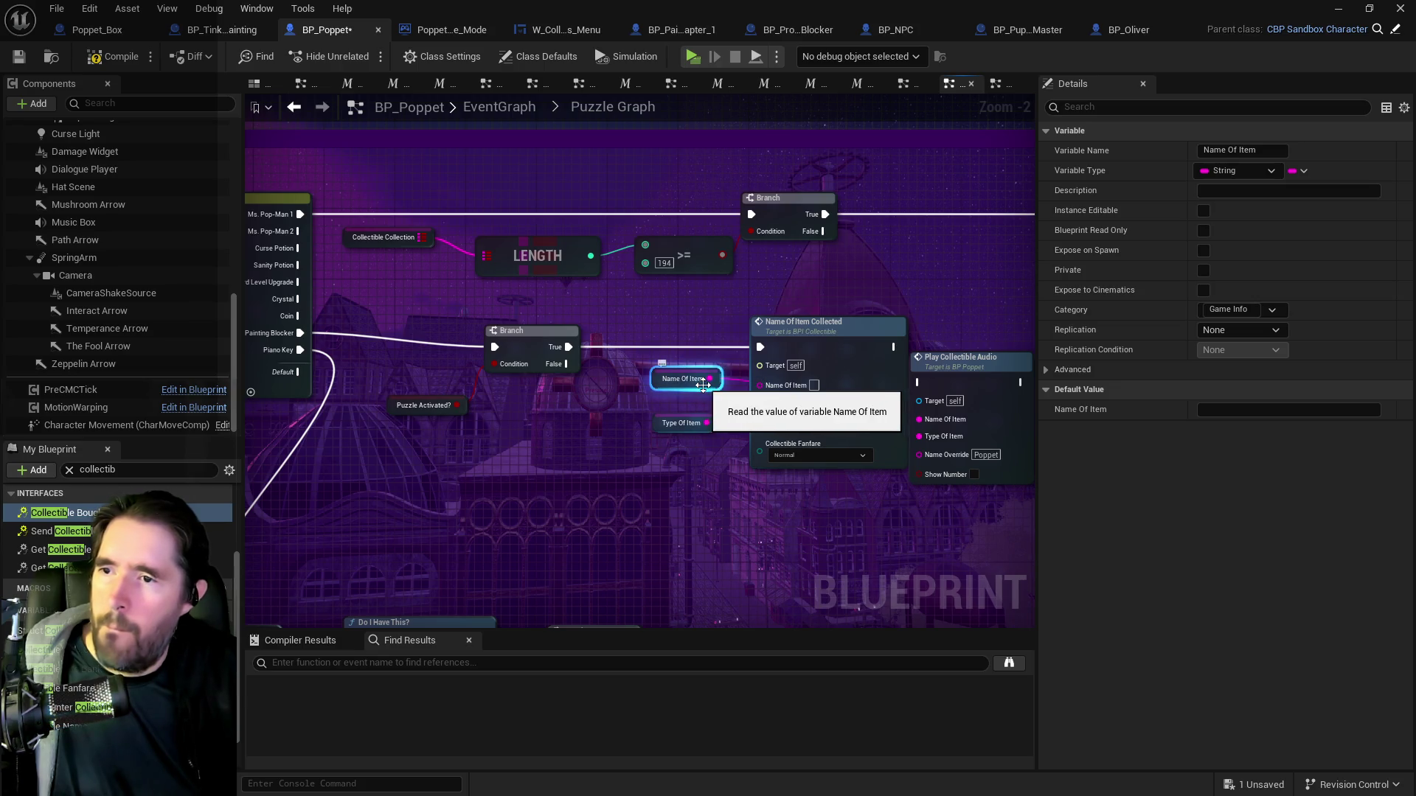
right_click(723, 498)
type("name of item")
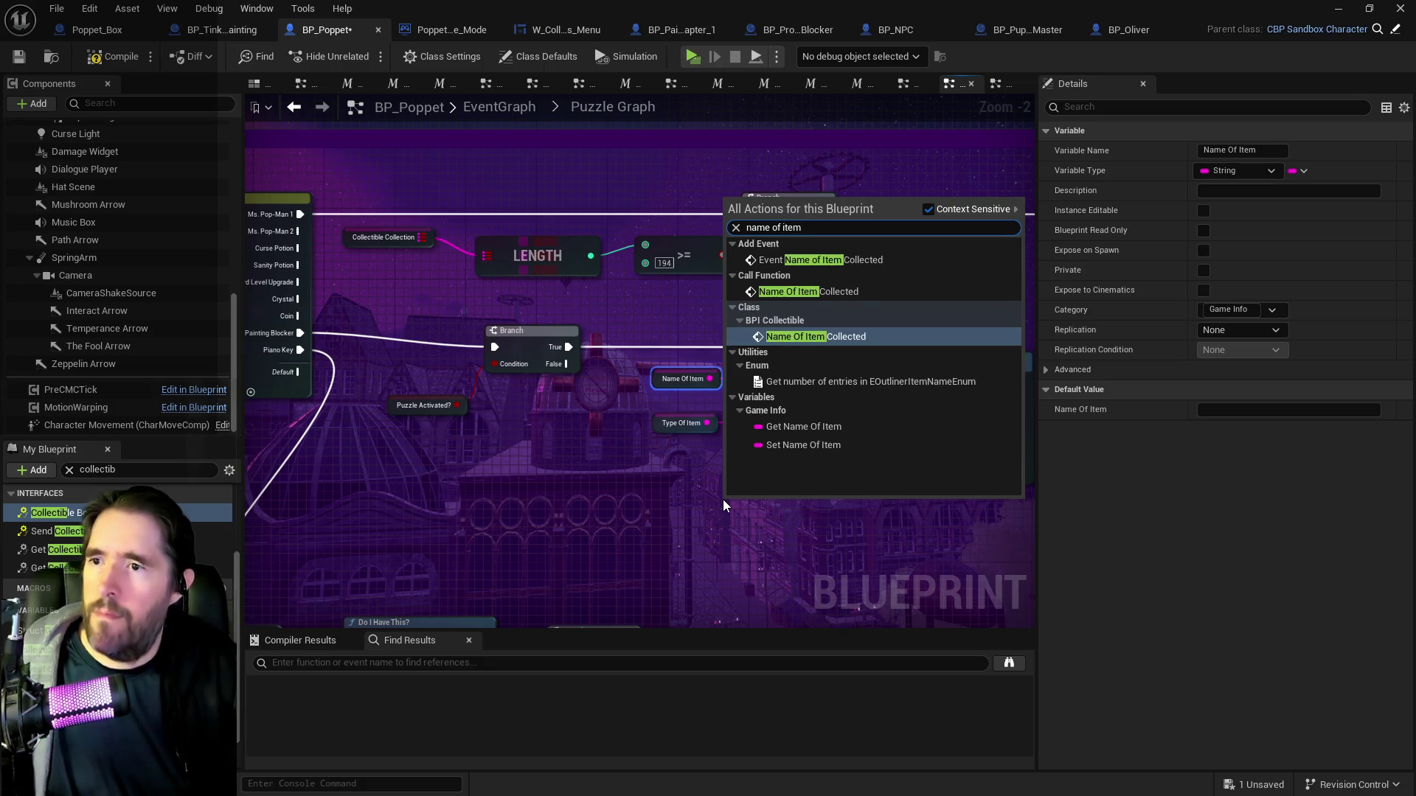
left_click(813, 294)
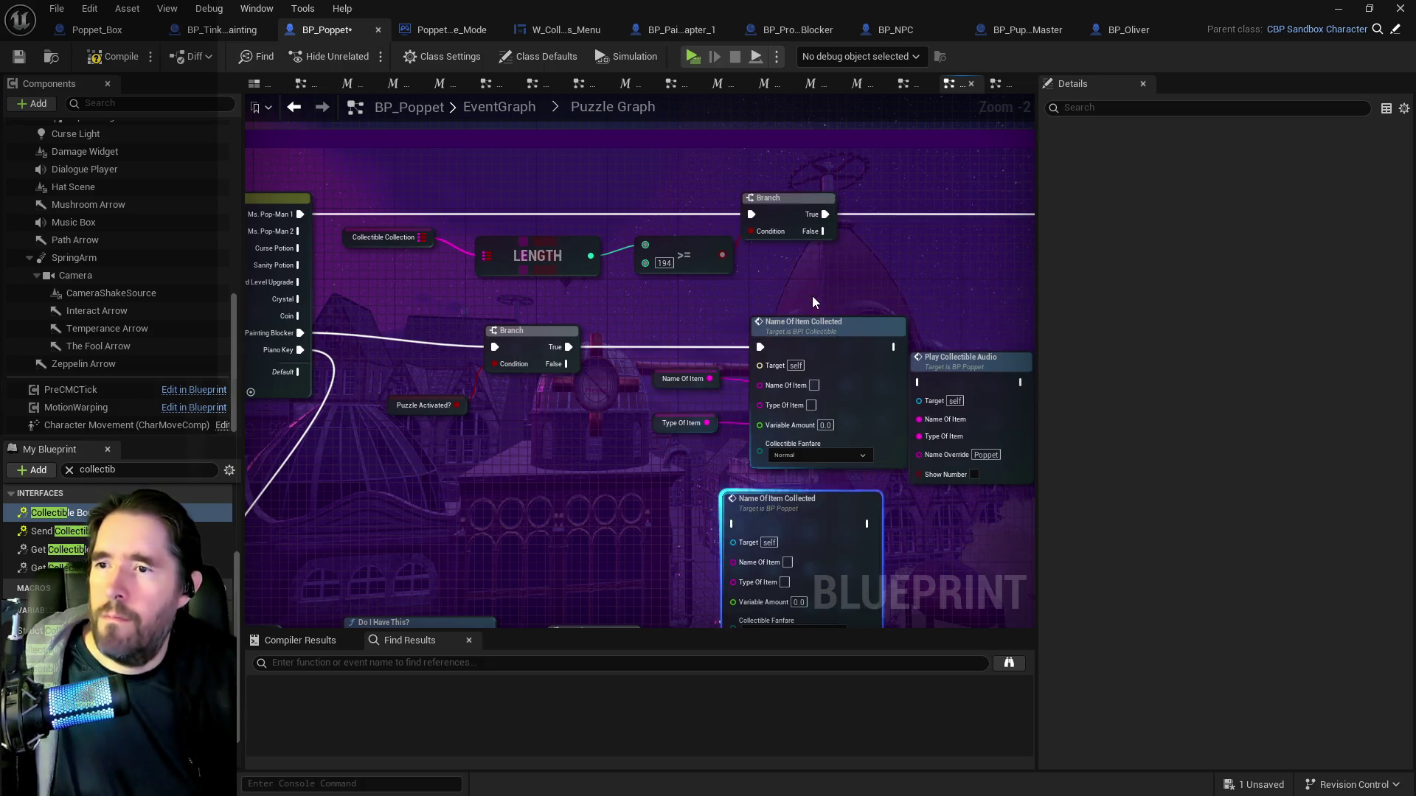
left_click(817, 318)
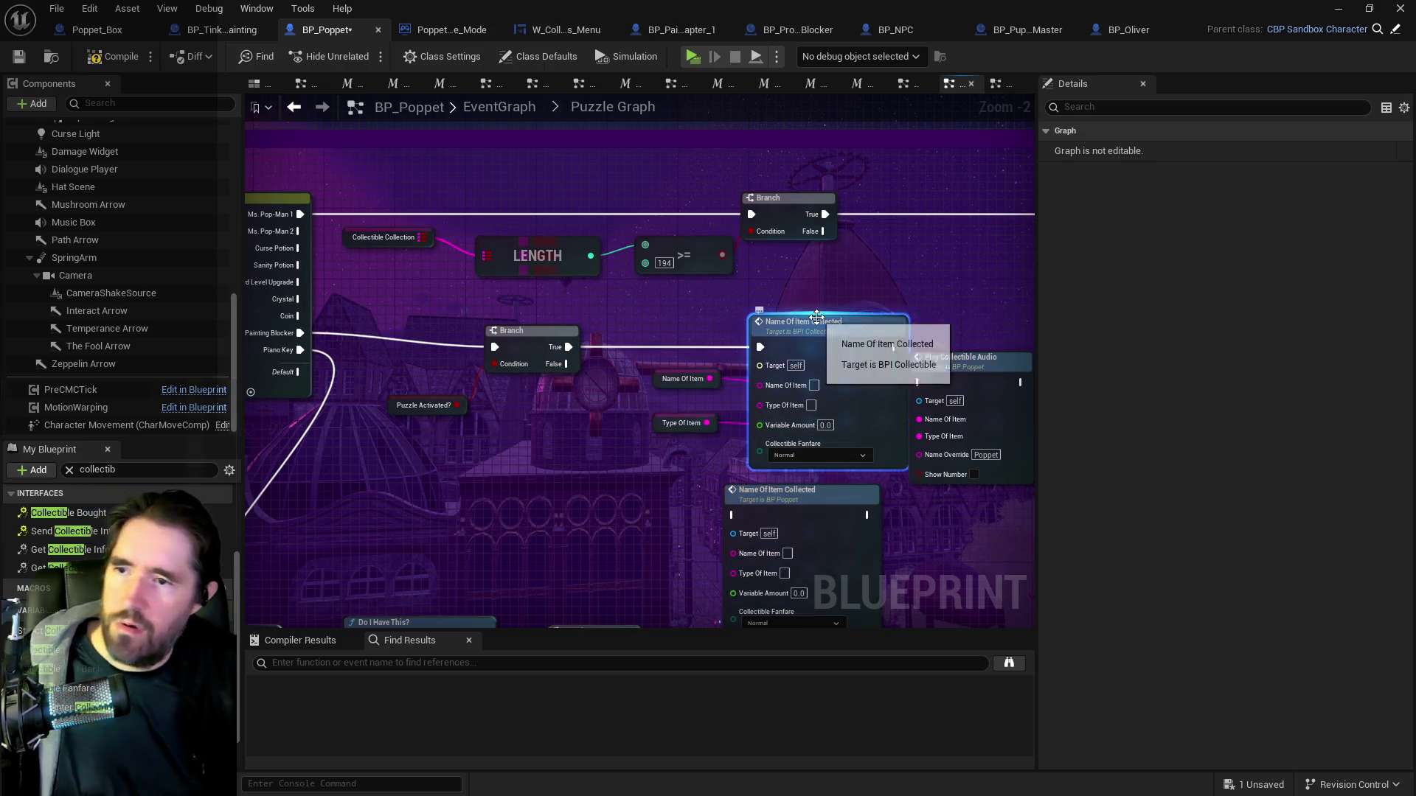
key("Delete")
mouse_move(778, 503)
left_mouse_down()
mouse_move(792, 321)
mouse_move(791, 343)
left_mouse_up()
Wire Branch True and the Name/Type Of Item getters, delete Play Collectible Audio, and save.
mouse_move(576, 349)
left_mouse_down()
mouse_move(751, 358)
mouse_move(751, 410)
left_mouse_up()
left_click(730, 391)
left_click(974, 380)
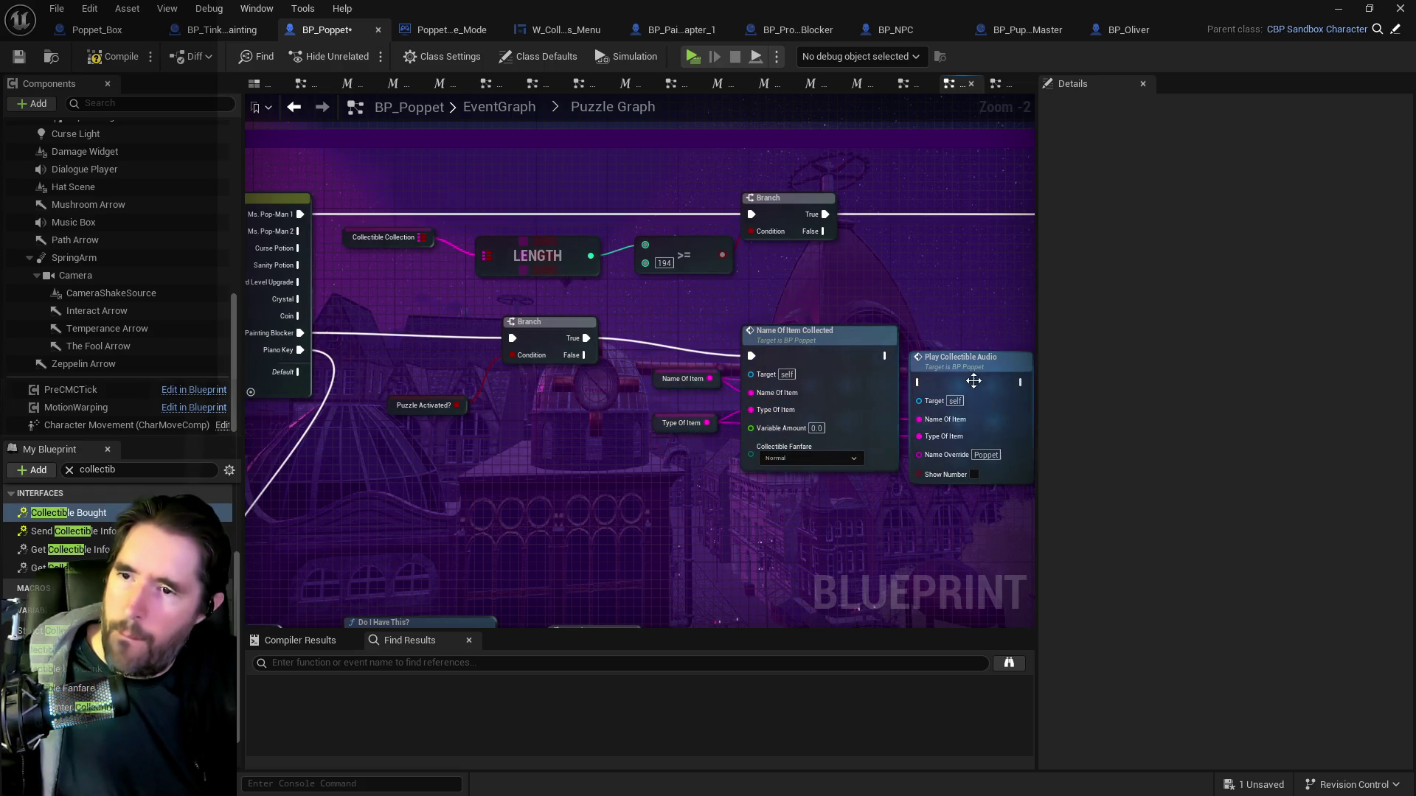
key("Delete")
left_click_drag(810, 346, 827, 329)
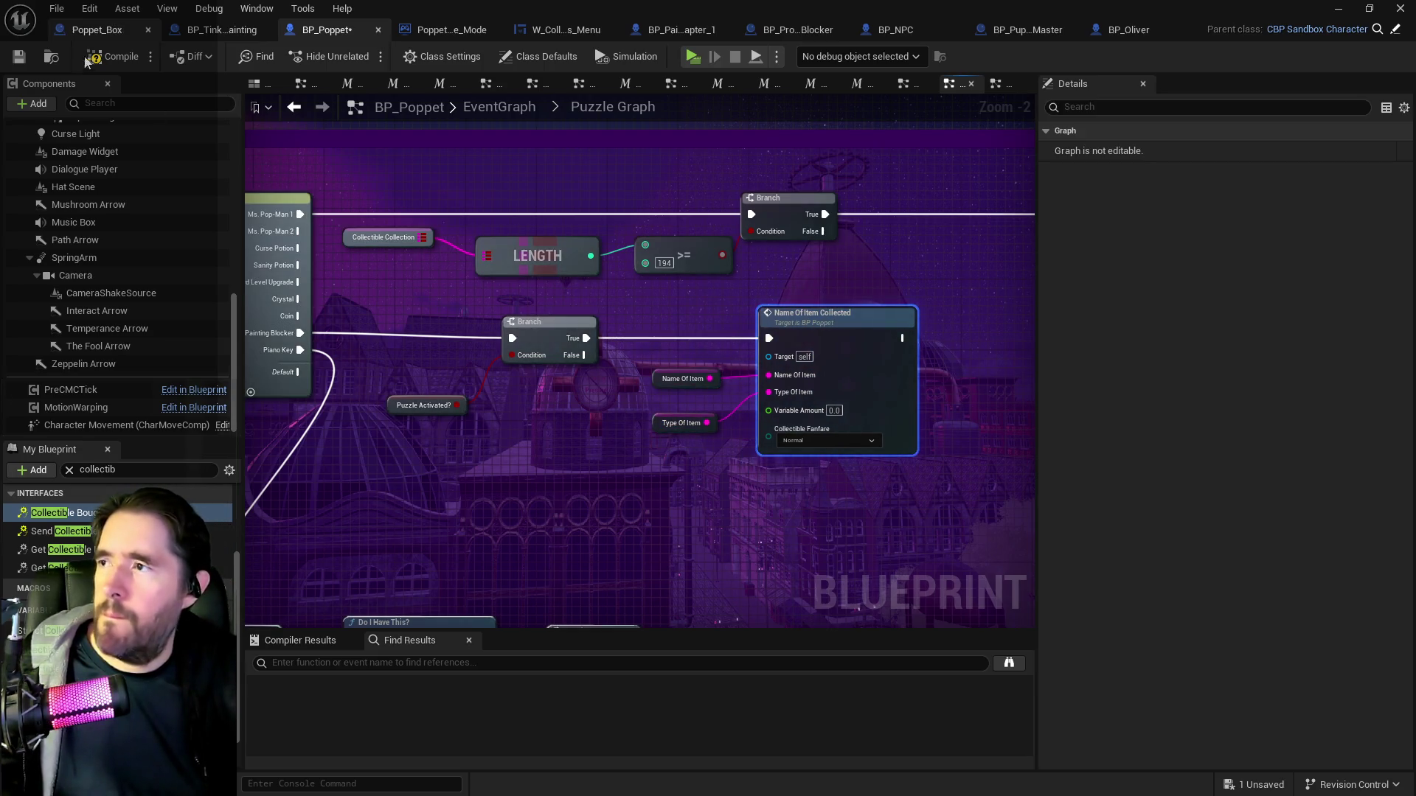
left_click(16, 63)
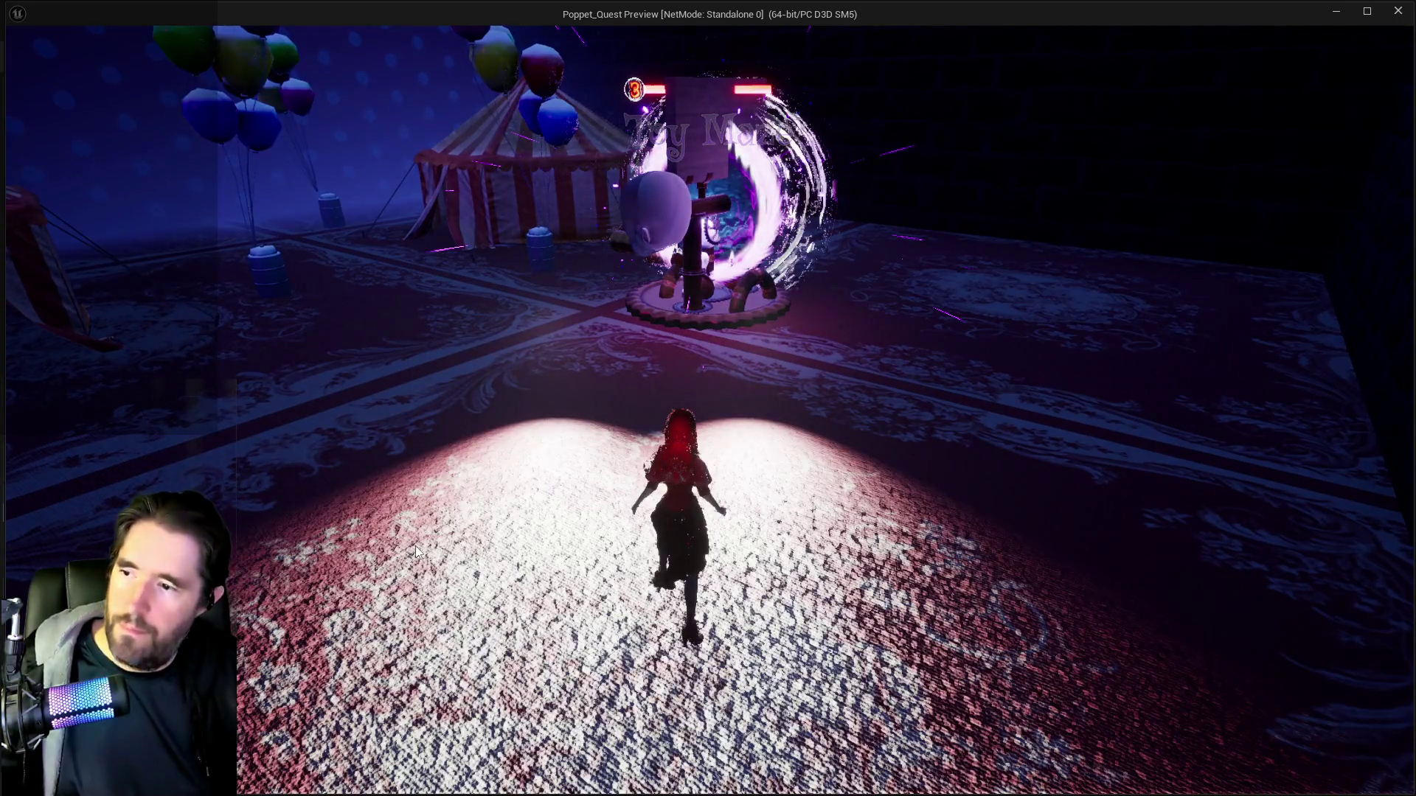
Test the puzzle in the standalone Poppet_Quest window, then go back to the Blueprint editor.
key("Escape")
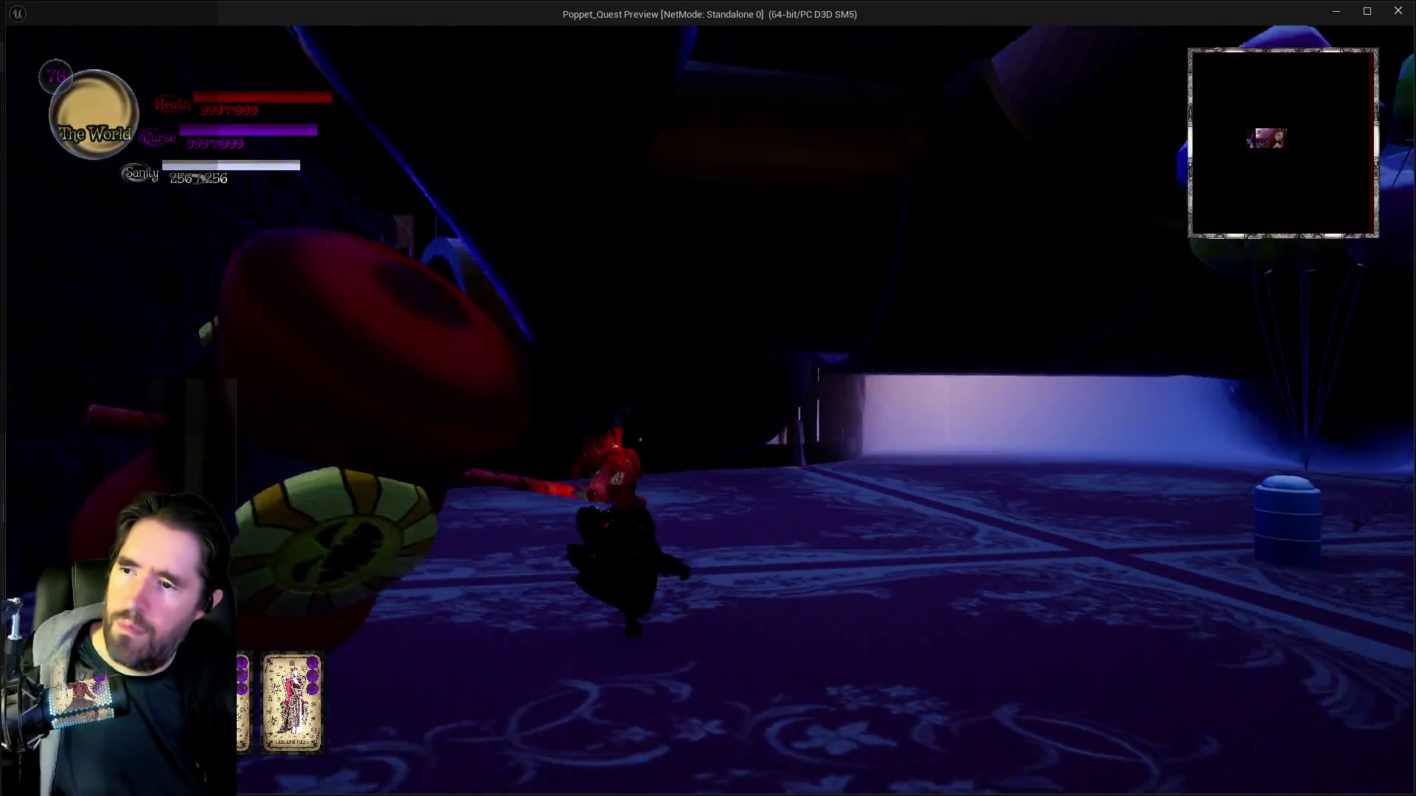
key("alt+Tab")
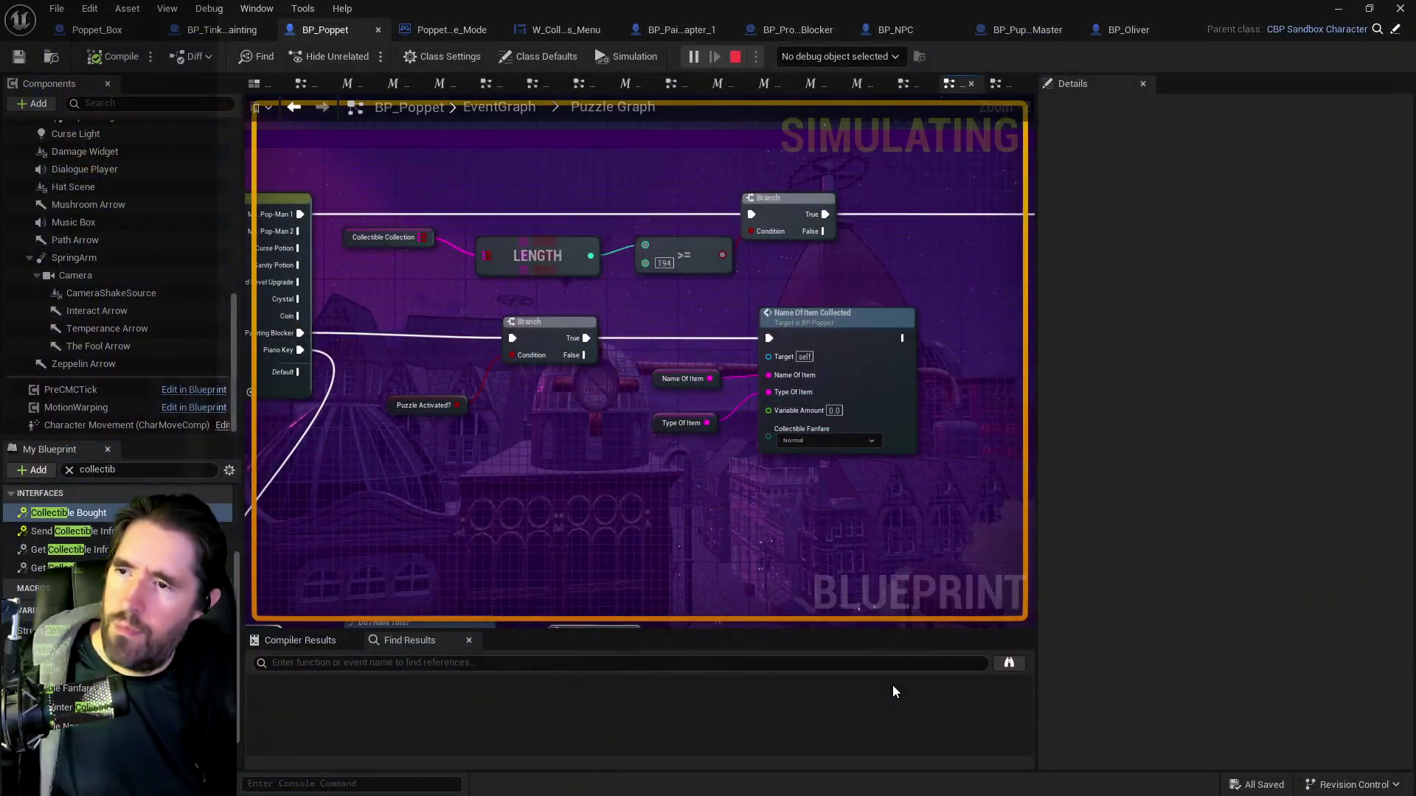
Stop the simulation and navigate via EventGraph into BP_Poppet's Item Collected Graph.
key("Escape")
left_click_drag(984, 550, 793, 515)
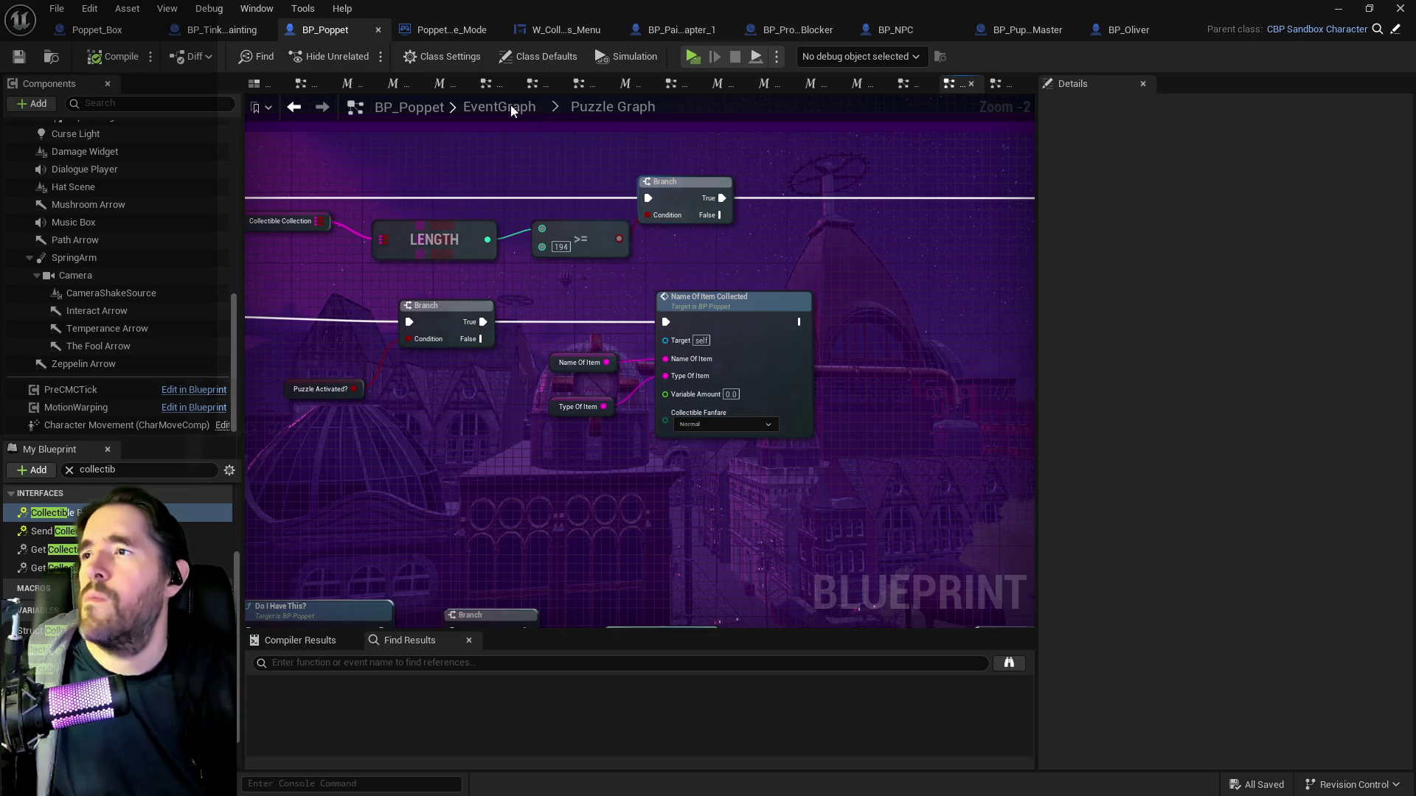
left_click(901, 85)
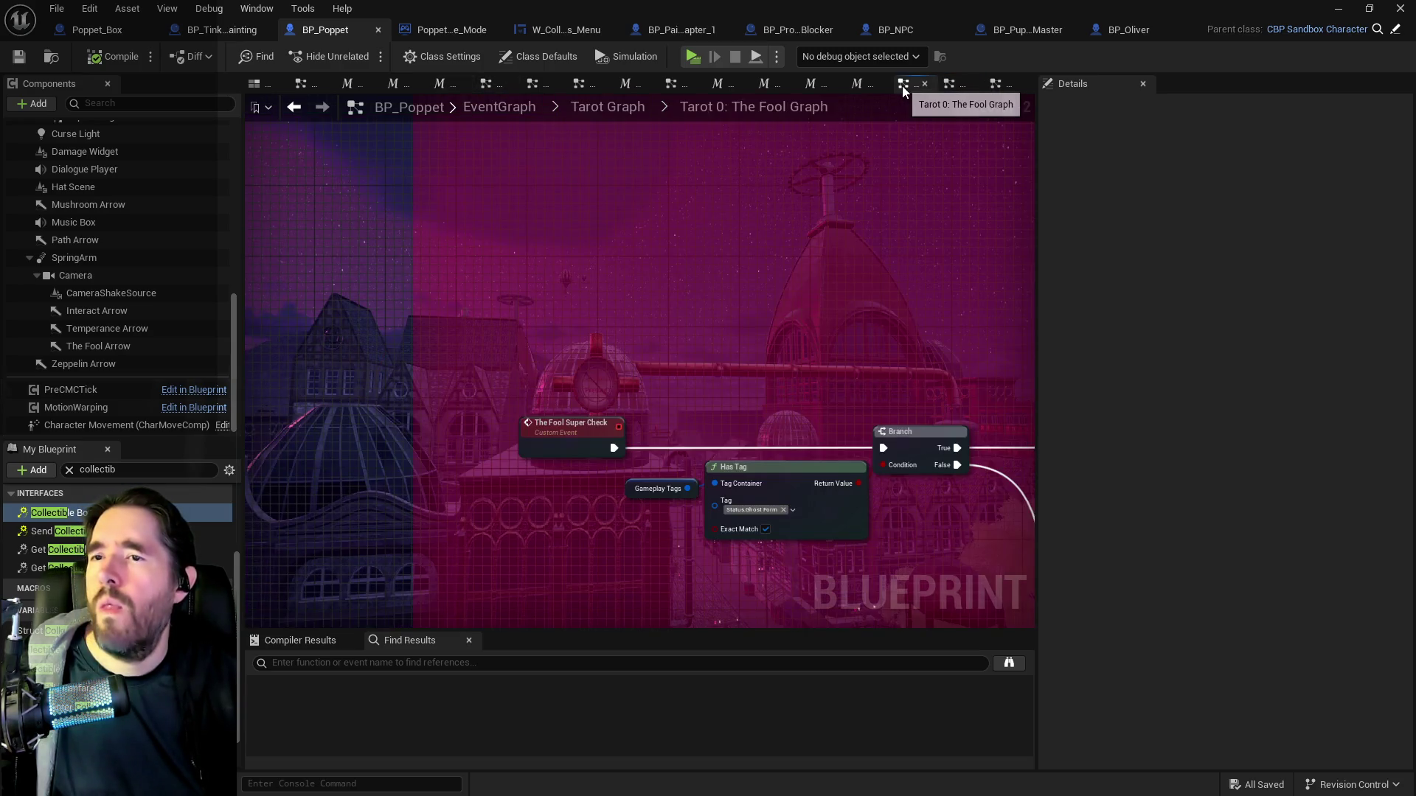
left_click(601, 108)
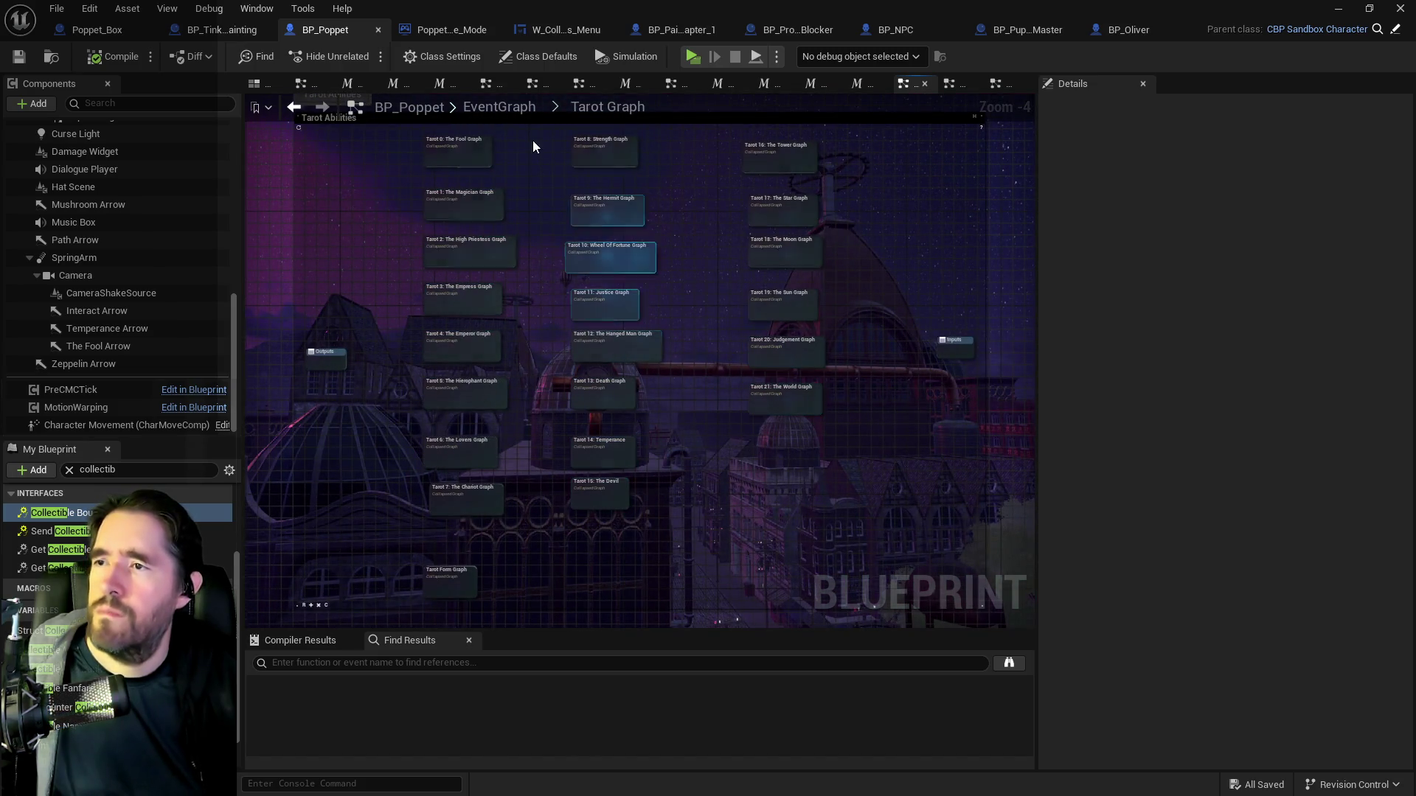
left_click(517, 110)
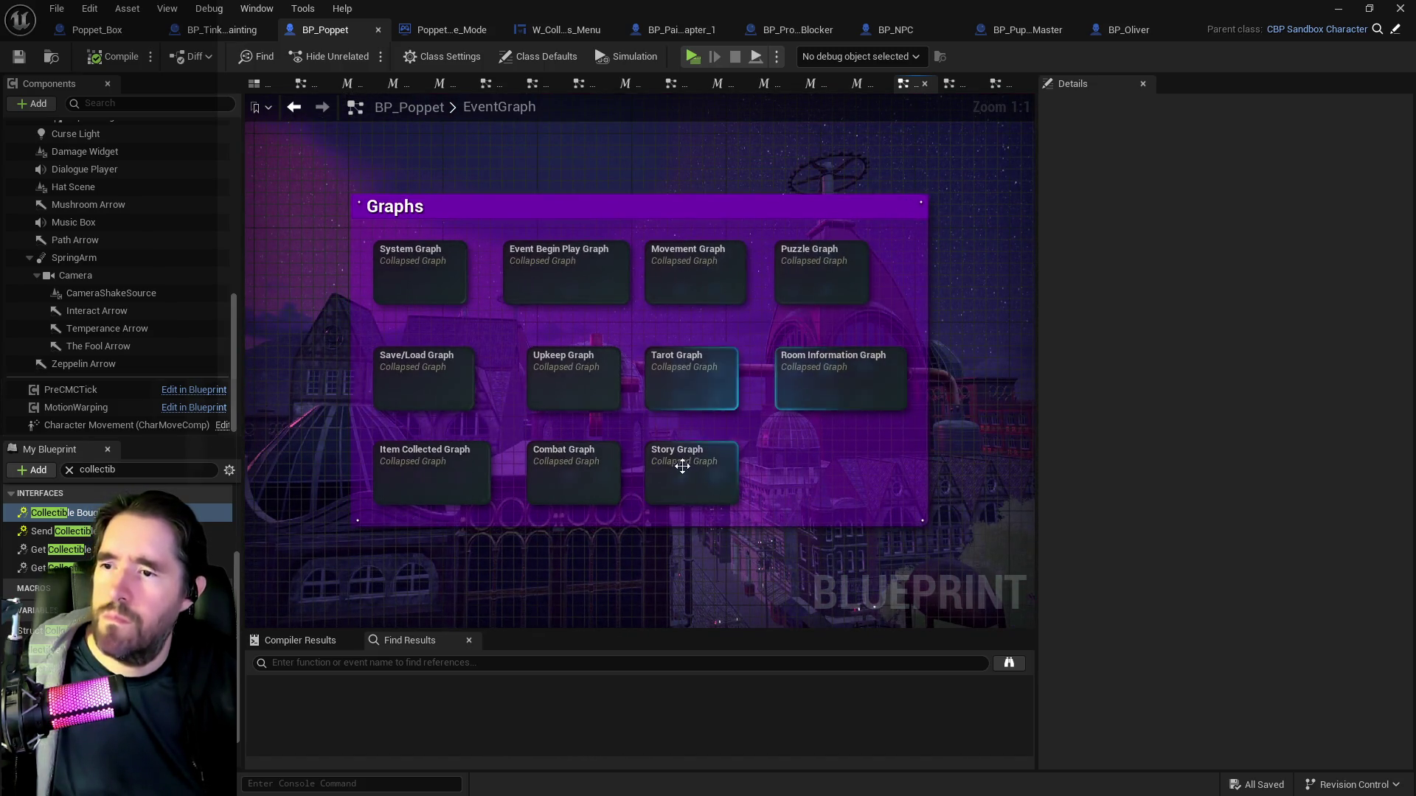
double_click(463, 470)
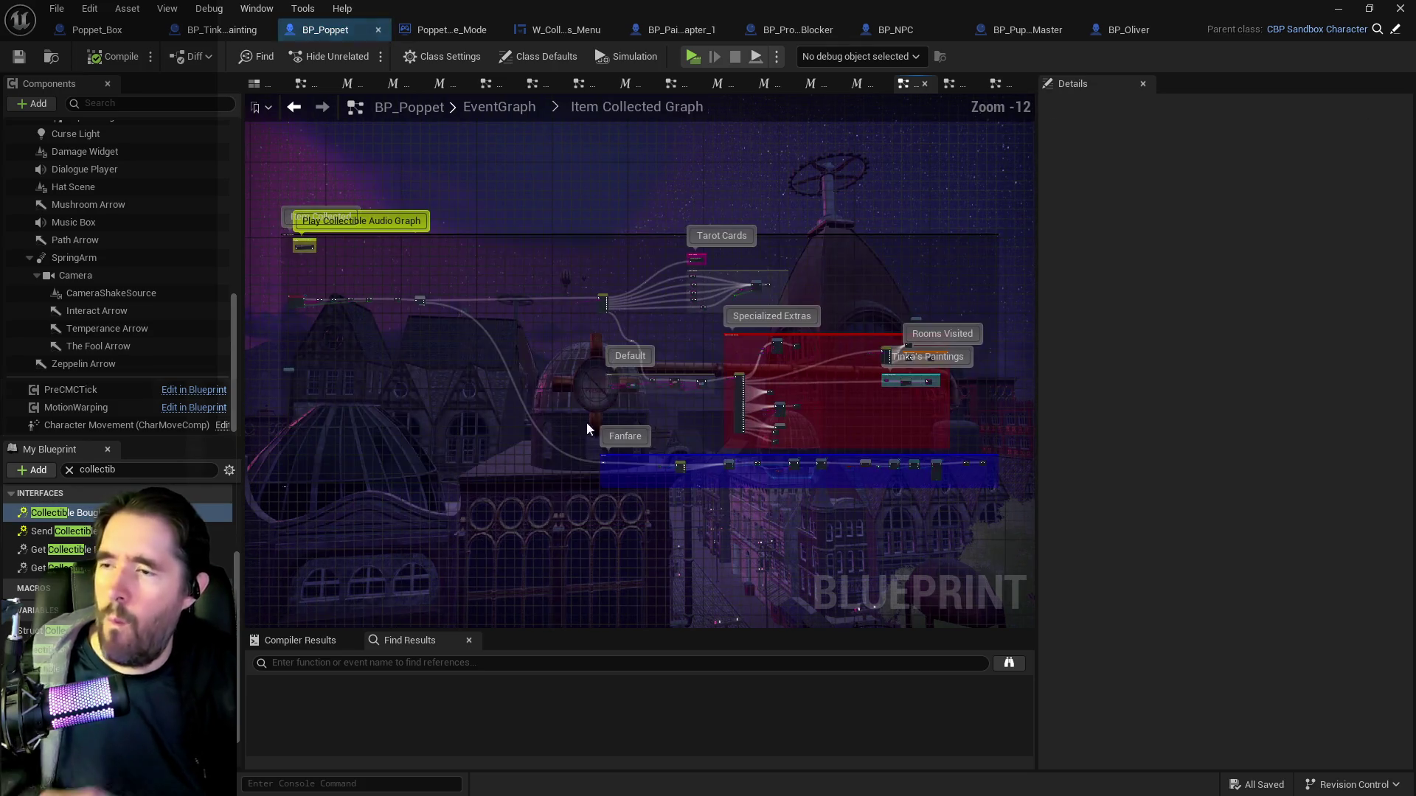
Set the lower Collectible Fanfare setter from None to Normal and save BP_Poppet.
scroll(755, 345, "up", 10)
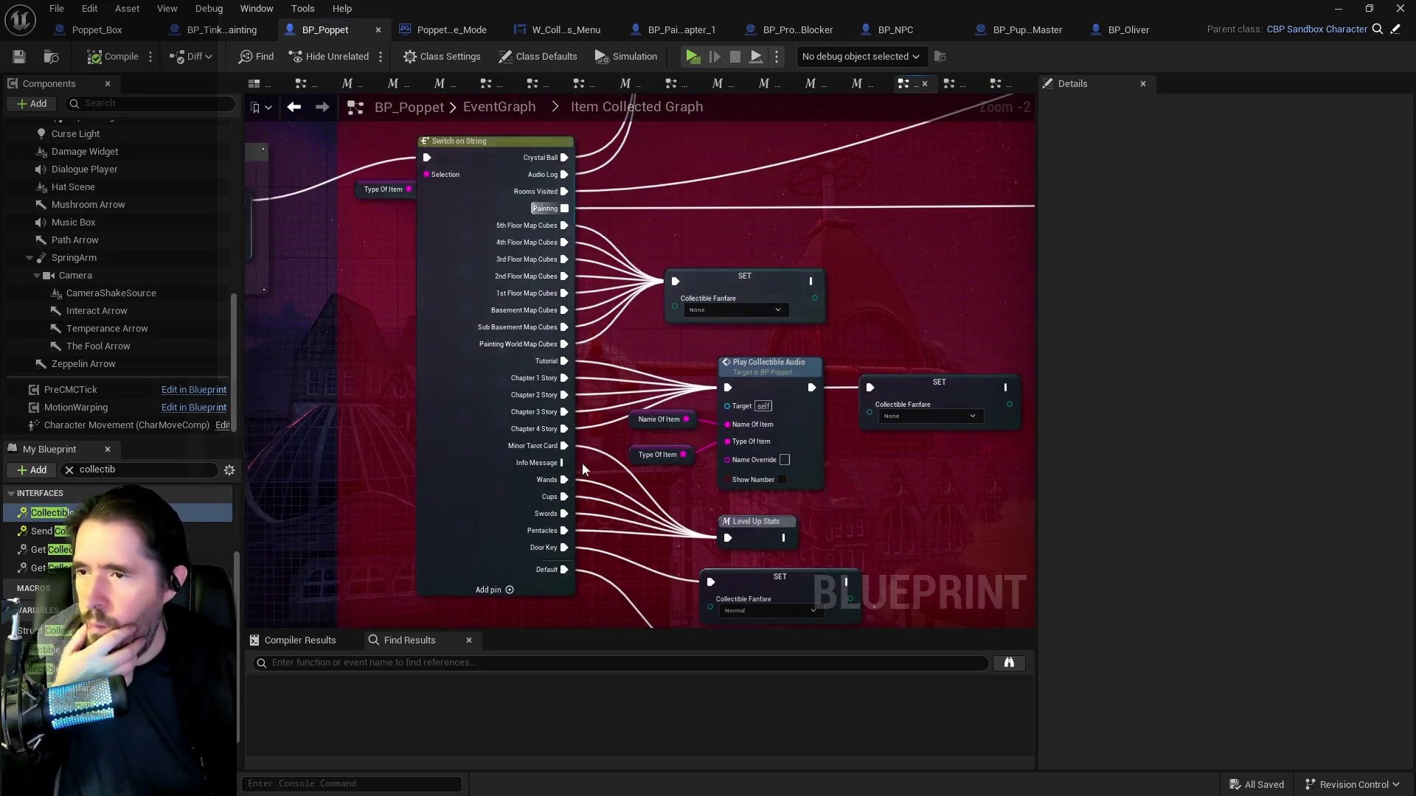
left_click_drag(730, 378, 772, 456)
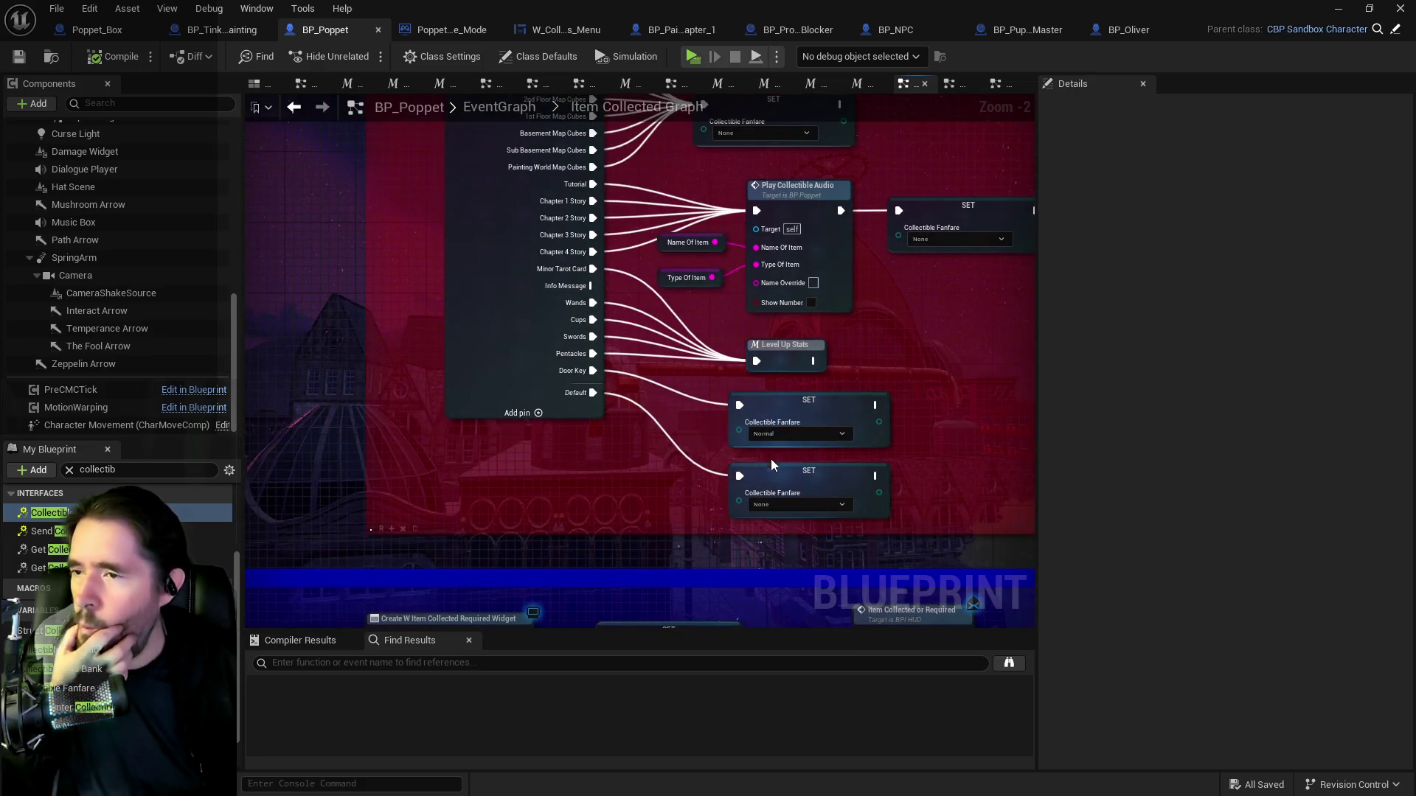
scroll(645, 445, "down", 2)
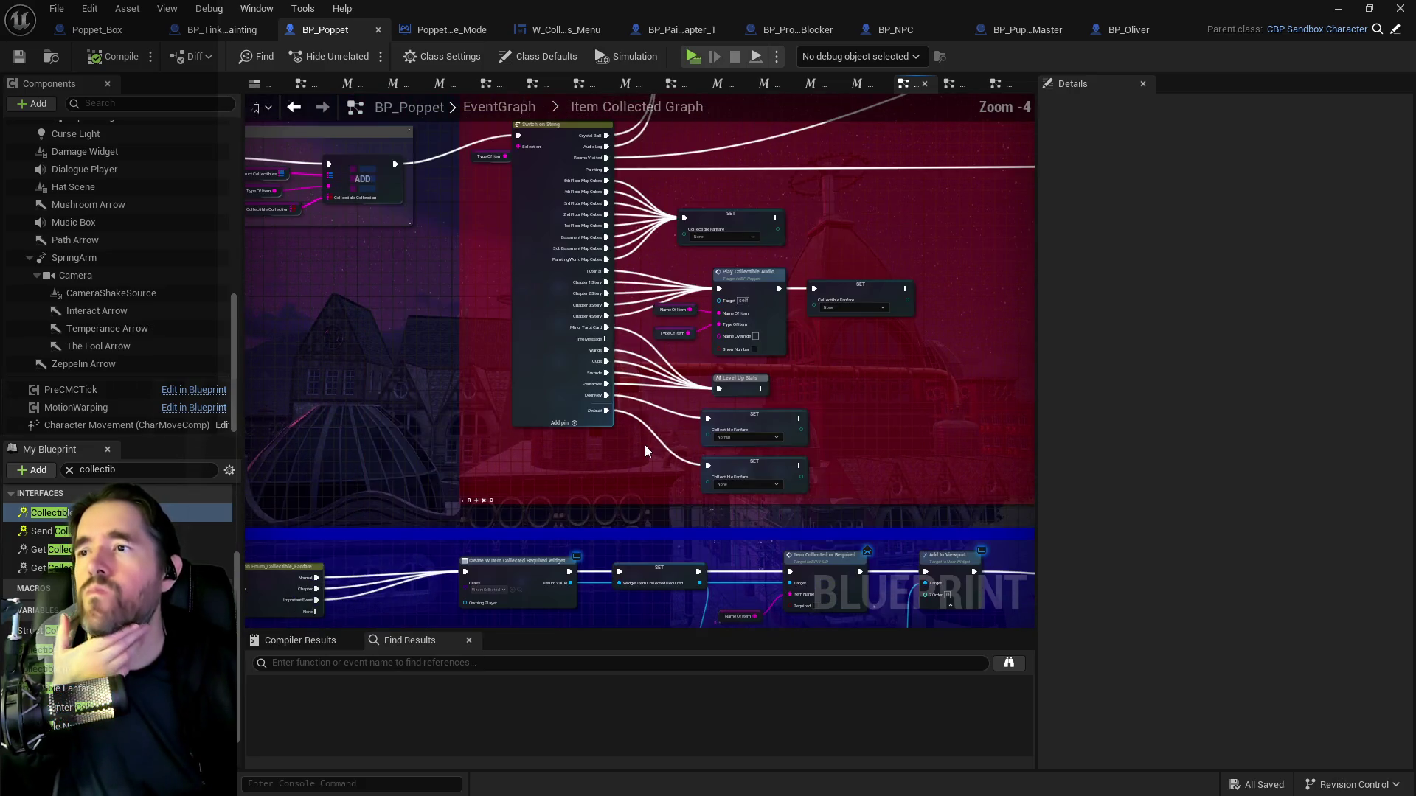
scroll(635, 378, "up", 2)
mouse_move(646, 346)
left_mouse_down()
mouse_move(656, 383)
mouse_move(634, 272)
left_mouse_up()
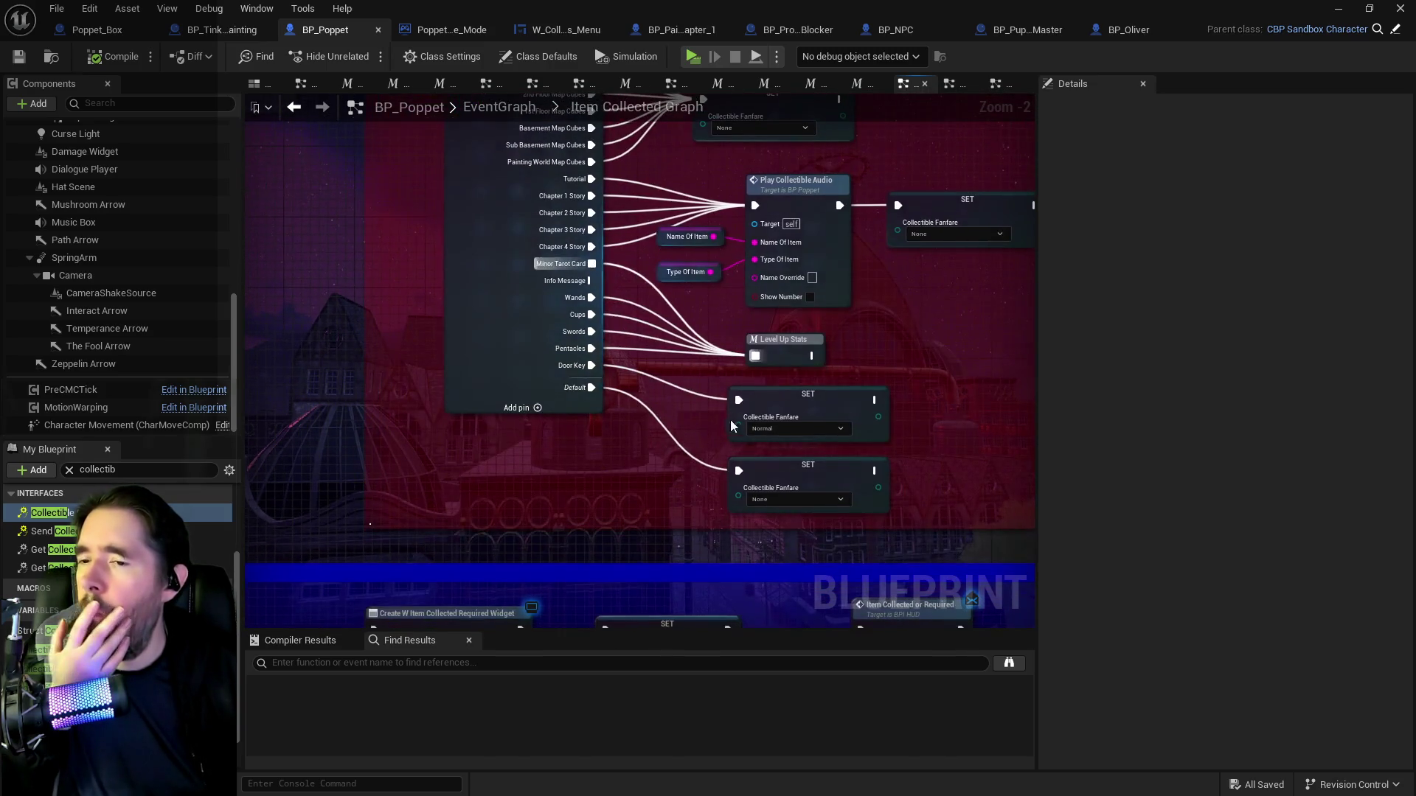
left_click(774, 499)
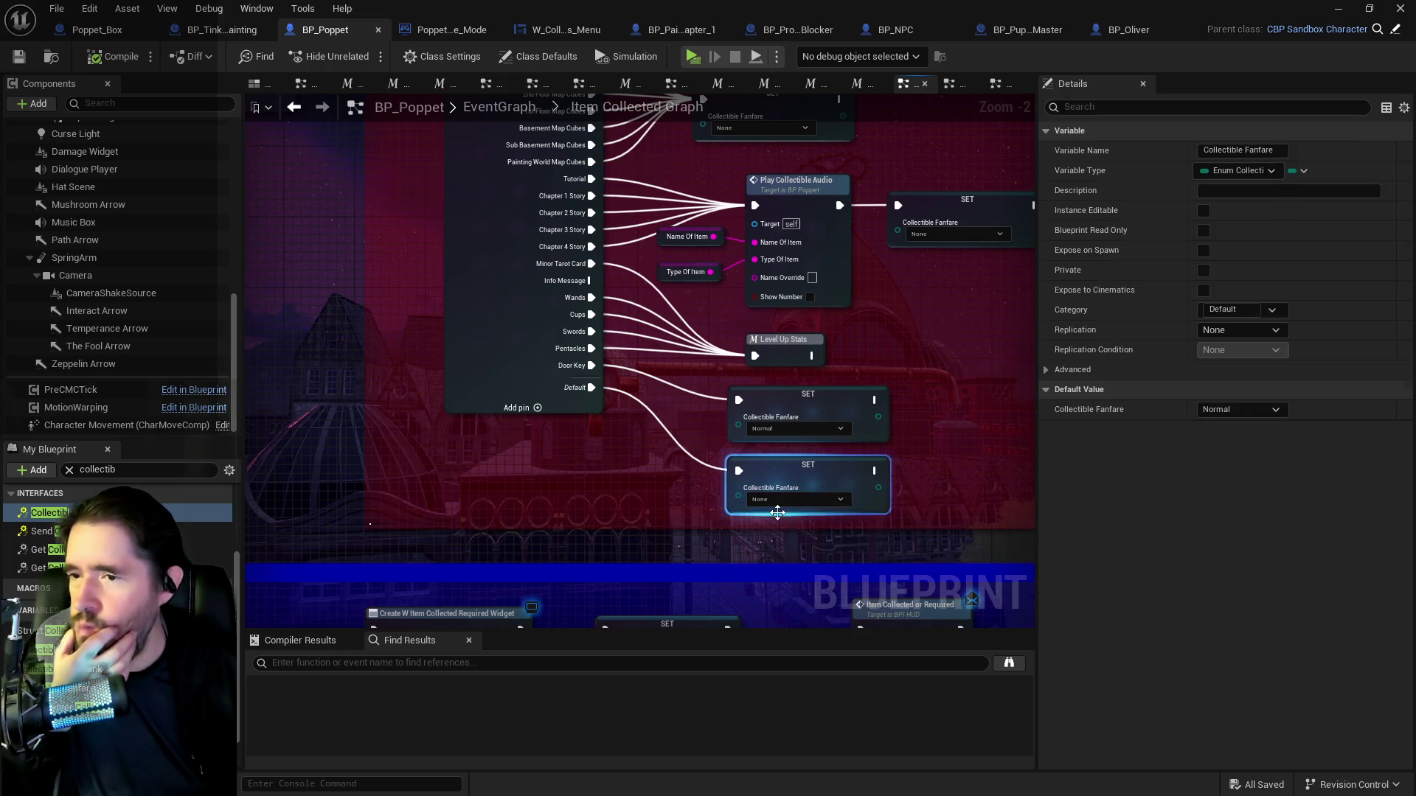
left_click(767, 518)
left_click(696, 479)
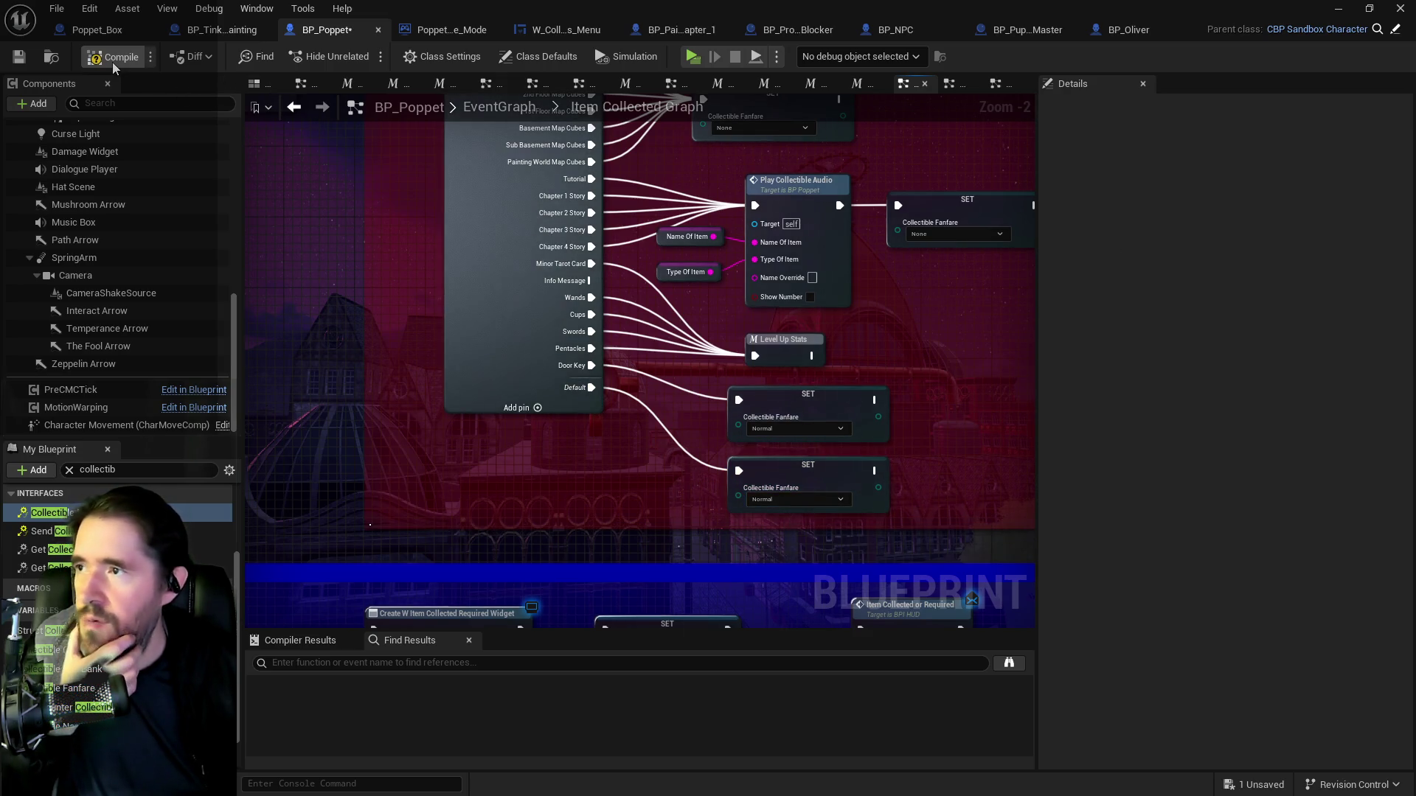
left_click(18, 59)
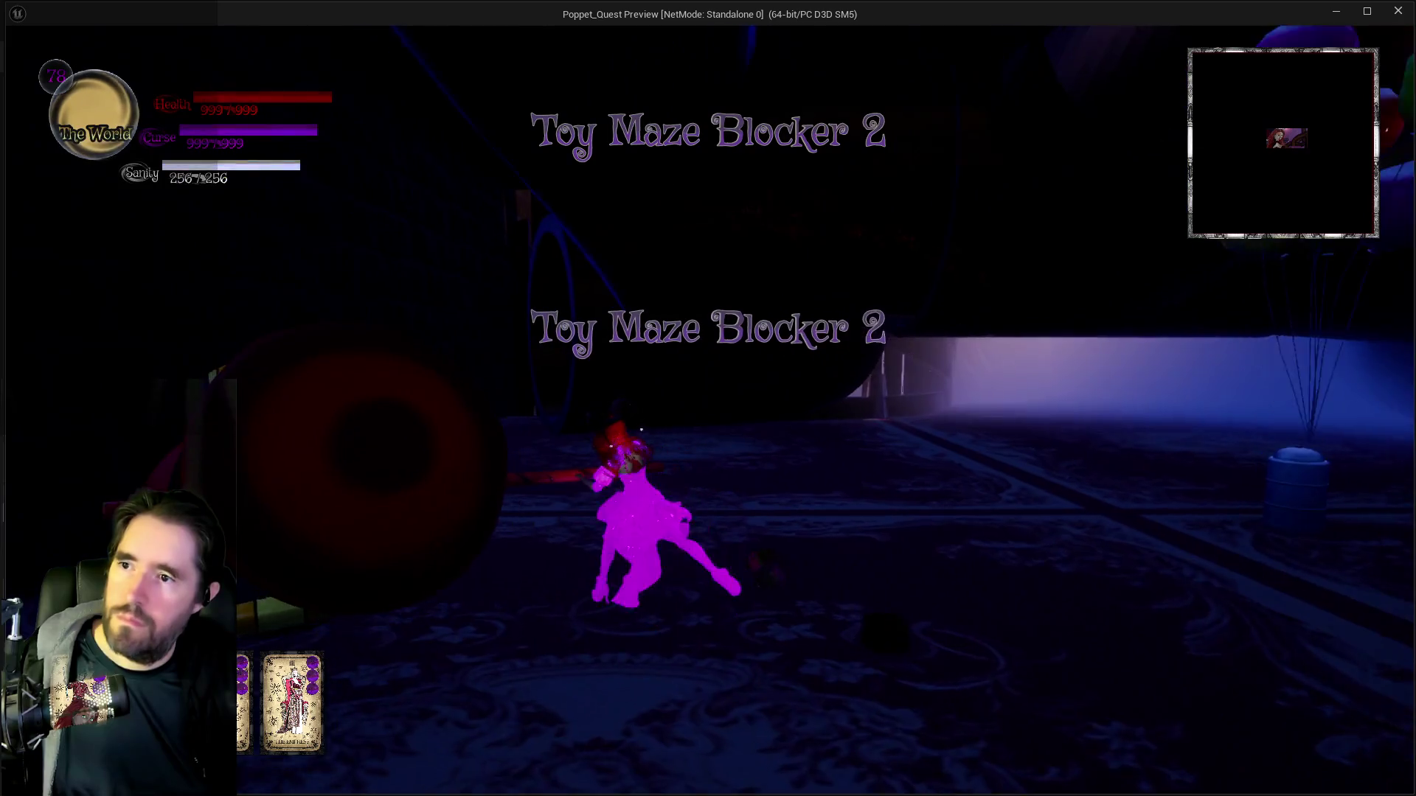
key("w")
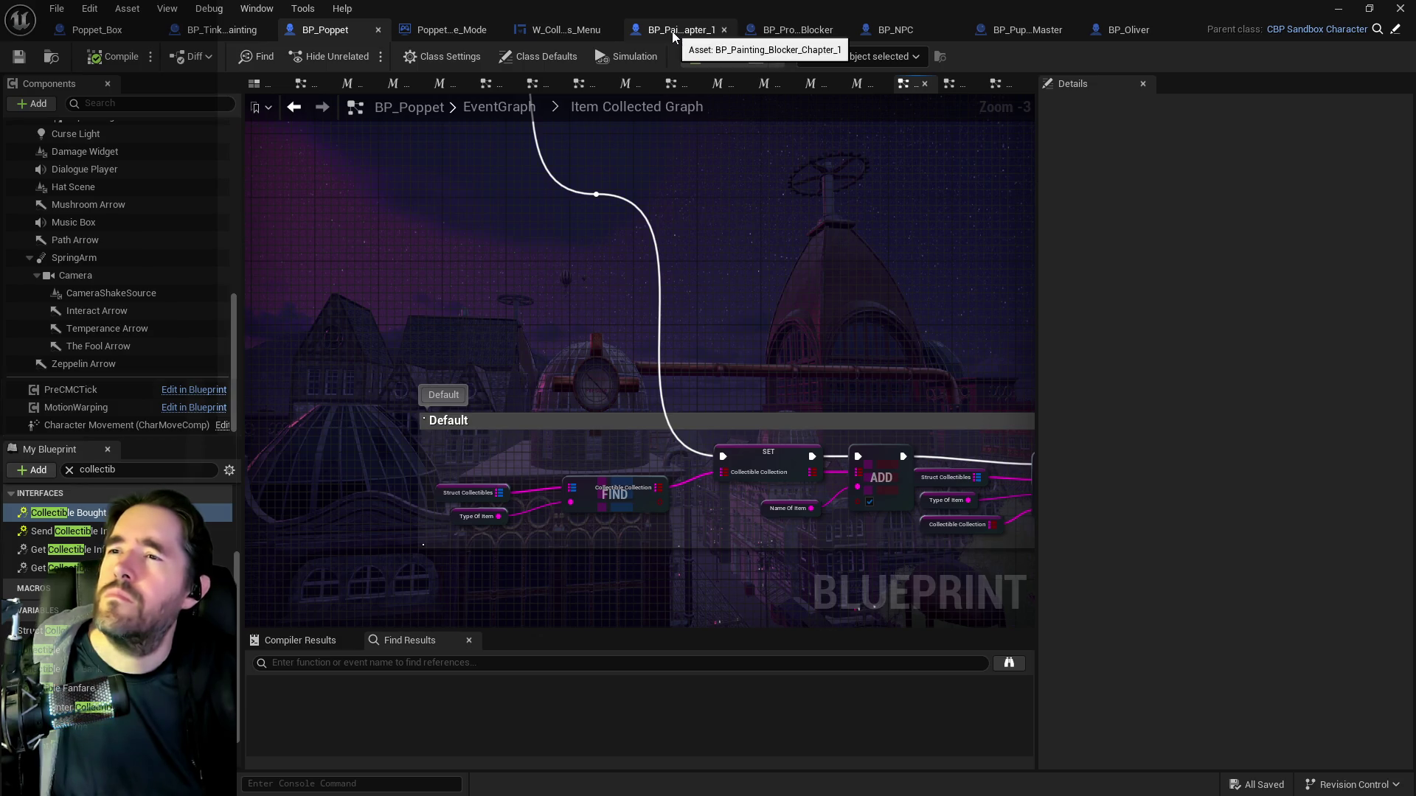
Inspect BP_NPC's Do I Have This?, Branch, Has Tag and CLEAR nodes.
left_click(900, 31)
left_click_drag(708, 238, 887, 450)
mouse_move(649, 450)
left_mouse_down()
mouse_move(944, 523)
mouse_move(944, 656)
left_mouse_up()
mouse_move(517, 526)
left_mouse_down()
mouse_move(928, 530)
mouse_move(879, 526)
left_mouse_up()
scroll(879, 526, "down", 2)
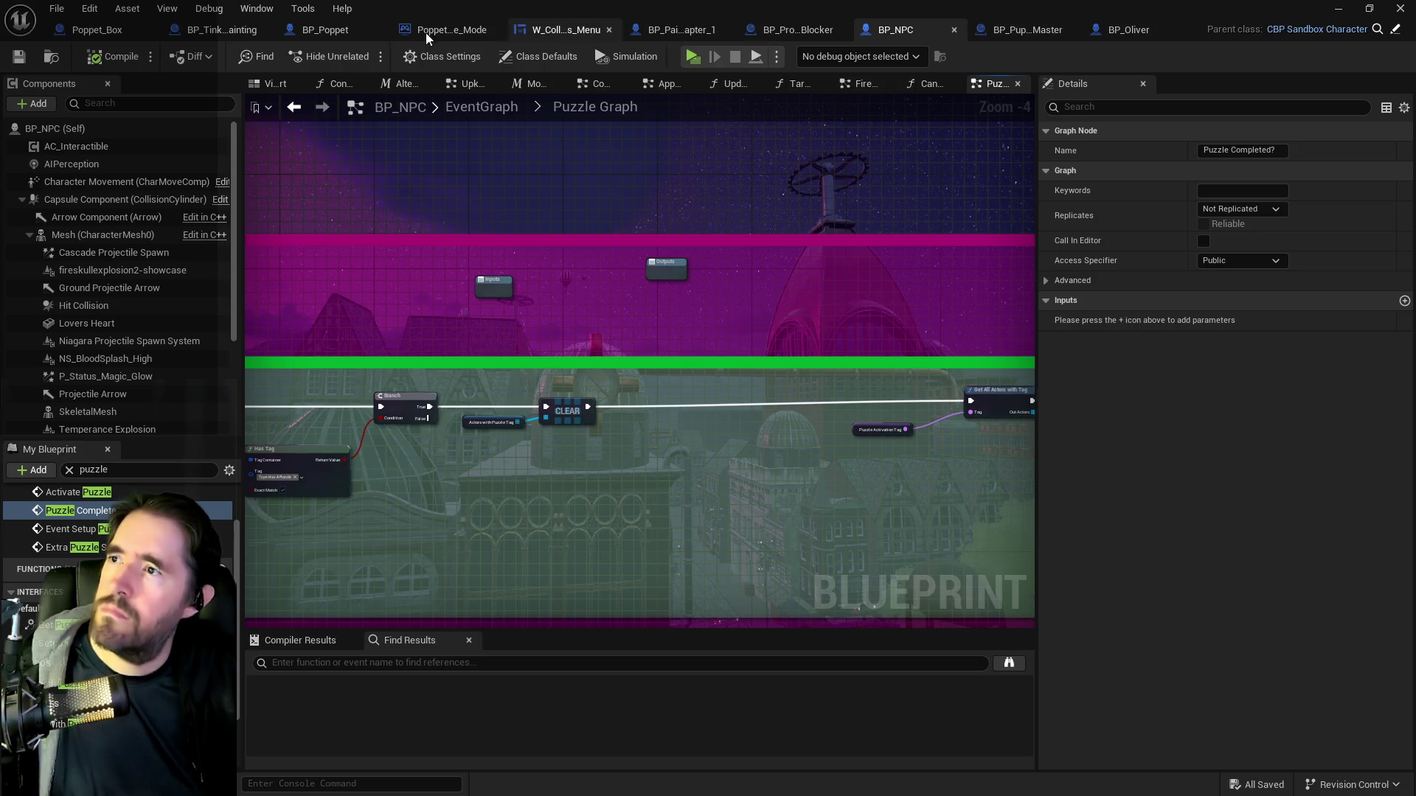
In BP_Poppet's Puzzle Graph, break the Painting Blocker case's link to the Branch.
left_click(307, 32)
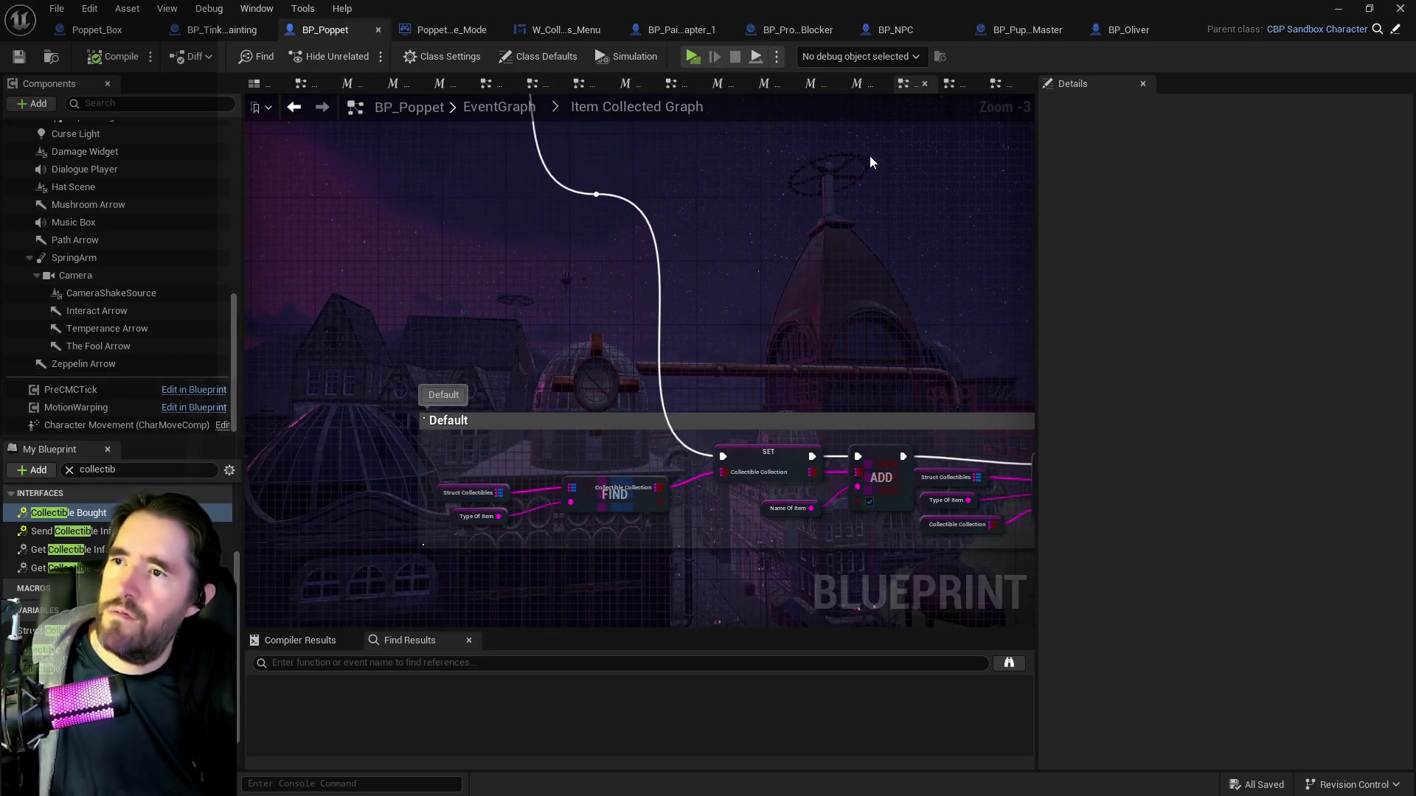
left_click(997, 85)
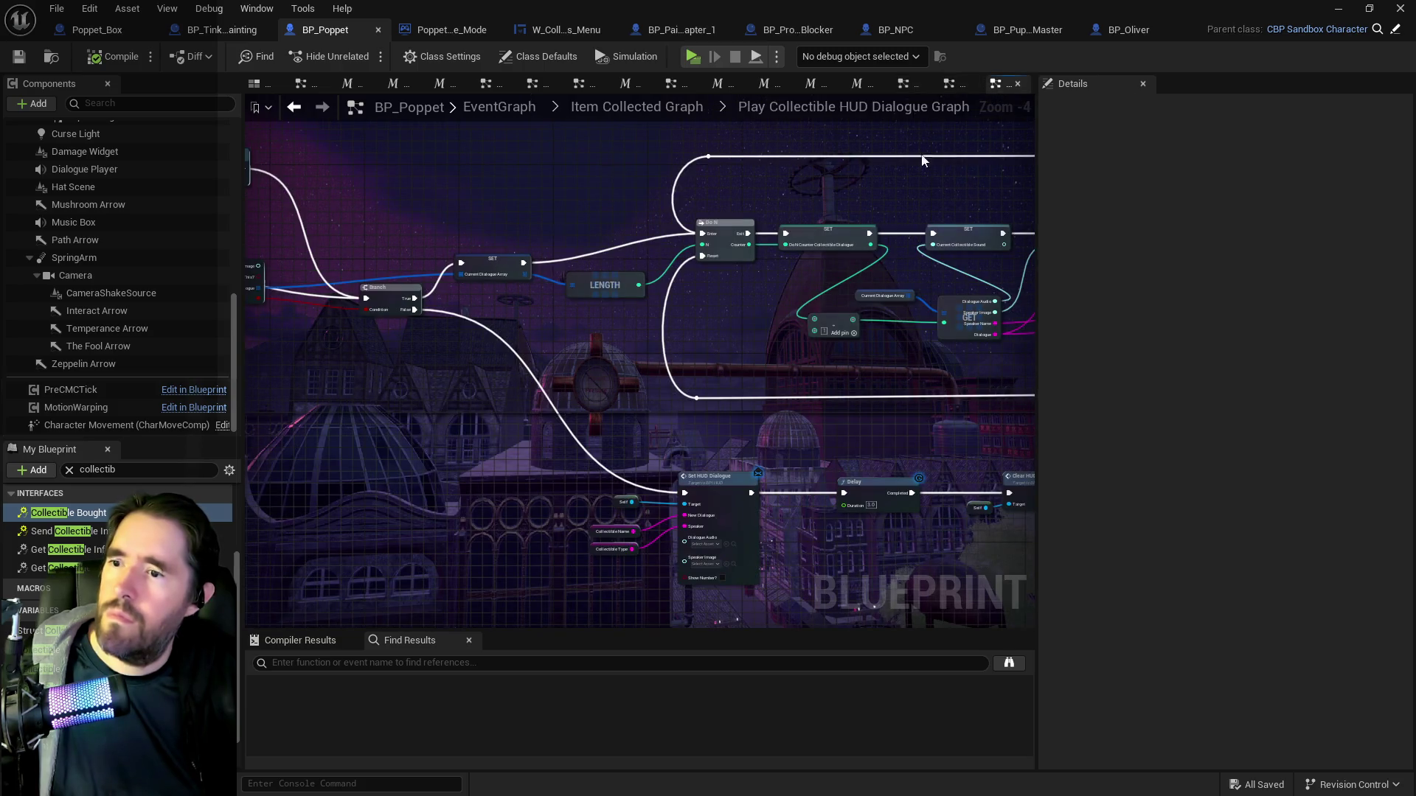
left_click(954, 88)
left_click(473, 298, "alt")
left_click(387, 267)
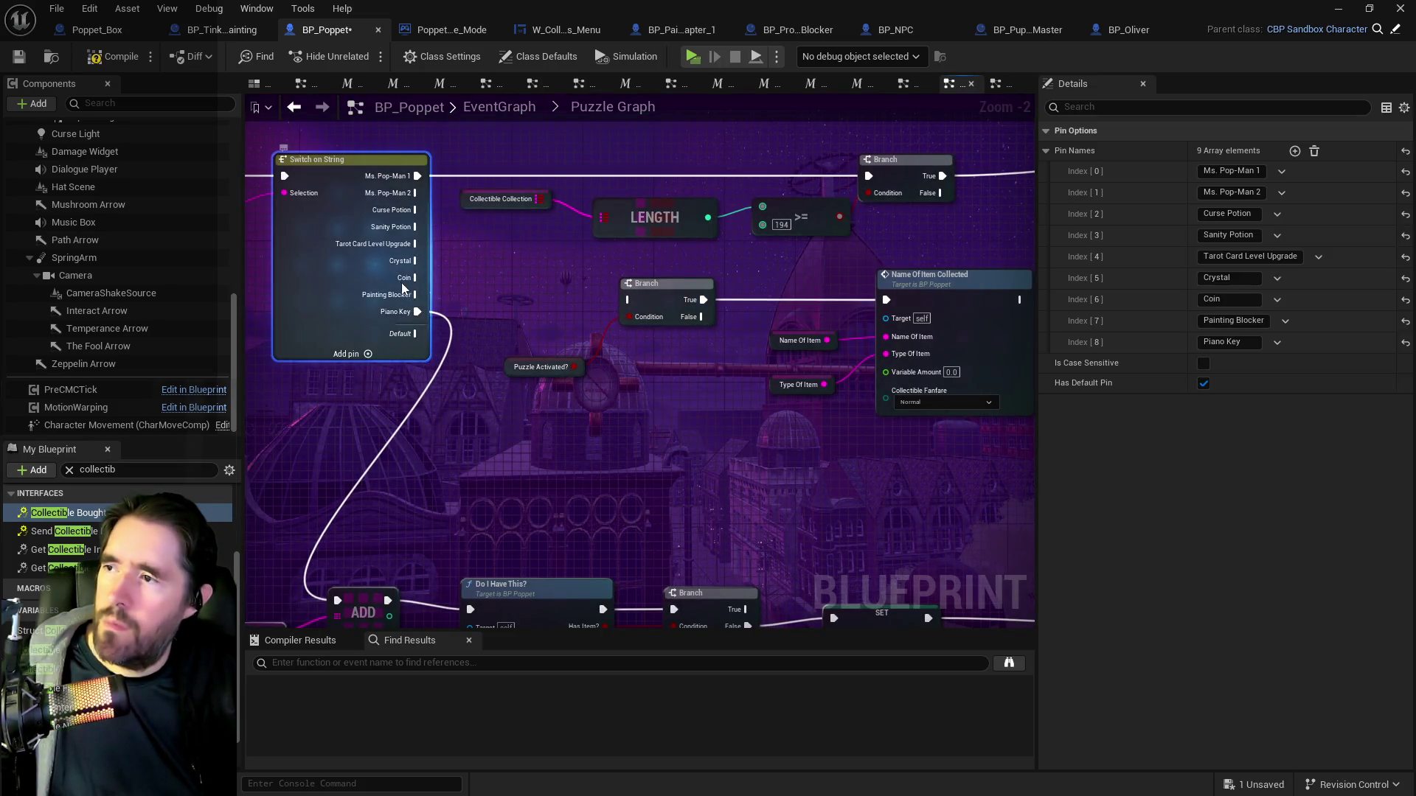
Check the unconnected Painting Blocker pin on Switch on String, then compile BP_Poppet with save.
scroll(566, 288, "down", 3)
mouse_move(565, 288)
left_mouse_down()
mouse_move(566, 300)
mouse_move(689, 267)
left_mouse_up()
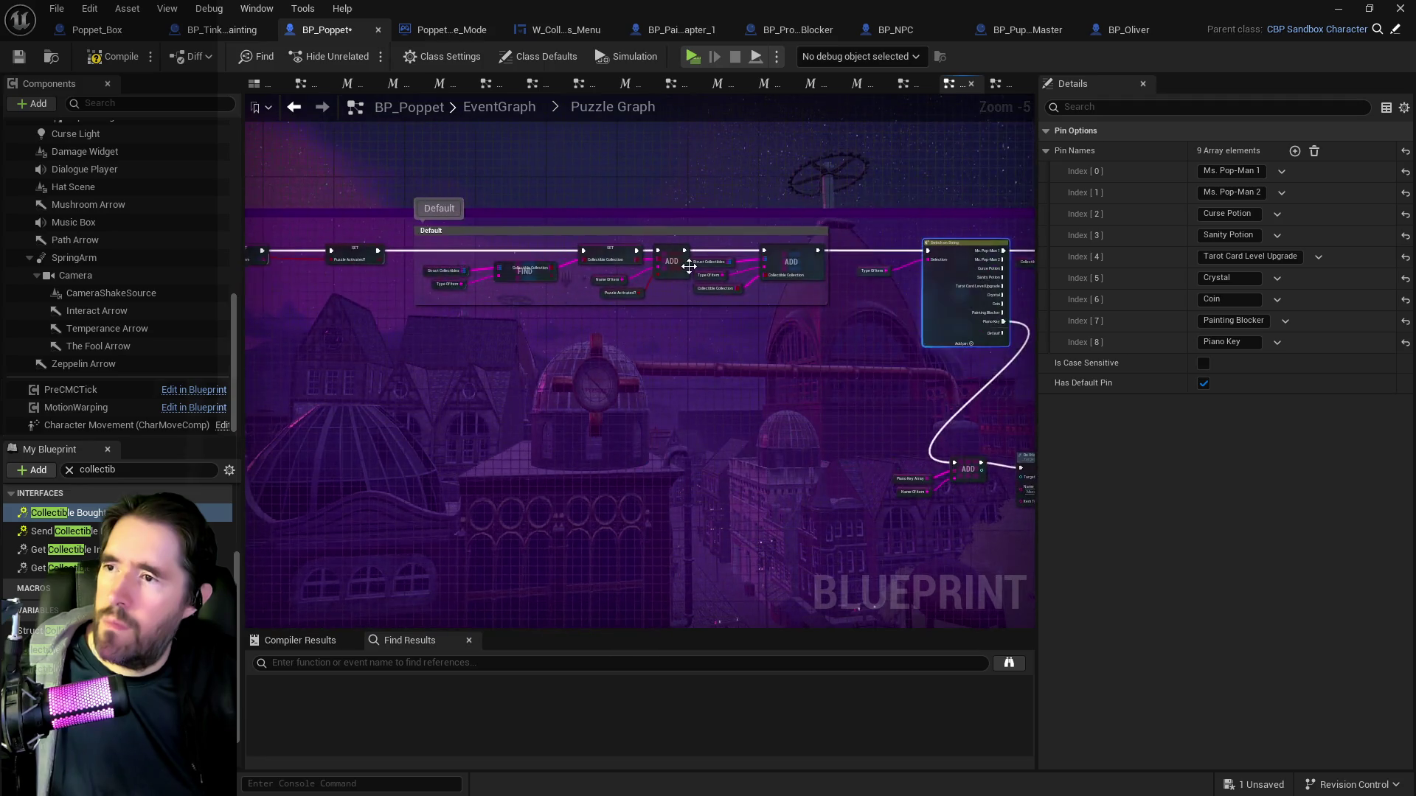
scroll(799, 321, "up", 2)
scroll(759, 348, "up", 1)
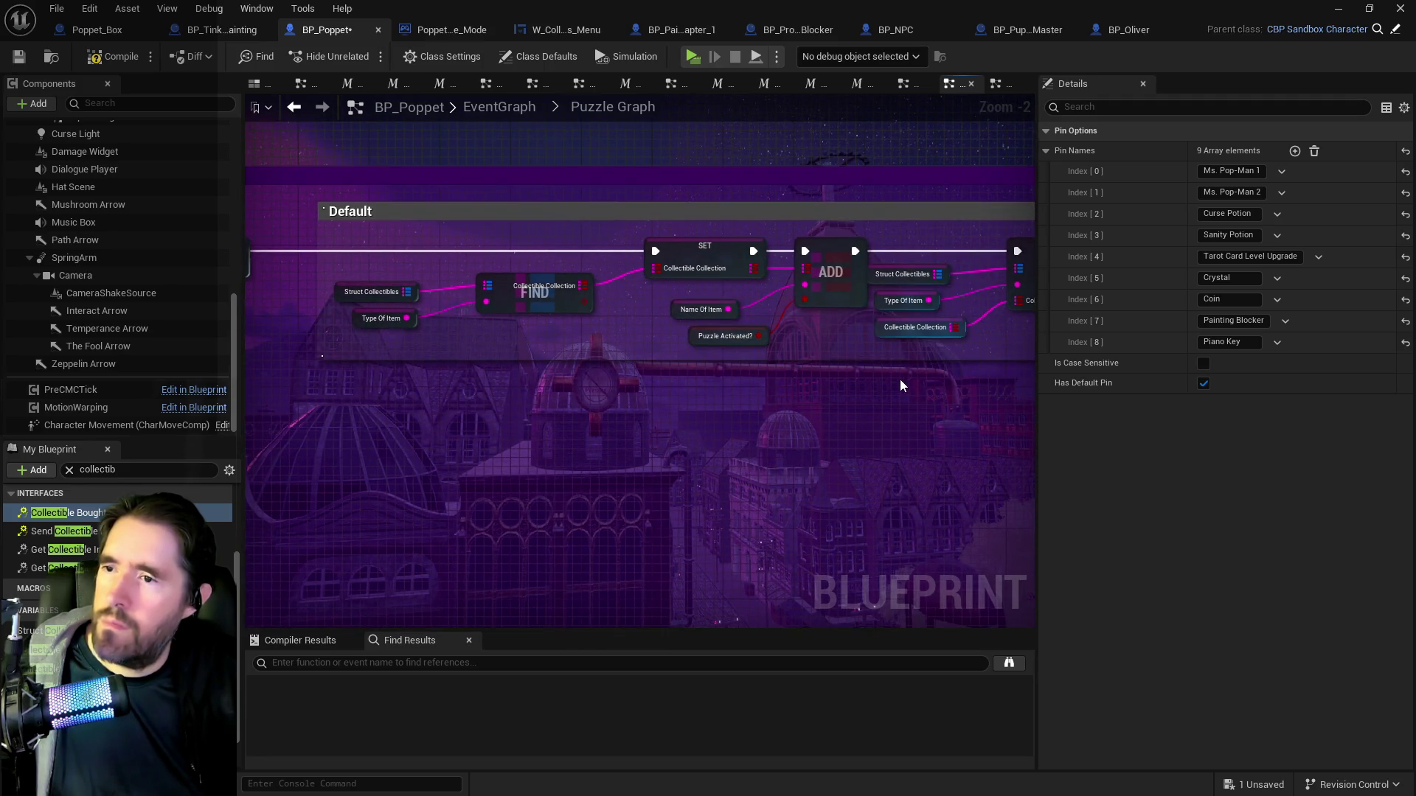
scroll(899, 386, "down", 1)
scroll(812, 401, "up", 1)
mouse_move(812, 401)
left_mouse_down()
mouse_move(1026, 396)
mouse_move(908, 436)
mouse_move(423, 400)
left_mouse_up()
mouse_move(686, 337)
left_mouse_down()
mouse_move(604, 351)
mouse_move(404, 329)
left_mouse_up()
mouse_move(582, 351)
left_mouse_down()
mouse_move(664, 386)
mouse_move(281, 354)
left_mouse_up()
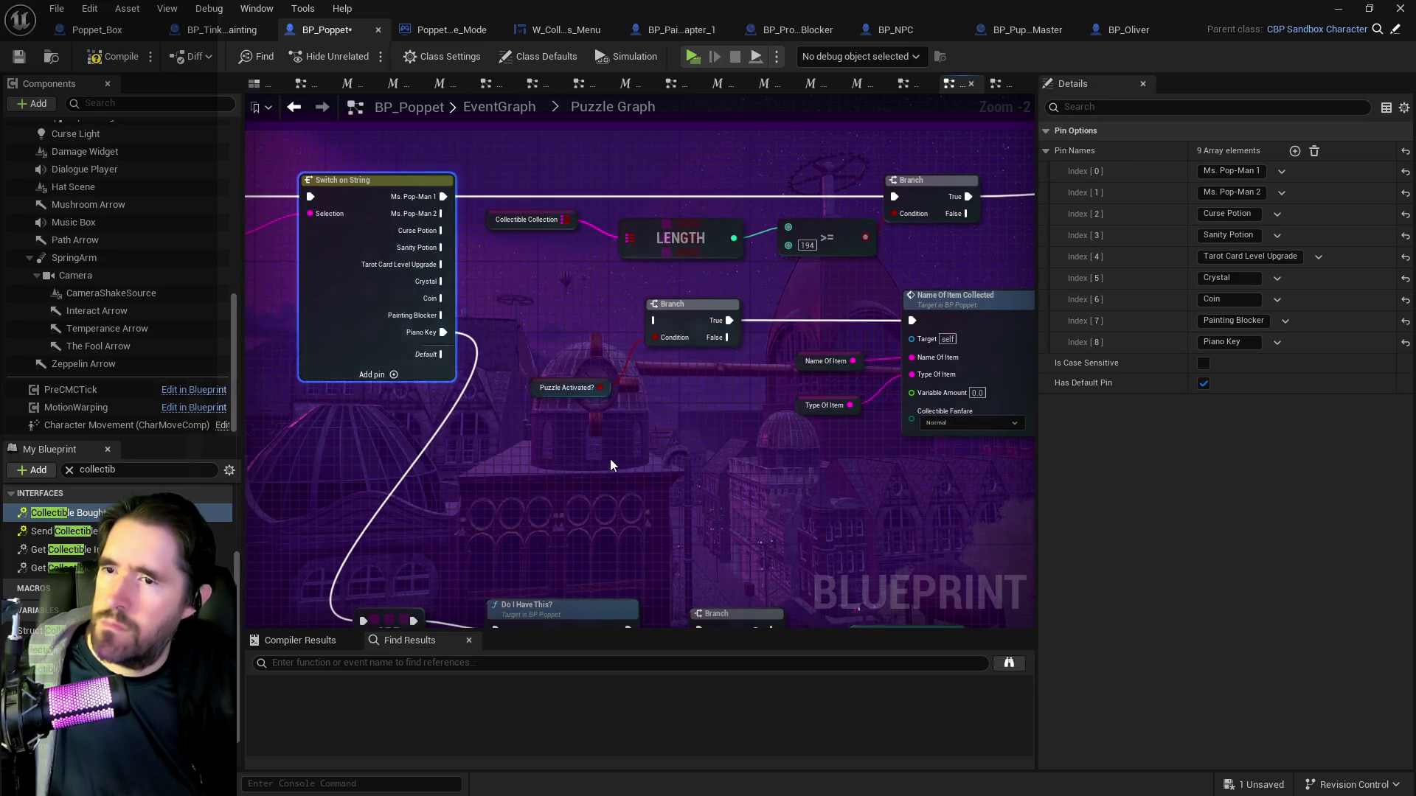
left_click(19, 67)
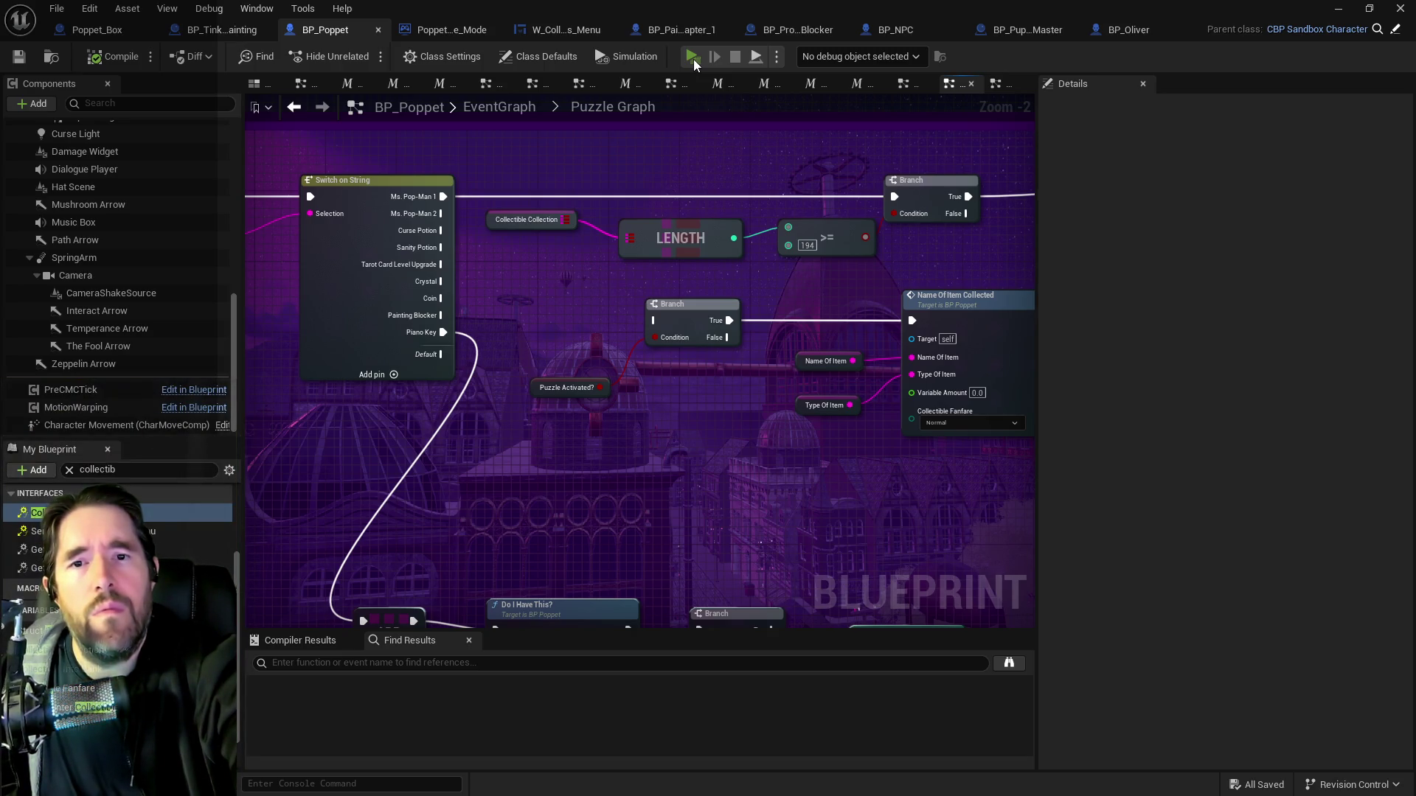
left_click(693, 59)
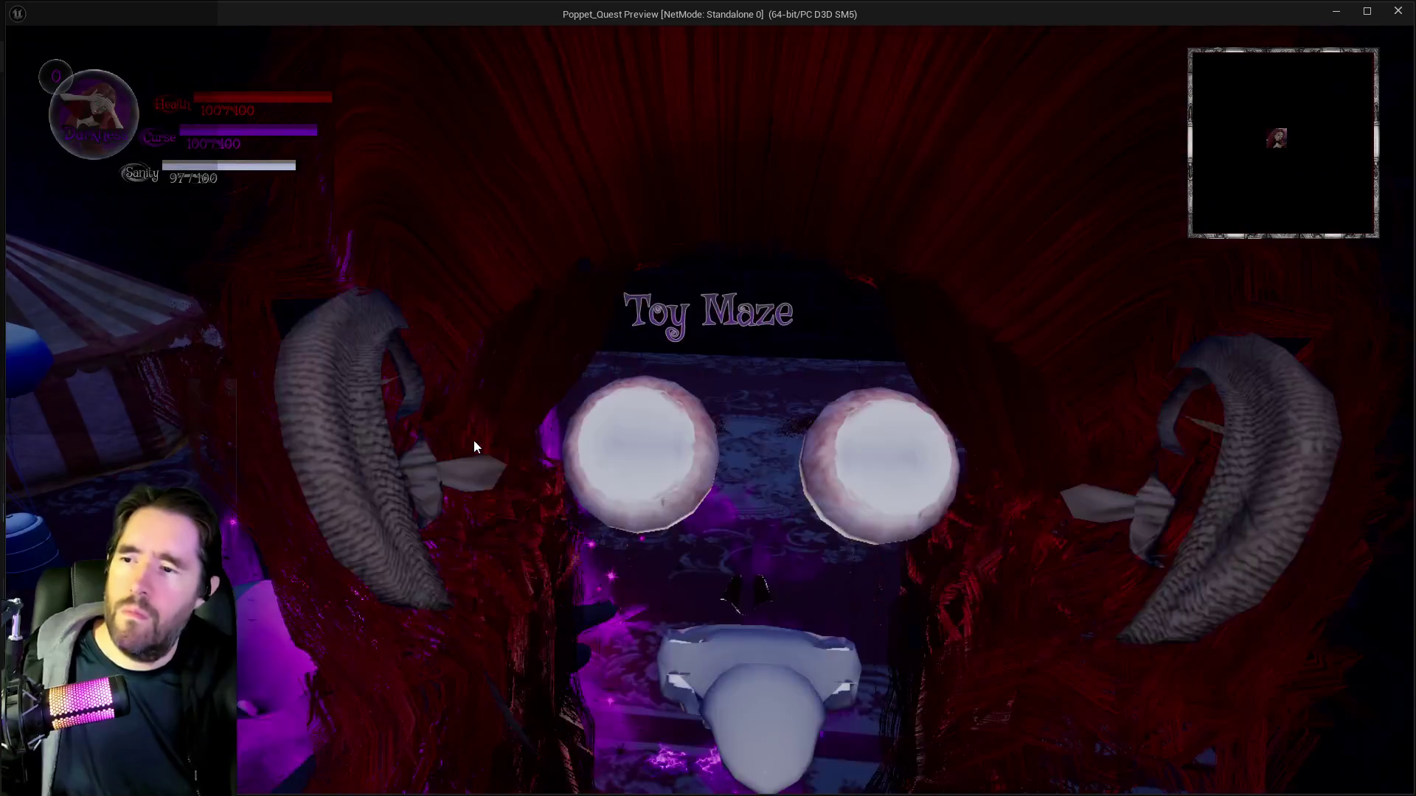
key("w")
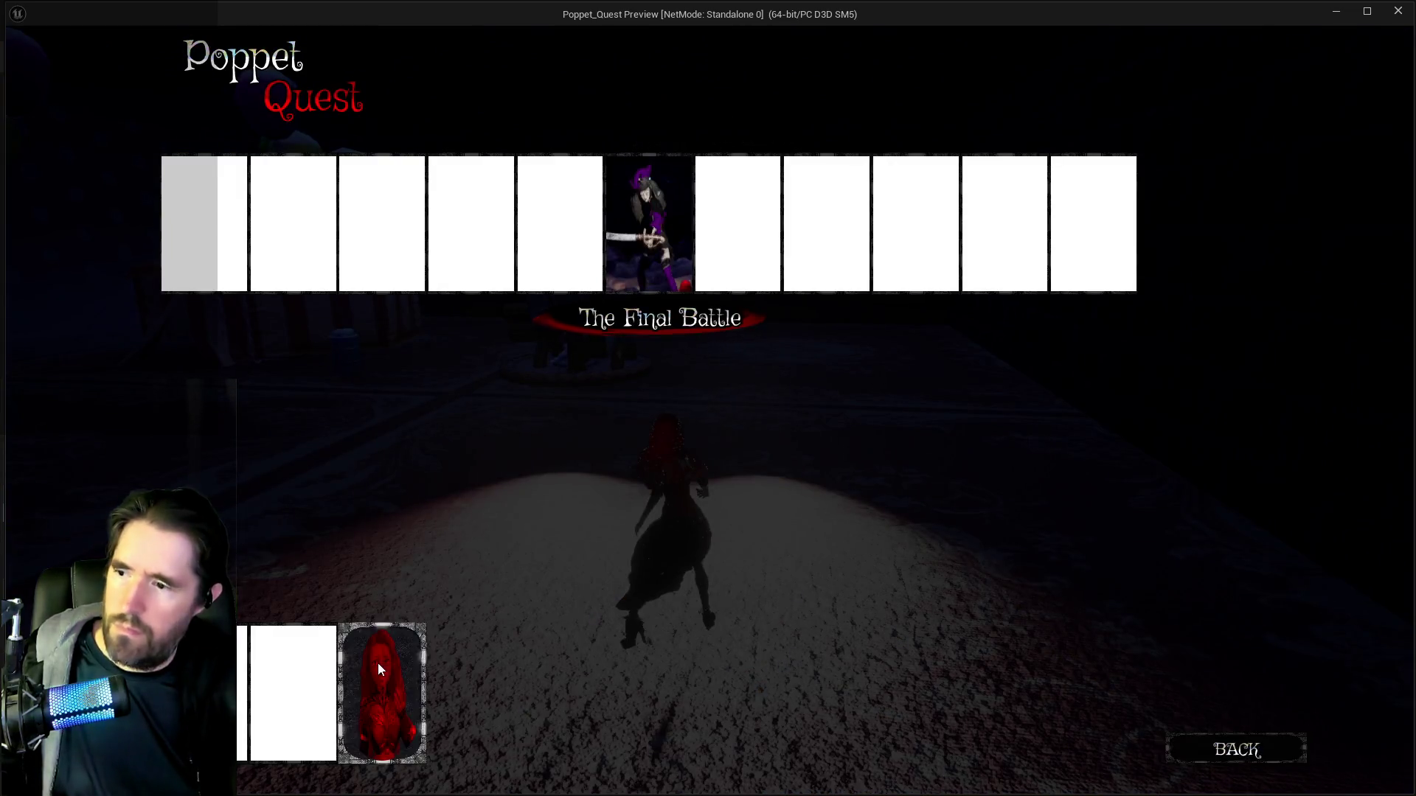
left_click(378, 662)
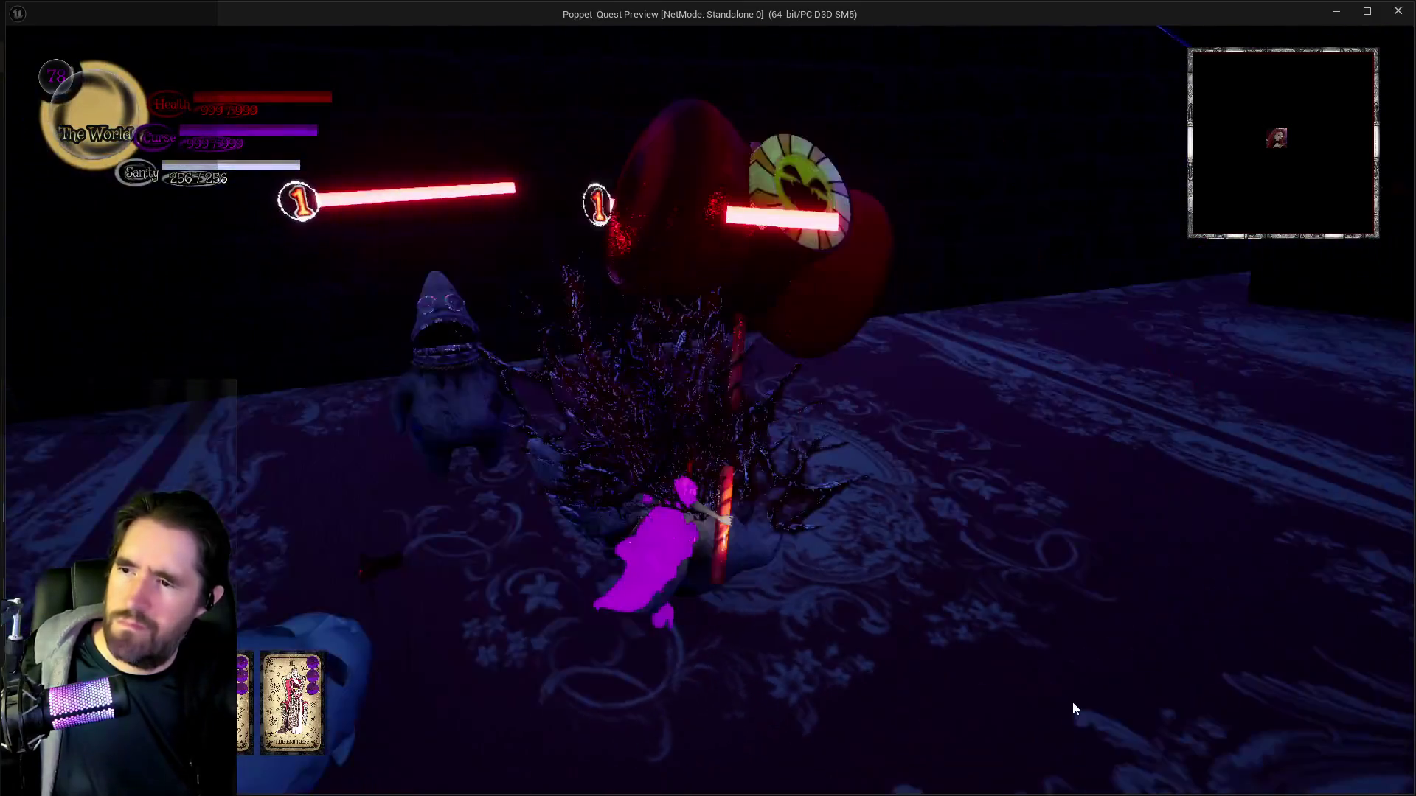
key("alt+Tab")
key("Escape")
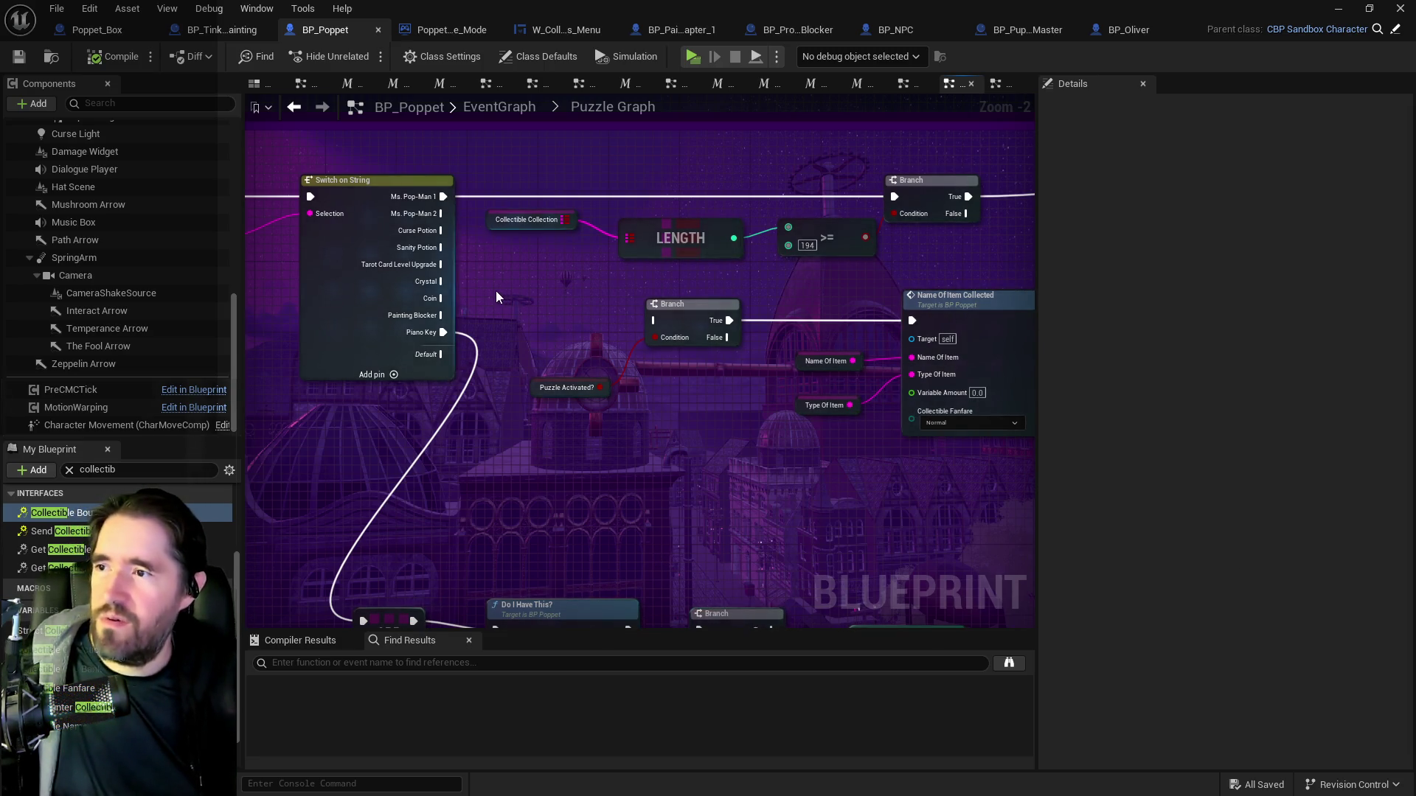
Rewire Switch on String's Painting Blocker pin to the Puzzle Activated? Branch, then view Item Collected Graph.
left_click(447, 316)
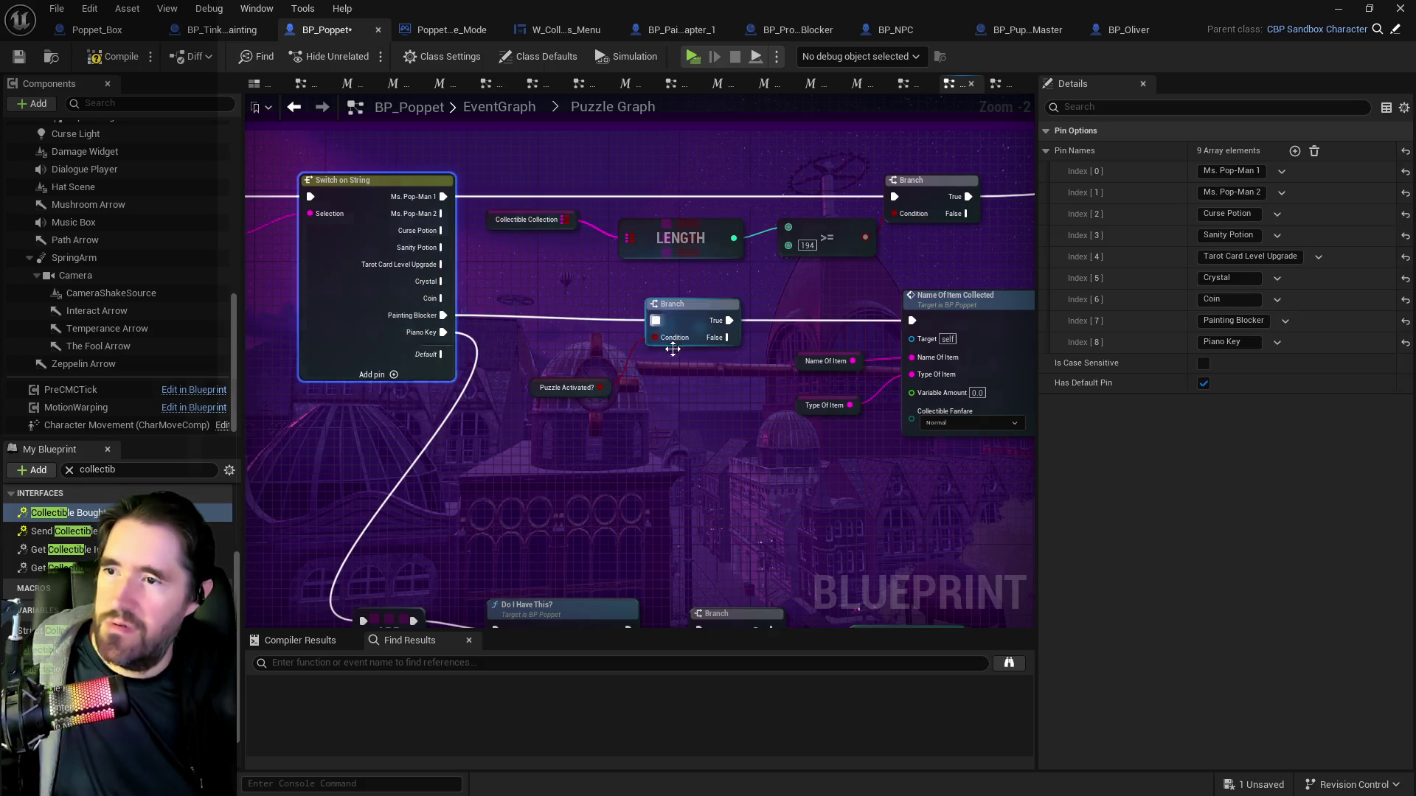
left_click_drag(746, 438, 563, 463)
scroll(719, 458, "up", 2)
left_click_drag(776, 506, 685, 472)
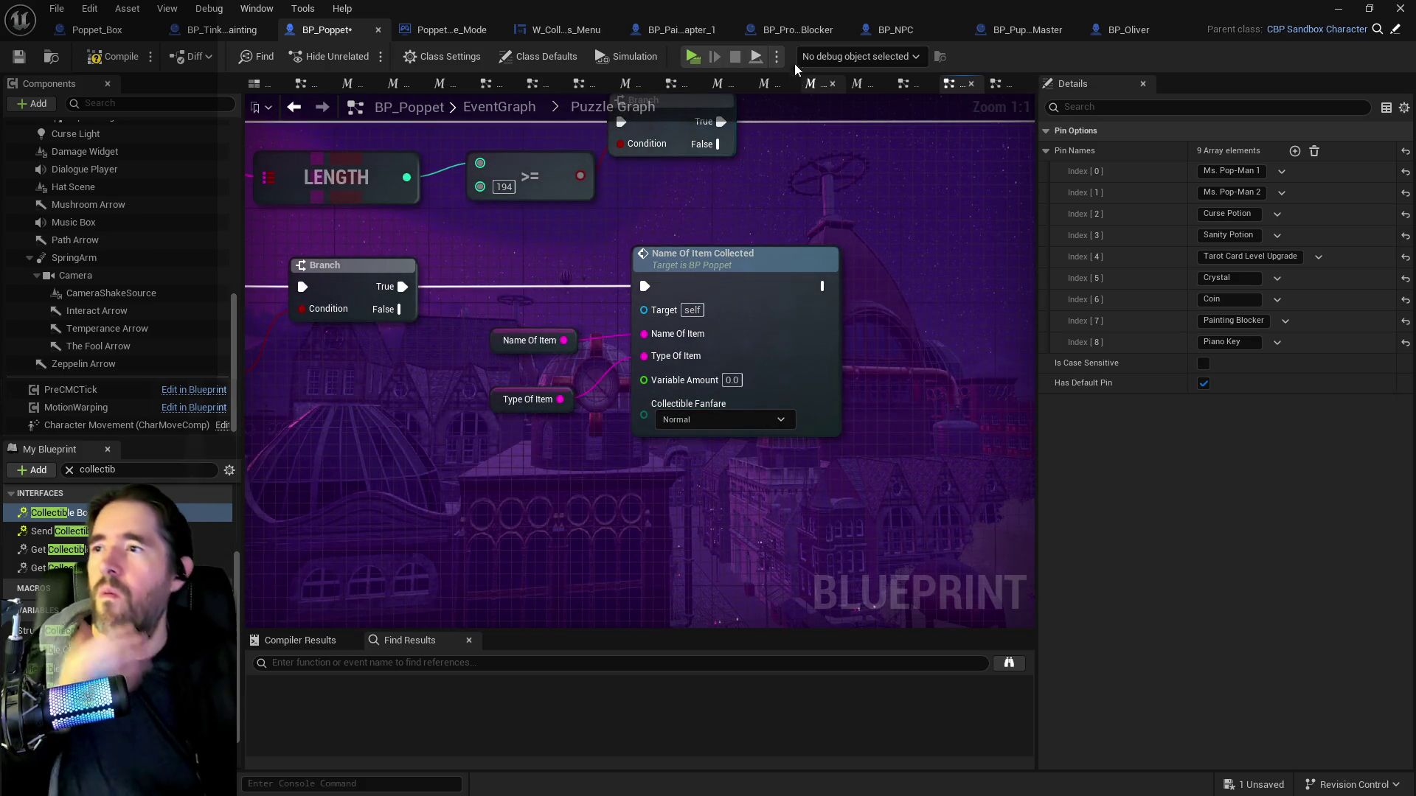
left_click(914, 85)
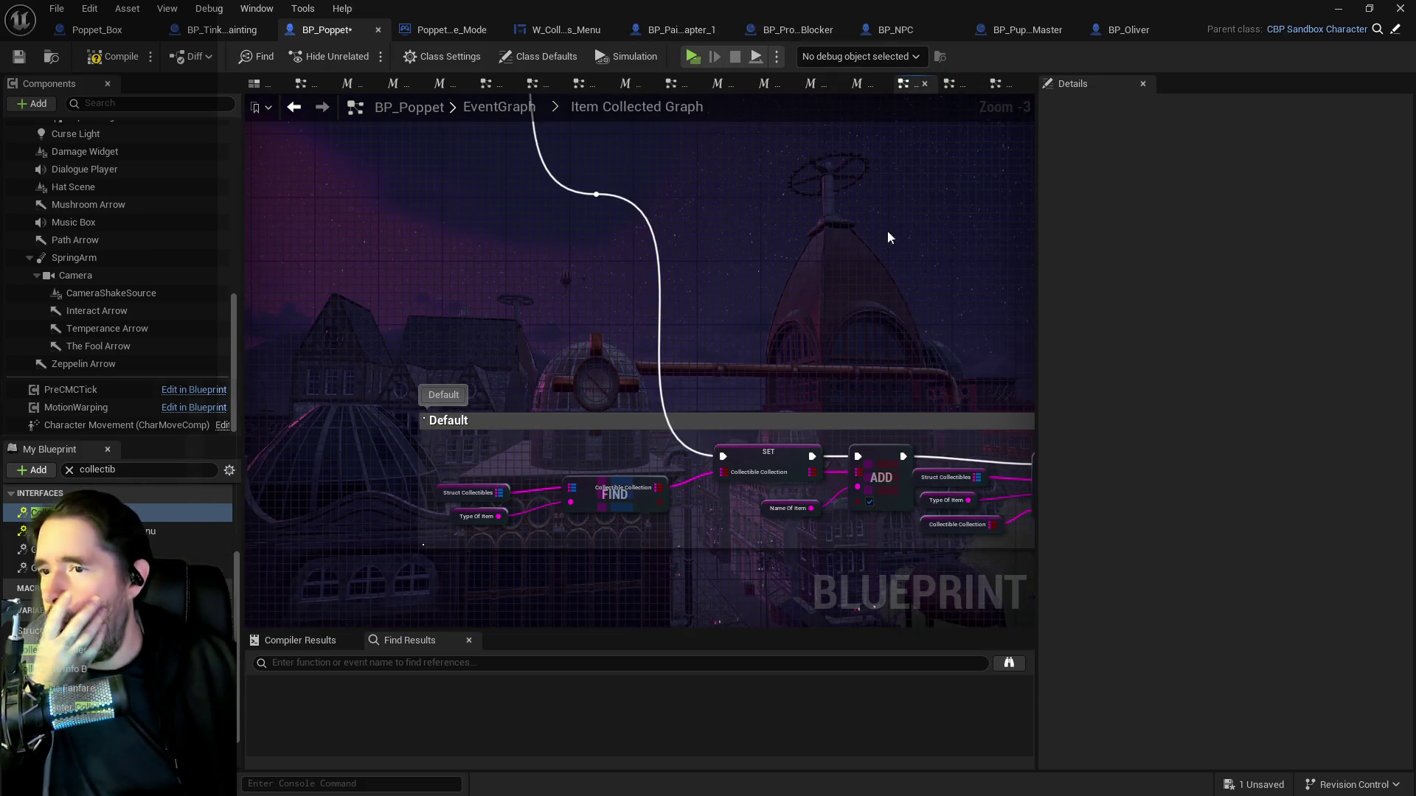
Compile BP_Poppet and save it from the toolbar while viewing the Item Collected Graph.
scroll(737, 310, "down", 3)
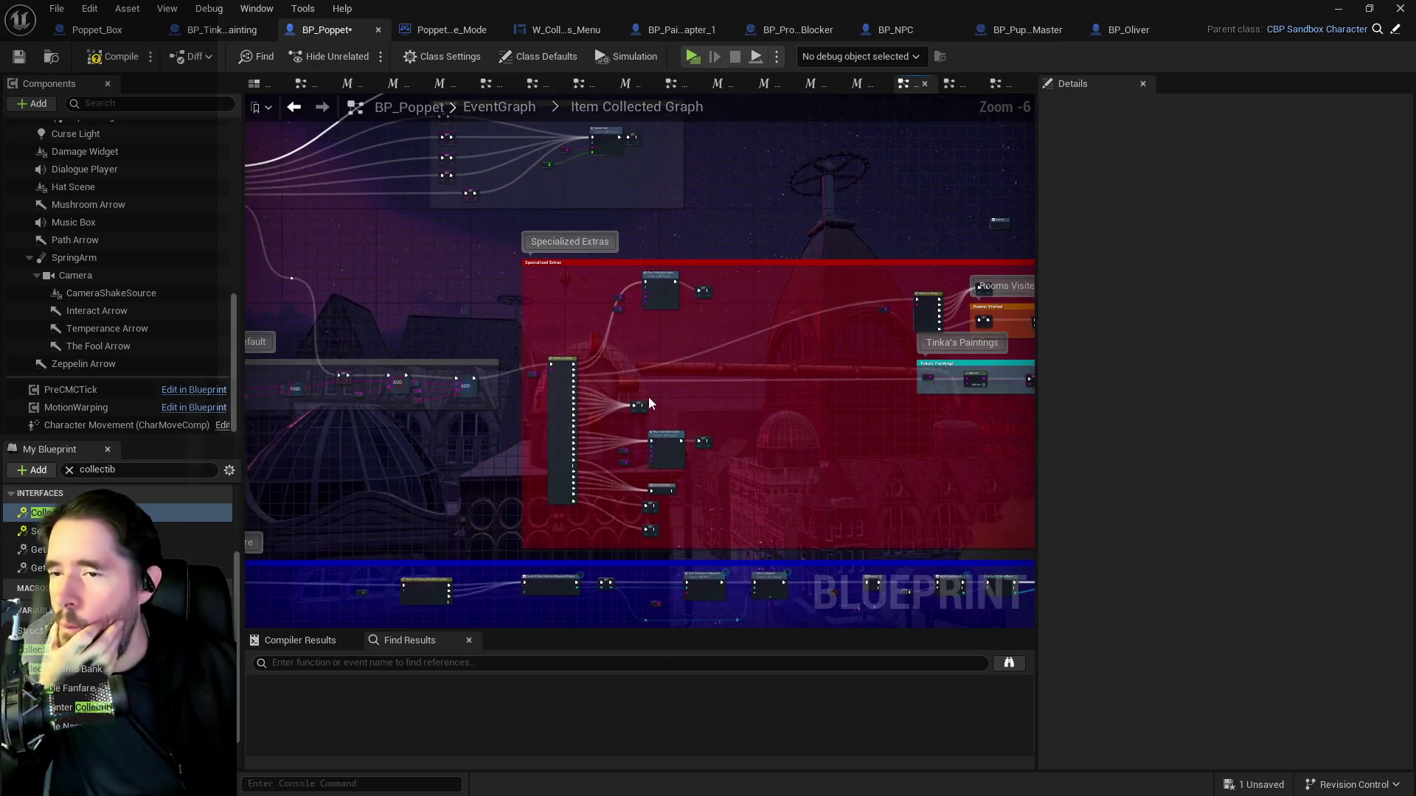
scroll(647, 398, "up", 4)
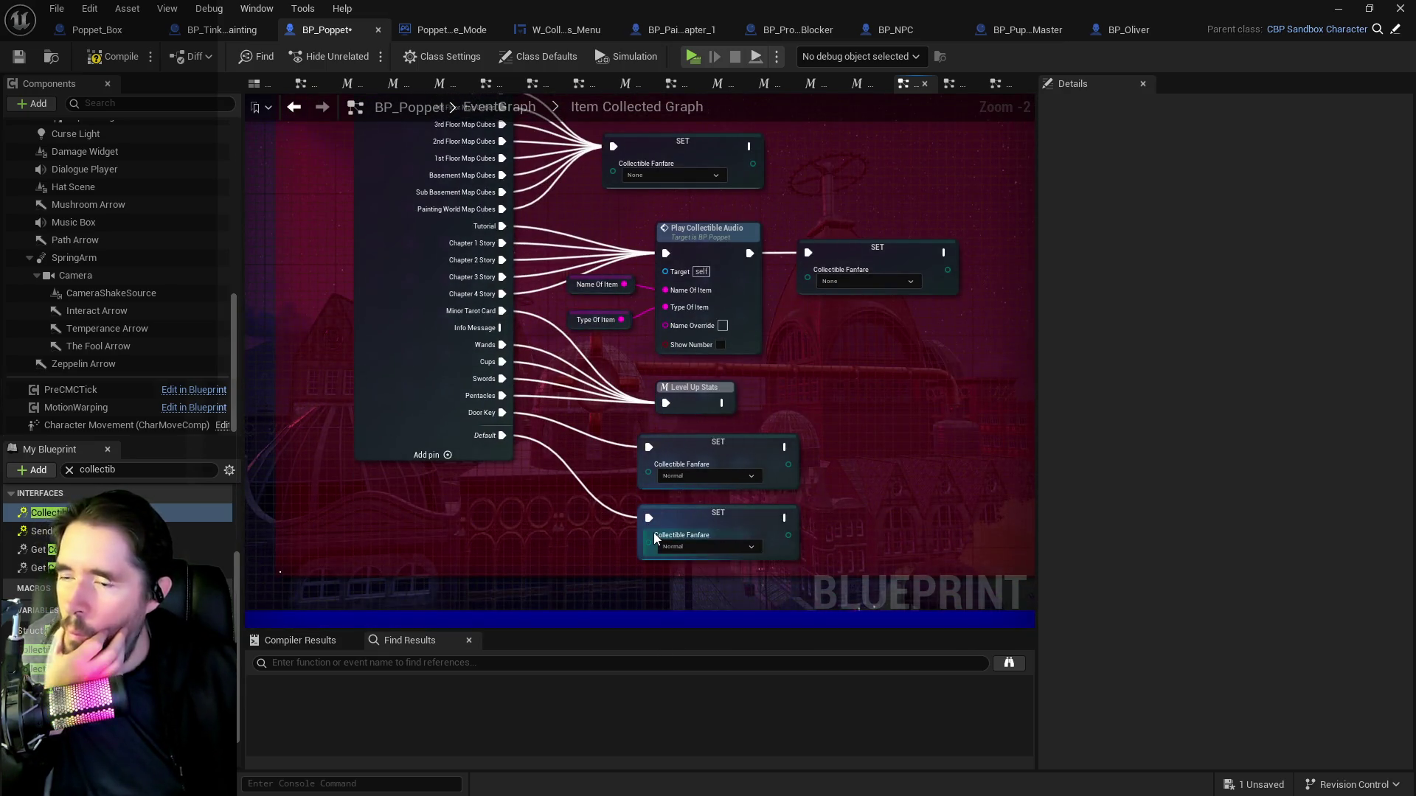
scroll(653, 533, "down", 3)
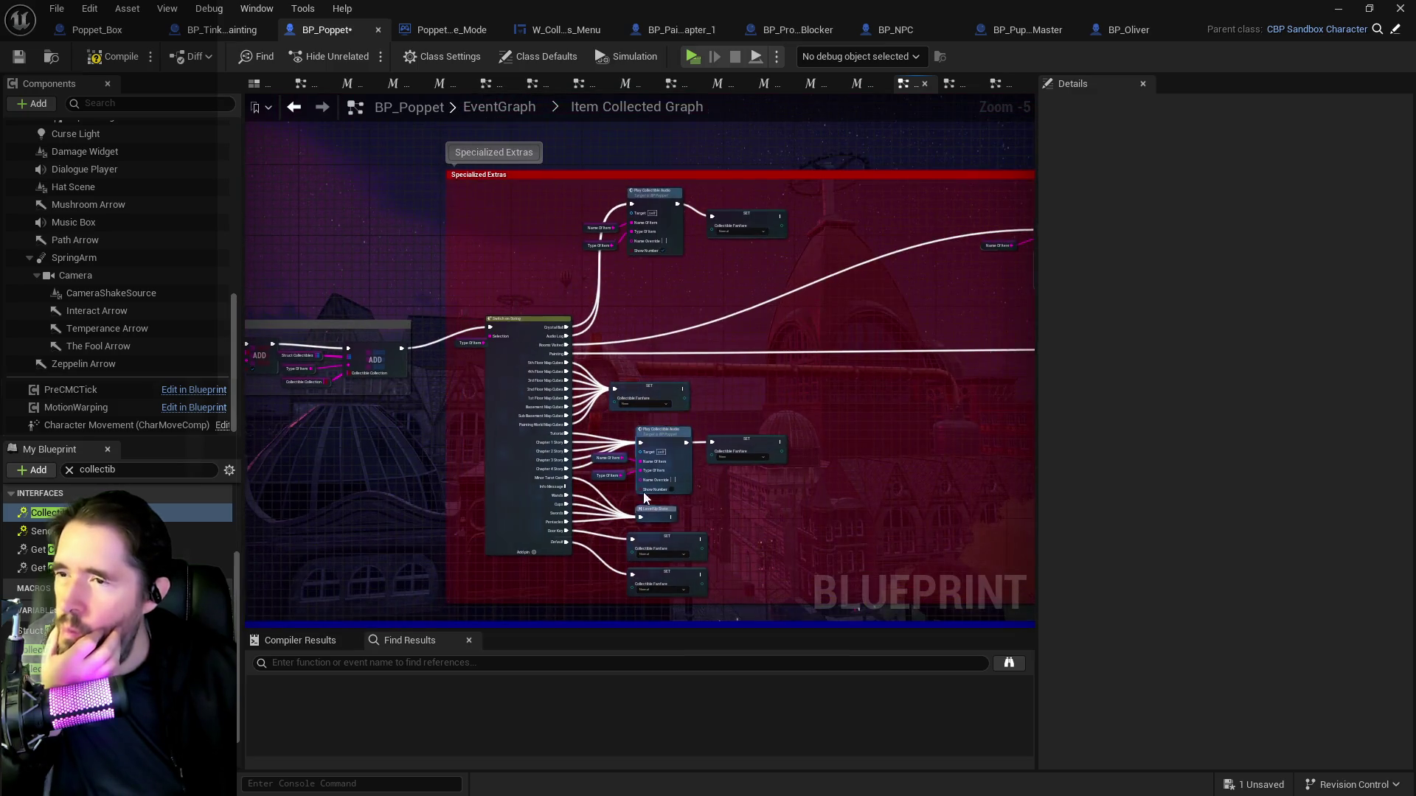
scroll(637, 501, "up", 2)
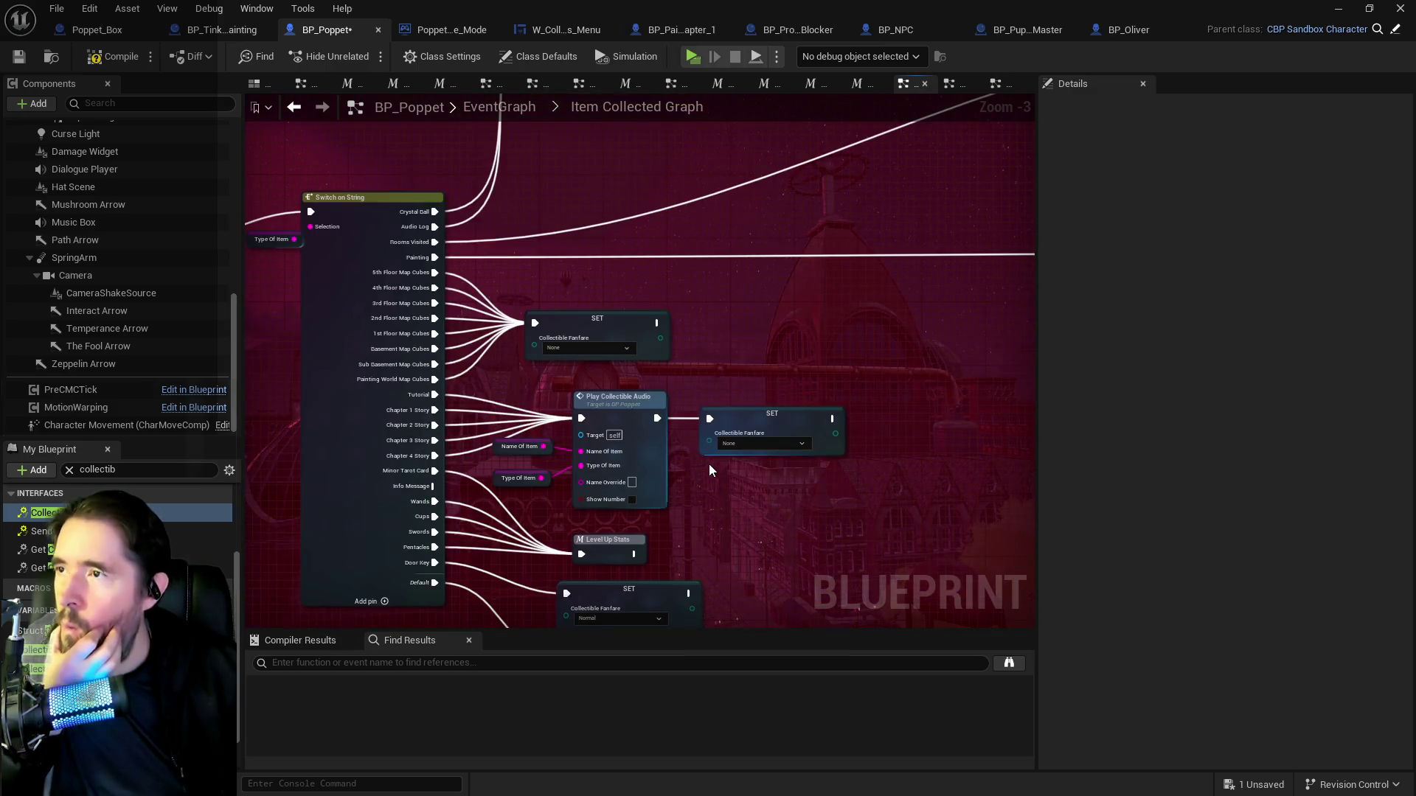
left_click(122, 58)
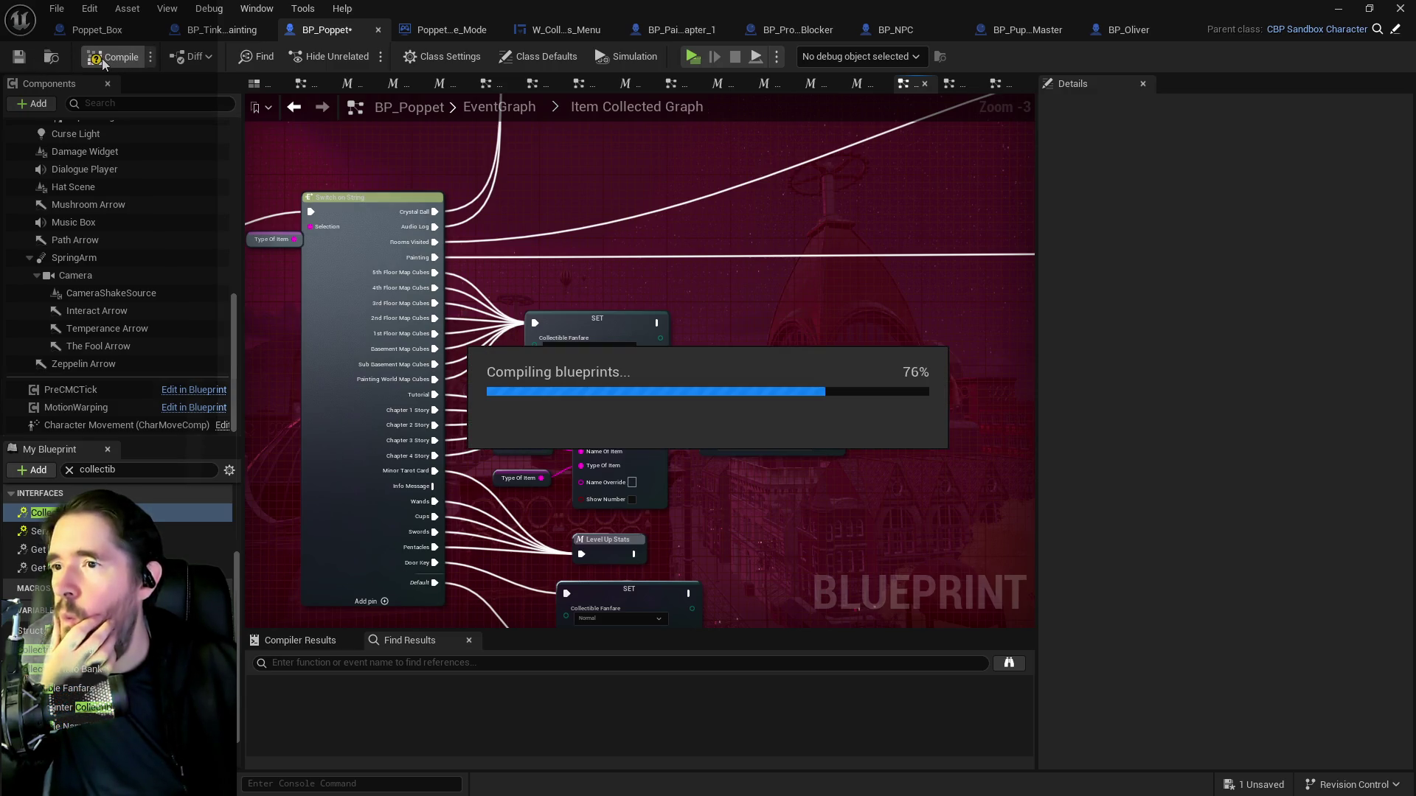
left_click(23, 61)
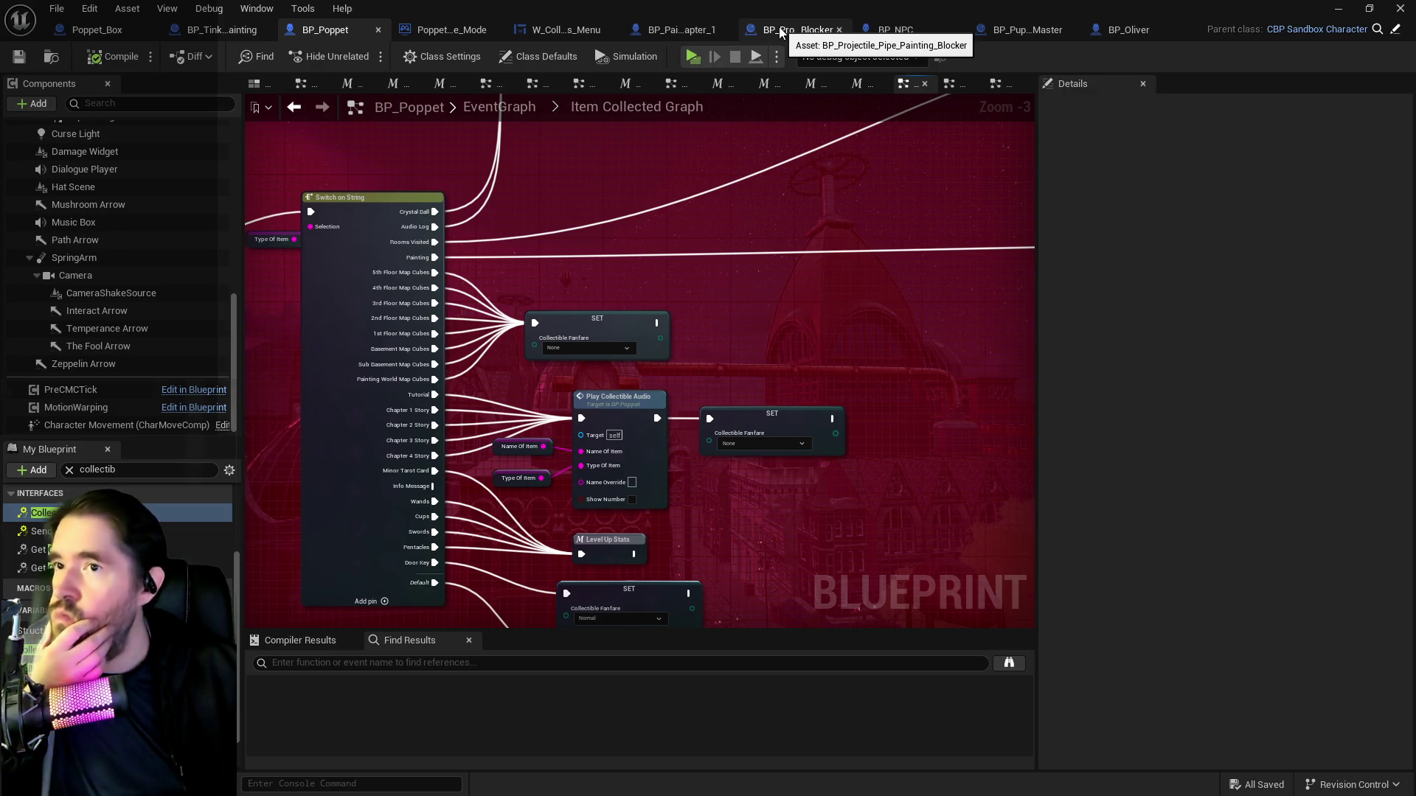
left_click(682, 29)
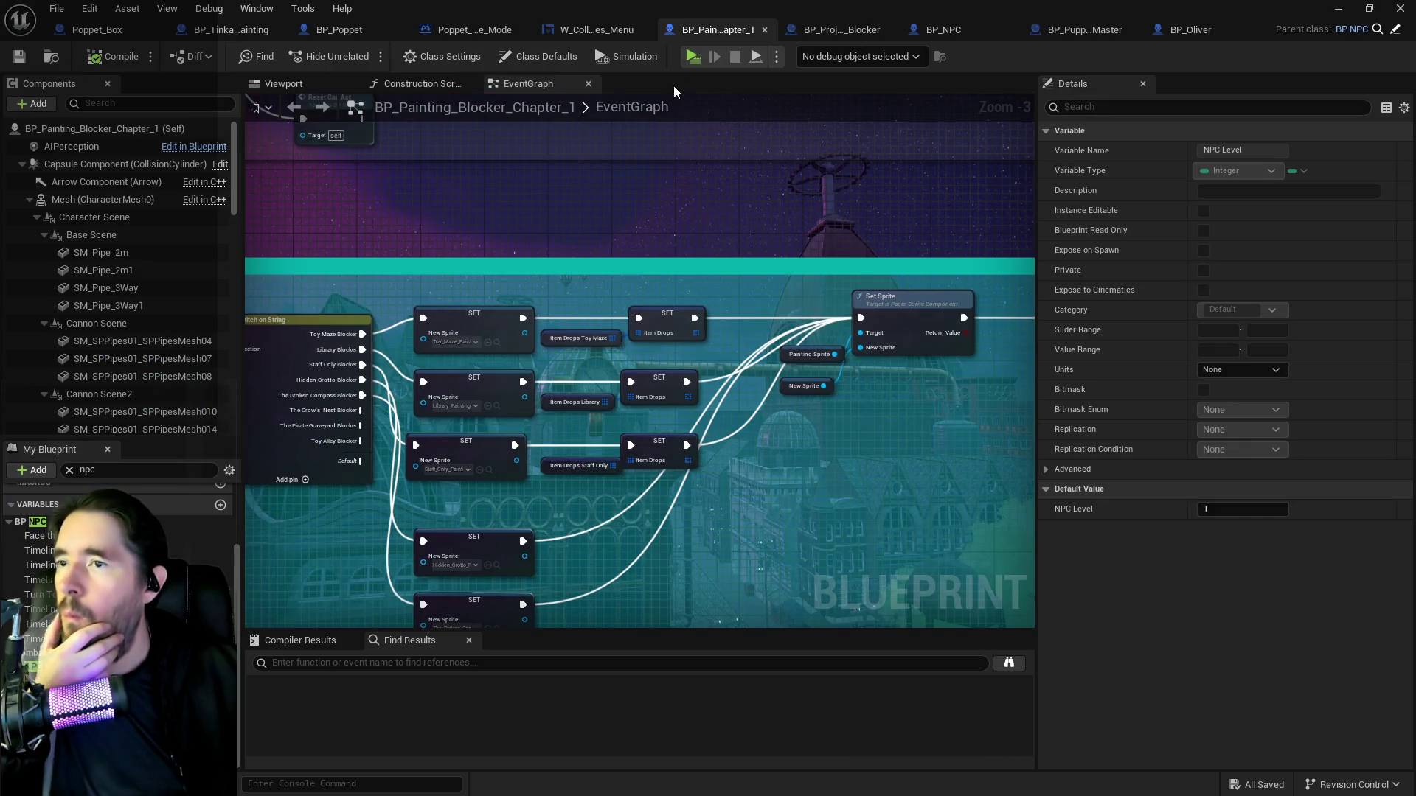
scroll(710, 328, "down", 3)
scroll(533, 329, "up", 3)
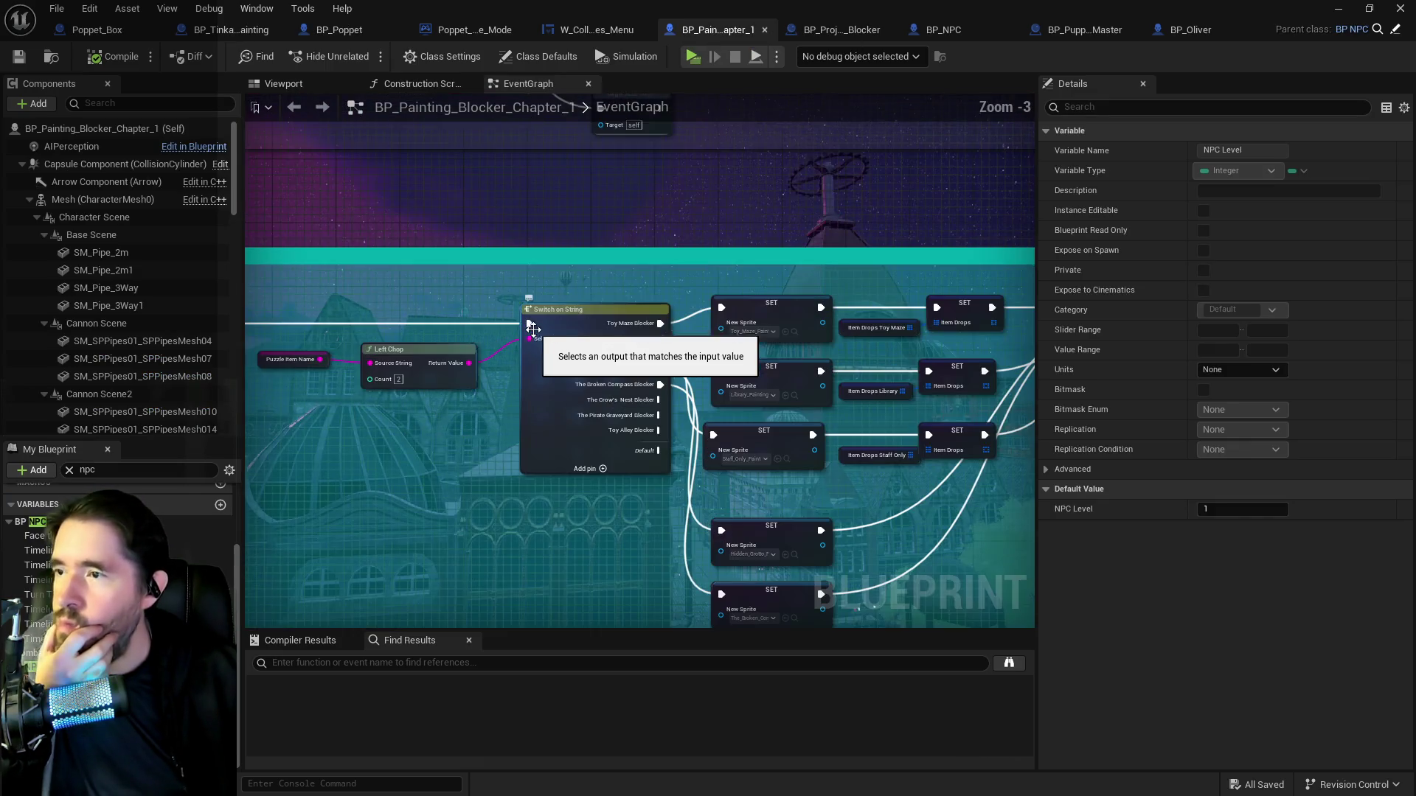
mouse_move(755, 441)
left_mouse_down()
mouse_move(614, 545)
mouse_move(702, 533)
mouse_move(811, 435)
mouse_move(531, 417)
mouse_move(501, 443)
mouse_move(1032, 553)
left_mouse_up()
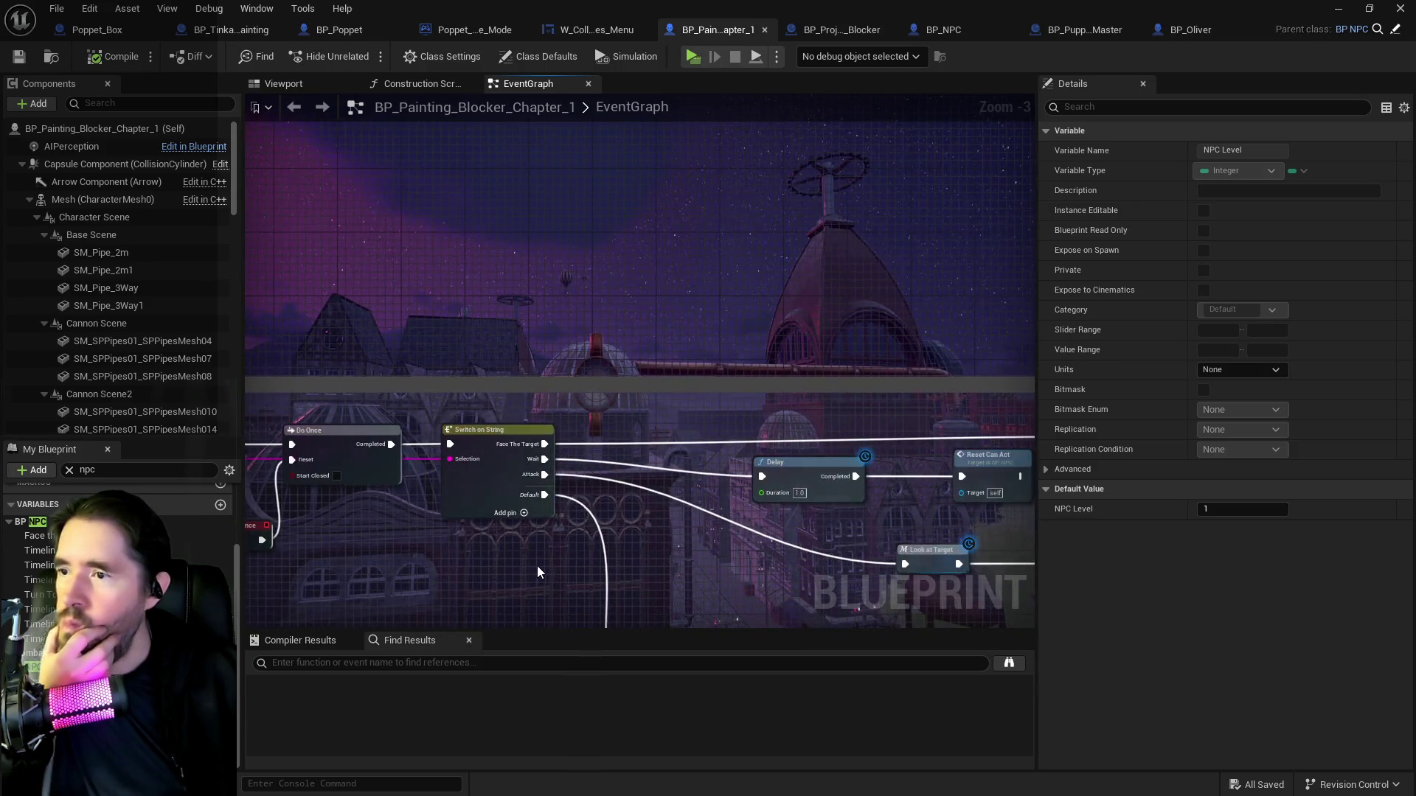
scroll(534, 564, "down", 2)
mouse_move(533, 565)
left_mouse_down()
mouse_move(612, 118)
mouse_move(613, 130)
left_mouse_up()
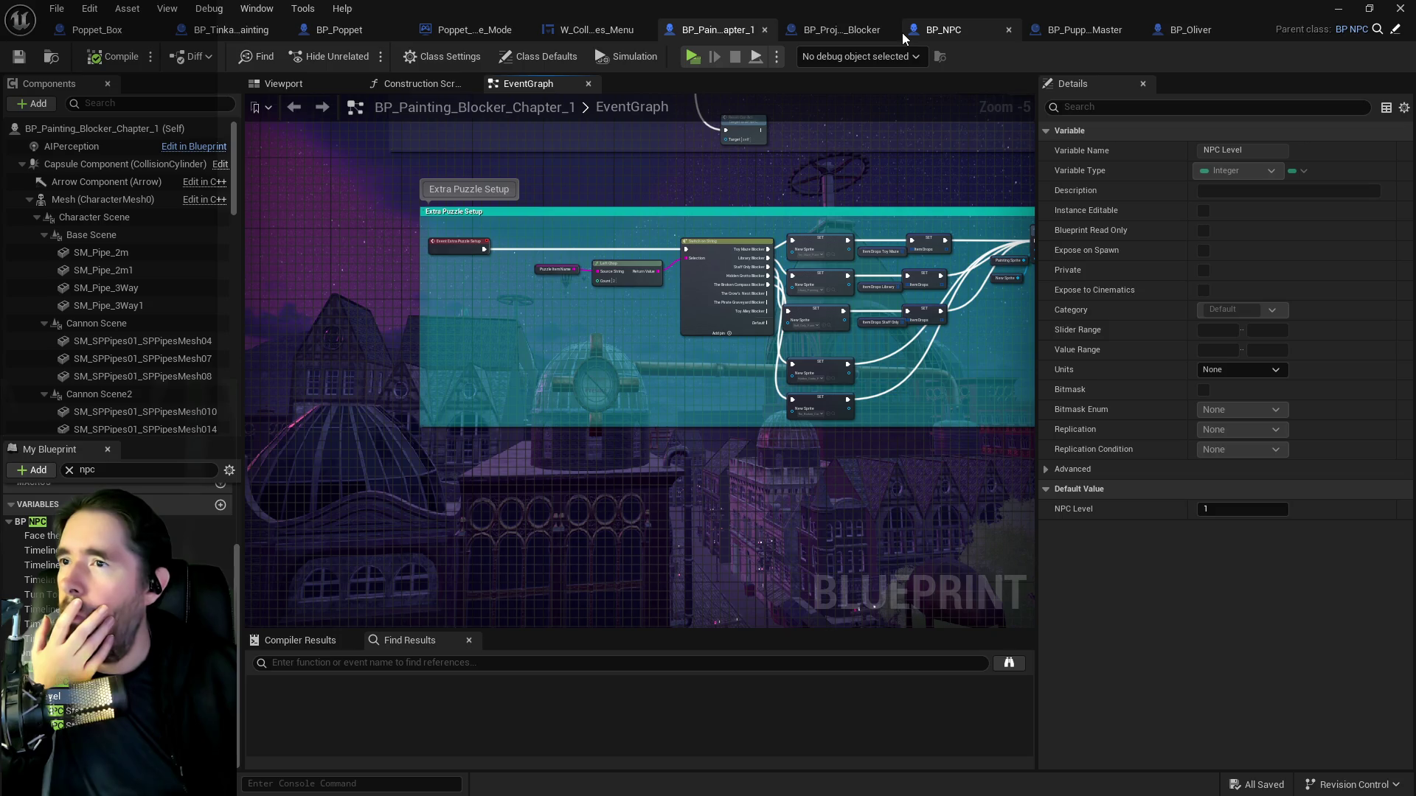
left_click(329, 31)
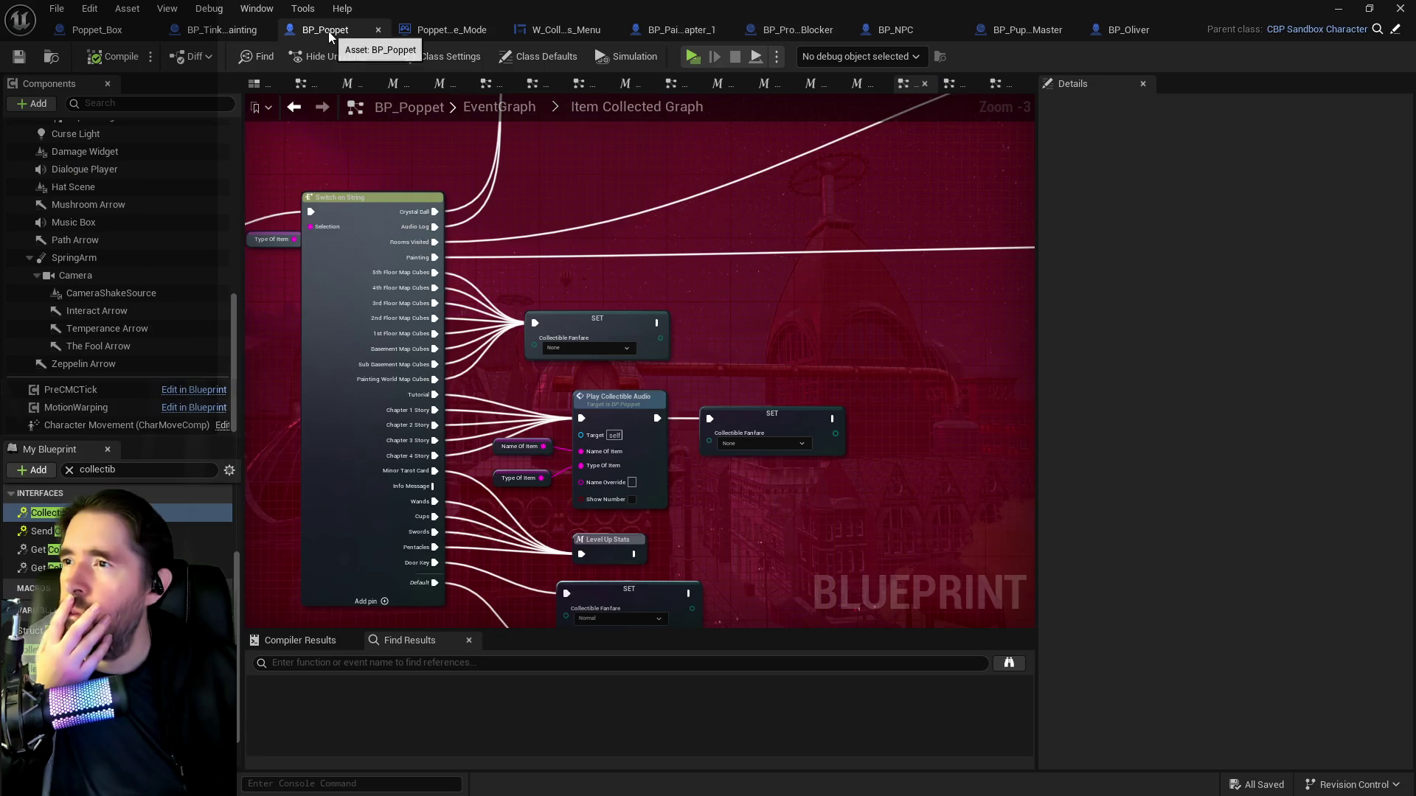
Locate Event Puzzle Record in BP_Poppet's Puzzle Graph, then move to BP_NPC's Puzzle Graph.
scroll(575, 376, "down", 2)
left_click_drag(575, 377, 807, 337)
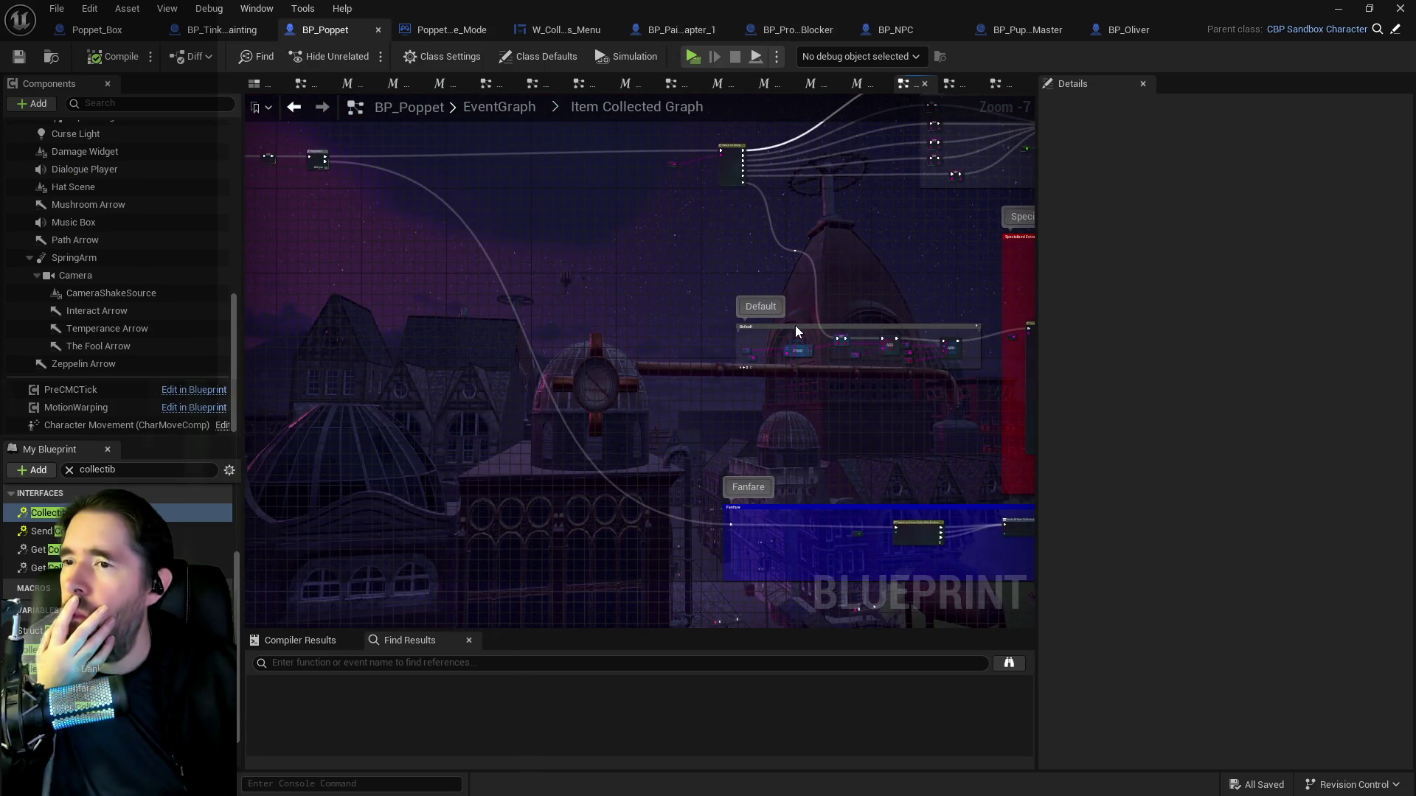
left_click(865, 87)
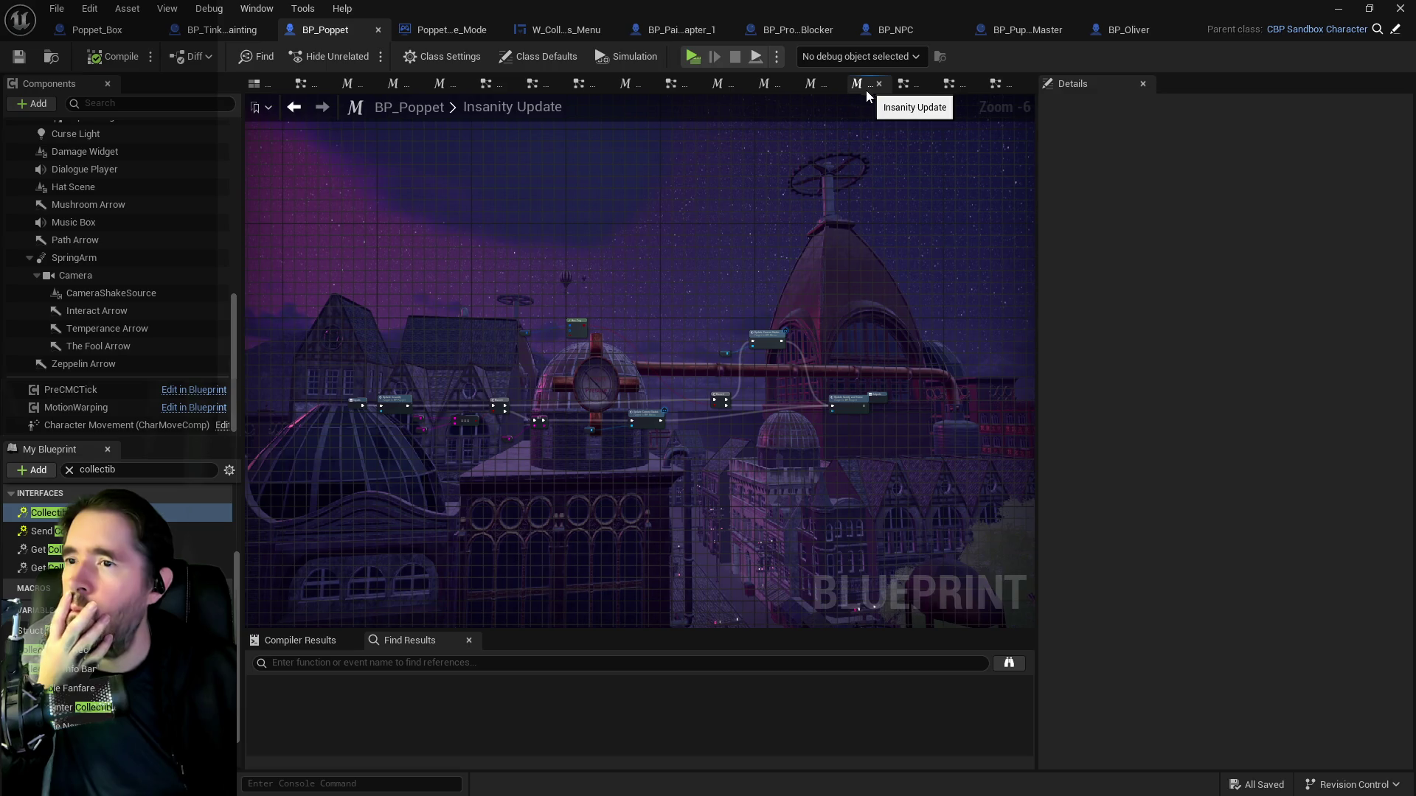
left_click(997, 87)
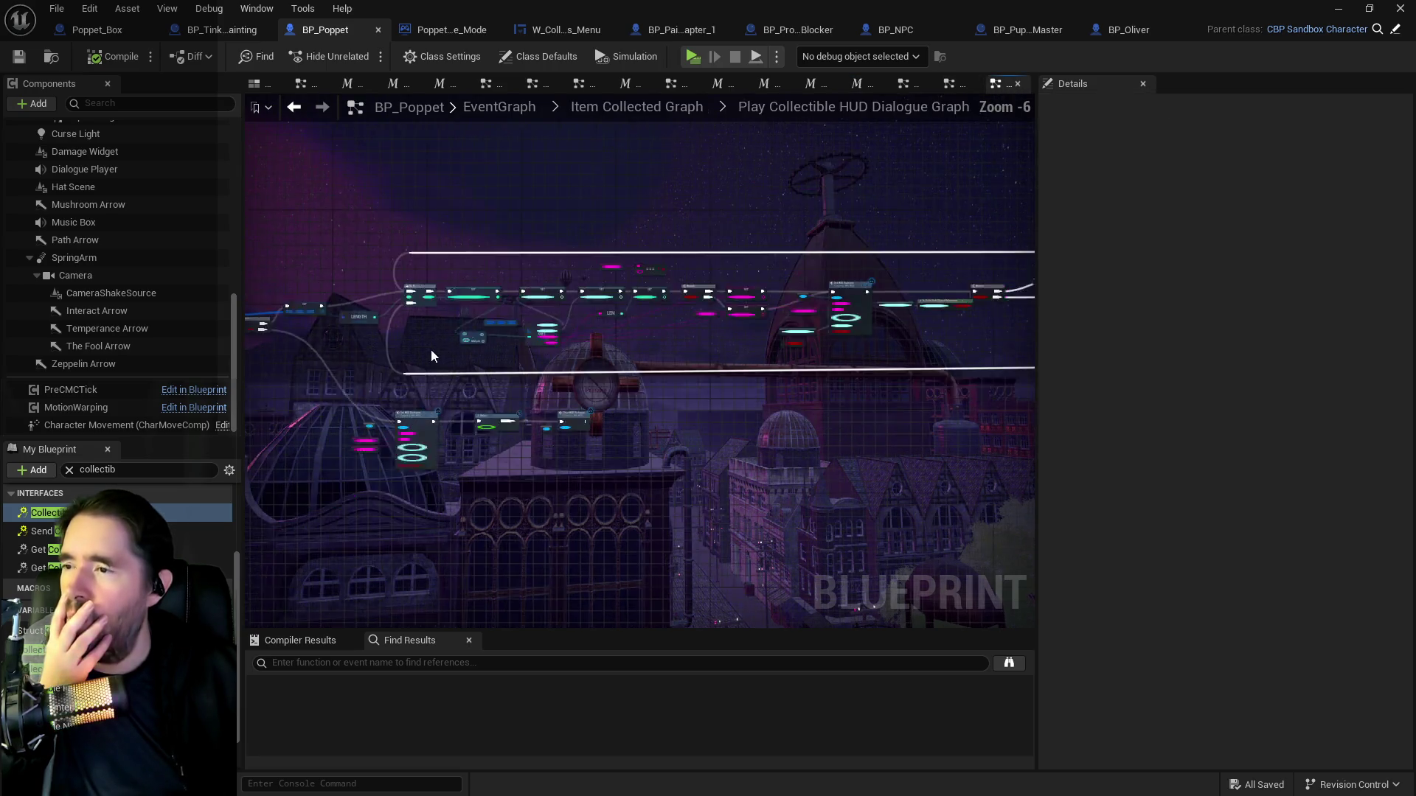
left_click(959, 85)
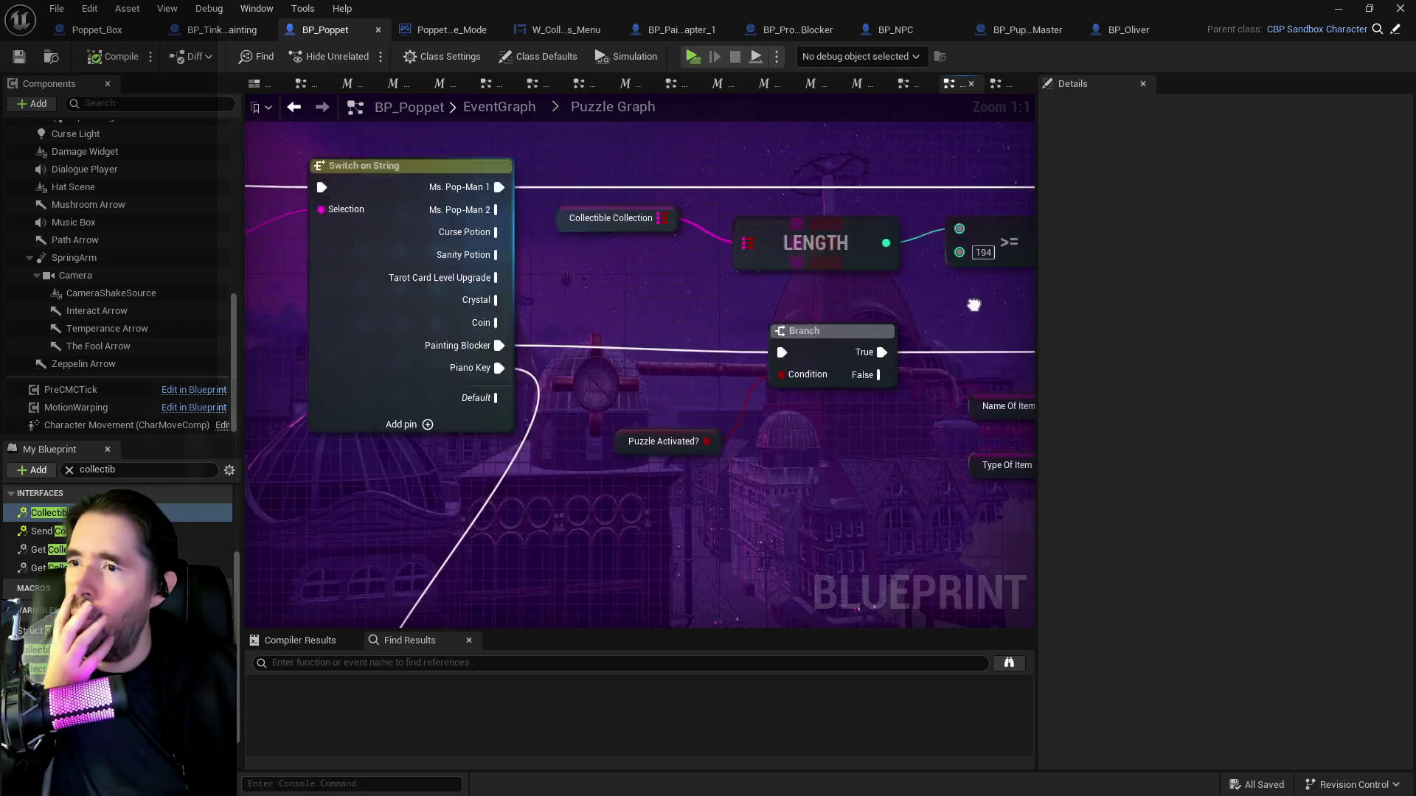
mouse_move(818, 360)
left_mouse_down()
mouse_move(695, 369)
mouse_move(632, 338)
mouse_move(948, 338)
mouse_move(365, 291)
left_mouse_up()
scroll(364, 288, "up", 3)
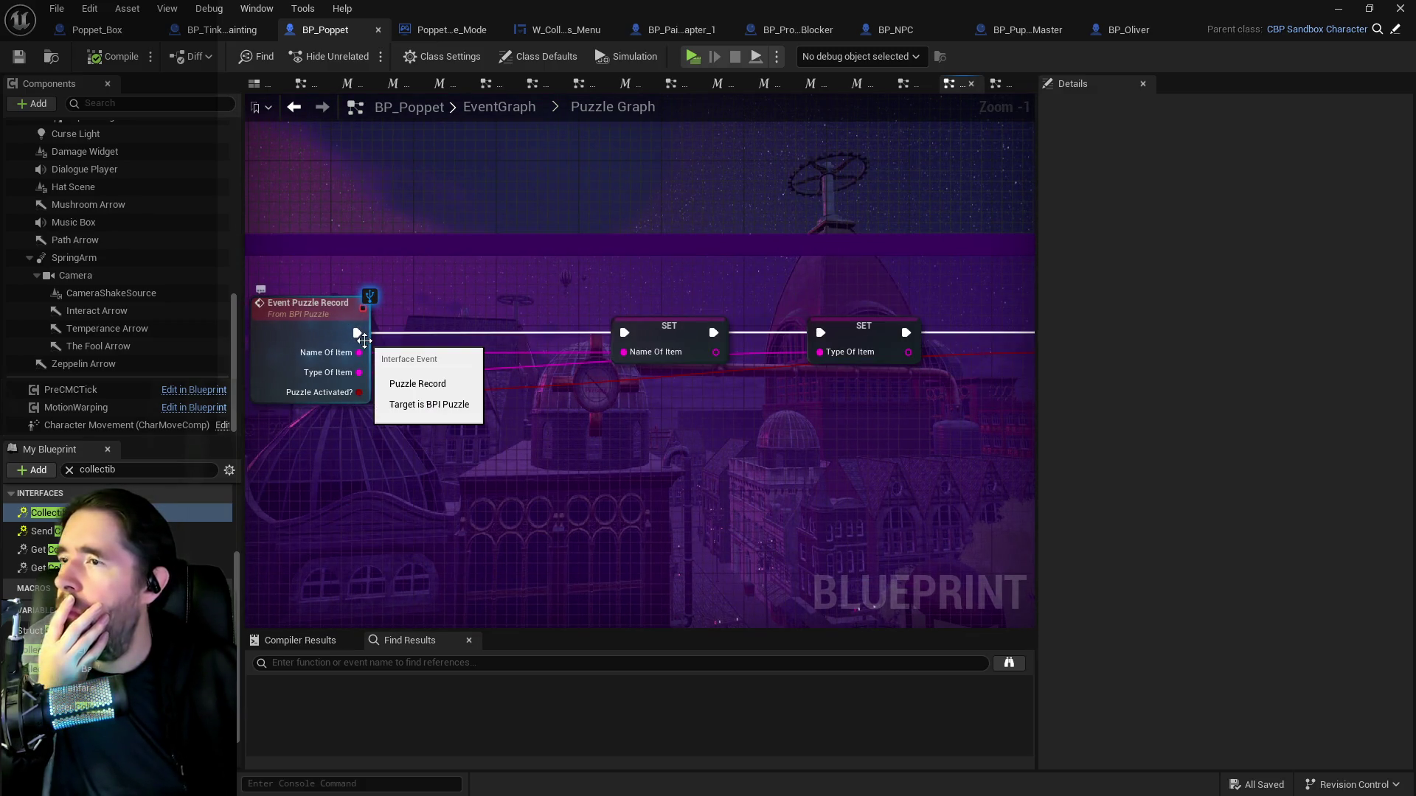
left_click(885, 31)
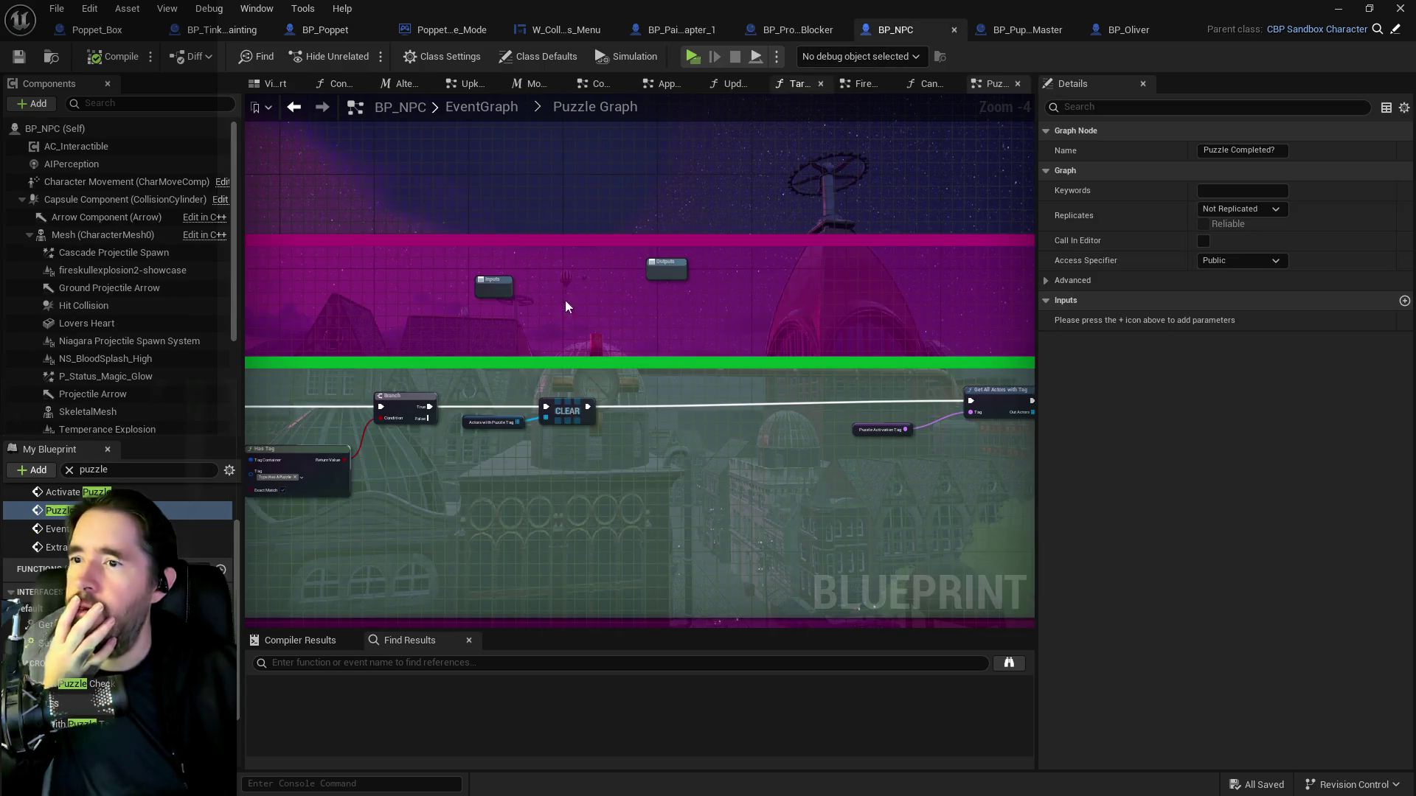
Pan BP_NPC's Puzzle Graph to review the Branch, CLEAR and Has Tag nodes.
scroll(525, 453, "up", 3)
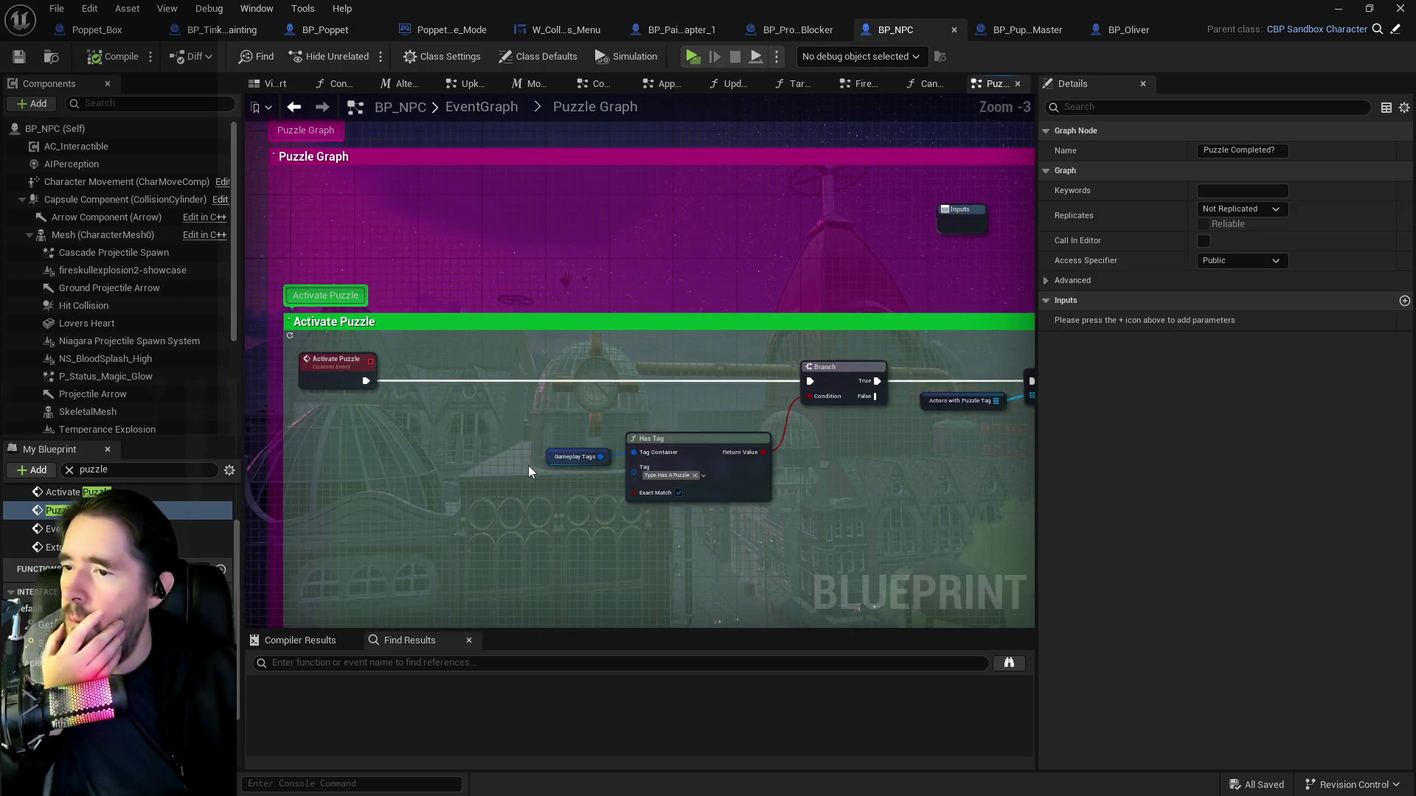
left_click_drag(648, 465, 238, 454)
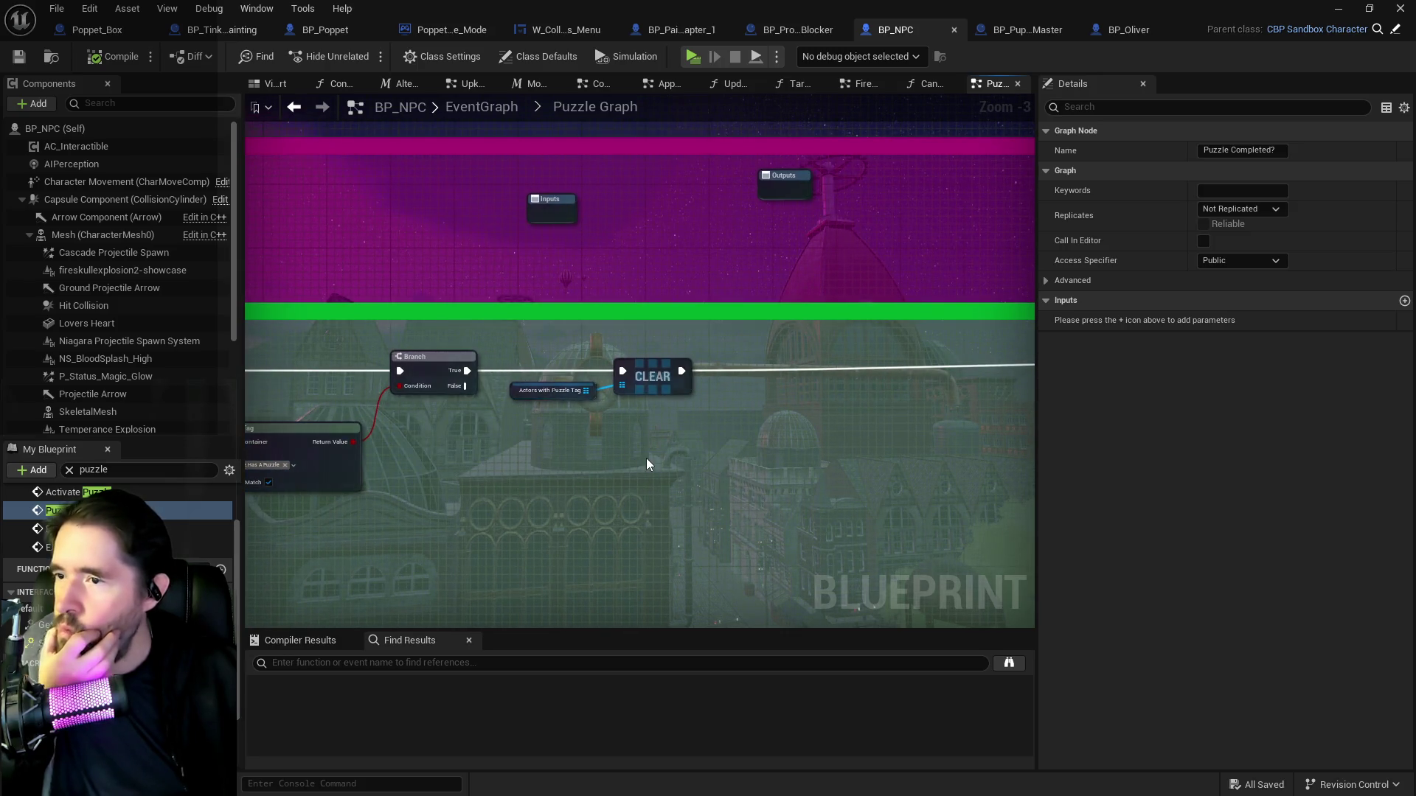
scroll(648, 465, "down", 3)
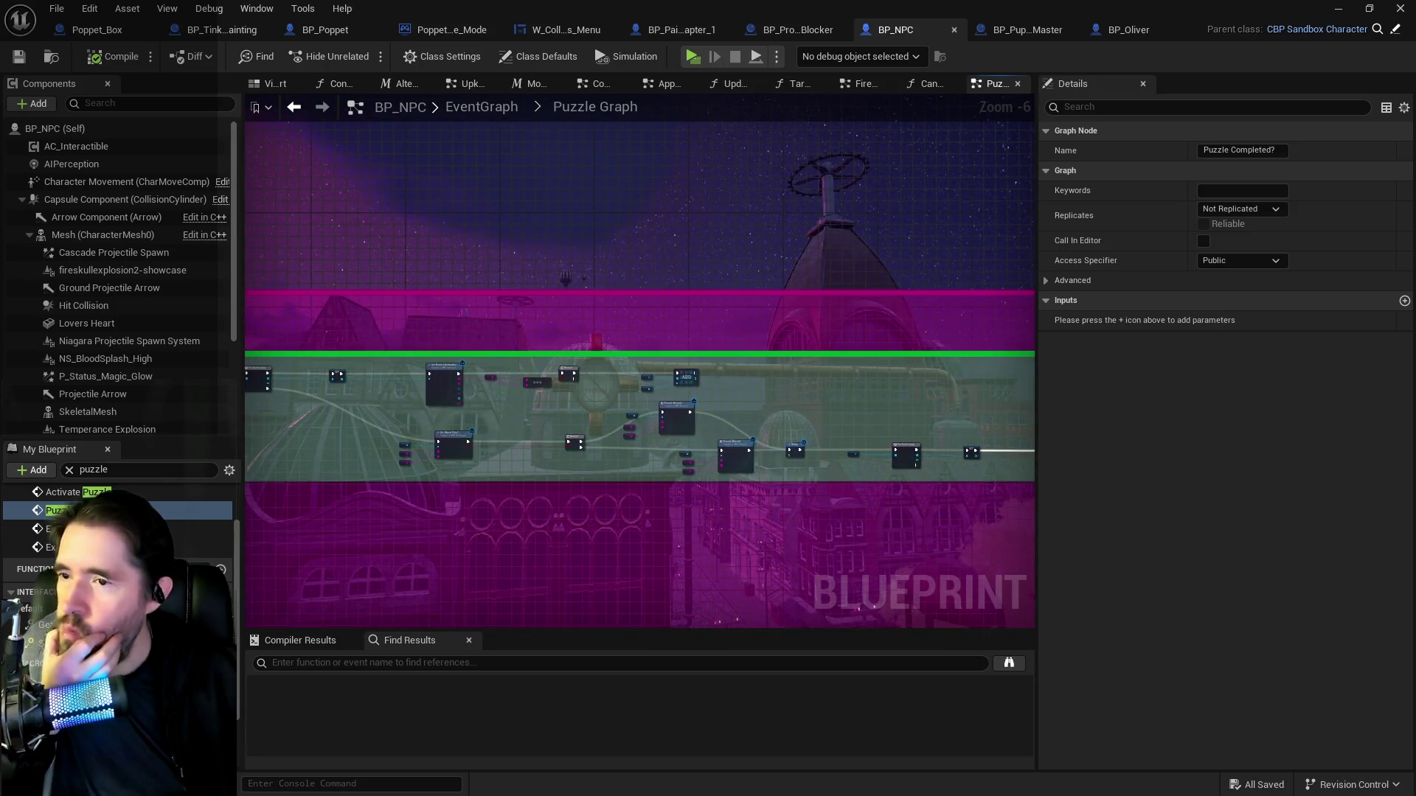
scroll(542, 449, "up", 3)
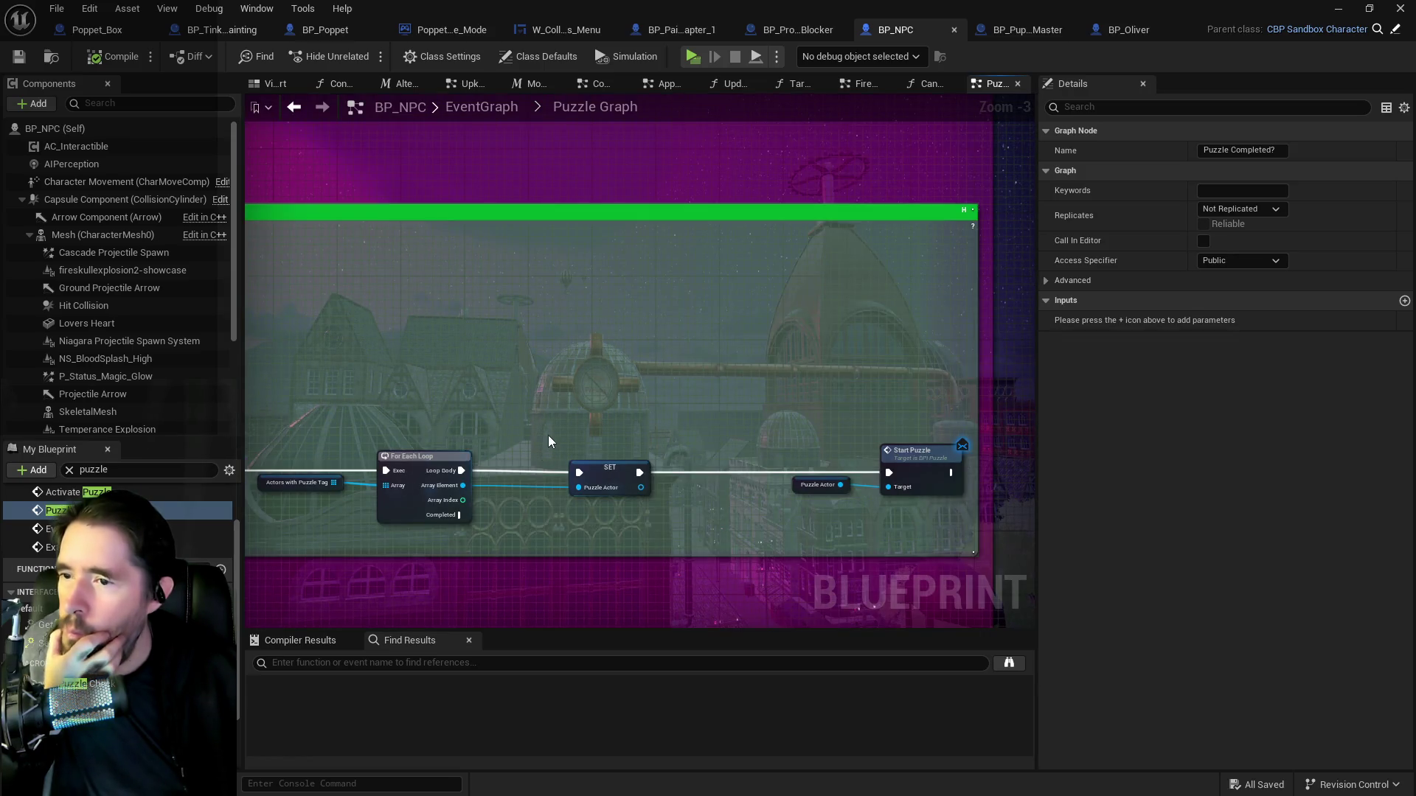
scroll(576, 440, "down", 1)
mouse_move(576, 440)
left_mouse_down()
mouse_move(664, 436)
mouse_move(1010, 515)
left_mouse_up()
scroll(531, 528, "down", 1)
left_click_drag(531, 528, 898, 485)
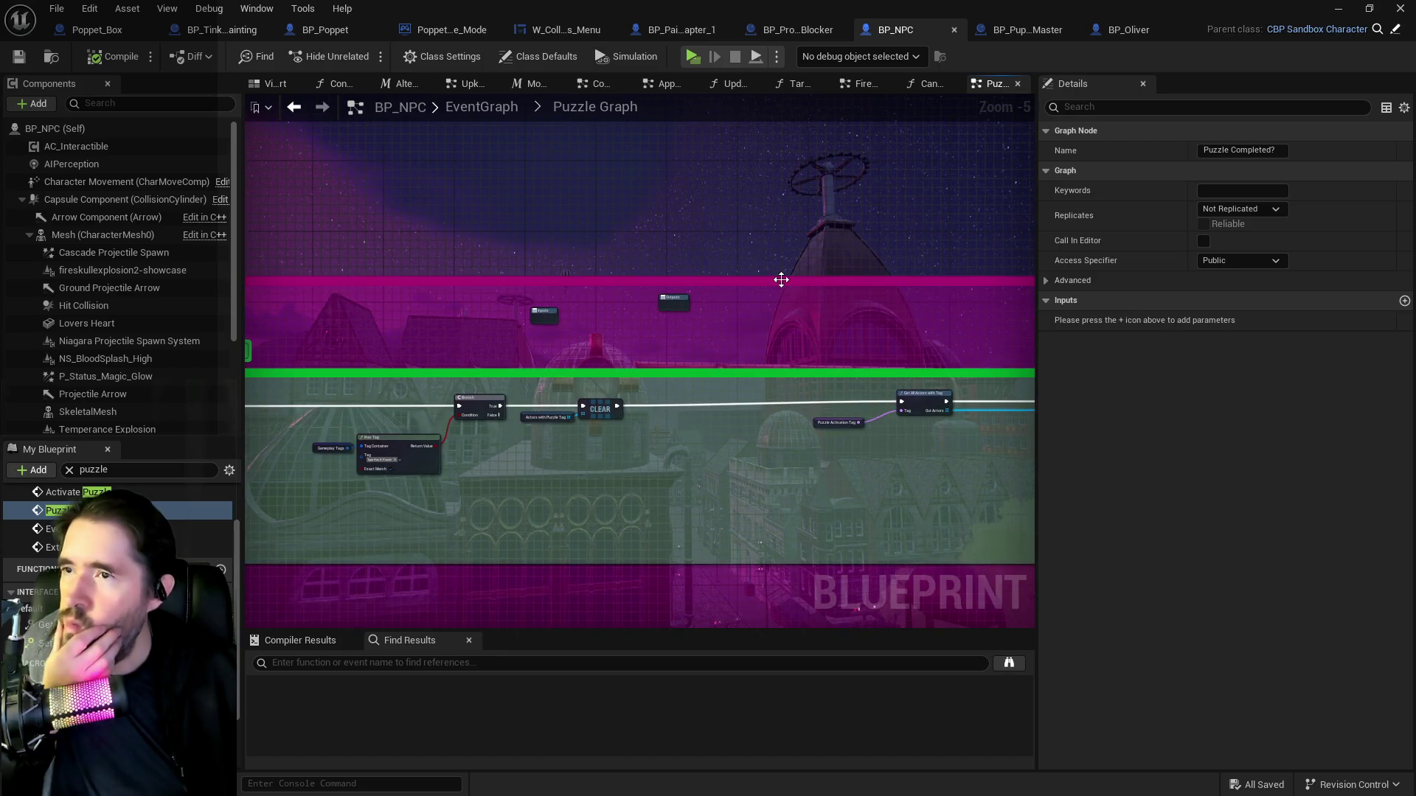
Close the Target Damaged graph, browse the Combat graph, and return to the EventGraph.
left_click(794, 85)
left_click(821, 84)
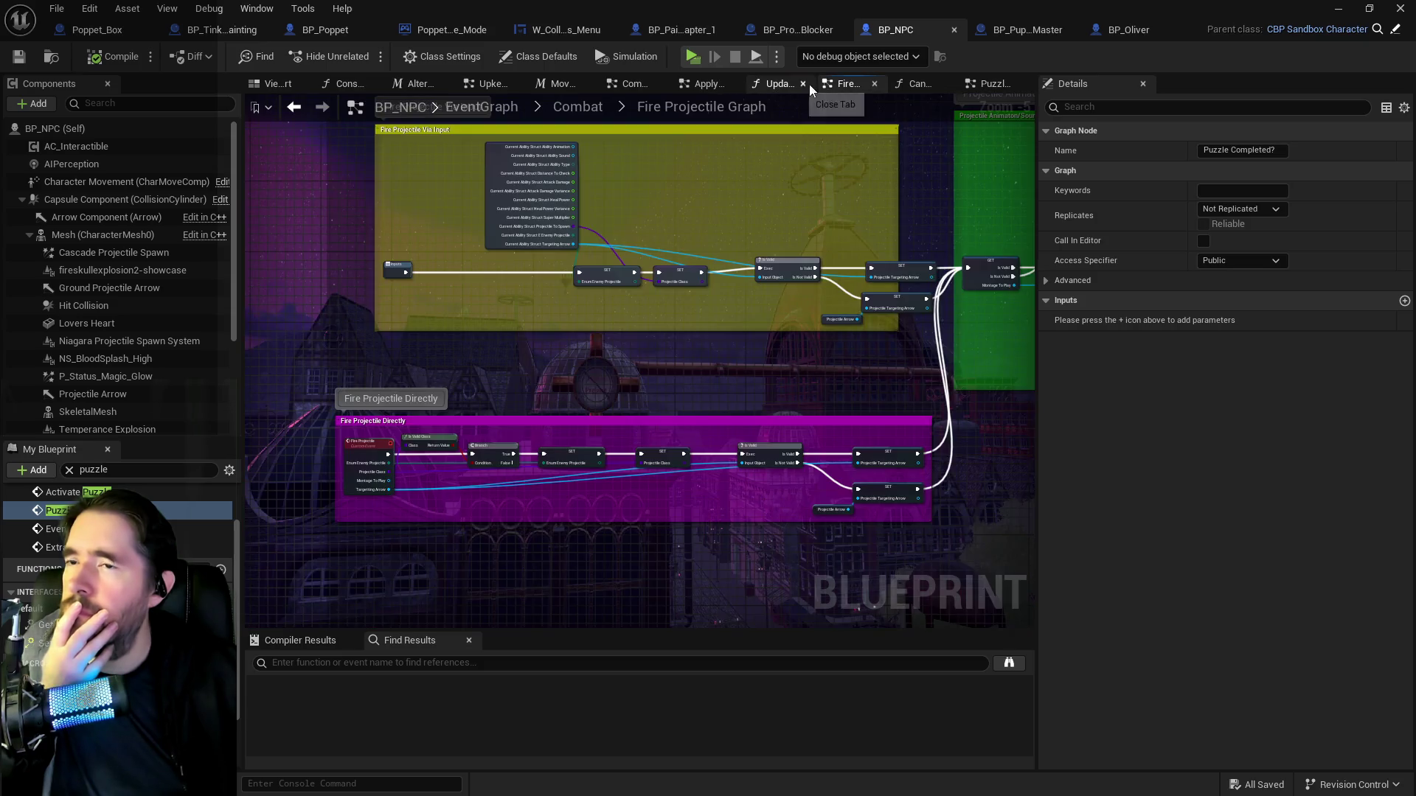
left_click(569, 108)
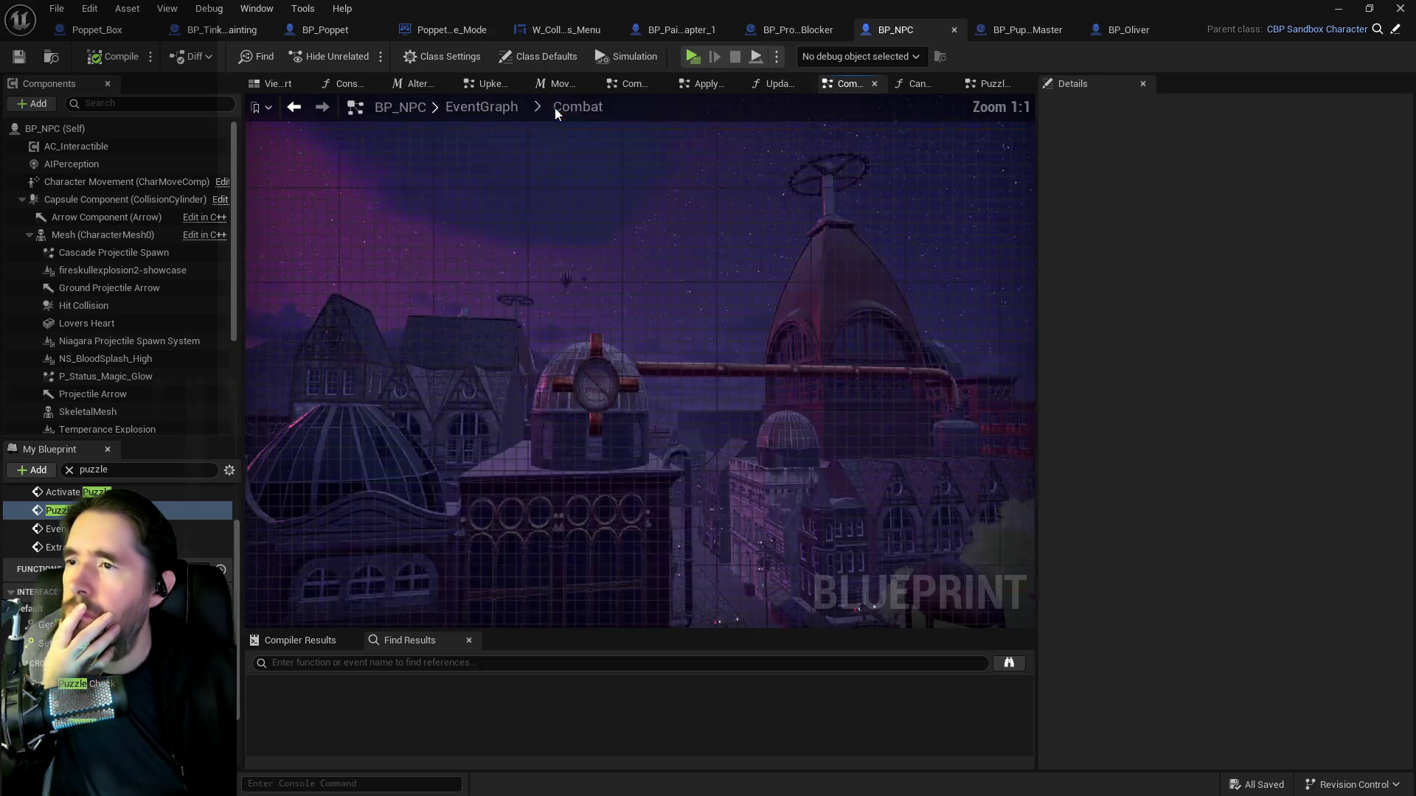
scroll(516, 317, "up", 3)
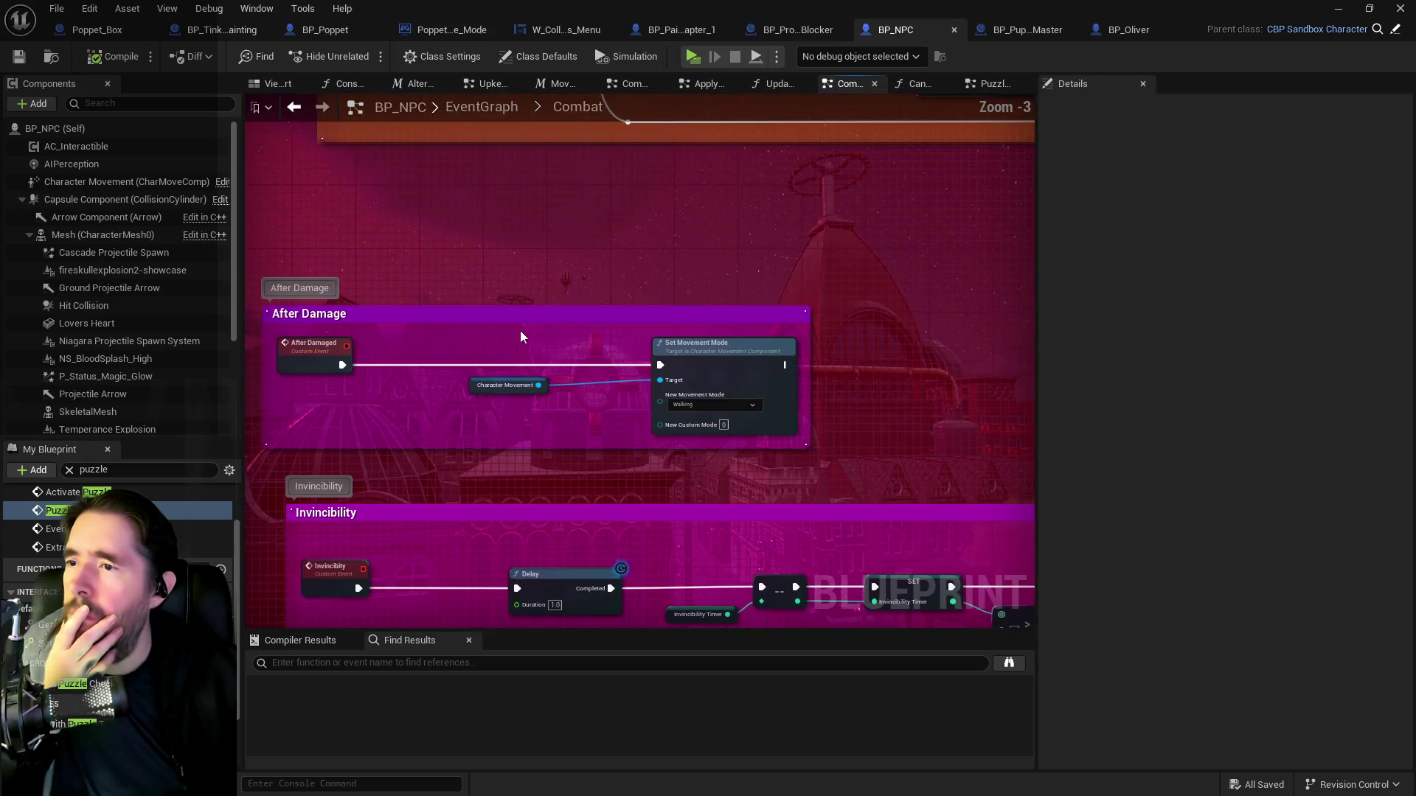
scroll(623, 369, "down", 5)
left_click_drag(716, 326, 819, 399)
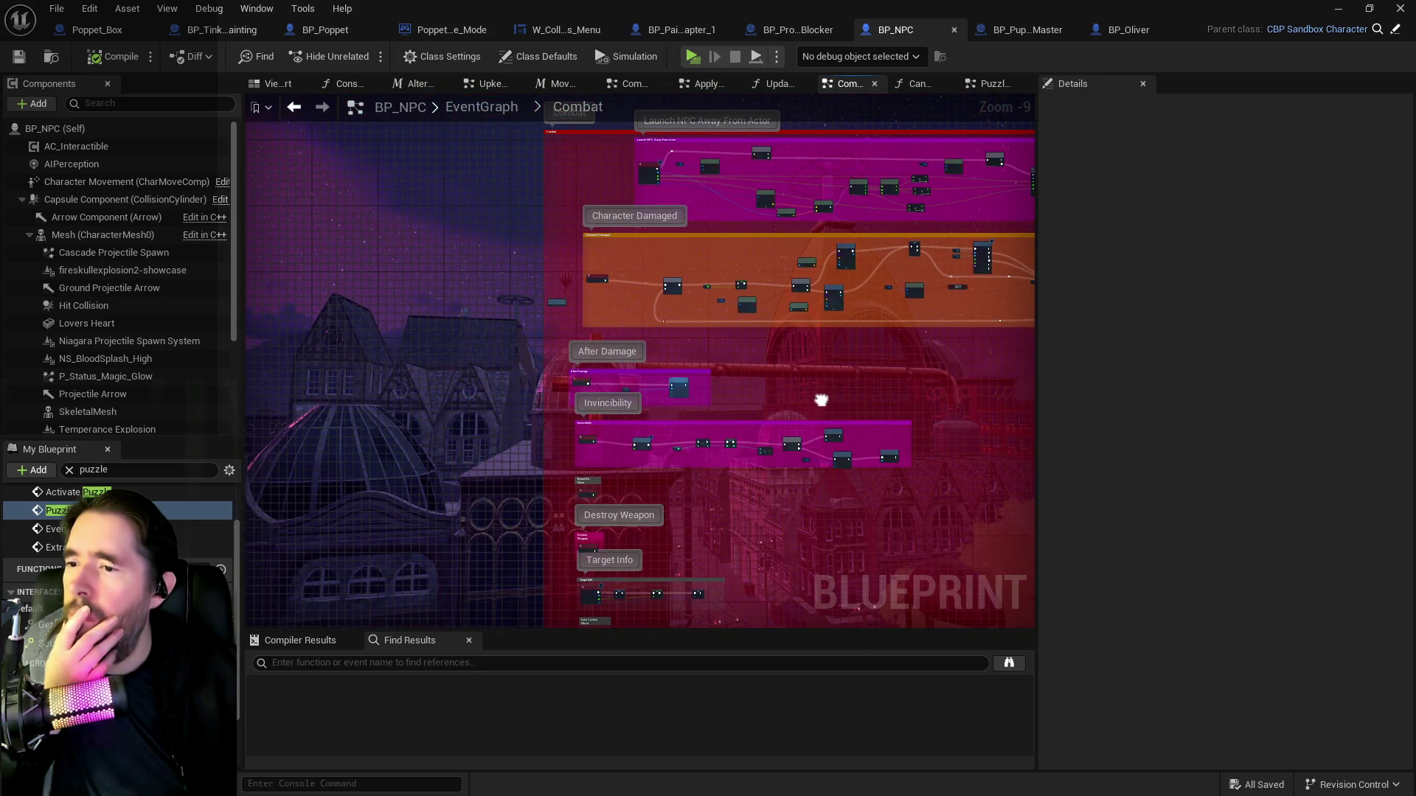
scroll(607, 323, "up", 3)
left_click(502, 107)
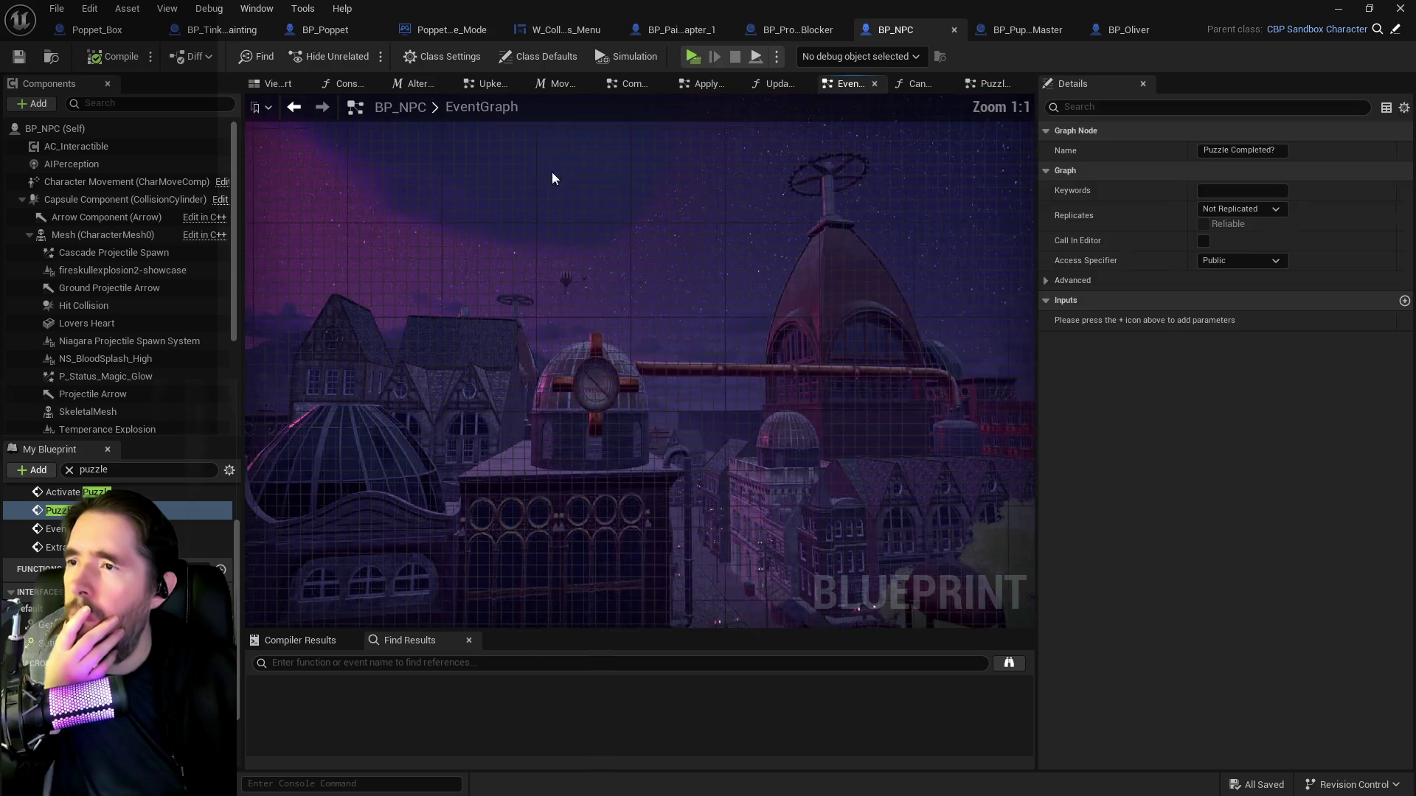
Review the Death Graph's Waiting On Death and Branch nodes, then open Death Puzzle Check.
double_click(771, 397)
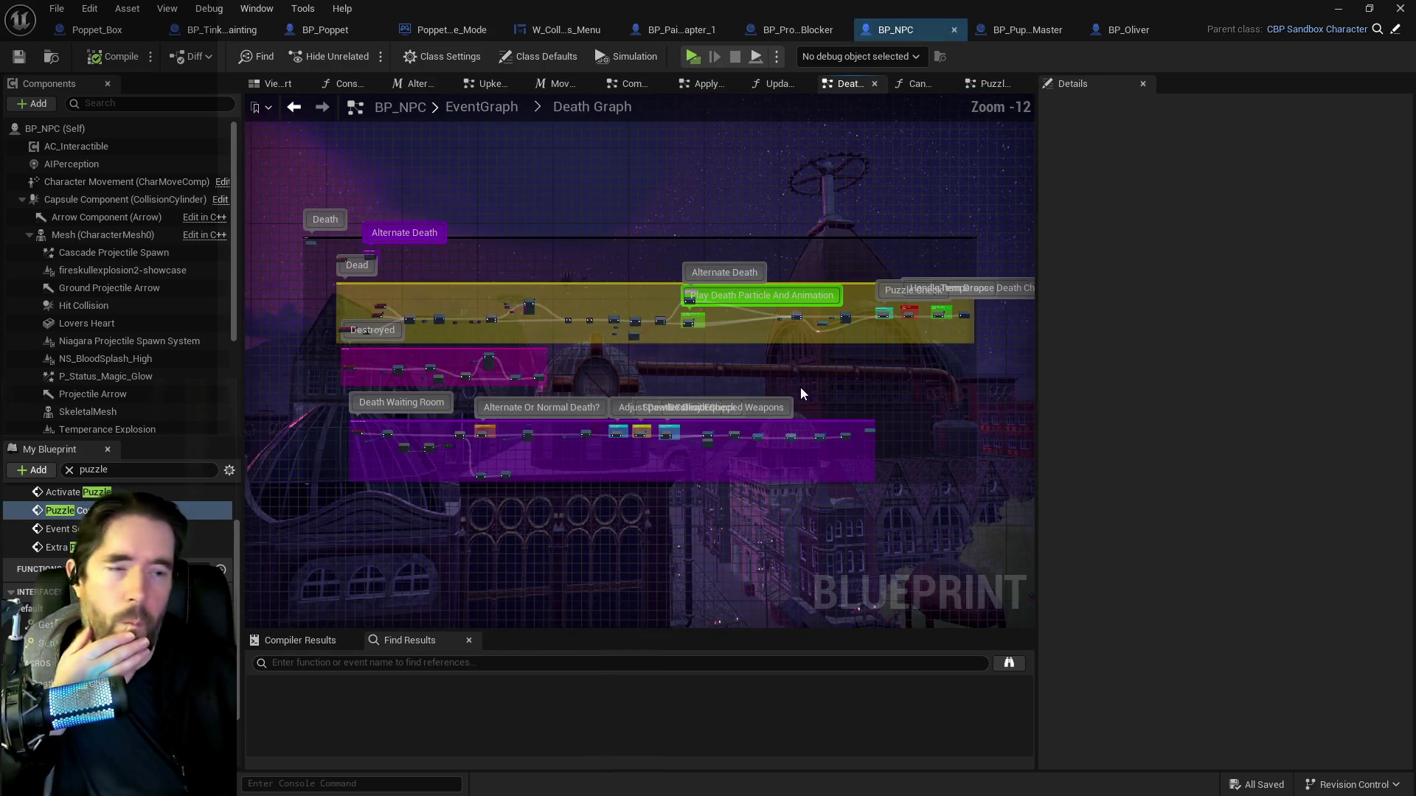
scroll(541, 450, "up", 4)
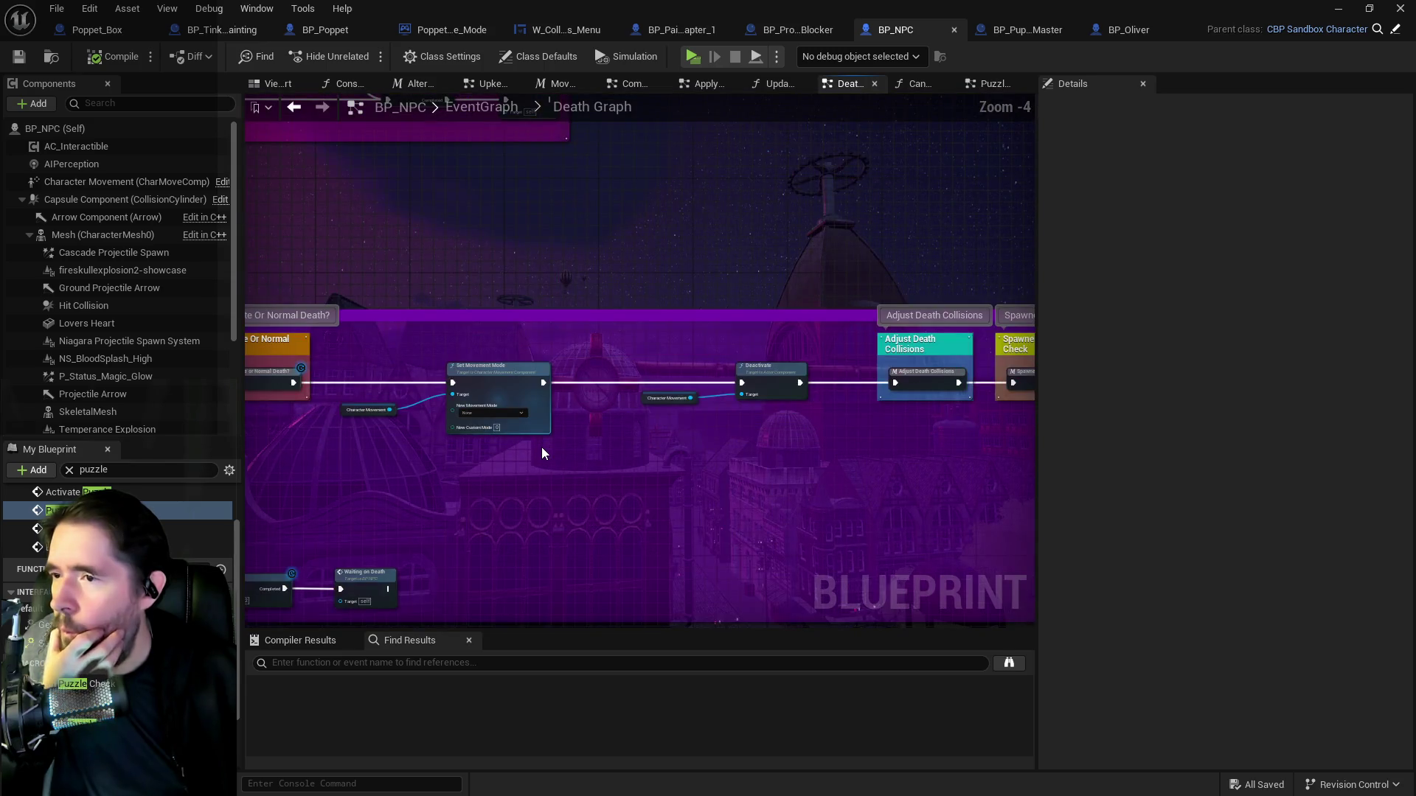
left_click_drag(542, 447, 1001, 466)
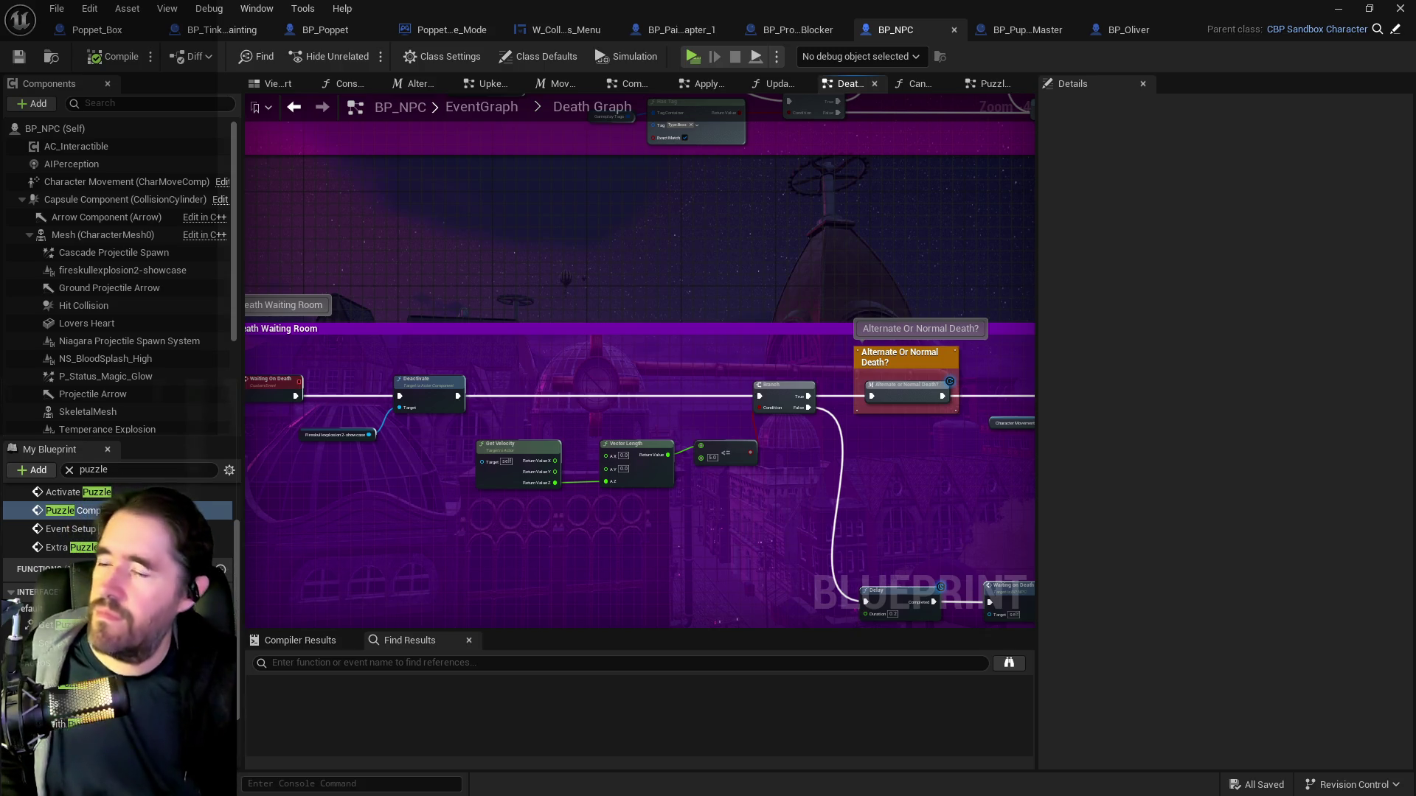
left_click_drag(678, 565, 413, 516)
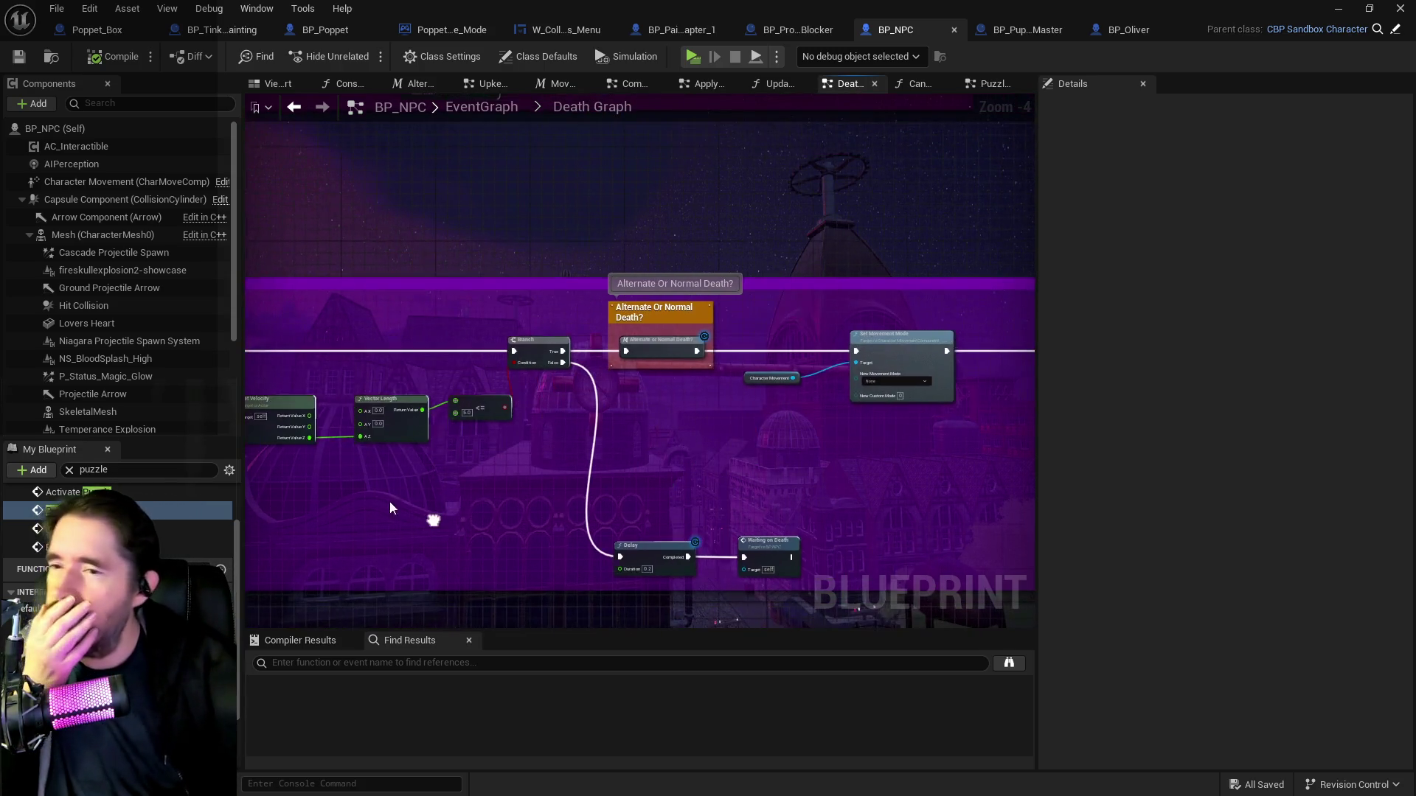
mouse_move(701, 437)
left_mouse_down()
mouse_move(738, 453)
mouse_move(537, 444)
left_mouse_up()
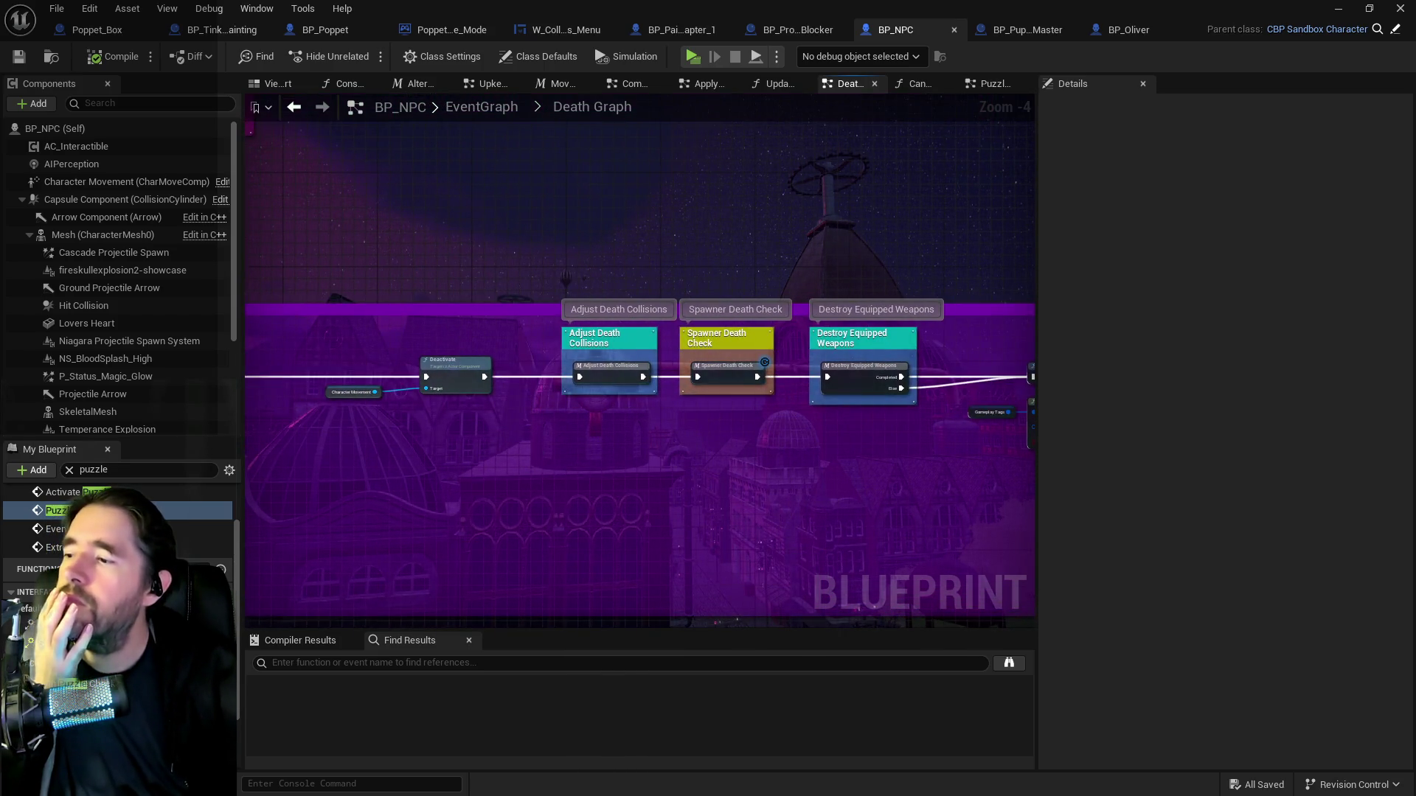
double_click(98, 690)
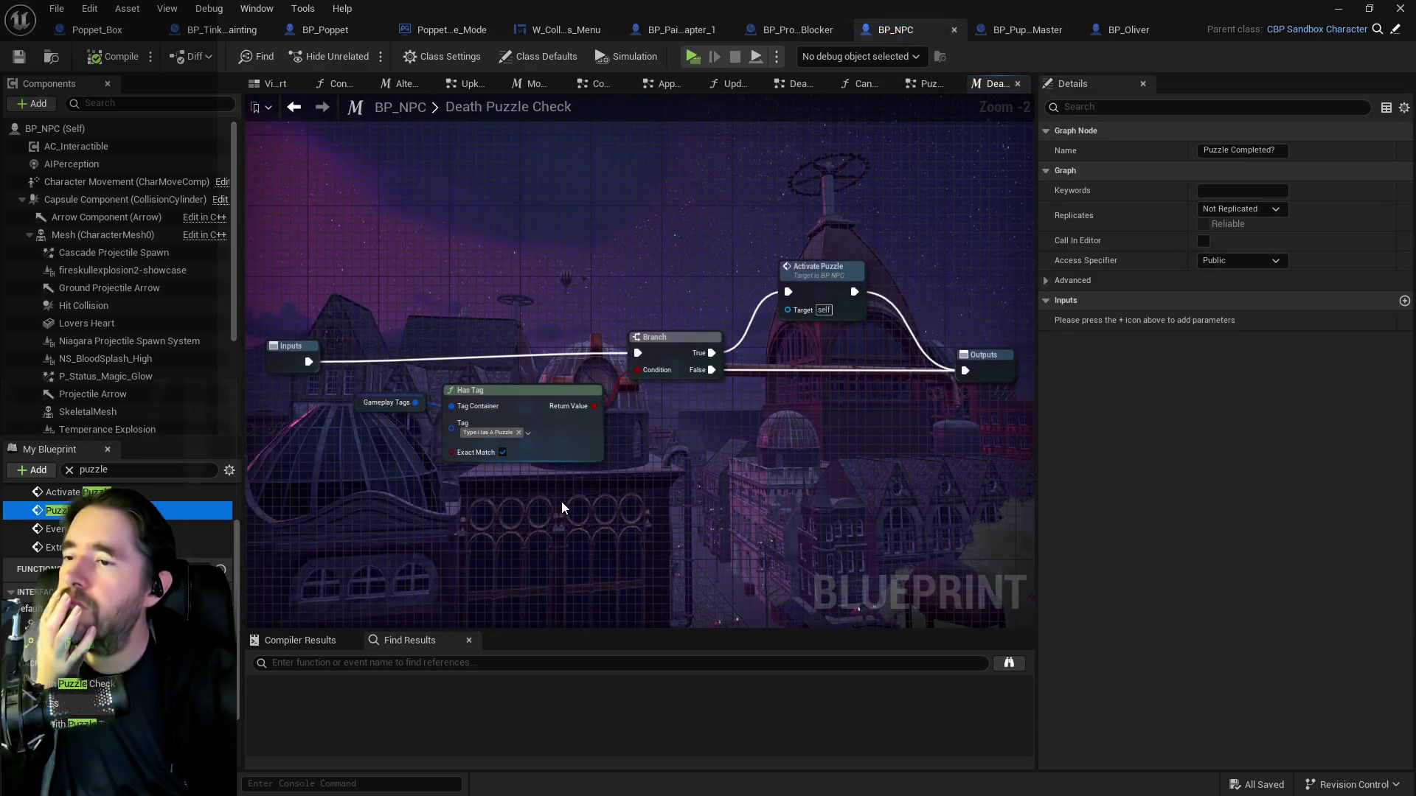
Rearrange the Death Puzzle Check macro's nodes so the Activate Puzzle node sits in line.
left_click_drag(720, 493, 657, 499)
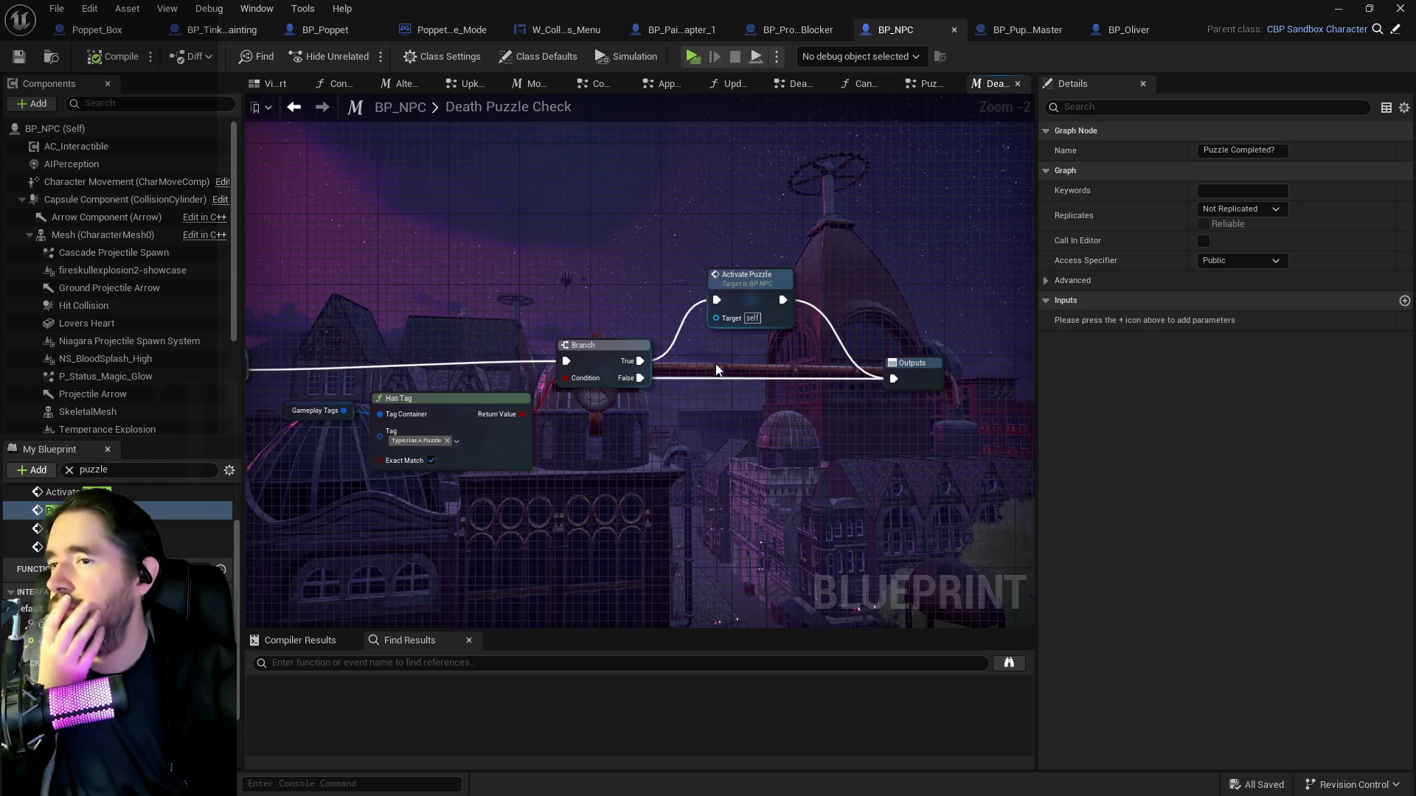
mouse_move(745, 272)
left_mouse_down()
mouse_move(766, 277)
mouse_move(780, 255)
mouse_move(755, 266)
left_mouse_up()
right_click(639, 289)
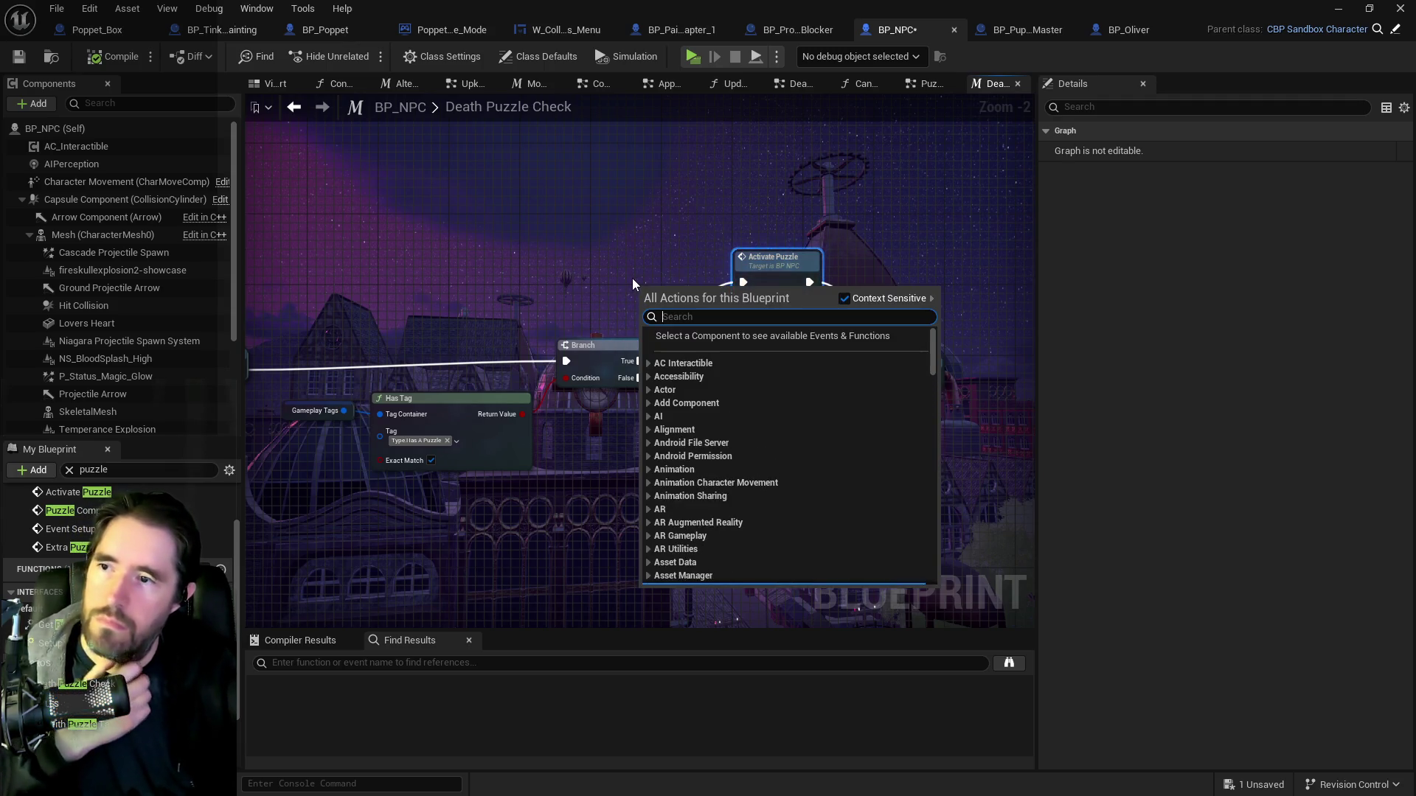
left_click(632, 278)
left_click_drag(764, 276, 755, 293)
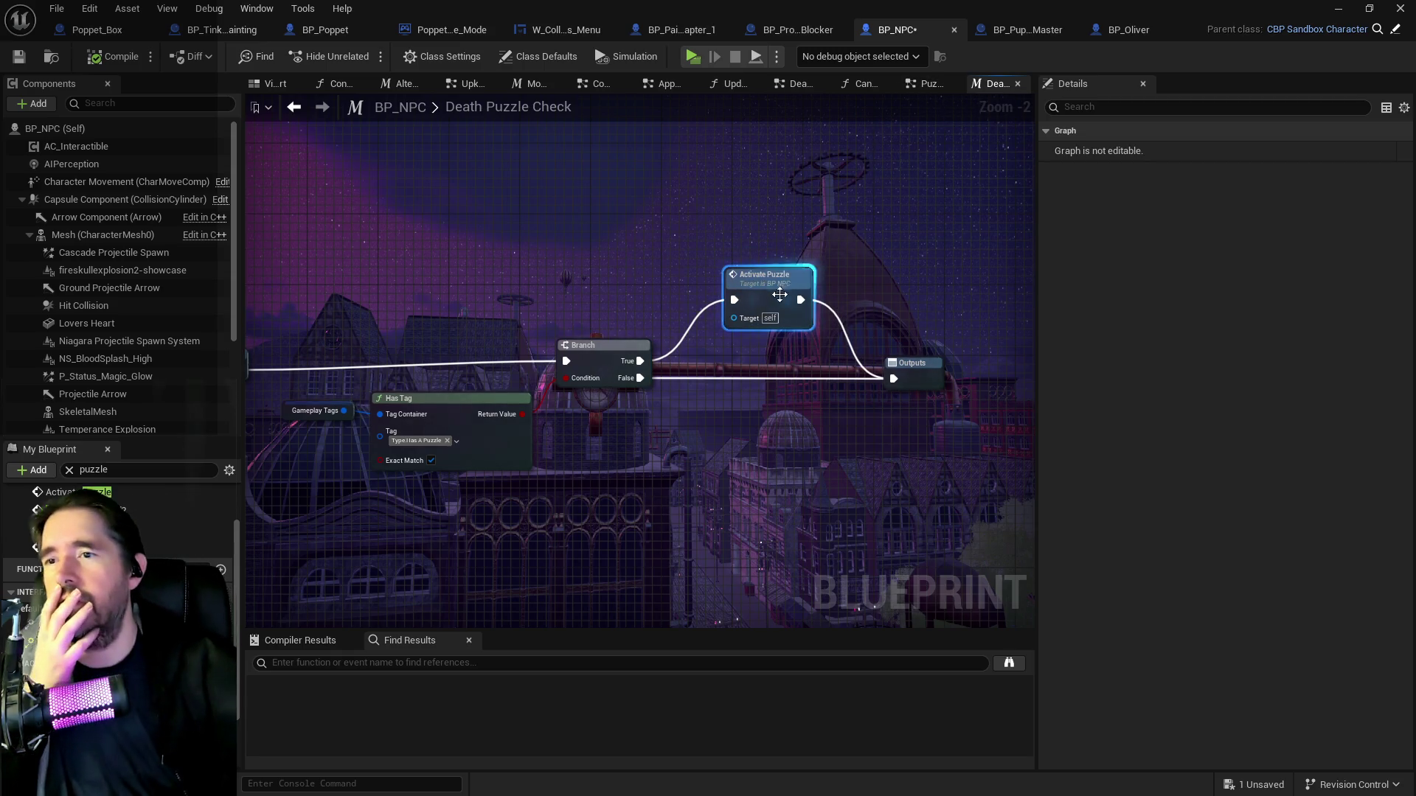
Jump to the Activate Puzzle event definition in the Puzzle Graph and zoom in.
double_click(780, 295)
scroll(753, 427, "up", 5)
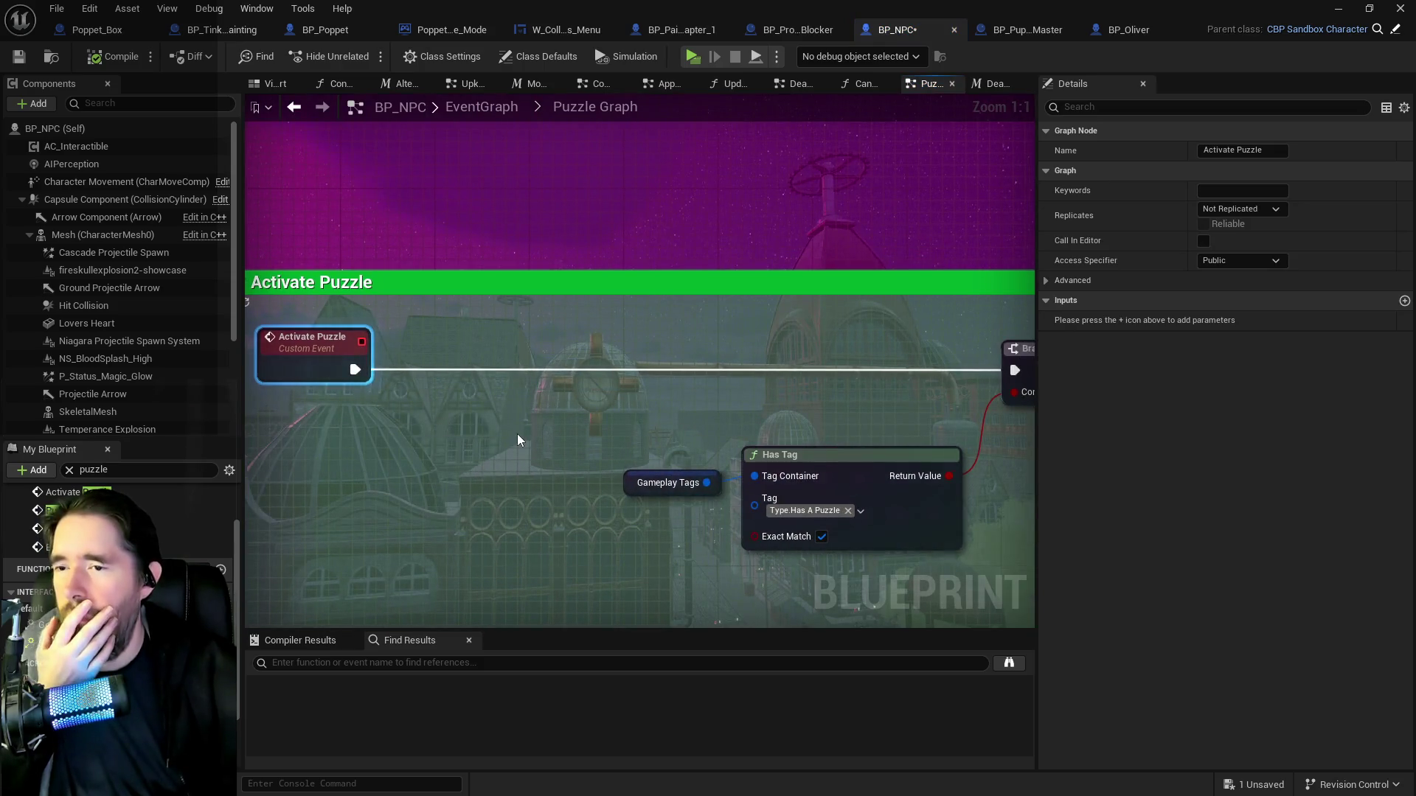
right_click(609, 375)
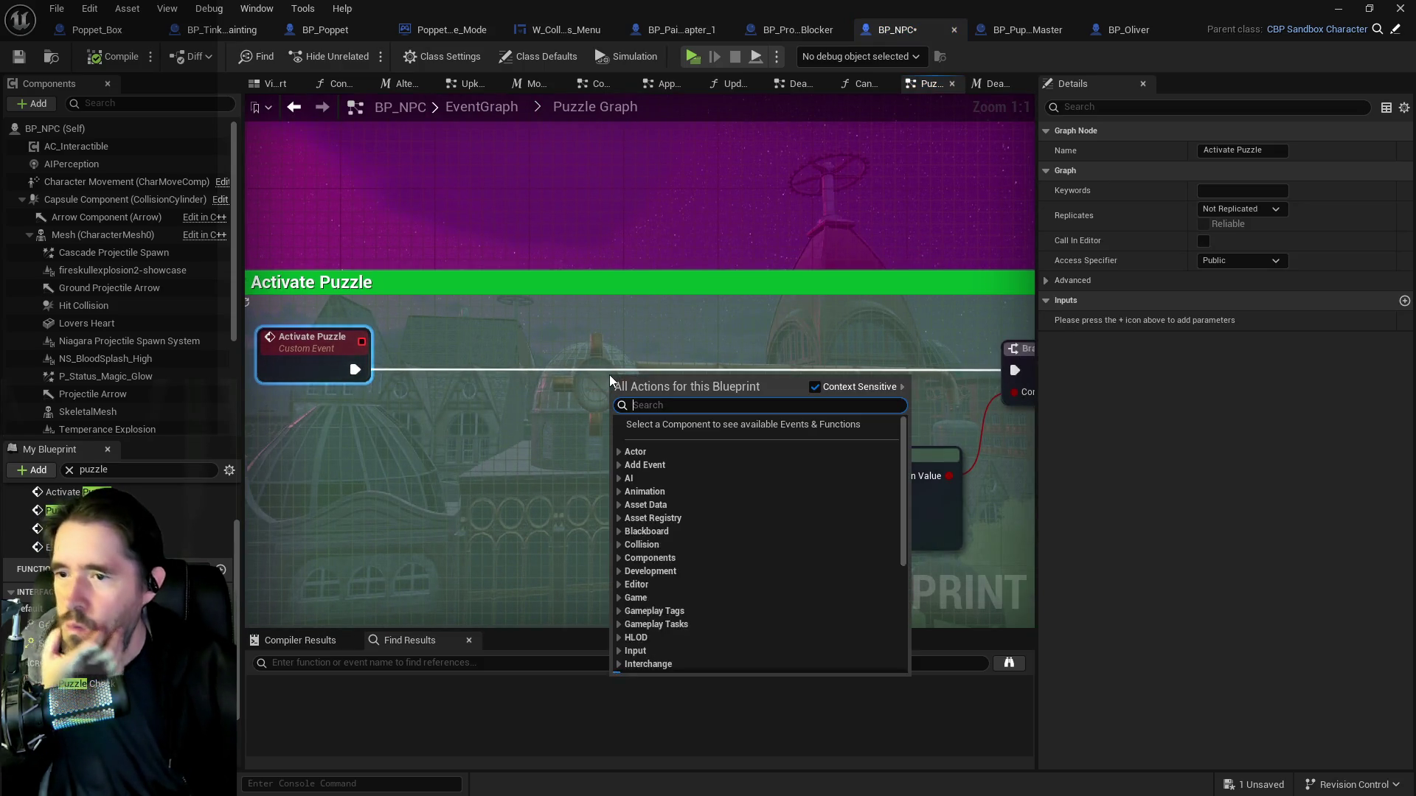
Insert a Do Once node after Activate Puzzle, wiring its Completed output to the Branch.
type("do once")
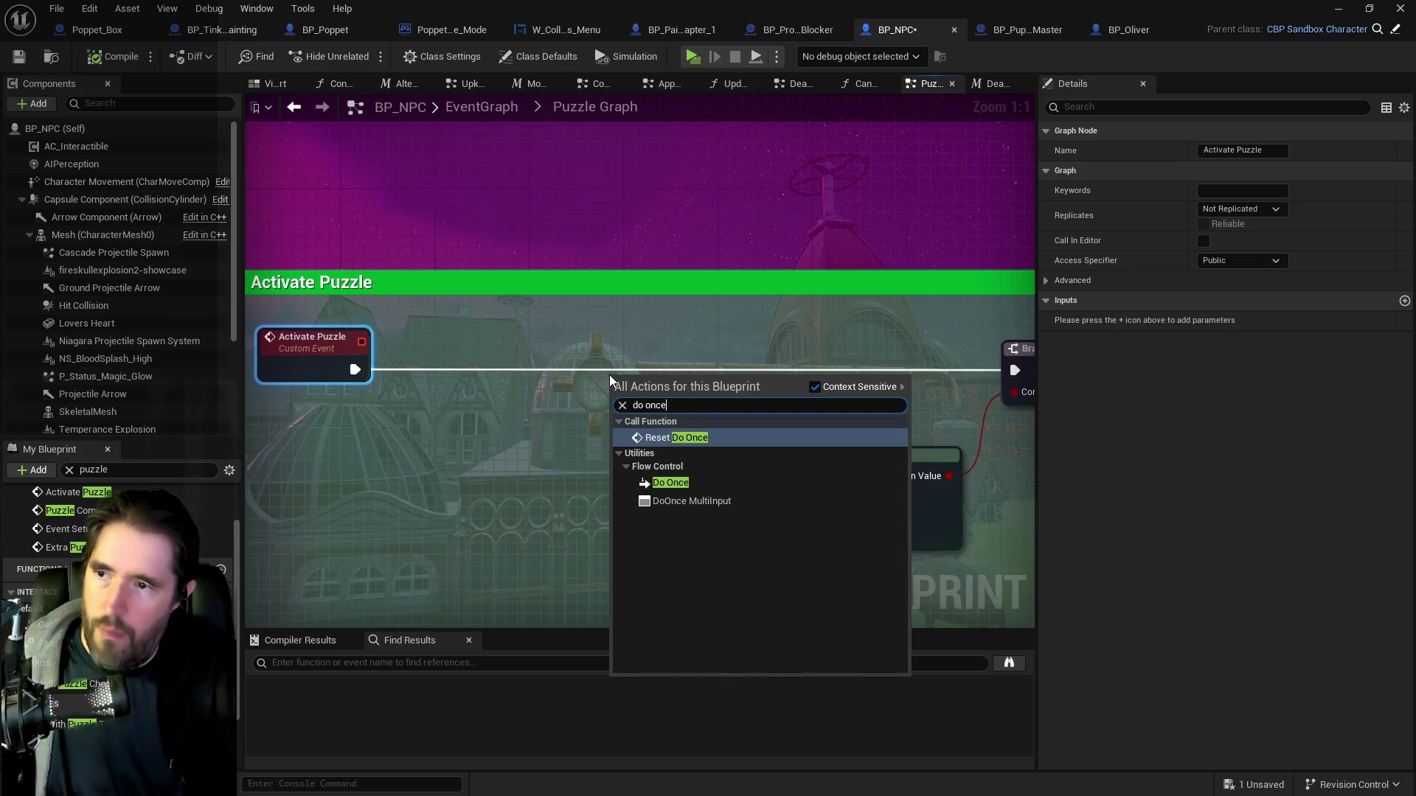
left_click(668, 441)
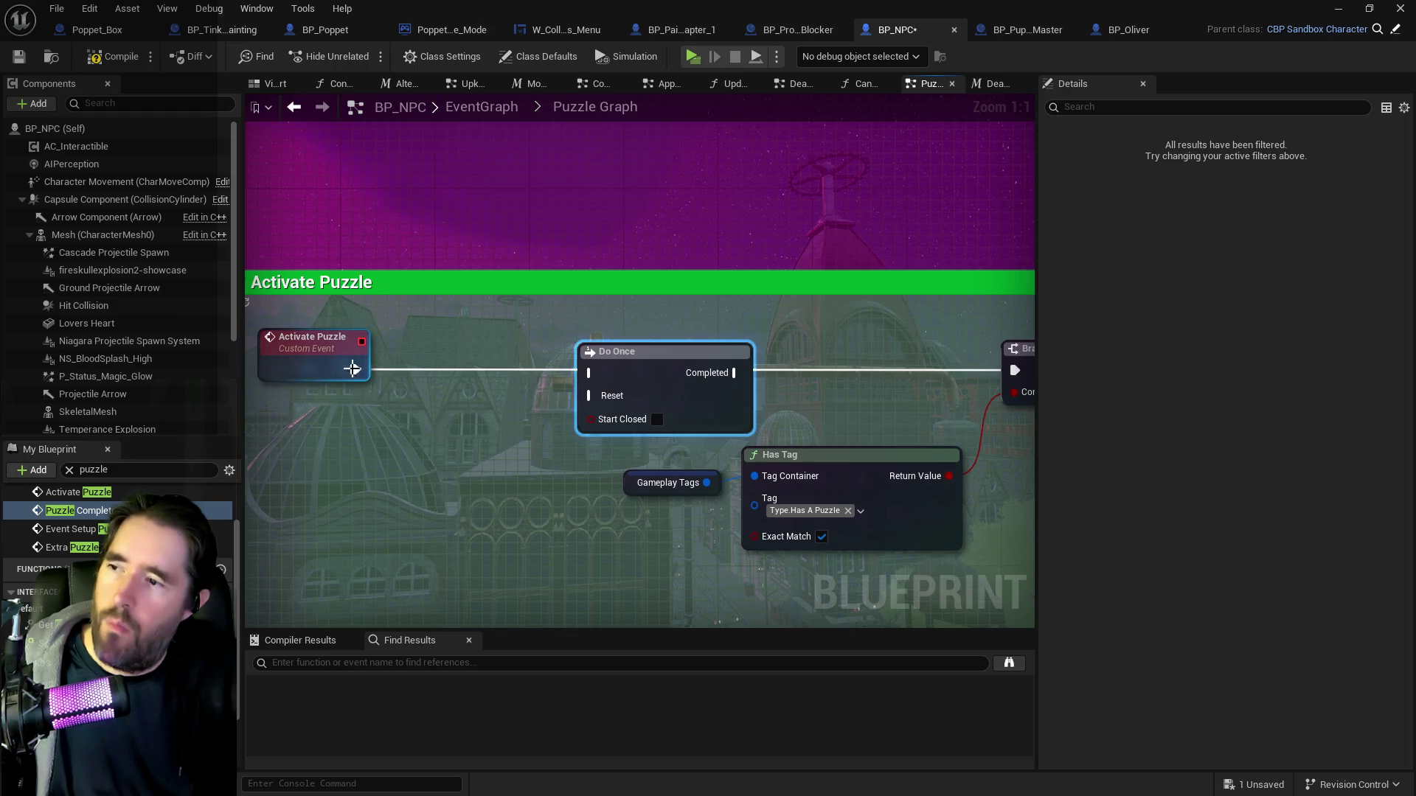
left_click(348, 356)
left_click(824, 370, "alt")
left_click_drag(736, 372, 1004, 372)
Create a custom event 'Activate Puzzle Do Once Reset' and connect it to Do Once's Reset.
right_click(435, 458)
type("custom e")
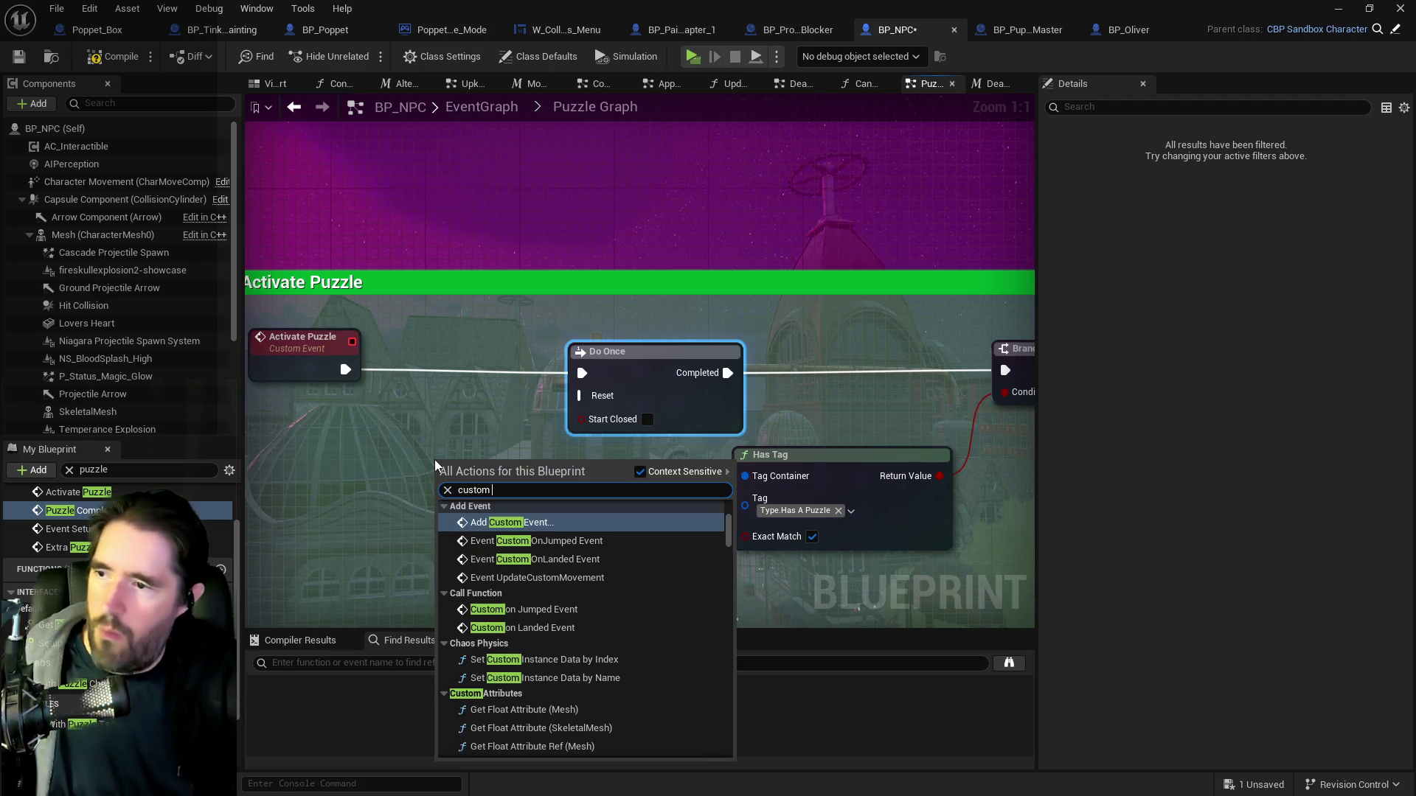
key("Escape")
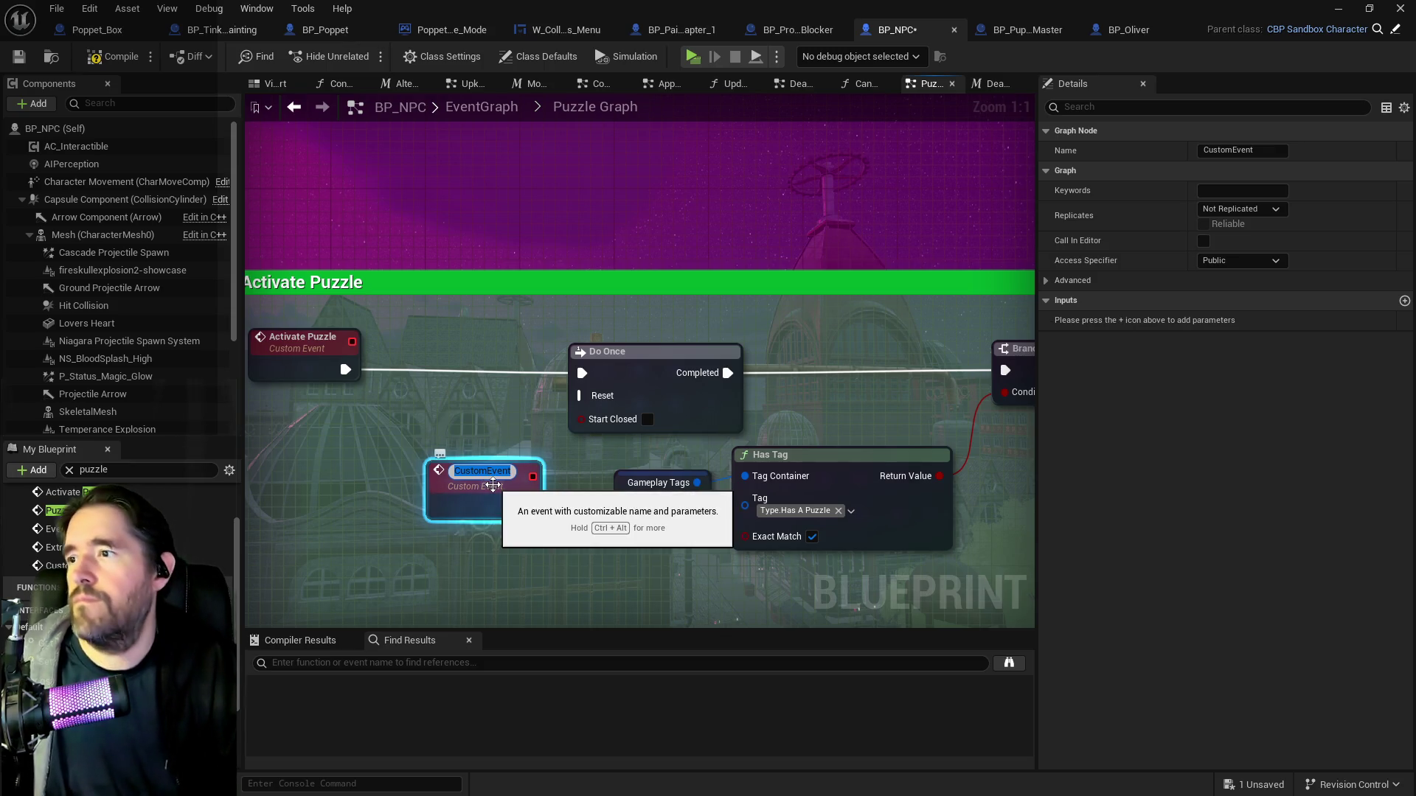
type("Activate Puzzle D")
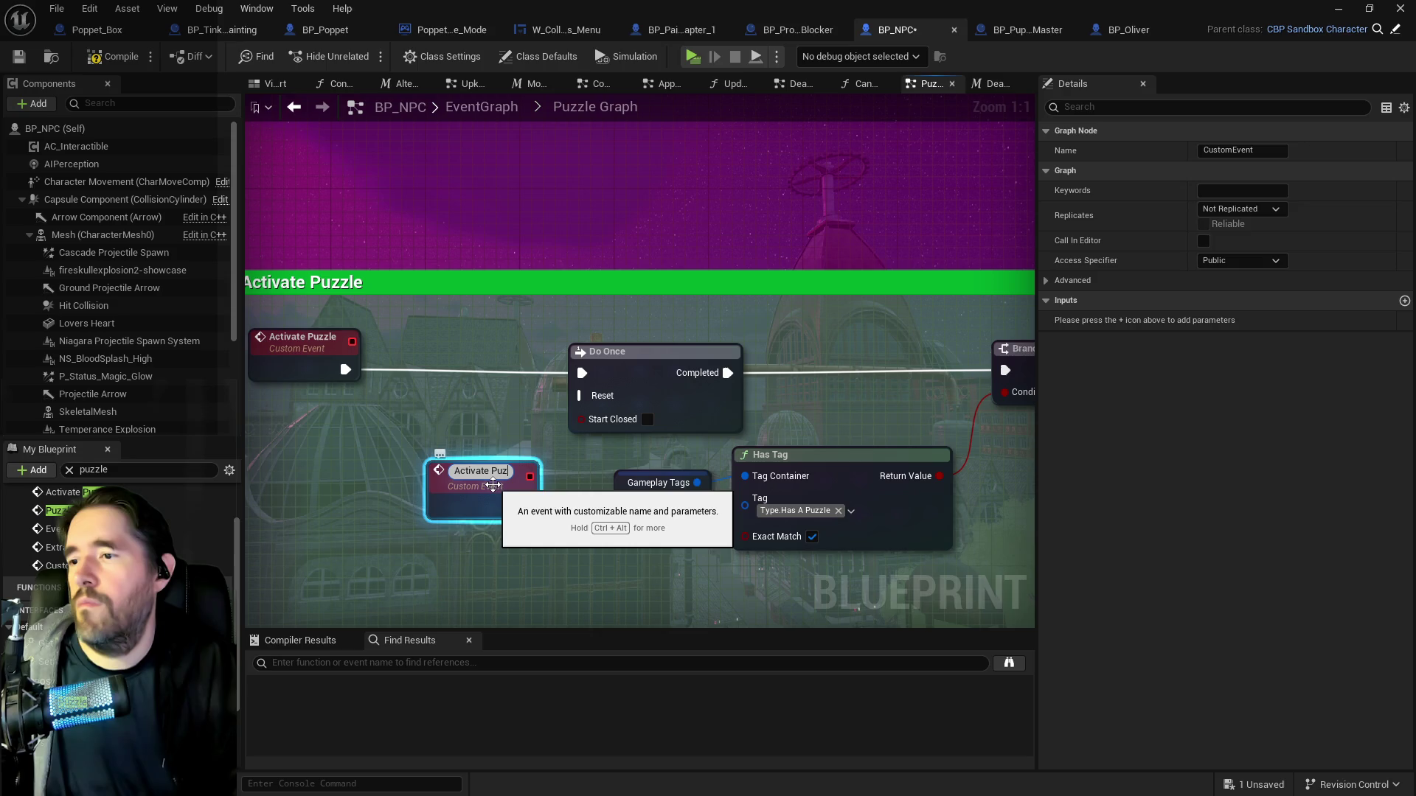
type("o Once Reset")
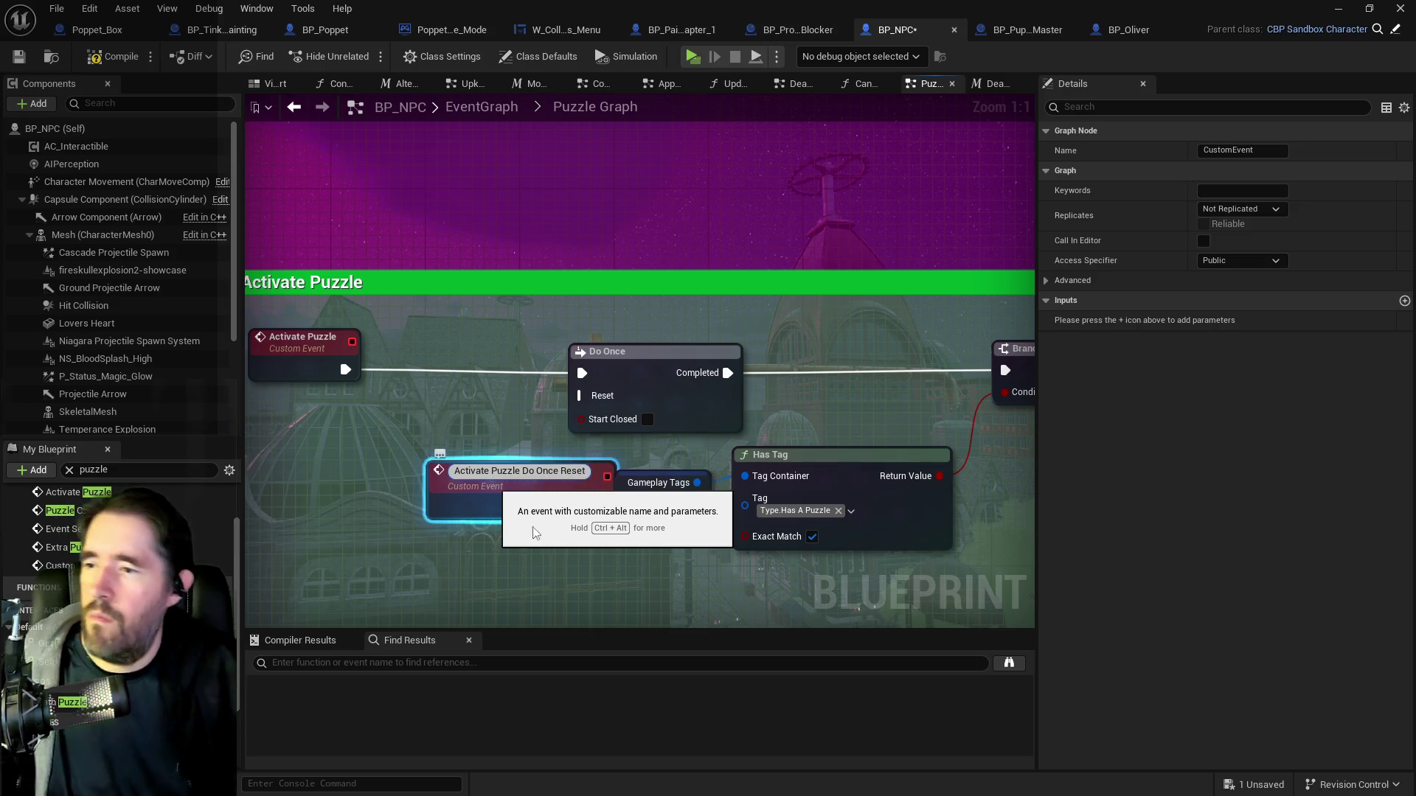
key("Return")
mouse_move(528, 490)
left_mouse_down()
mouse_move(401, 480)
mouse_move(579, 395)
left_mouse_up()
left_click(603, 446)
Add a Delay node after Start Puzzle and line it up beside it.
scroll(603, 446, "down", 4)
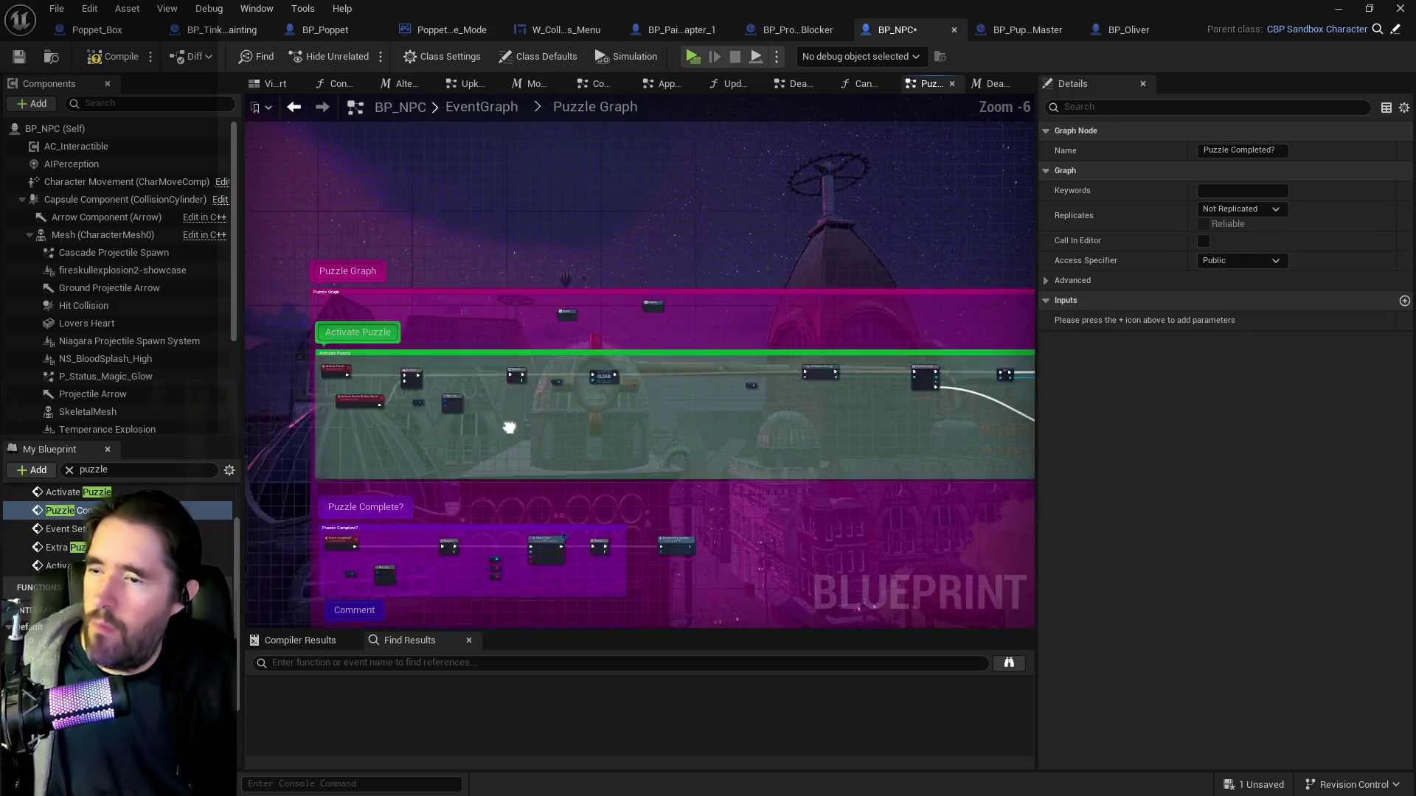
scroll(646, 369, "up", 3)
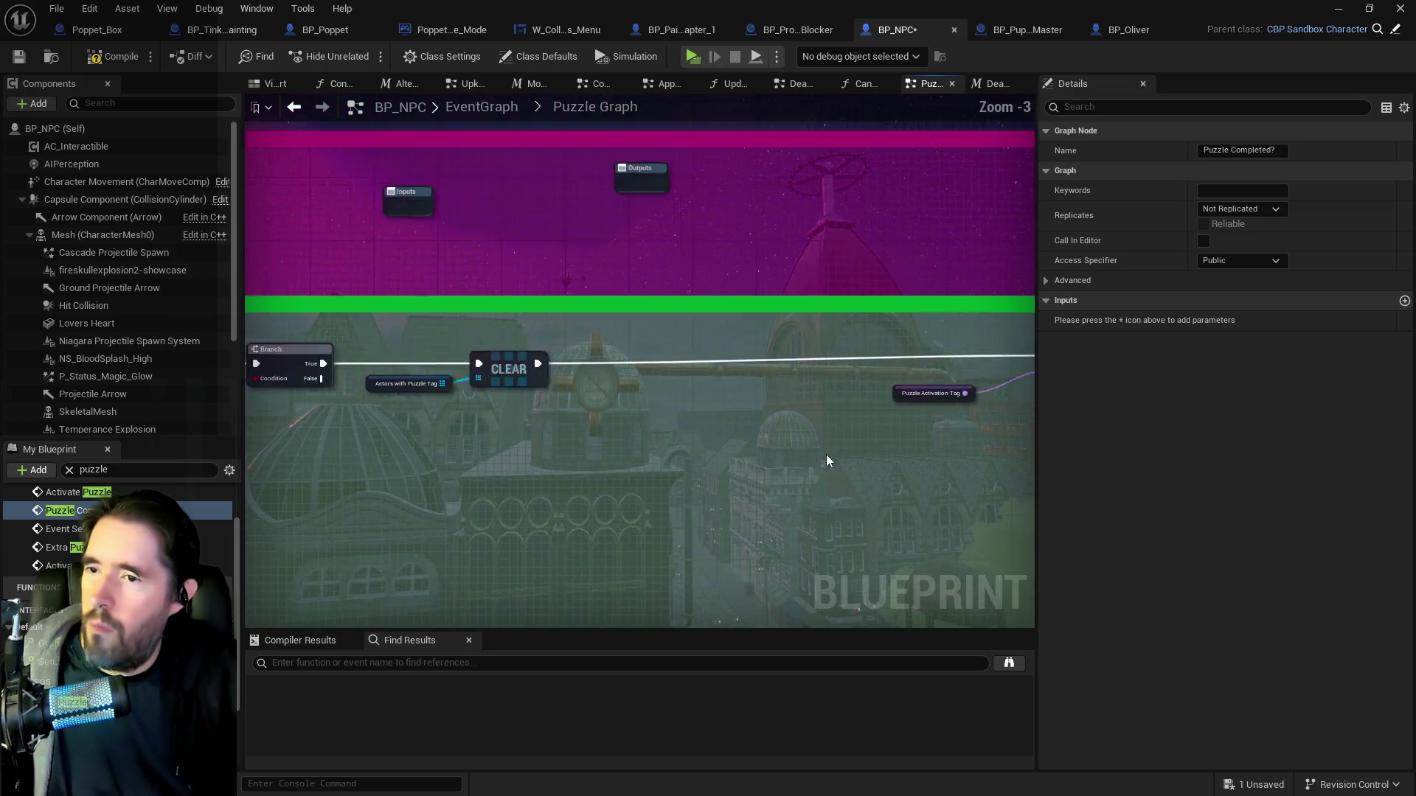
scroll(803, 452, "down", 3)
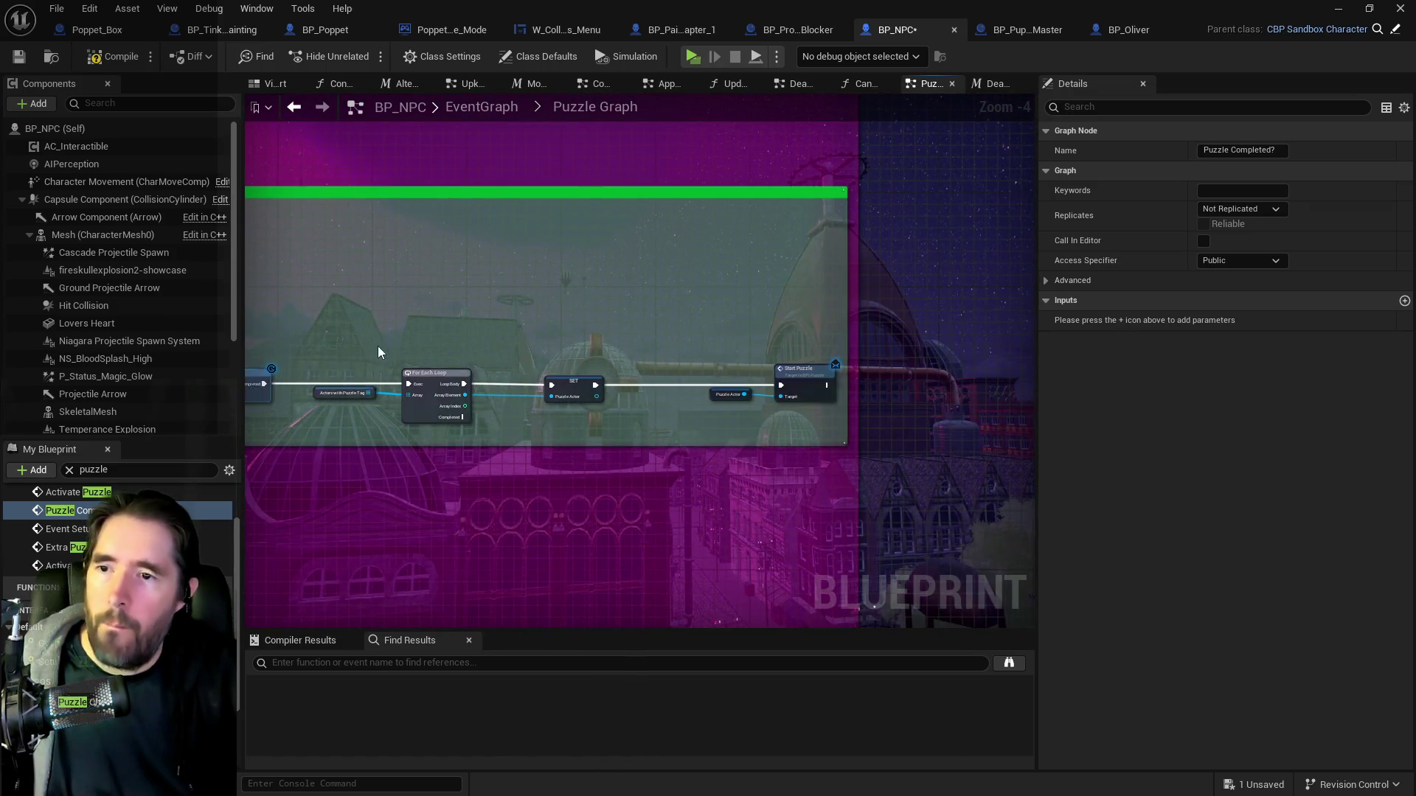
scroll(826, 406, "up", 2)
left_click(868, 413)
left_click_drag(859, 396, 969, 394)
type("delay")
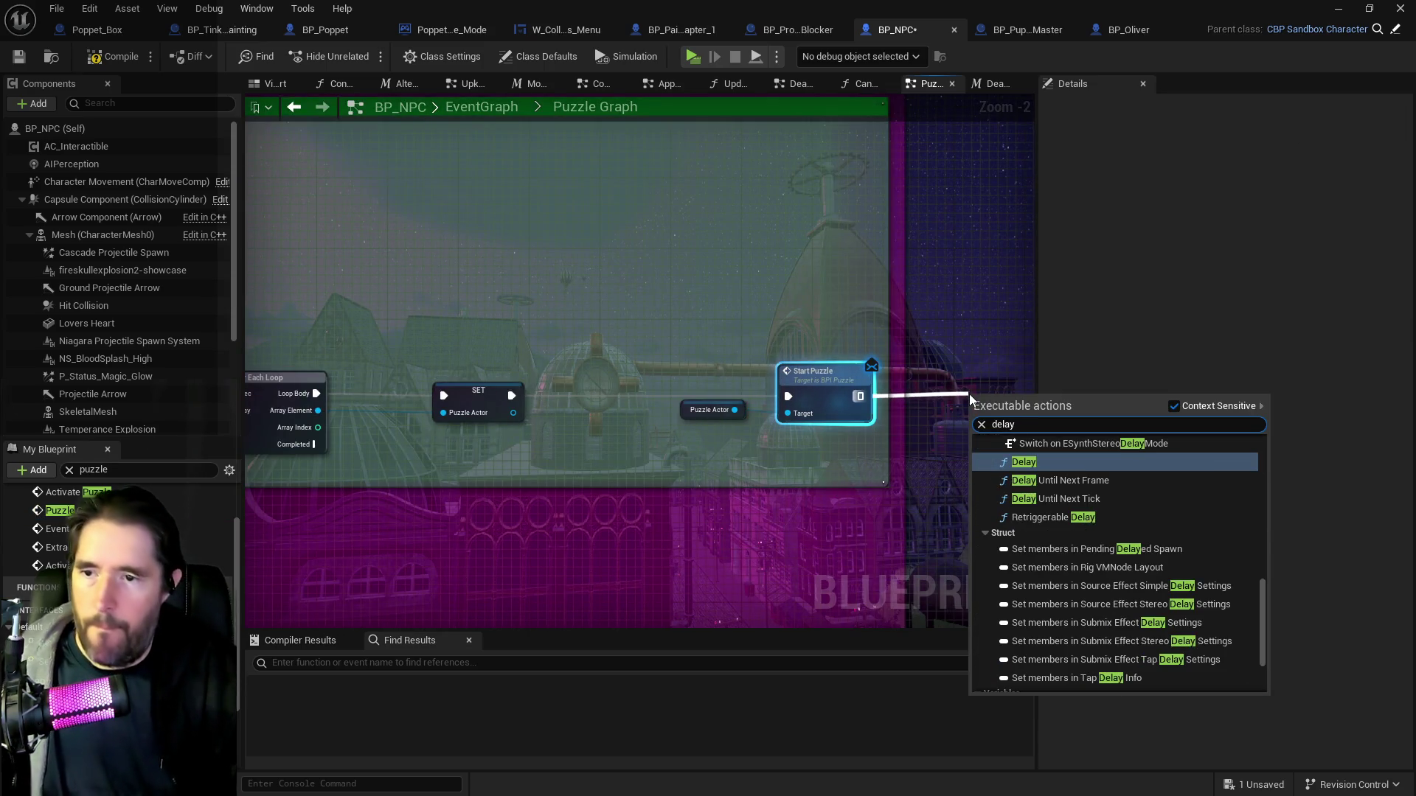
left_click(1010, 458)
mouse_move(984, 398)
left_mouse_down()
mouse_move(811, 402)
mouse_move(830, 383)
mouse_move(952, 396)
left_mouse_up()
Call Activate Puzzle Do Once Reset from the Delay's Completed output, then save BP_NPC.
left_click(841, 413)
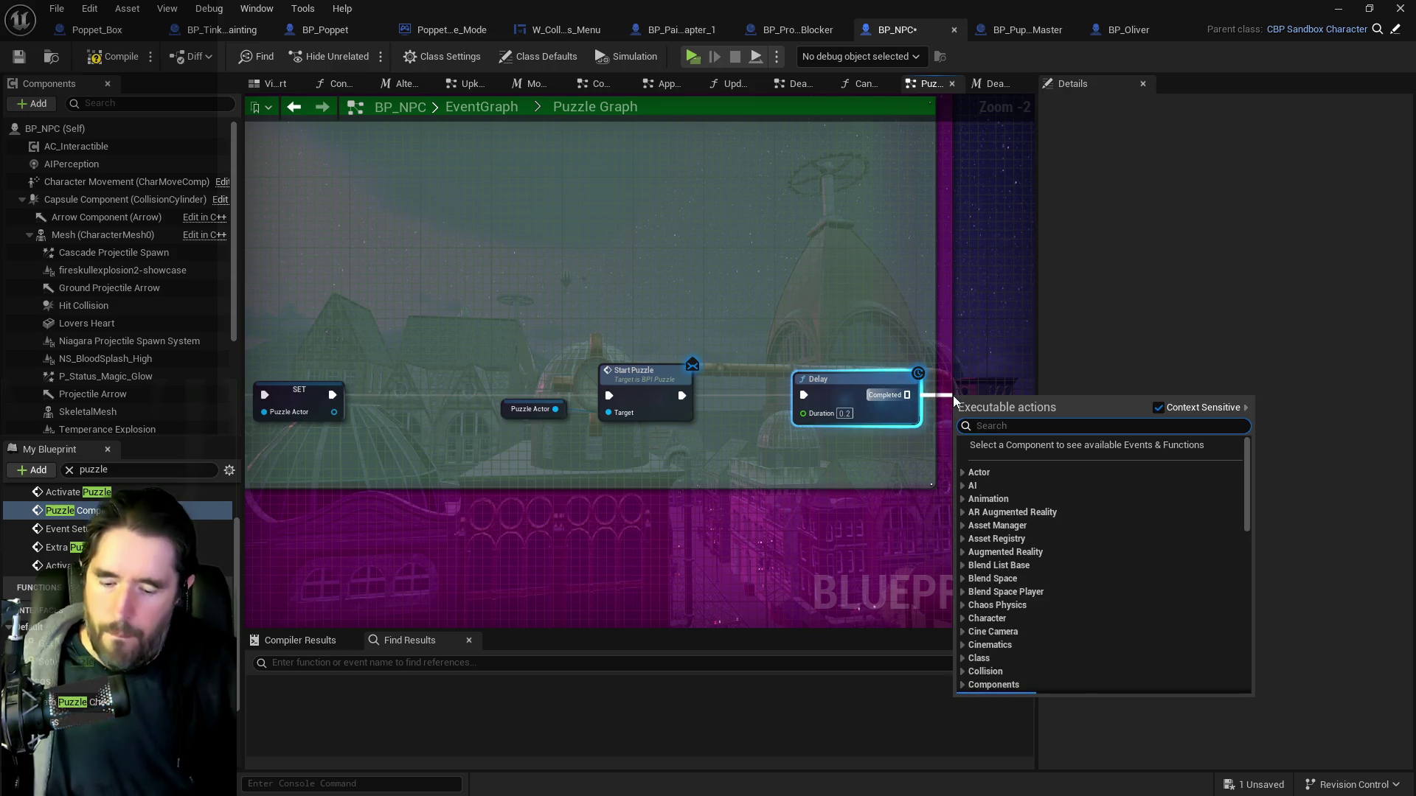
type("activate do o")
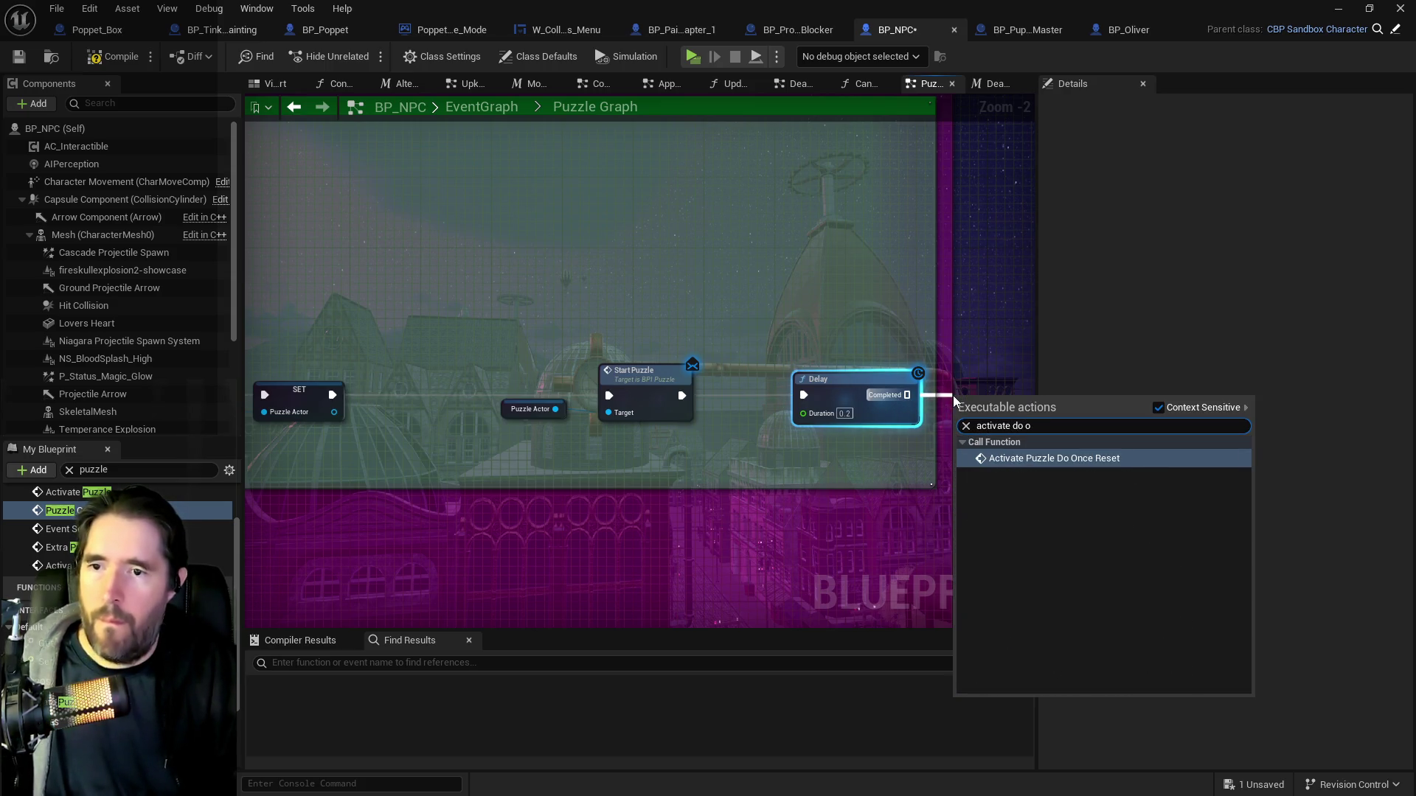
left_click(1024, 459)
left_click_drag(1033, 386, 967, 384)
scroll(838, 409, "down", 2)
scroll(679, 404, "up", 3)
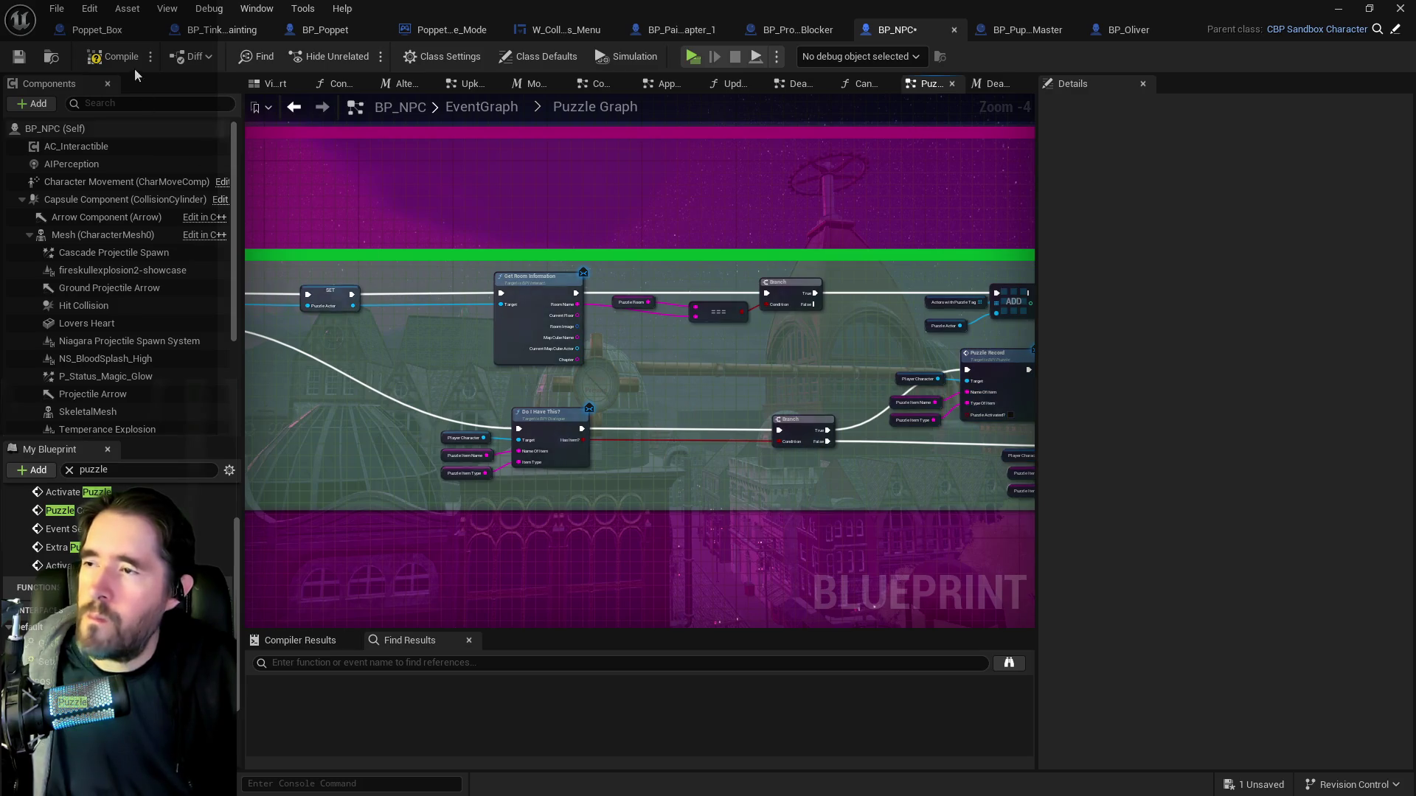
left_click(19, 59)
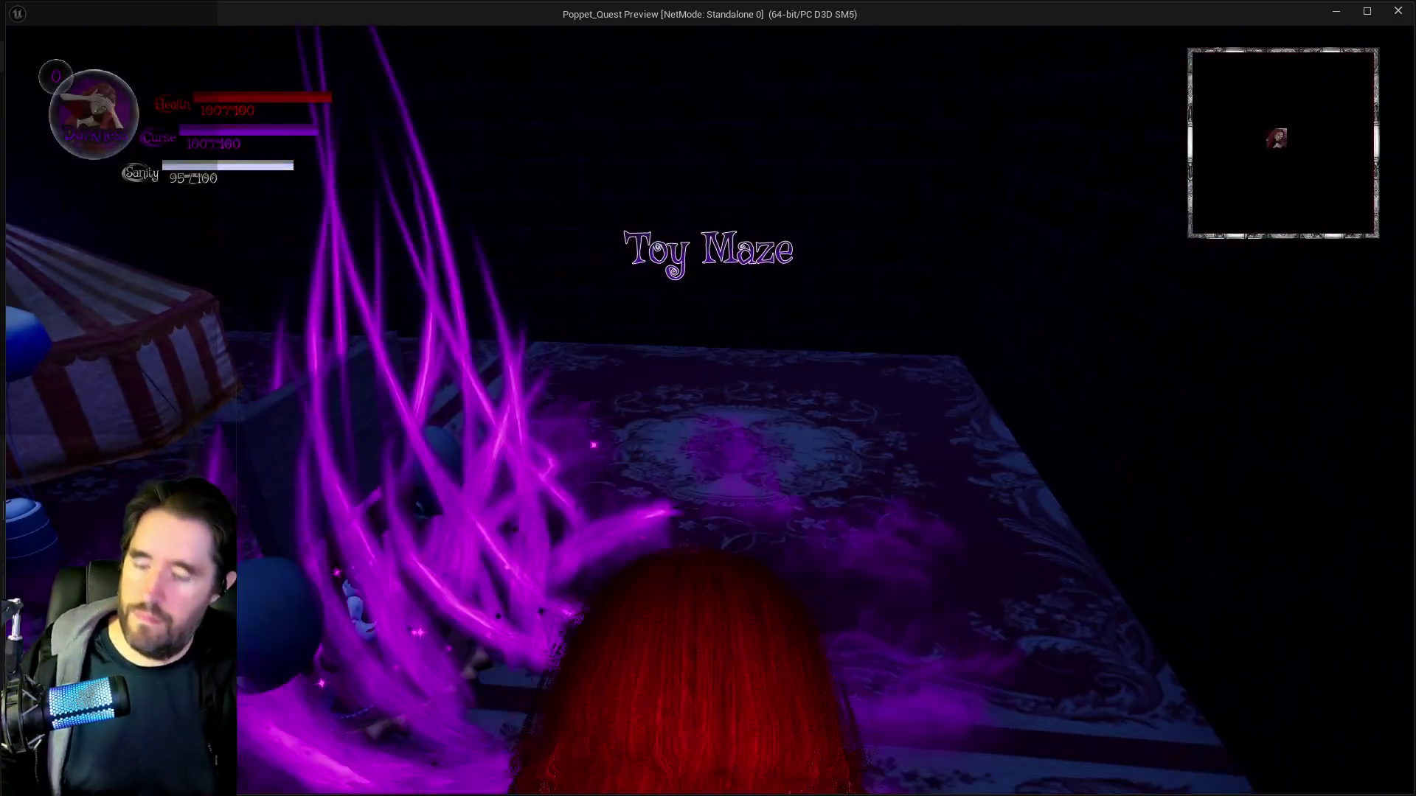
In the Toy Maze playtest, toggle the pause menu and walk toward the carousel.
key("Escape")
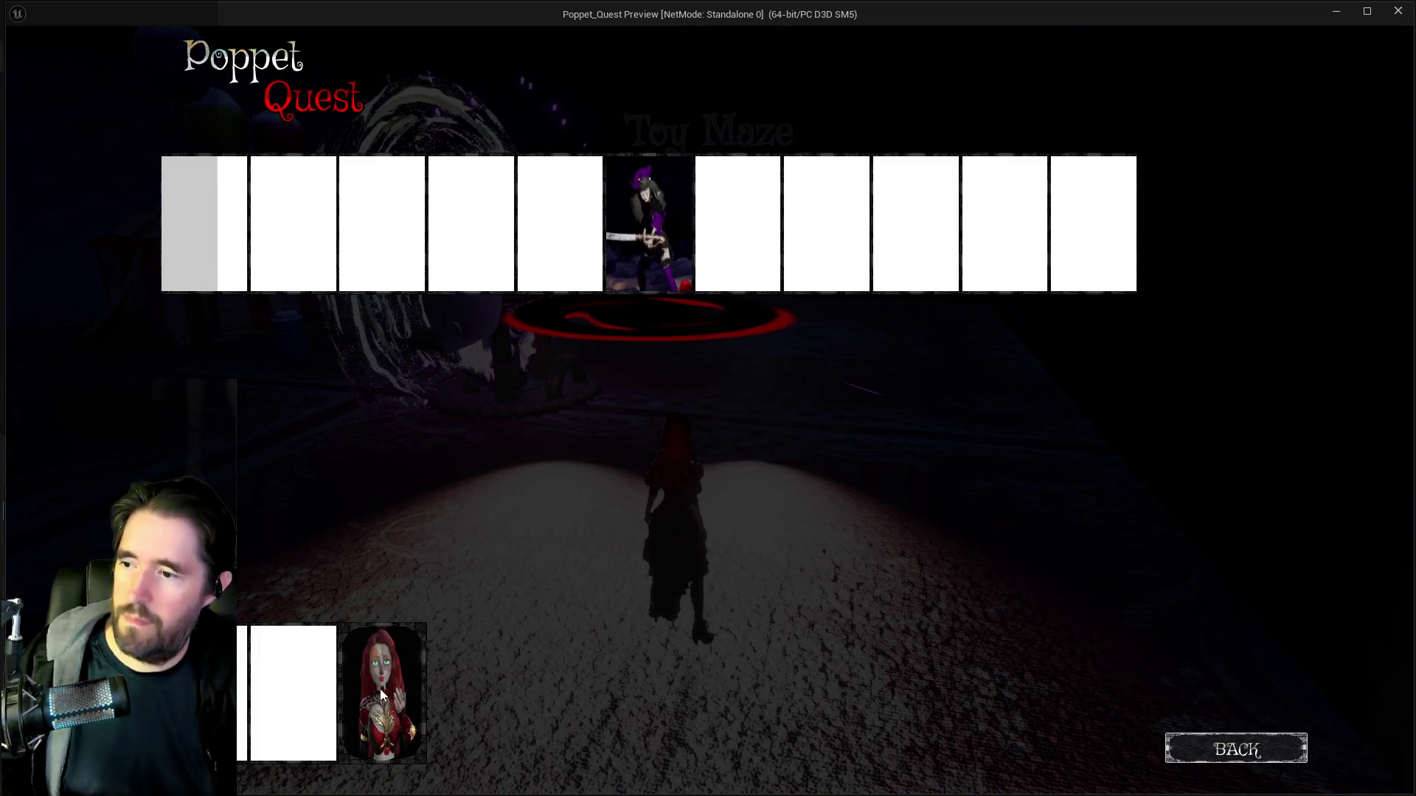
key("Escape")
key("w")
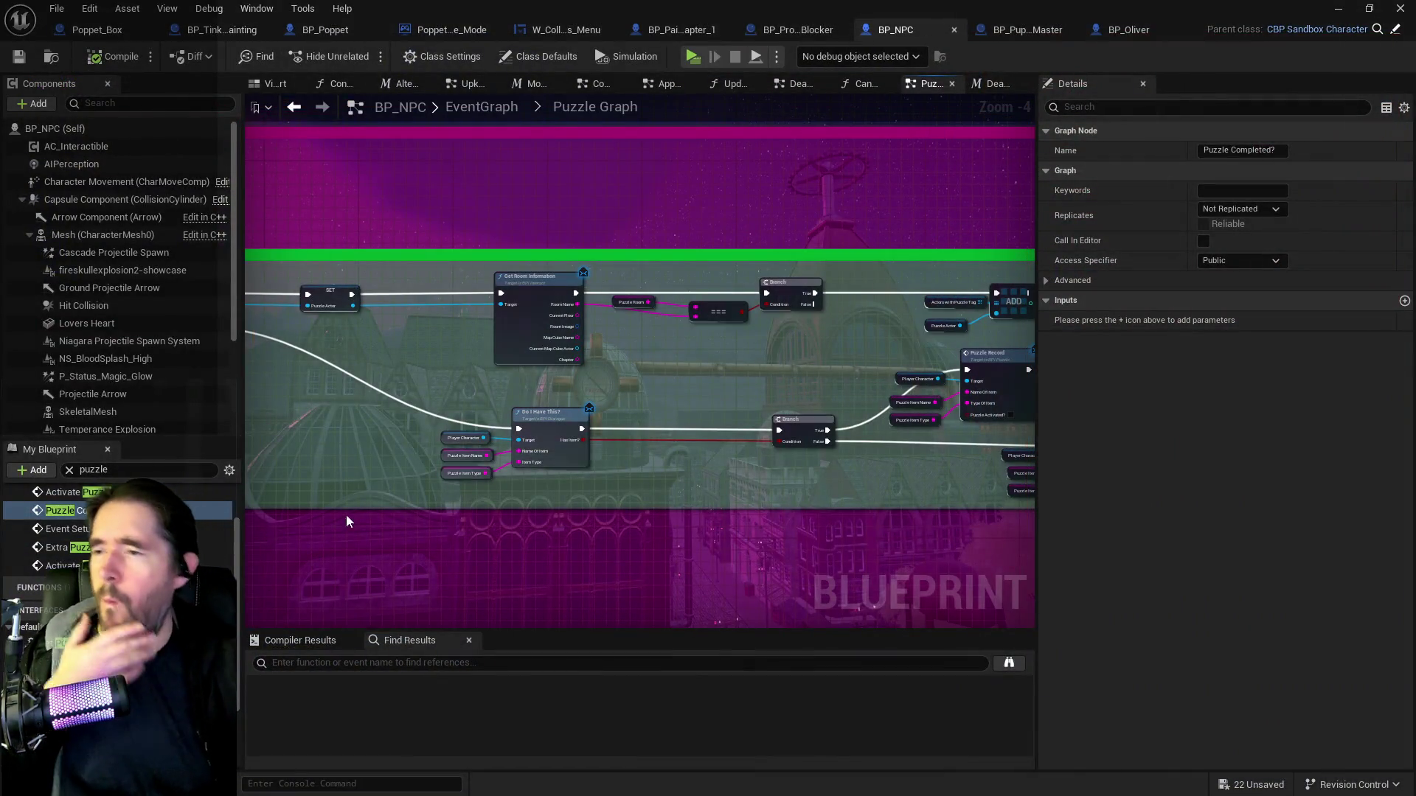
Stop playing, locate the upper Puzzle Record node, and open its BPI_Puzzle interface definition.
key("Escape")
scroll(679, 514, "down", 2)
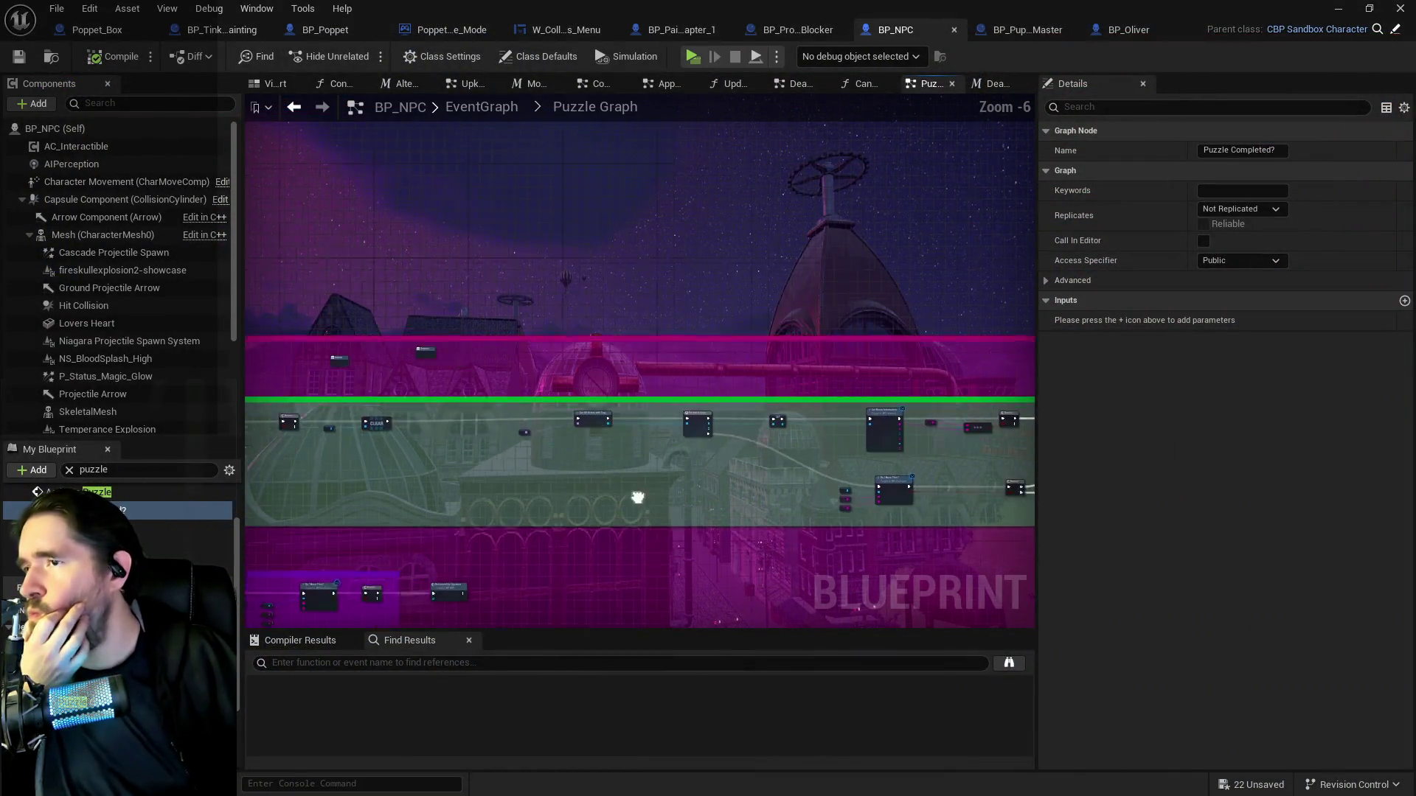
left_click_drag(785, 308, 516, 283)
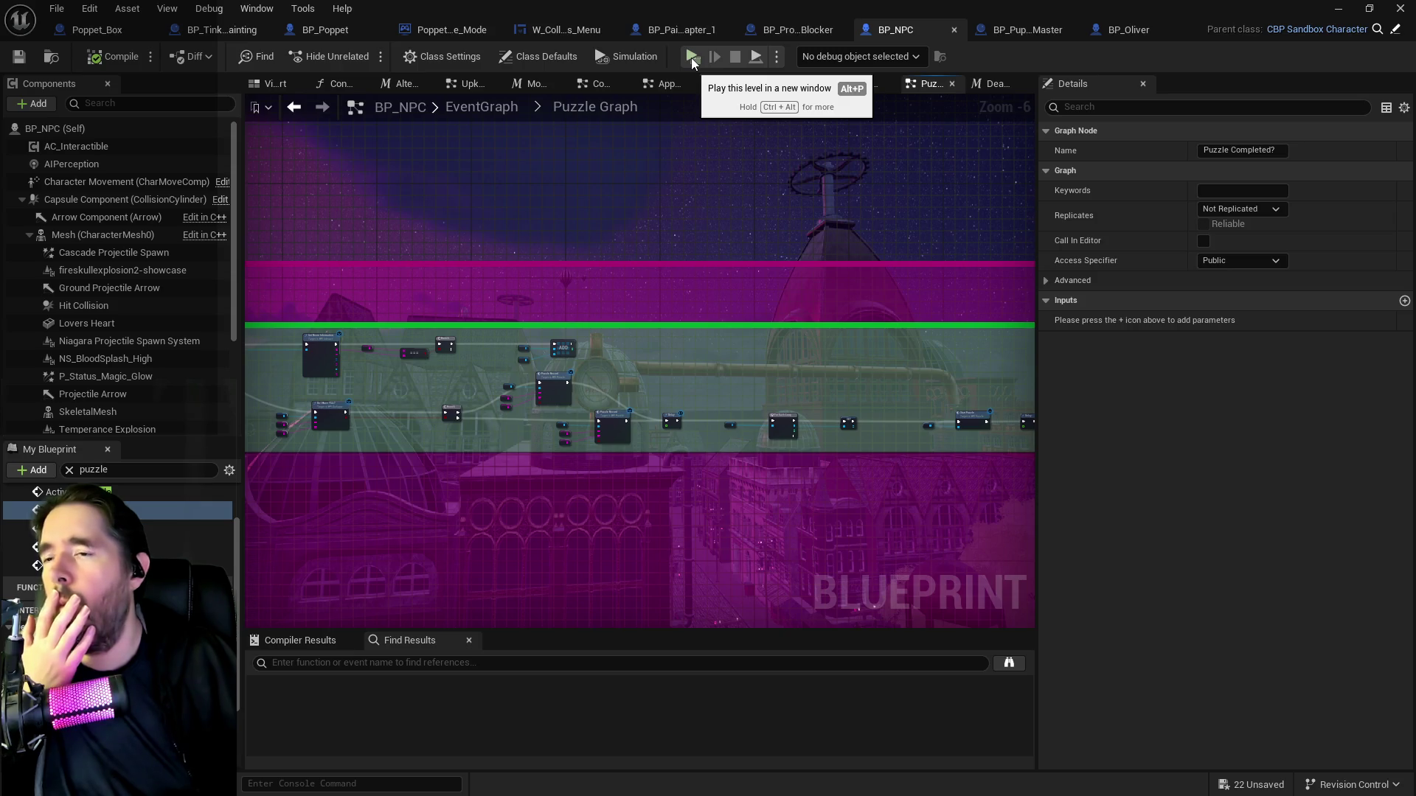
left_click_drag(593, 324, 741, 335)
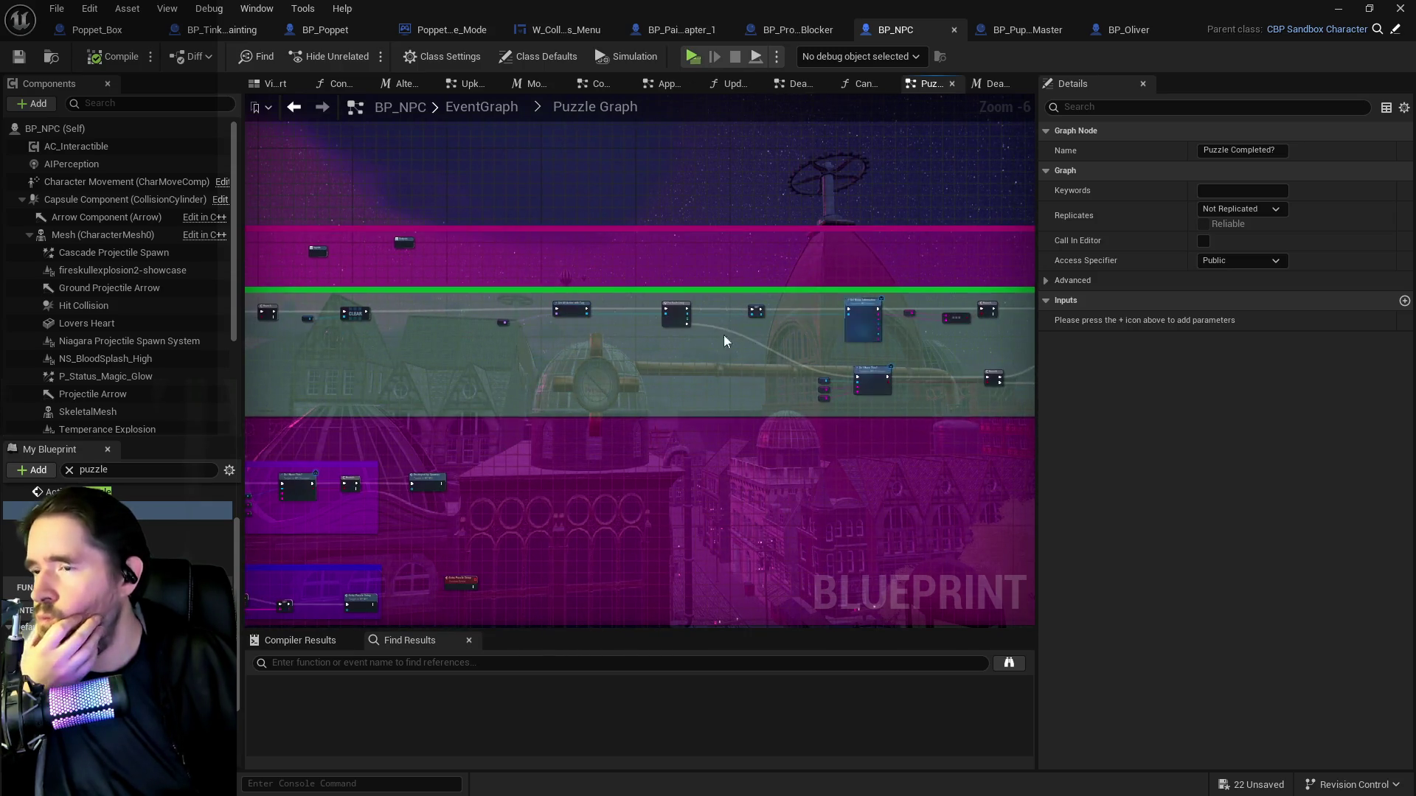
mouse_move(463, 344)
left_mouse_down()
mouse_move(489, 316)
mouse_move(245, 321)
left_mouse_up()
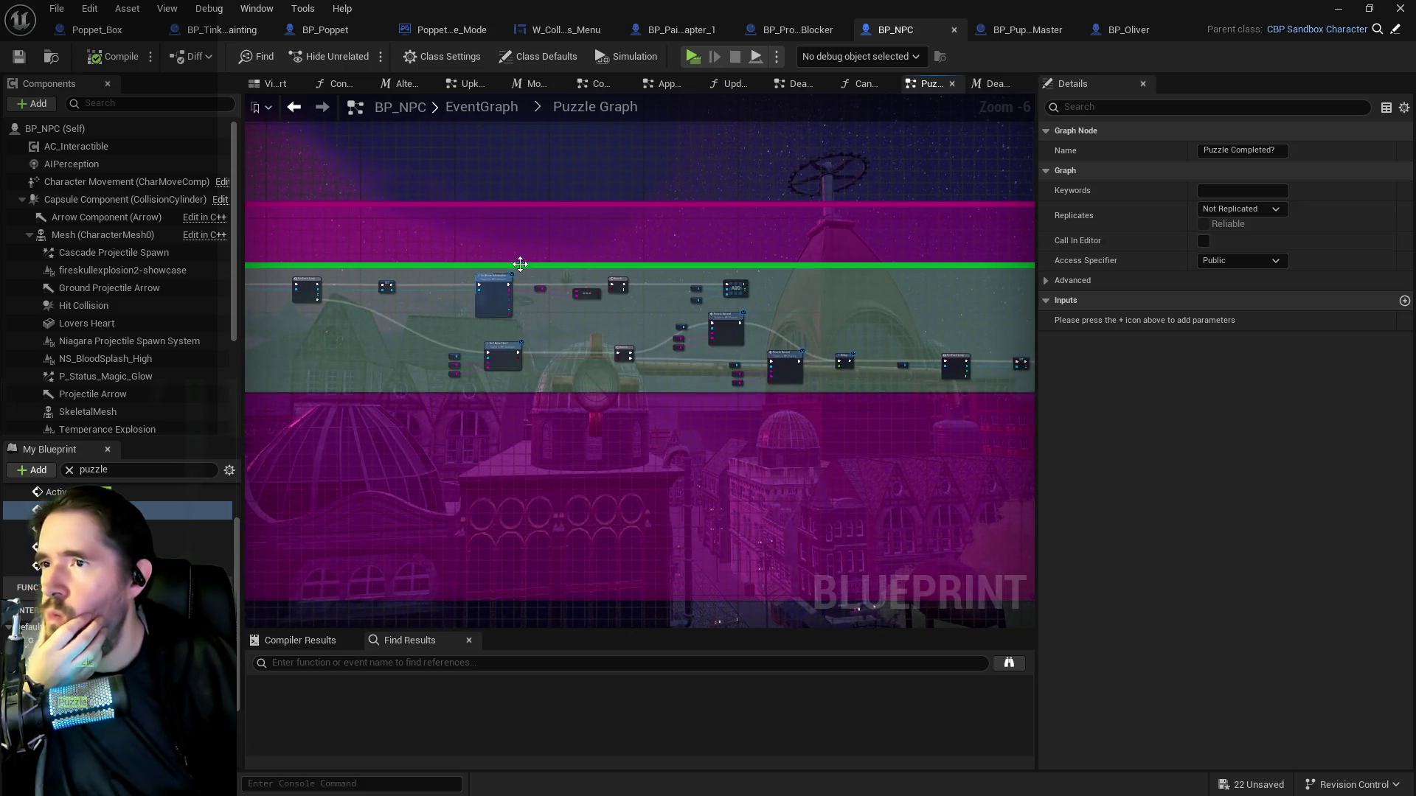
scroll(609, 342, "up", 3)
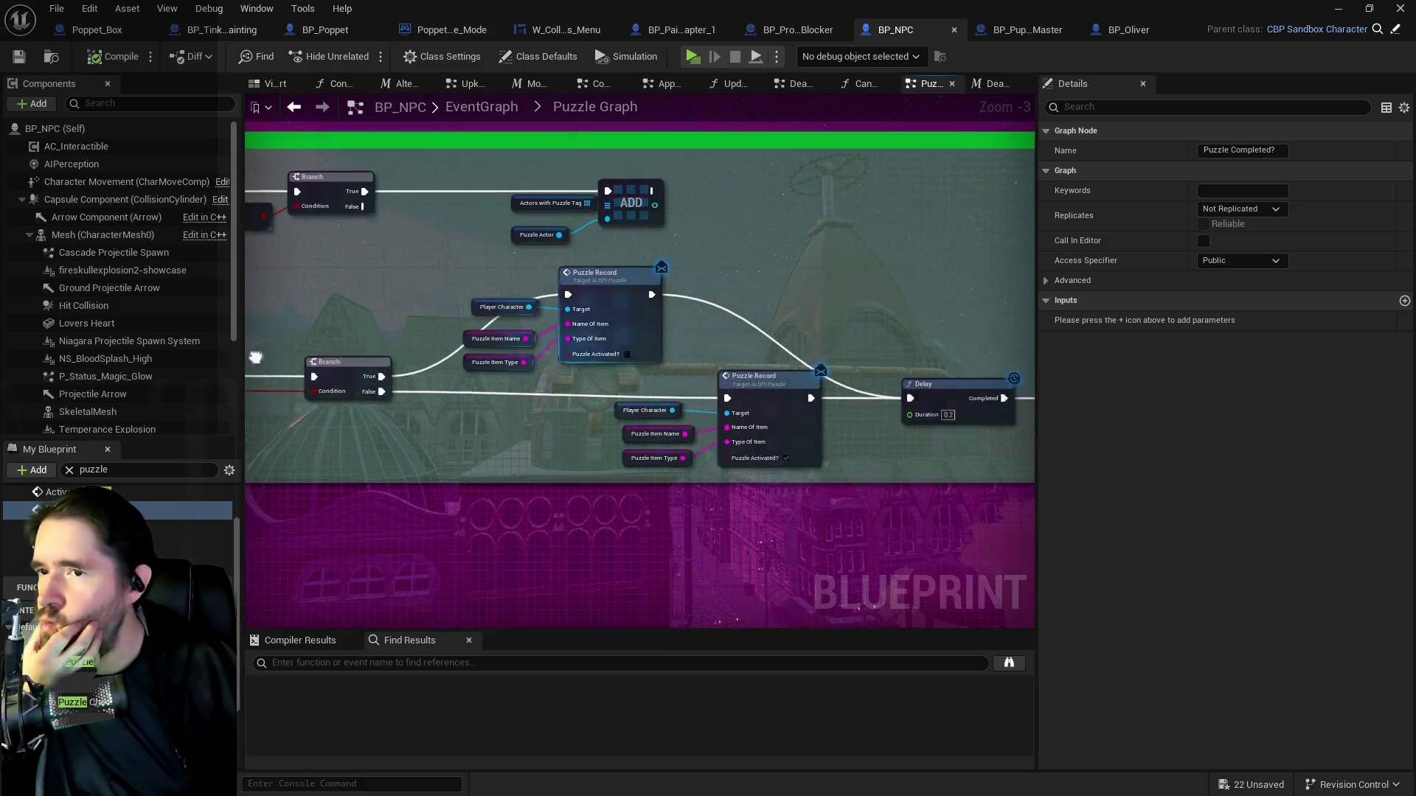
scroll(551, 381, "up", 2)
left_click(568, 339)
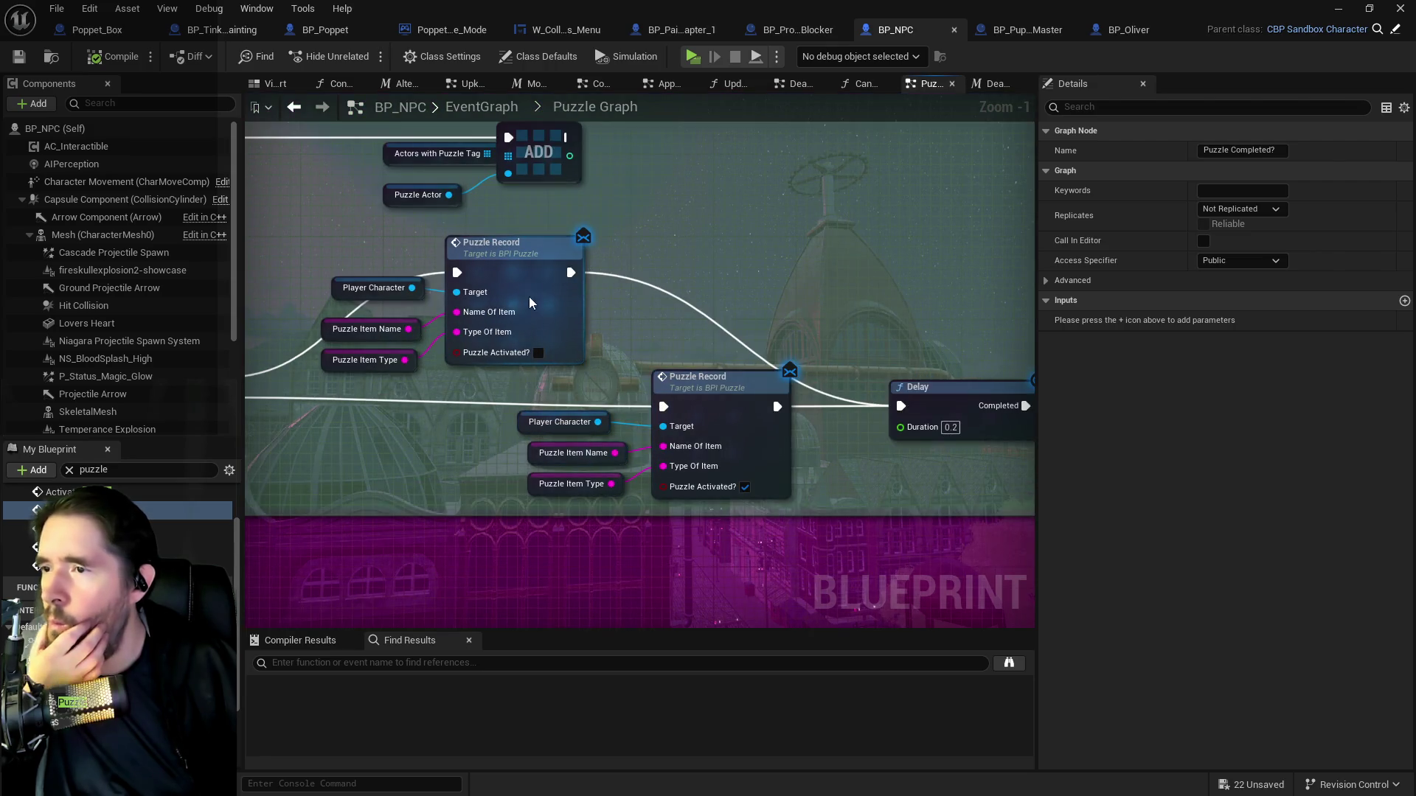
double_click(581, 352)
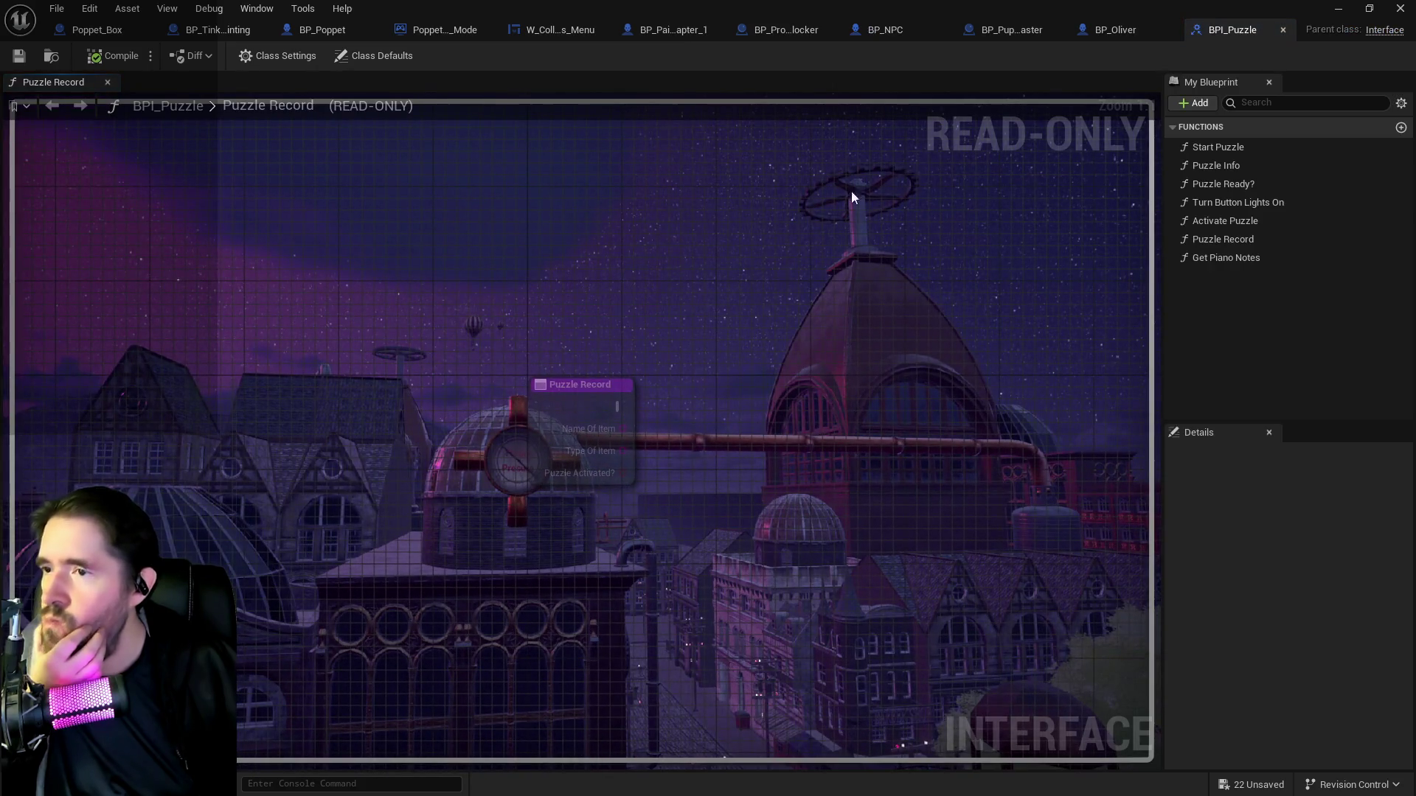
Close BPI_Puzzle, switch to BP_Poppet, and pan to the Switch on String, Branch and LENGTH nodes.
left_click(1283, 29)
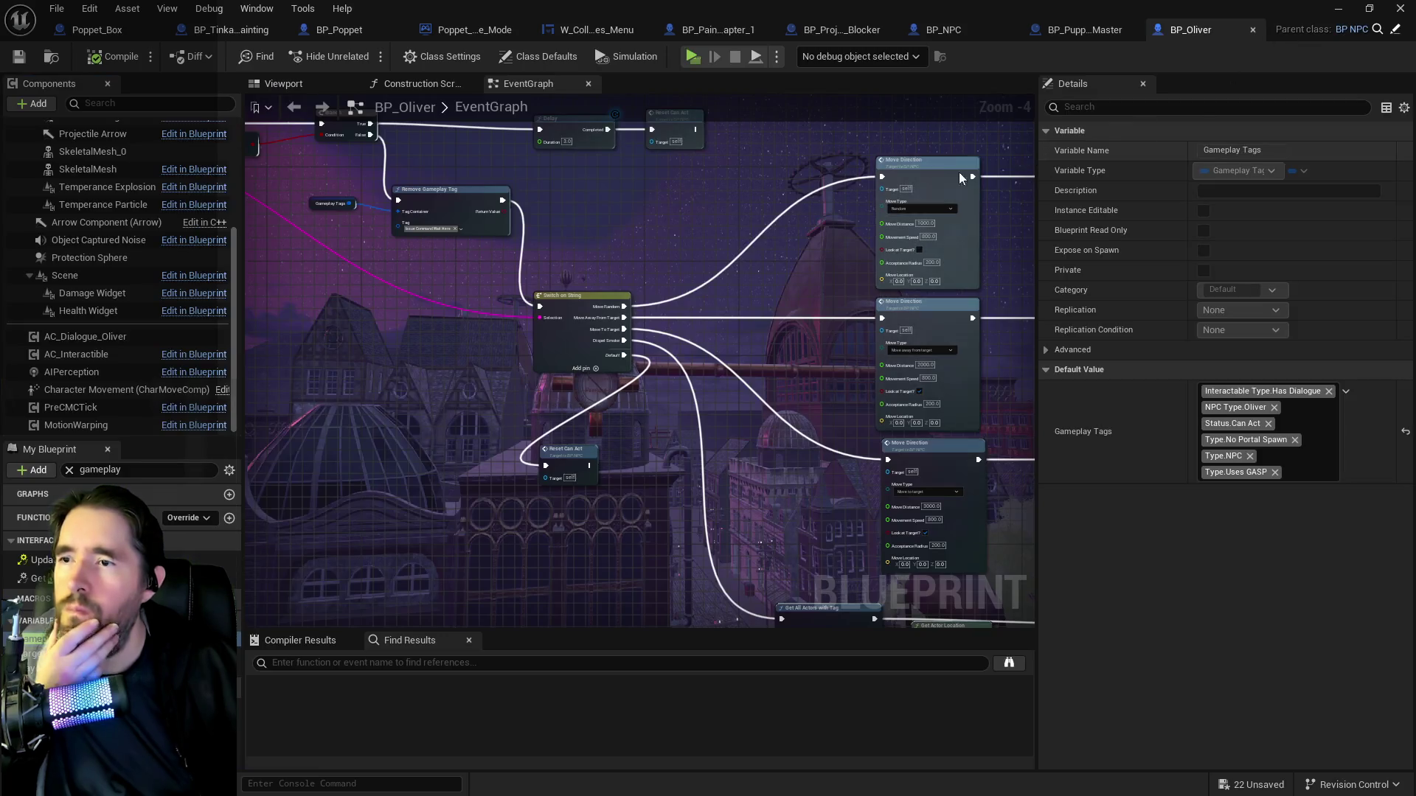
left_click(330, 31)
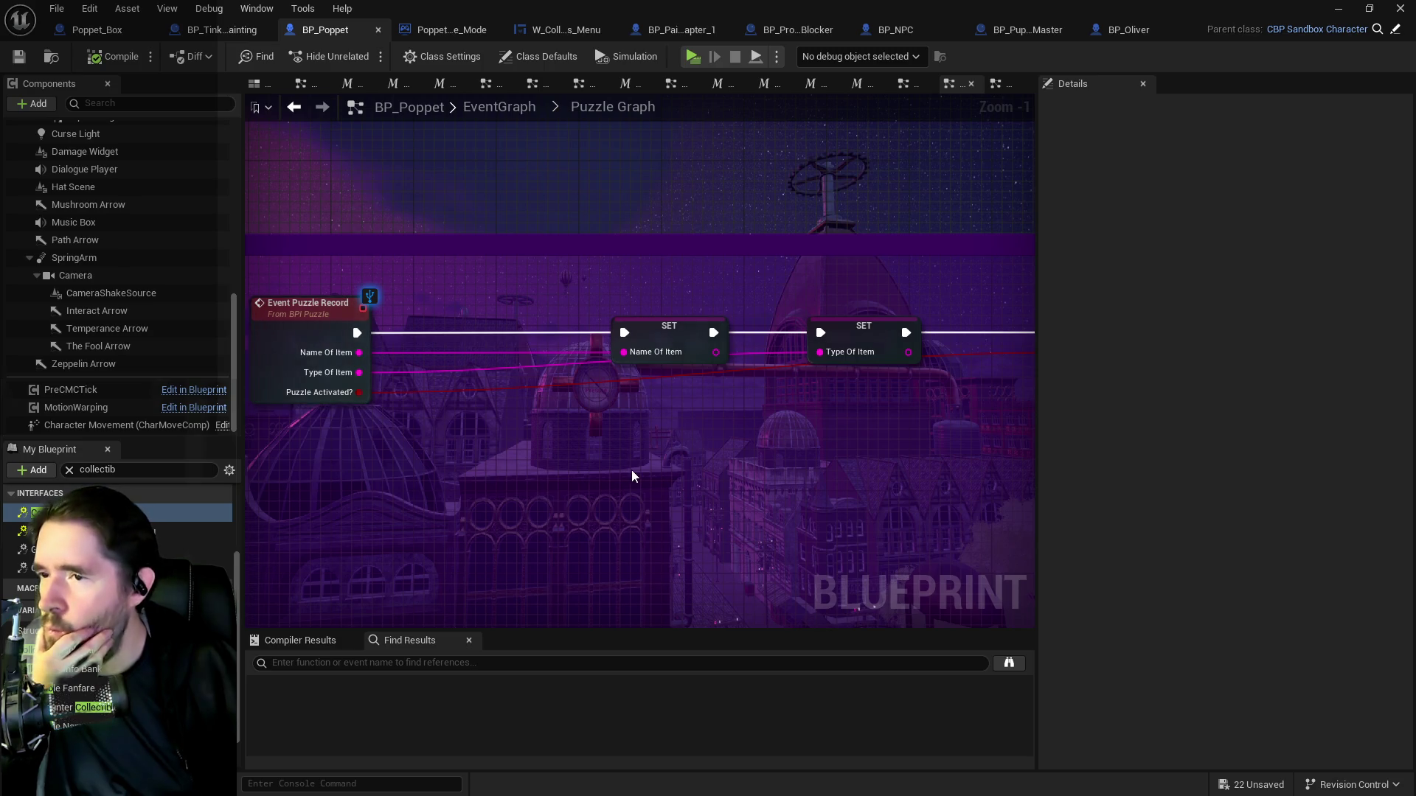
scroll(646, 417, "down", 1)
scroll(646, 417, "right", 5)
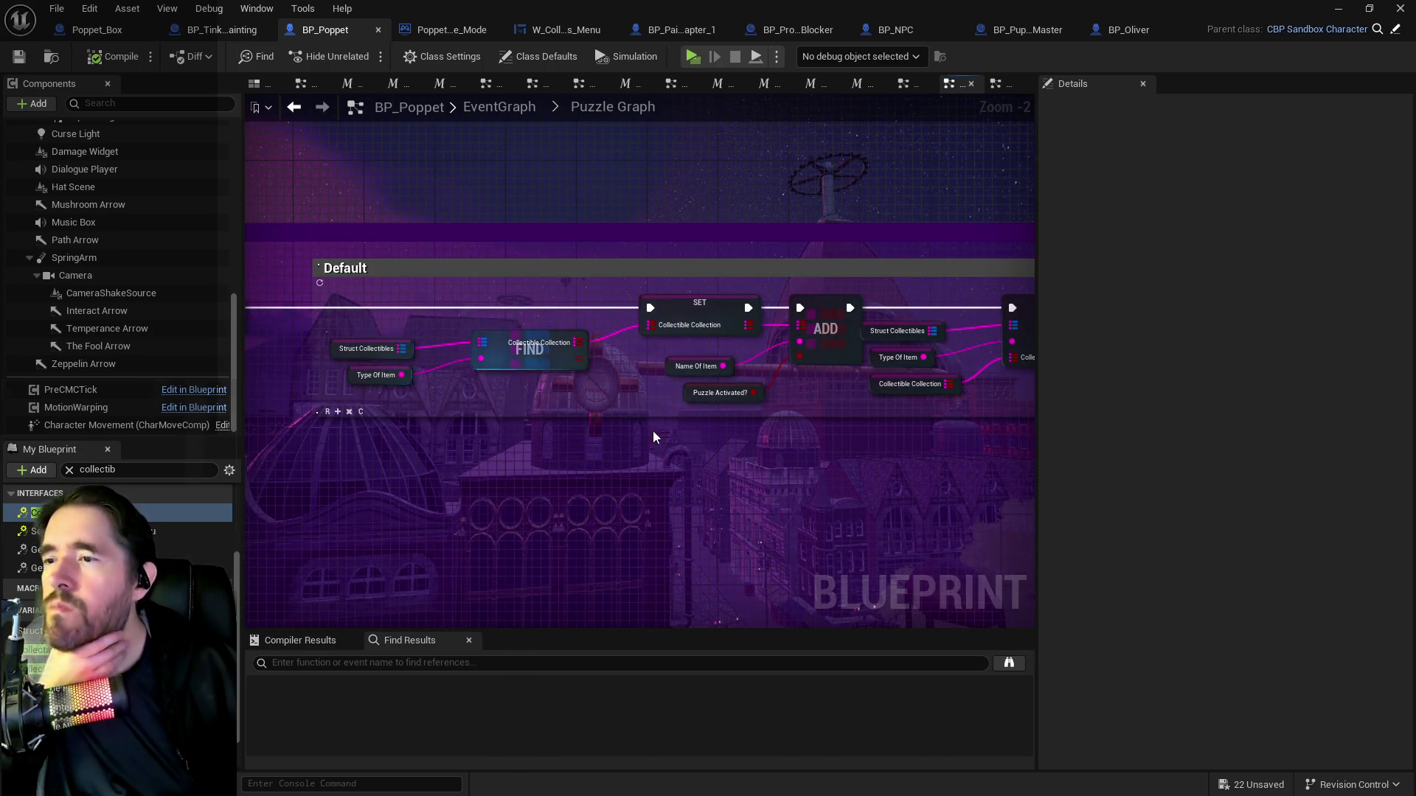
left_click_drag(808, 437, 591, 385)
left_click_drag(680, 378, 601, 366)
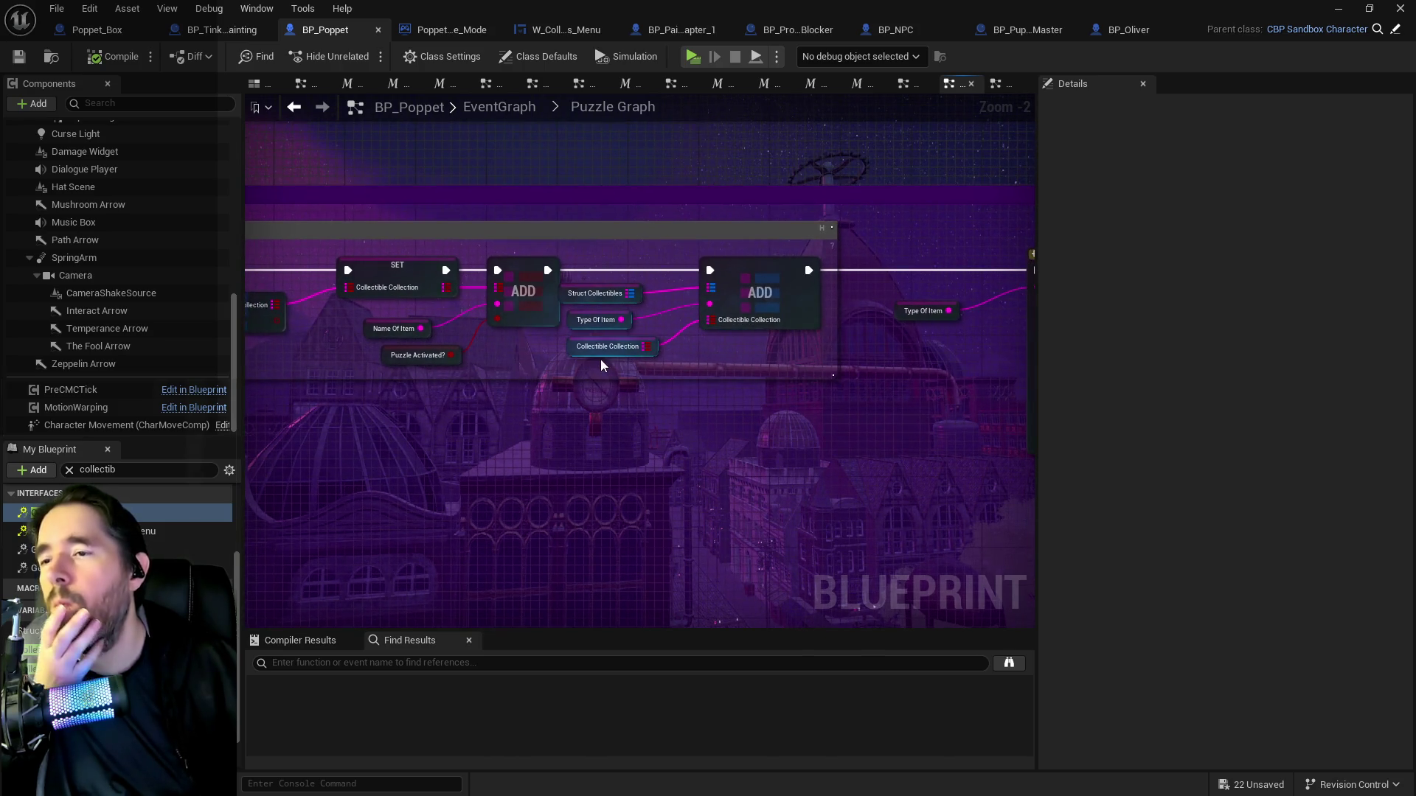
mouse_move(799, 382)
left_mouse_down()
mouse_move(661, 401)
mouse_move(641, 371)
mouse_move(582, 346)
left_mouse_up()
scroll(620, 332, "down", 2)
mouse_move(819, 372)
left_mouse_down()
mouse_move(610, 380)
mouse_move(616, 392)
mouse_move(749, 395)
mouse_move(654, 442)
mouse_move(910, 440)
mouse_move(277, 422)
mouse_move(562, 452)
mouse_move(477, 320)
left_mouse_up()
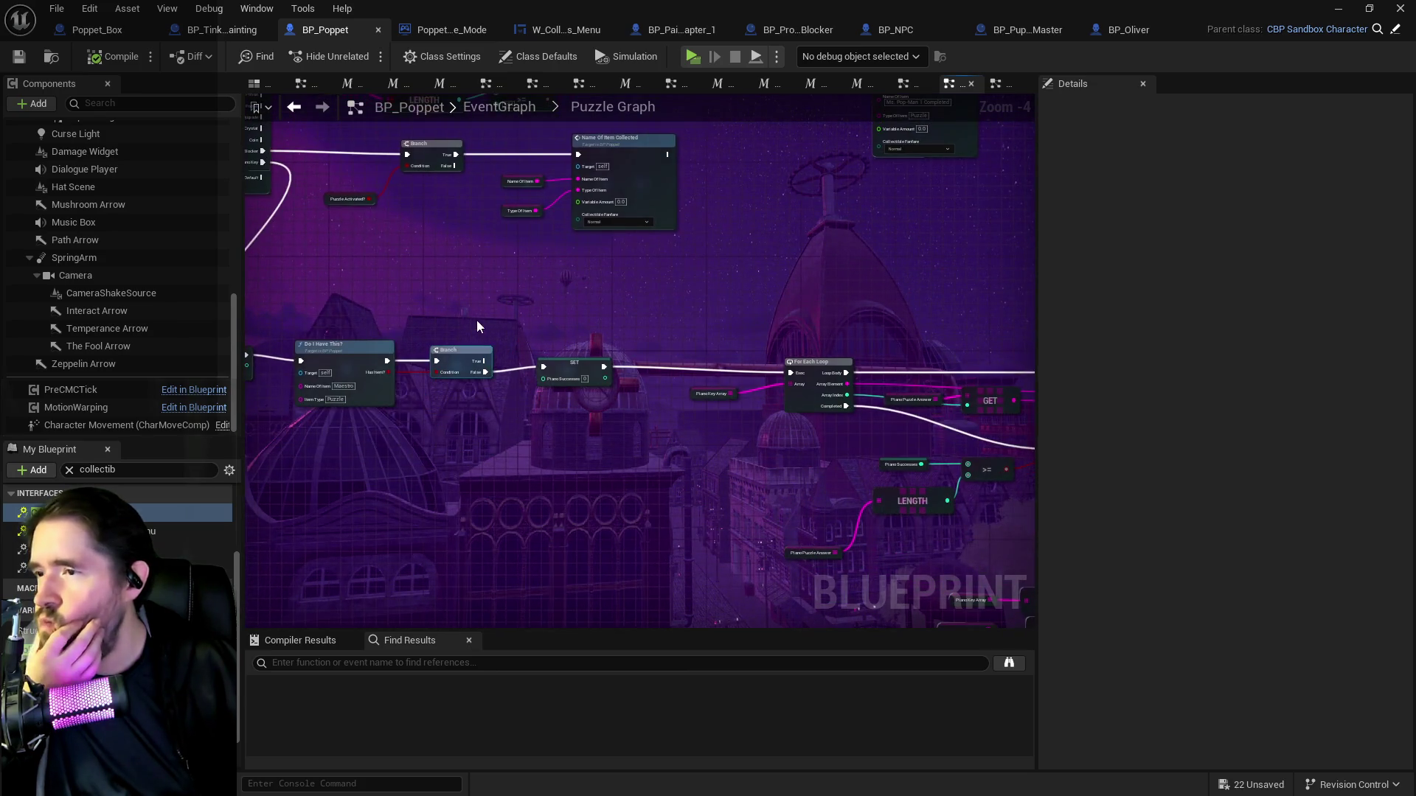
Pan the Puzzle Graph past the SET, ADD and FIND nodes to the Name Of Item Collected branch.
mouse_move(331, 353)
left_mouse_down()
mouse_move(529, 357)
mouse_move(339, 310)
mouse_move(553, 309)
mouse_move(1018, 479)
mouse_move(1024, 609)
left_mouse_up()
scroll(529, 356, "up", 1)
mouse_move(317, 509)
left_mouse_down()
mouse_move(759, 500)
mouse_move(865, 478)
mouse_move(1035, 501)
mouse_move(339, 445)
mouse_move(600, 470)
mouse_move(267, 453)
left_mouse_up()
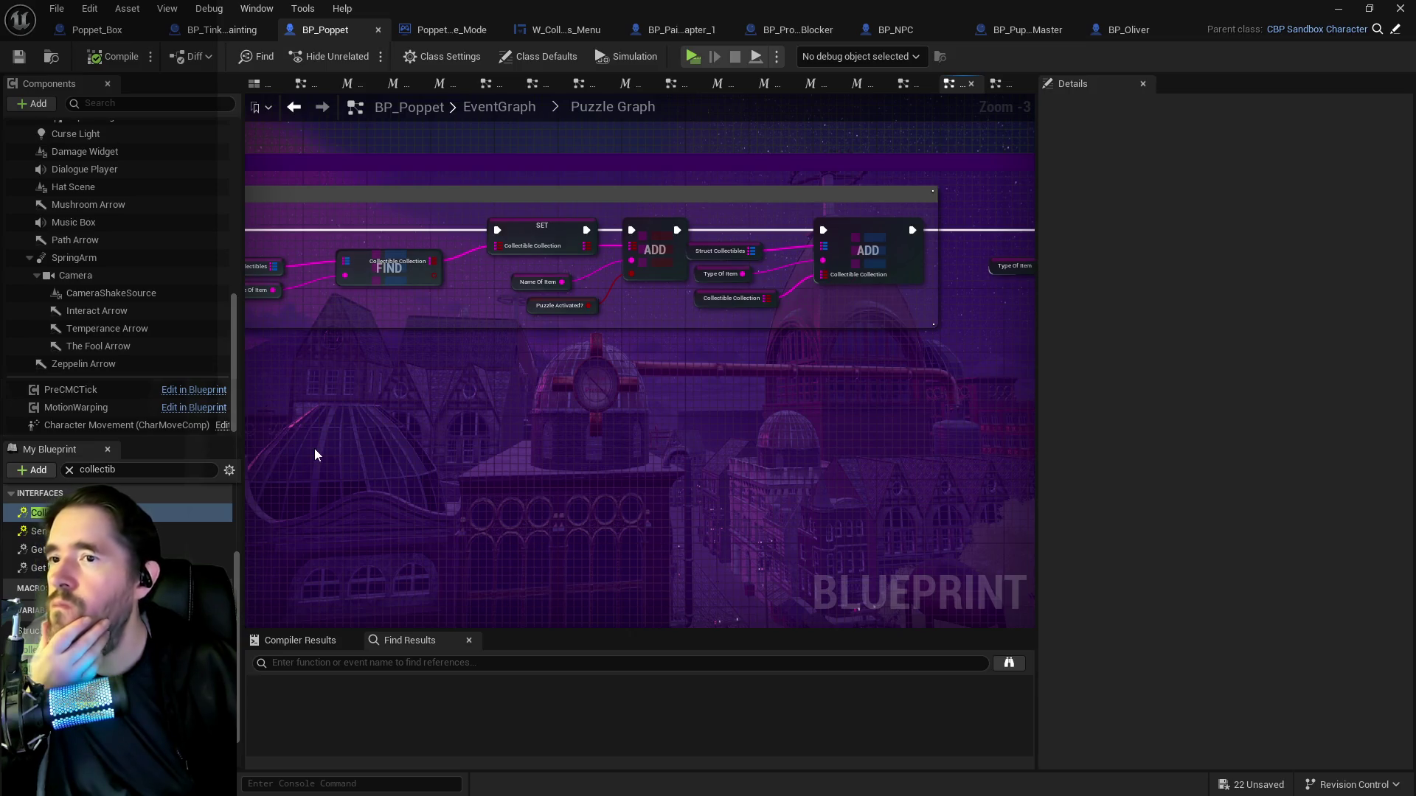
mouse_move(382, 427)
left_mouse_down()
mouse_move(319, 407)
mouse_move(376, 404)
mouse_move(256, 381)
left_mouse_up()
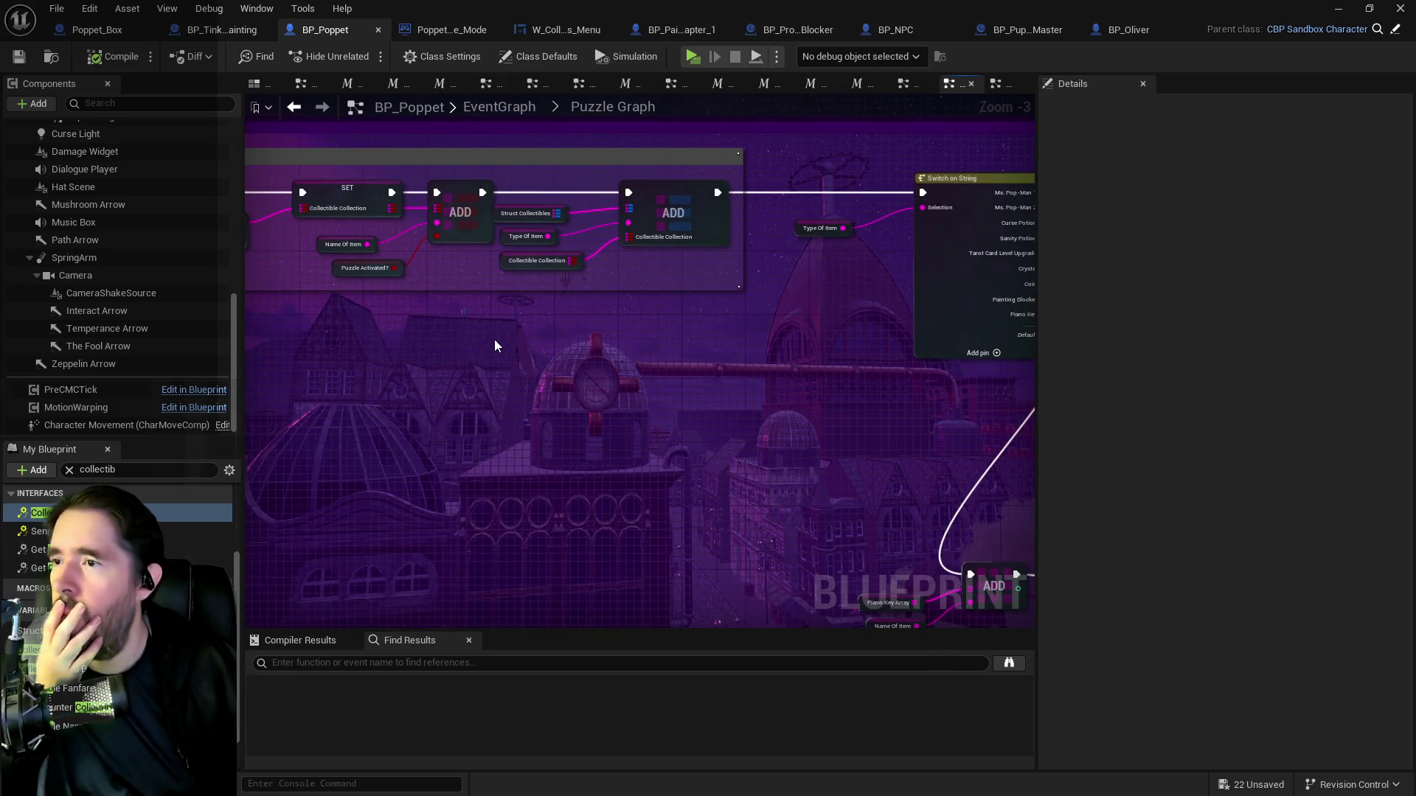
mouse_move(514, 335)
left_mouse_down()
mouse_move(616, 325)
mouse_move(1011, 342)
left_mouse_up()
mouse_move(835, 340)
left_mouse_down()
mouse_move(645, 341)
mouse_move(248, 389)
left_mouse_up()
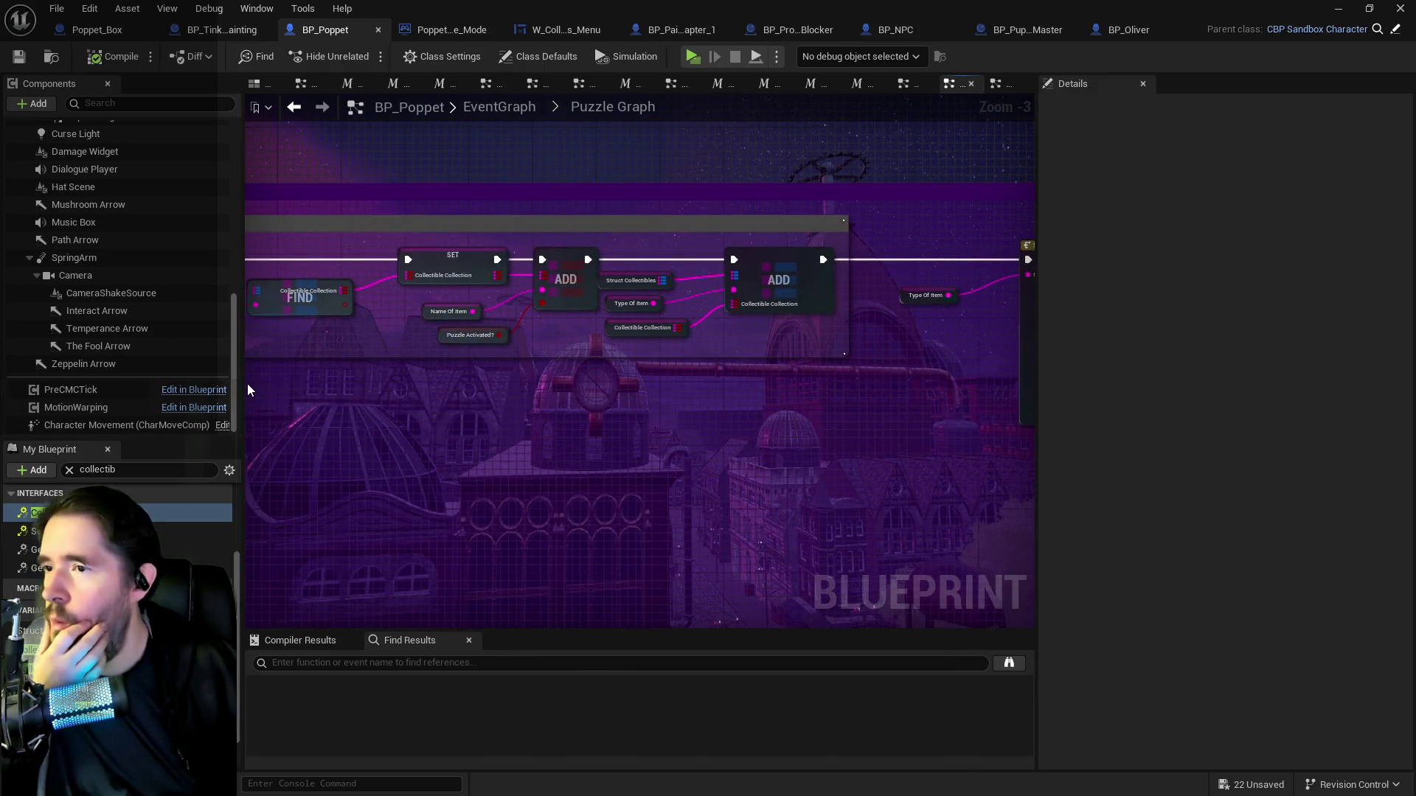
left_click_drag(598, 386, 246, 386)
left_click_drag(462, 384, 818, 340)
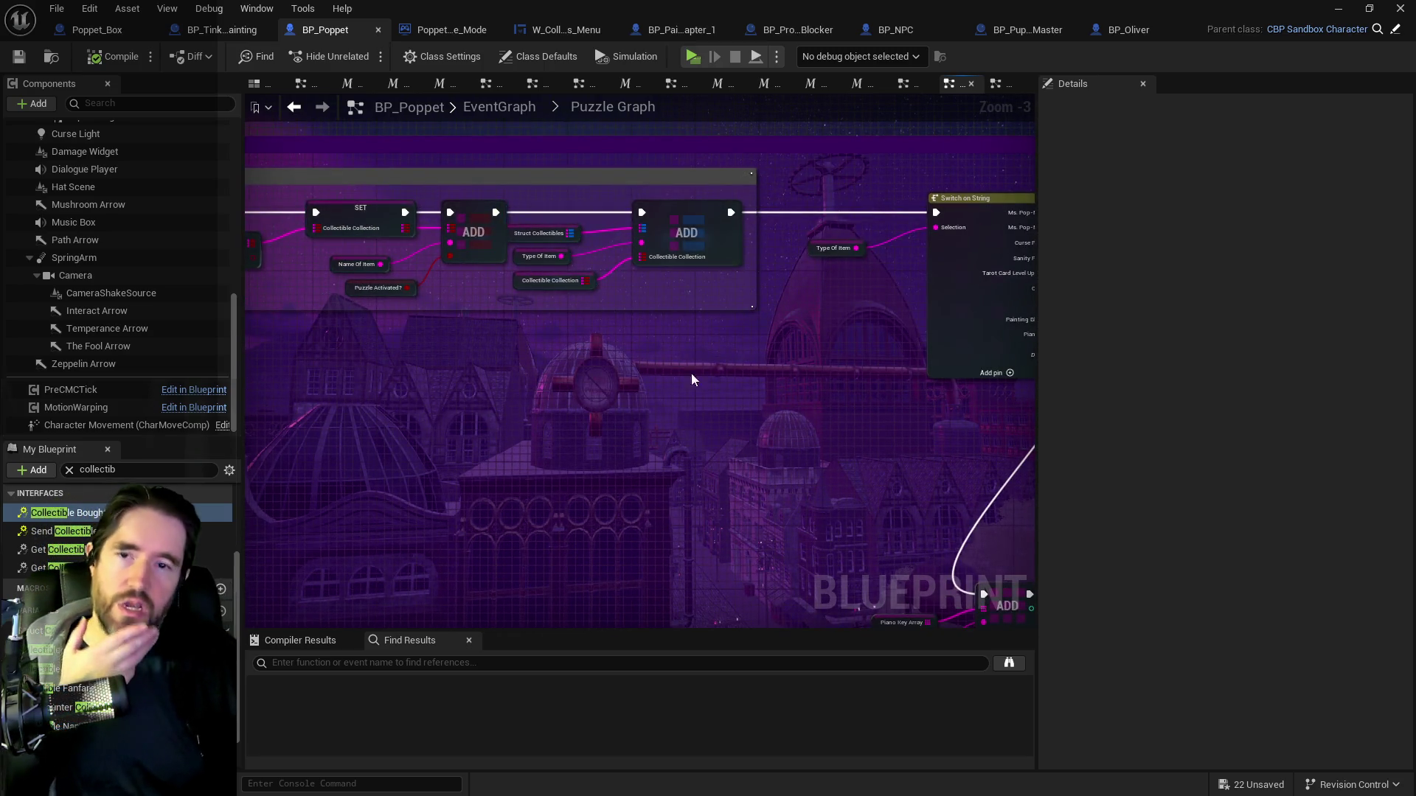
left_click_drag(679, 373, 458, 391)
left_click_drag(701, 417, 450, 440)
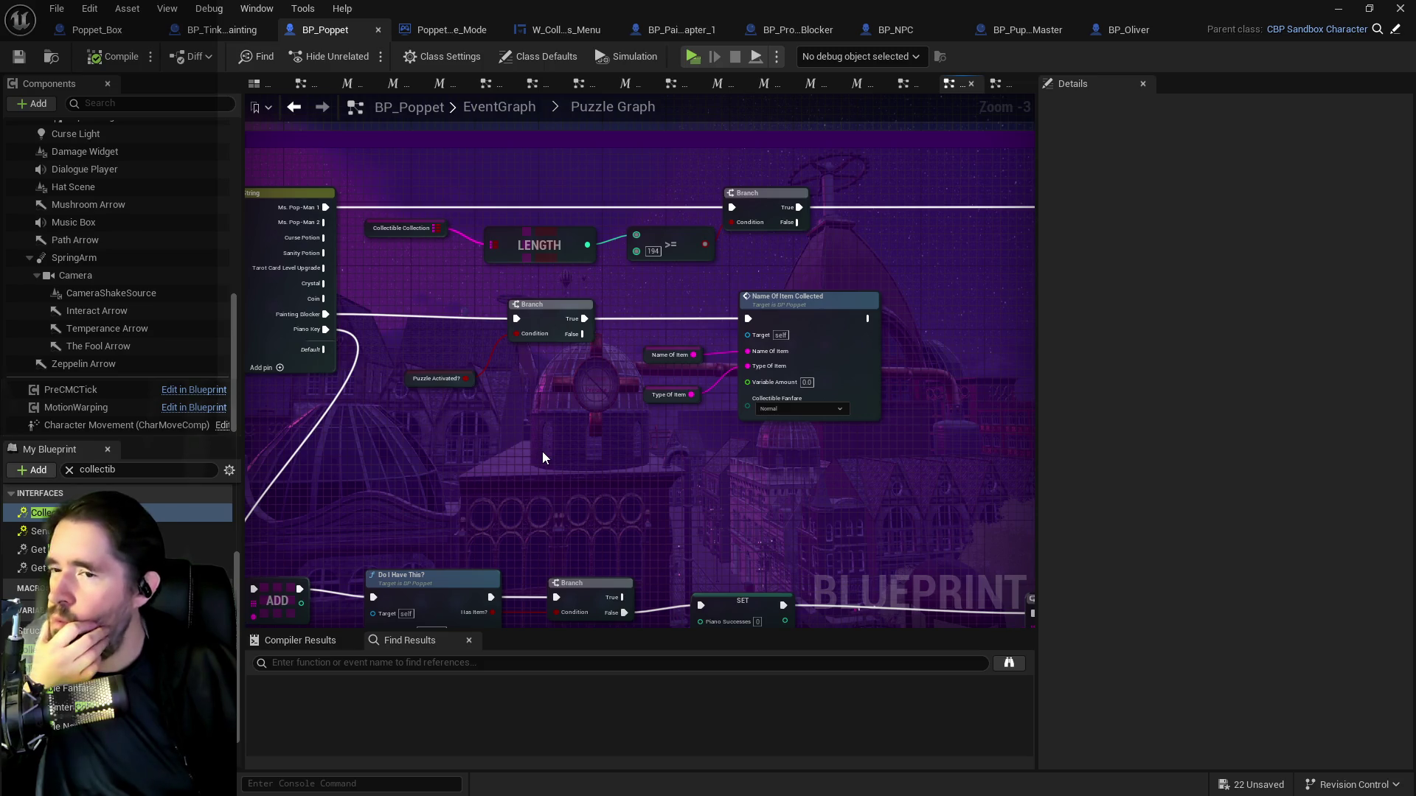
right_click(602, 467)
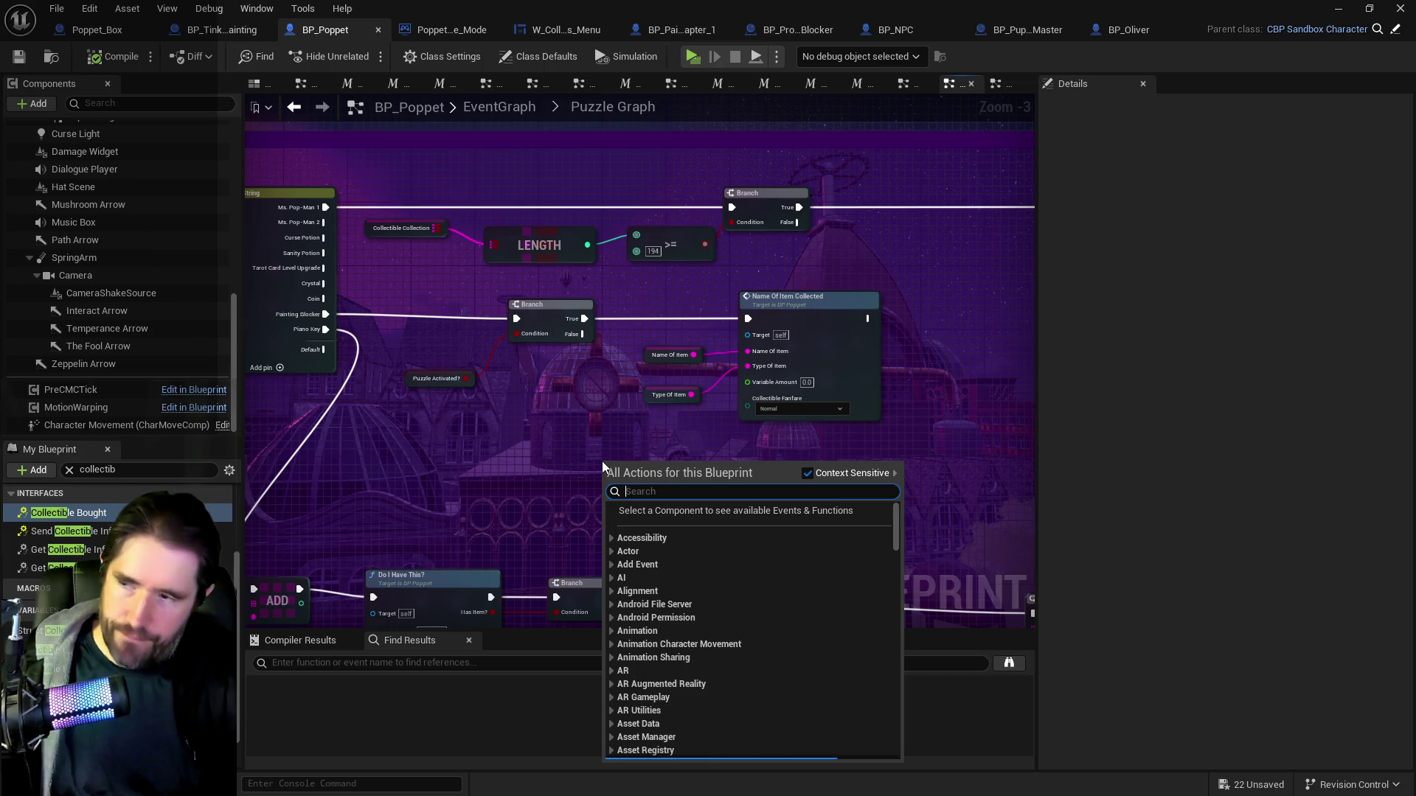
Add a Print String 'Puzzle Activated' fed by the Branch's False output, then compile and save BP_Poppet.
type("print st")
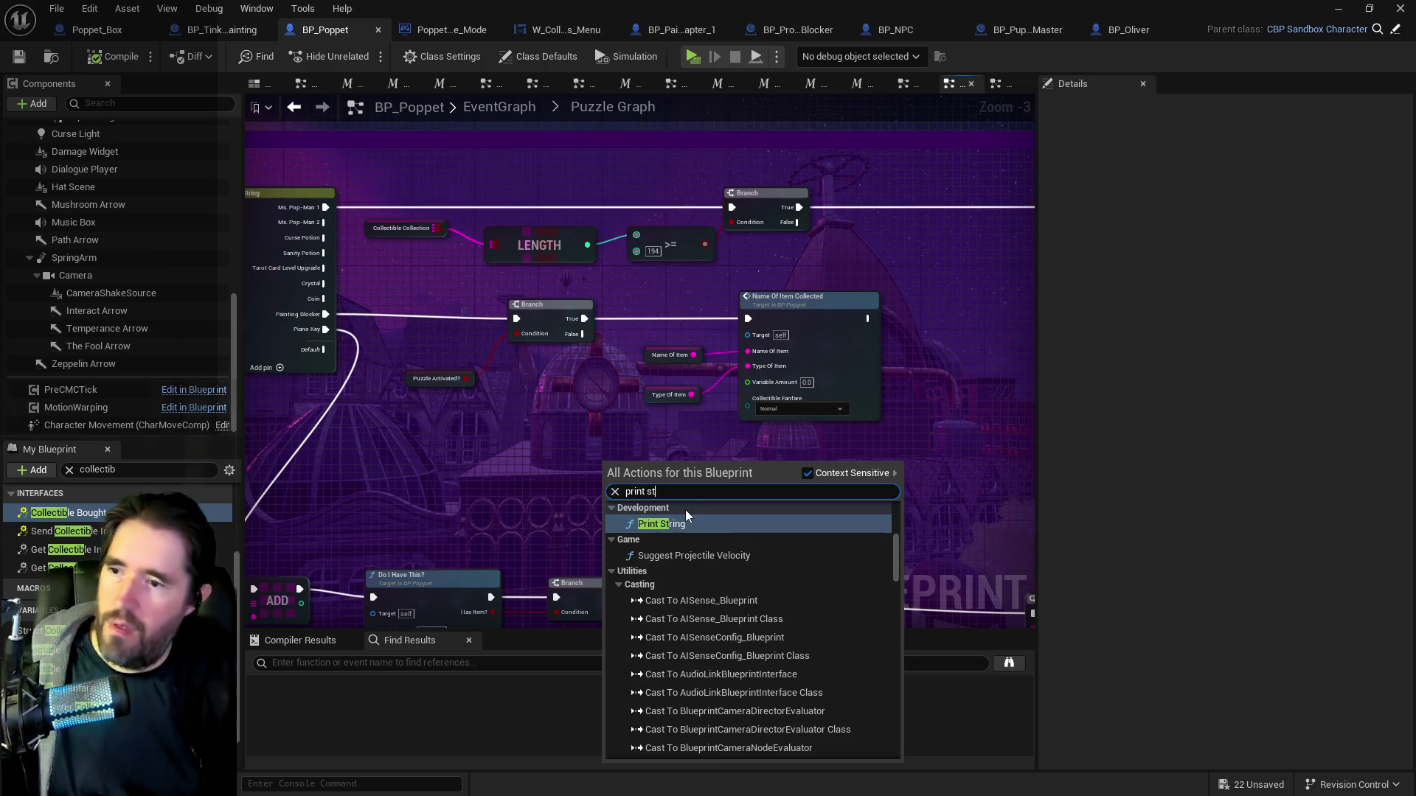
left_click(686, 523)
left_click(648, 520)
left_click_drag(646, 570, 621, 514)
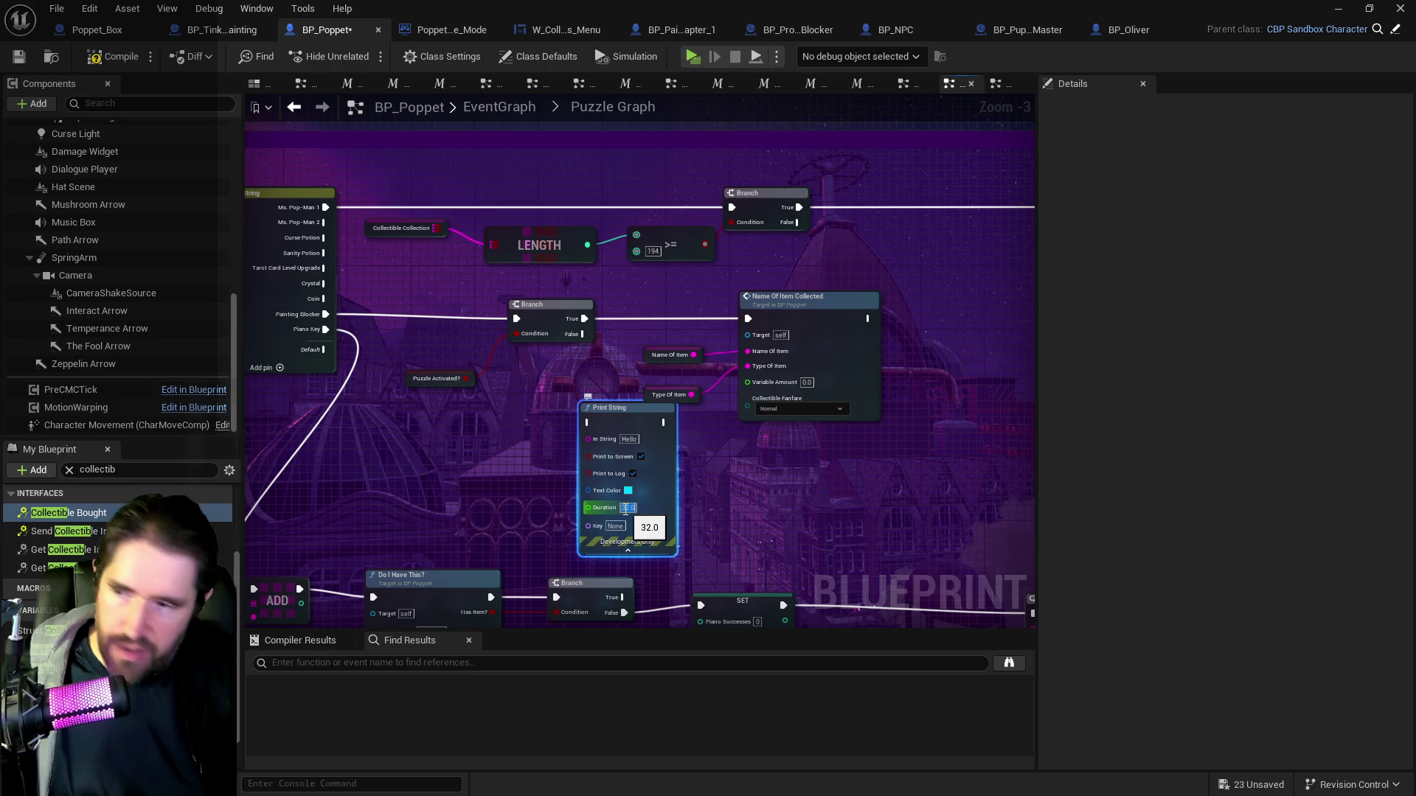
scroll(582, 441, "up", 1)
left_click(639, 442)
type("Puzzle")
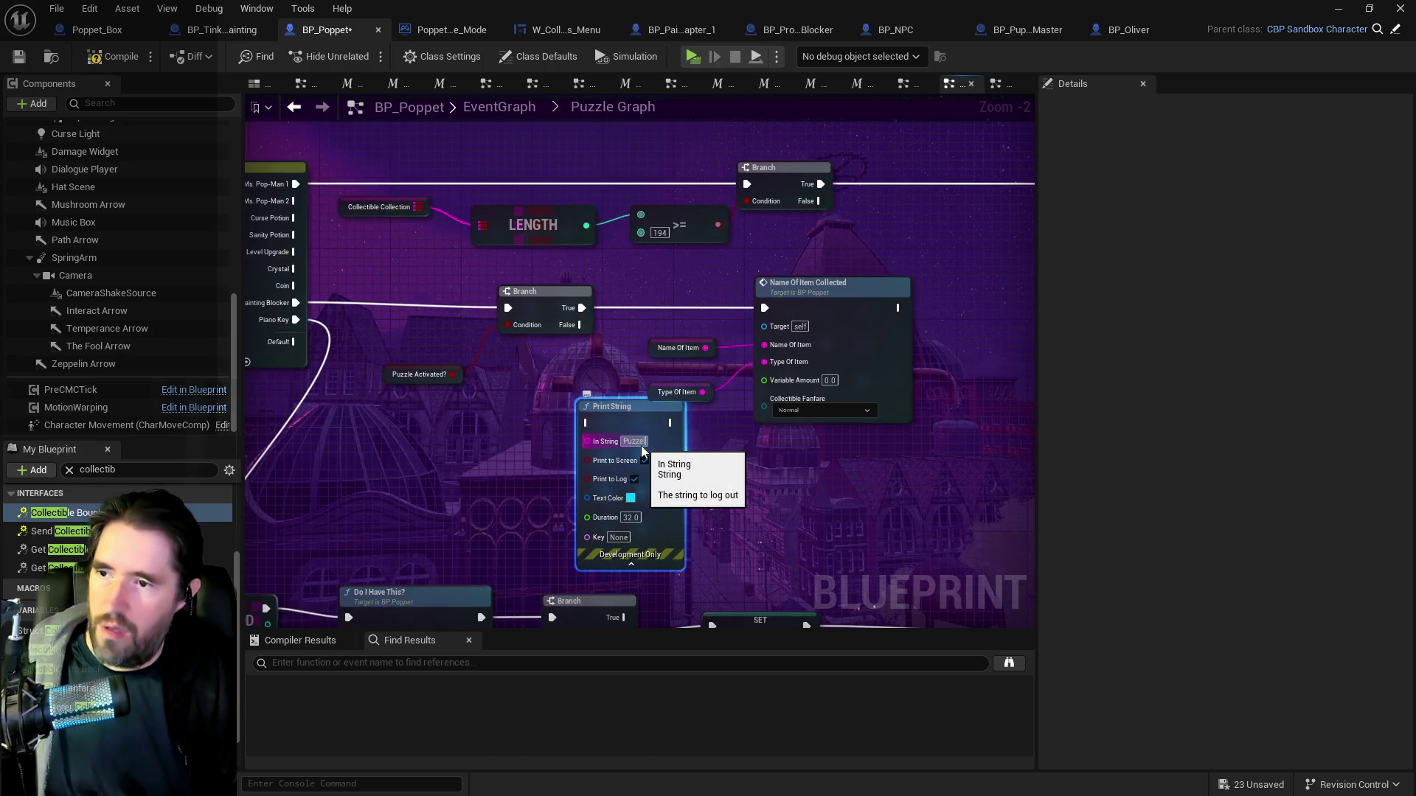
key("BackSpace")
type("e Activated")
key("Return")
mouse_move(567, 323)
left_mouse_down()
mouse_move(586, 423)
mouse_move(696, 429)
mouse_move(722, 351)
mouse_move(765, 308)
left_mouse_up()
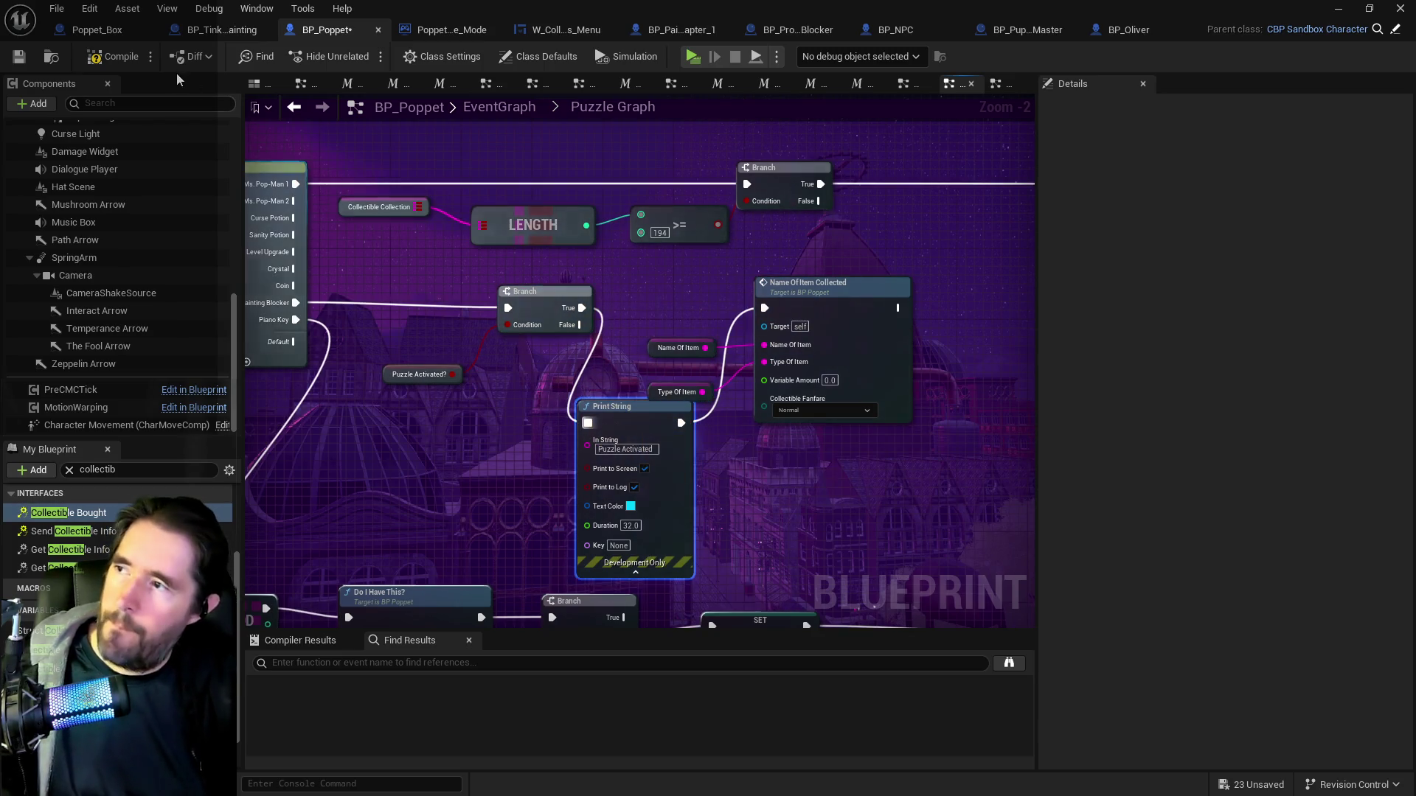
left_click(22, 63)
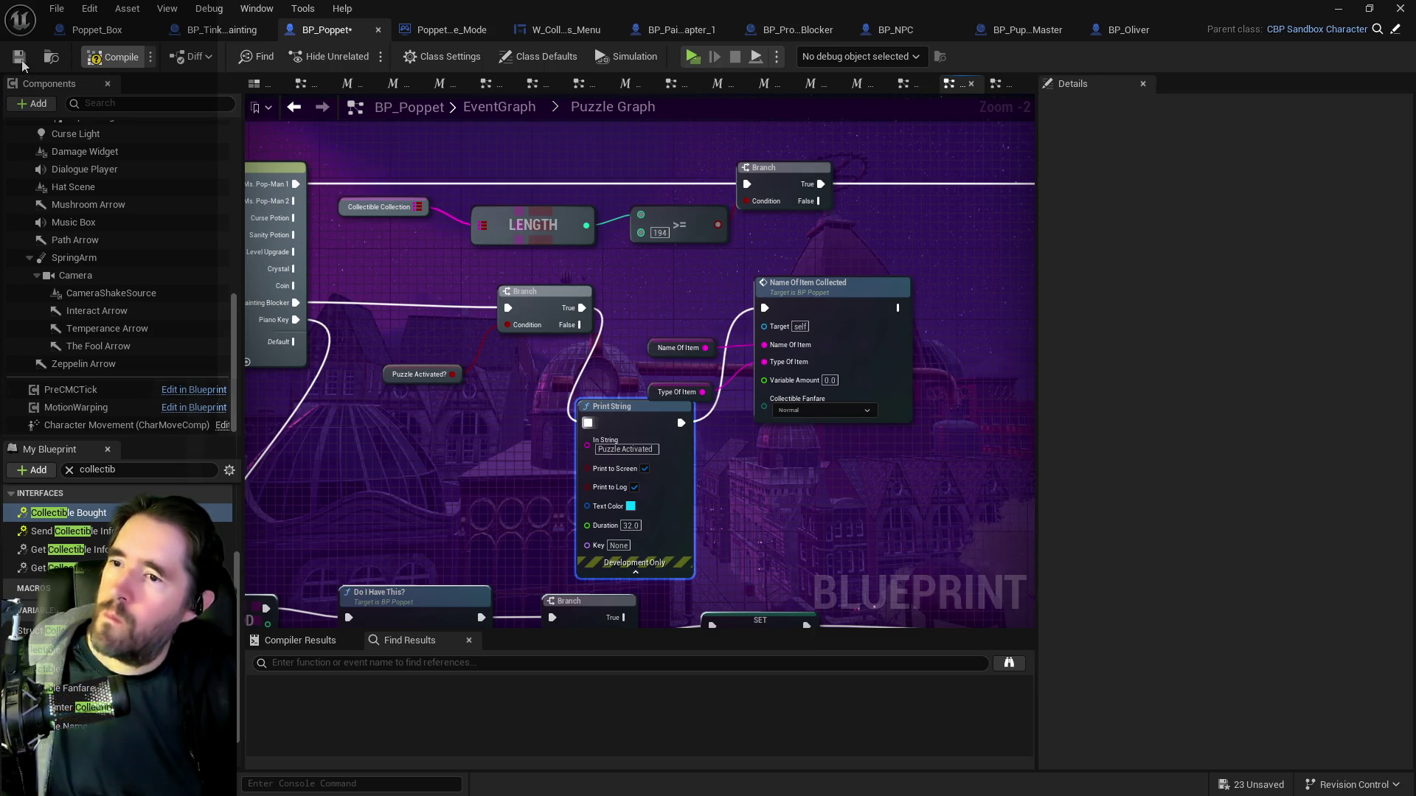
left_click(20, 58)
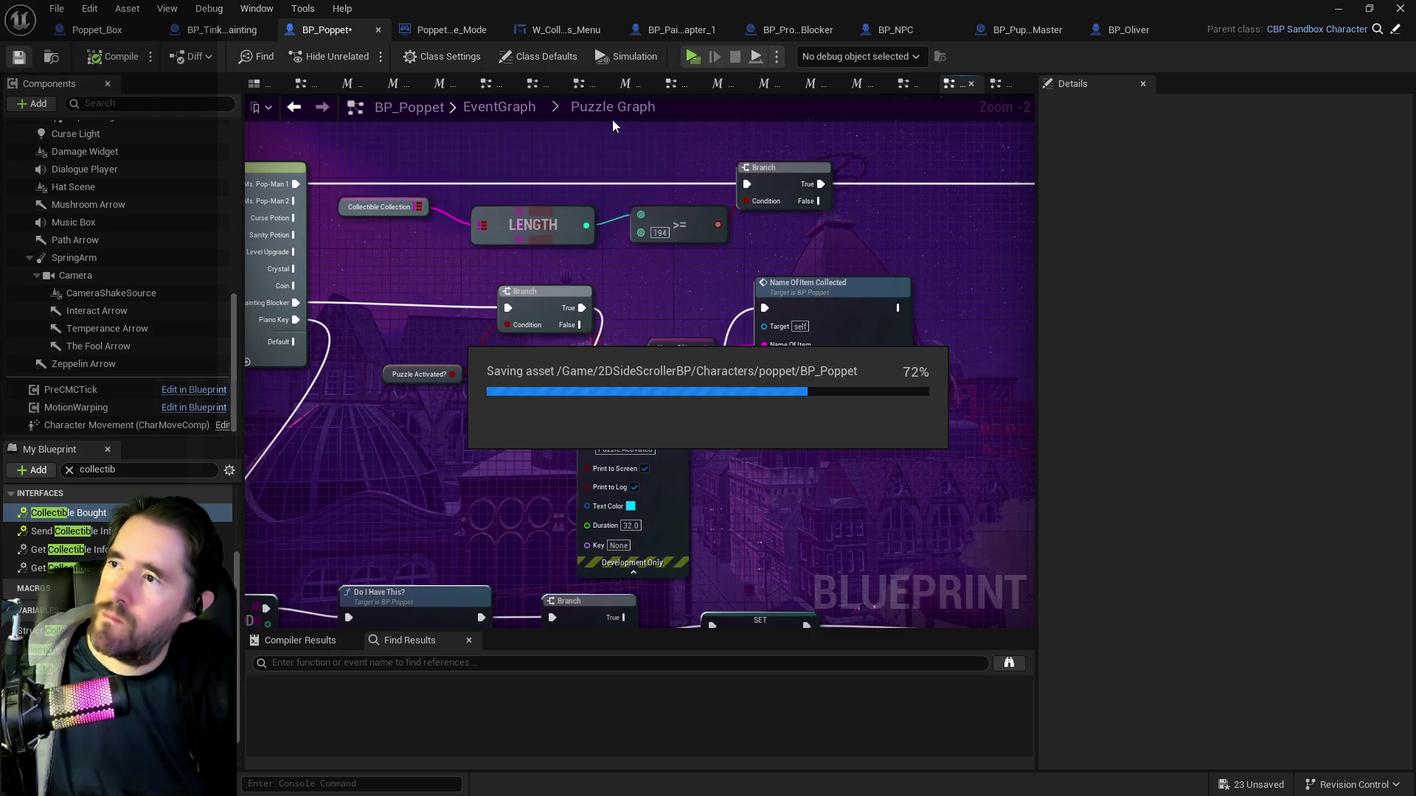
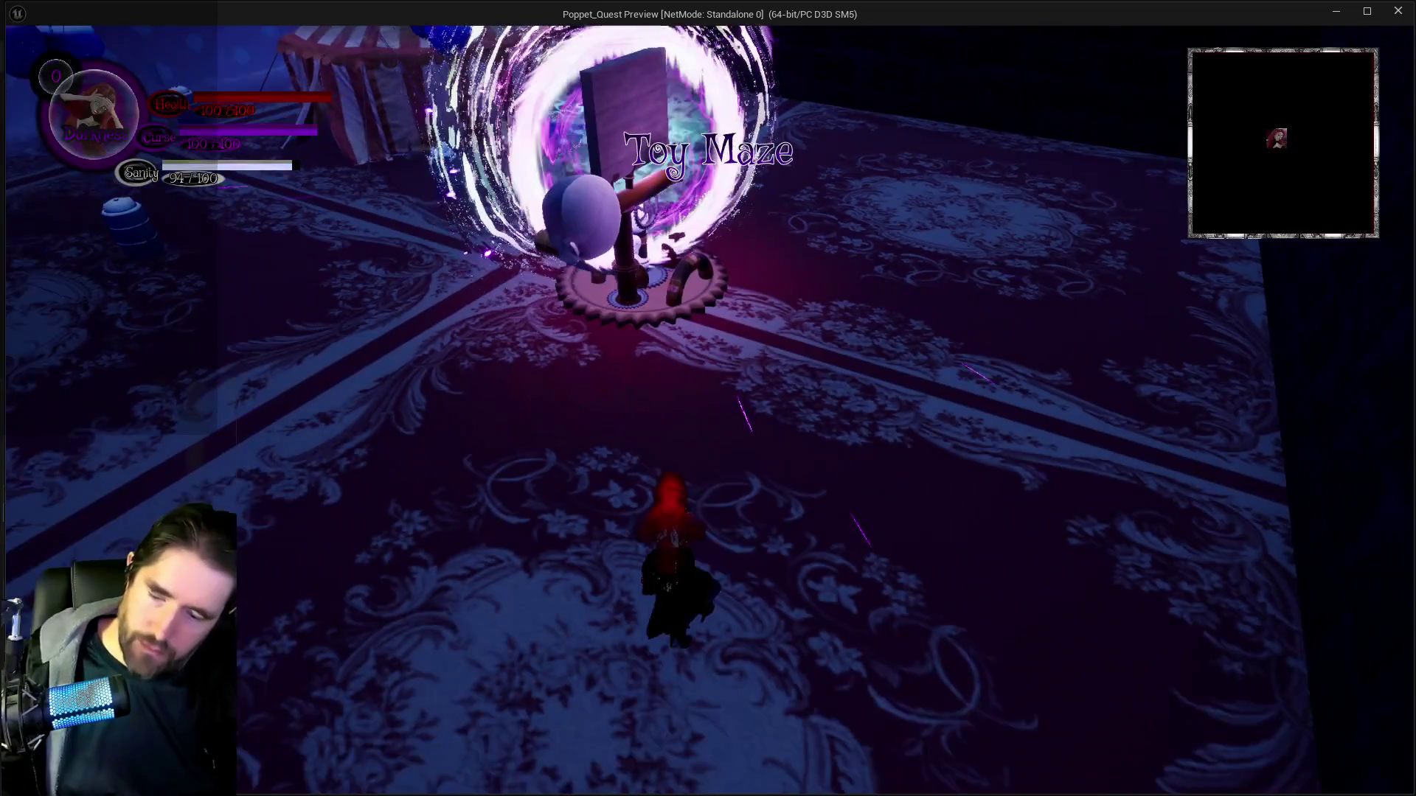
Close the card menu and run the character to Toy Maze Blocker 2 to trigger Puzzle Activated.
key("Tab")
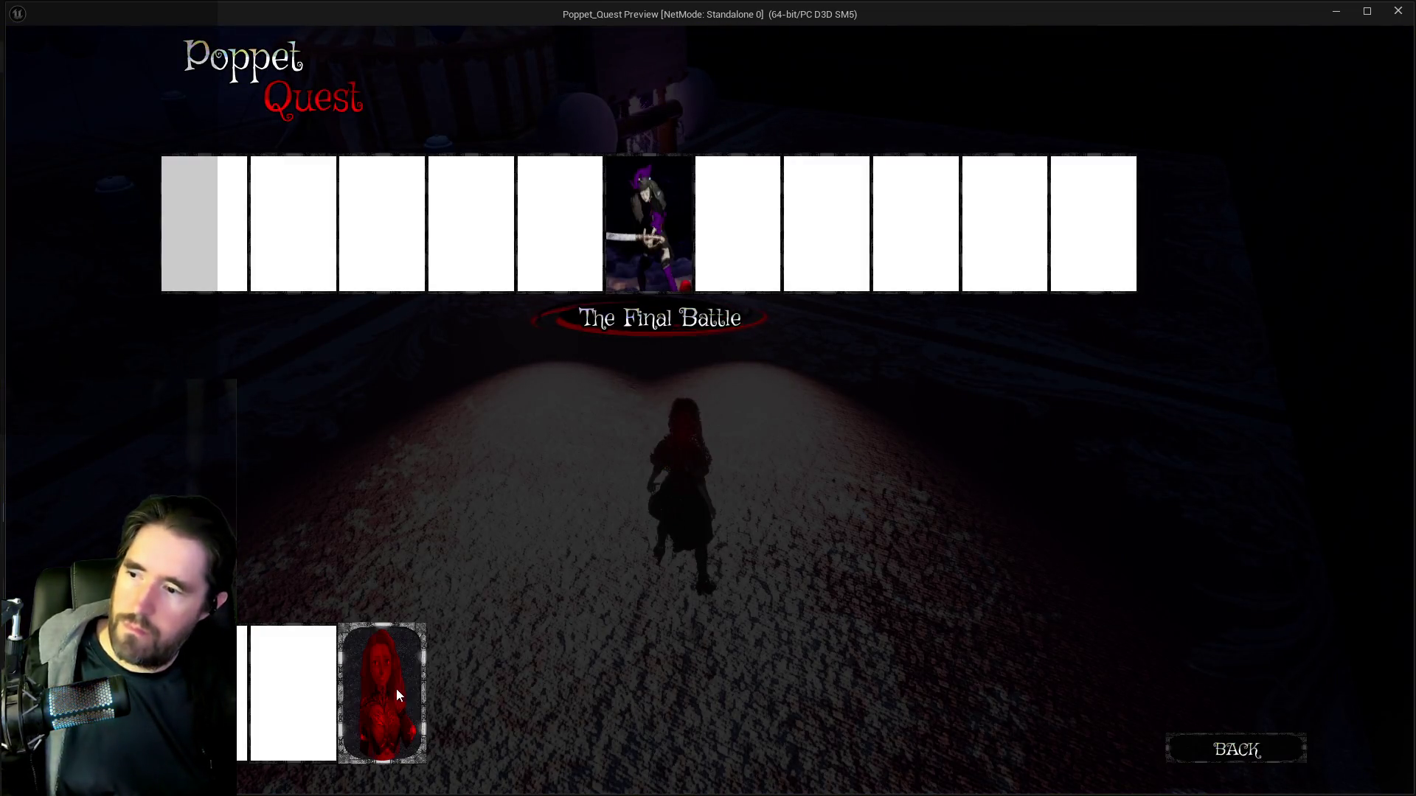
left_click(396, 688)
key("w")
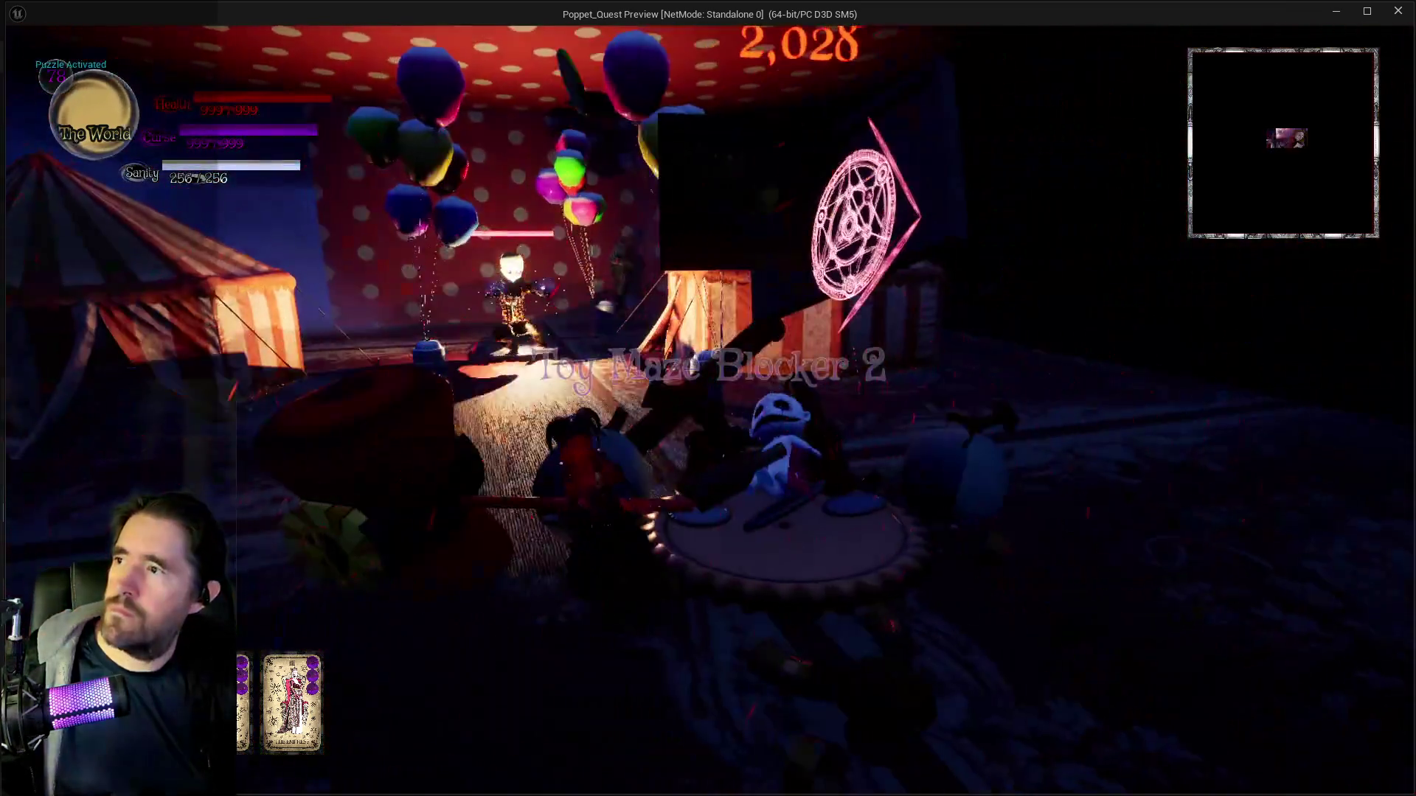
key("w")
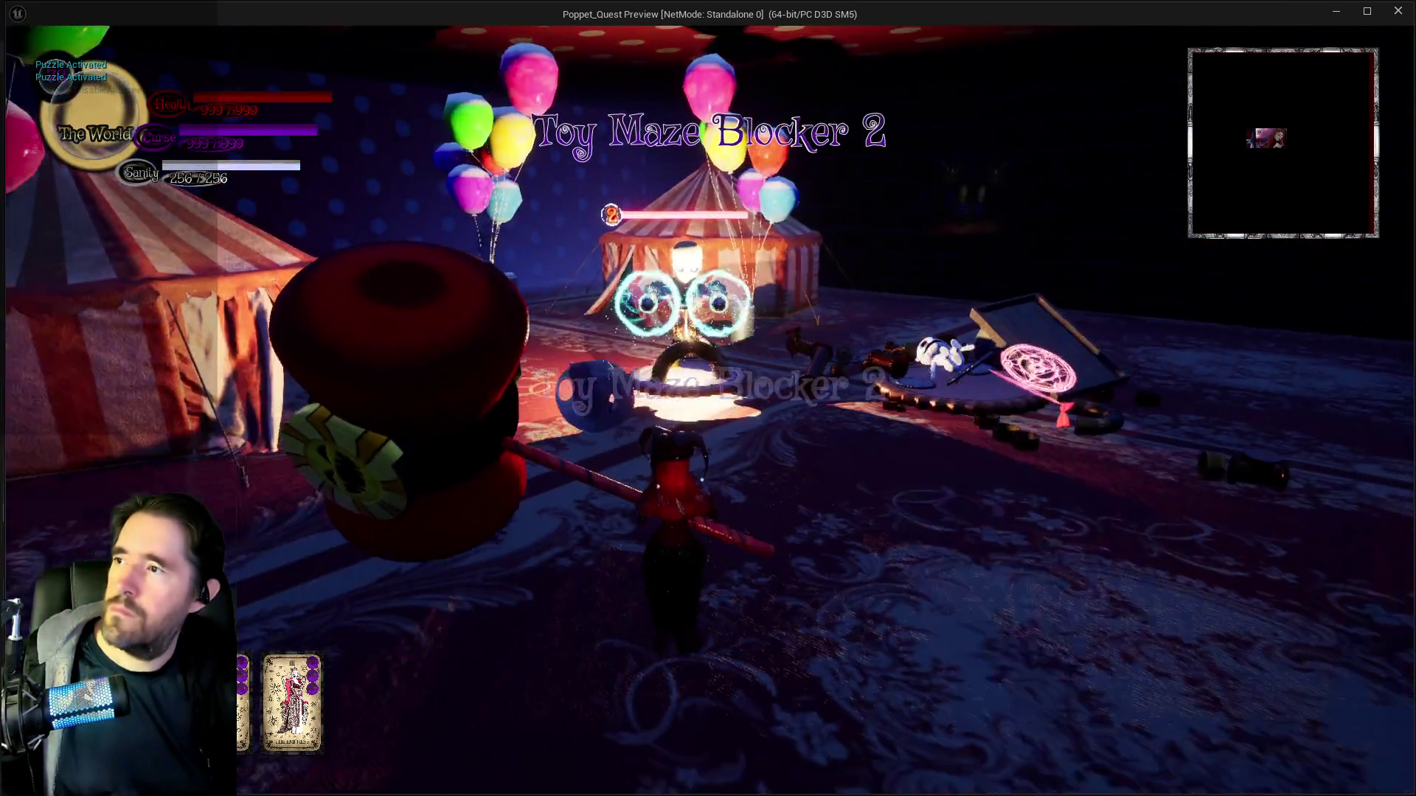
key("alt+Tab")
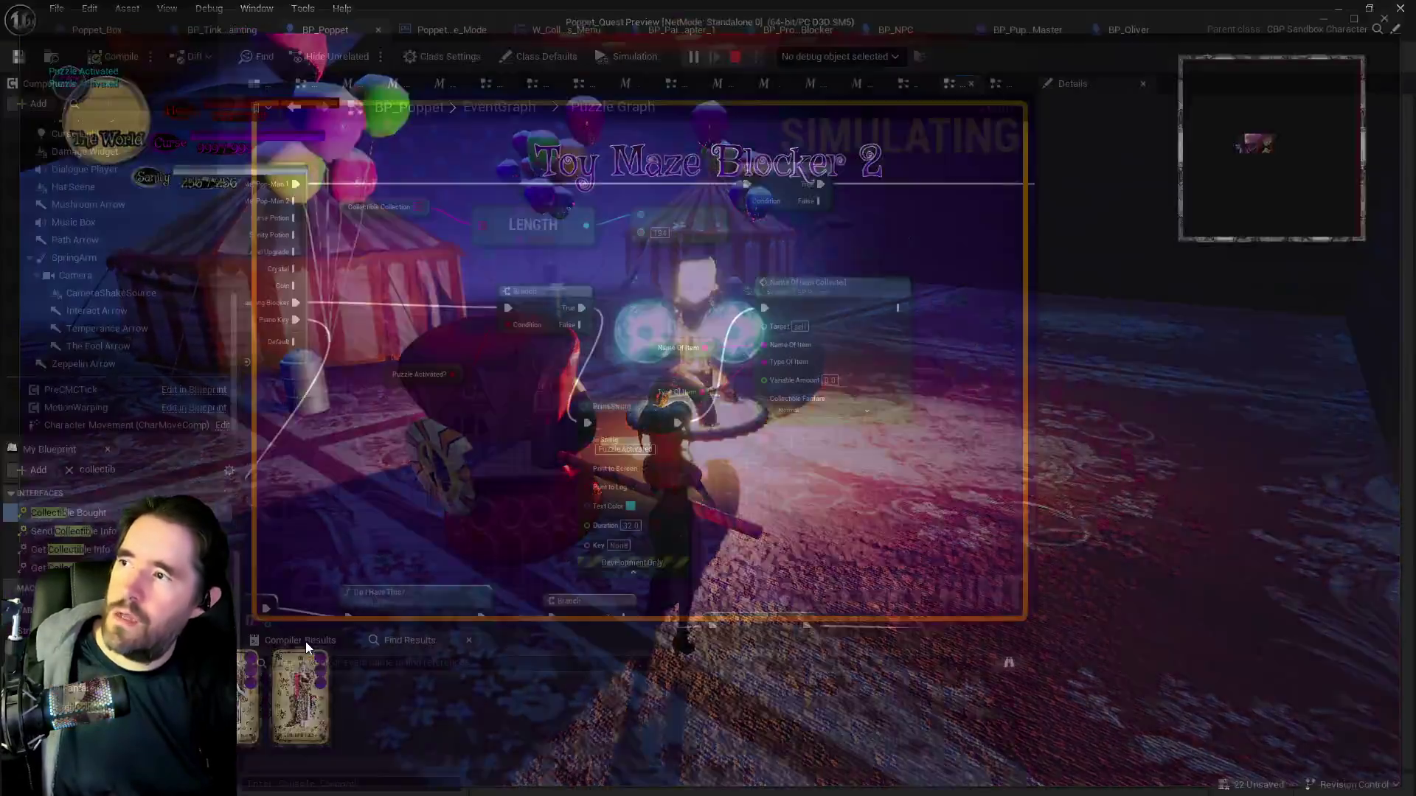
Stop the play test and select the Activate Puzzle event in BP_NPC's My Blueprint list.
key("Escape")
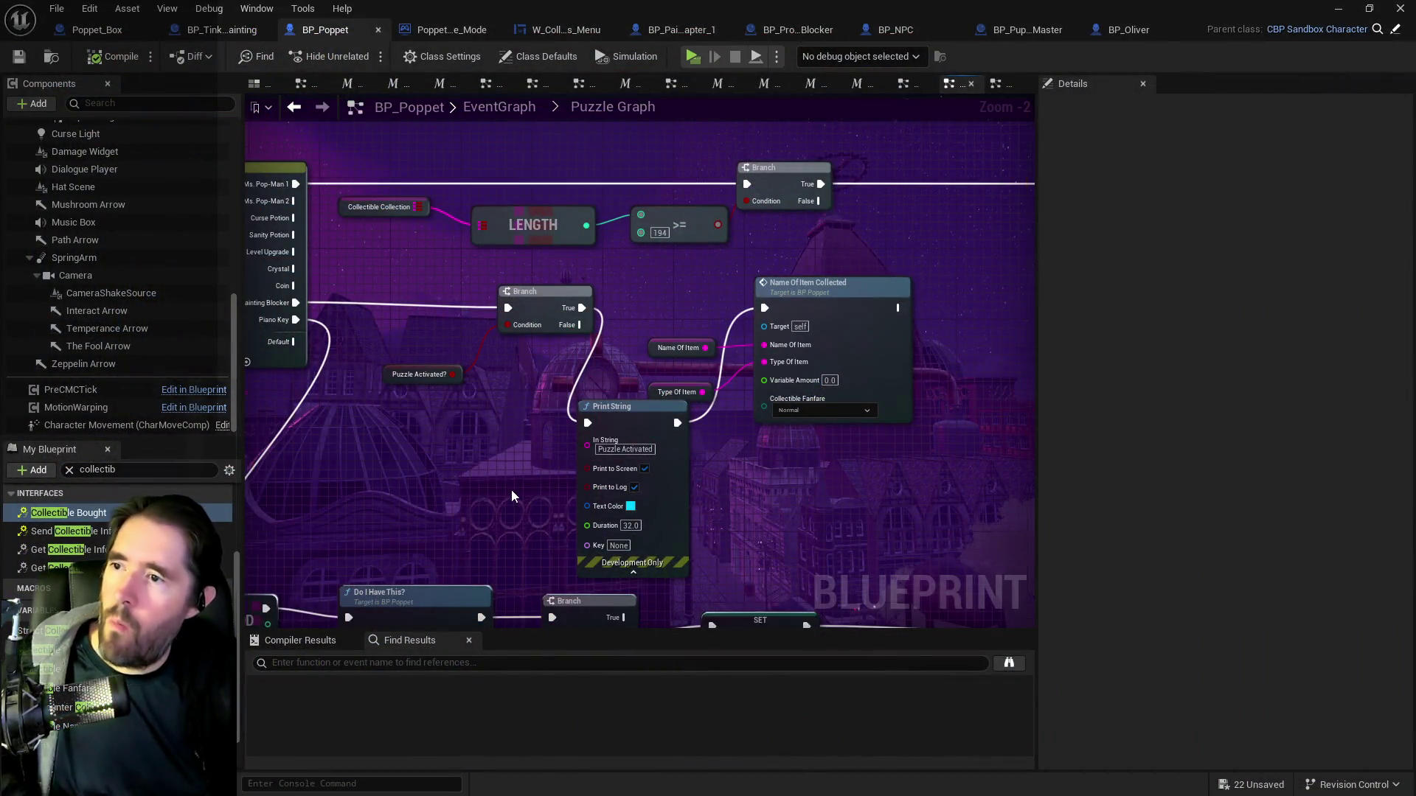
scroll(511, 490, "down", 7)
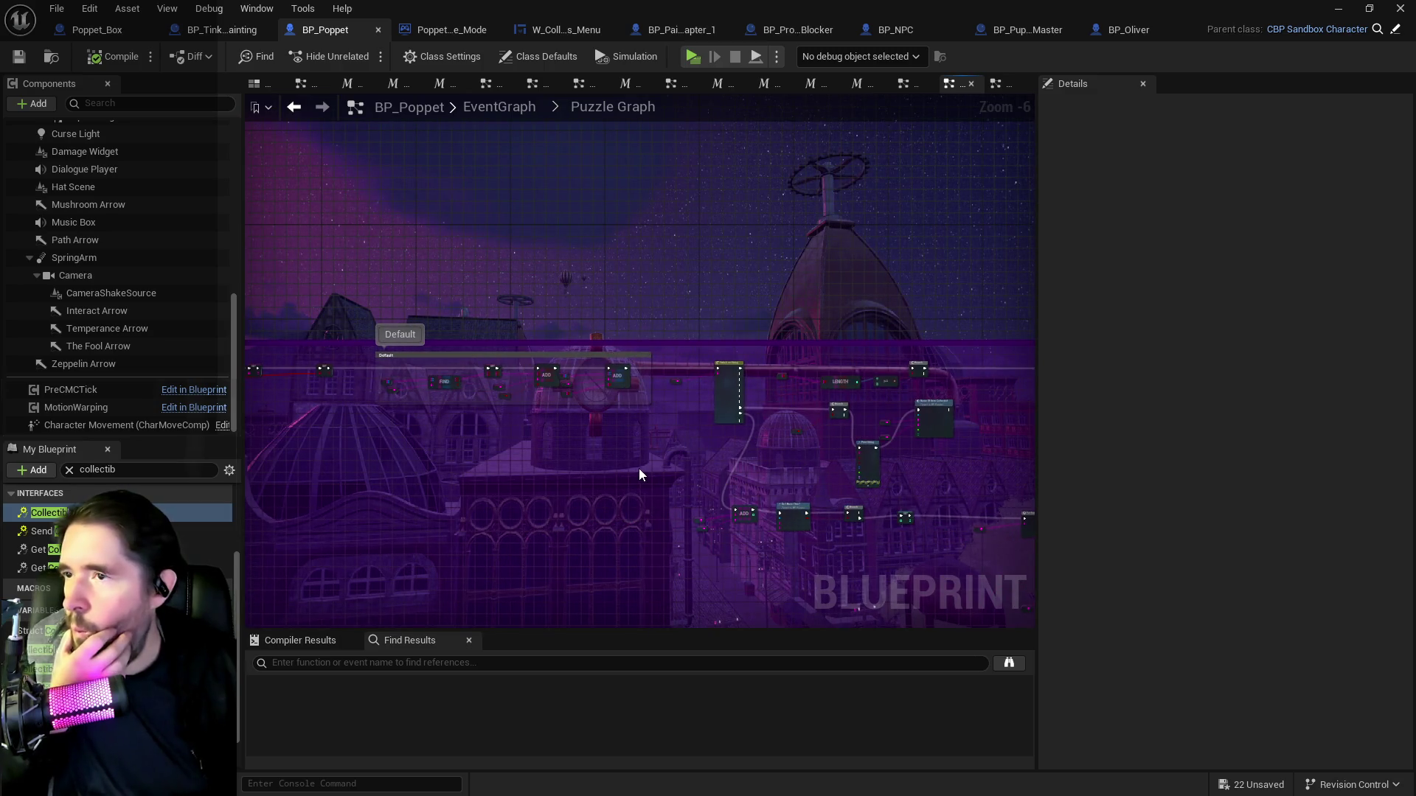
scroll(639, 474, "up", 1)
left_click(913, 30)
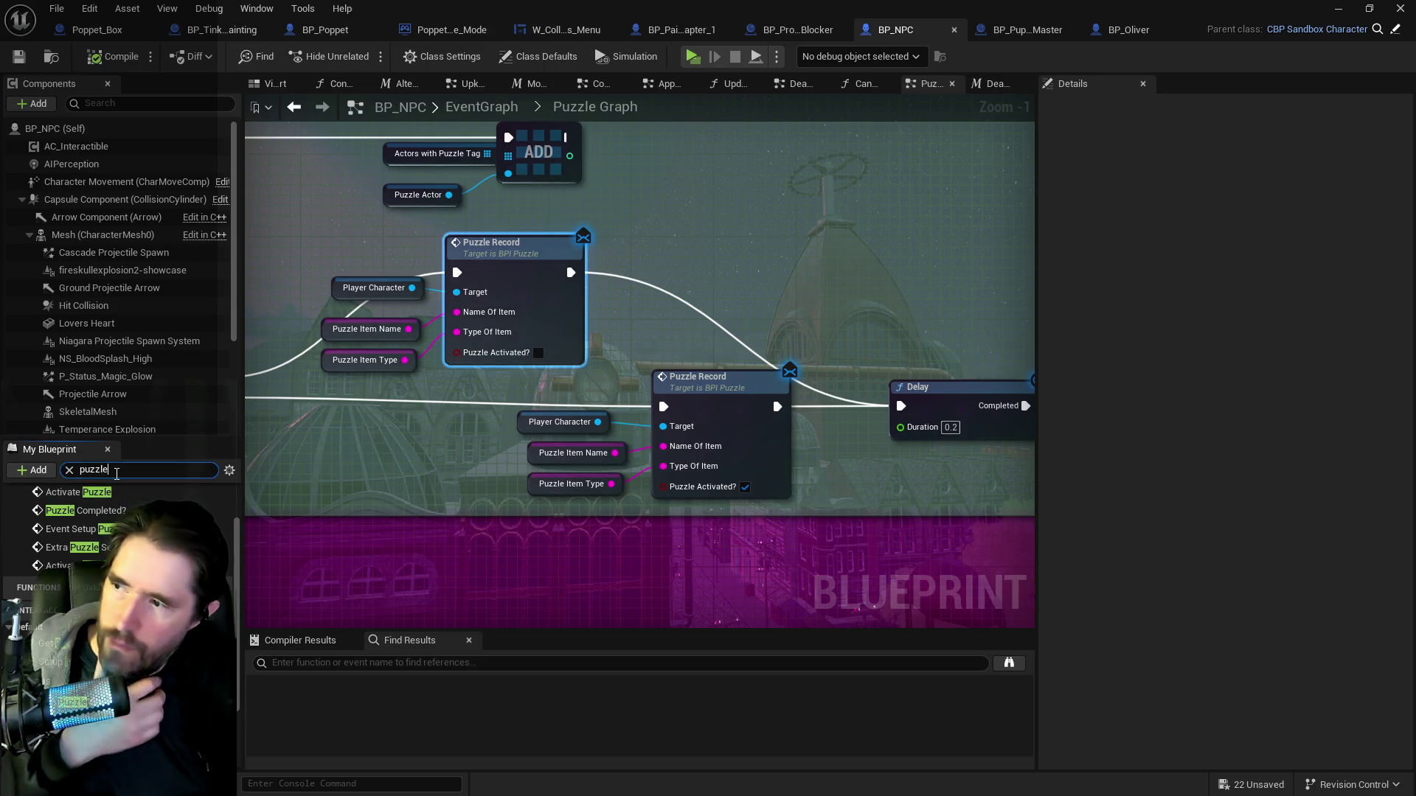
scroll(92, 545, "up", 1)
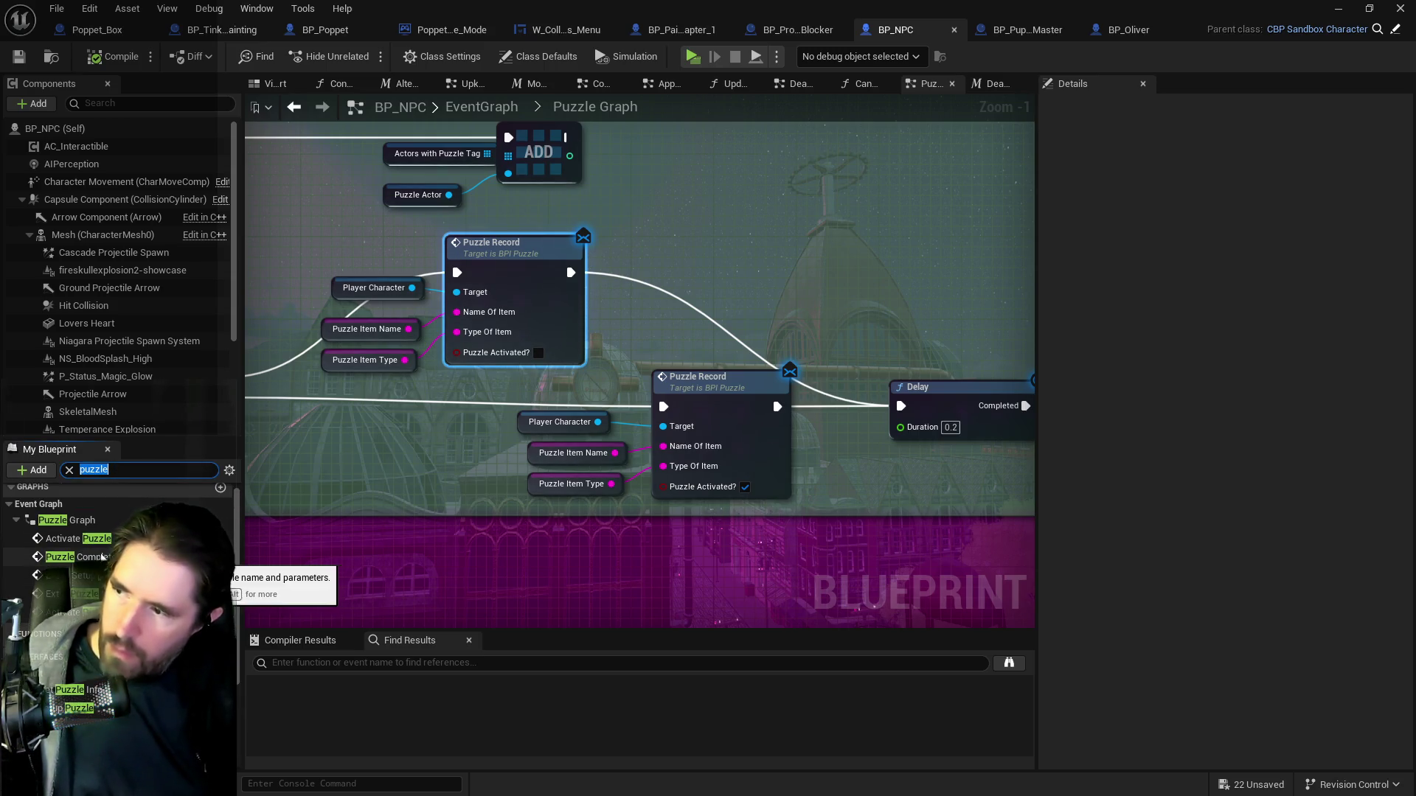
left_click(77, 538)
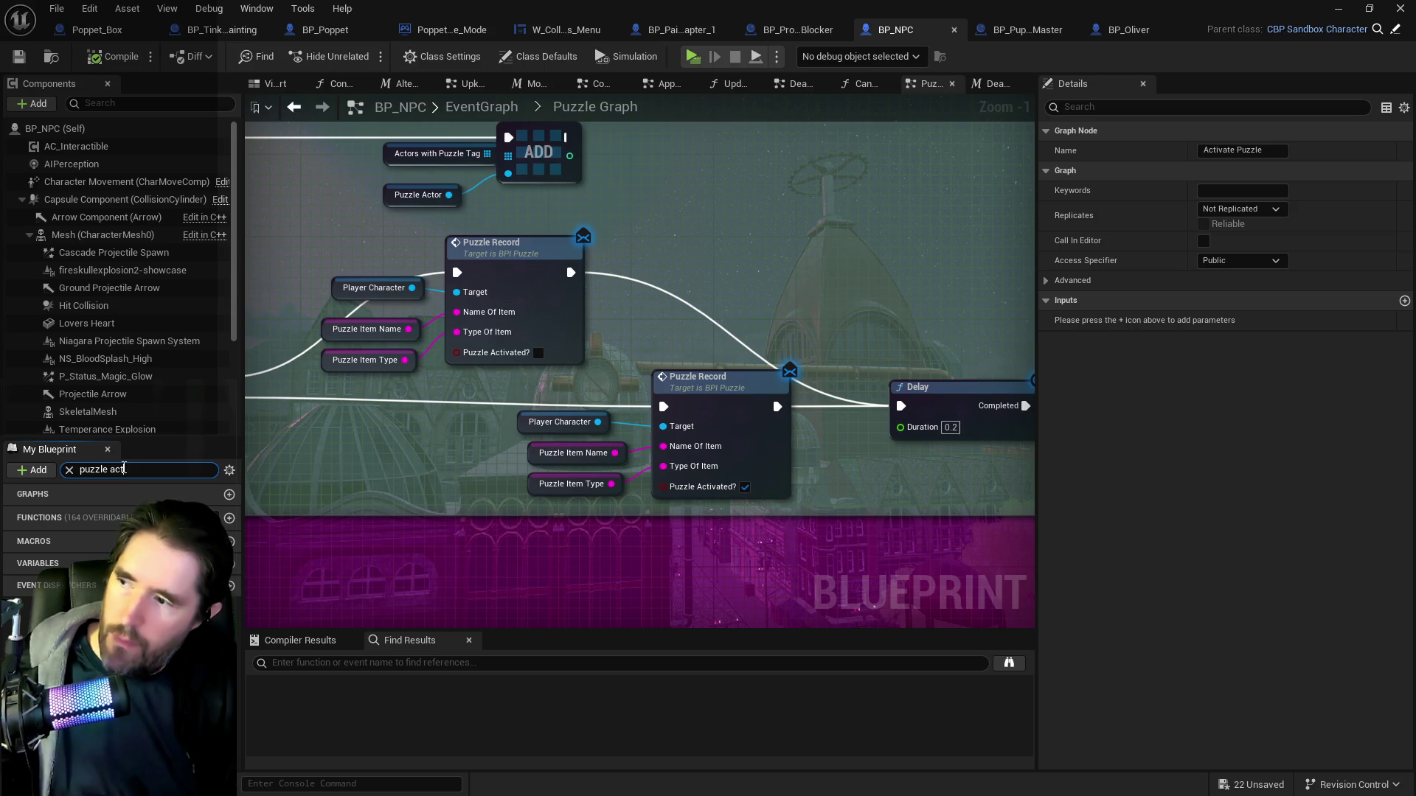
key("BackSpace")
key("BackSpace")
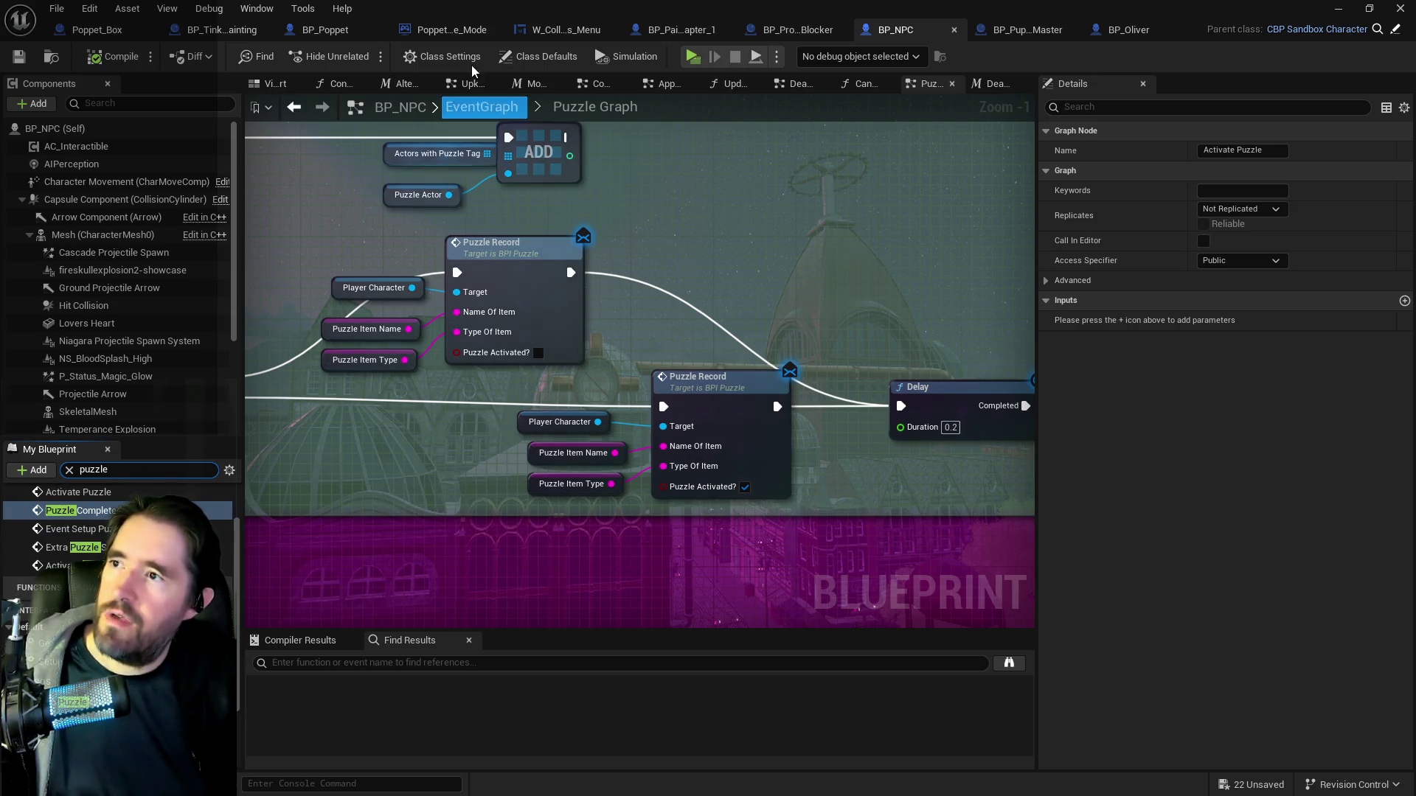
Compare BP_Poppet's Puzzle Graph, then pick Activate Puzzle again in BP_NPC.
left_click(335, 33)
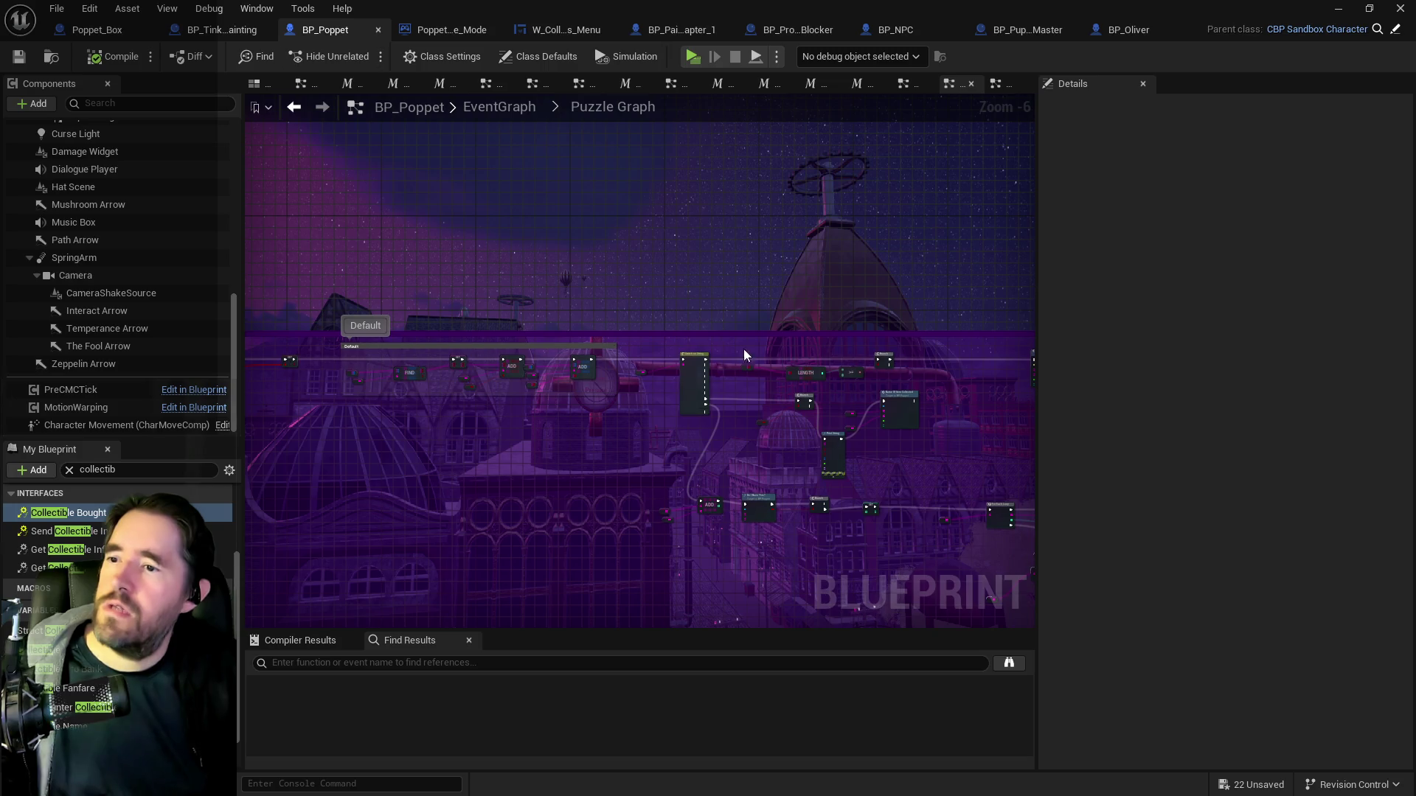
scroll(576, 416, "up", 3)
mouse_move(577, 418)
left_mouse_down()
mouse_move(684, 419)
mouse_move(468, 400)
left_mouse_up()
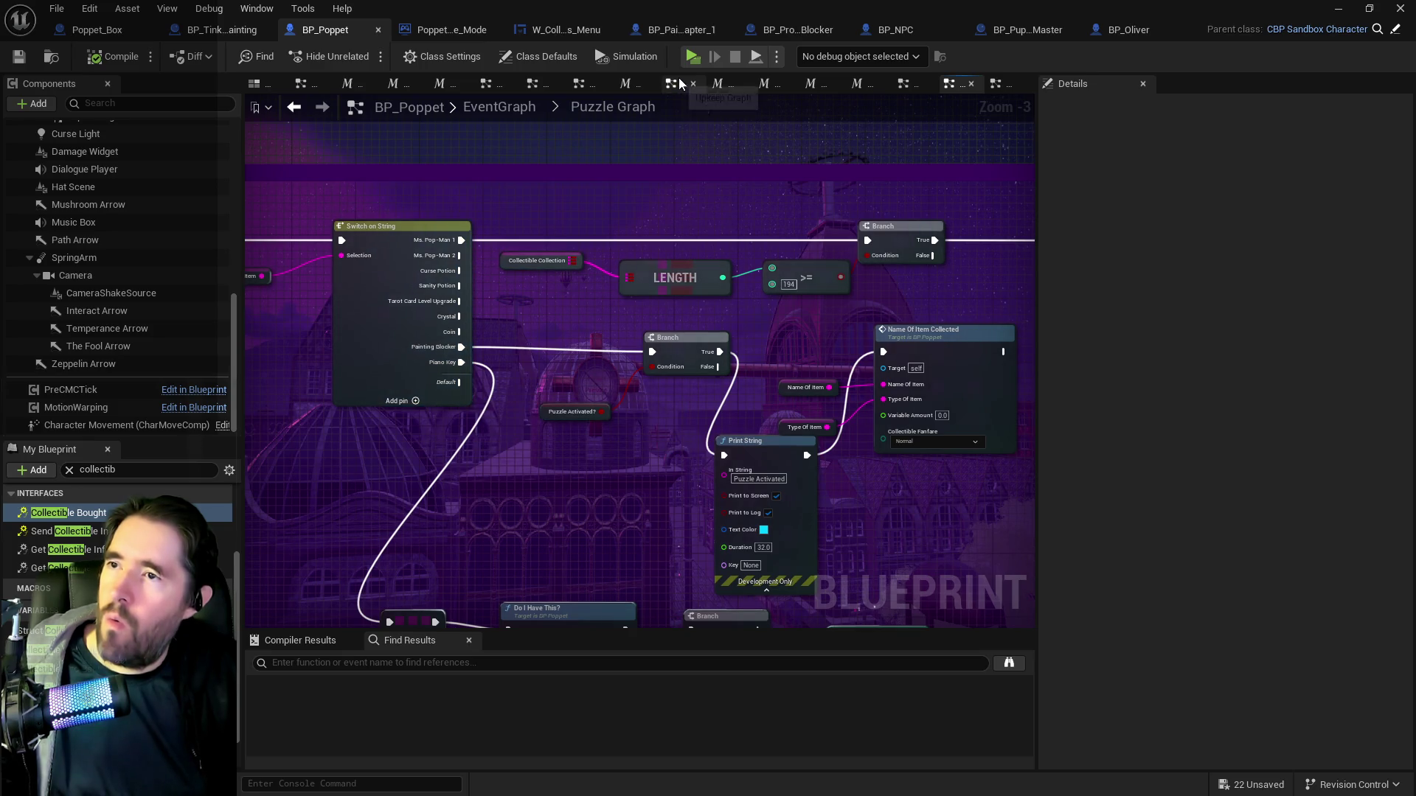
left_click(895, 29)
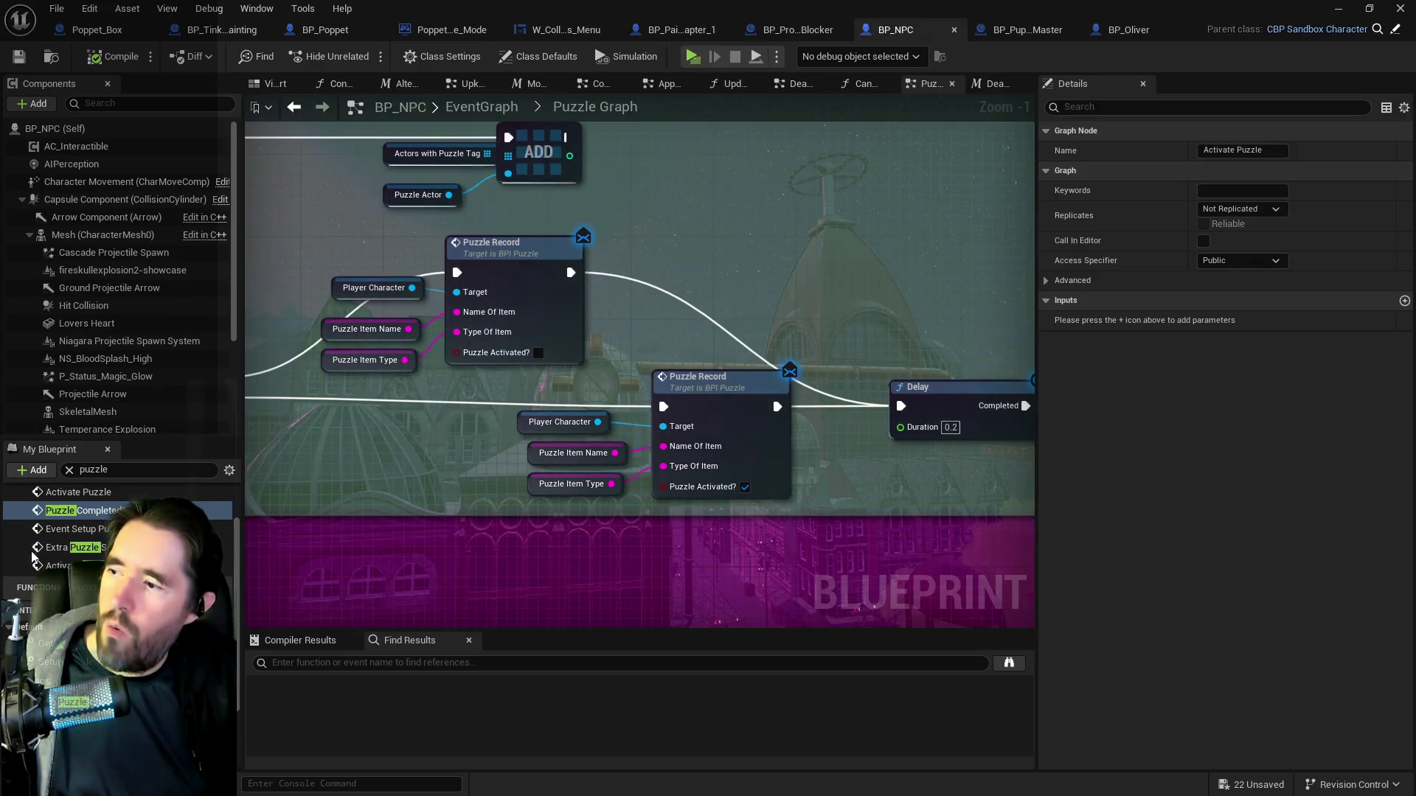
left_click(57, 544)
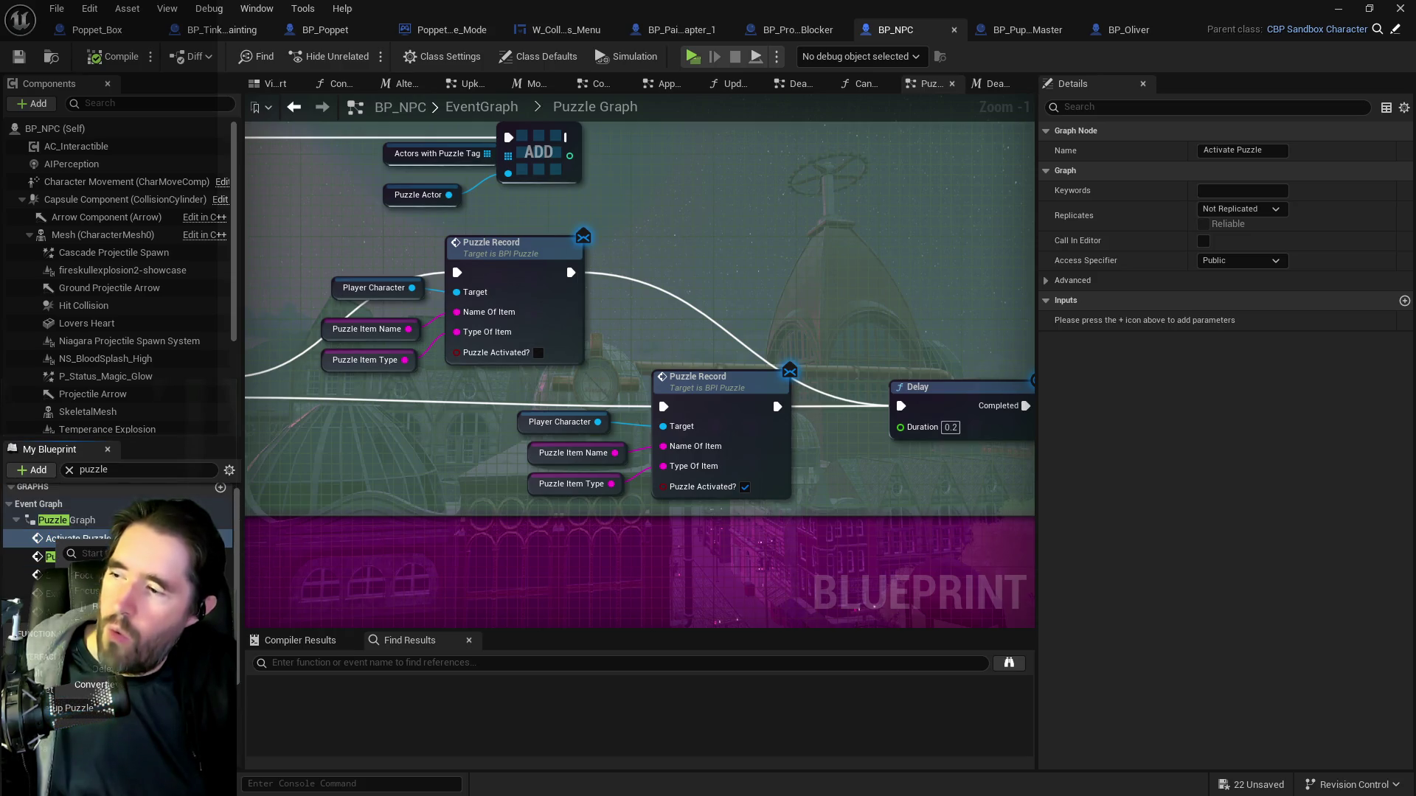
mouse_move(184, 629)
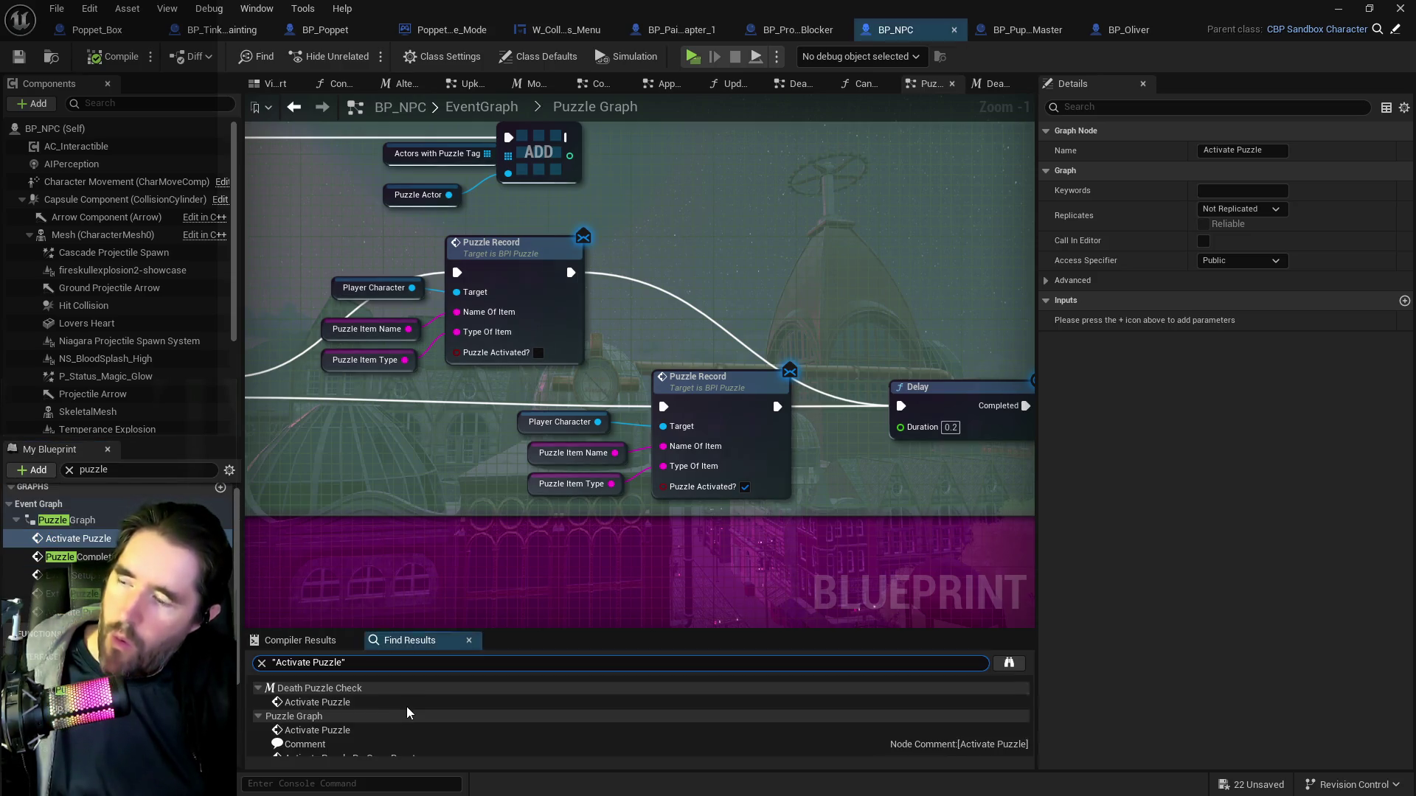
List Activate Puzzle references and inspect the event, its Do Once Reset node and the Death Puzzle Check call.
left_click(328, 704)
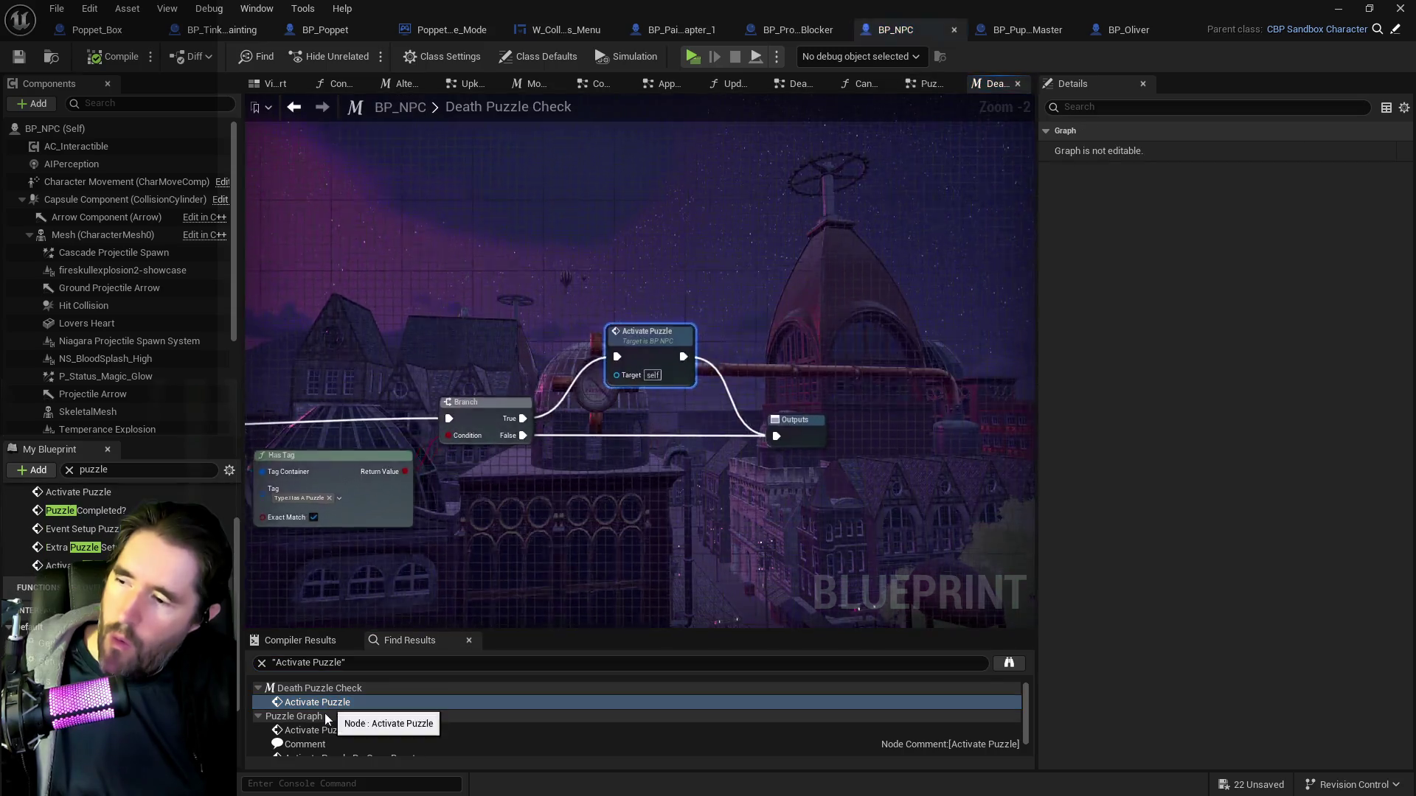
left_click(323, 728)
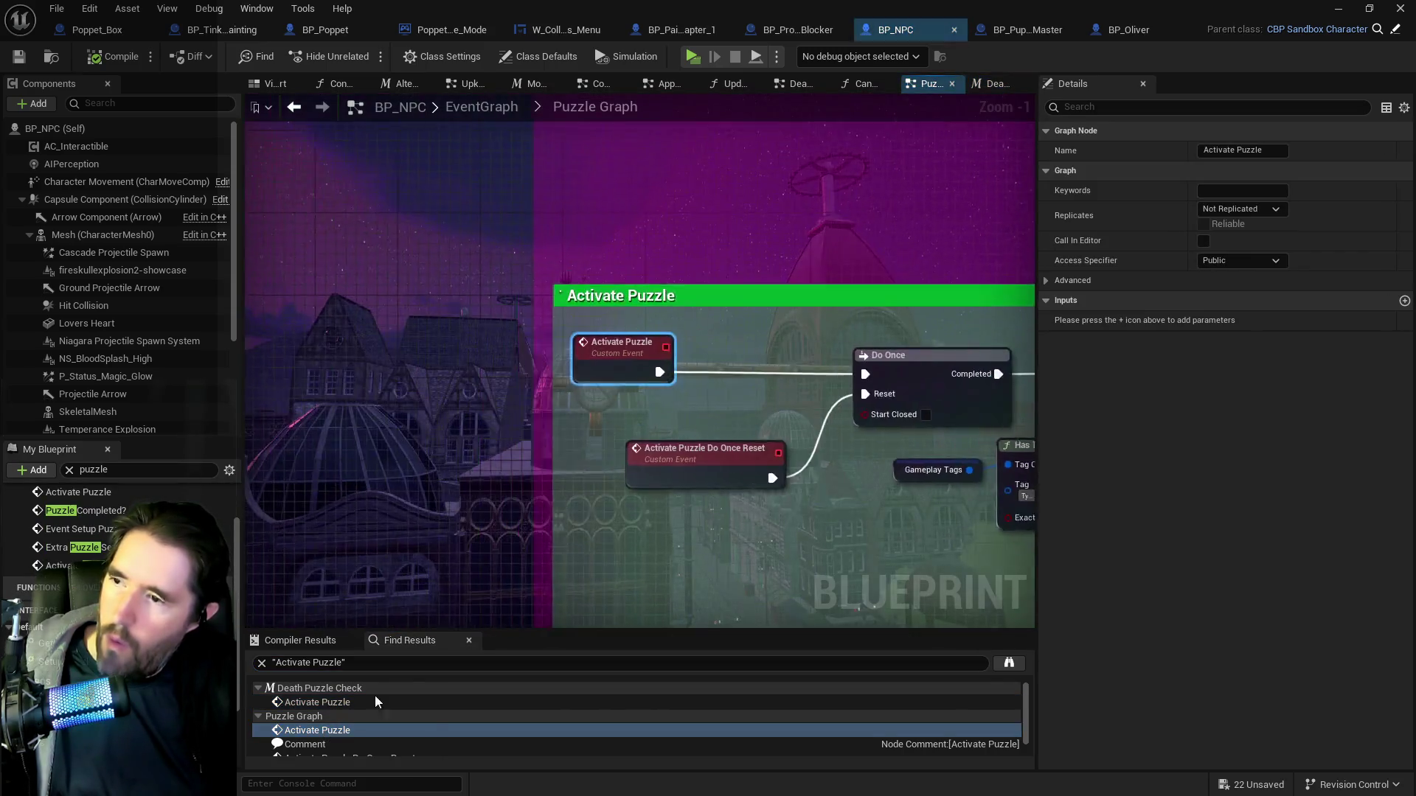
scroll(317, 719, "down", 1)
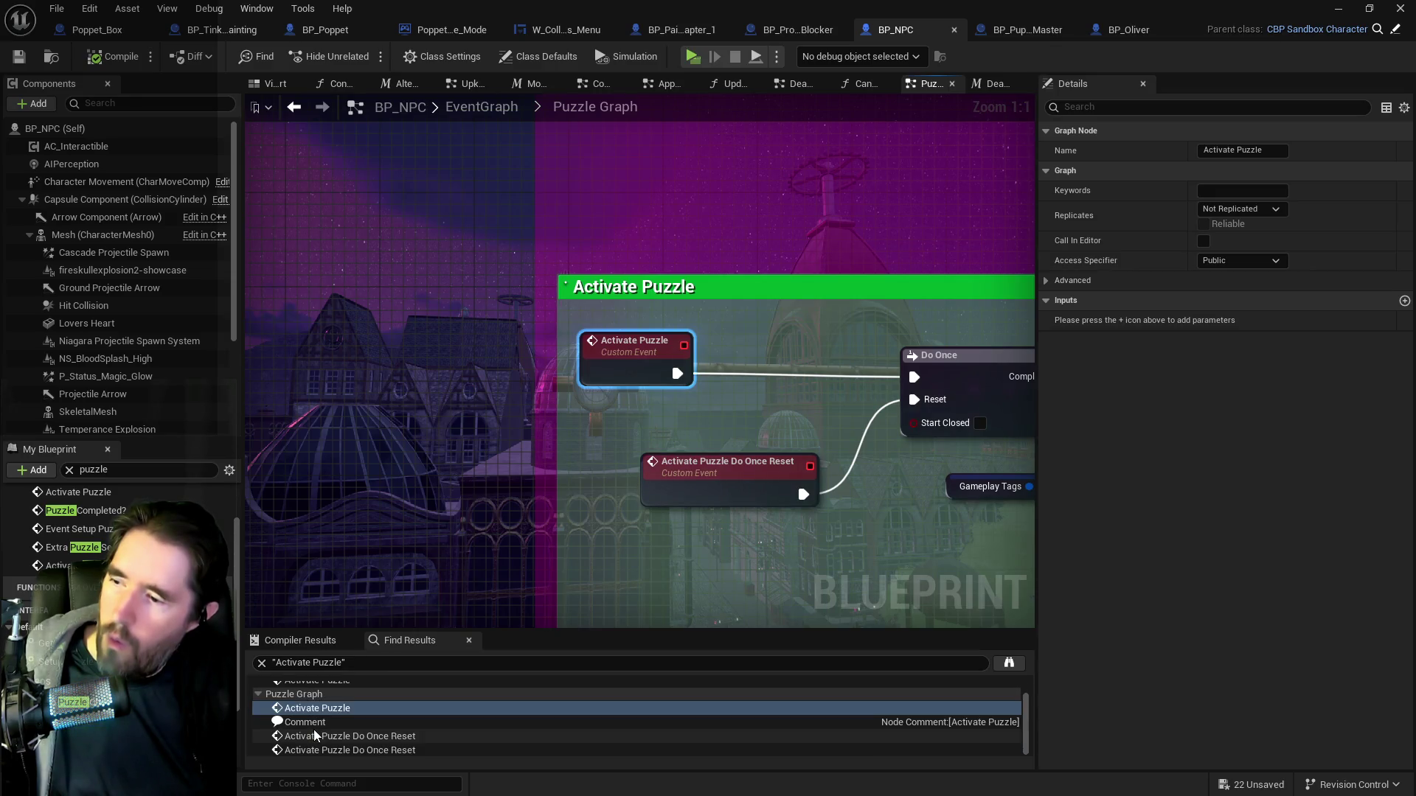
left_click(314, 731)
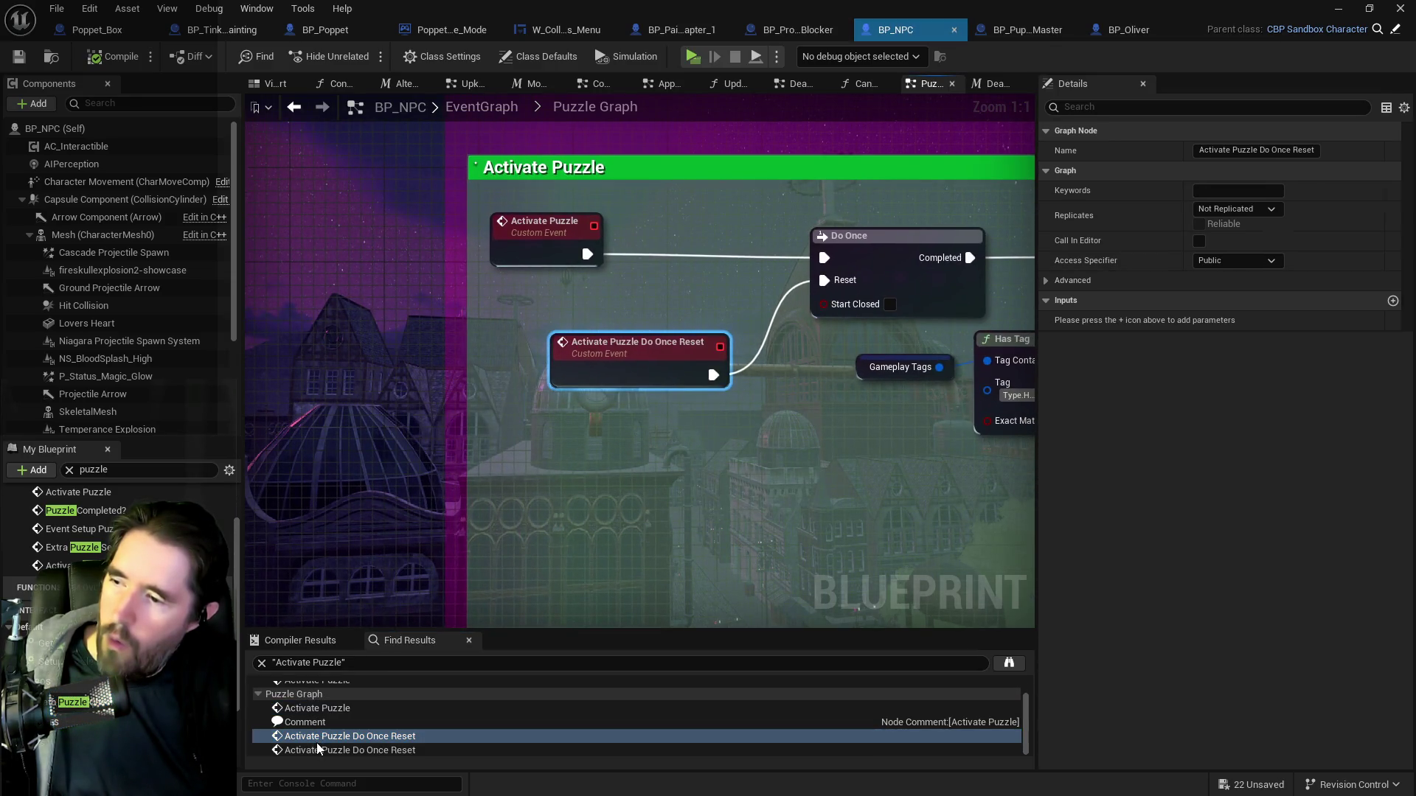
scroll(316, 719, "up", 1)
left_click(314, 703)
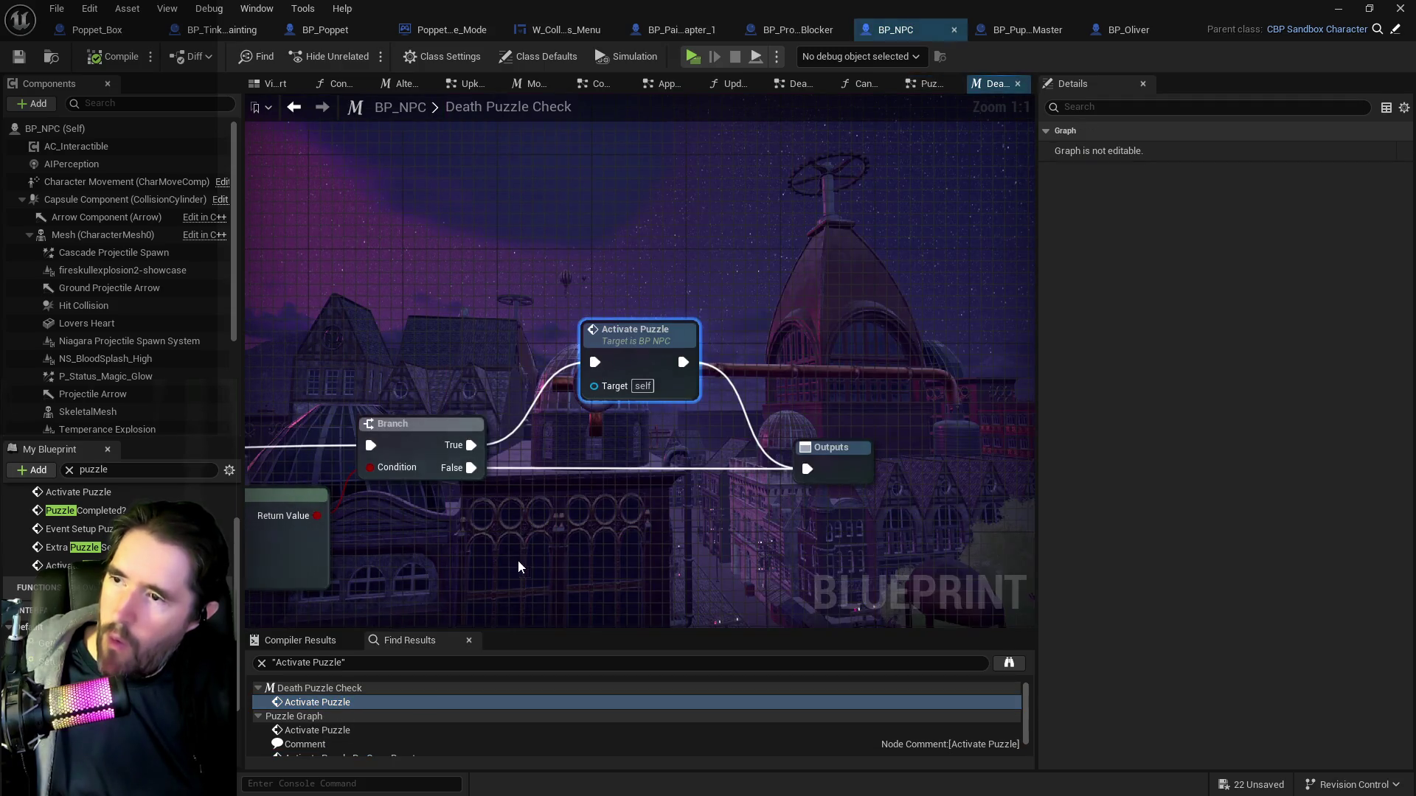
mouse_move(765, 527)
left_mouse_down()
mouse_move(575, 542)
mouse_move(778, 502)
mouse_move(590, 543)
left_mouse_up()
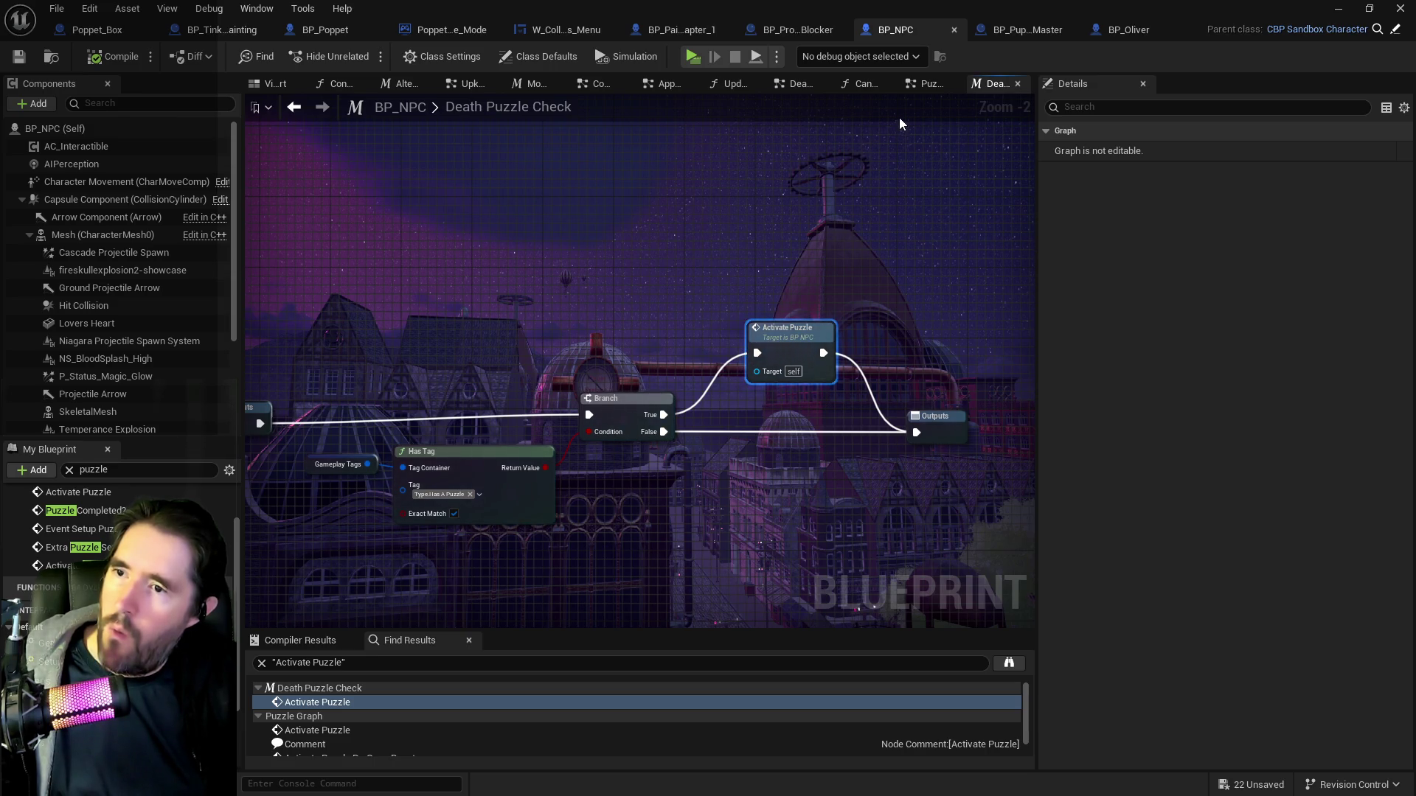
Return to BP_NPC's Puzzle Graph and select the Find Results search text to replace it.
left_click(921, 87)
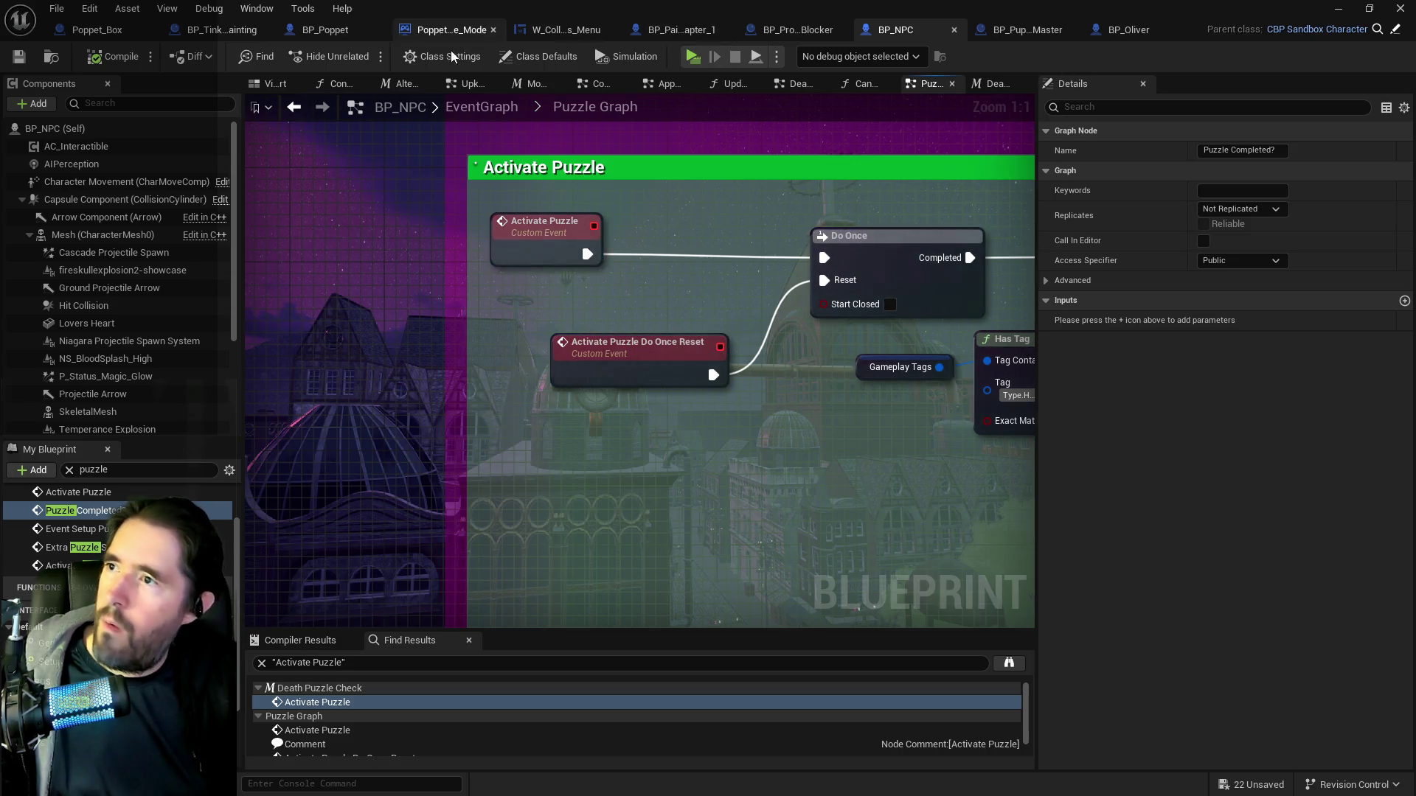
left_click(325, 33)
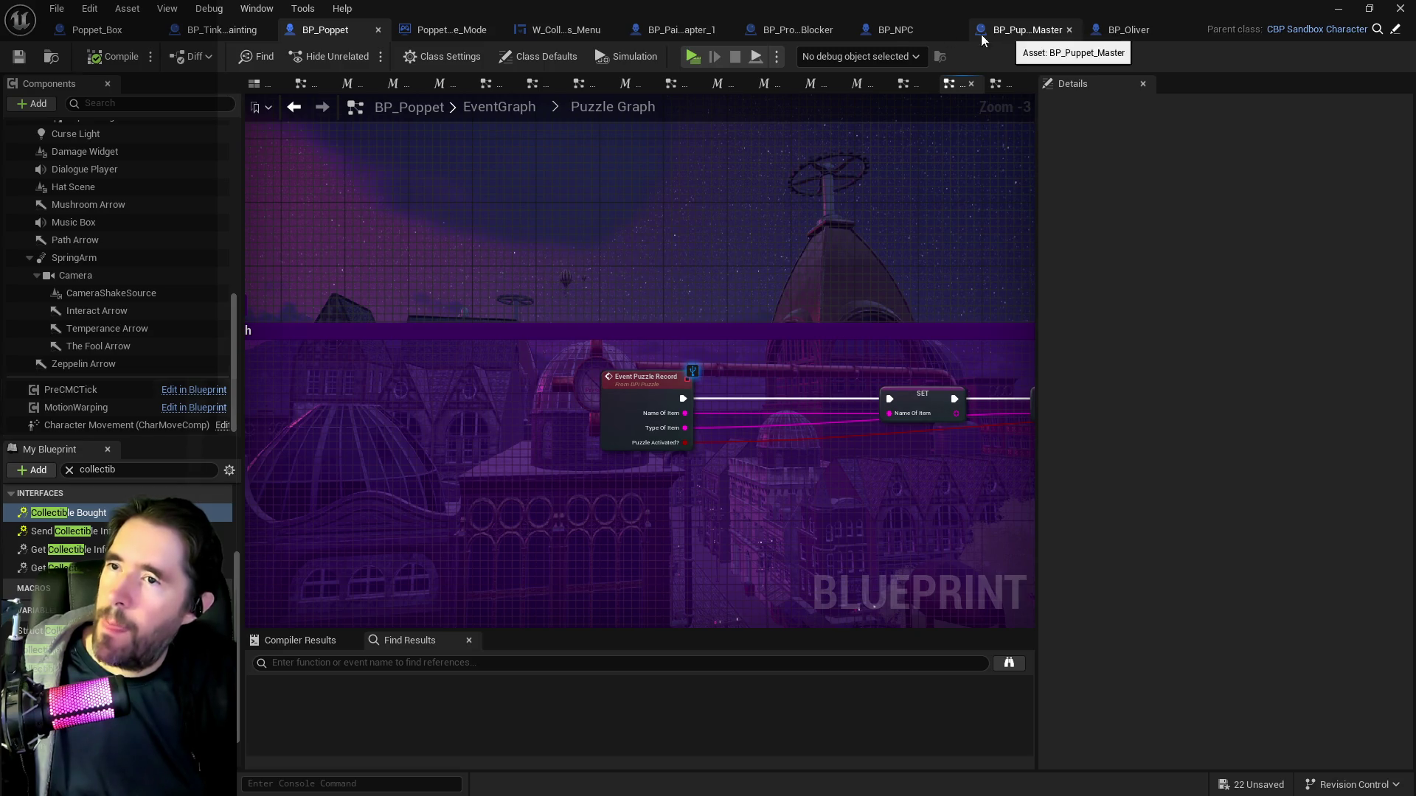
left_click(895, 30)
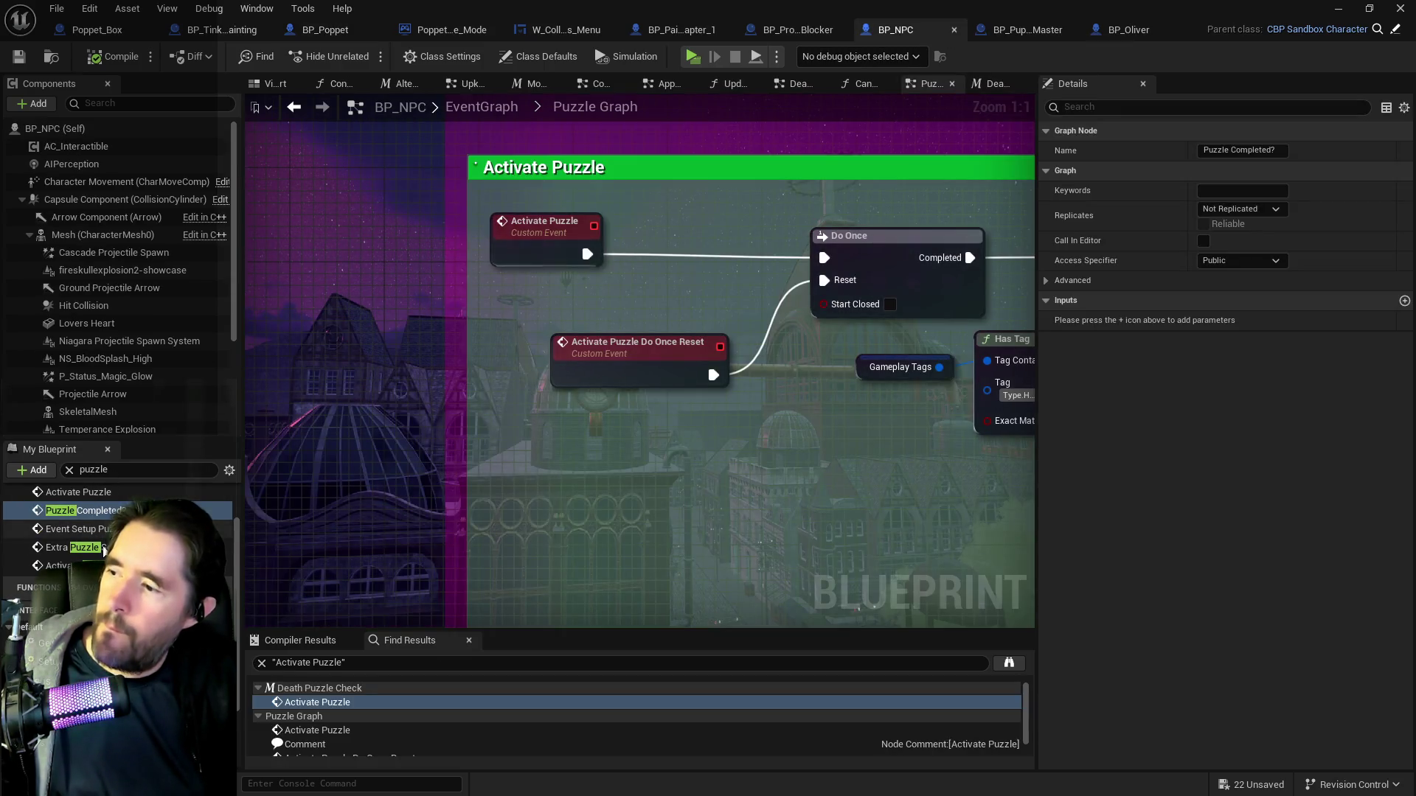
scroll(111, 516, "up", 2)
left_click(398, 663)
type("puzzle record")
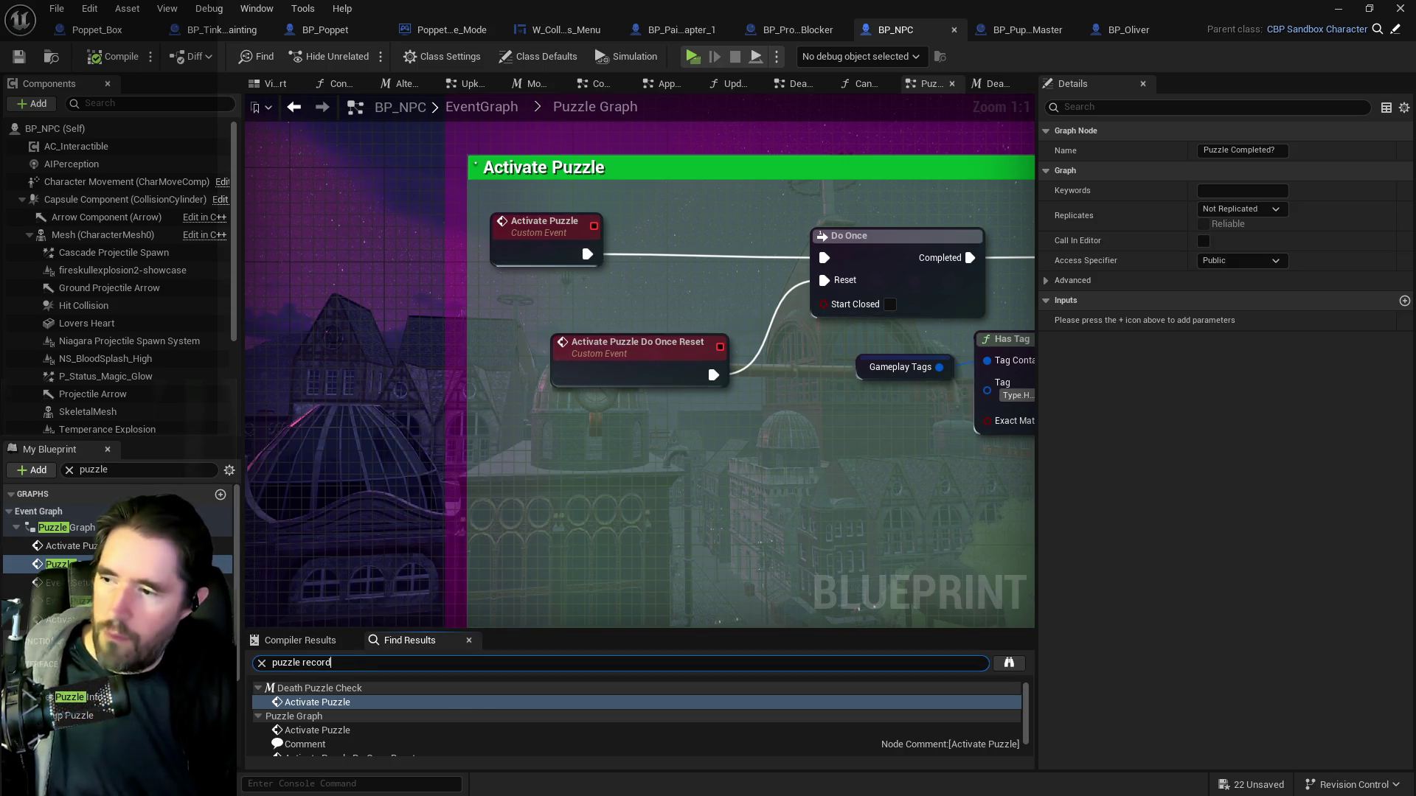
Search Find Results for 'puzzle record' and jump to both Puzzle Record nodes.
key("Return")
left_click(287, 704)
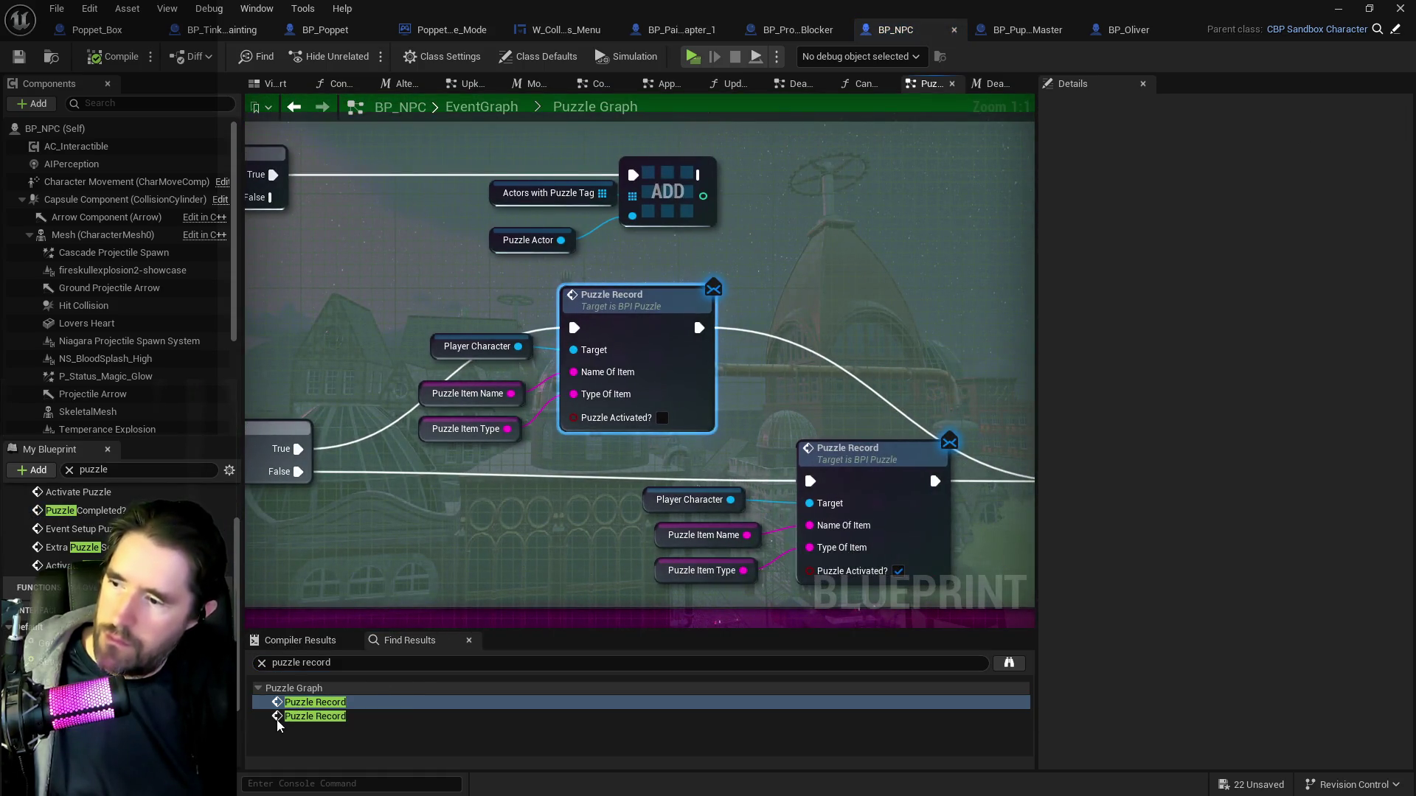
left_click(284, 716)
Drag the Activate Puzzle Do Once Reset node further right, past the Delay.
mouse_move(516, 295)
left_mouse_down()
mouse_move(516, 530)
mouse_move(517, 499)
mouse_move(1033, 449)
left_mouse_up()
mouse_move(436, 514)
left_mouse_down()
mouse_move(172, 517)
mouse_move(104, 498)
left_mouse_up()
scroll(402, 472, "down", 1)
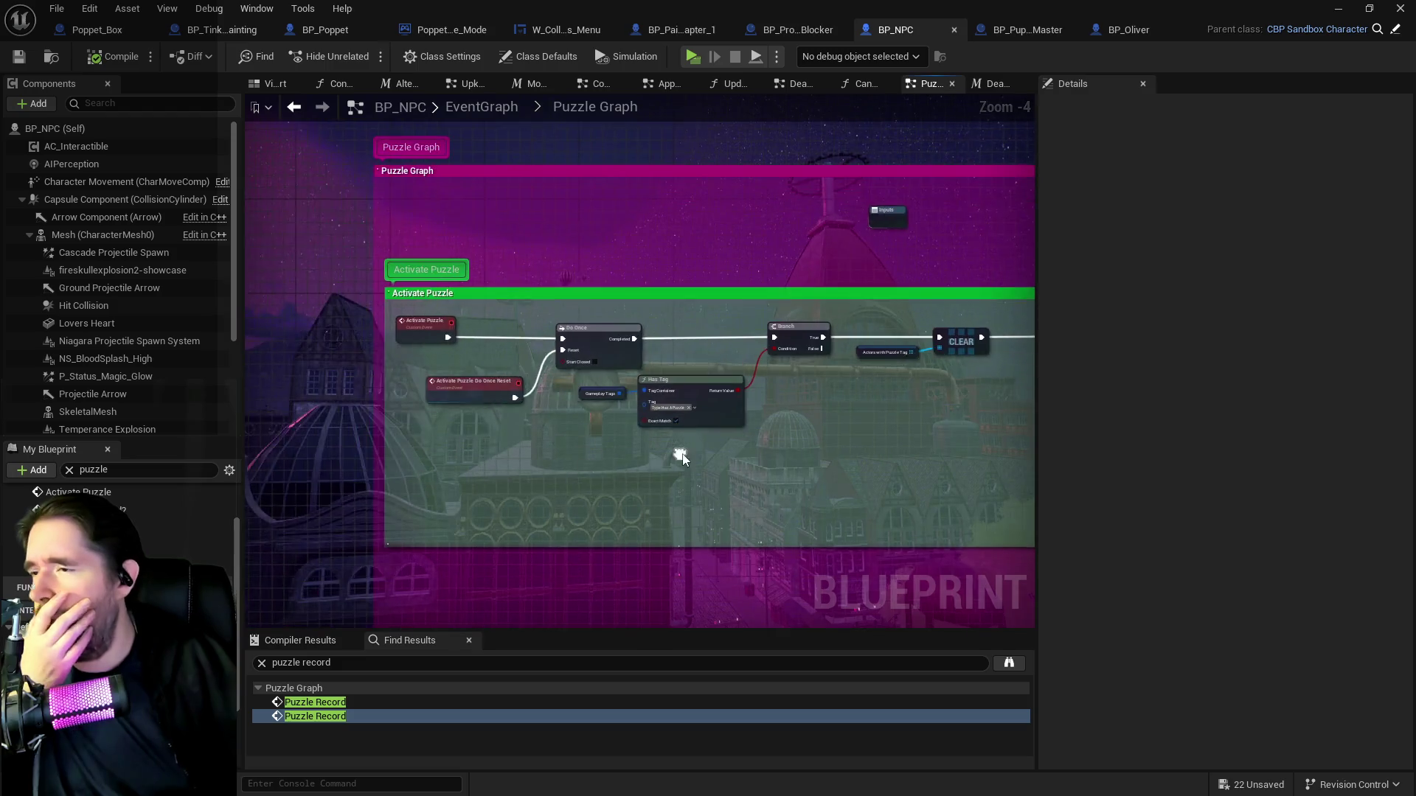
mouse_move(569, 461)
left_mouse_down()
mouse_move(516, 447)
mouse_move(312, 286)
left_mouse_up()
mouse_move(848, 354)
left_mouse_down()
mouse_move(708, 348)
mouse_move(665, 382)
mouse_move(299, 402)
left_mouse_up()
scroll(299, 401, "up", 1)
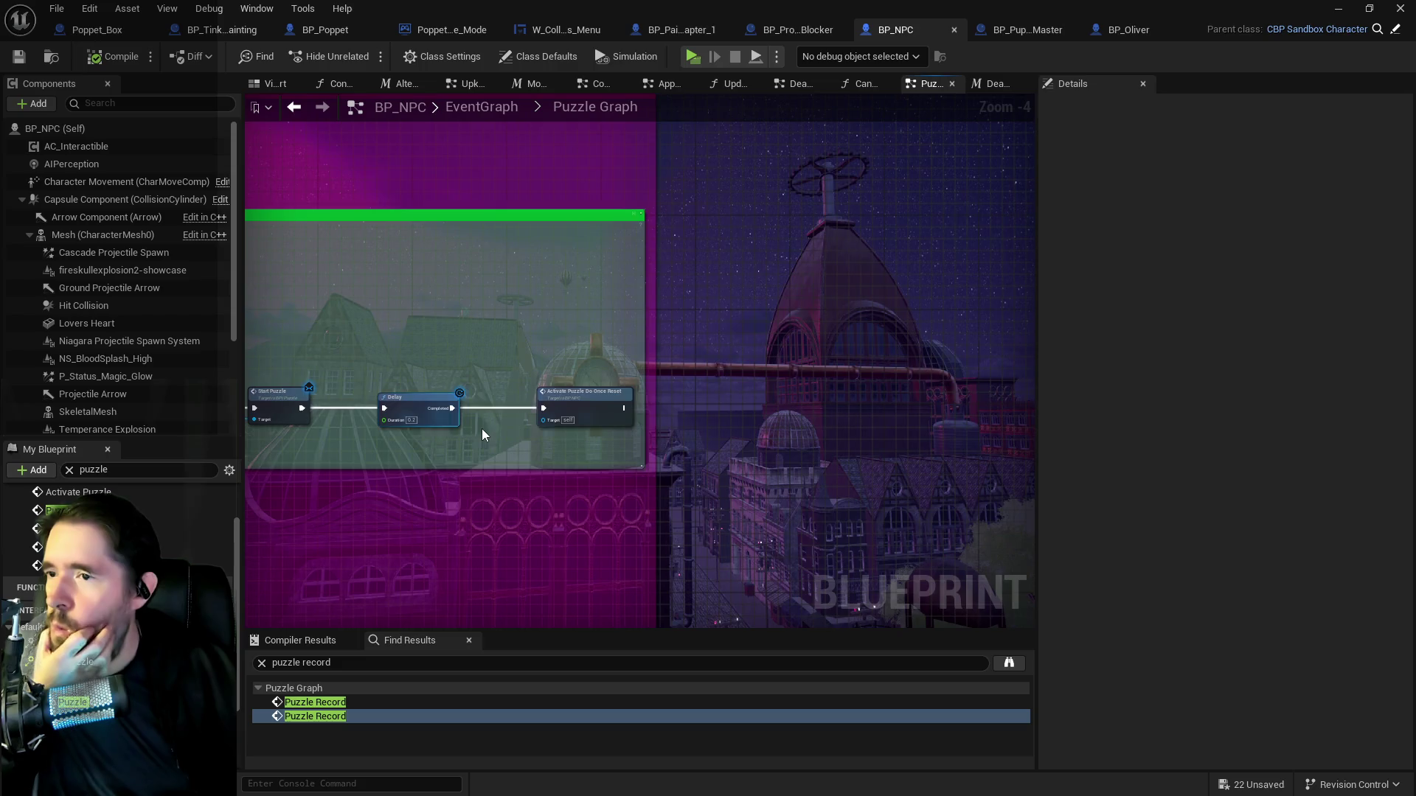
left_click_drag(613, 391, 810, 395)
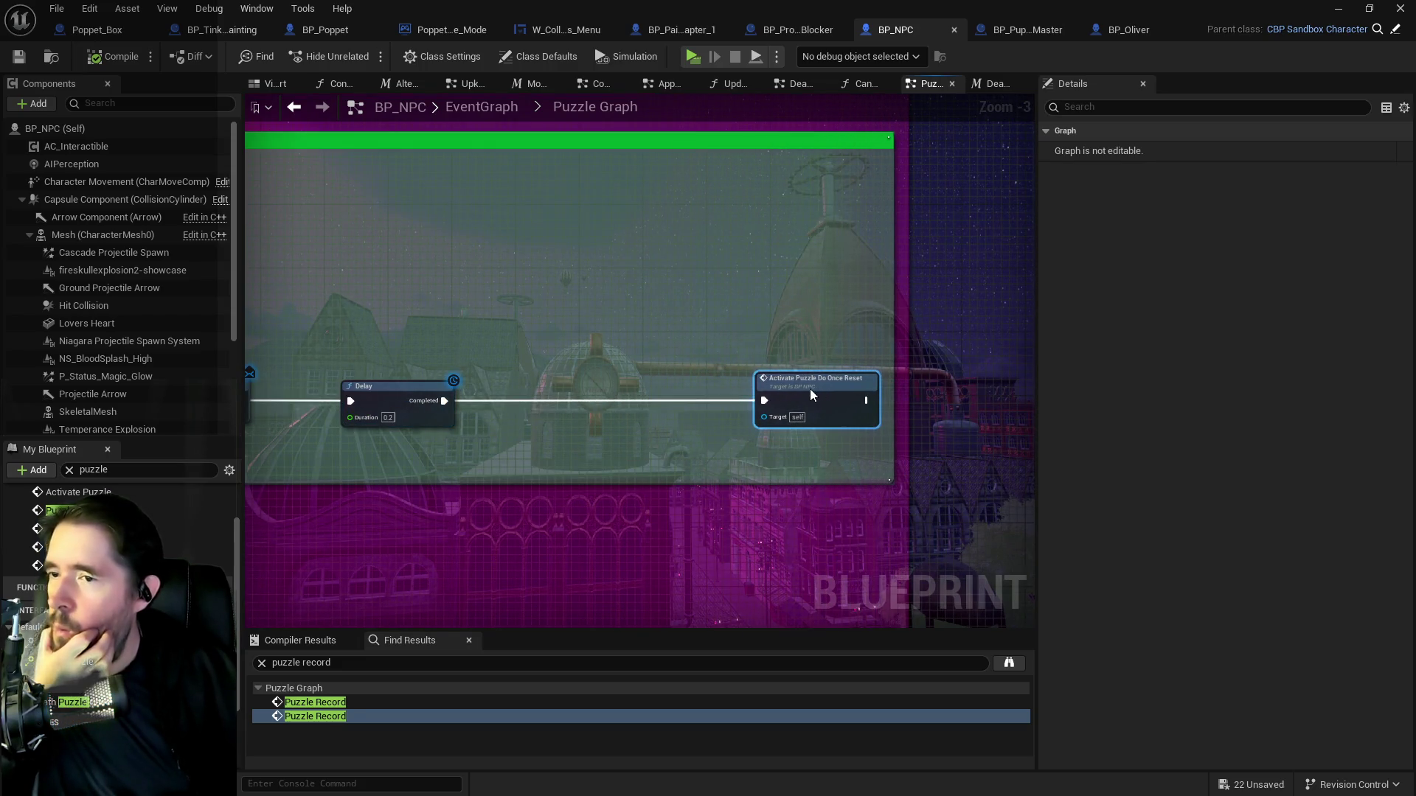
Add a Gameplay Tags getter feeding a Has Tag node set to Status.Dead.
right_click(544, 451)
type("get gameplay tags")
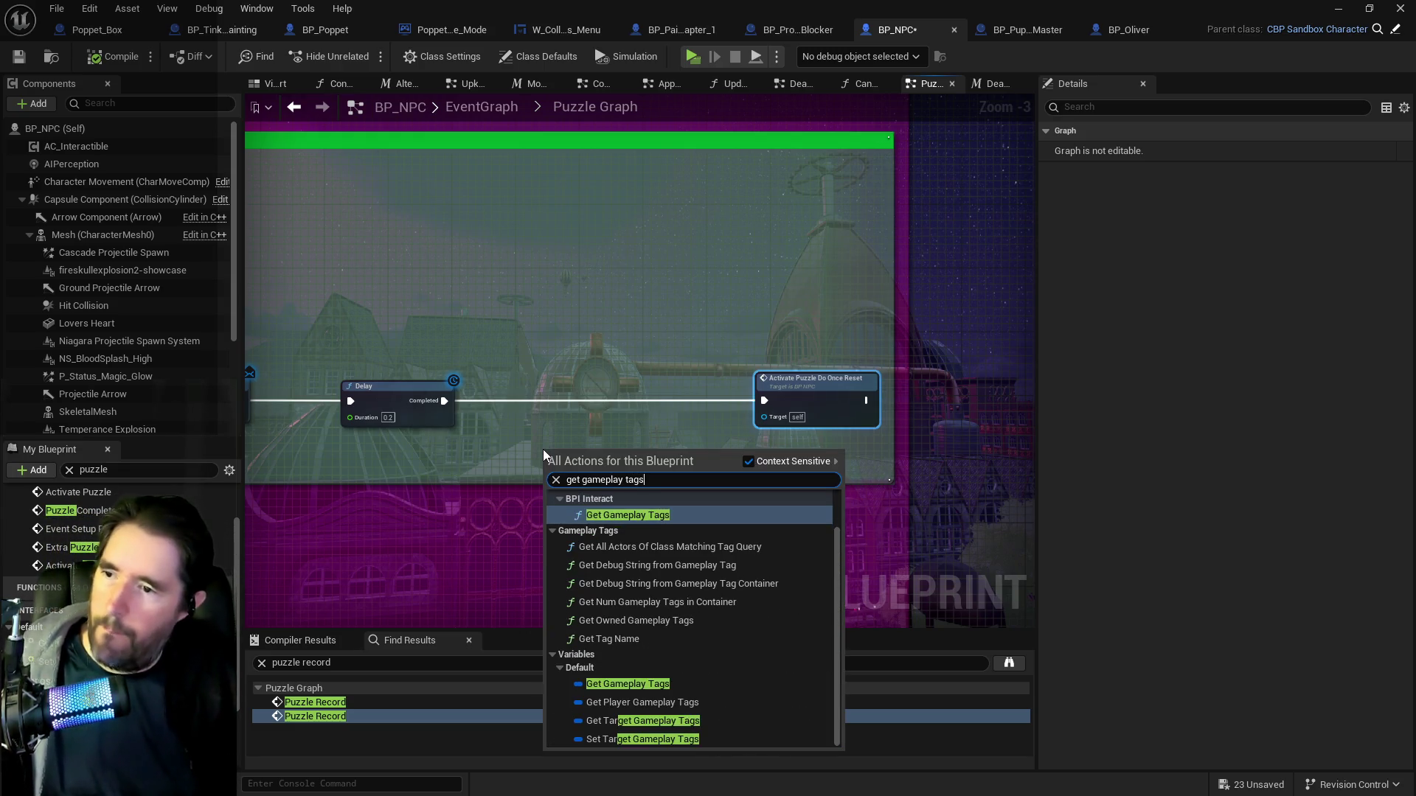
left_click(611, 685)
left_click_drag(602, 452, 654, 457)
type("has d")
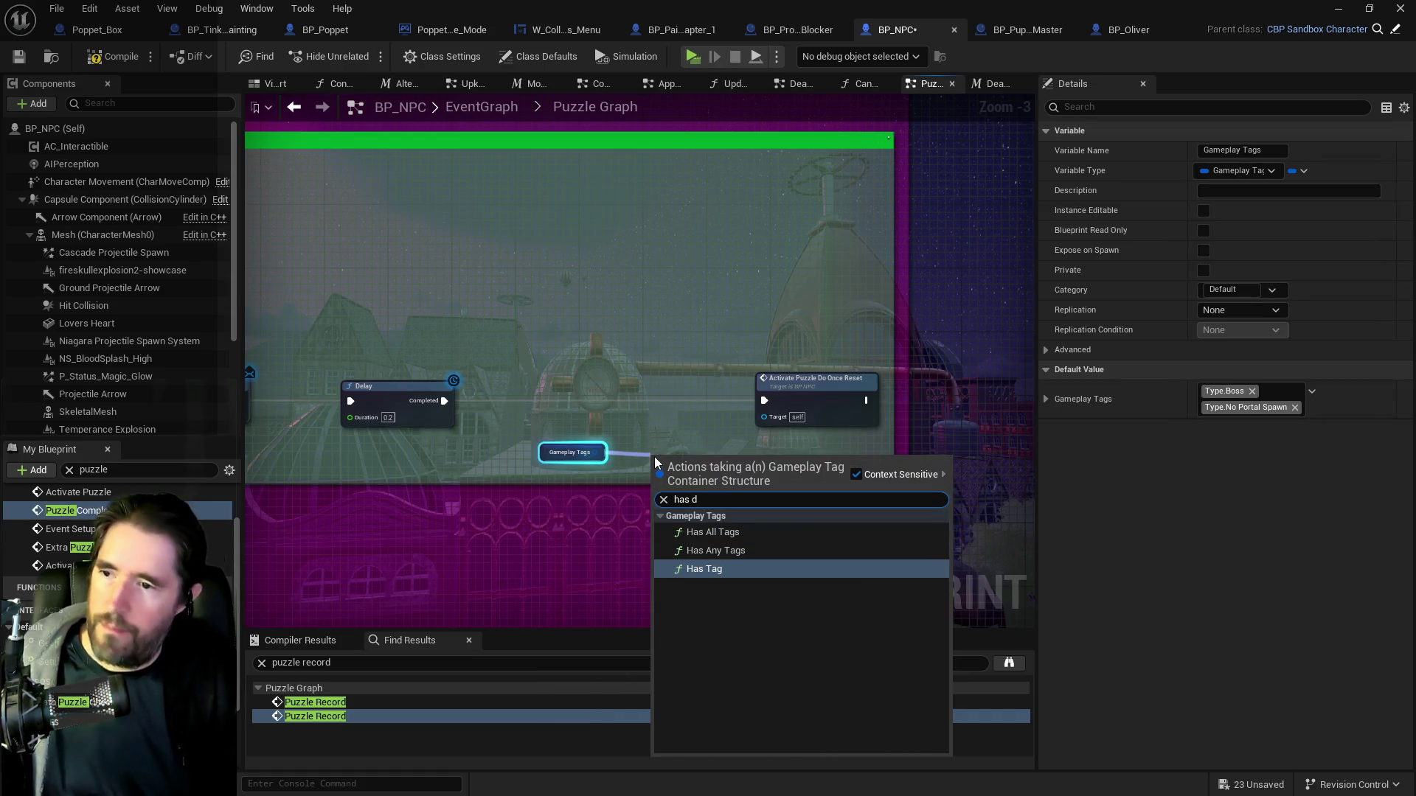
left_click(741, 566)
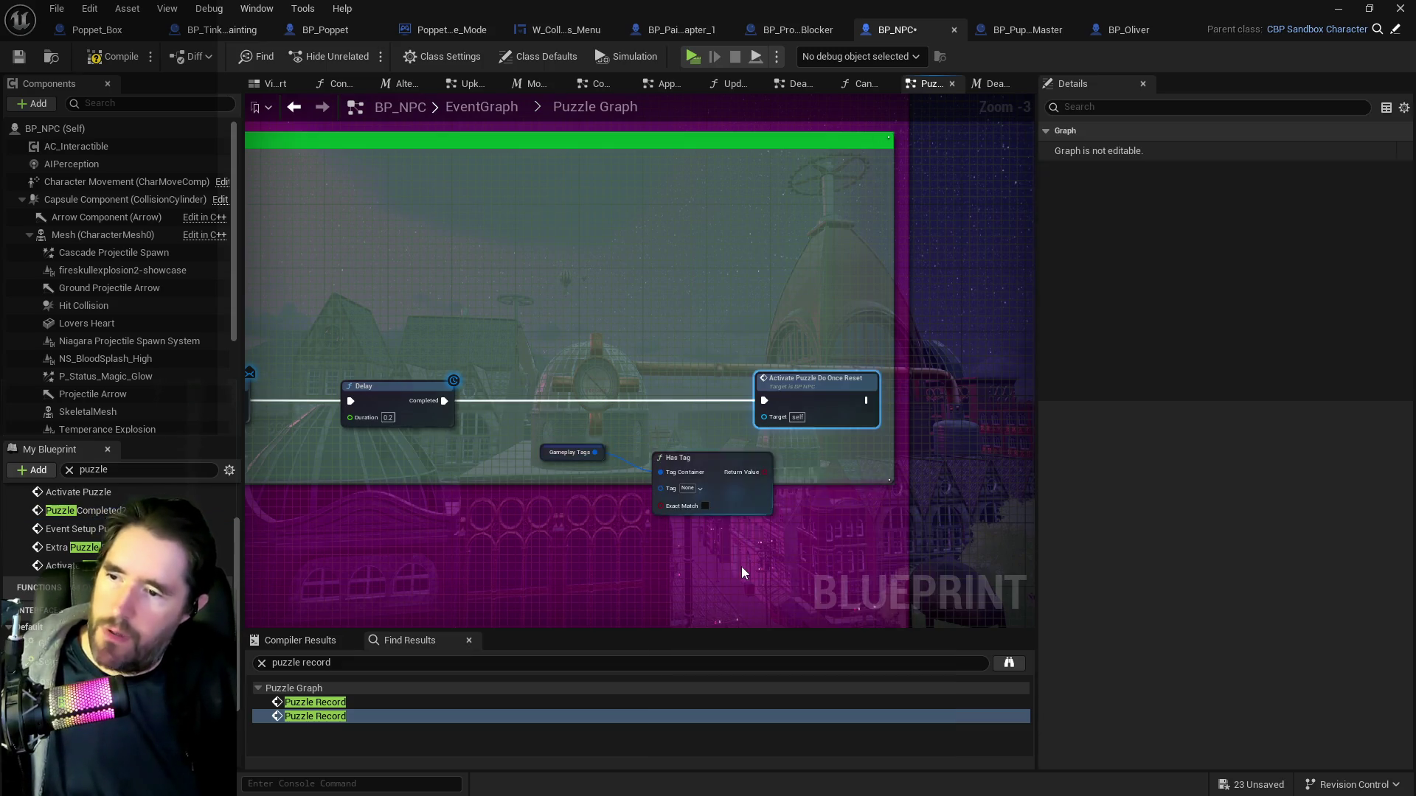
left_click(688, 488)
type("dead")
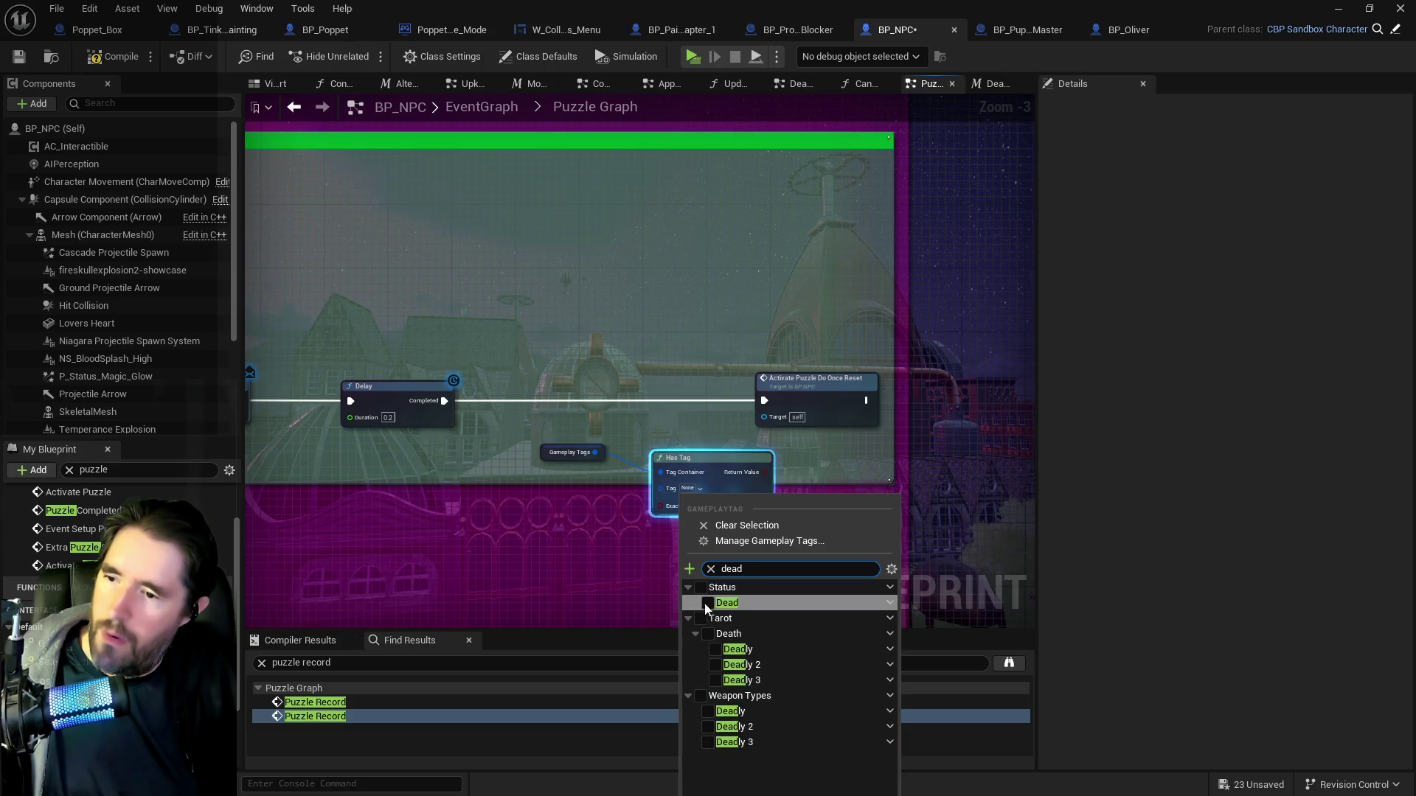
left_click(708, 603)
Add an exact-match Branch after the Delay, its False output driving Activate Puzzle Do Once Reset.
left_click_drag(847, 391, 916, 392)
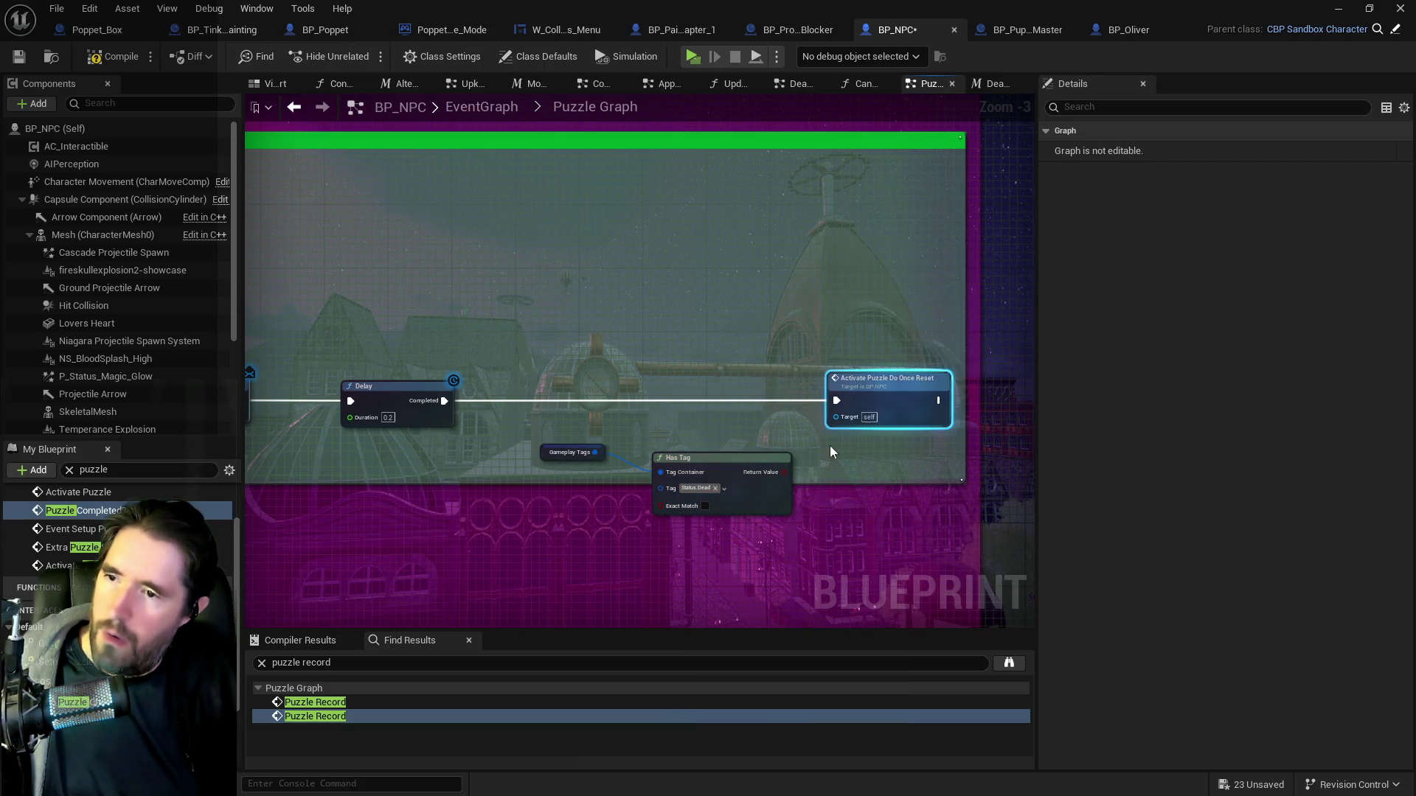
left_click_drag(782, 470, 739, 399)
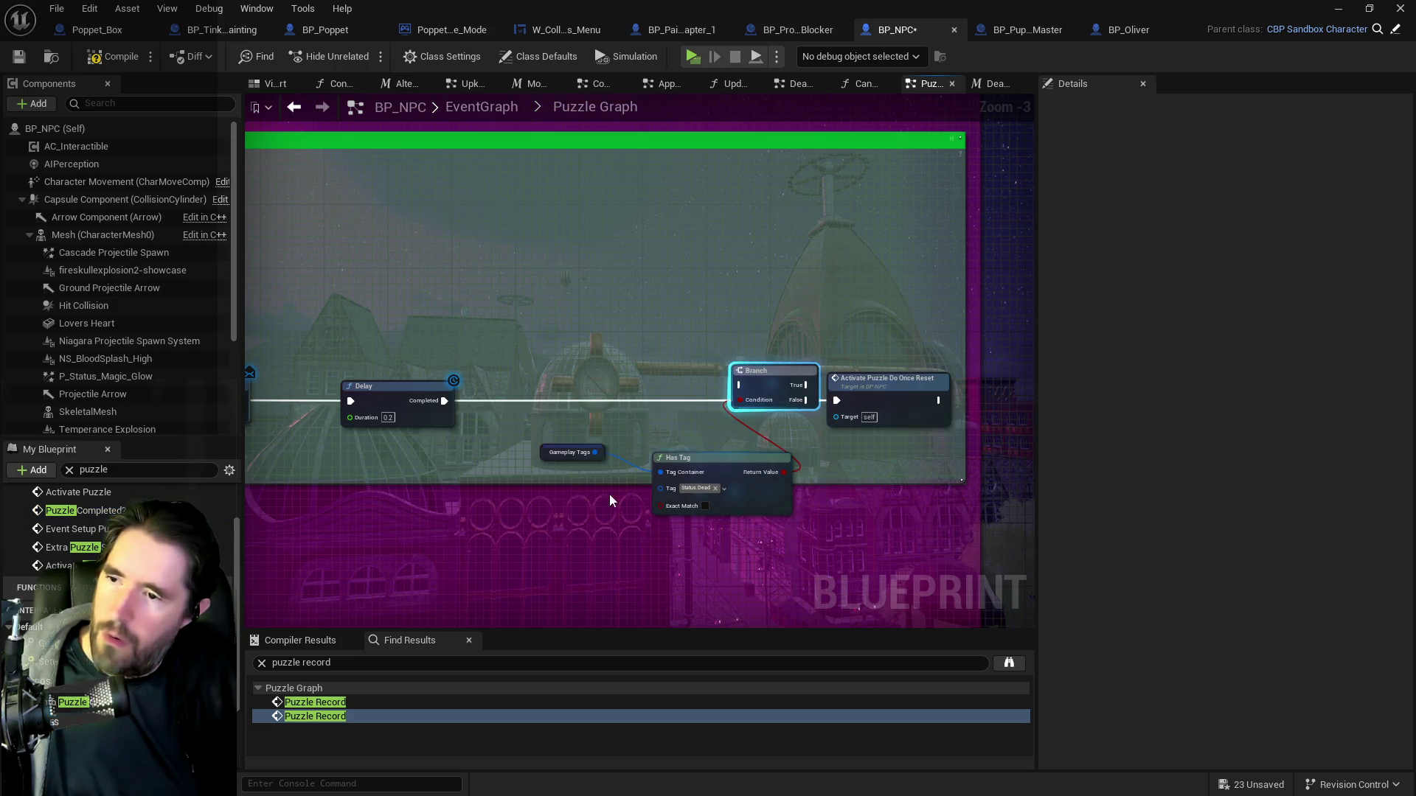
left_click(705, 506)
left_click_drag(442, 401, 739, 385)
left_click_drag(765, 392, 755, 399)
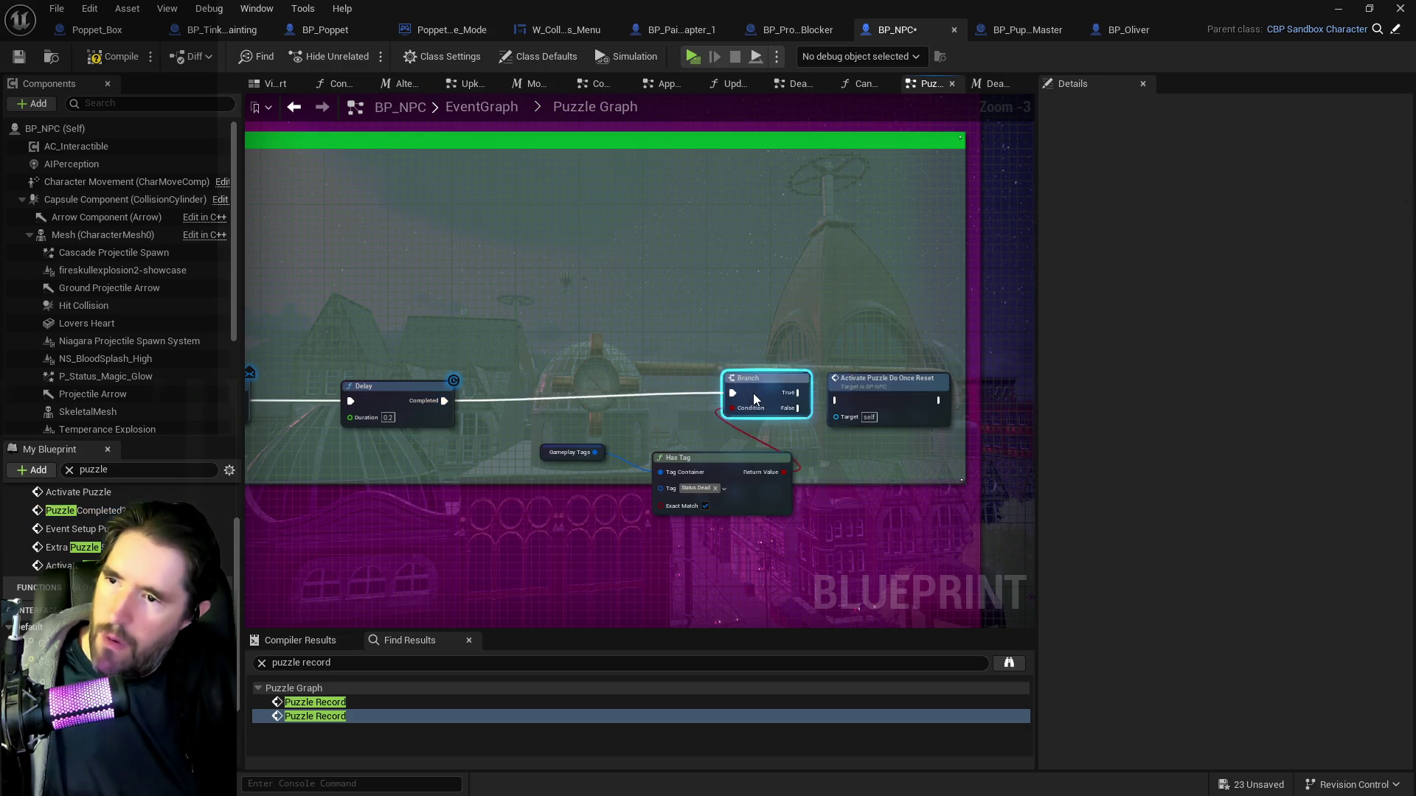
left_click_drag(920, 387, 1021, 387)
left_click_drag(800, 401, 938, 400)
left_click(791, 419)
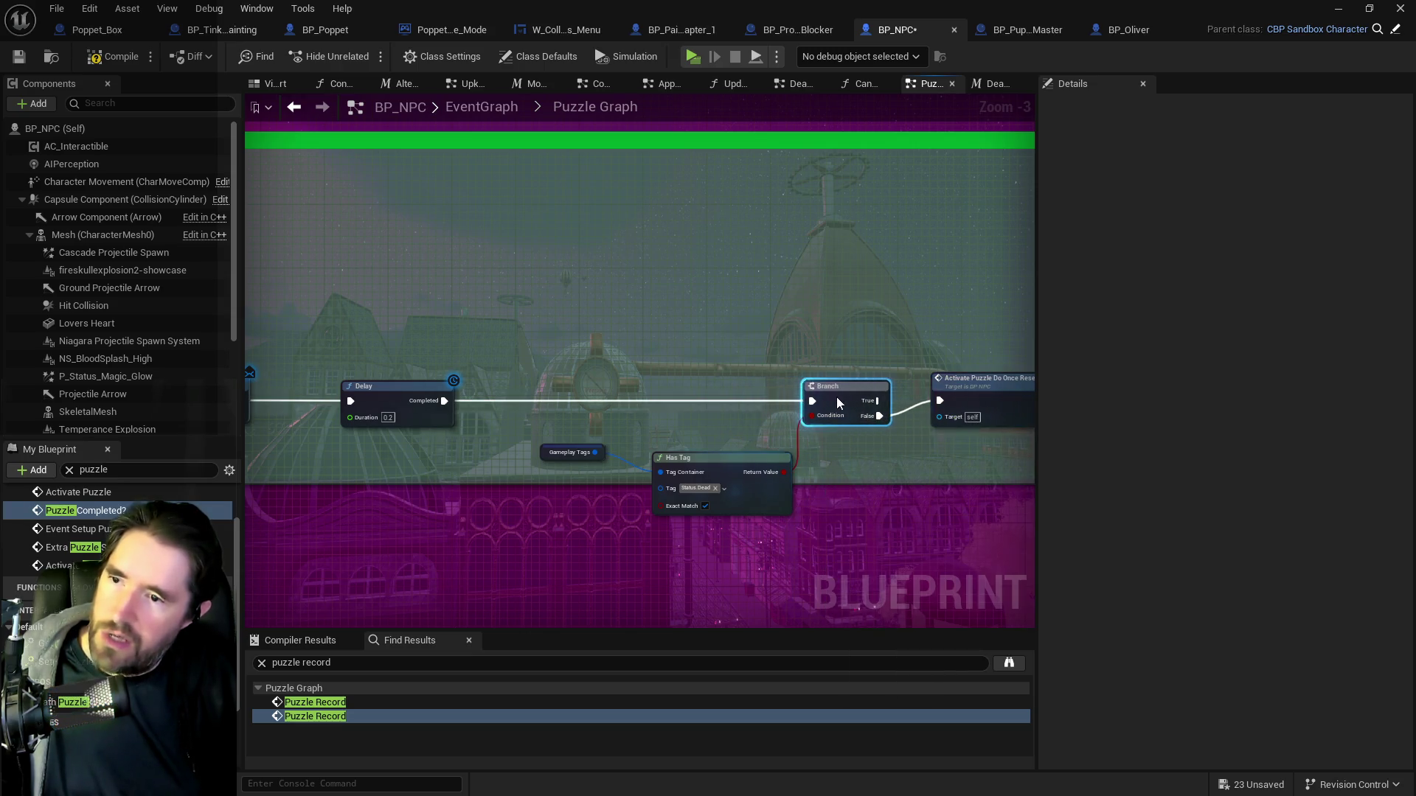
left_click_drag(707, 468, 698, 428)
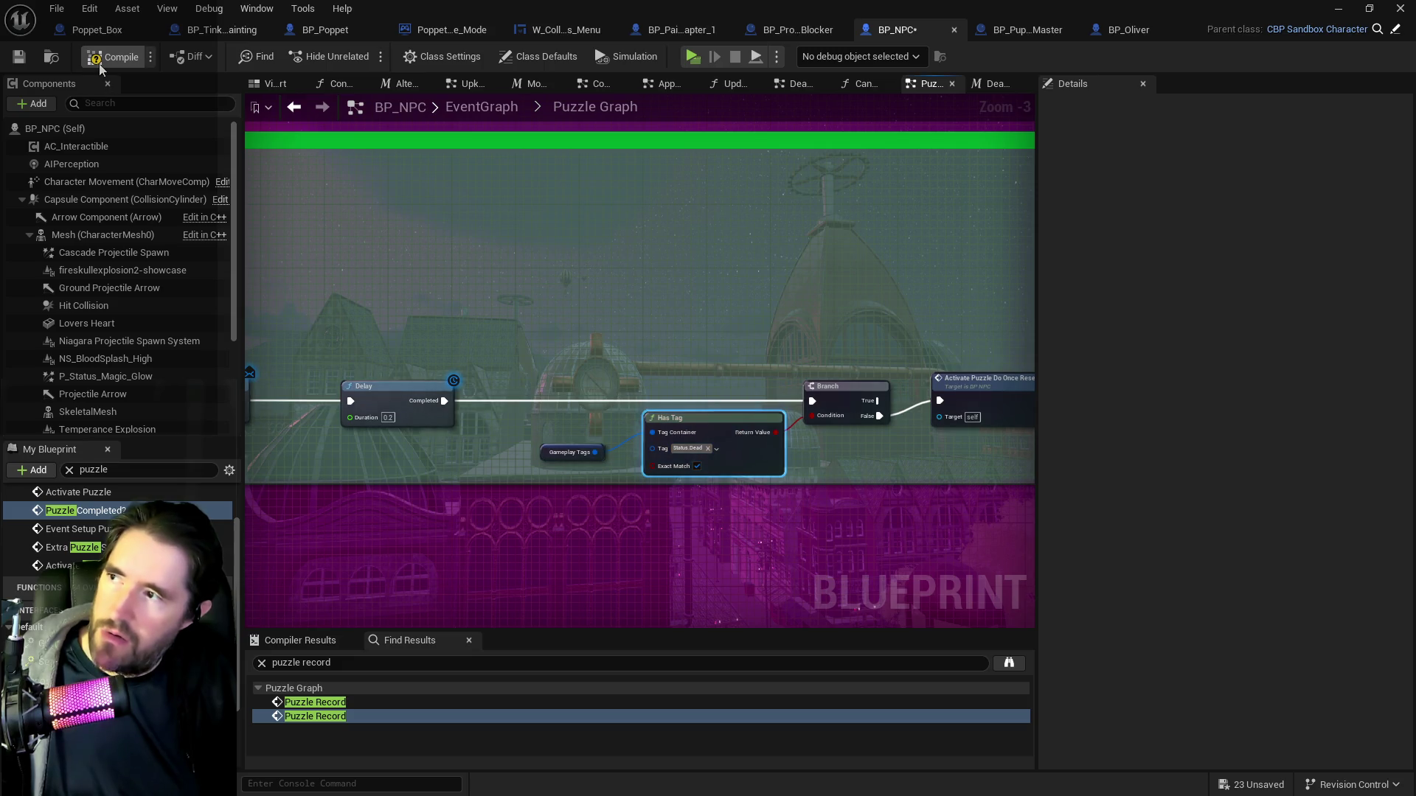
Save BP_NPC, then run to Toy Maze Blocker 2 and attack it until Puzzle Activated appears.
left_click(15, 61)
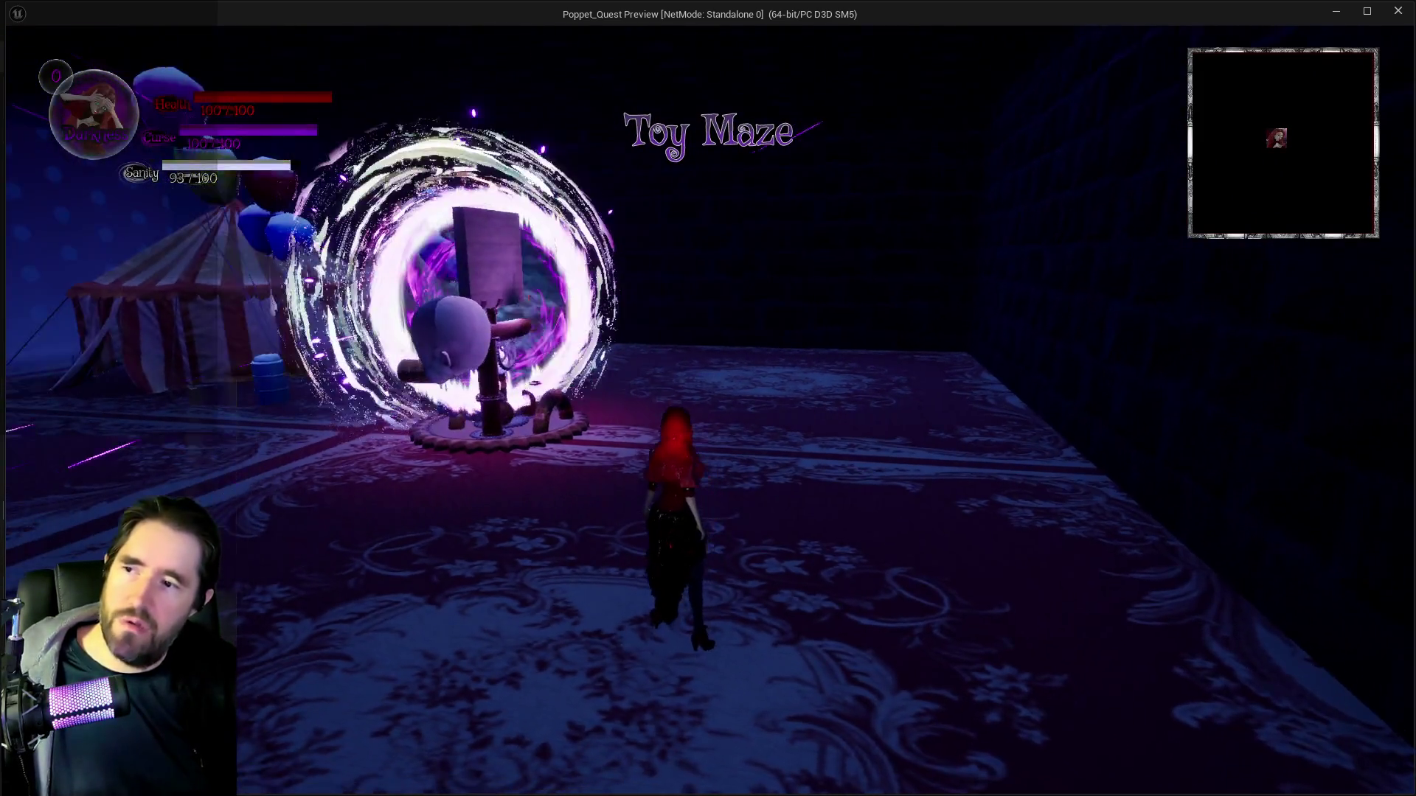
key("w")
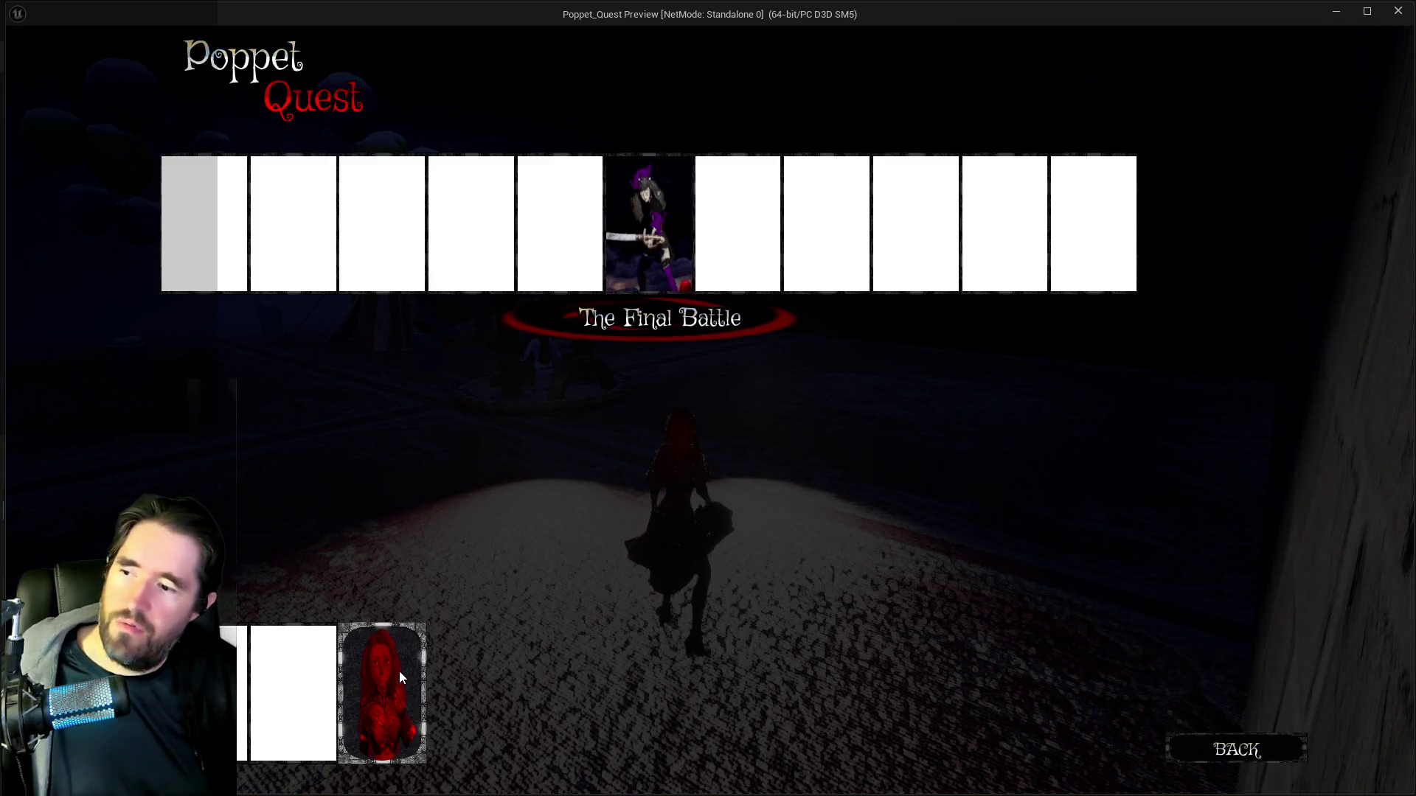
key("w")
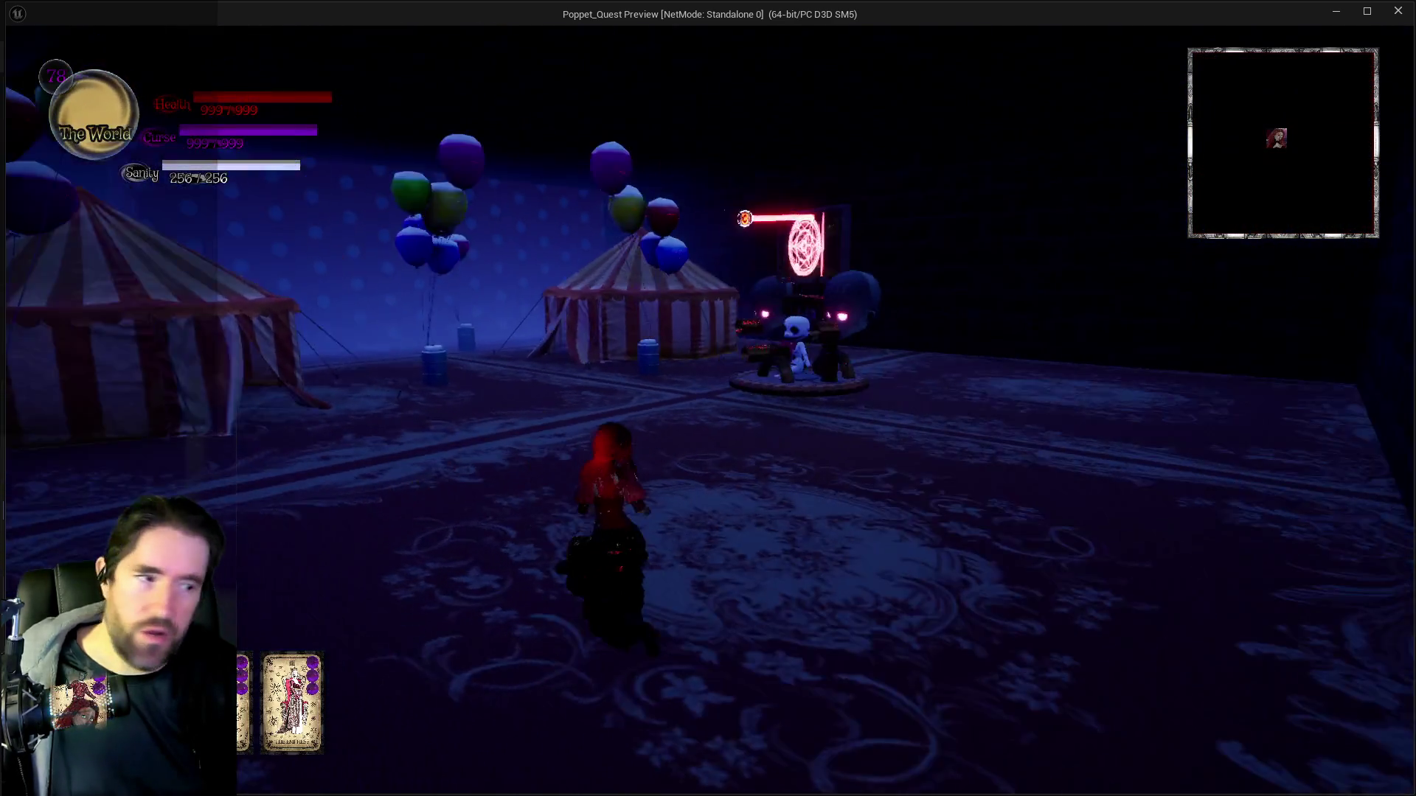
key("w")
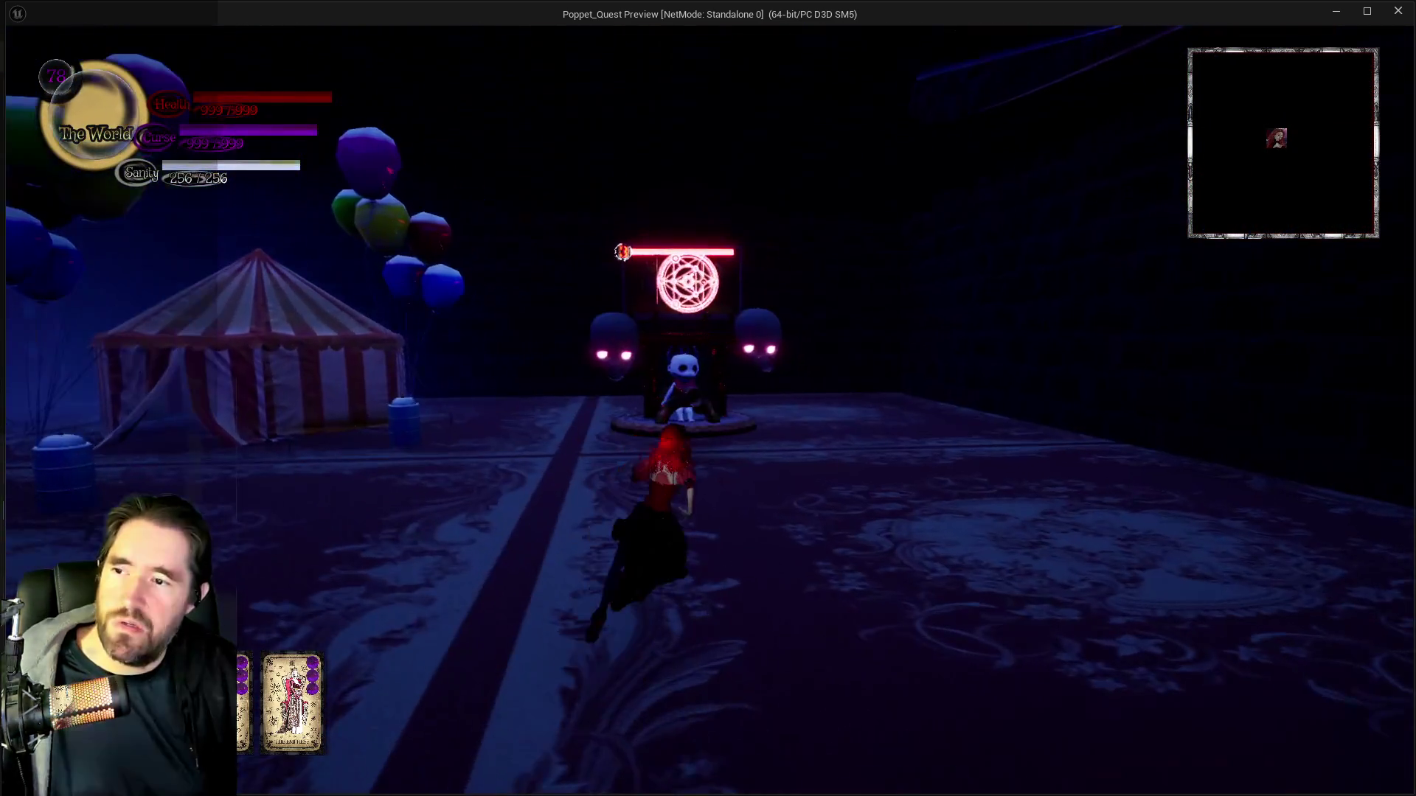
key("e")
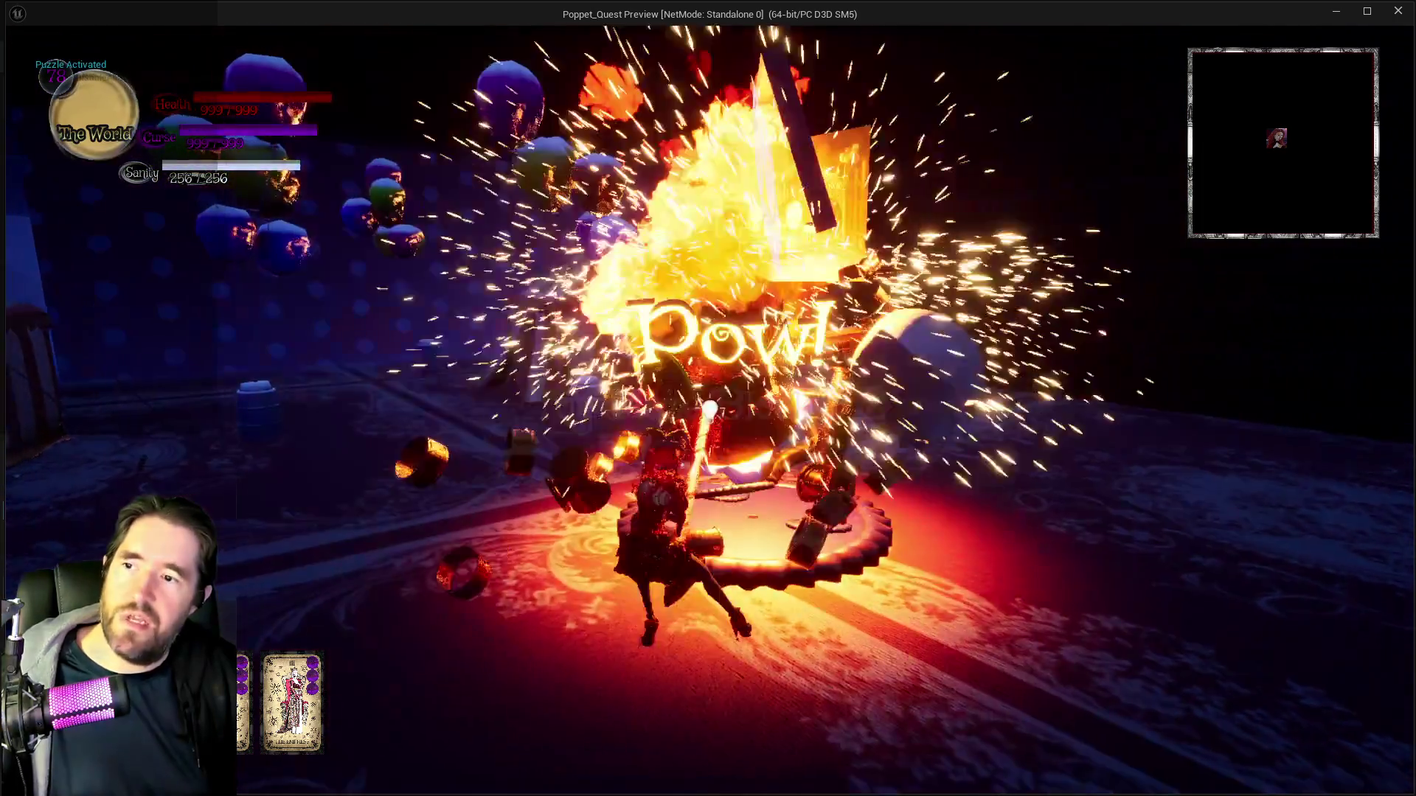
key("s")
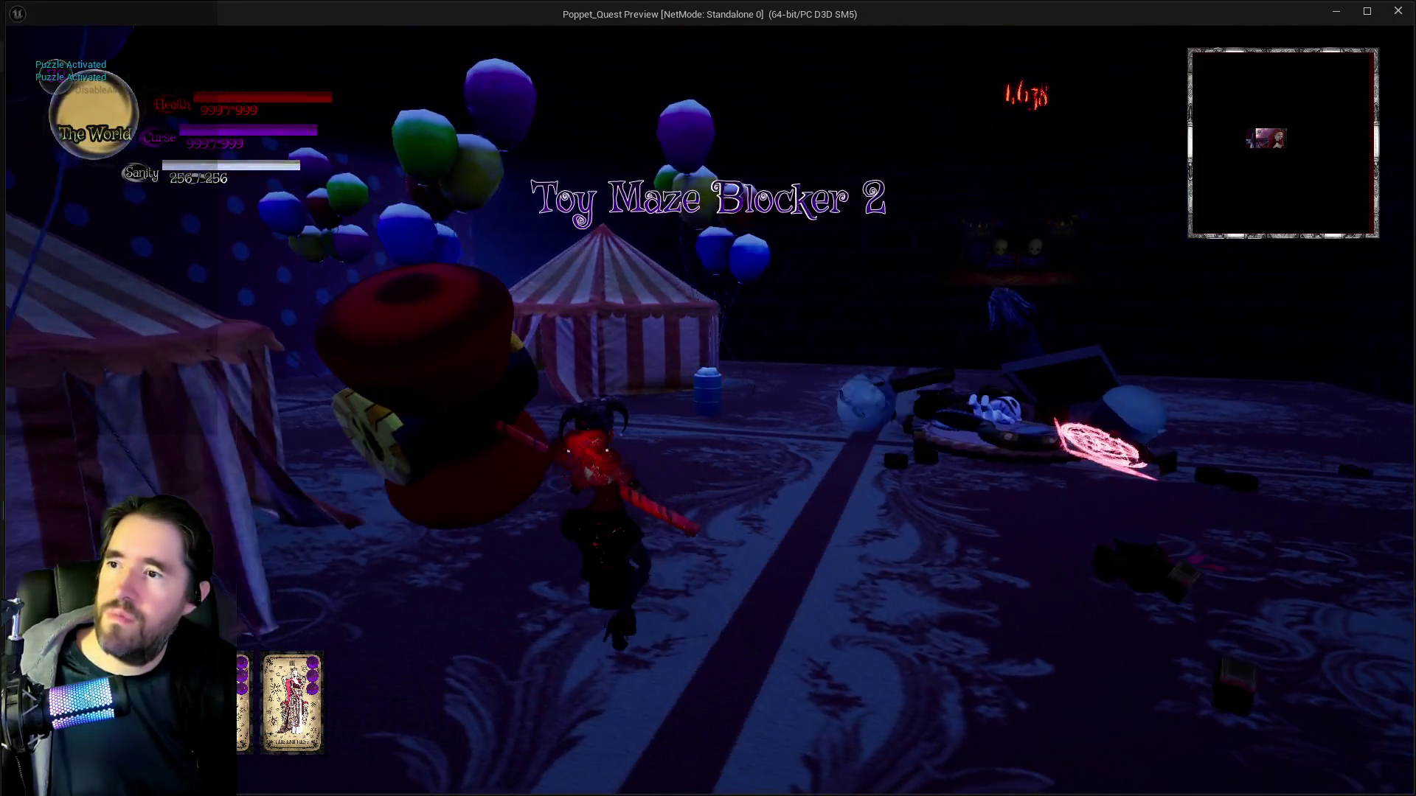
key("w")
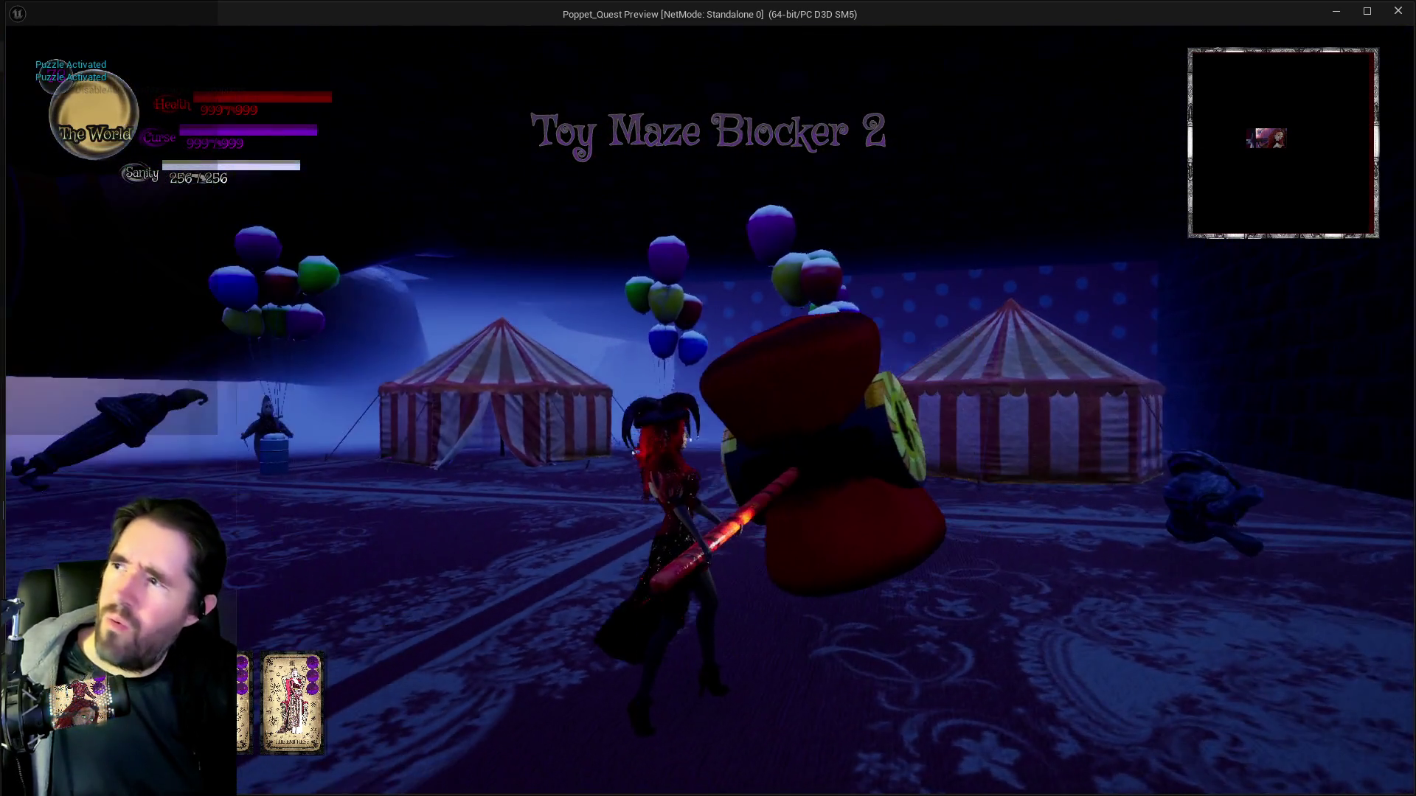
key("alt+Tab")
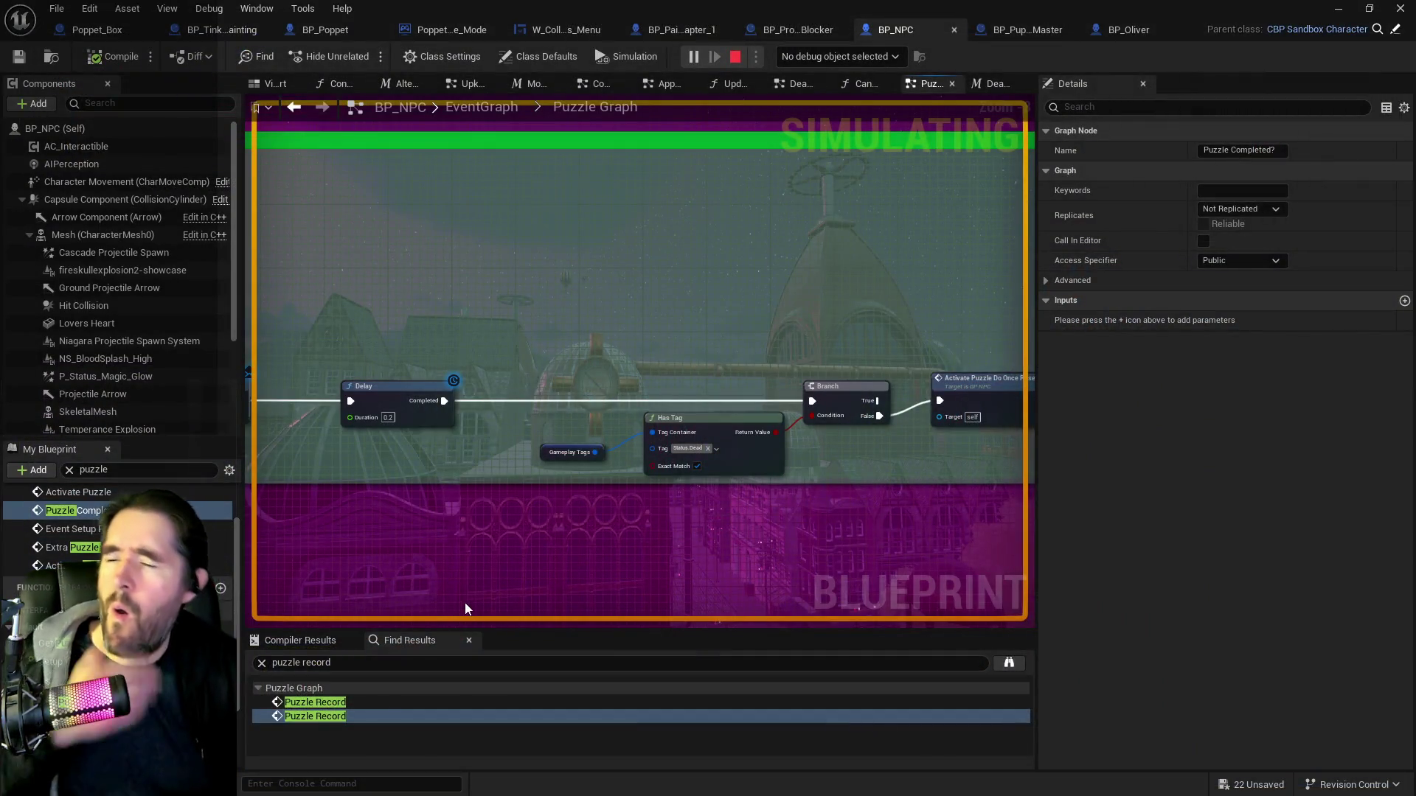
Pan through the Puzzle Graph to review the Activate Puzzle, Puzzle Record and Start Puzzle nodes.
scroll(473, 560, "down", 3)
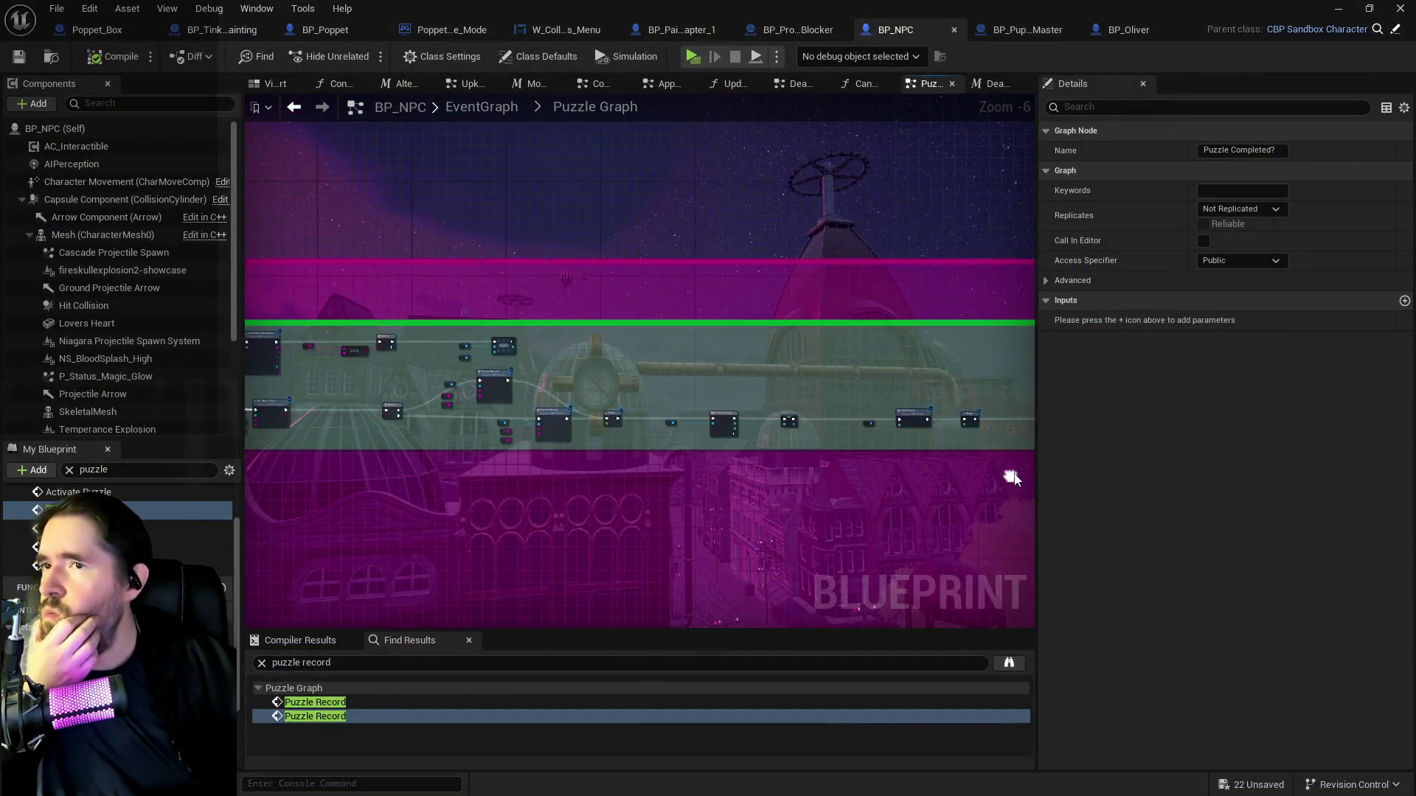
scroll(721, 322, "up", 4)
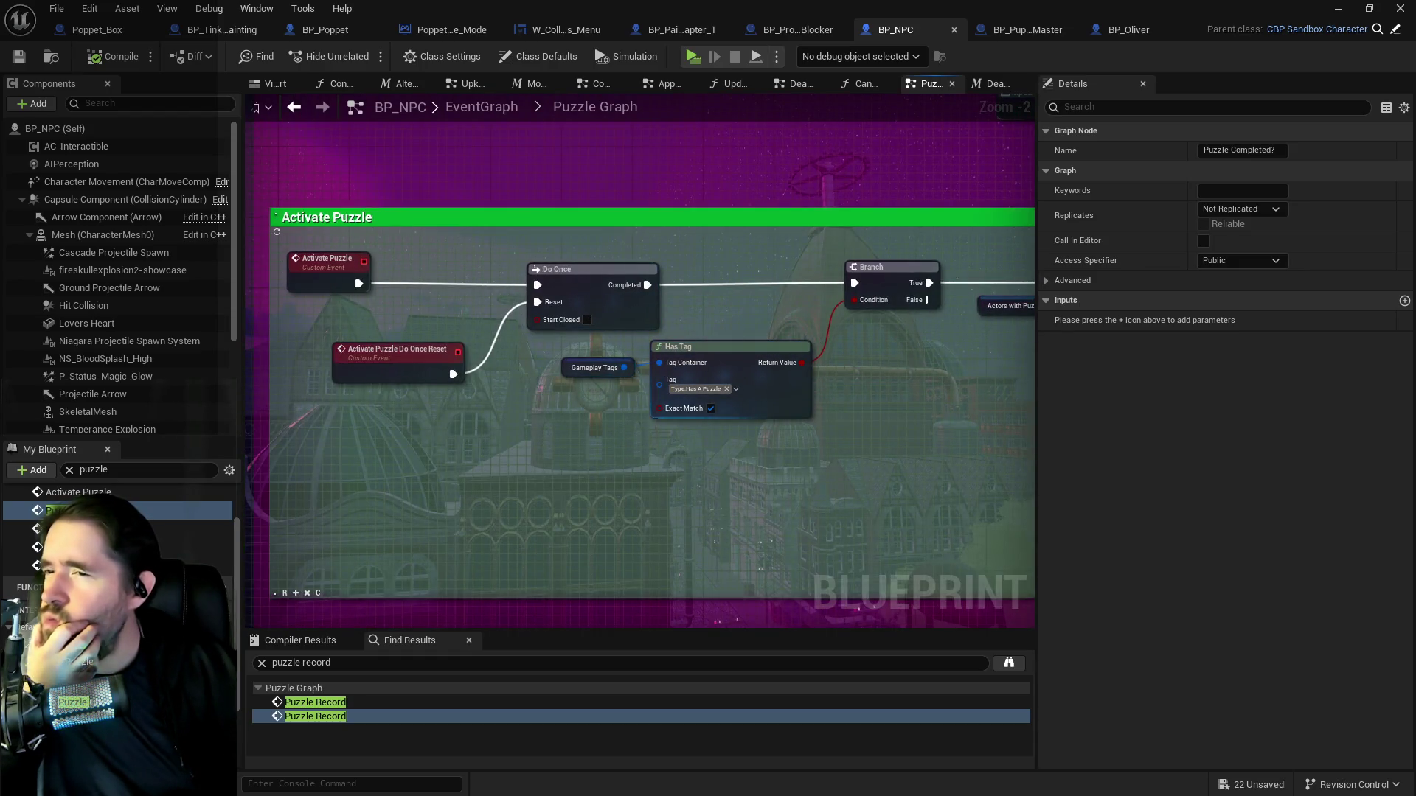
scroll(538, 447, "down", 2)
left_click_drag(619, 432, 295, 372)
mouse_move(669, 318)
left_mouse_down()
mouse_move(827, 330)
mouse_move(1028, 583)
left_mouse_up()
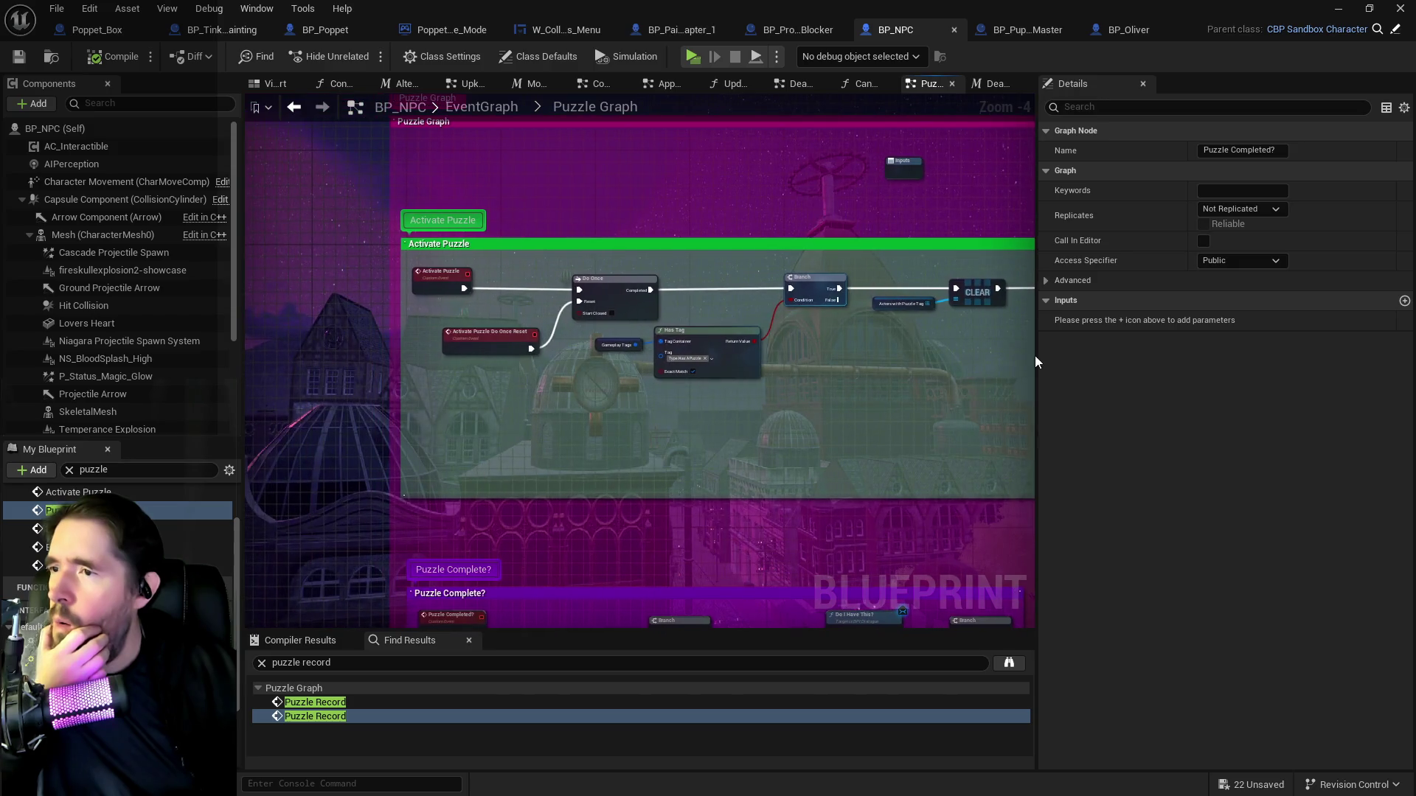
scroll(459, 324, "up", 2)
mouse_move(550, 414)
left_mouse_down()
mouse_move(388, 388)
mouse_move(413, 280)
mouse_move(488, 358)
mouse_move(613, 373)
mouse_move(418, 405)
left_mouse_up()
left_click_drag(803, 417, 636, 414)
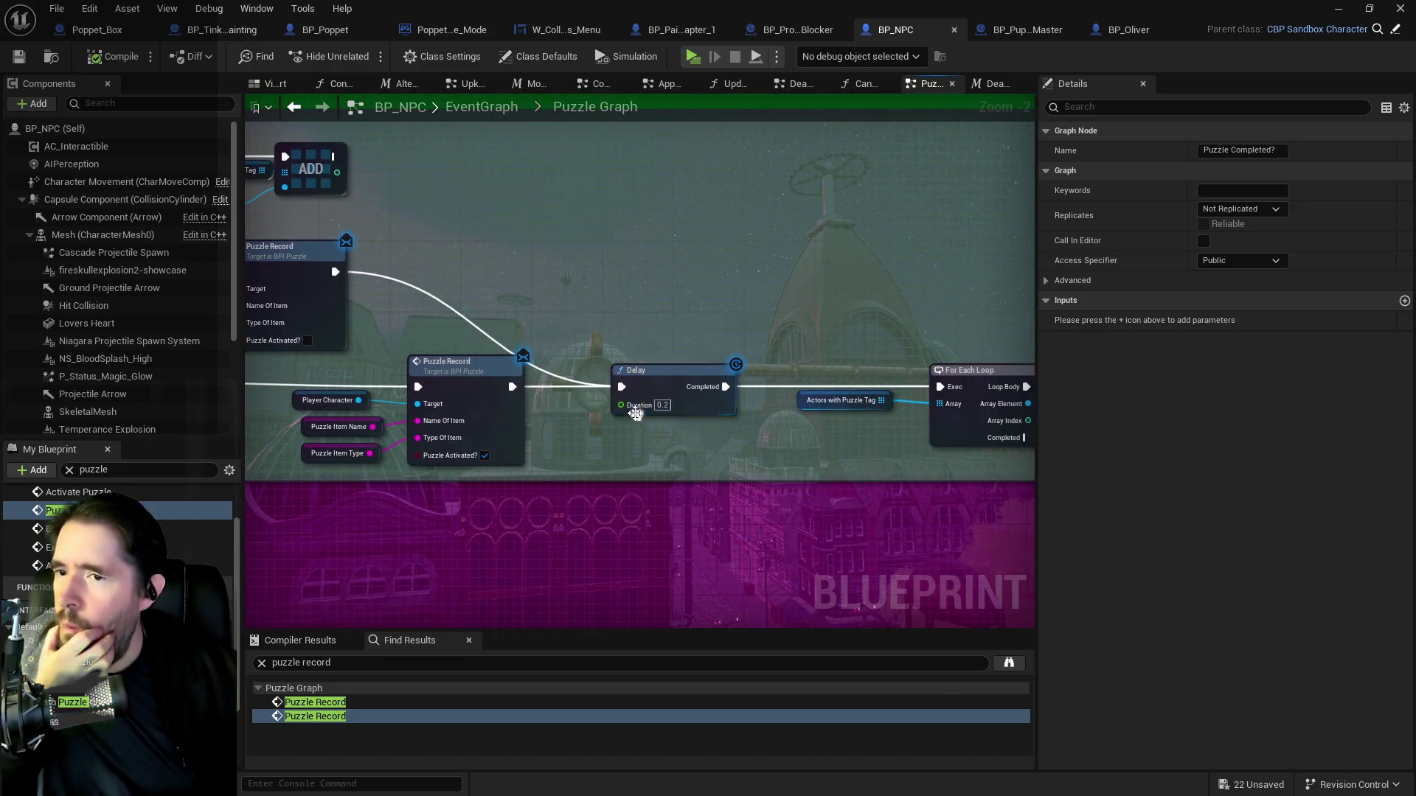
mouse_move(905, 437)
left_mouse_down()
mouse_move(532, 446)
mouse_move(635, 468)
left_mouse_up()
left_click_drag(811, 485, 482, 462)
Set the Delay node's Duration to 1.0 seconds.
left_click_drag(759, 452, 521, 439)
left_click_drag(664, 404, 646, 378)
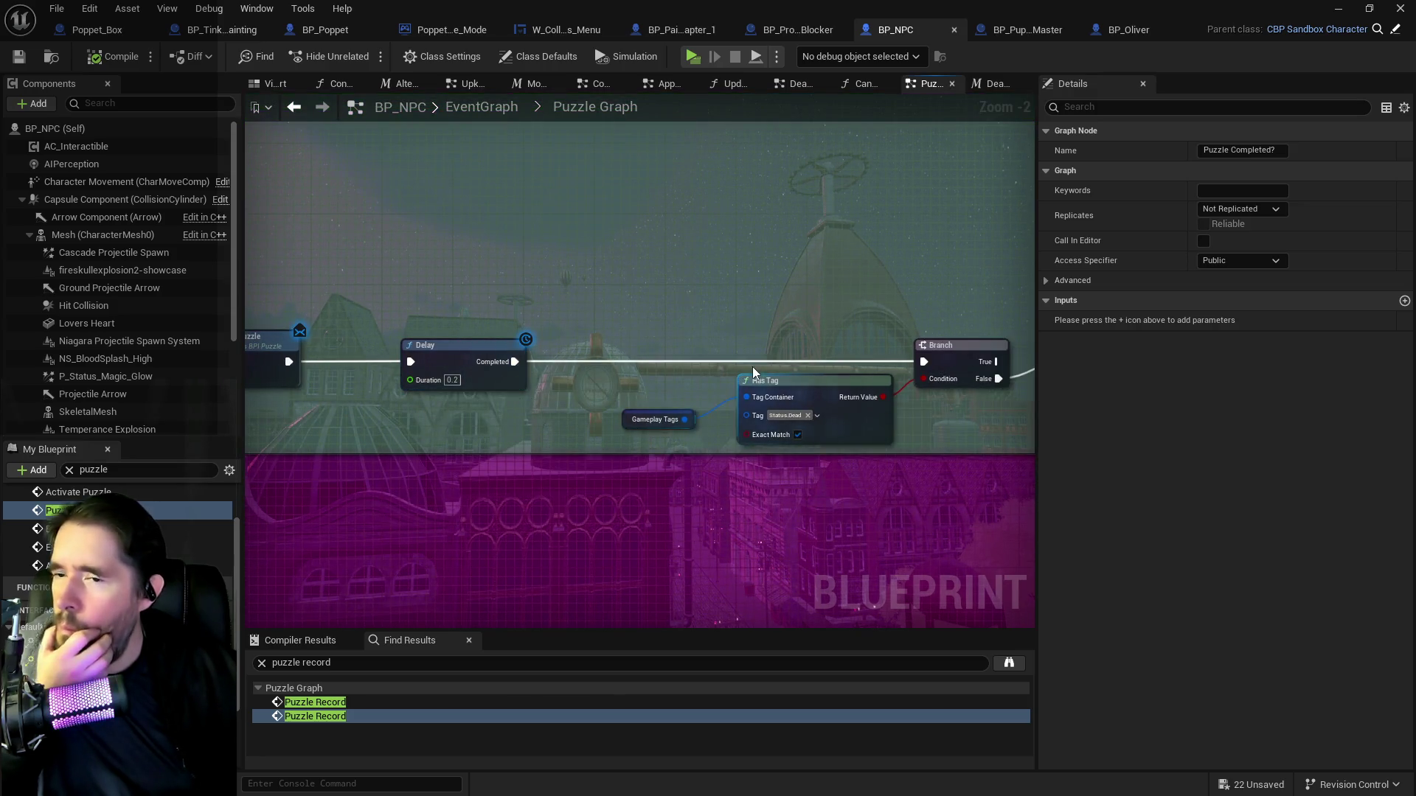
left_click_drag(753, 366, 680, 342)
scroll(679, 342, "down", 1)
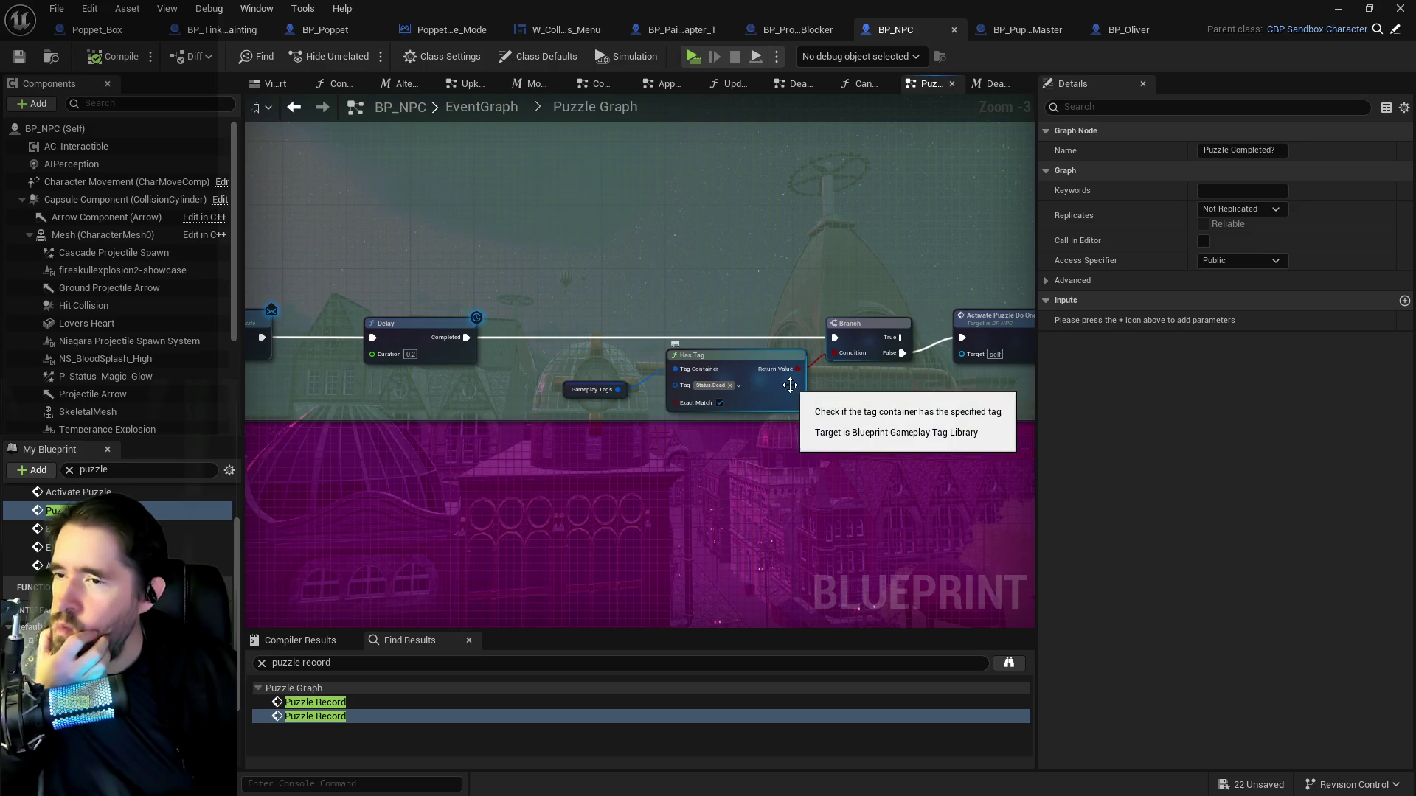
left_click_drag(513, 359, 660, 325)
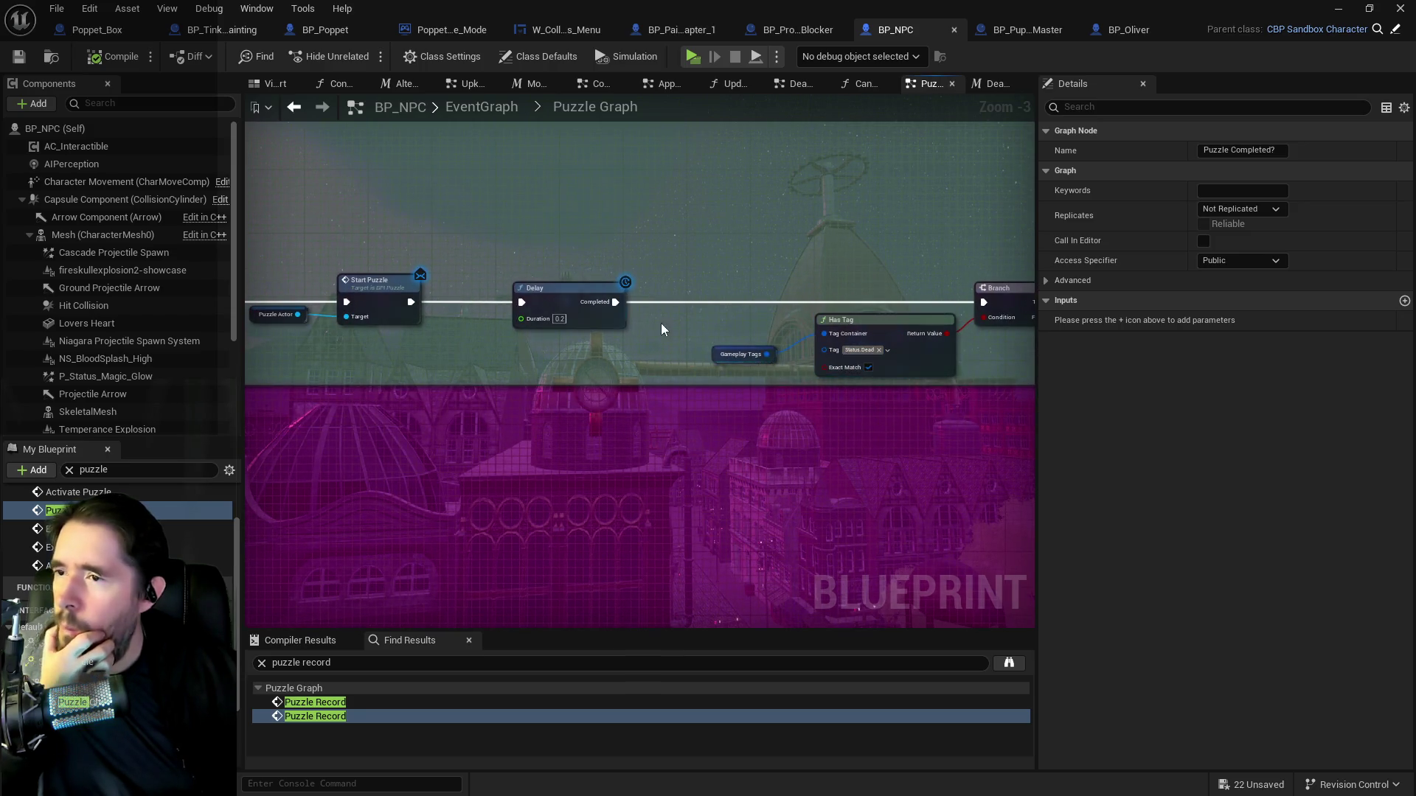
left_click(556, 319)
type("1")
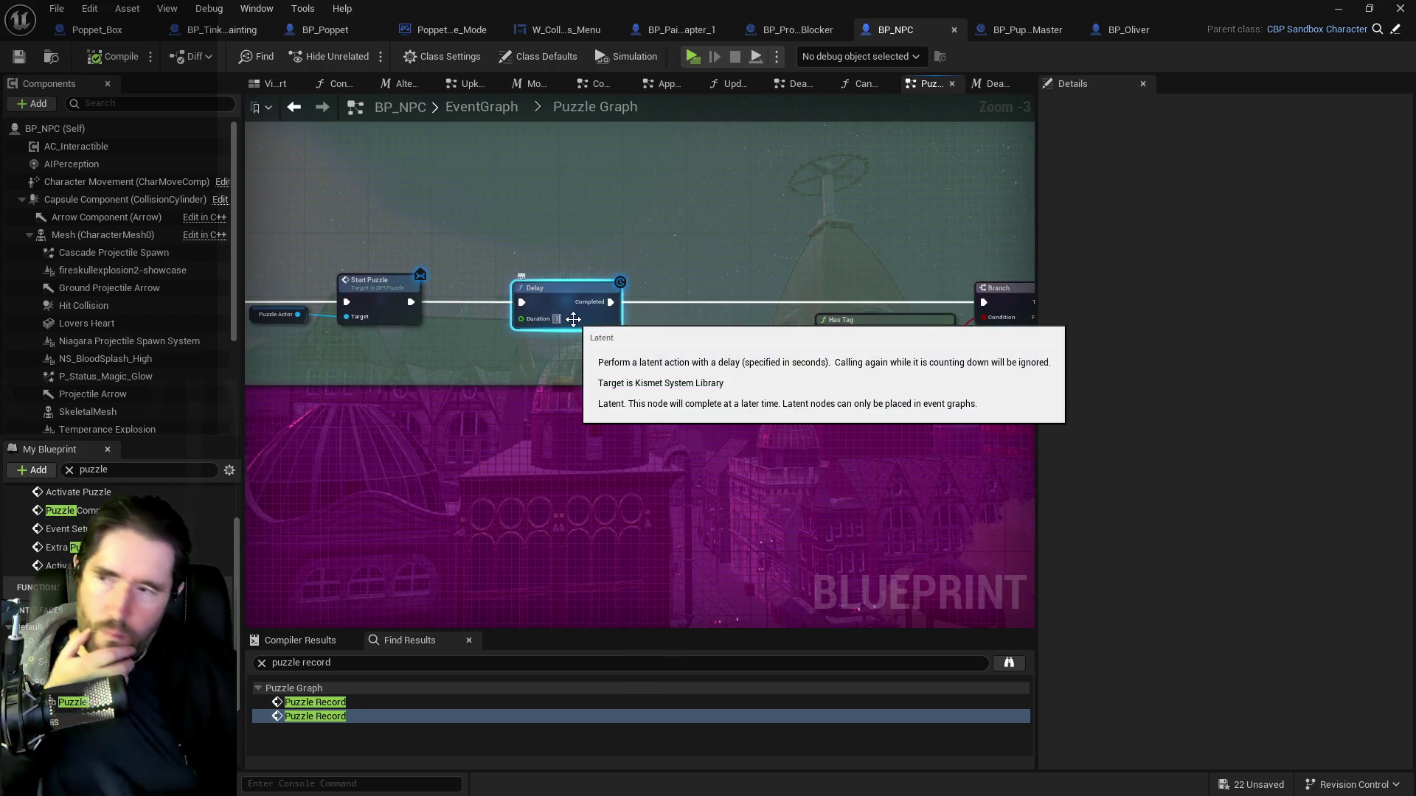
key("Return")
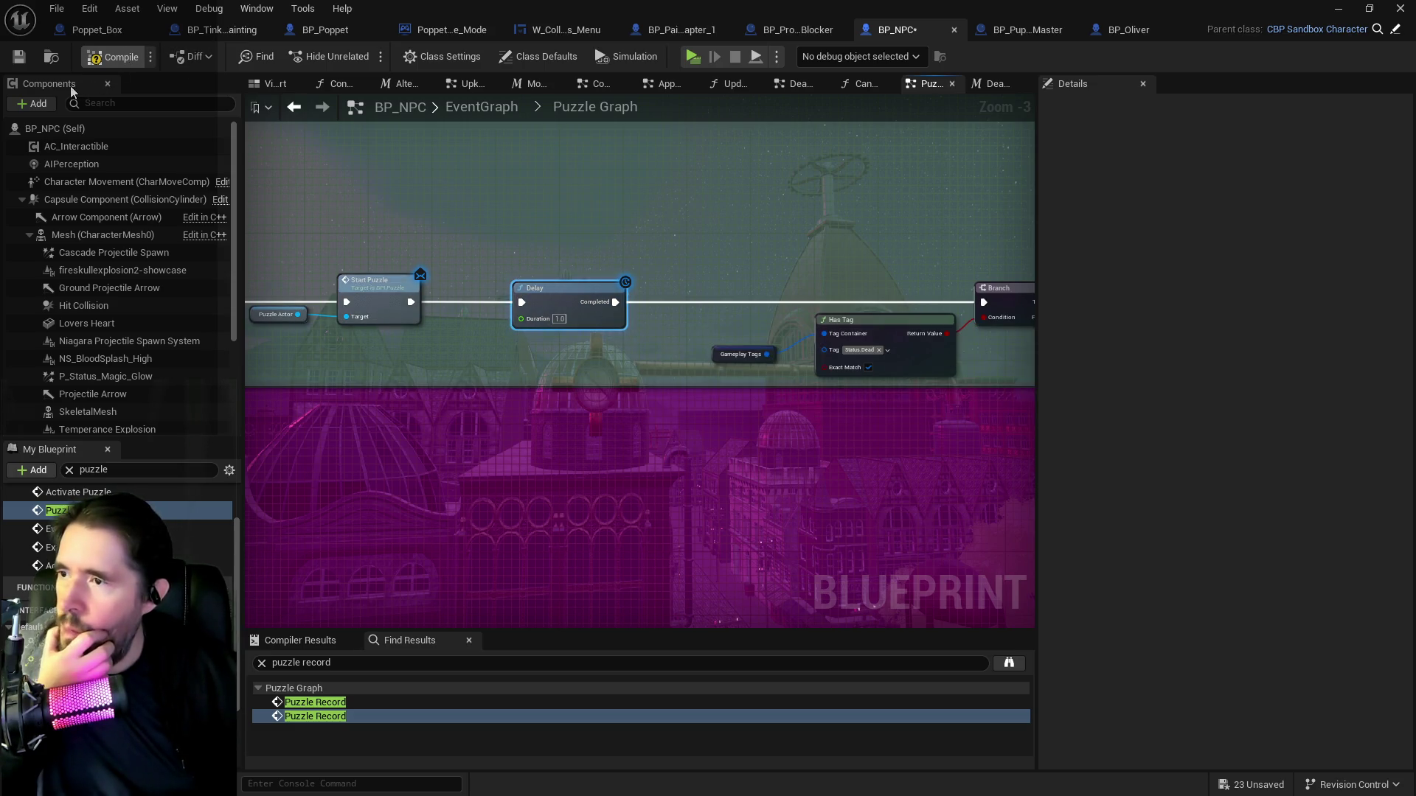
Save BP_NPC and open the BPI_Puzzle Start Puzzle interface function.
left_click(19, 57)
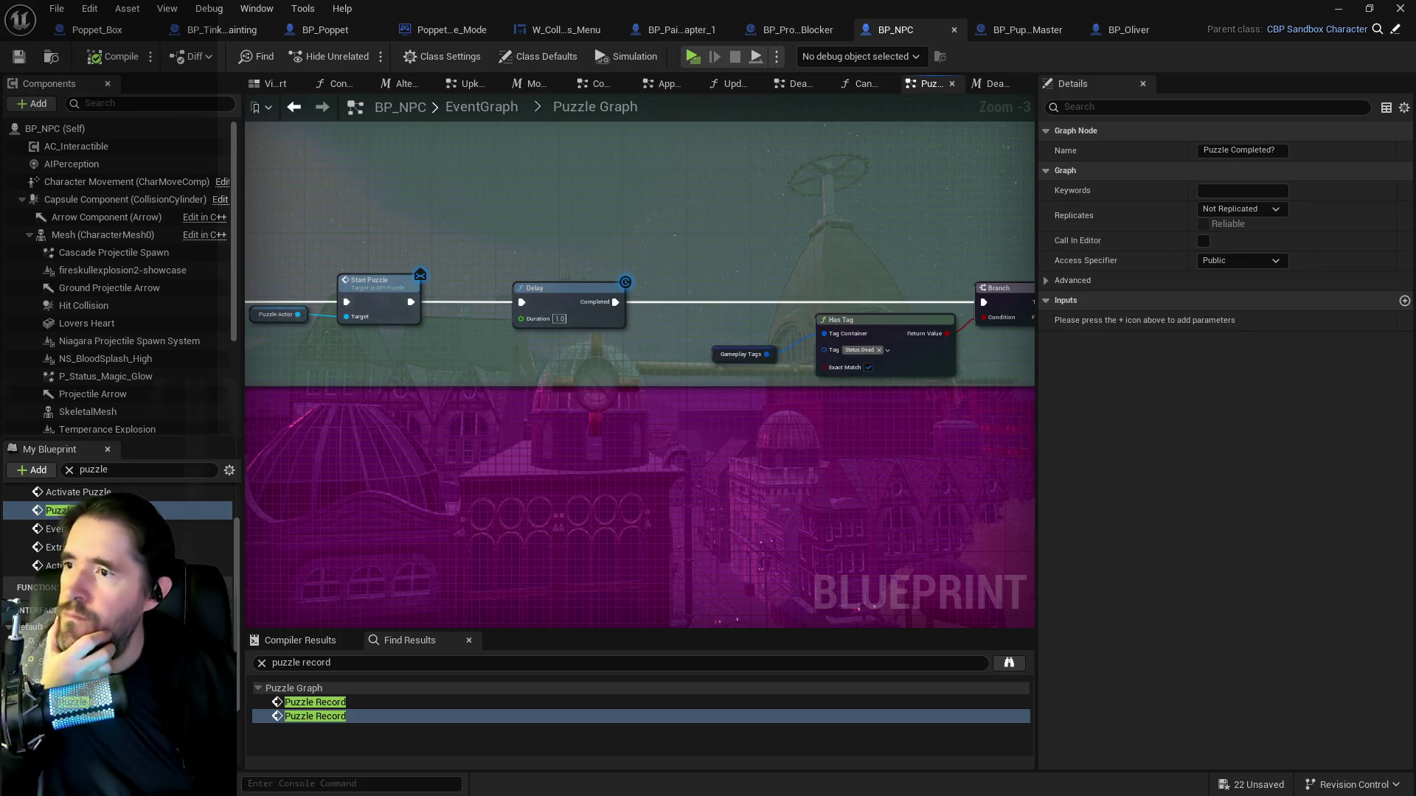
left_click_drag(373, 198, 730, 246)
double_click(764, 290)
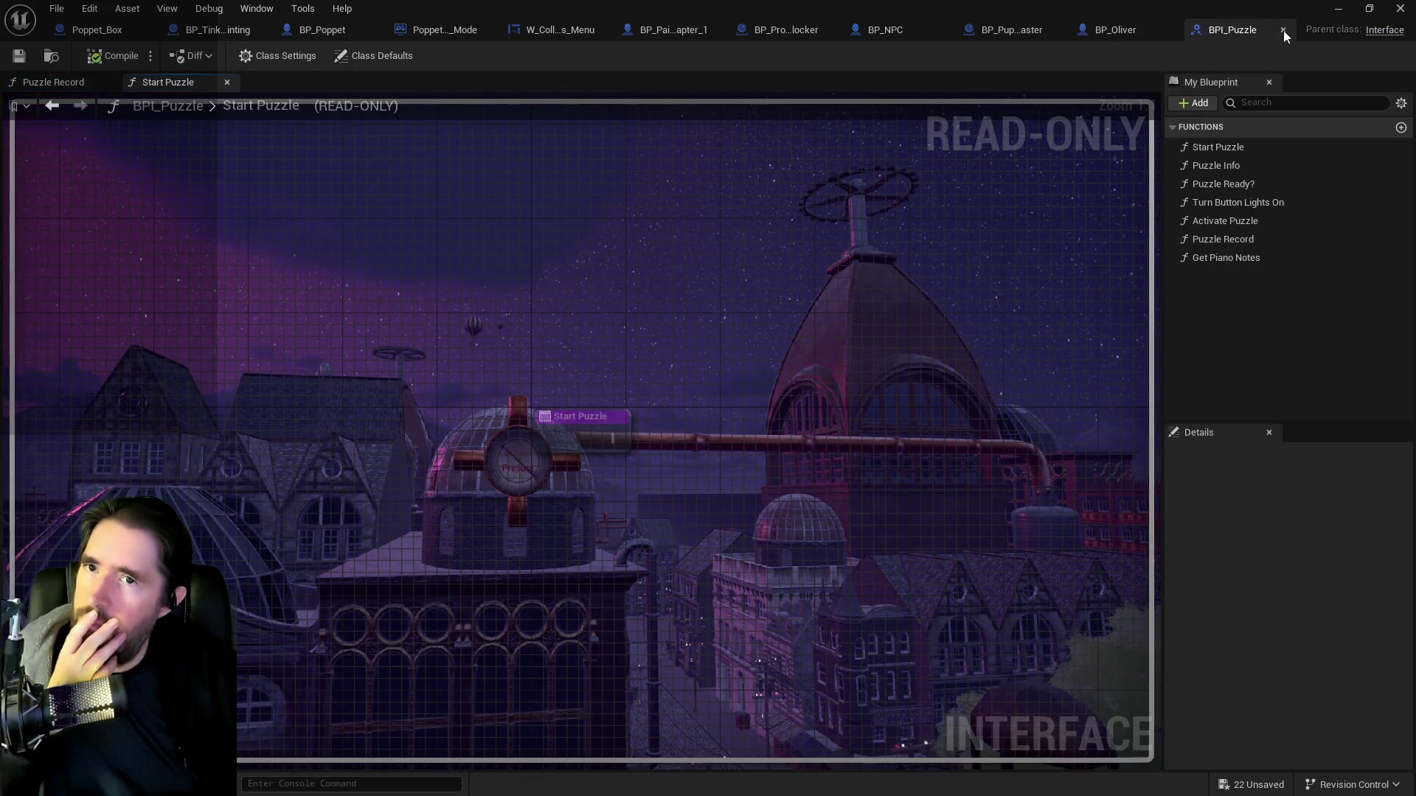
Close BPI_Puzzle and review the Has Tag, Branch and Do Once Reset nodes in BP_NPC.
left_click(1281, 31)
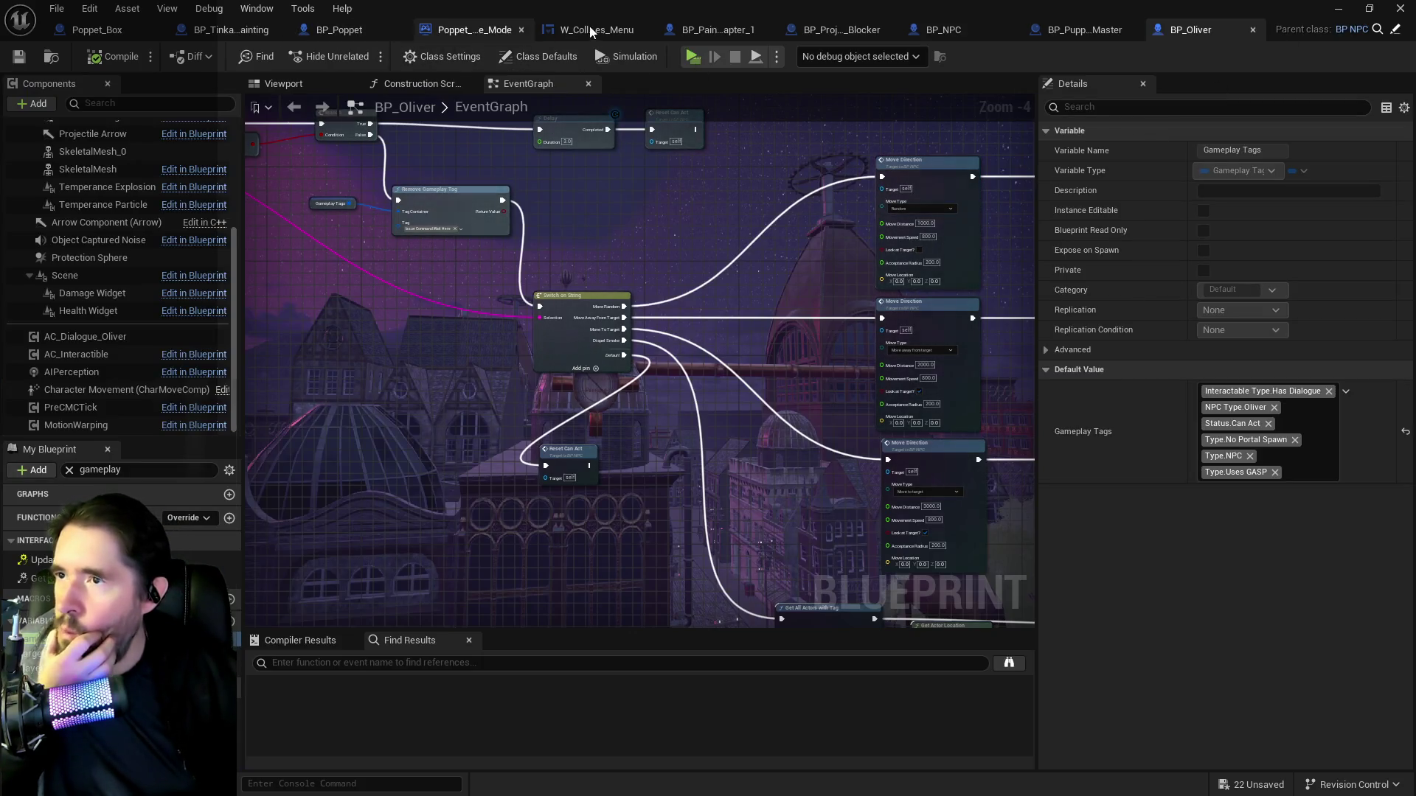
left_click(971, 31)
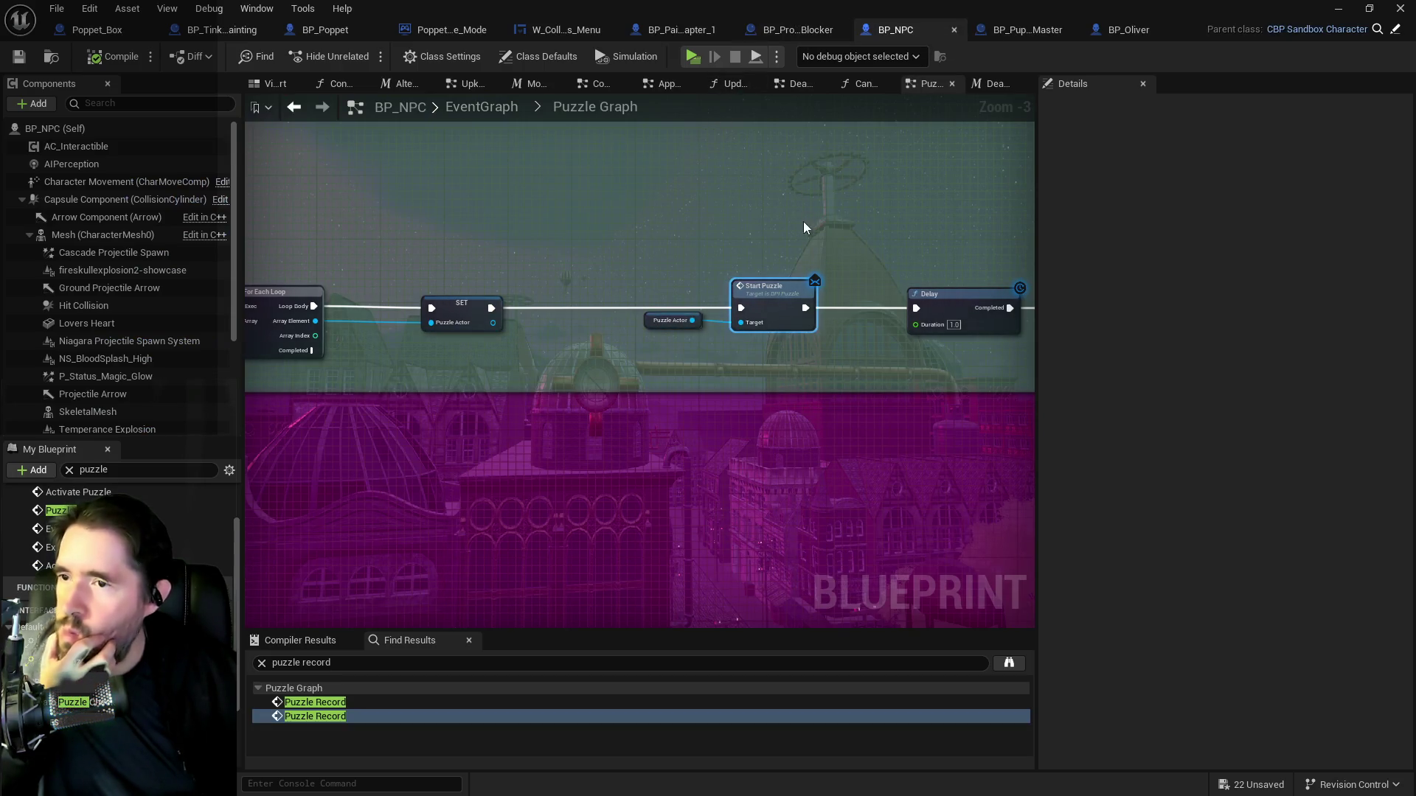
left_click_drag(803, 218, 326, 227)
left_click_drag(744, 221, 500, 222)
left_click_drag(946, 203, 595, 203)
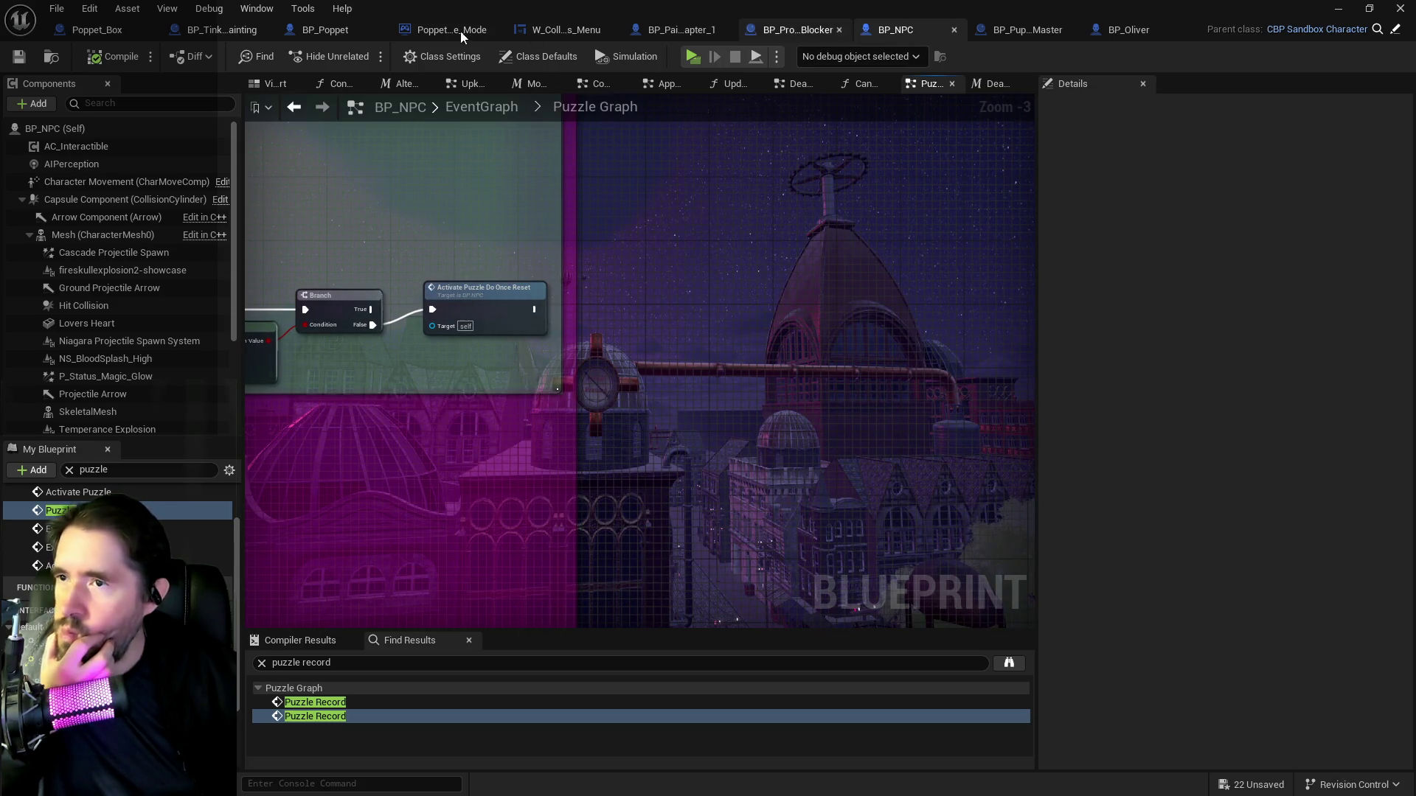
Inspect BP_Poppet's Puzzle Graph around the Switch and Do I Have This? nodes.
left_click(310, 33)
scroll(793, 365, "down", 5)
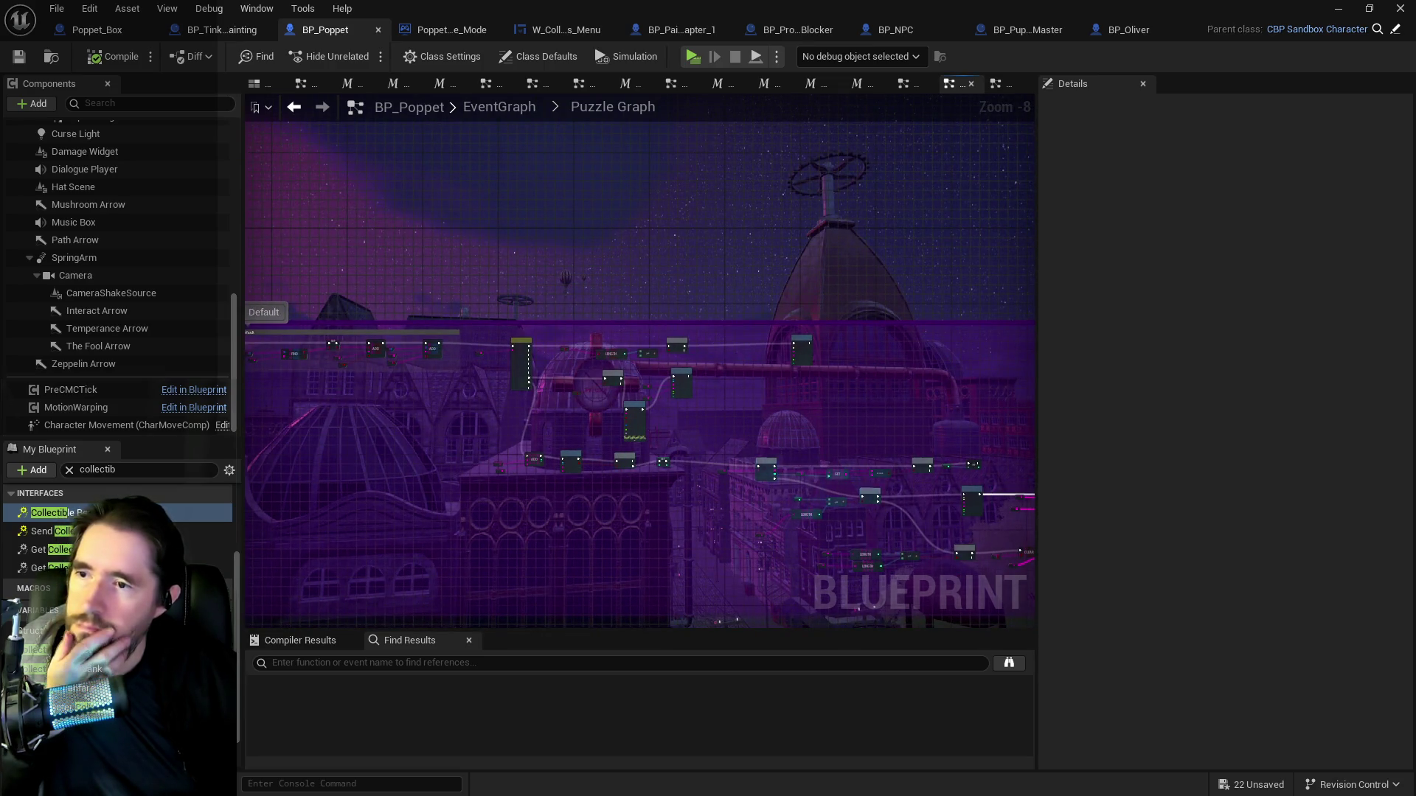
scroll(669, 439, "up", 4)
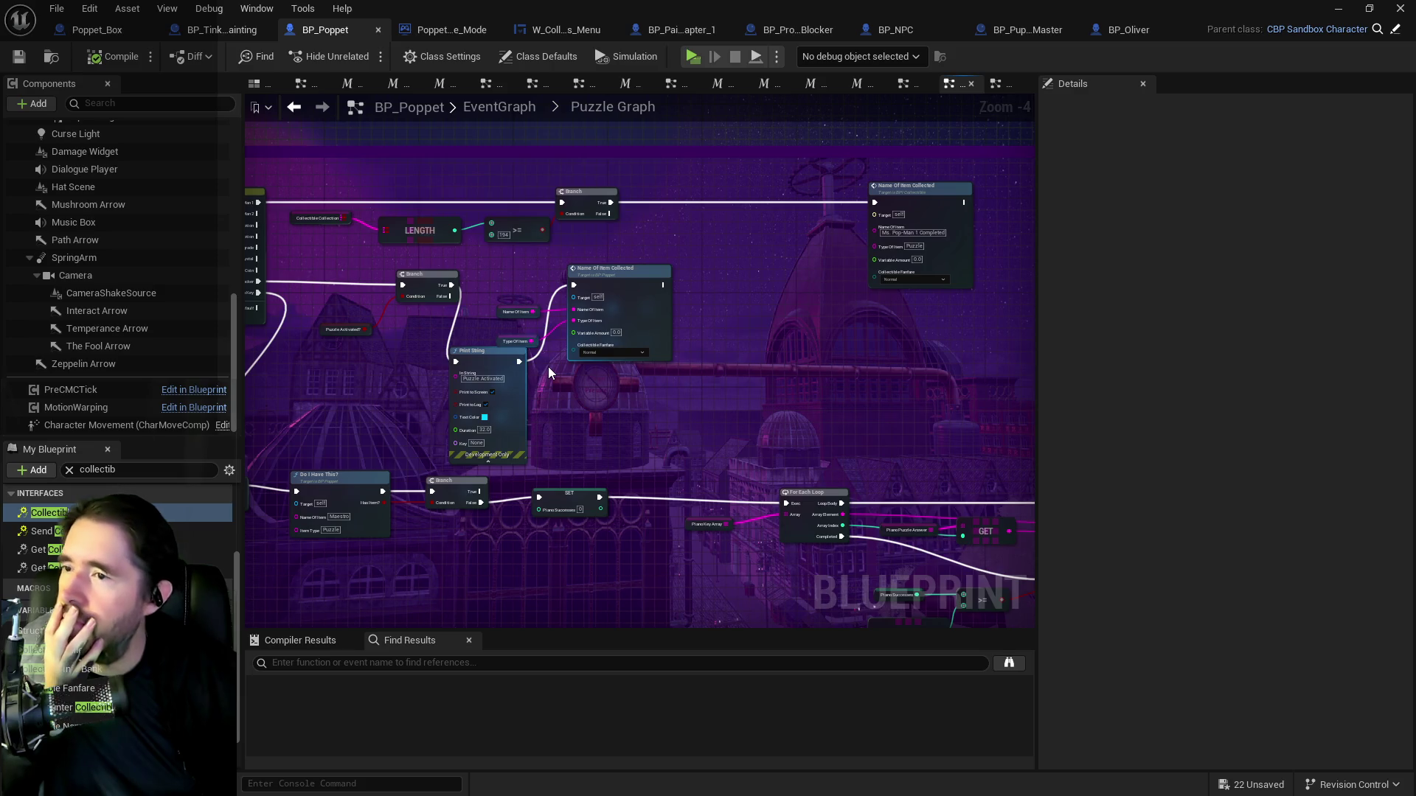
scroll(547, 366, "up", 2)
left_click_drag(575, 375, 876, 375)
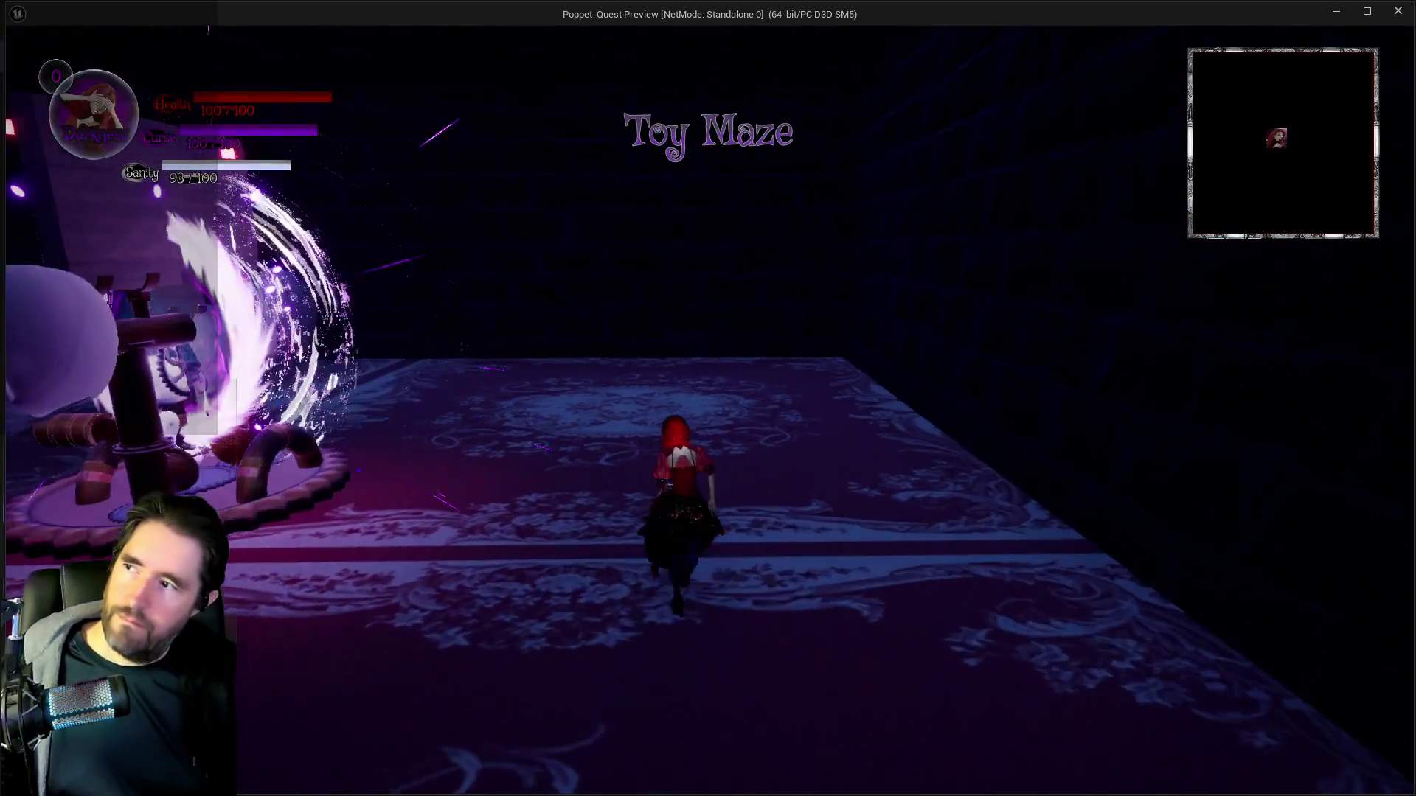
Close the card menu, attack Toy Maze Blocker 2 until Puzzle Activated prints, then stop play.
key("Tab")
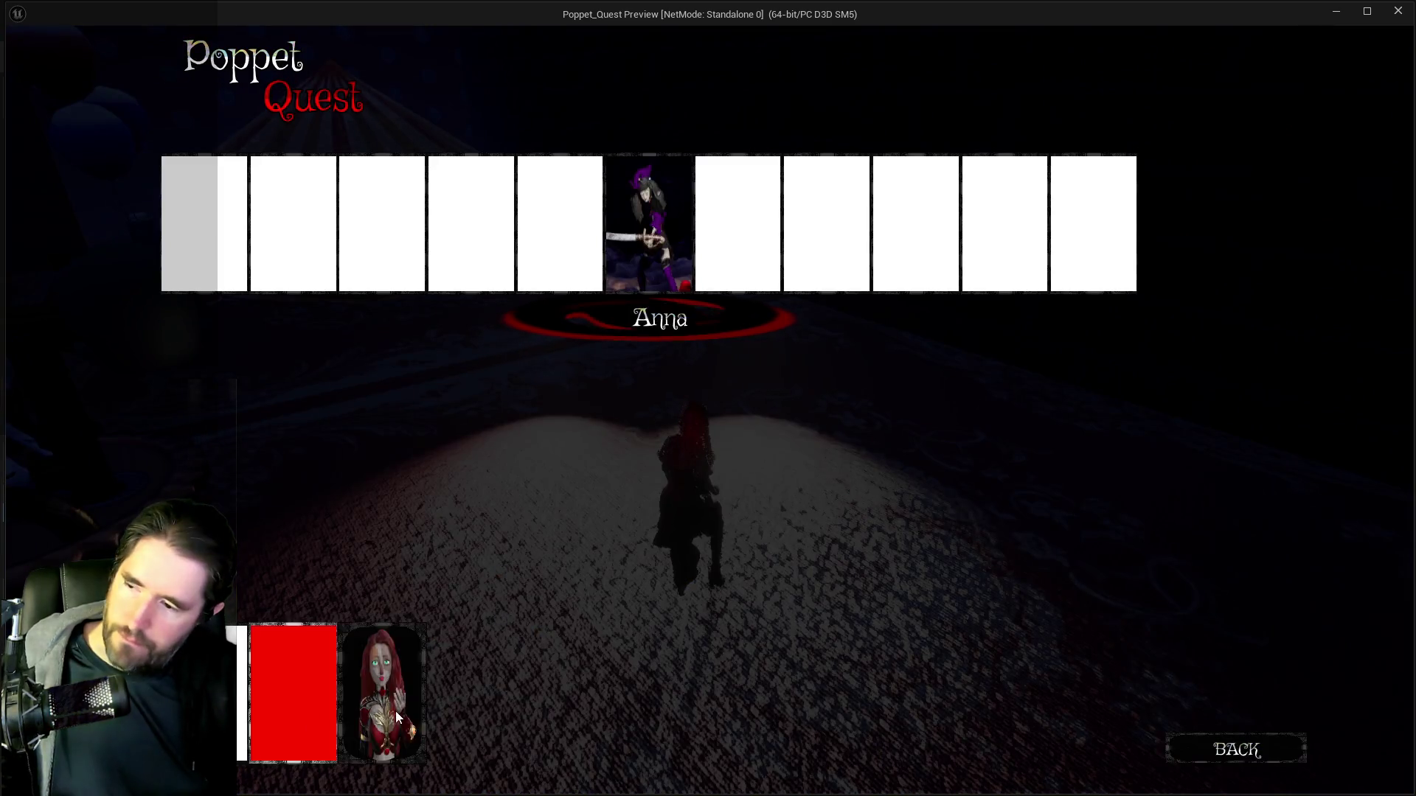
left_click(395, 711)
key("w")
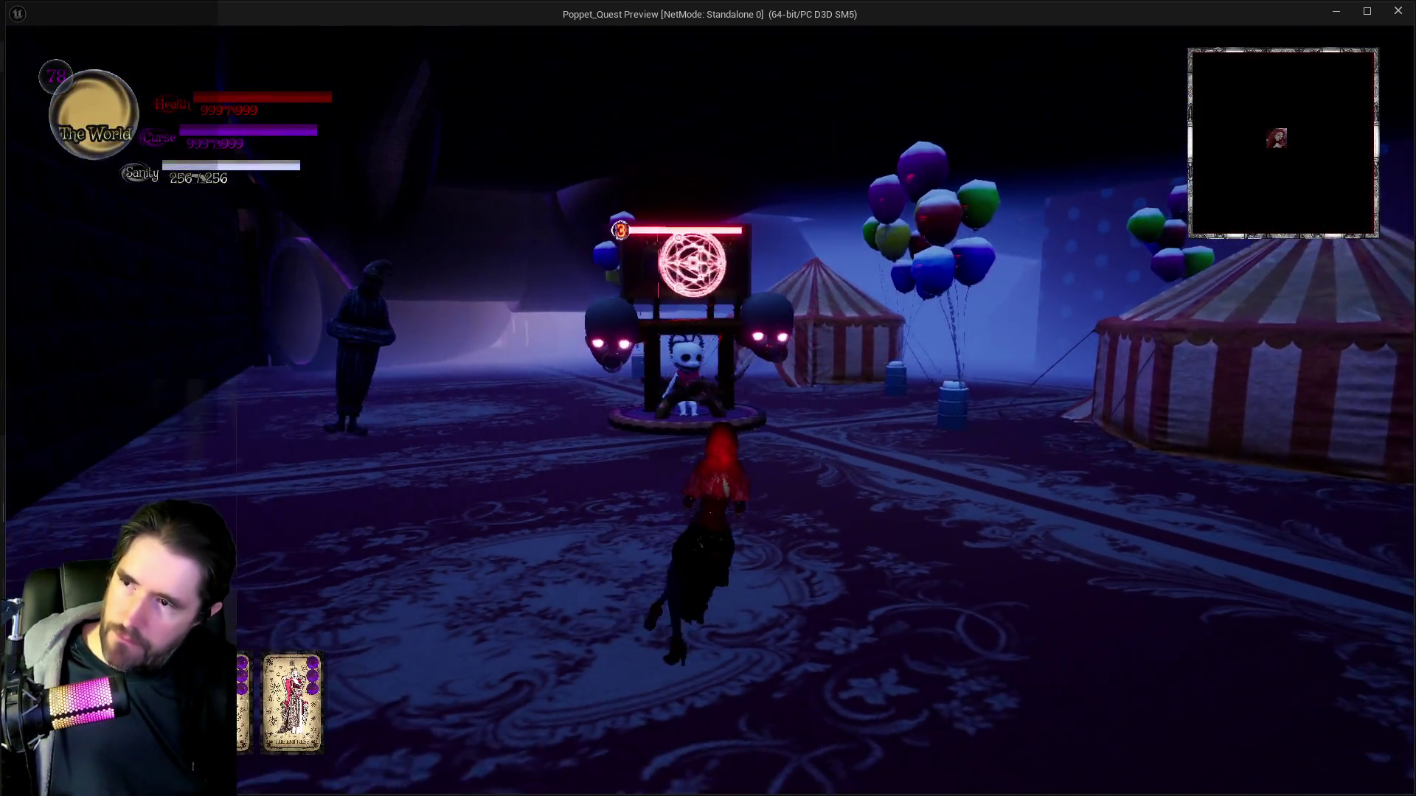
key("w")
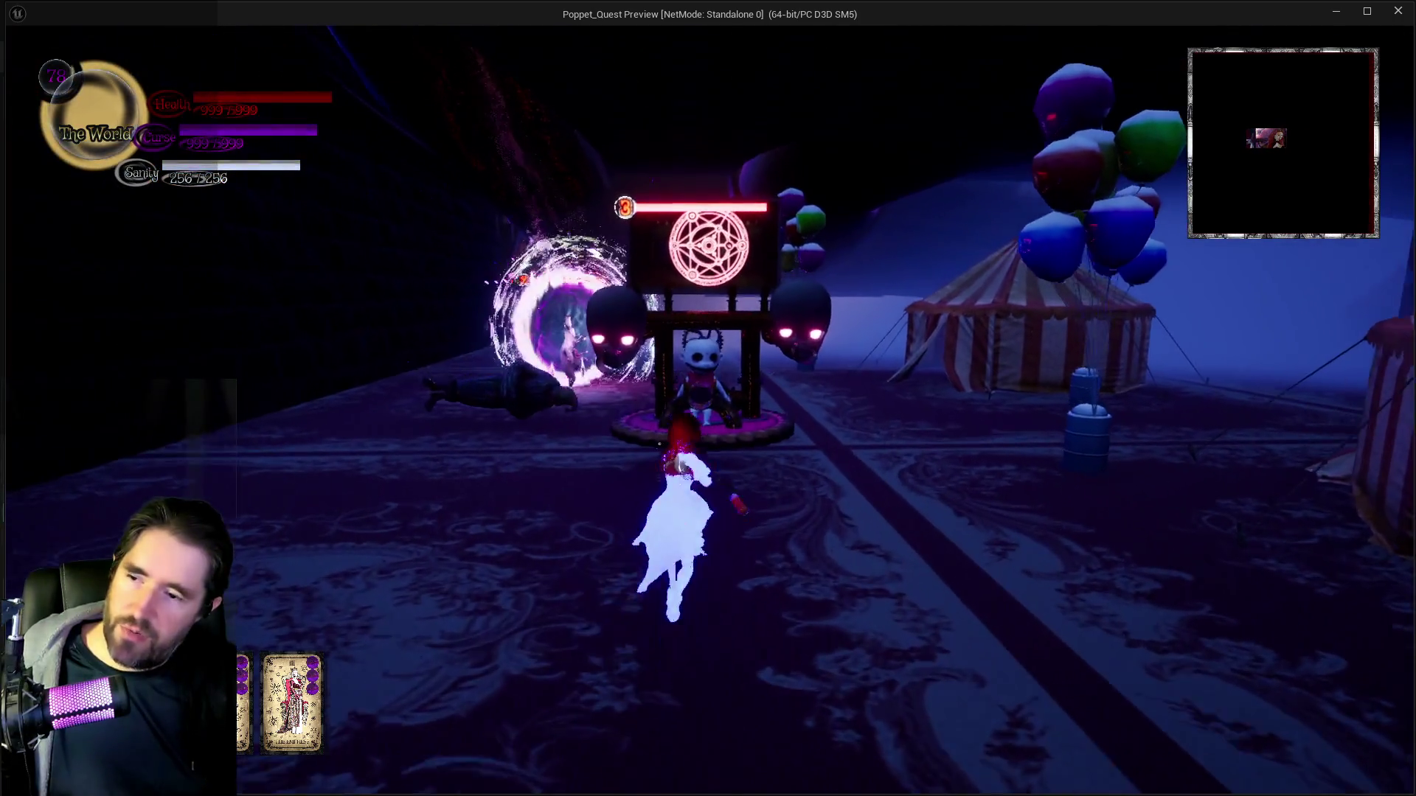
key("w")
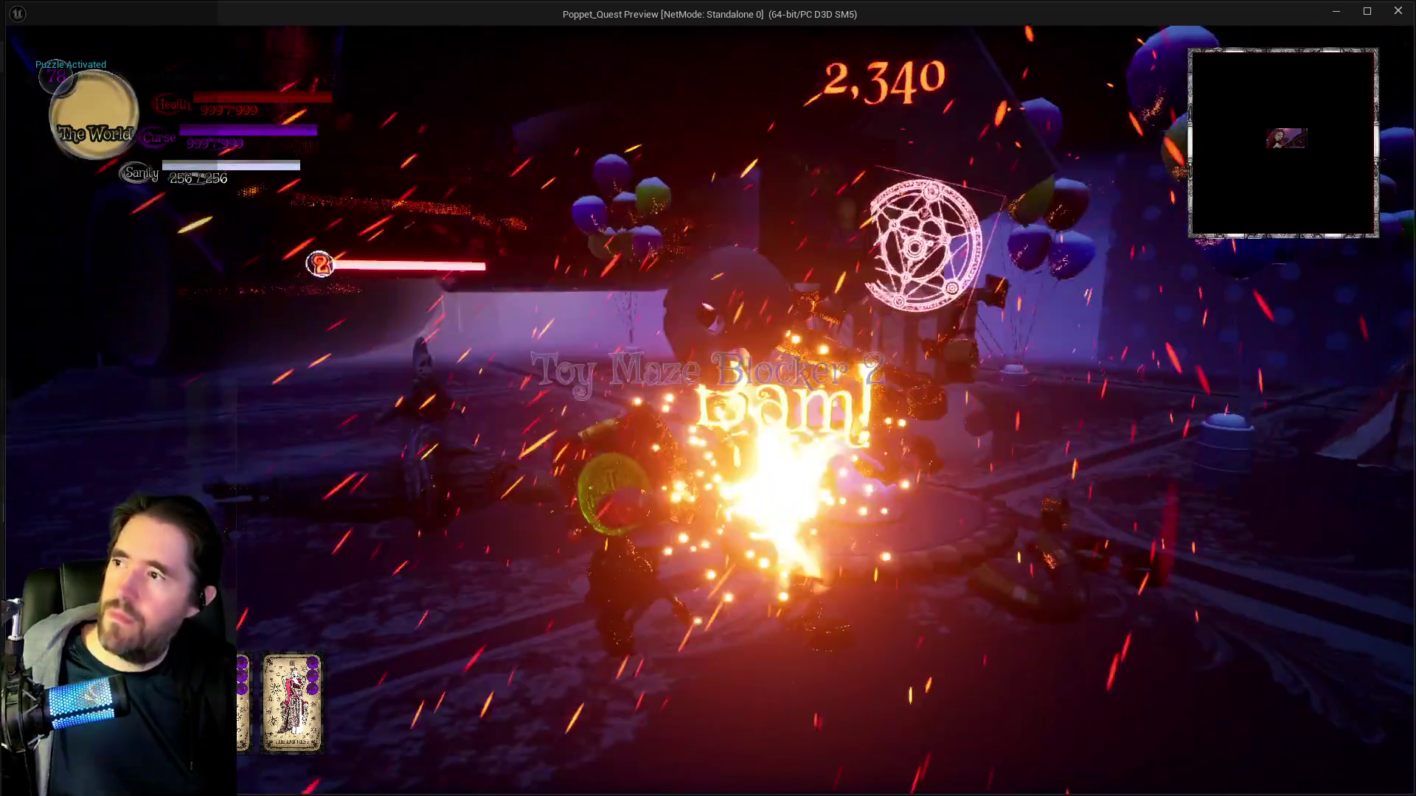
key("w")
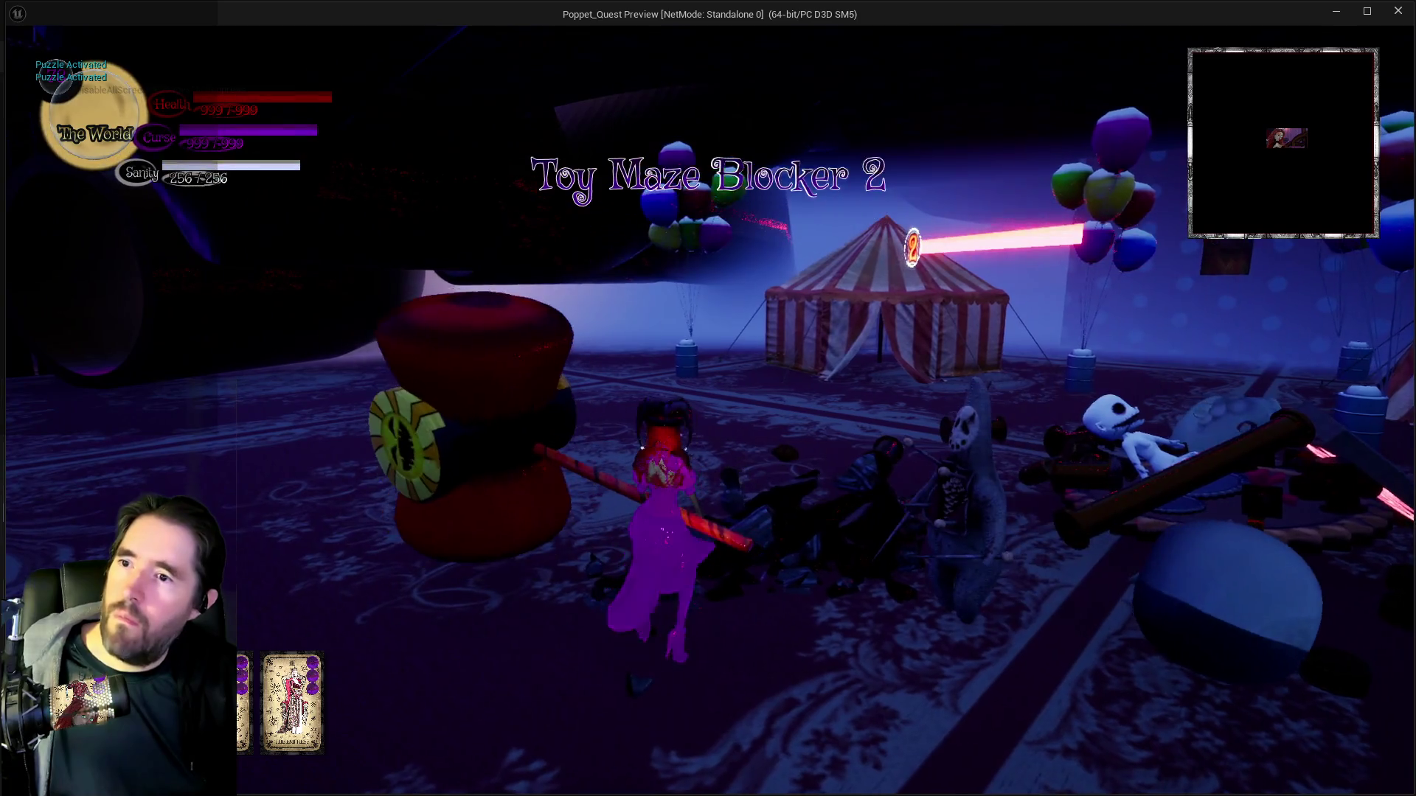
key("Escape")
mouse_move(515, 467)
left_mouse_down()
mouse_move(710, 464)
mouse_move(773, 511)
mouse_move(721, 458)
left_mouse_up()
scroll(798, 508, "down", 8)
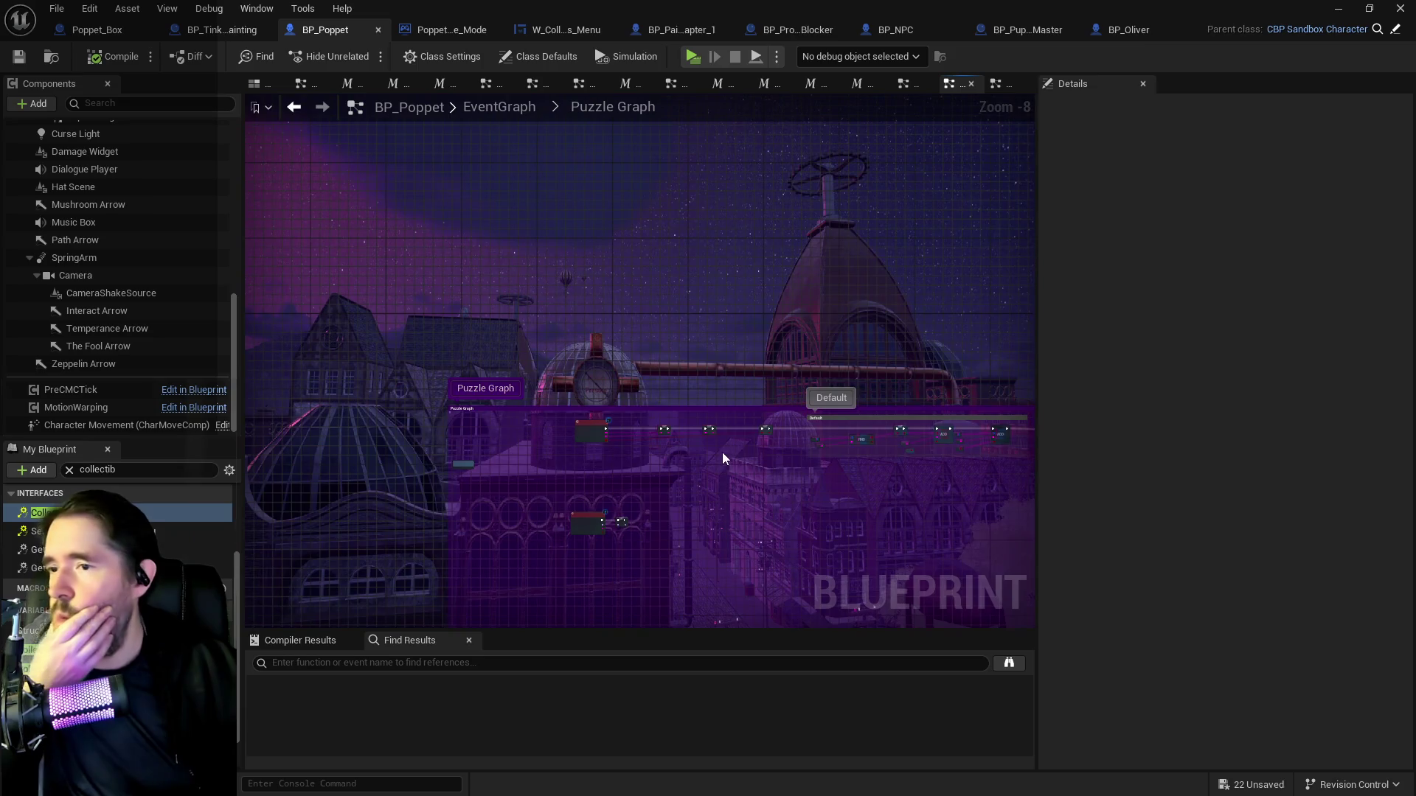
Add a 'Puzzle 1' Print String right after Event Puzzle Record.
scroll(659, 488, "up", 5)
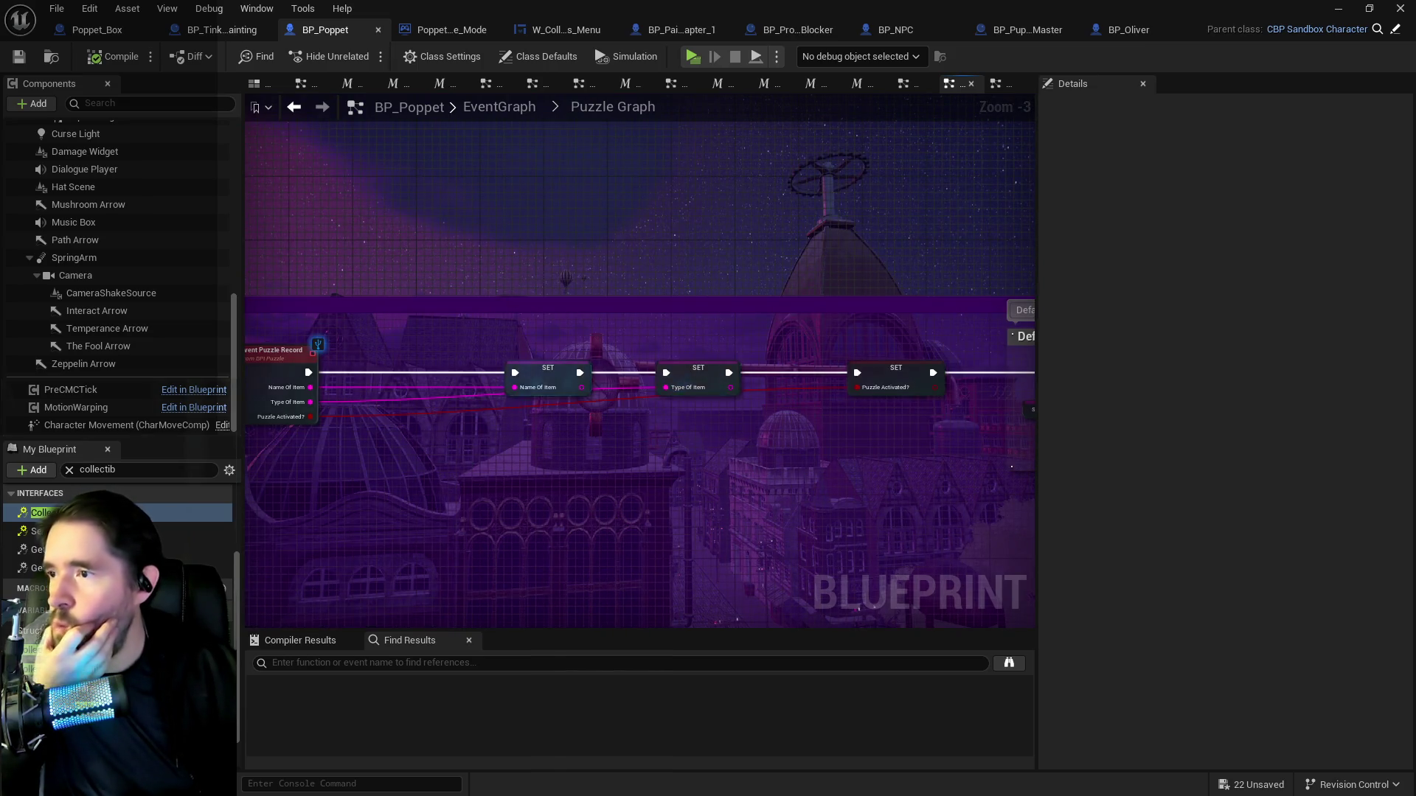
left_click_drag(533, 273, 689, 267)
left_click_drag(789, 451, 605, 396)
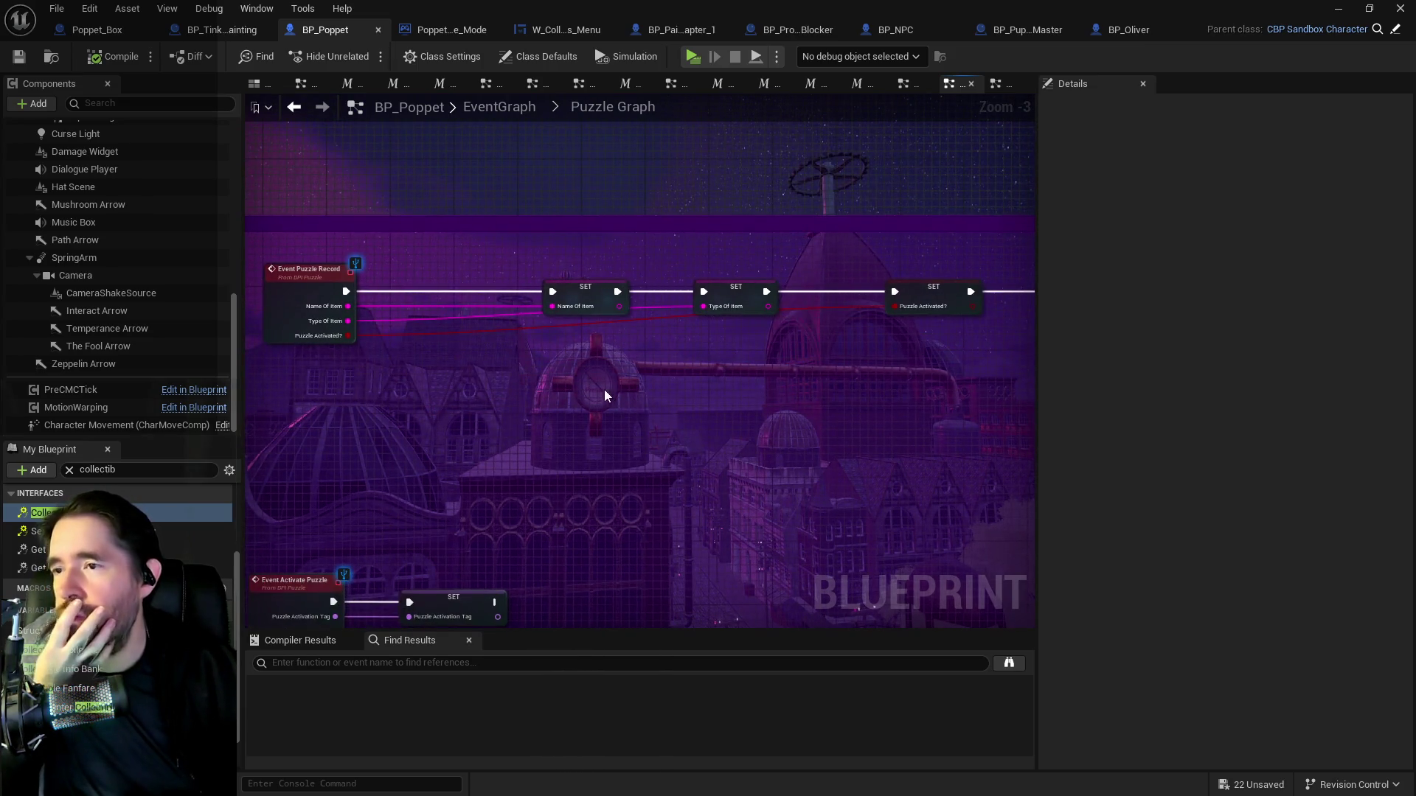
right_click(568, 418)
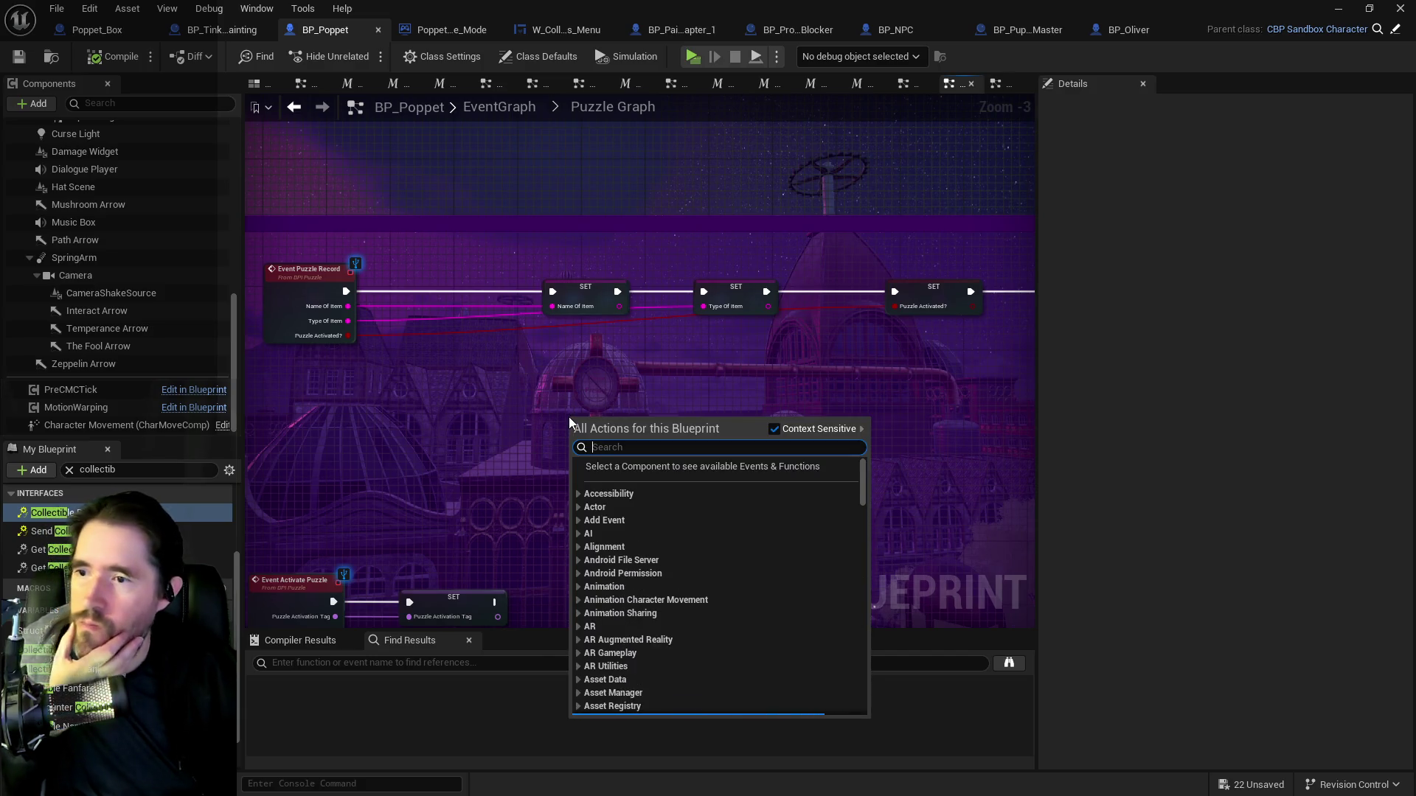
type("print string")
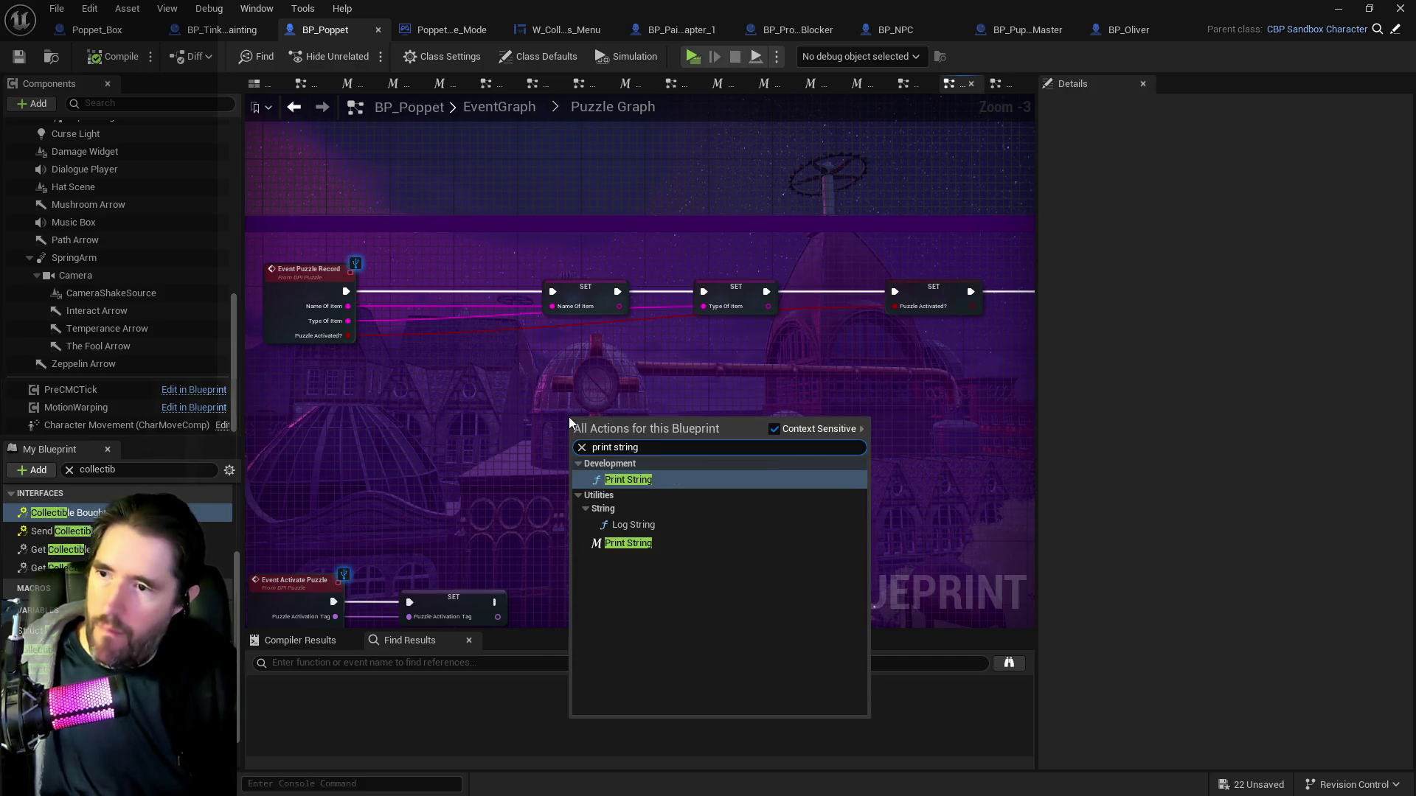
left_click(604, 543)
left_click_drag(577, 421, 543, 391)
scroll(533, 384, "up", 3)
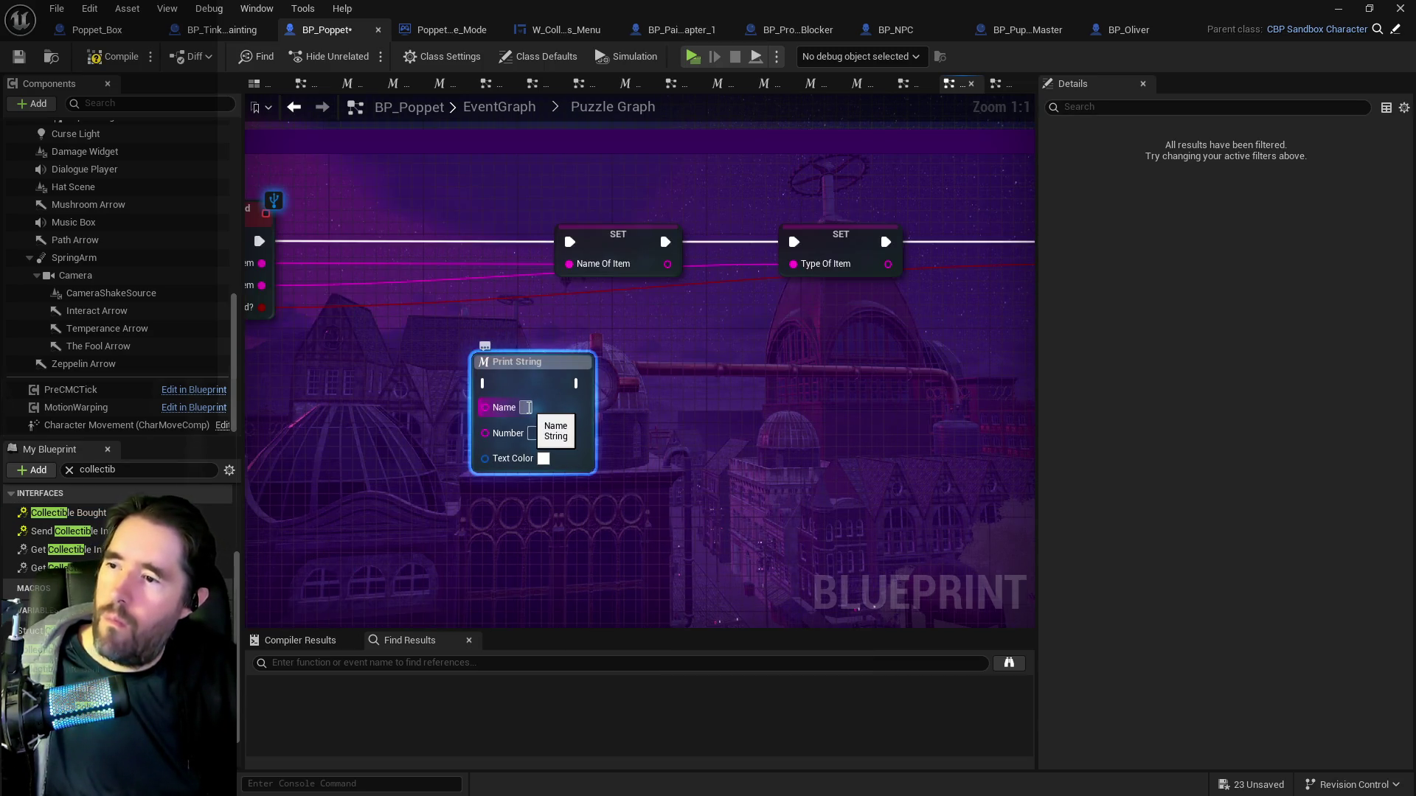
type("Puzzle One")
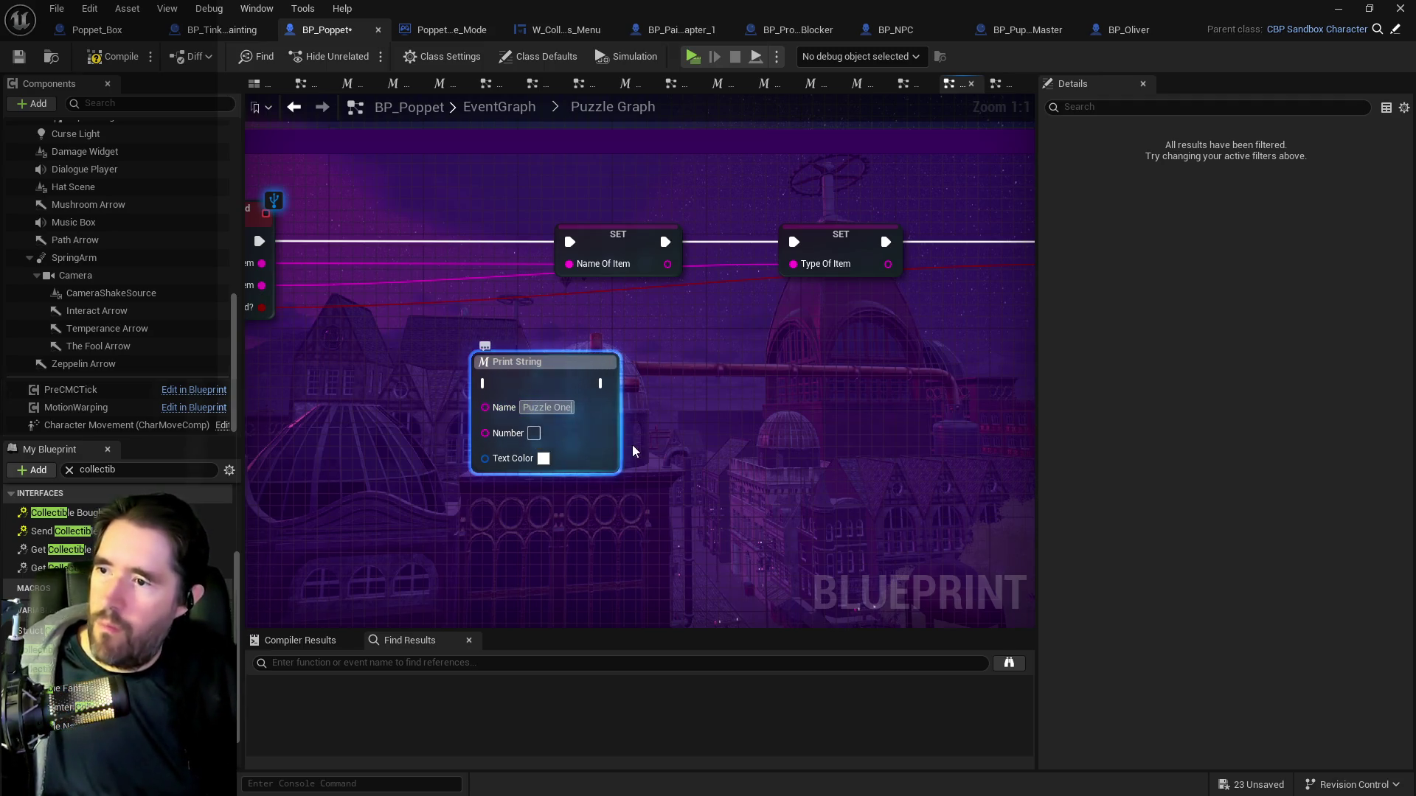
key("BackSpace")
key("BackSpace")
key("BackSpace")
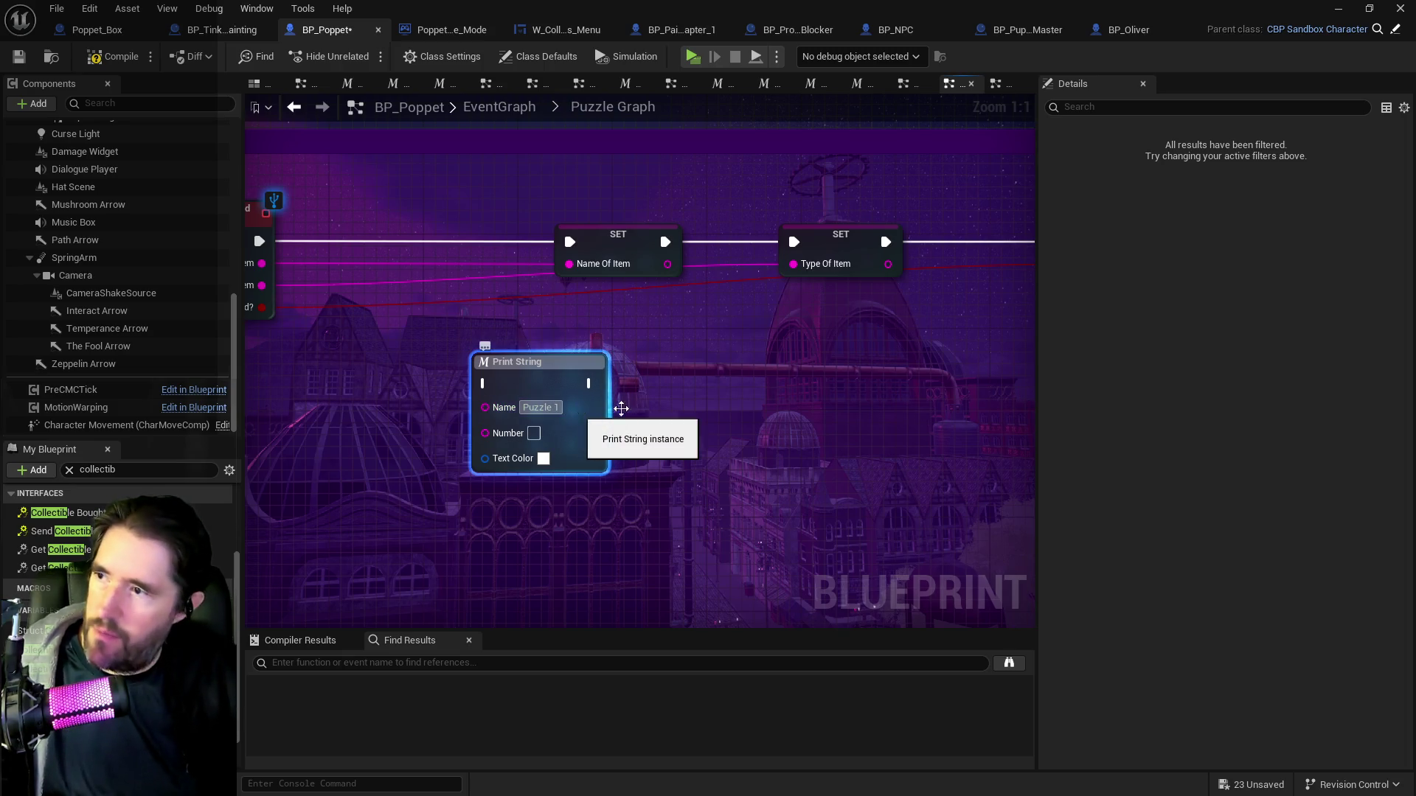
type("1")
left_click_drag(617, 408, 502, 266)
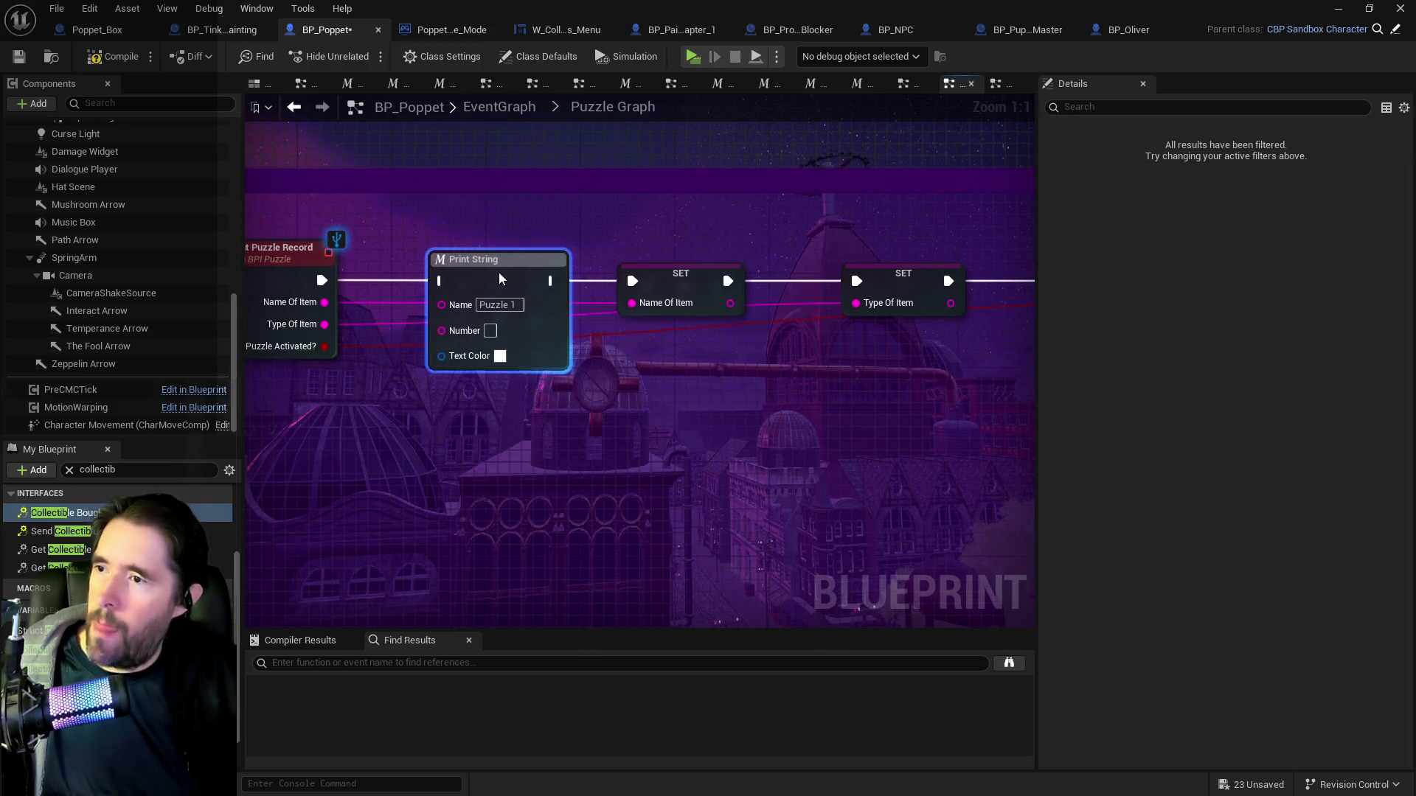
mouse_move(324, 324)
left_mouse_down()
mouse_move(489, 357)
mouse_move(442, 310)
mouse_move(441, 281)
mouse_move(307, 382)
mouse_move(433, 354)
mouse_move(612, 356)
mouse_move(664, 332)
mouse_move(325, 313)
mouse_move(521, 429)
mouse_move(930, 380)
mouse_move(664, 413)
mouse_move(717, 506)
mouse_move(618, 465)
mouse_move(630, 454)
left_mouse_up()
left_click(520, 269)
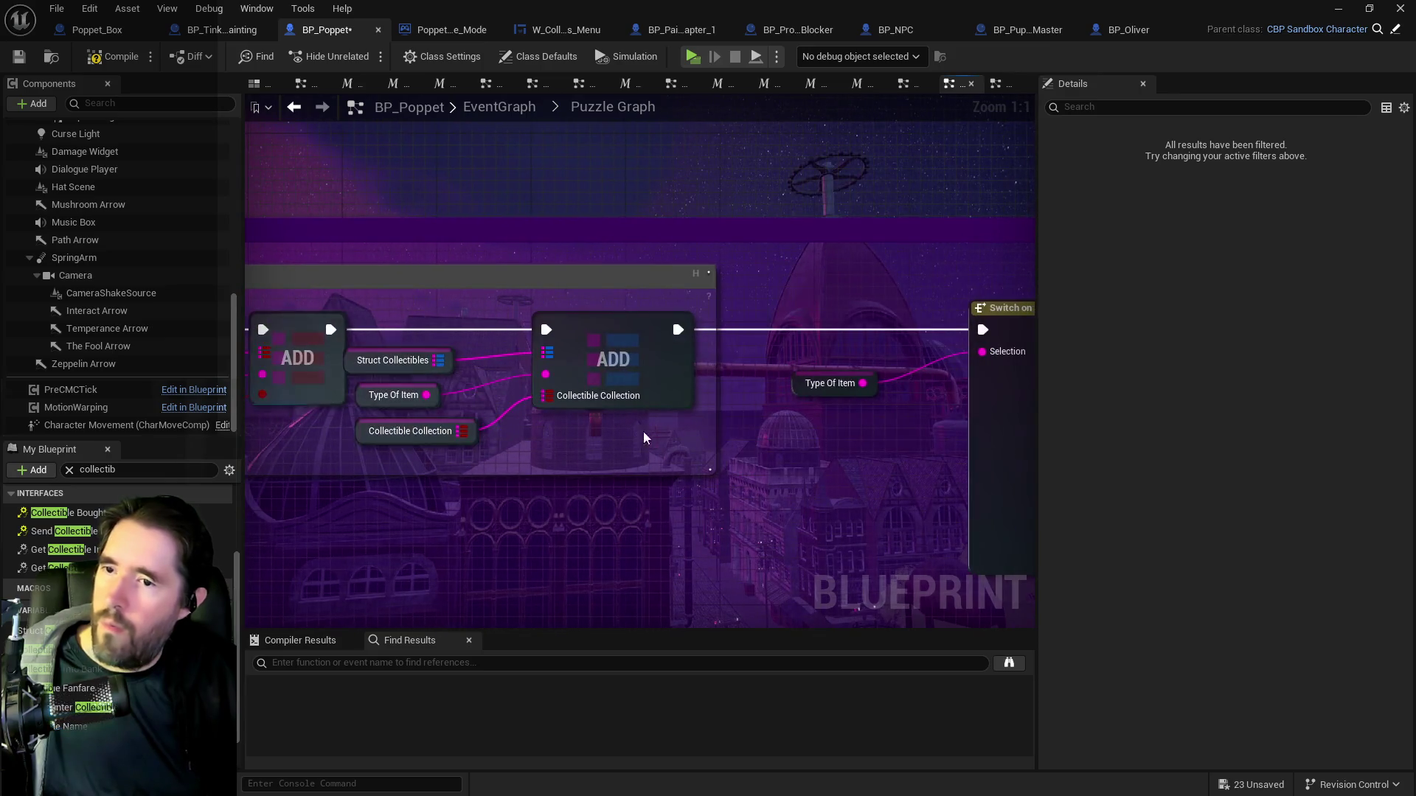
Paste a 'Puzzle 2' Print String before Switch on String, feed it Name Of Item, and save.
key("ctrl+v")
type("2")
key("Return")
left_click_drag(781, 418, 758, 311)
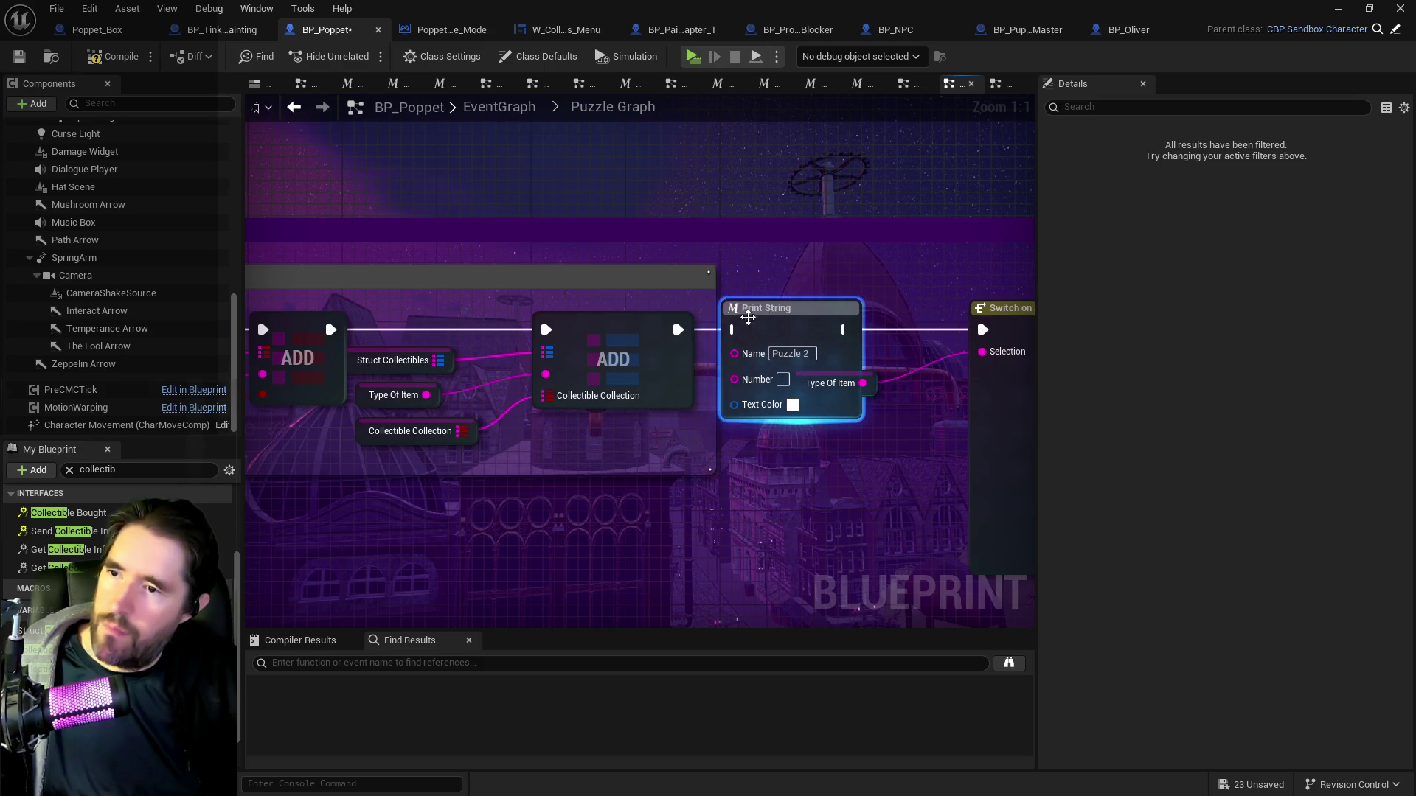
left_click_drag(679, 329, 734, 330)
left_click_drag(845, 329, 981, 330)
left_click_drag(749, 368, 983, 331)
left_click(353, 370)
mouse_move(357, 370)
left_mouse_down()
mouse_move(719, 441)
mouse_move(737, 418)
mouse_move(774, 416)
mouse_move(800, 355)
left_mouse_up()
left_click_drag(914, 440, 414, 487)
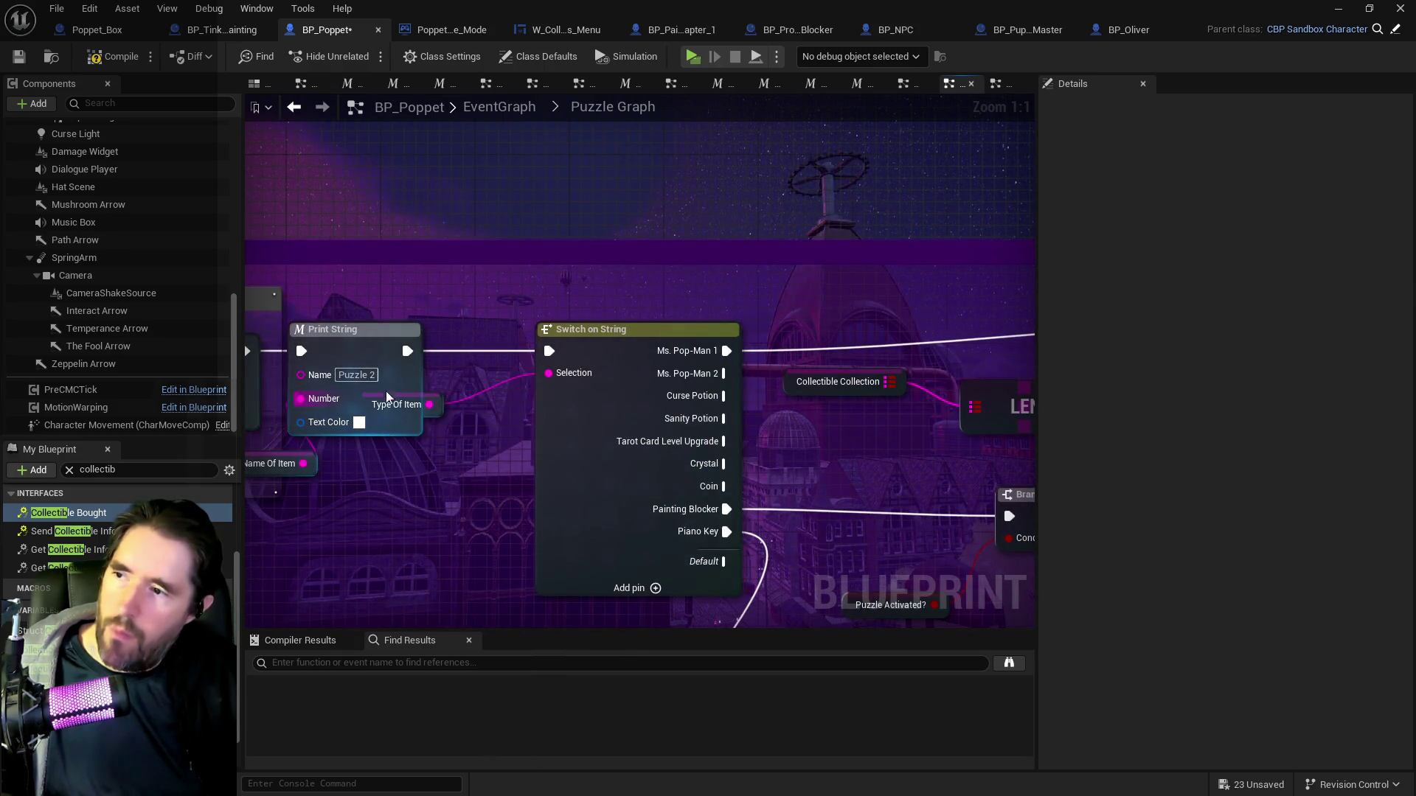
key("ctrl+s")
left_click(895, 30)
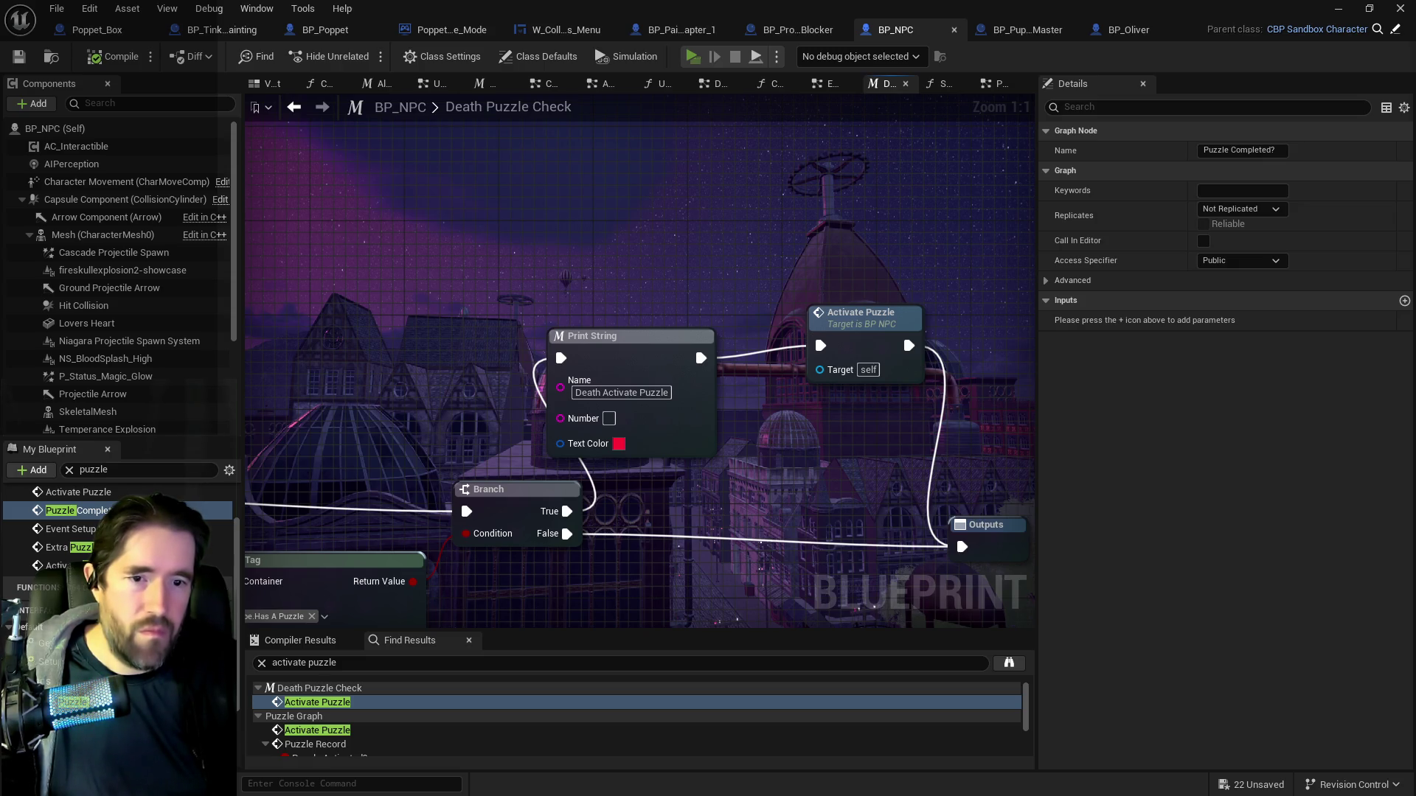
Play-test the level, hitting the carousel blocker to show the puzzle debug messages, then end the test.
key("alt+p")
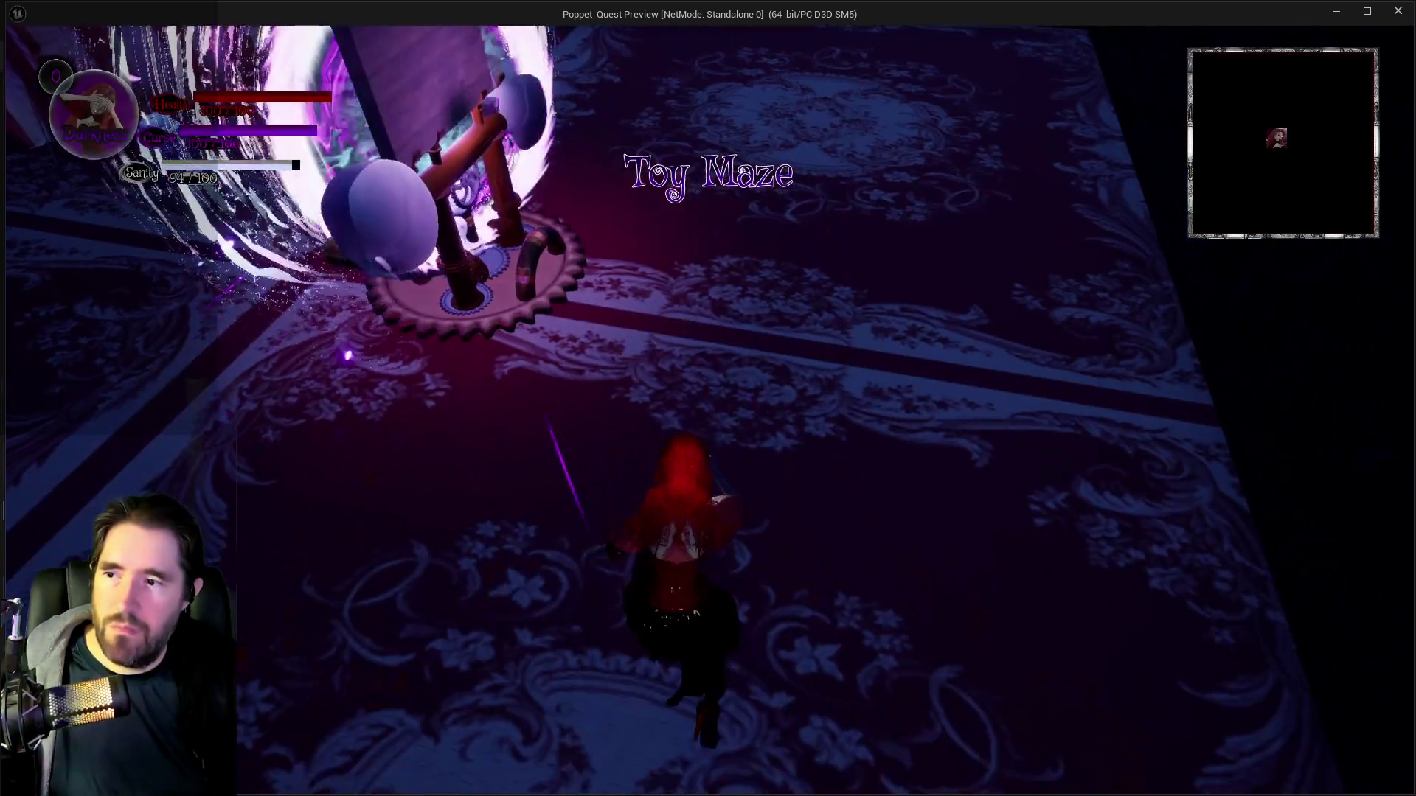
key("Escape")
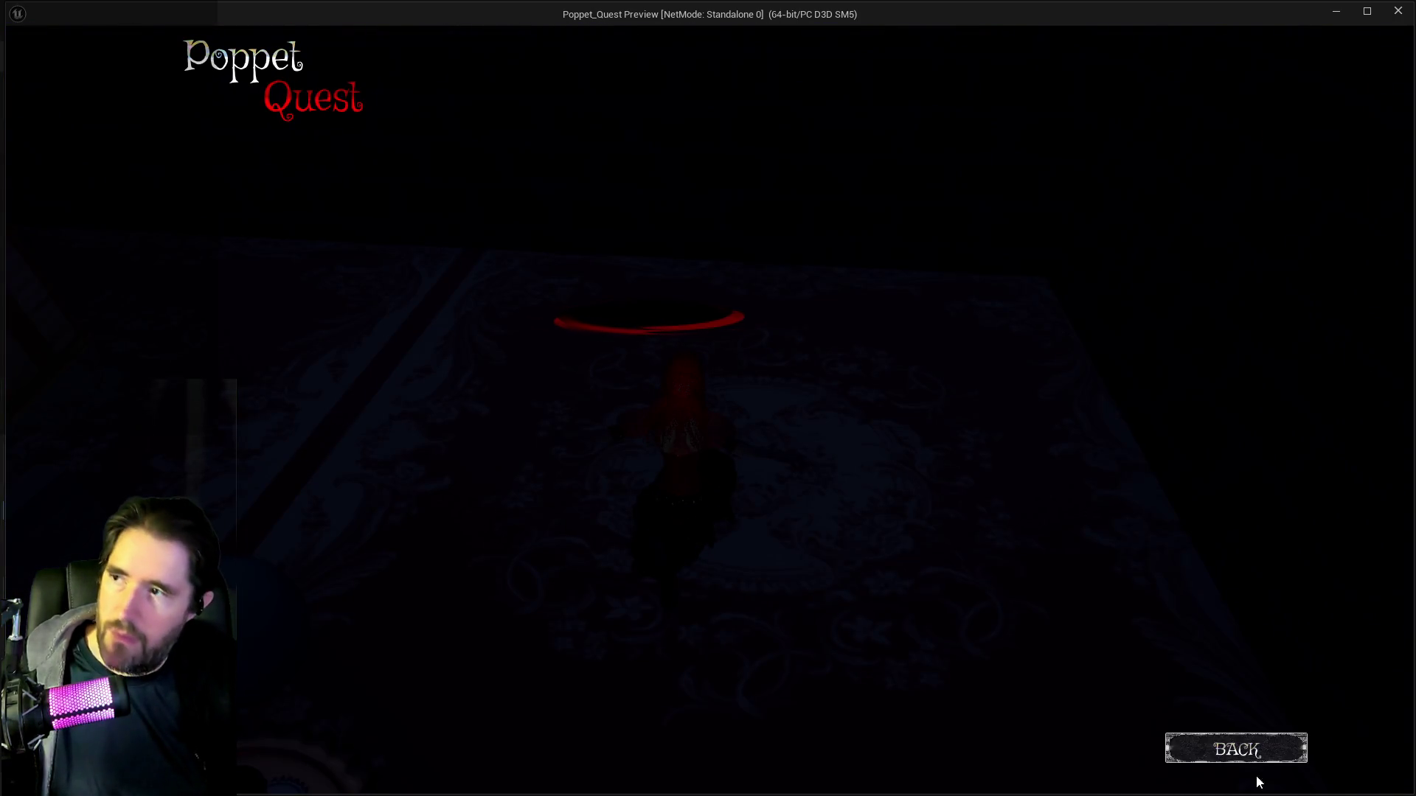
left_click(1271, 749)
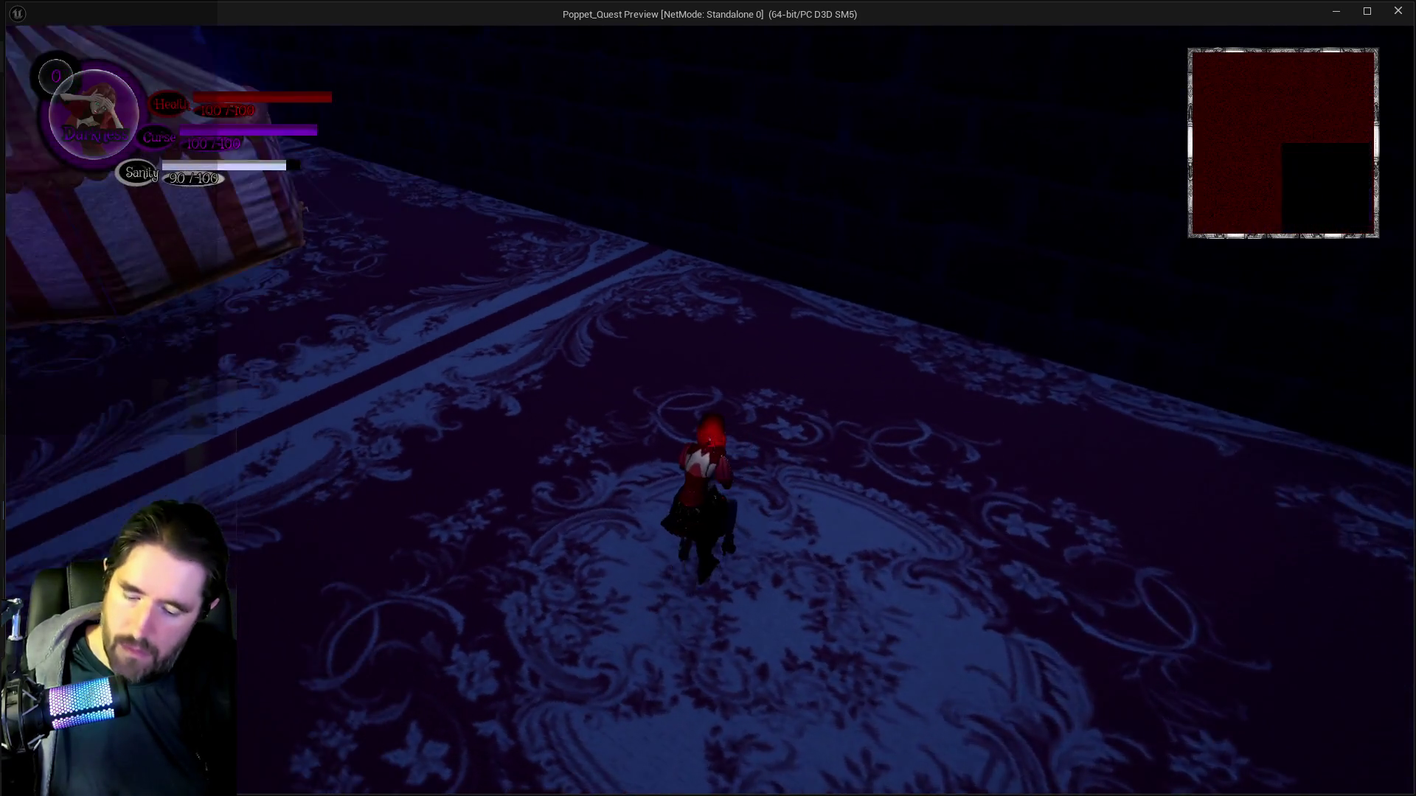
key("Escape")
key("Escape")
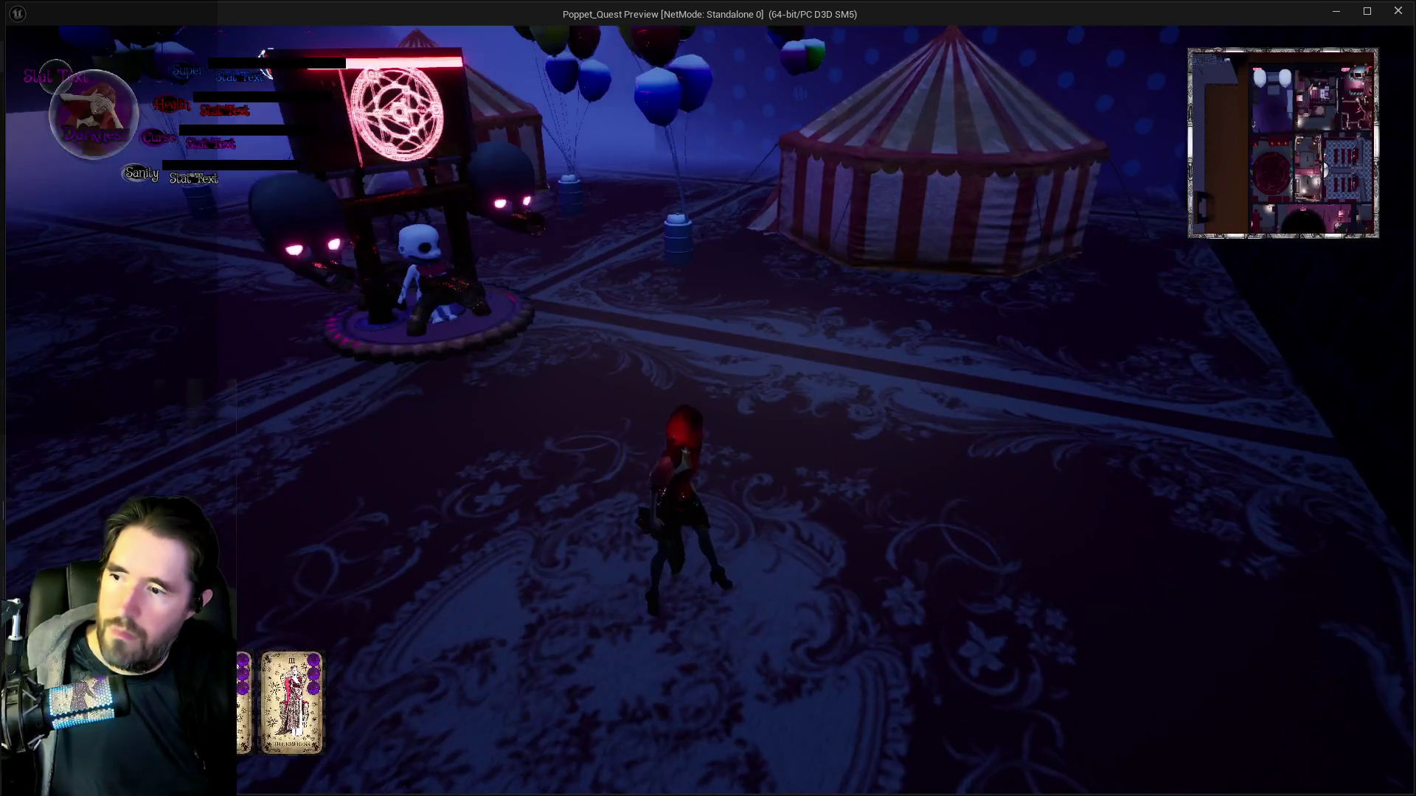
key("w")
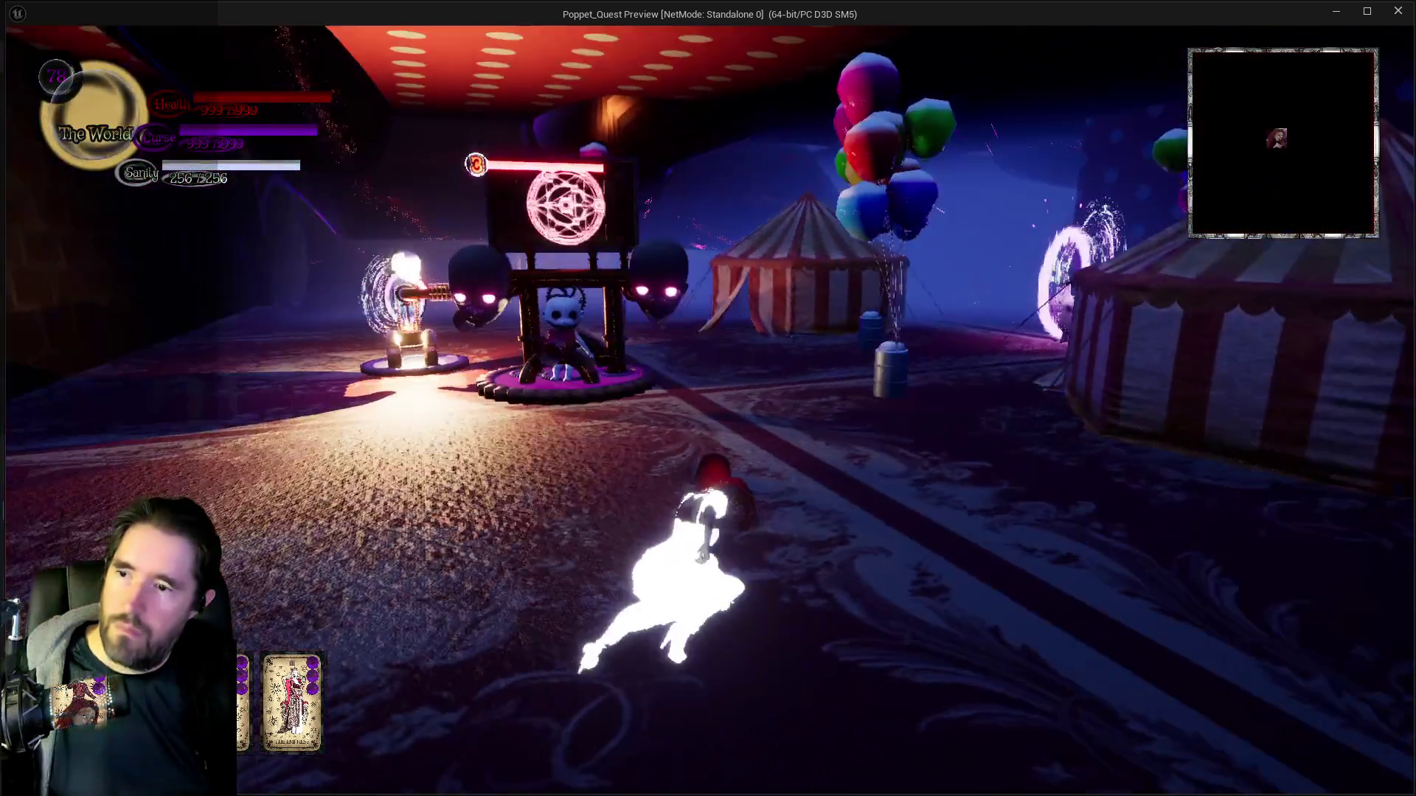
key("w")
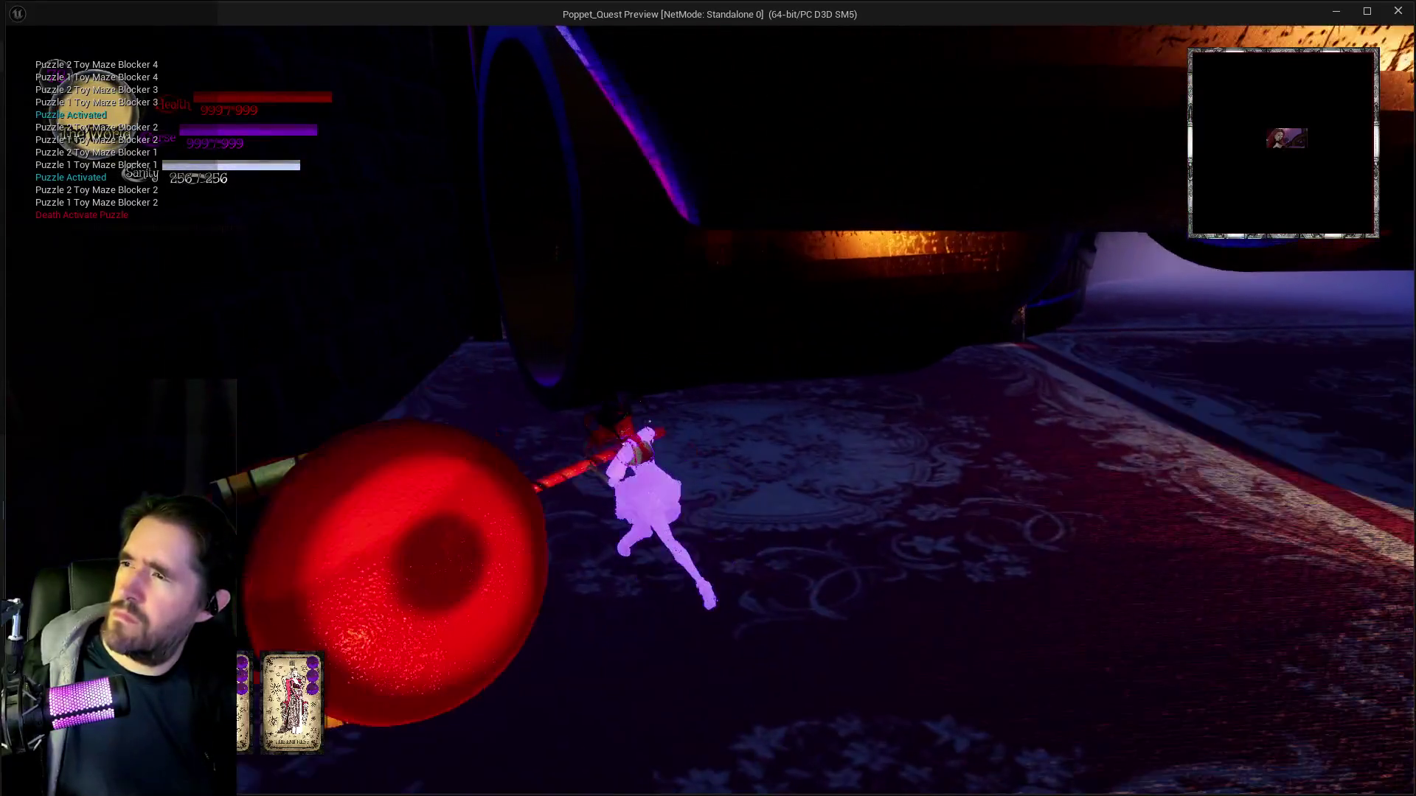
key("Escape")
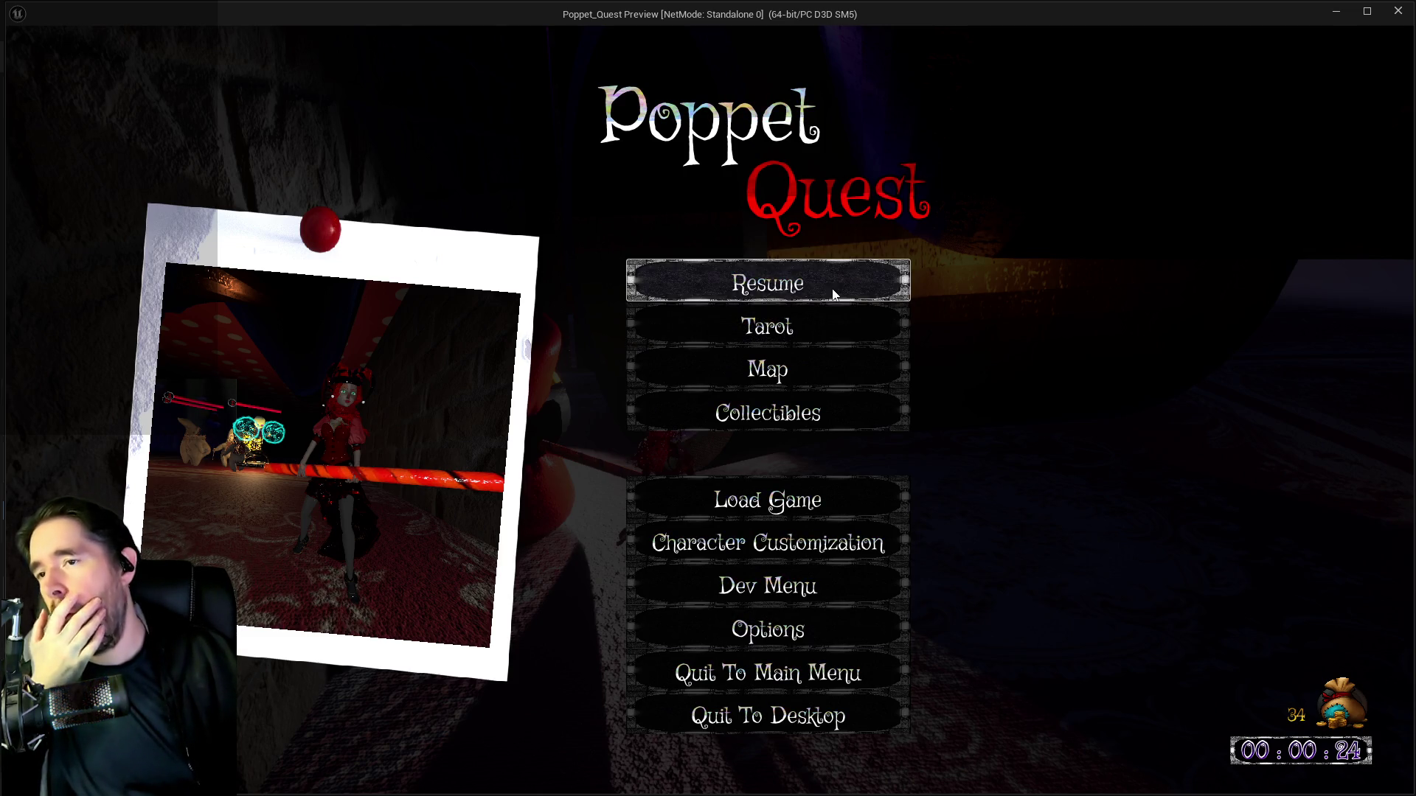
left_click(1397, 11)
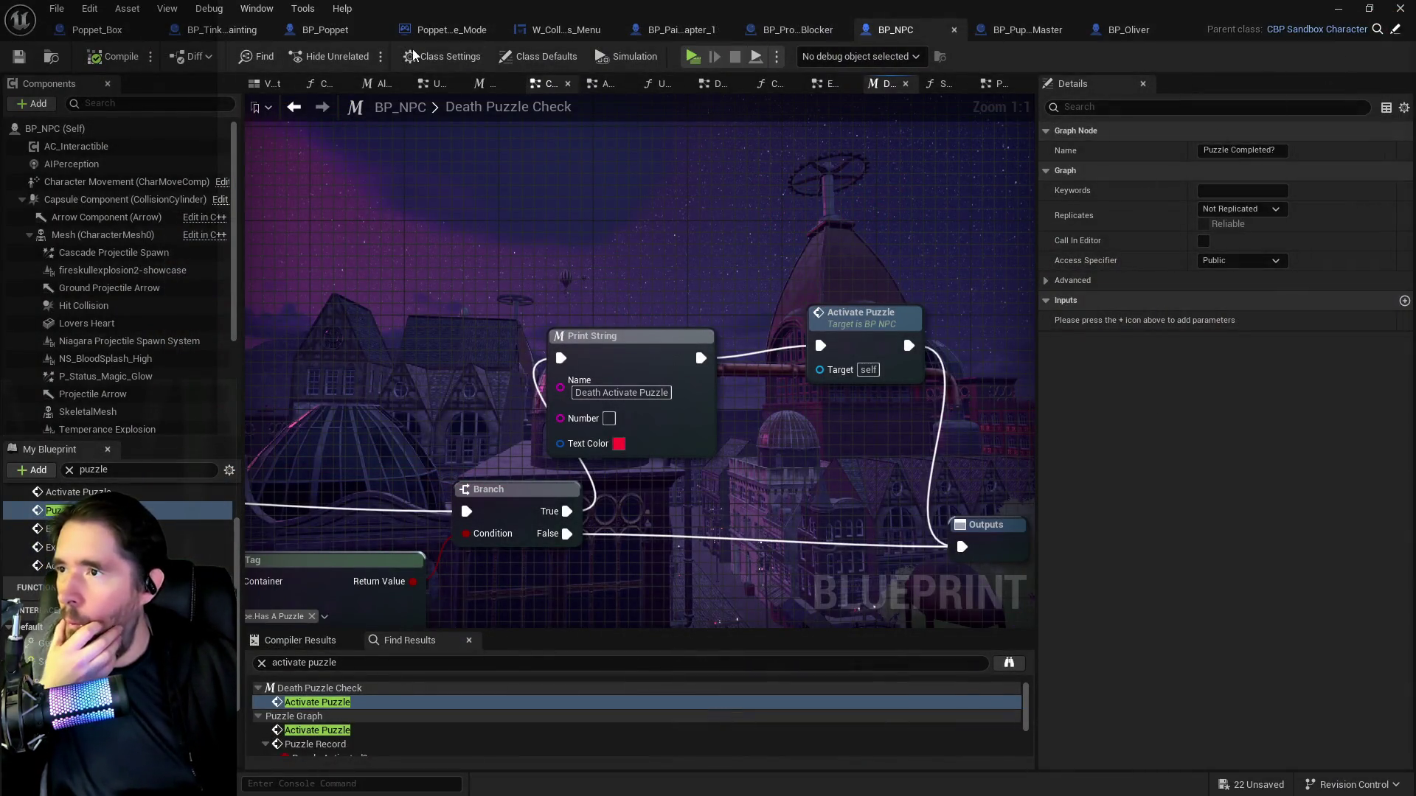
In BP_Painting_Blocker_Chapter_1, review the Command Puppet, Reset Can Act and Fire Projectile nodes.
left_click(686, 30)
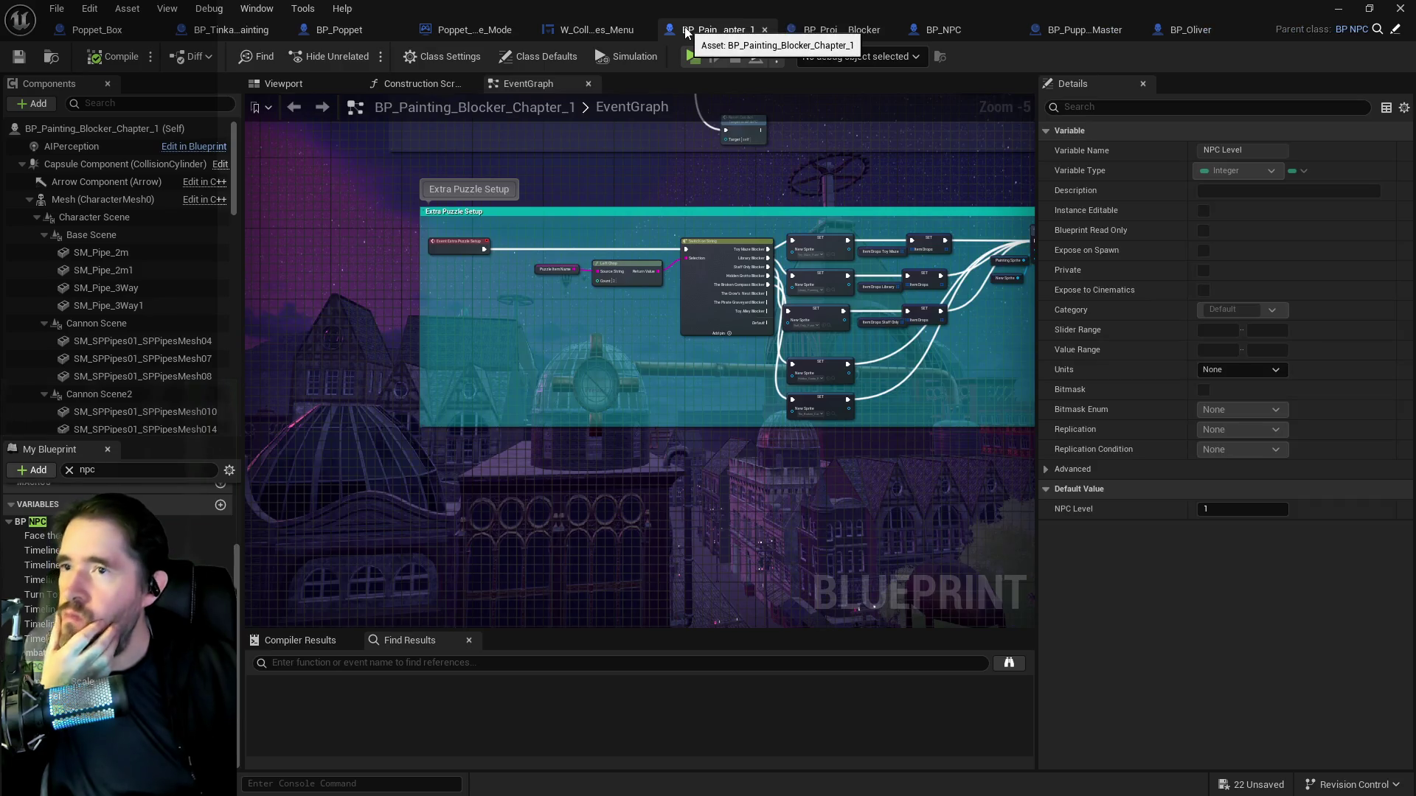
left_click_drag(506, 169, 490, 369)
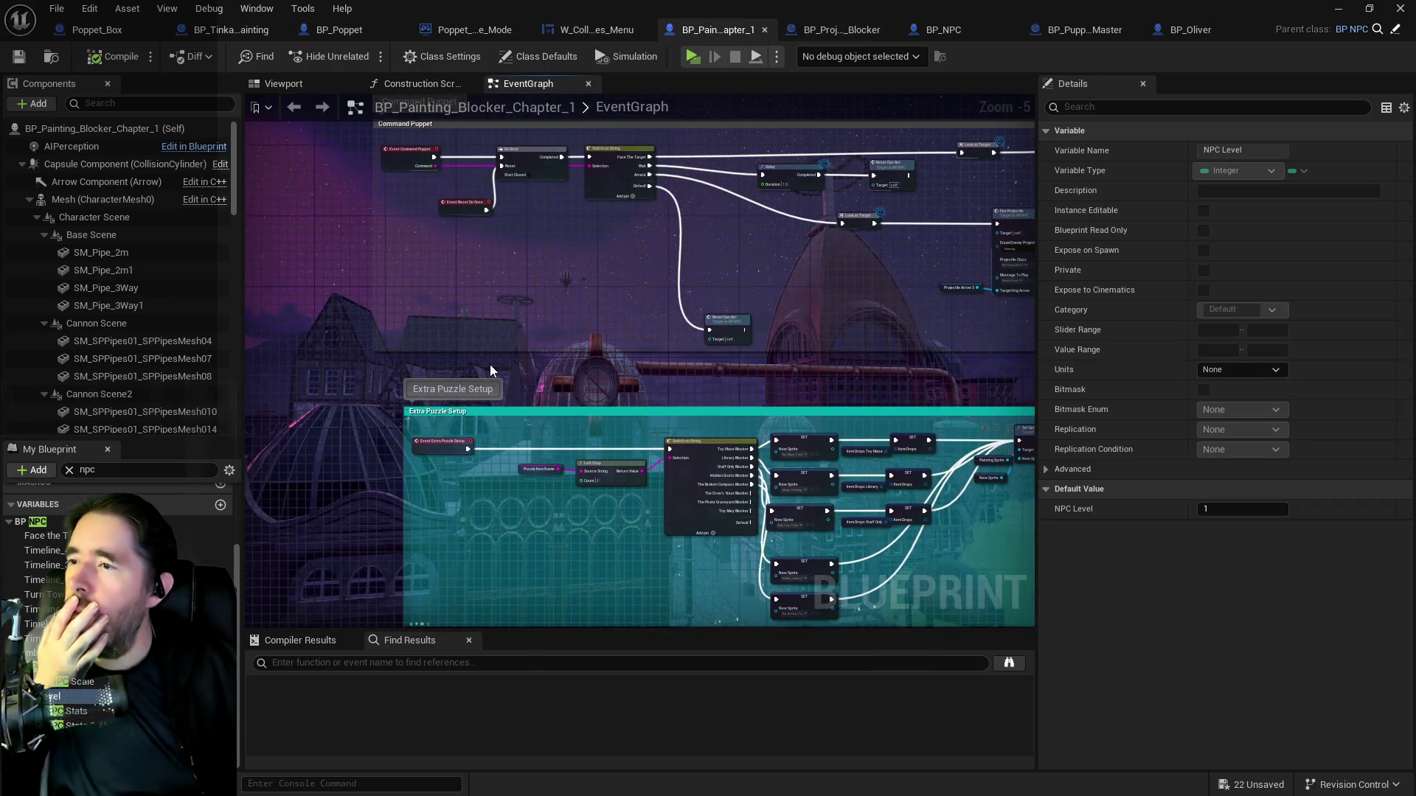
scroll(491, 258, "up", 2)
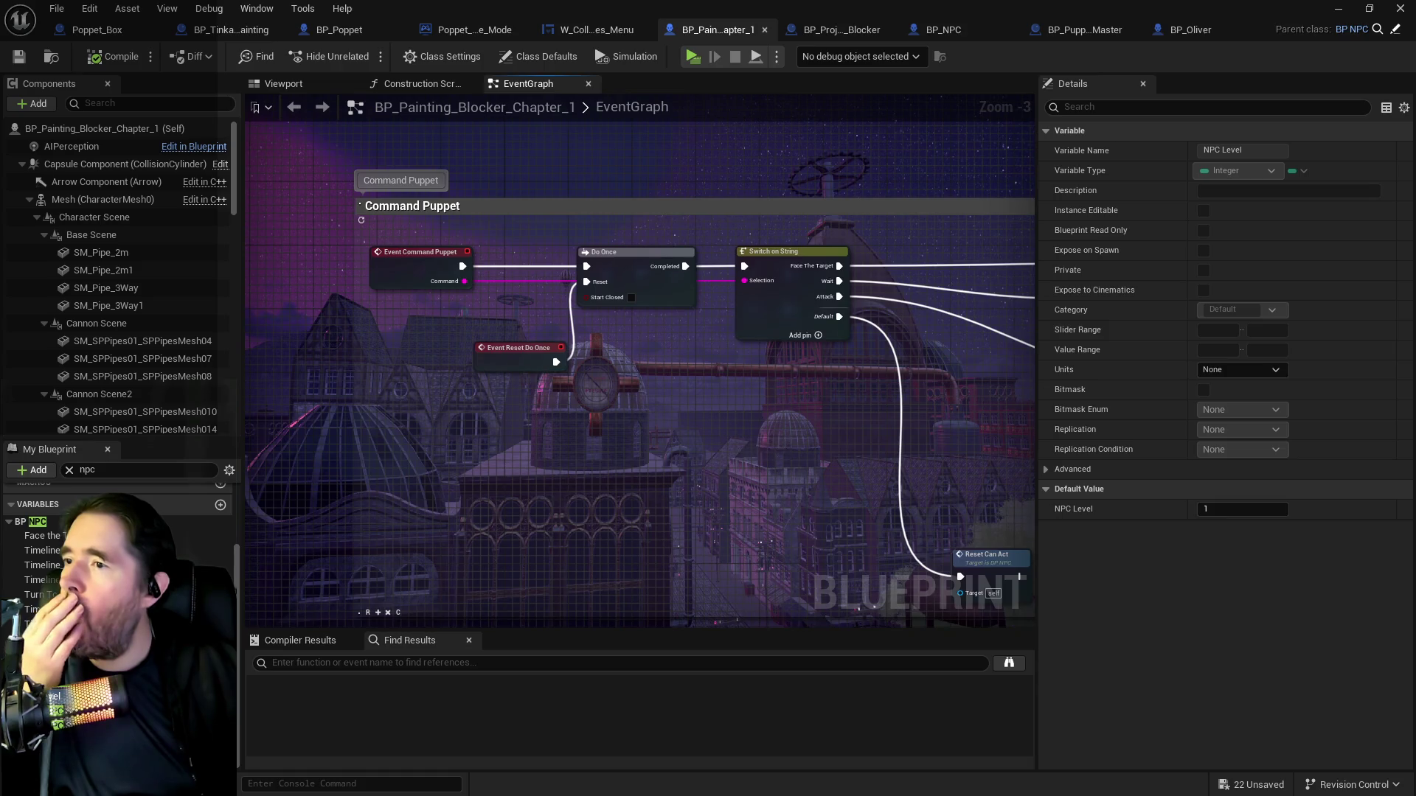
left_click_drag(738, 479, 539, 362)
left_click_drag(664, 516, 266, 281)
mouse_move(754, 498)
left_mouse_down()
mouse_move(411, 489)
mouse_move(553, 480)
left_mouse_up()
mouse_move(596, 534)
left_mouse_down()
mouse_move(550, 506)
mouse_move(622, 329)
mouse_move(460, 440)
mouse_move(516, 361)
mouse_move(383, 354)
left_mouse_up()
Review the Switch on String section and the whole event graph, then switch to Krita.
scroll(622, 328, "down", 1)
scroll(693, 408, "up", 3)
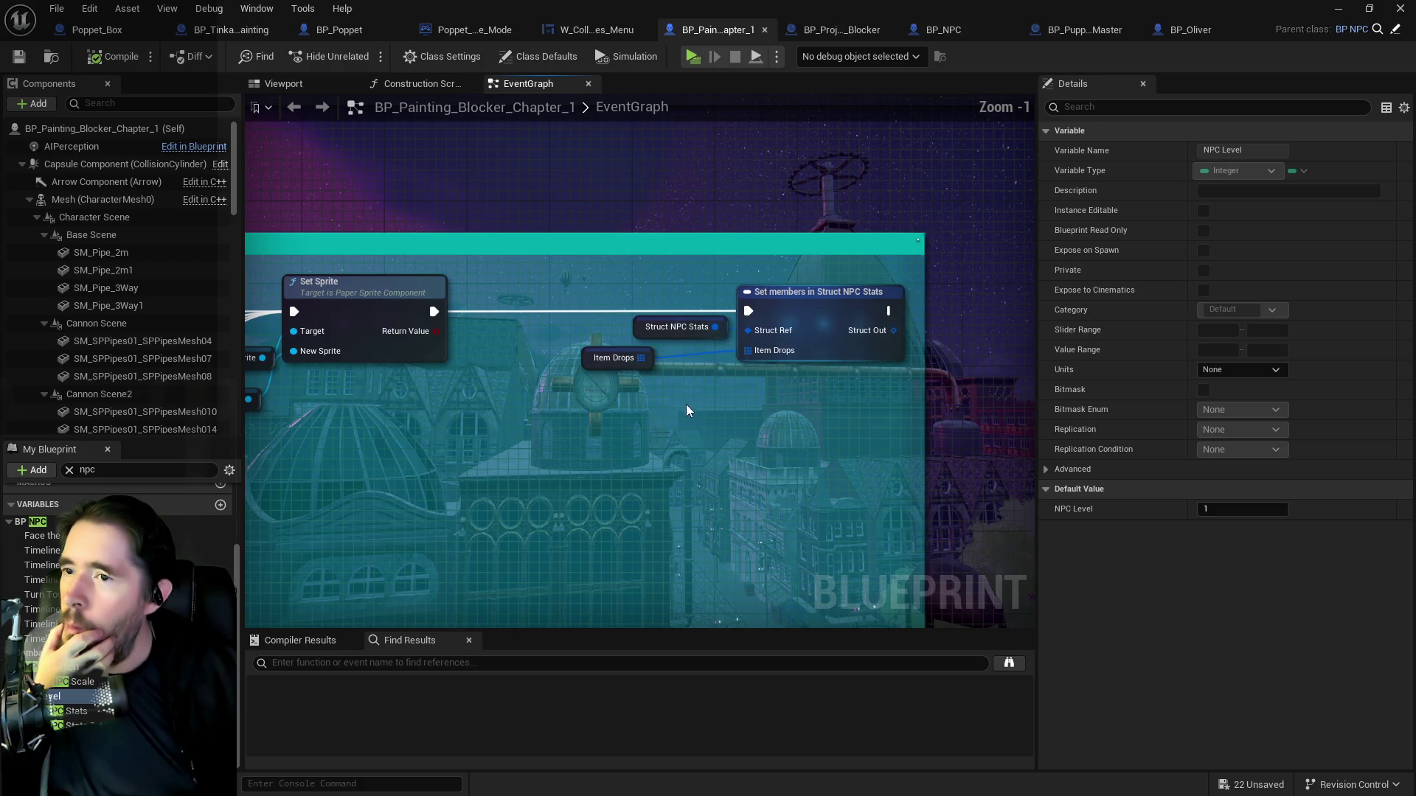
scroll(563, 444, "down", 4)
mouse_move(564, 444)
left_mouse_down()
mouse_move(906, 238)
mouse_move(1171, 200)
mouse_move(1201, 547)
left_mouse_up()
mouse_move(1021, 111)
left_mouse_down()
mouse_move(865, 236)
mouse_move(896, 363)
mouse_move(693, 380)
mouse_move(692, 407)
left_mouse_up()
scroll(897, 363, "down", 3)
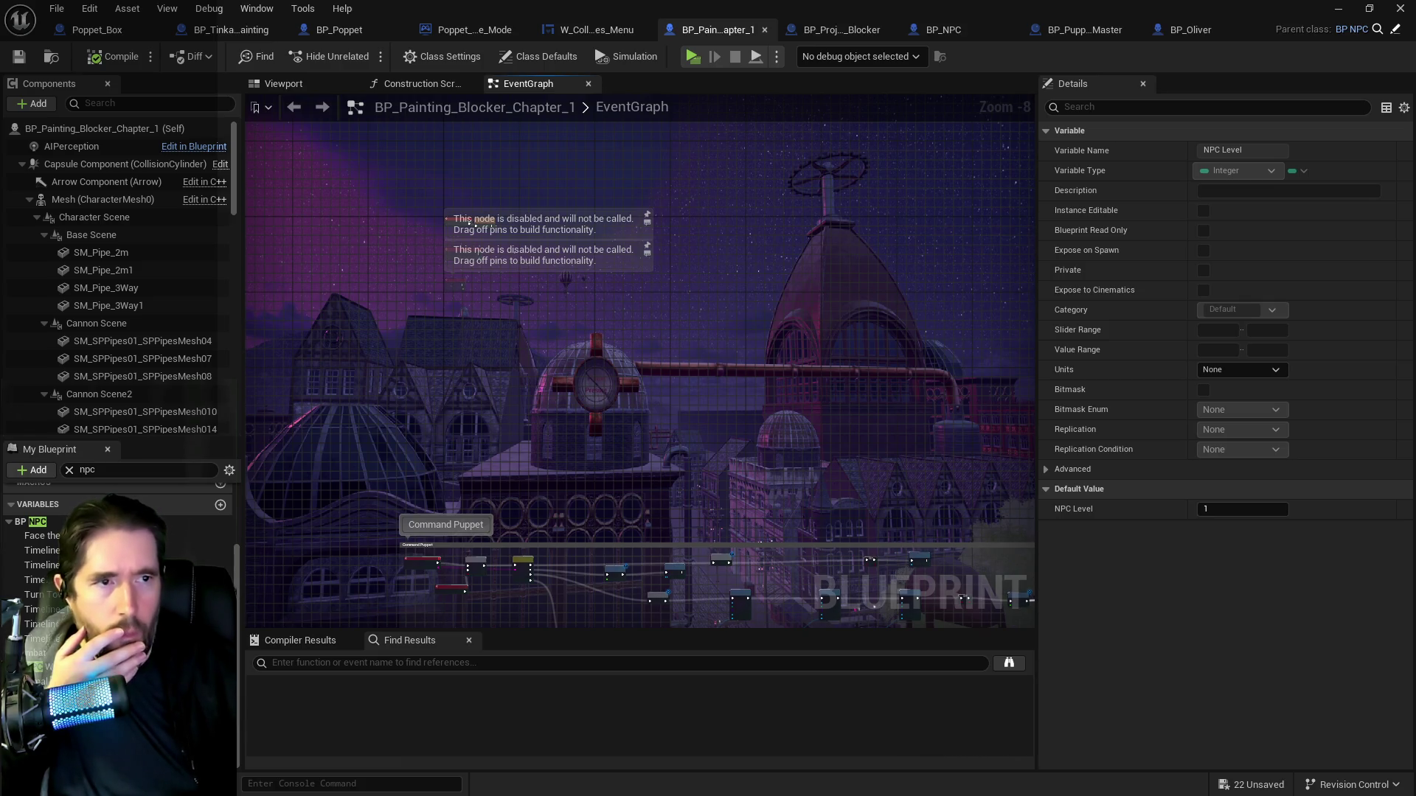
key("alt+Tab")
scroll(261, 212, "up", 3)
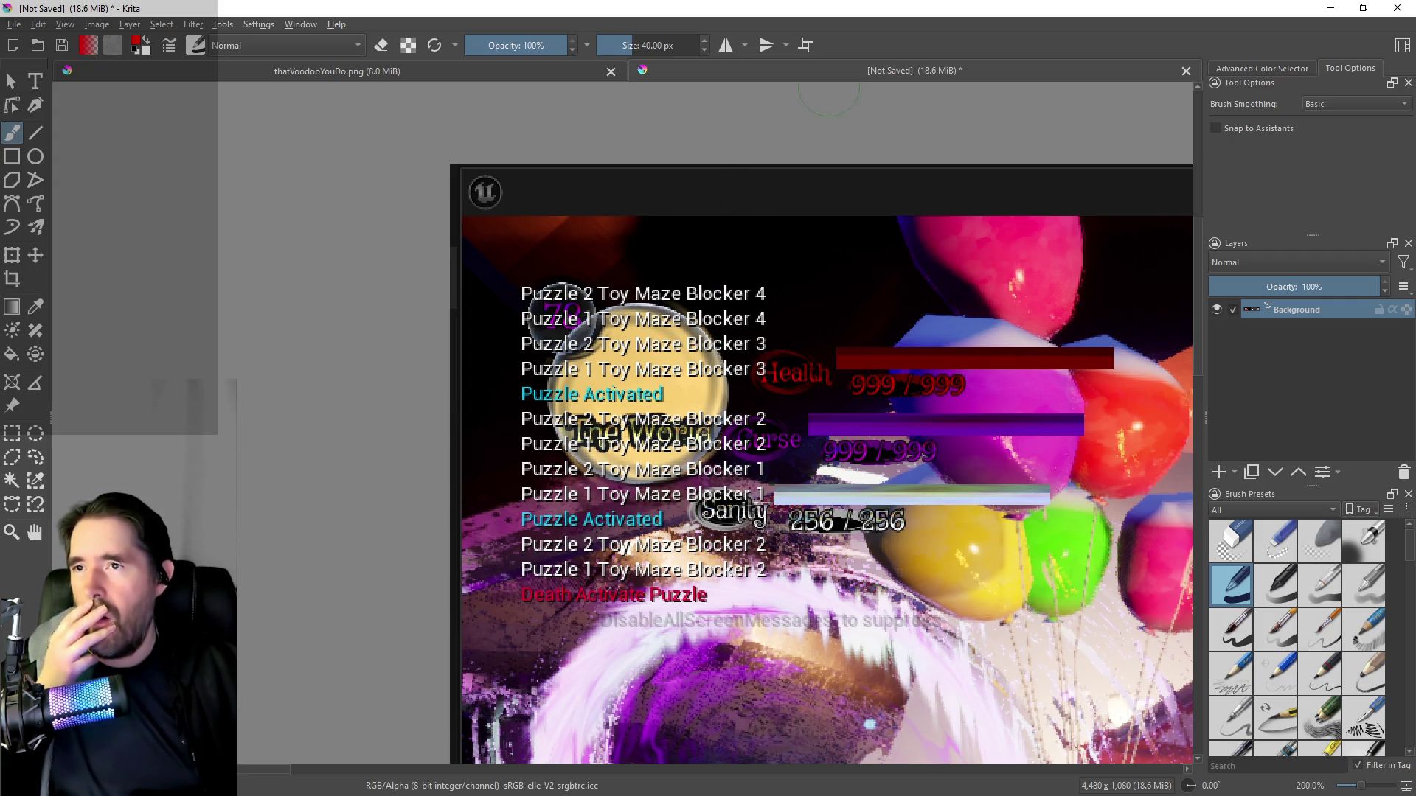
Return from the Krita screenshot to the Unreal blueprint editor.
key("alt+Tab")
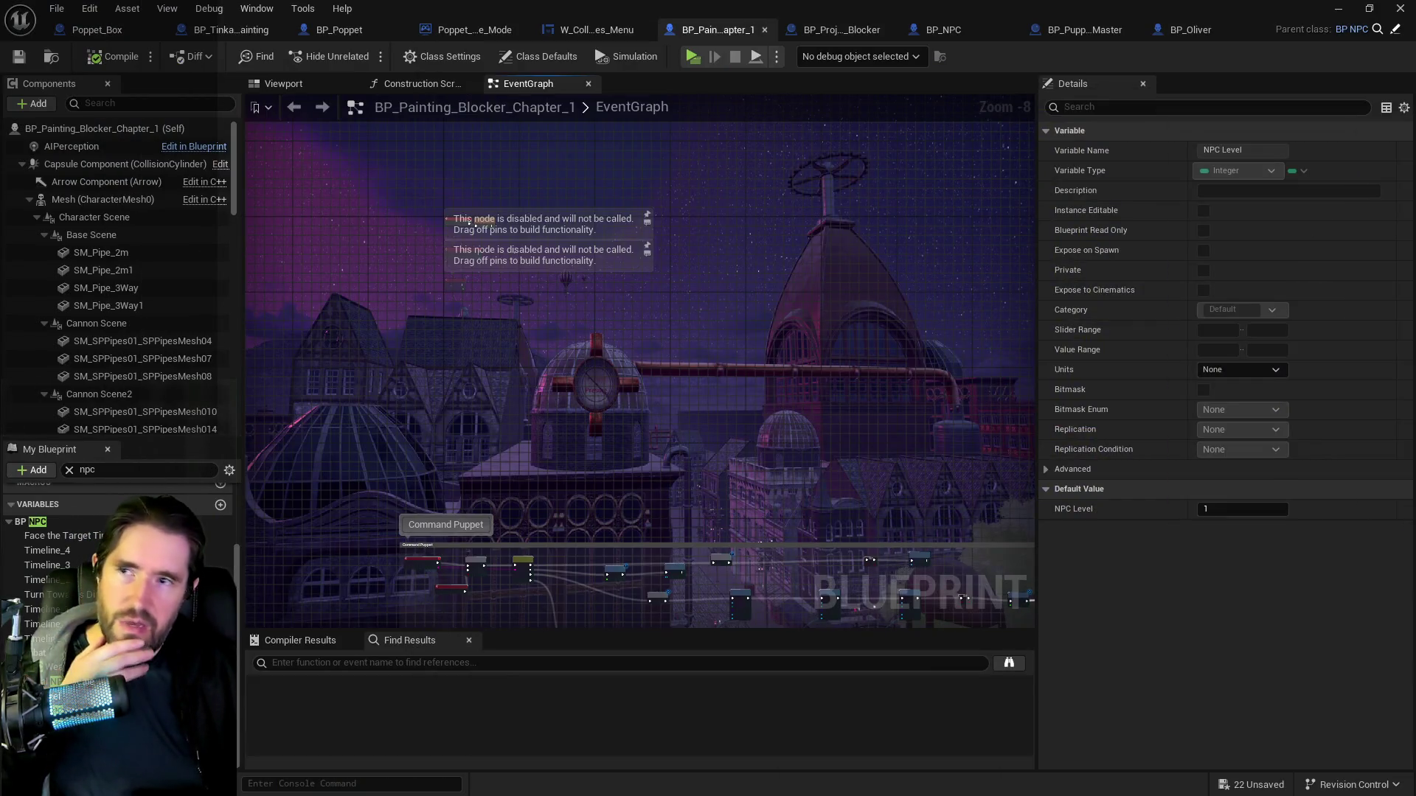
In BP_Tinkas_Painting, move from the Portal To Other Level comment to the Free Painting and Start Puzzle sections.
left_click(219, 33)
left_click_drag(277, 503, 622, 457)
scroll(516, 396, "up", 7)
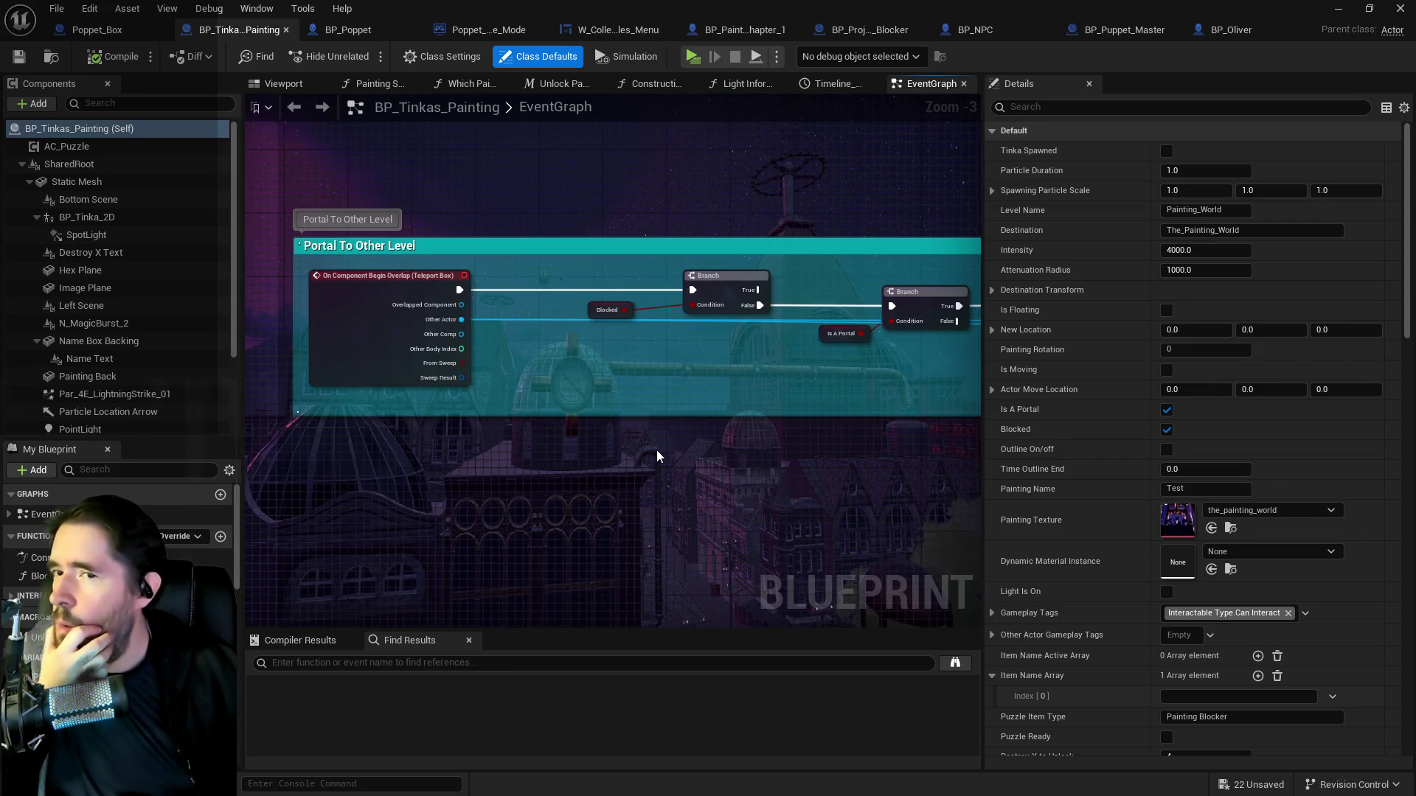
scroll(599, 400, "down", 5)
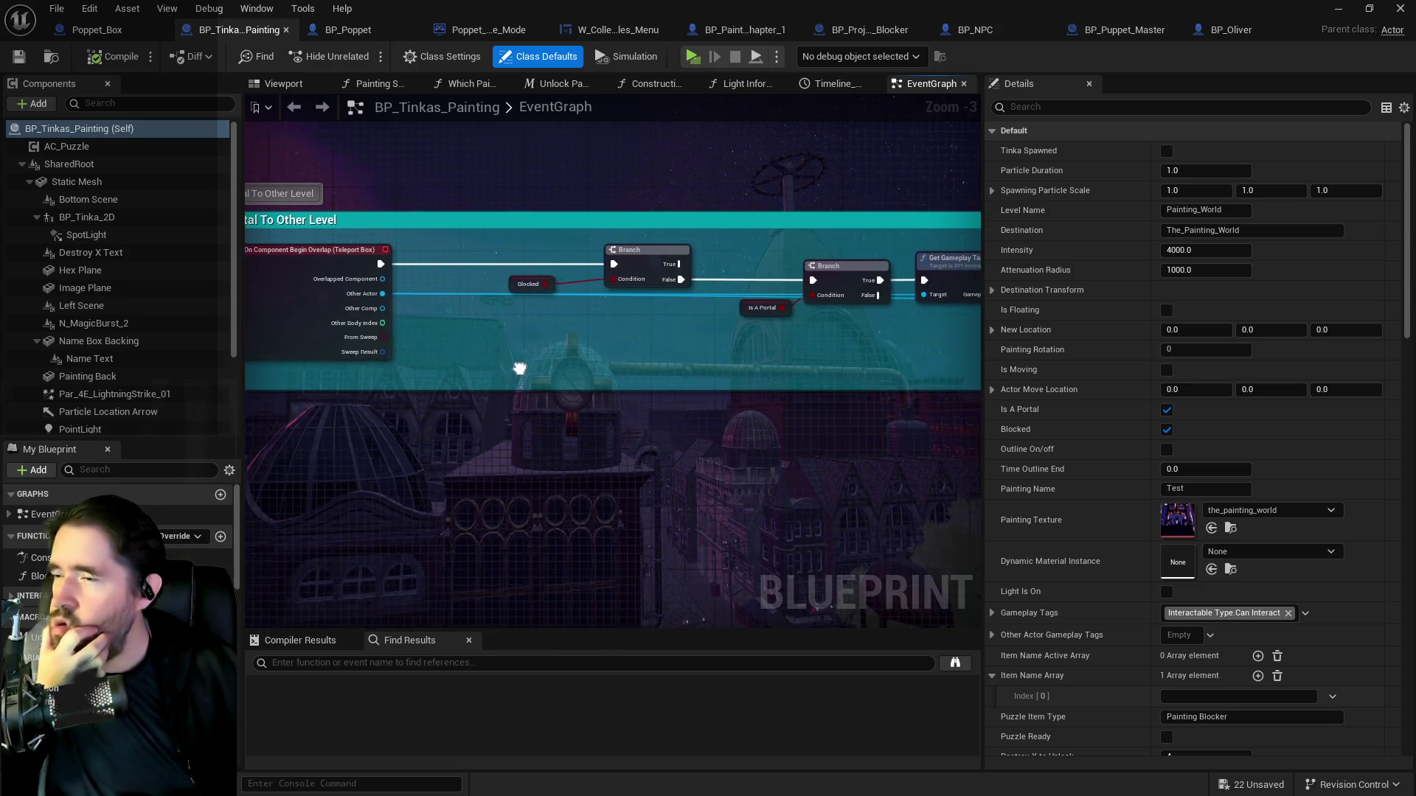
left_click_drag(701, 533, 484, 240)
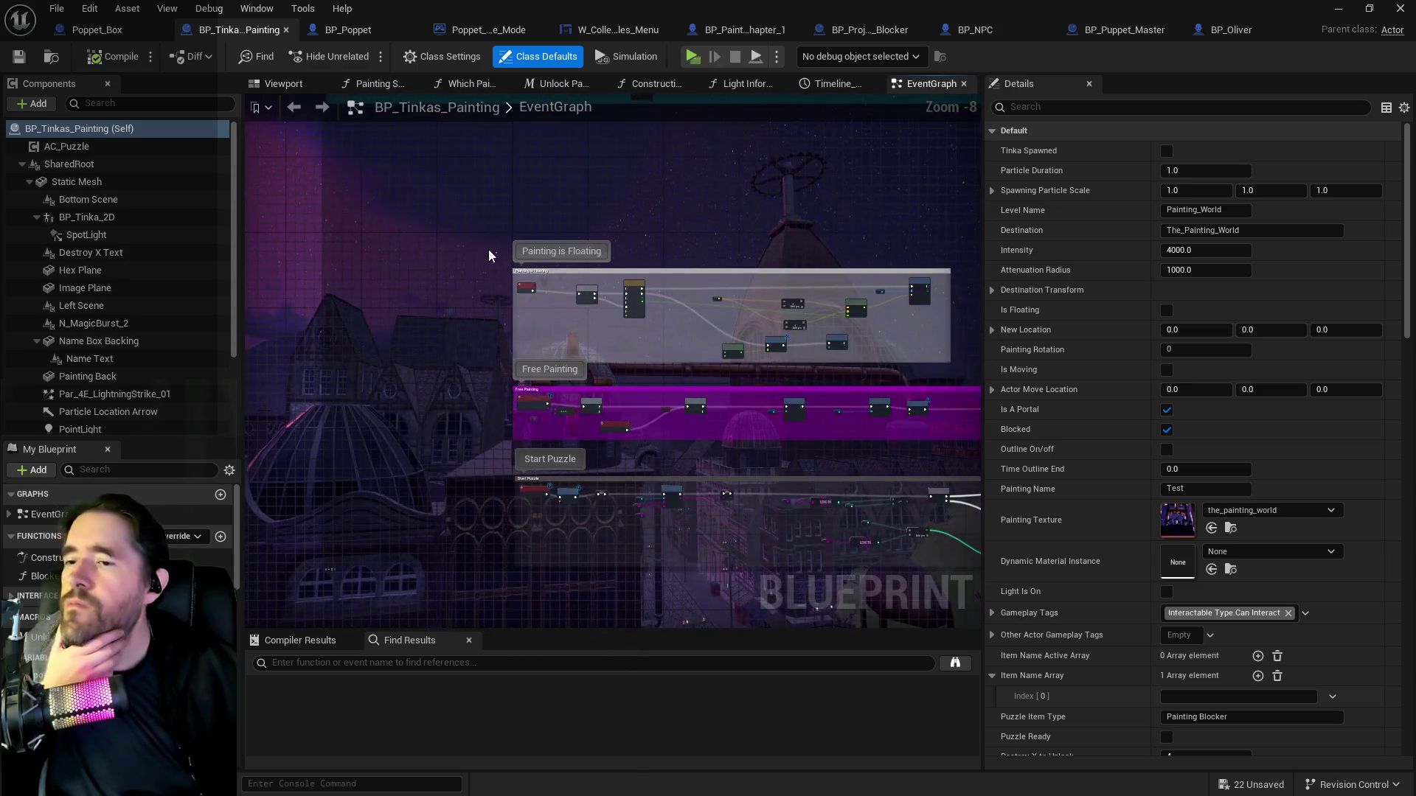
left_click_drag(621, 445, 440, 262)
scroll(502, 343, "up", 6)
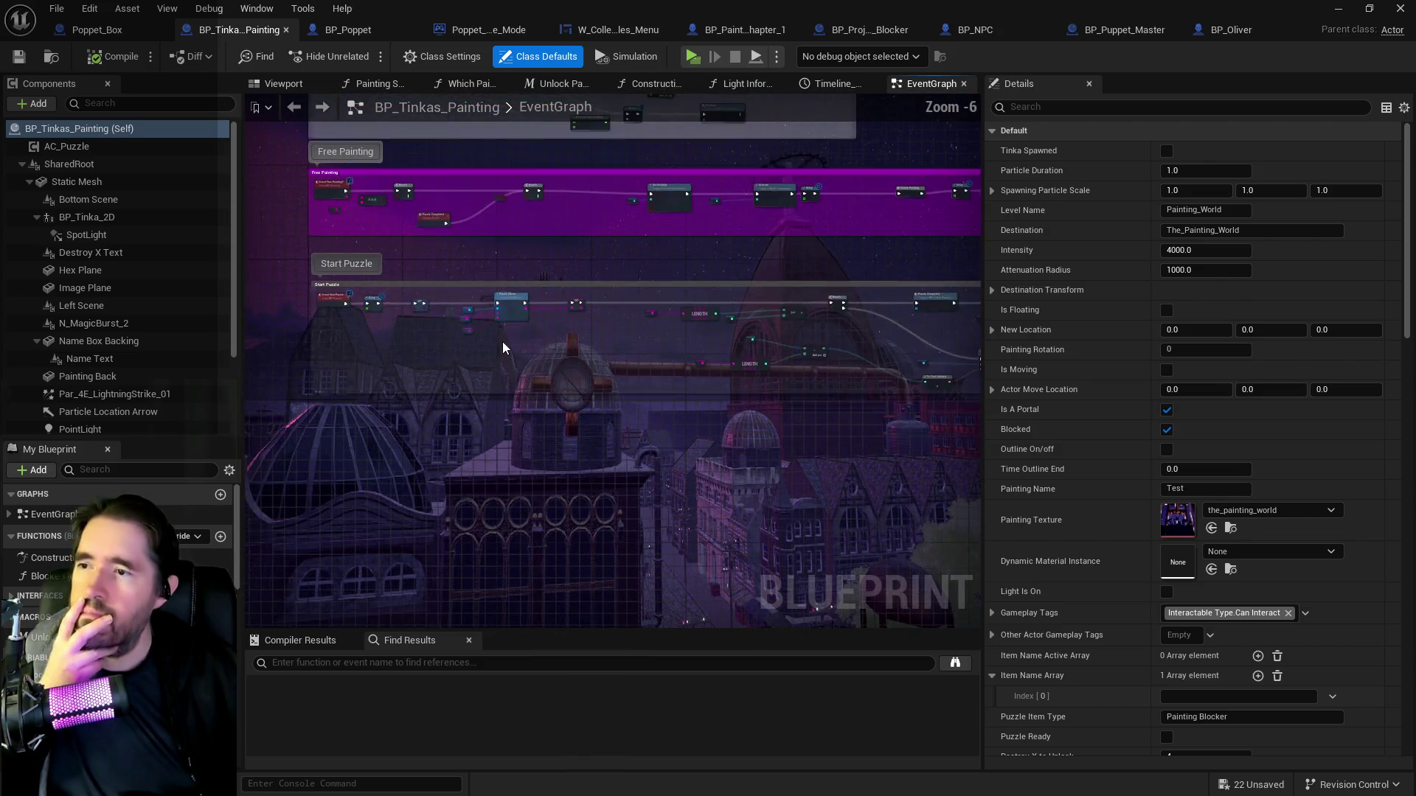
Trace Start Puzzle through Puzzle Check, LENGTH, Branch, Puzzle Completed and Set Text, then center Puzzle Check.
mouse_move(516, 384)
left_mouse_down()
mouse_move(720, 376)
mouse_move(291, 383)
left_mouse_up()
mouse_move(684, 394)
left_mouse_down()
mouse_move(310, 394)
mouse_move(329, 358)
left_mouse_up()
left_click_drag(856, 384, 654, 368)
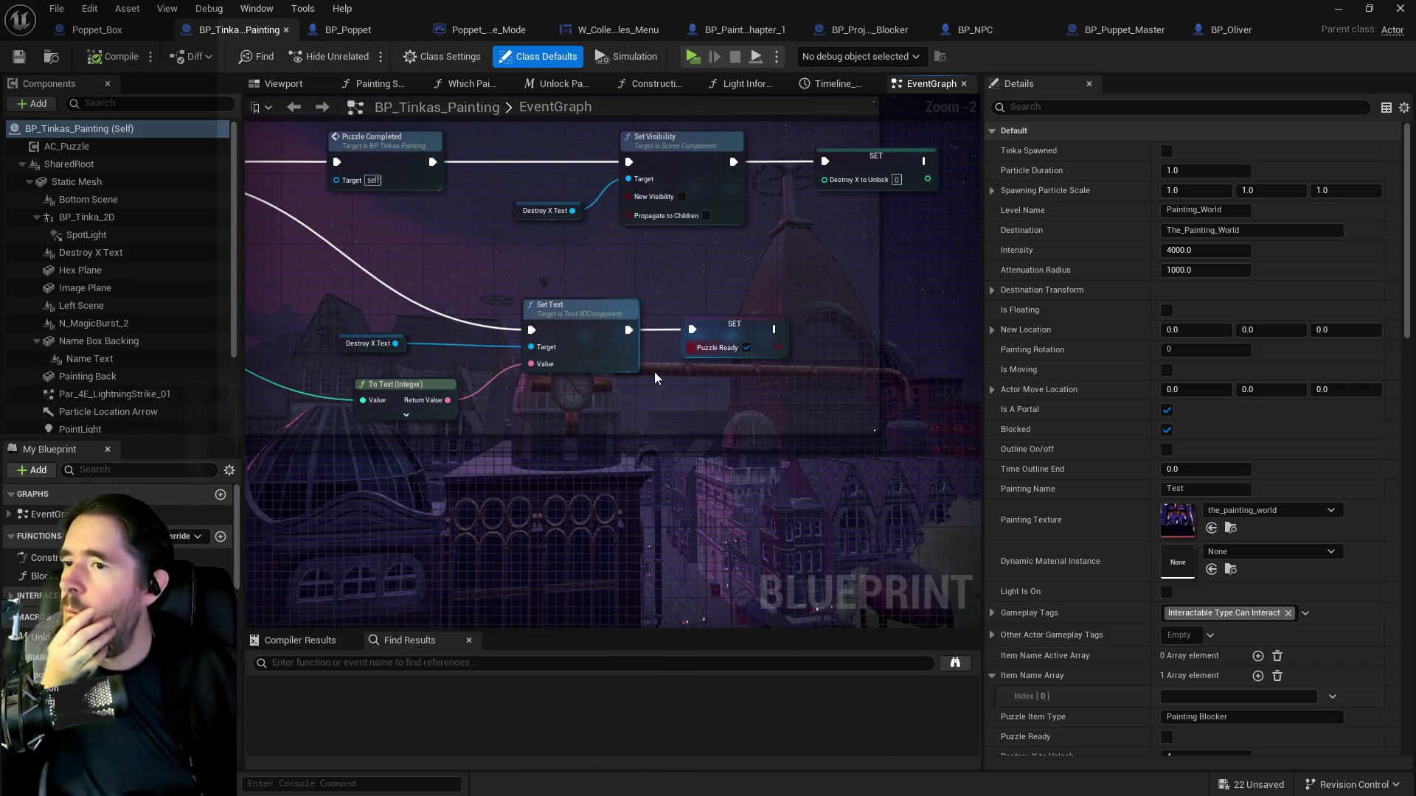
scroll(622, 387, "down", 2)
left_click_drag(450, 377, 949, 380)
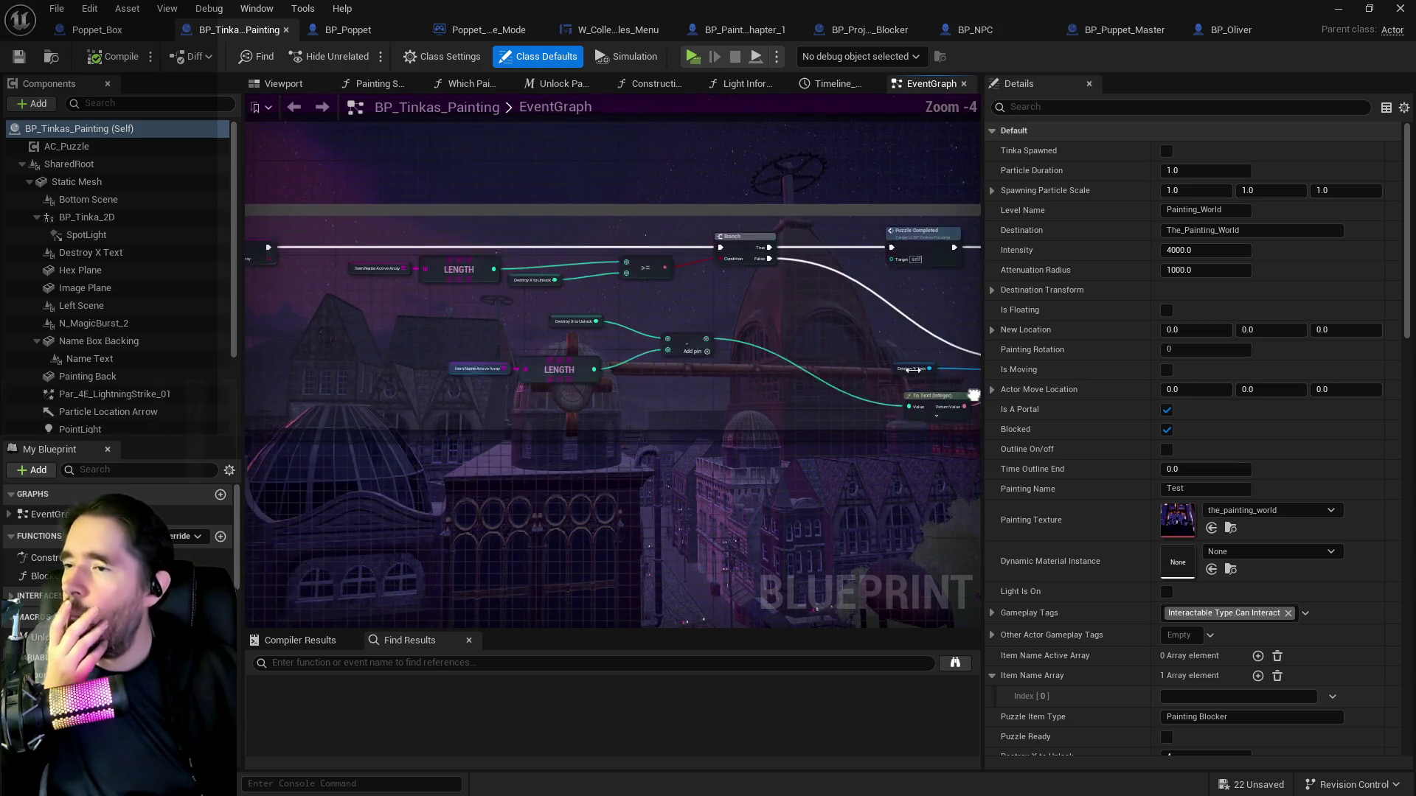
mouse_move(529, 302)
left_mouse_down()
mouse_move(449, 310)
mouse_move(587, 316)
left_mouse_up()
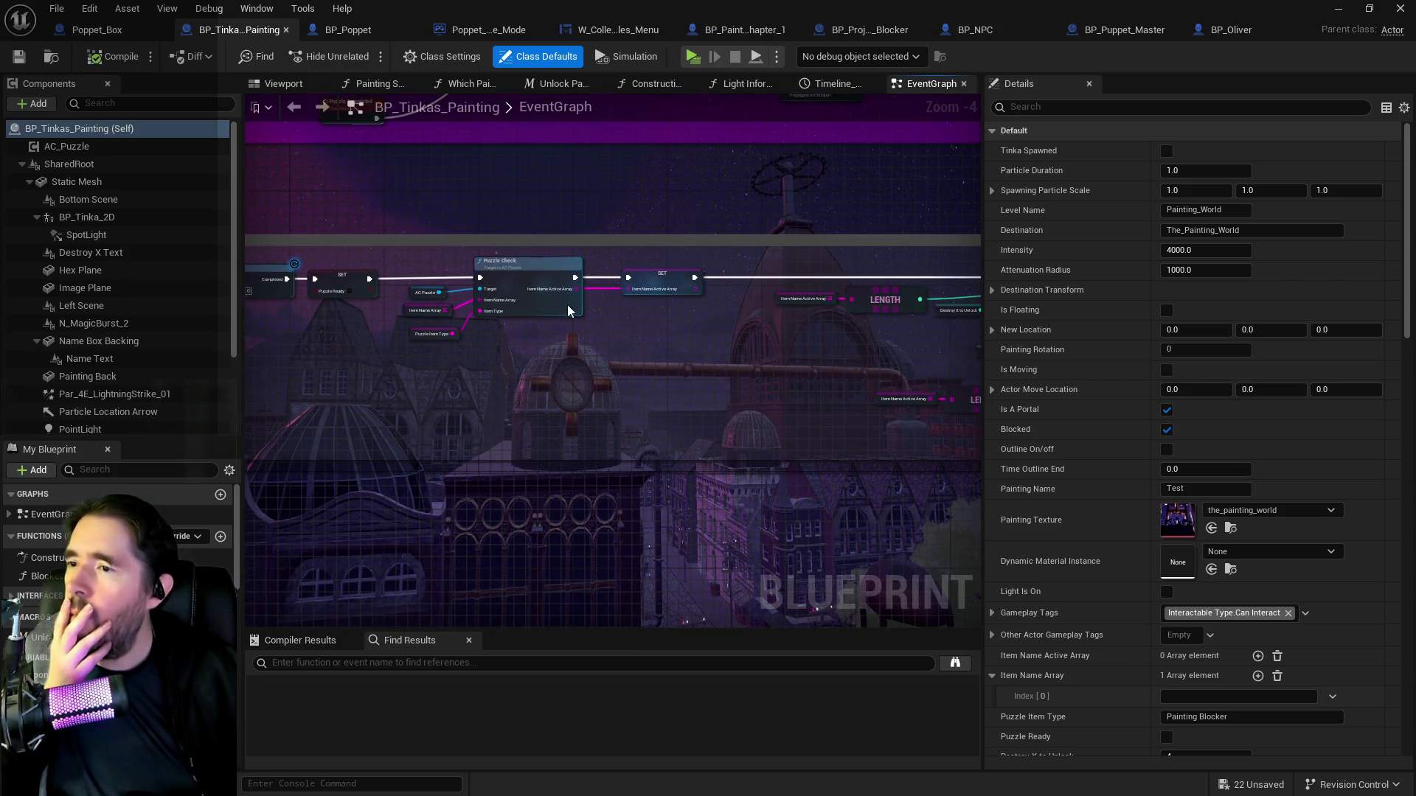
scroll(587, 309, "up", 3)
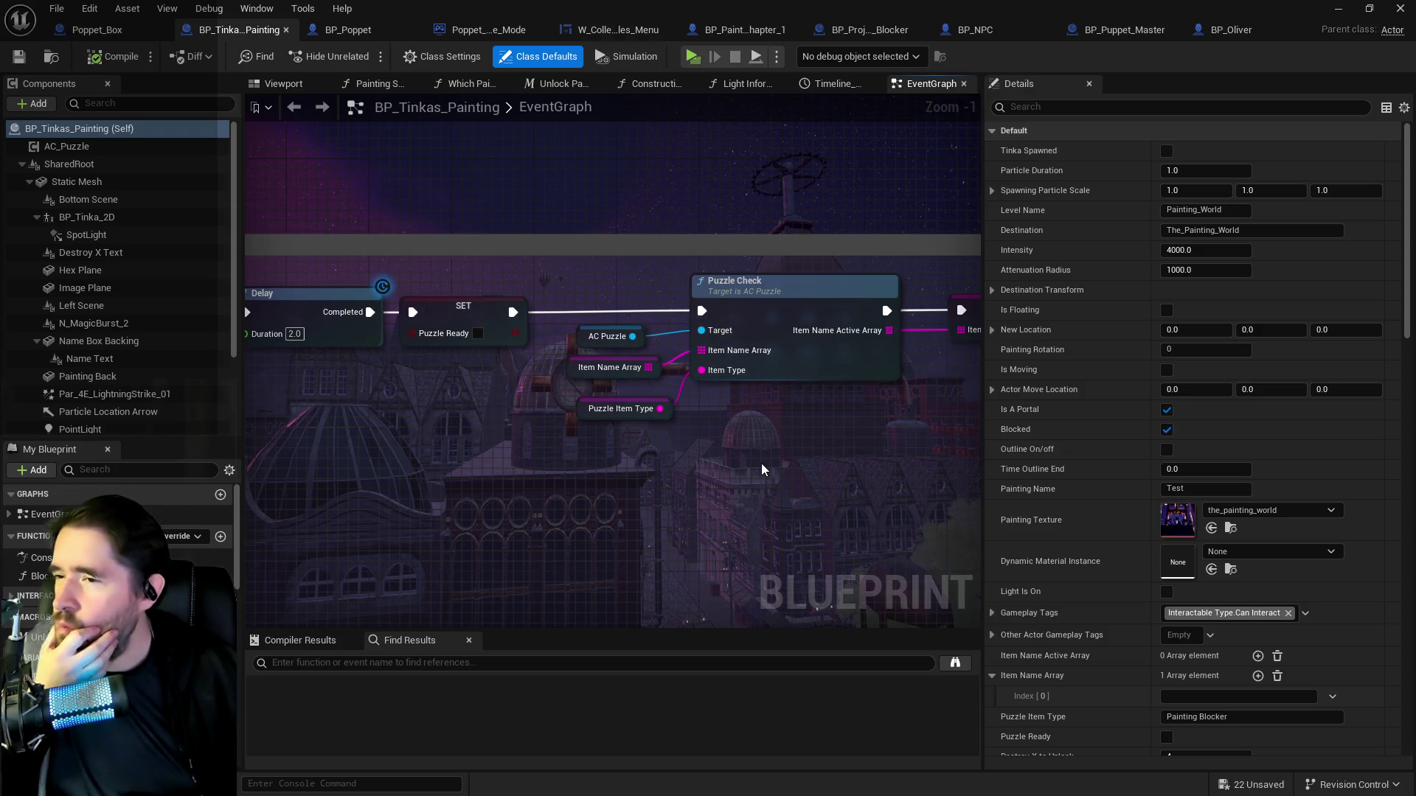
left_click_drag(761, 469, 581, 453)
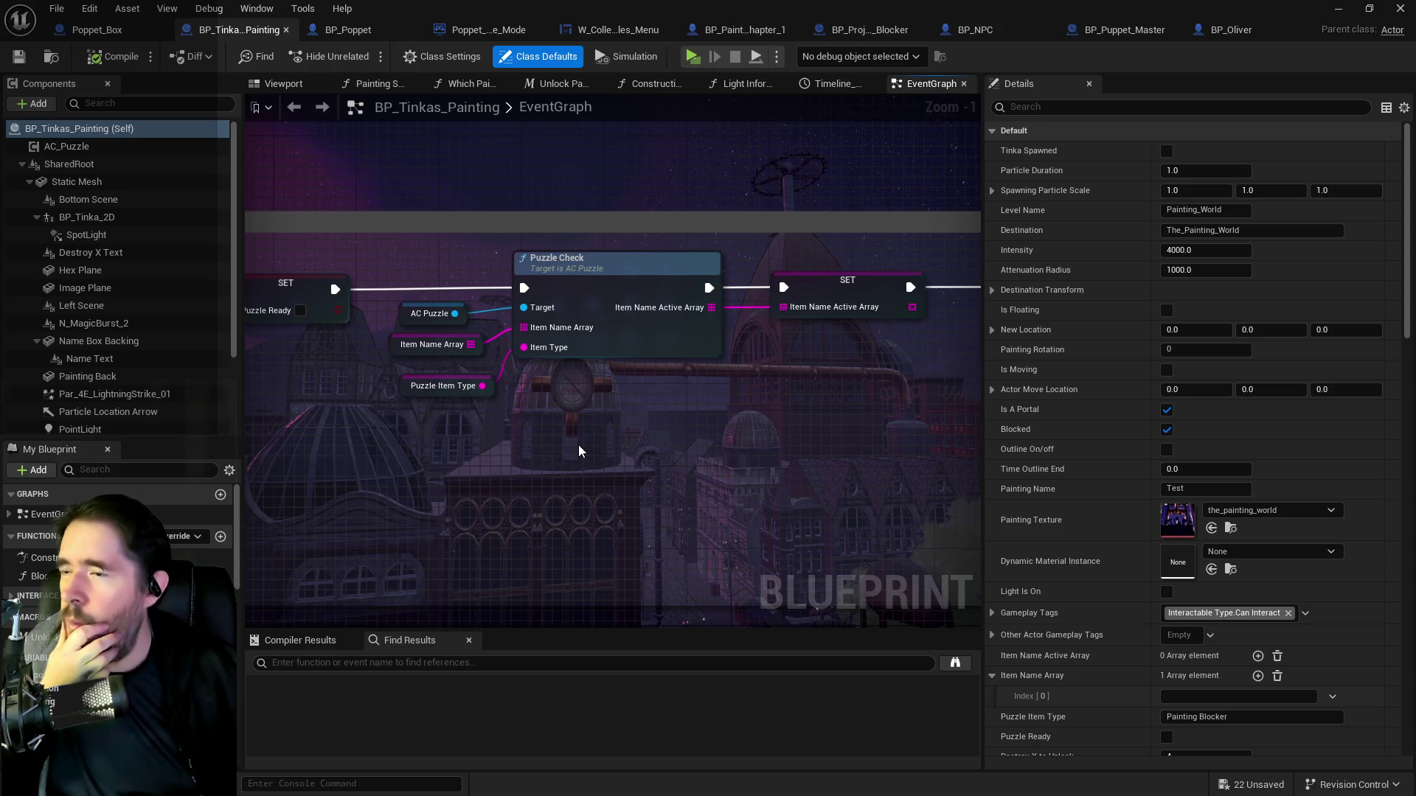
scroll(147, 398, "down", 3)
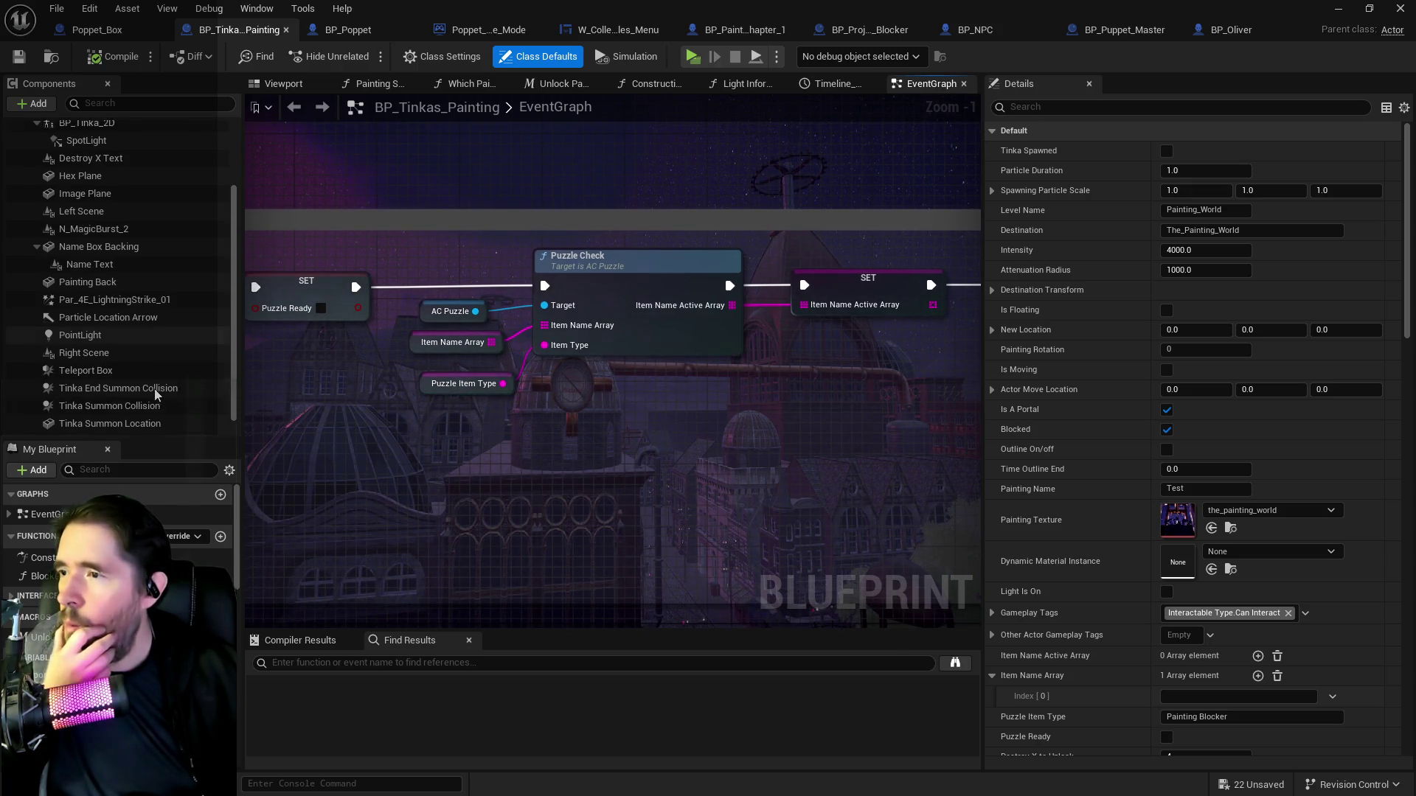
scroll(122, 427, "up", 3)
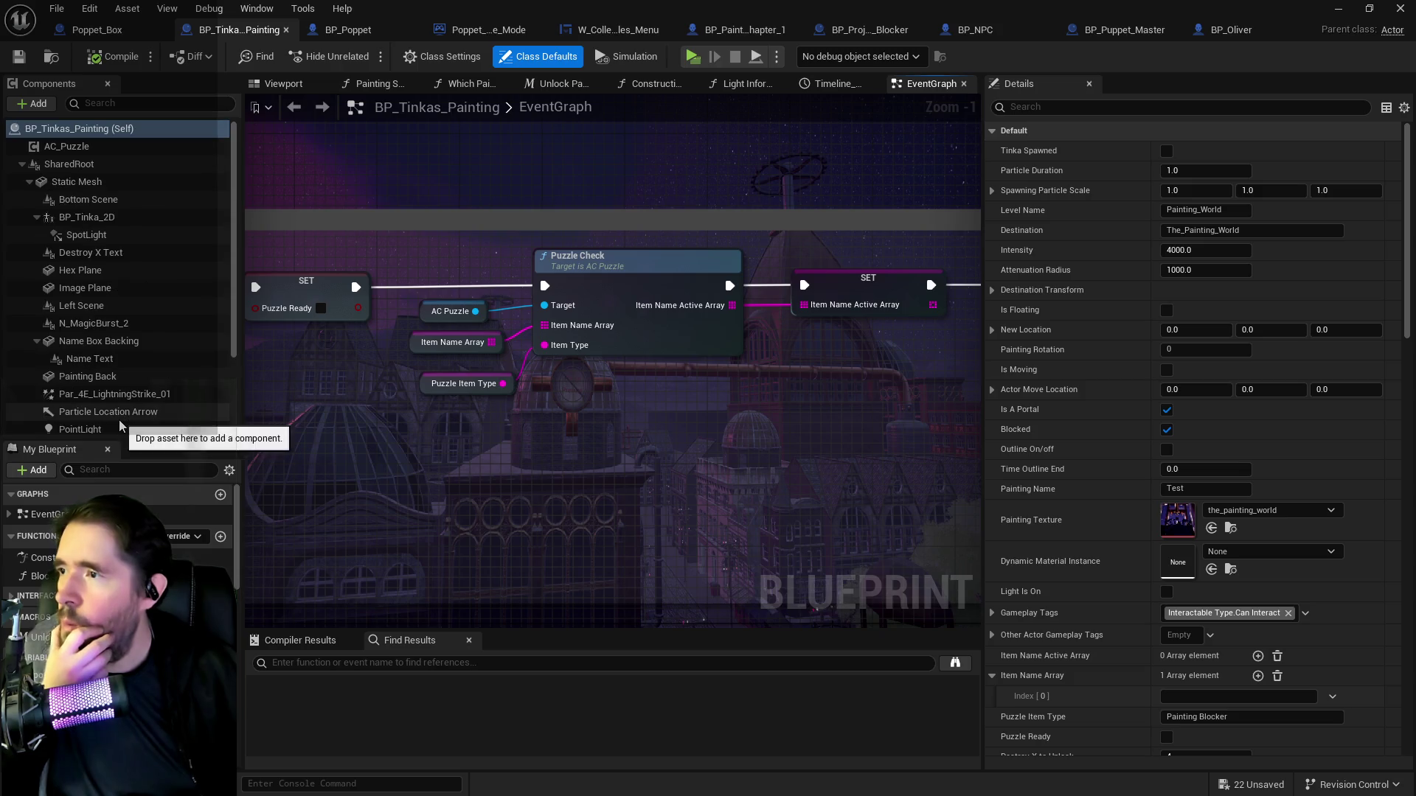
Inspect the AC_Puzzle component and open its Puzzle Check function.
left_click(87, 149)
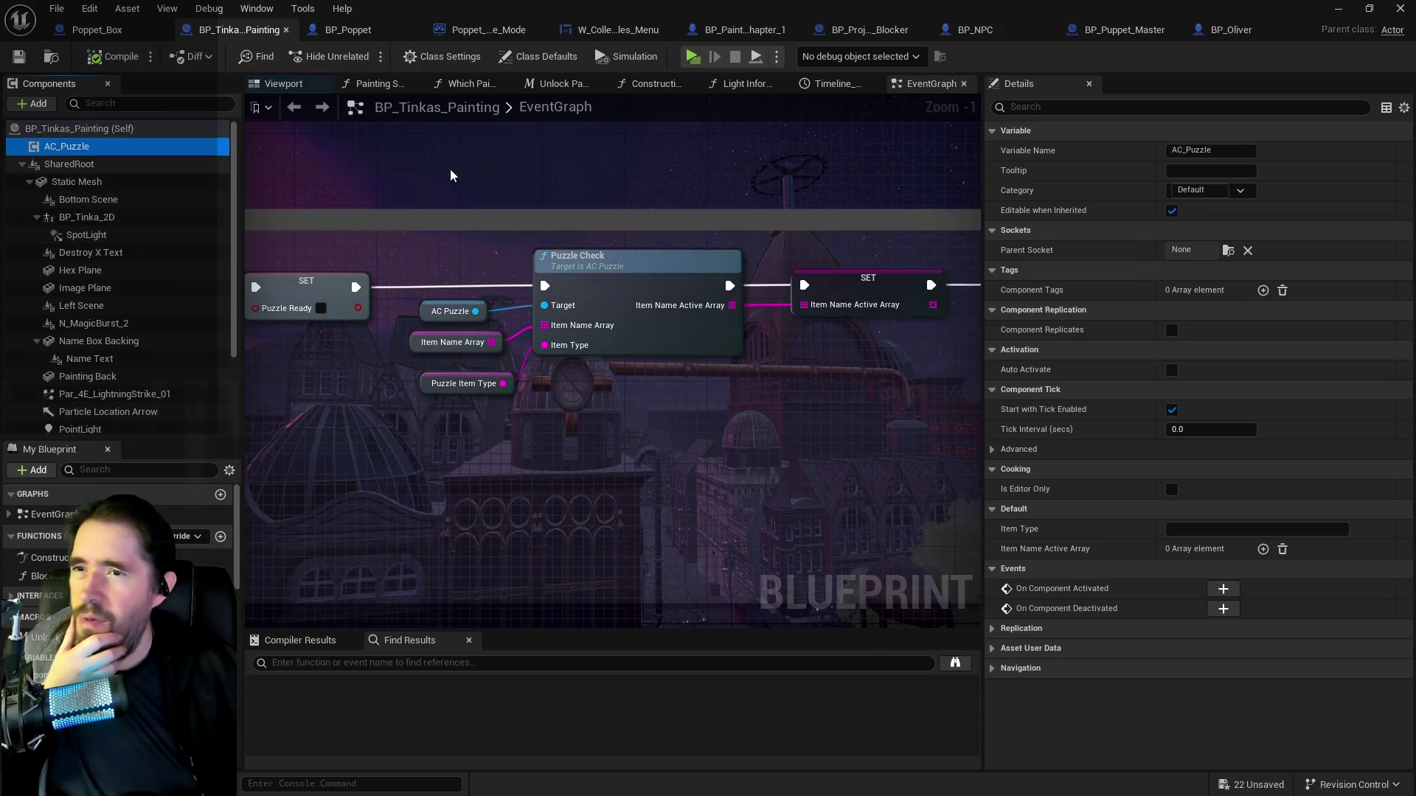
right_click(93, 149)
left_click(361, 383)
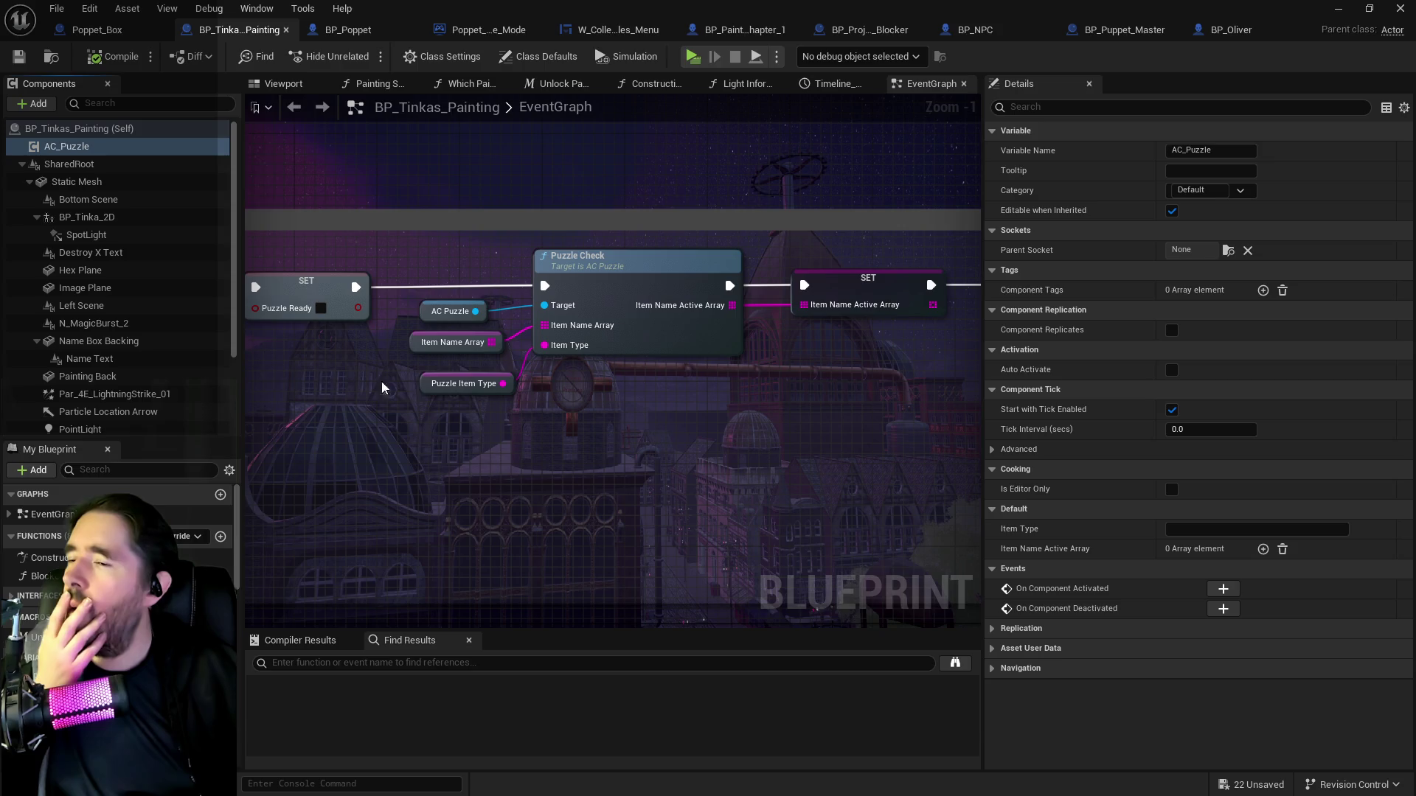
double_click(546, 348)
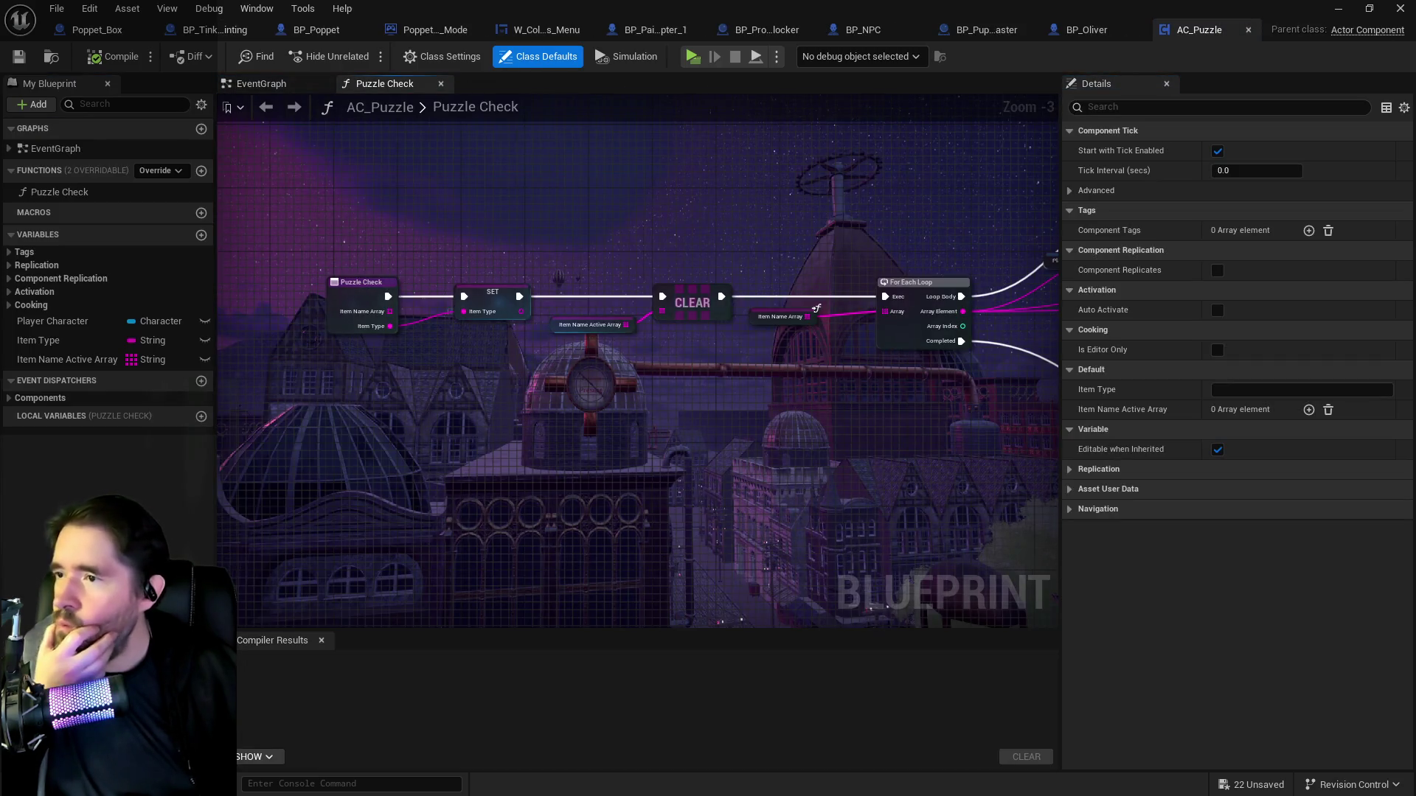
Inspect Puzzle Check's Puzzle Record, Branch, AddUnique, For Each Loop and Return Node.
left_click_drag(774, 362, 500, 344)
left_click_drag(700, 307, 452, 301)
left_click_drag(724, 306, 407, 311)
left_click_drag(306, 334, 720, 331)
mouse_move(535, 328)
left_mouse_down()
mouse_move(720, 324)
mouse_move(649, 310)
left_mouse_up()
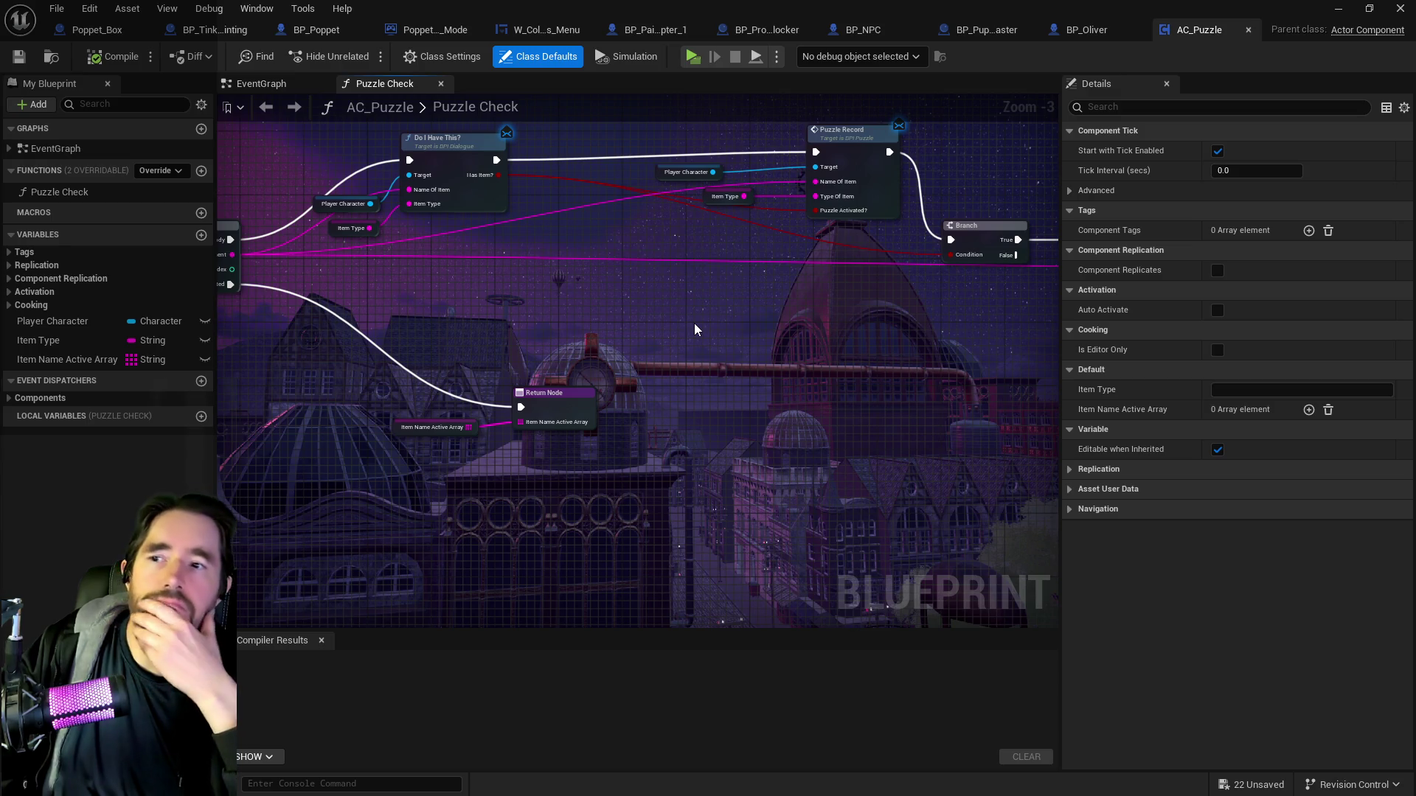
mouse_move(694, 329)
left_mouse_down()
mouse_move(573, 327)
mouse_move(416, 411)
left_mouse_up()
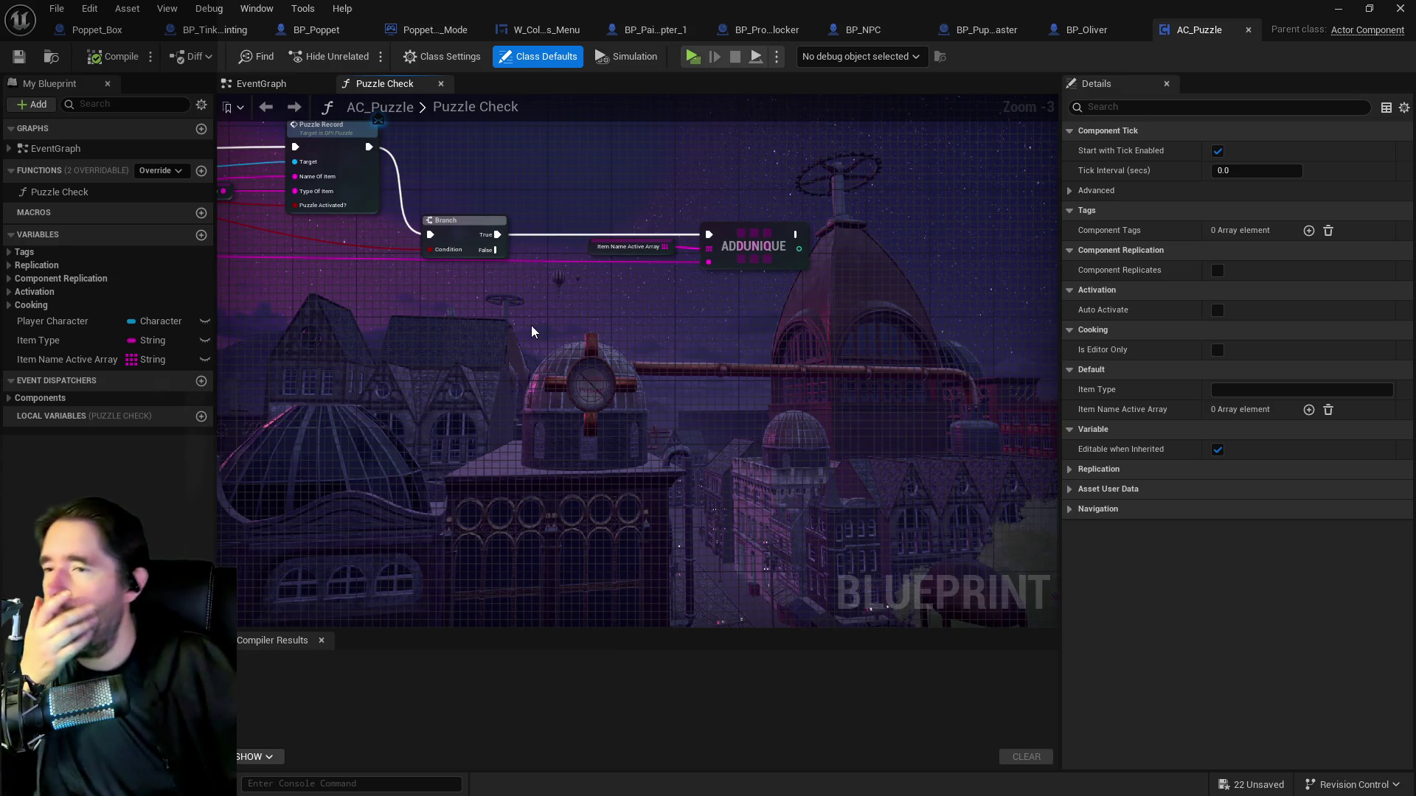
left_click_drag(603, 340, 961, 423)
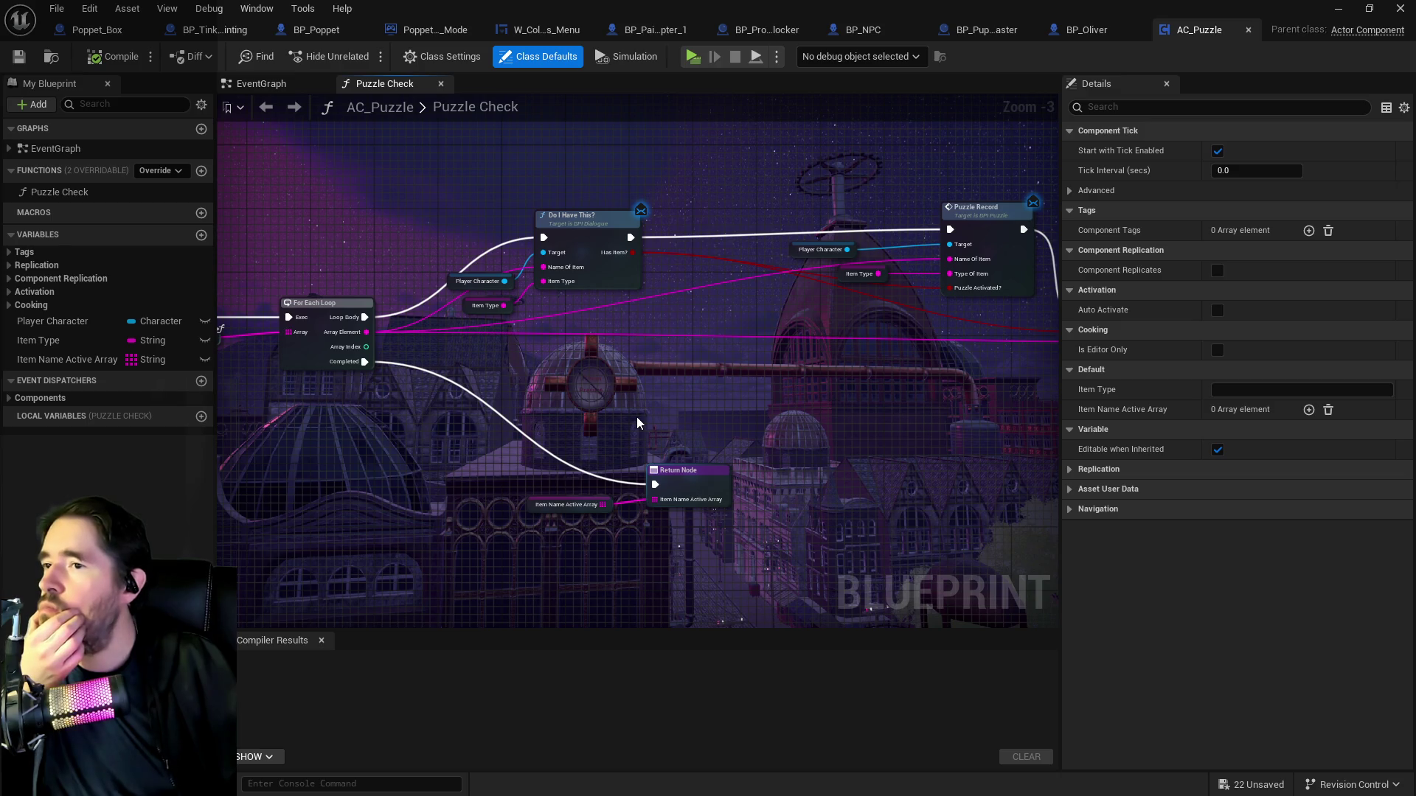
Review the SET, CLEAR and entry nodes, select Puzzle Record, then return to BP_Tinkas_Painting's Start Puzzle.
mouse_move(636, 417)
left_mouse_down()
mouse_move(740, 386)
mouse_move(723, 370)
left_mouse_up()
mouse_move(537, 317)
left_mouse_down()
mouse_move(561, 341)
mouse_move(416, 325)
left_mouse_up()
left_click_drag(685, 326, 1006, 311)
mouse_move(497, 328)
left_mouse_down()
mouse_move(602, 325)
mouse_move(519, 303)
mouse_move(789, 379)
mouse_move(722, 379)
left_mouse_up()
left_click(772, 165)
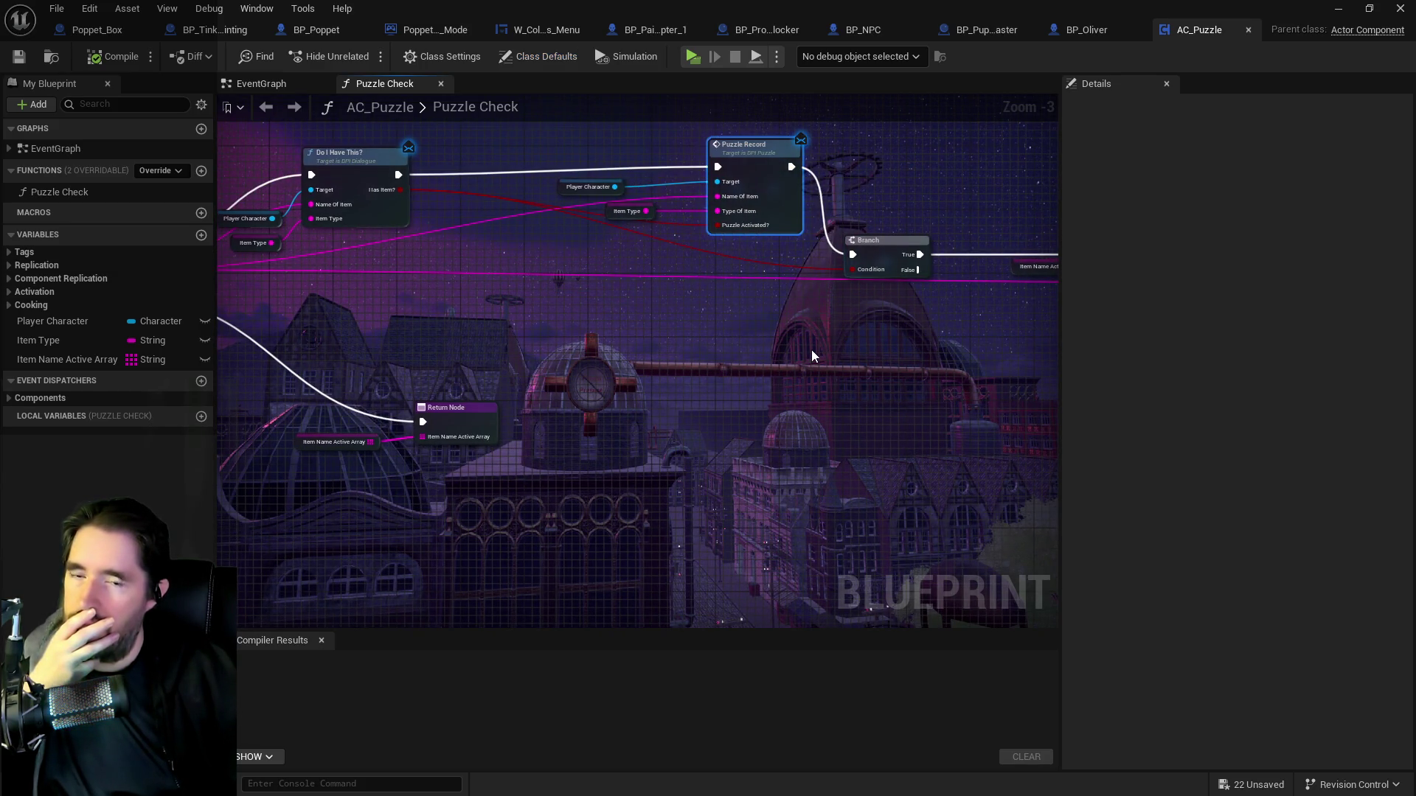
mouse_move(813, 356)
left_mouse_down()
mouse_move(718, 316)
mouse_move(660, 325)
left_mouse_up()
left_click_drag(497, 336, 347, 302)
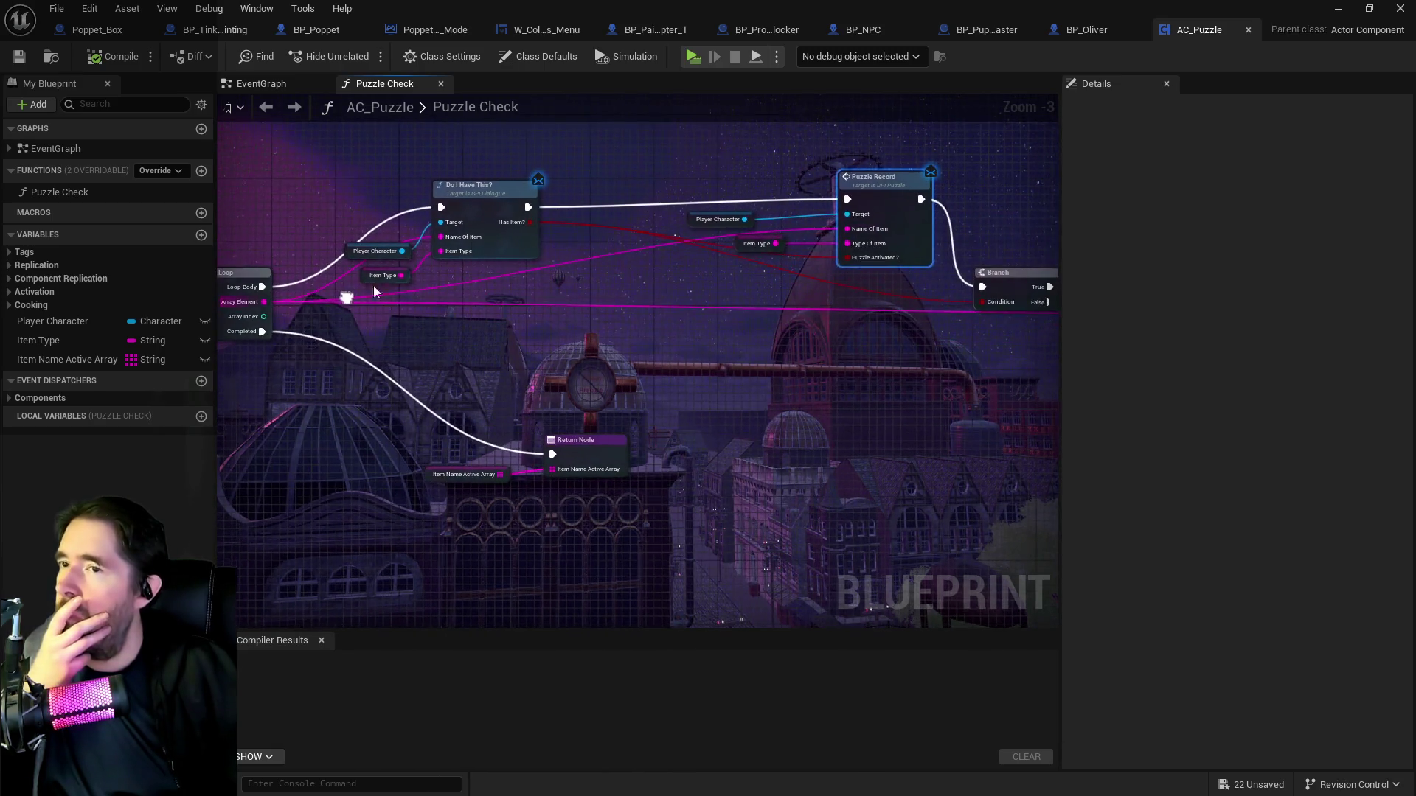
left_click(215, 31)
mouse_move(552, 460)
left_mouse_down()
mouse_move(723, 430)
mouse_move(784, 449)
mouse_move(367, 422)
left_mouse_up()
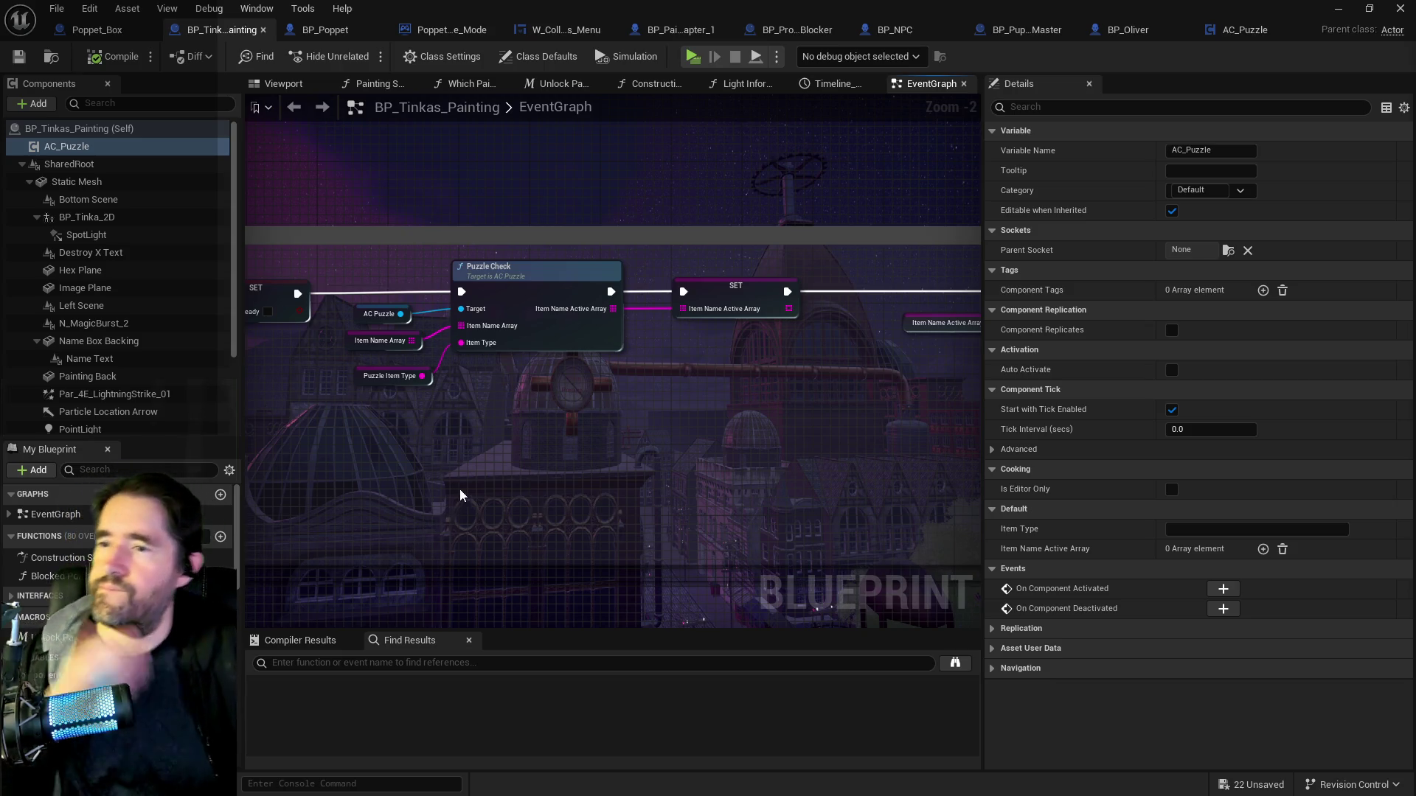
Find the Interfaces folder holding BPI_Puzzle and BPI_Water in the Content Browser drawer.
mouse_move(657, 480)
left_mouse_down()
mouse_move(411, 481)
mouse_move(791, 433)
left_mouse_up()
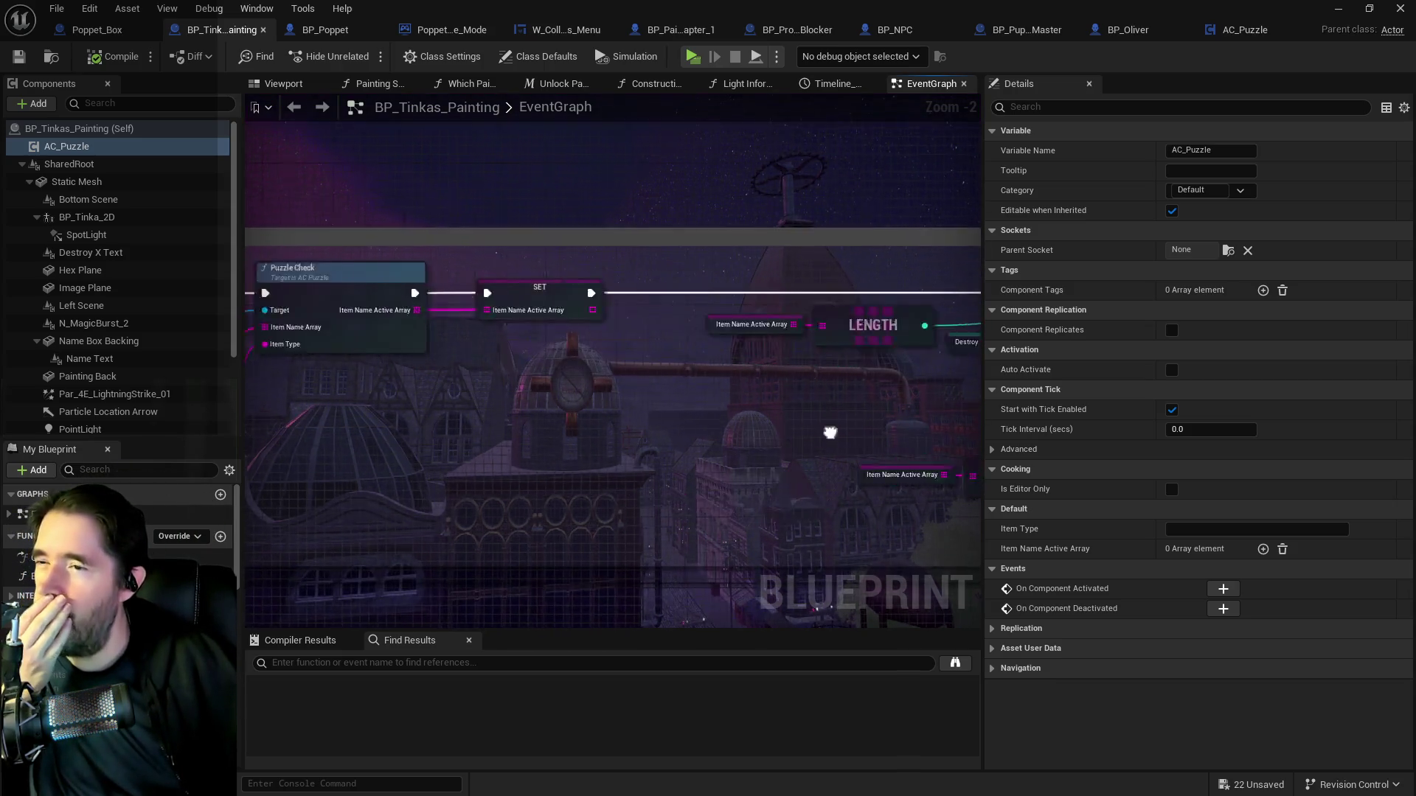
scroll(737, 410, "down", 4)
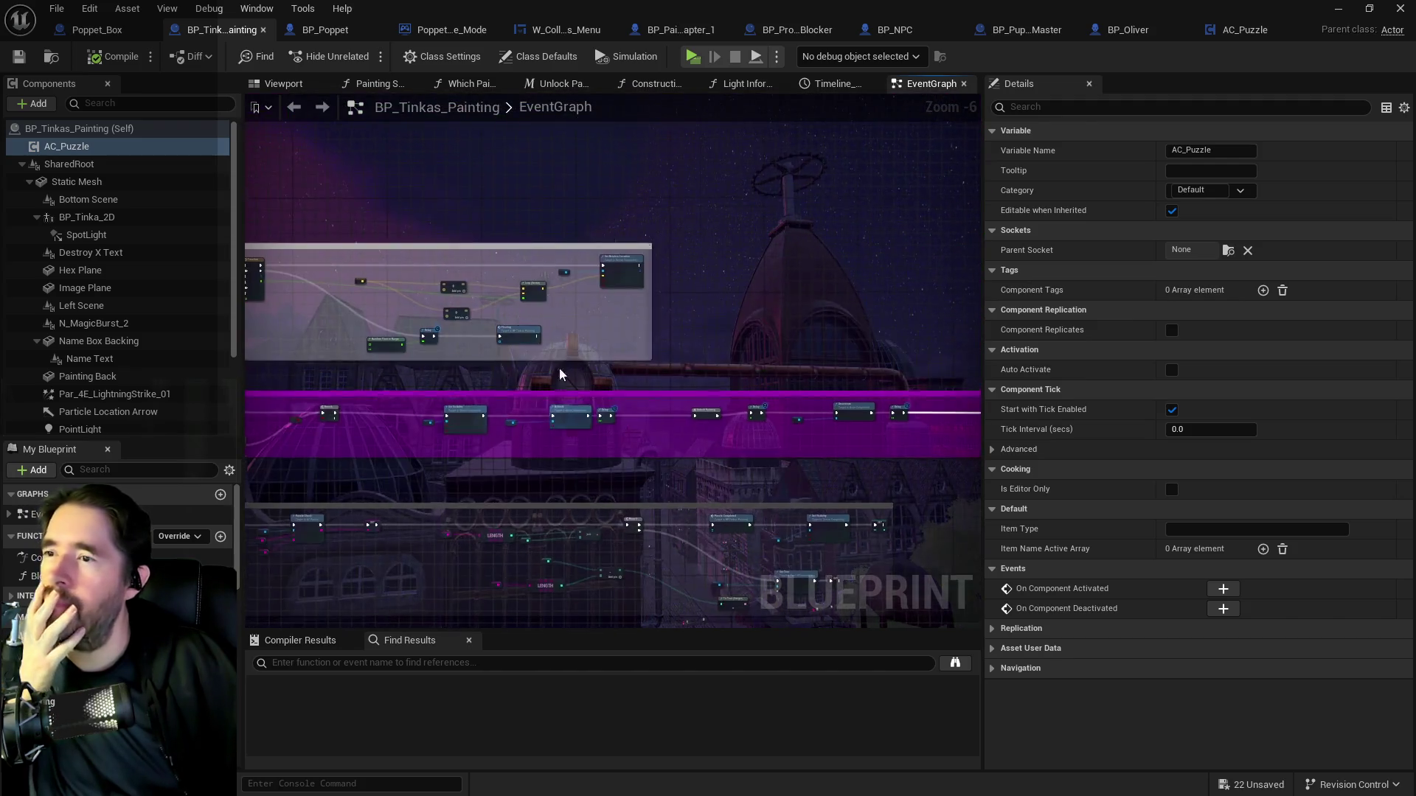
scroll(604, 304, "up", 5)
scroll(609, 327, "down", 2)
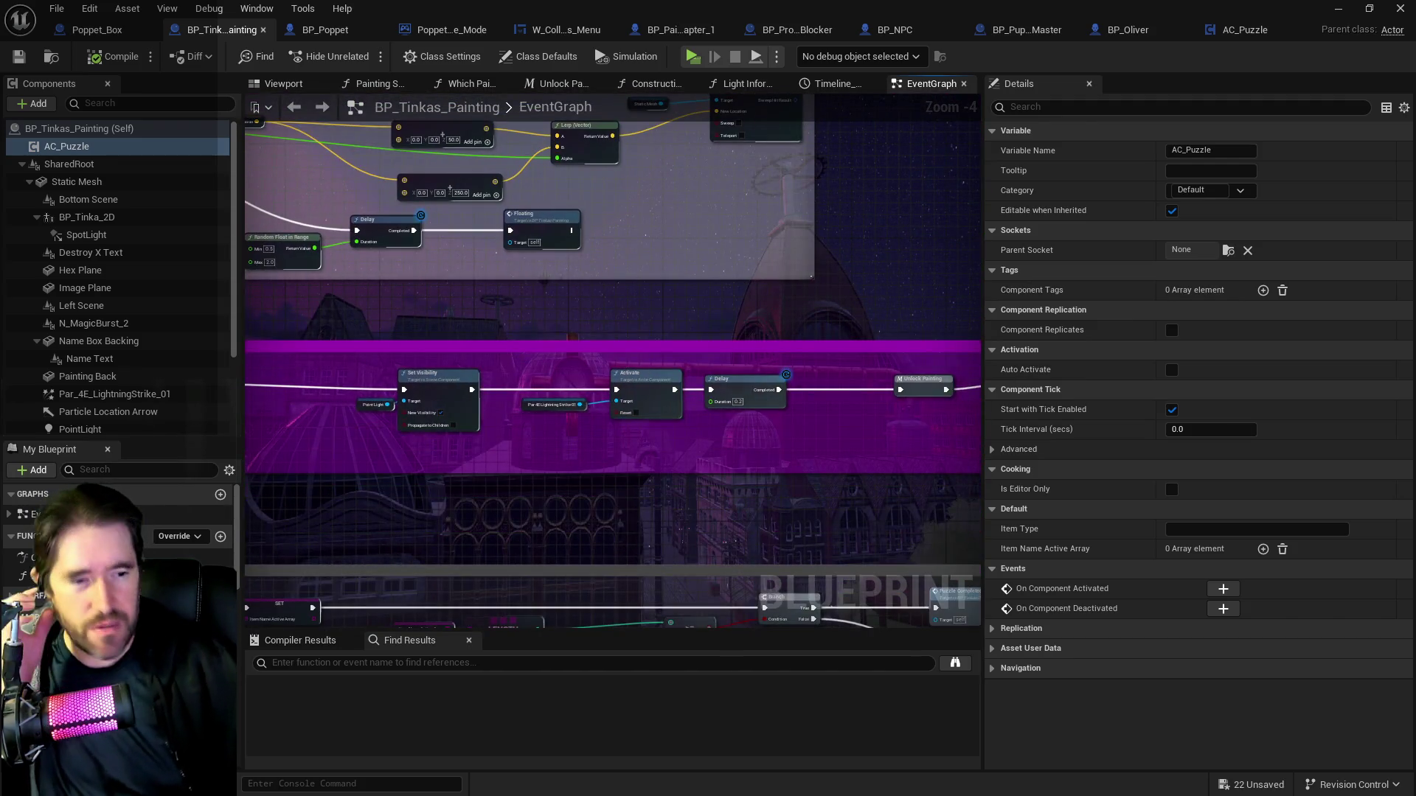
key("ctrl+space")
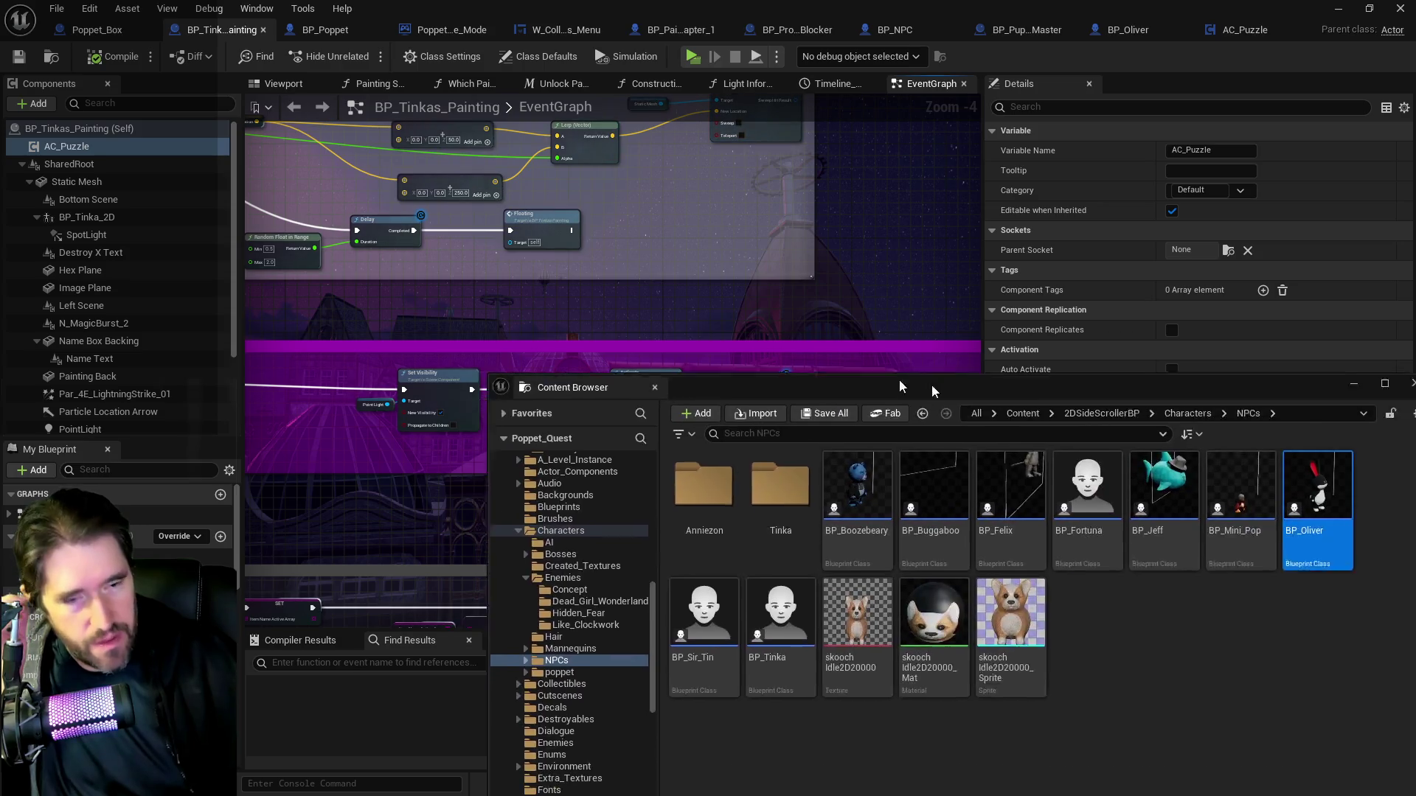
scroll(342, 543, "down", 5)
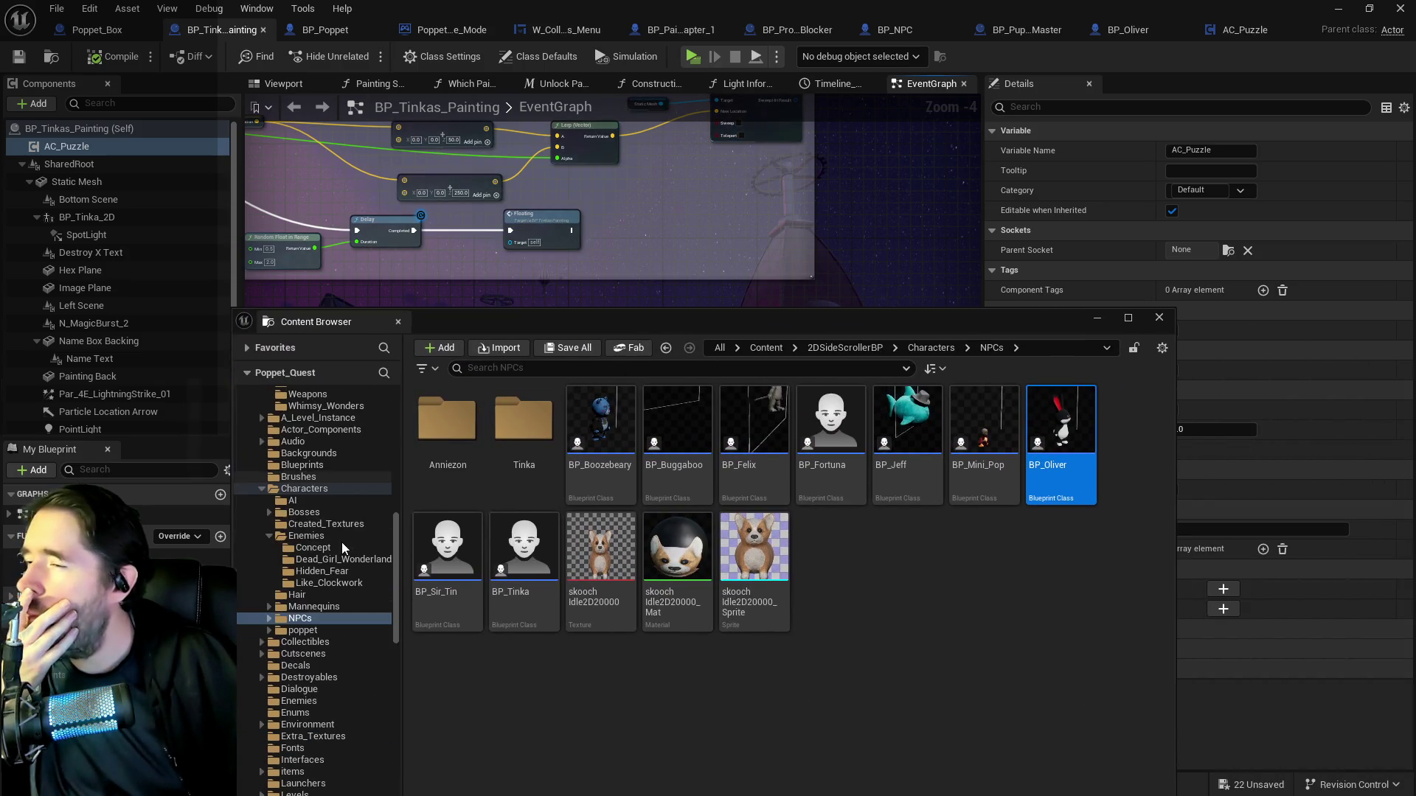
scroll(326, 586, "down", 3)
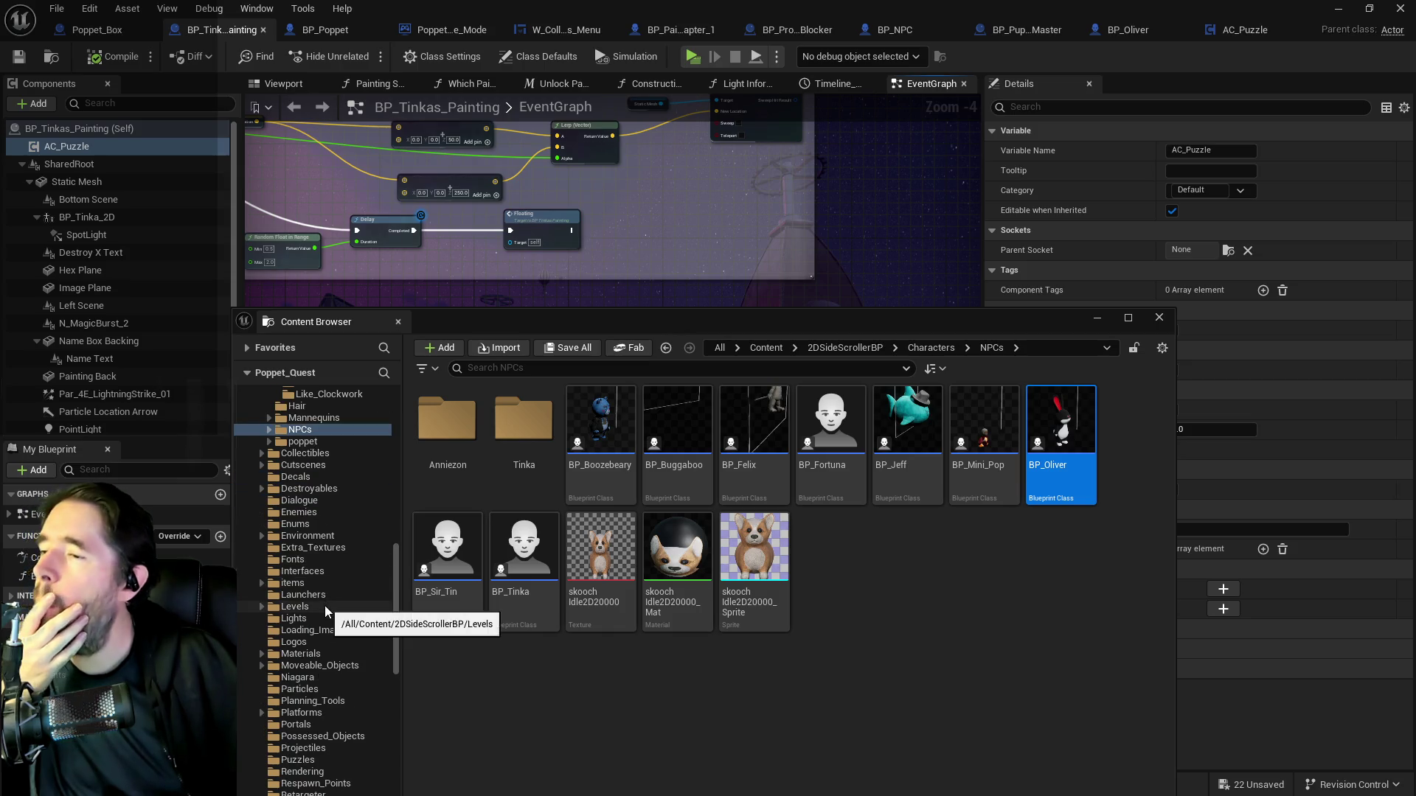
left_click(299, 573)
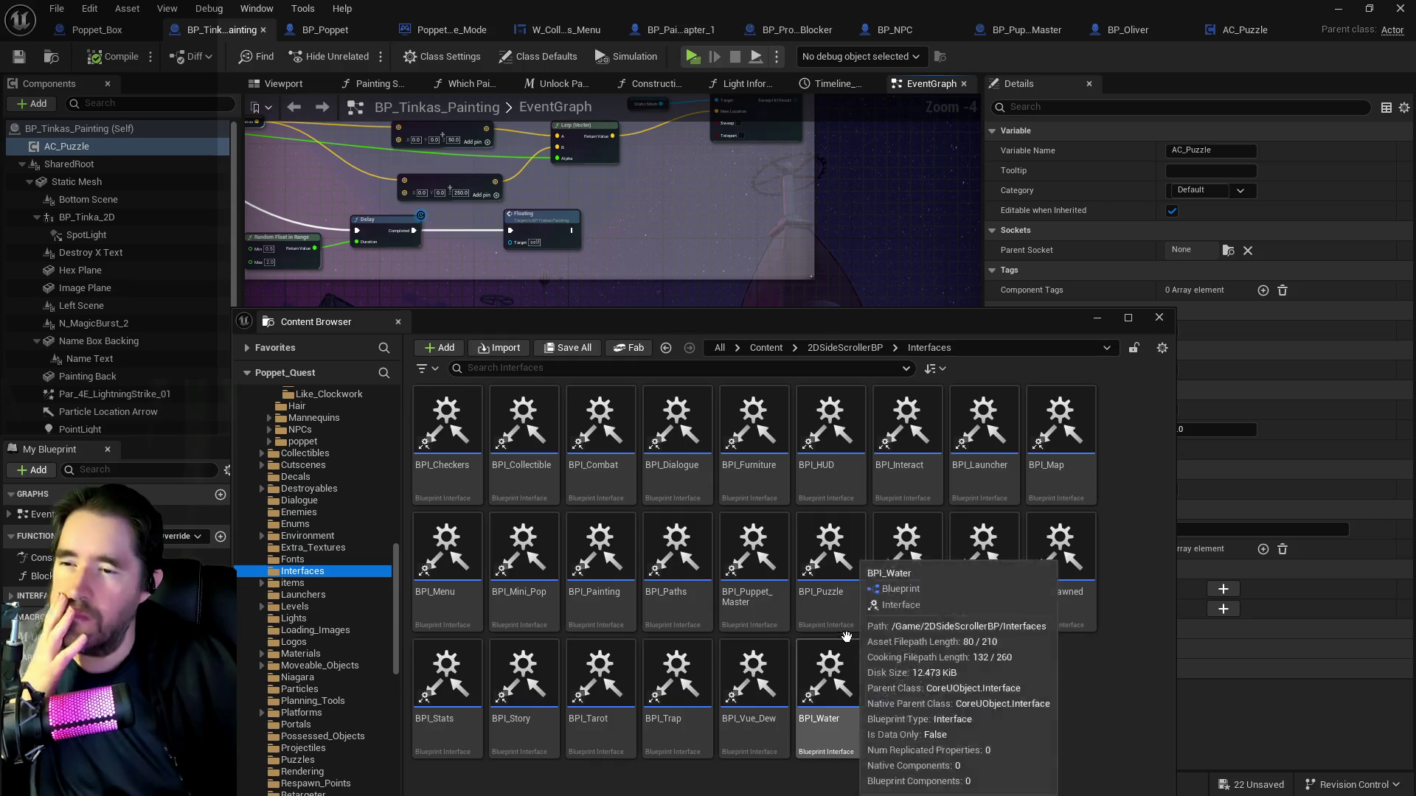
key("ctrl+space")
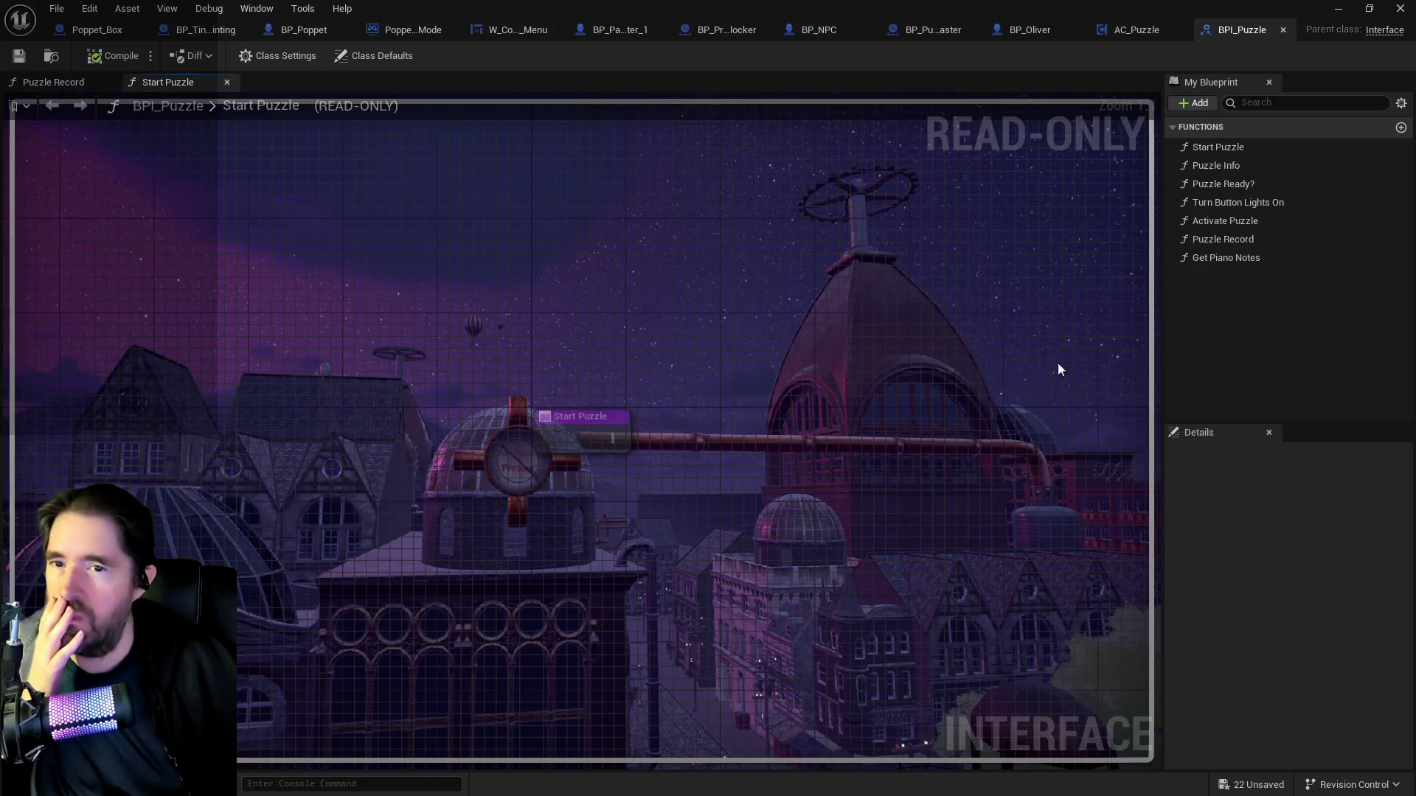
Add a new input named Fanfare? to BPI_Puzzle's Puzzle Record function.
left_click(1217, 239)
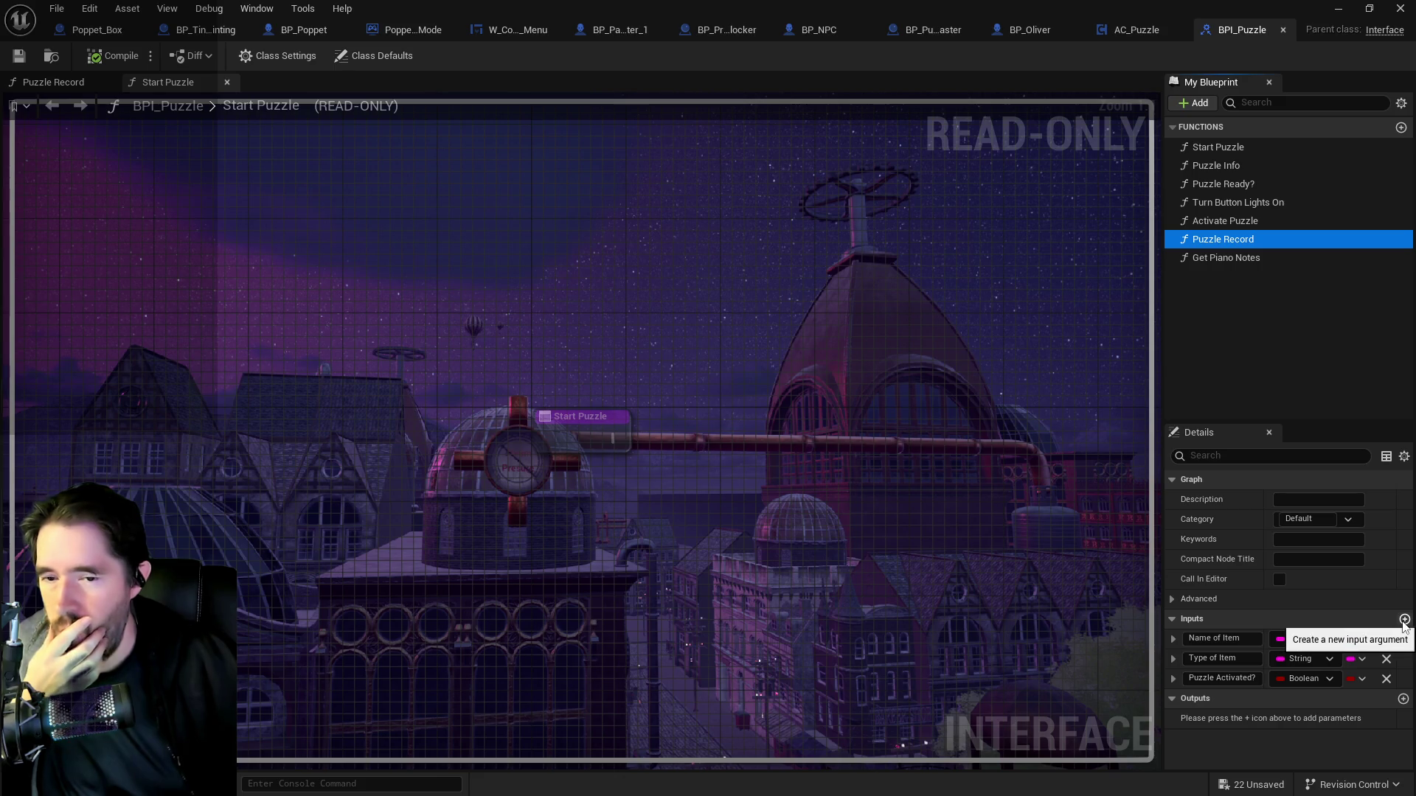
left_click(1403, 620)
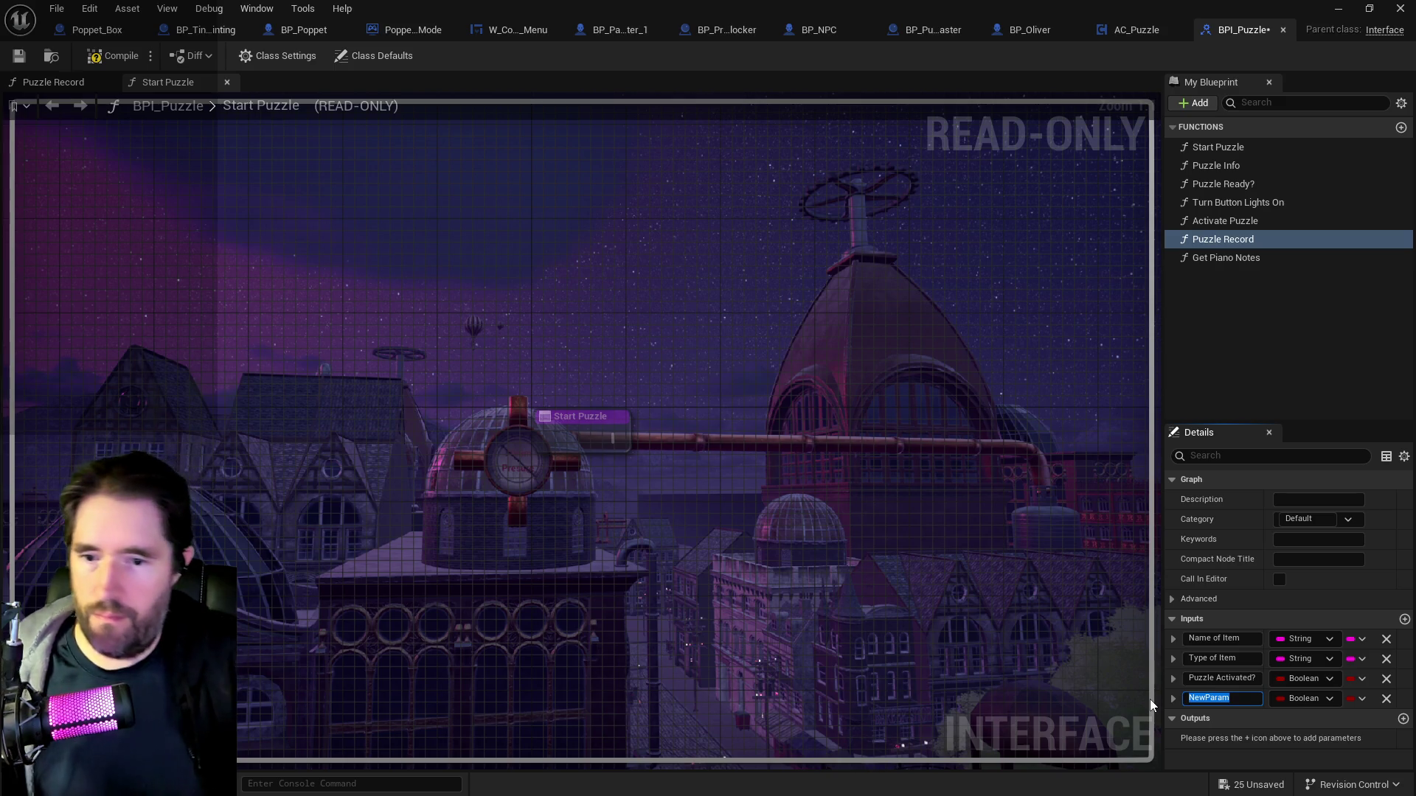
type("No Fanfare")
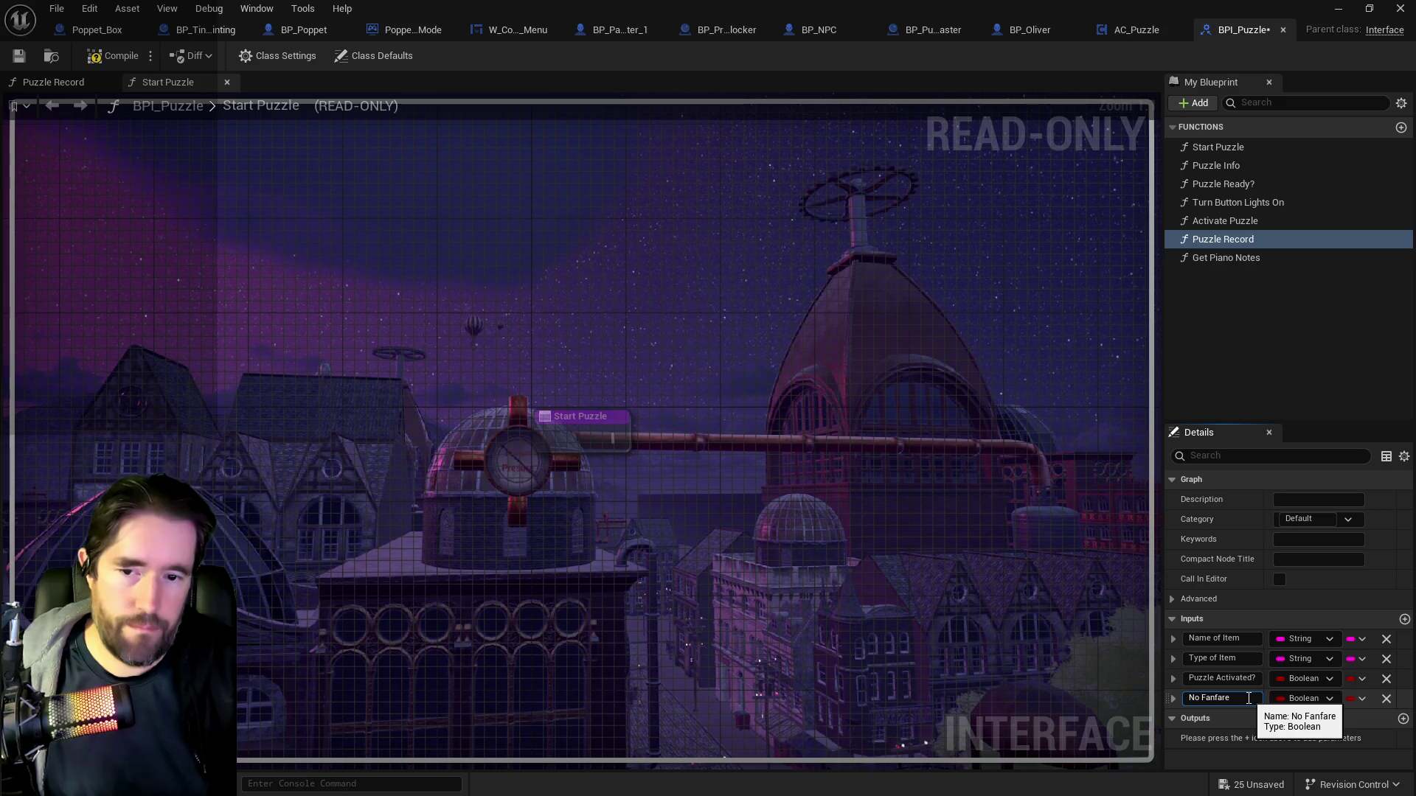
key("ctrl+a")
type("F")
key("Return")
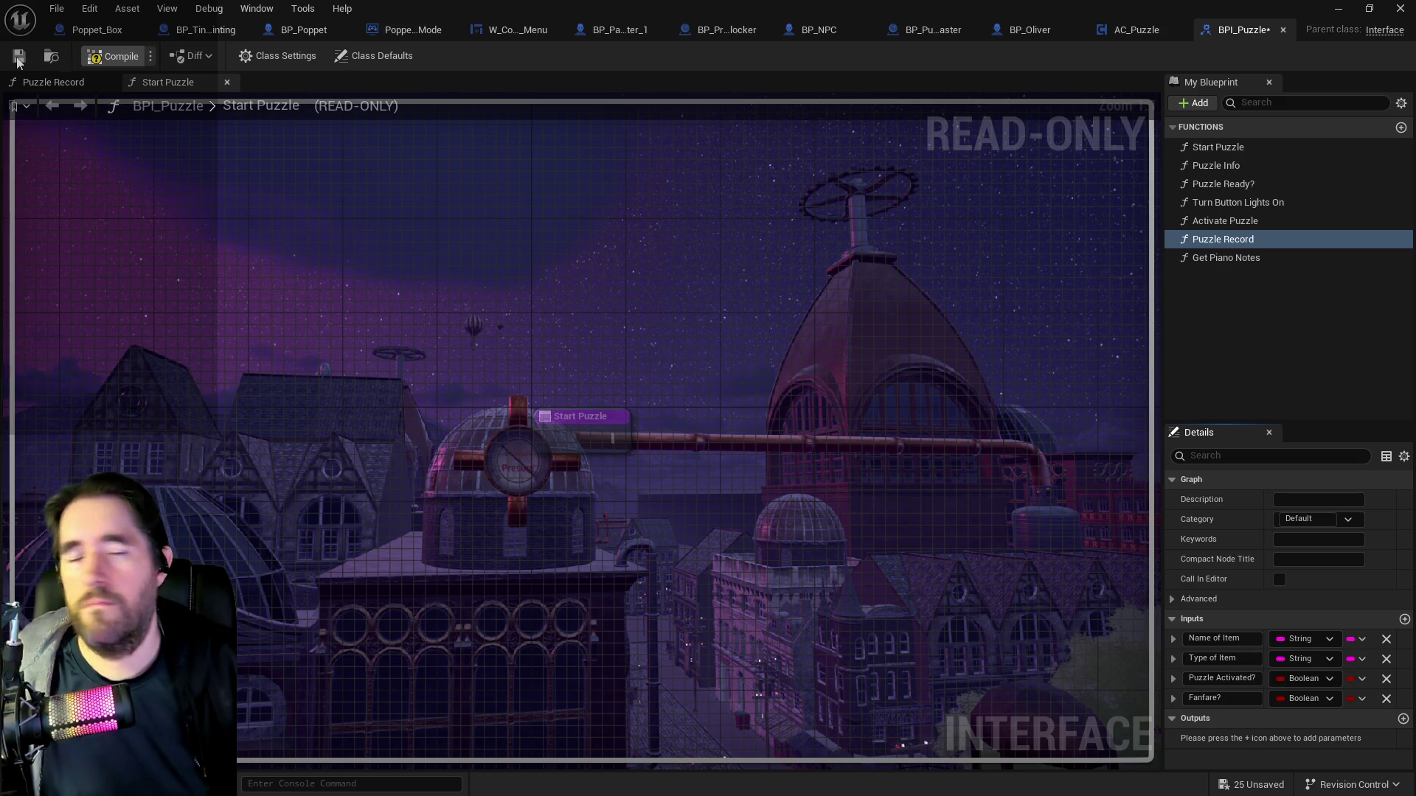
Compile, set Fanfare? to default true, save, and return to AC_Puzzle's Puzzle Check.
left_click(18, 57)
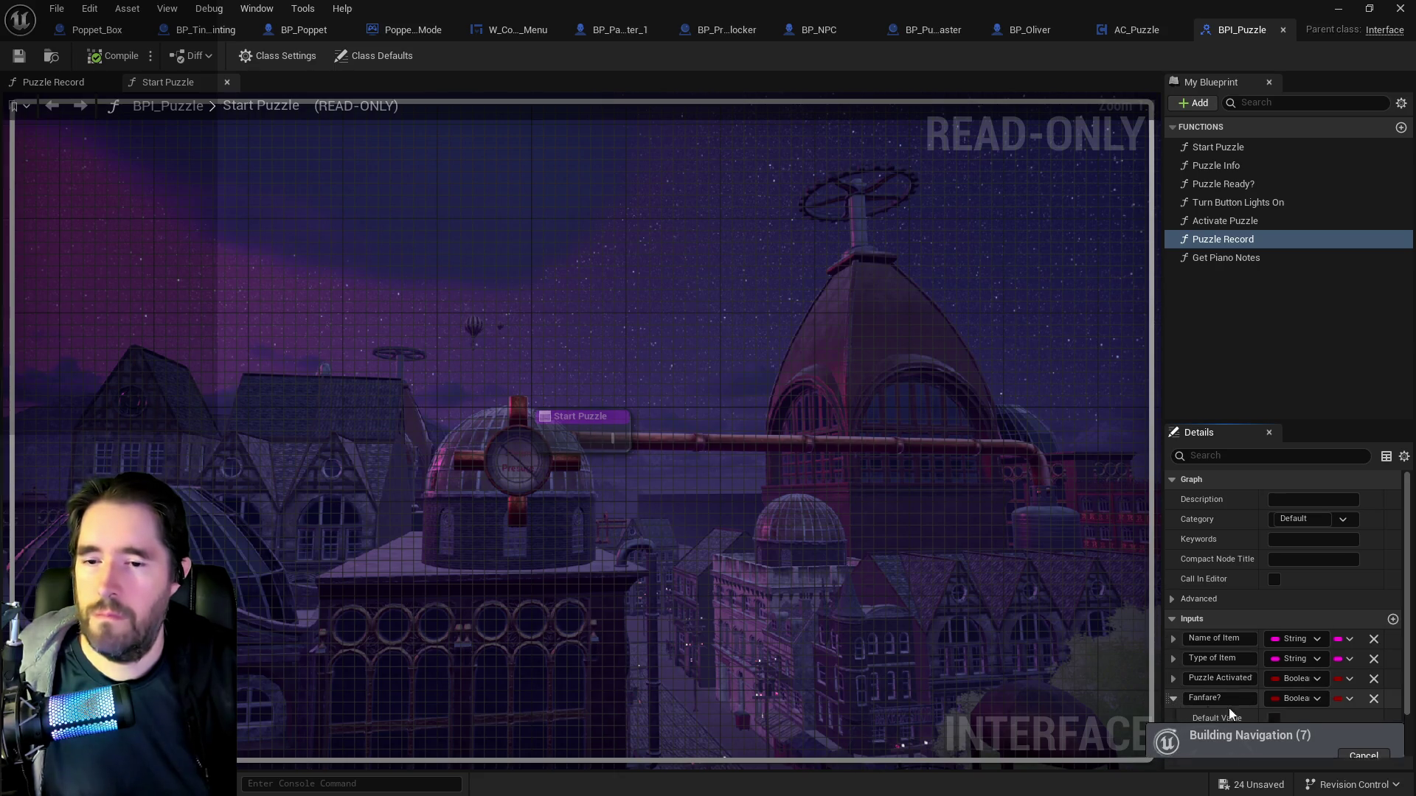
left_click(1275, 717)
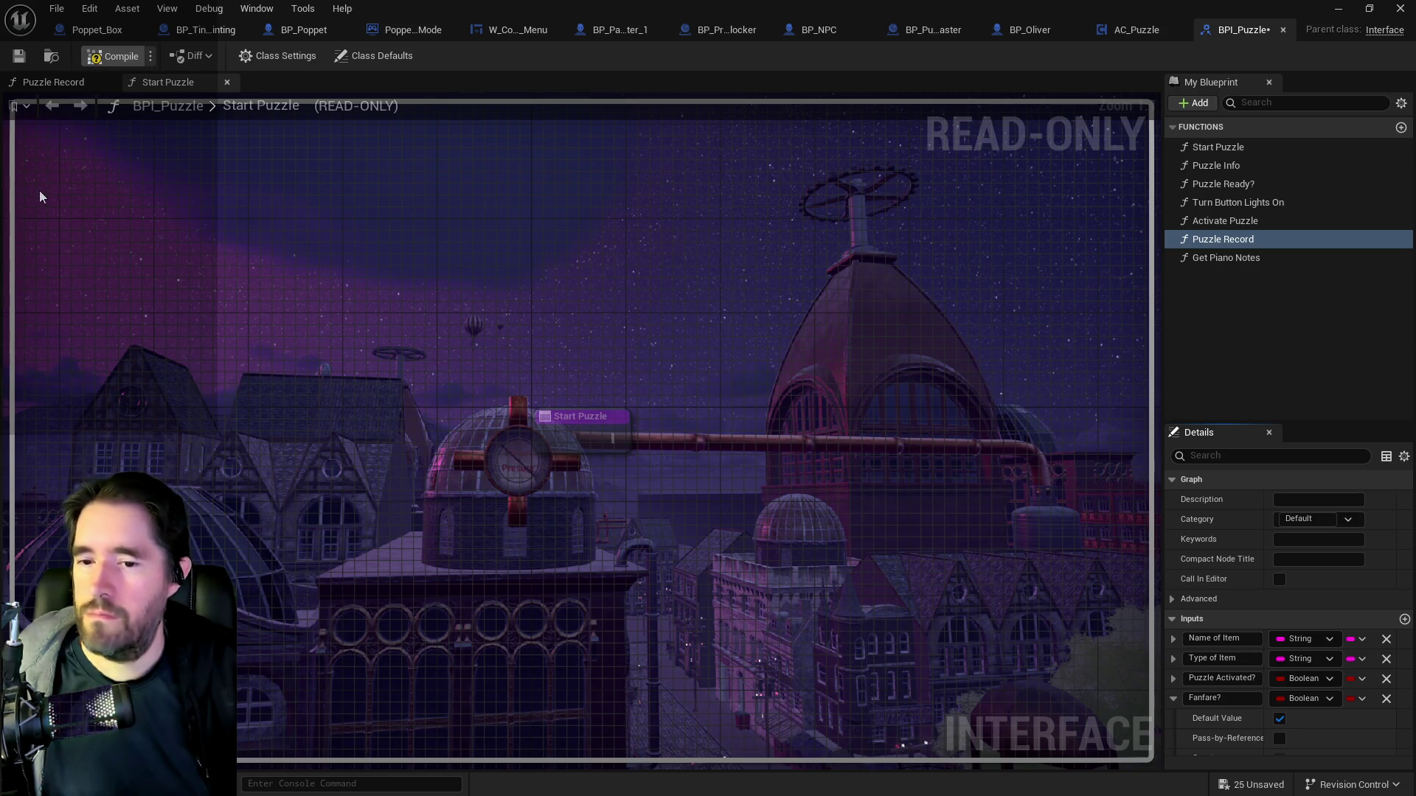
left_click(19, 57)
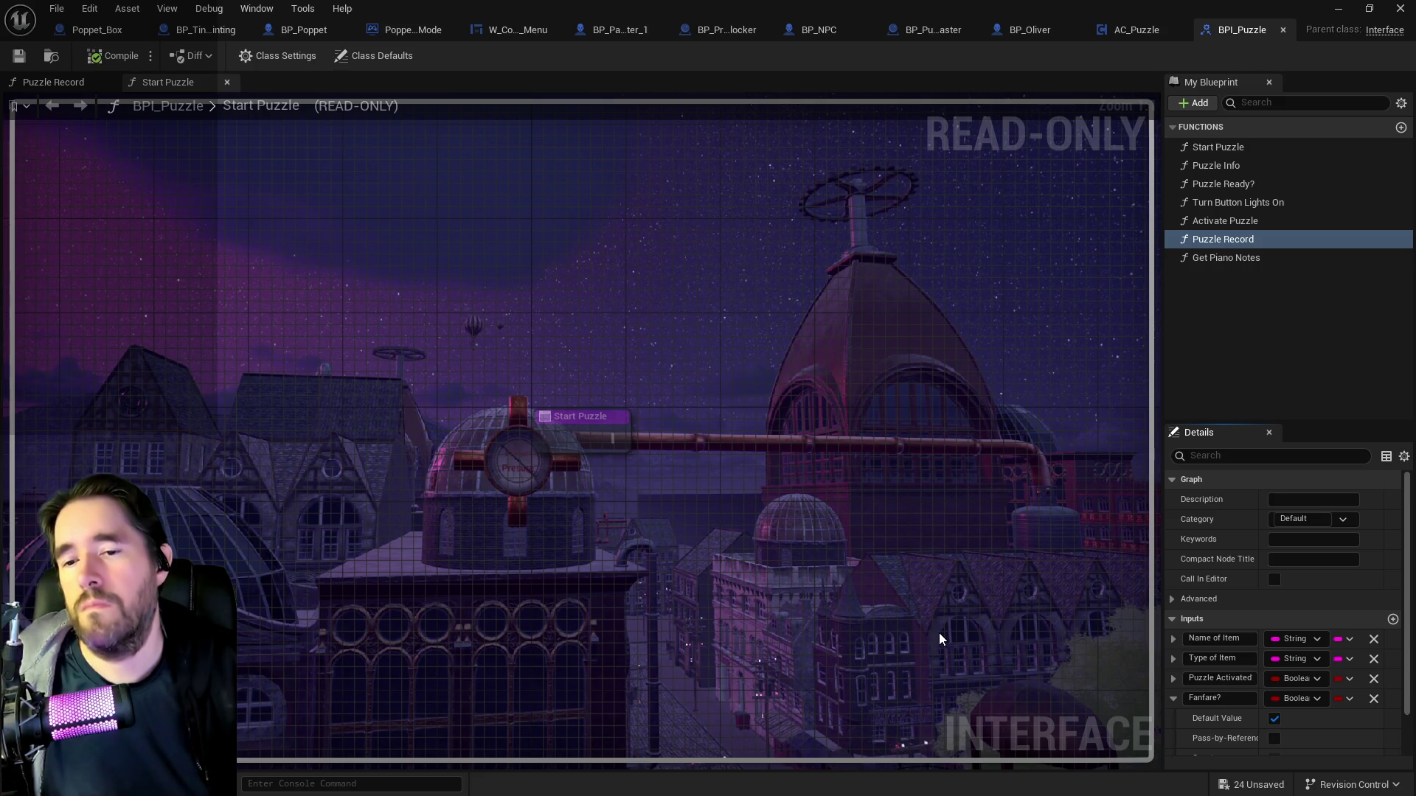
left_click(1114, 33)
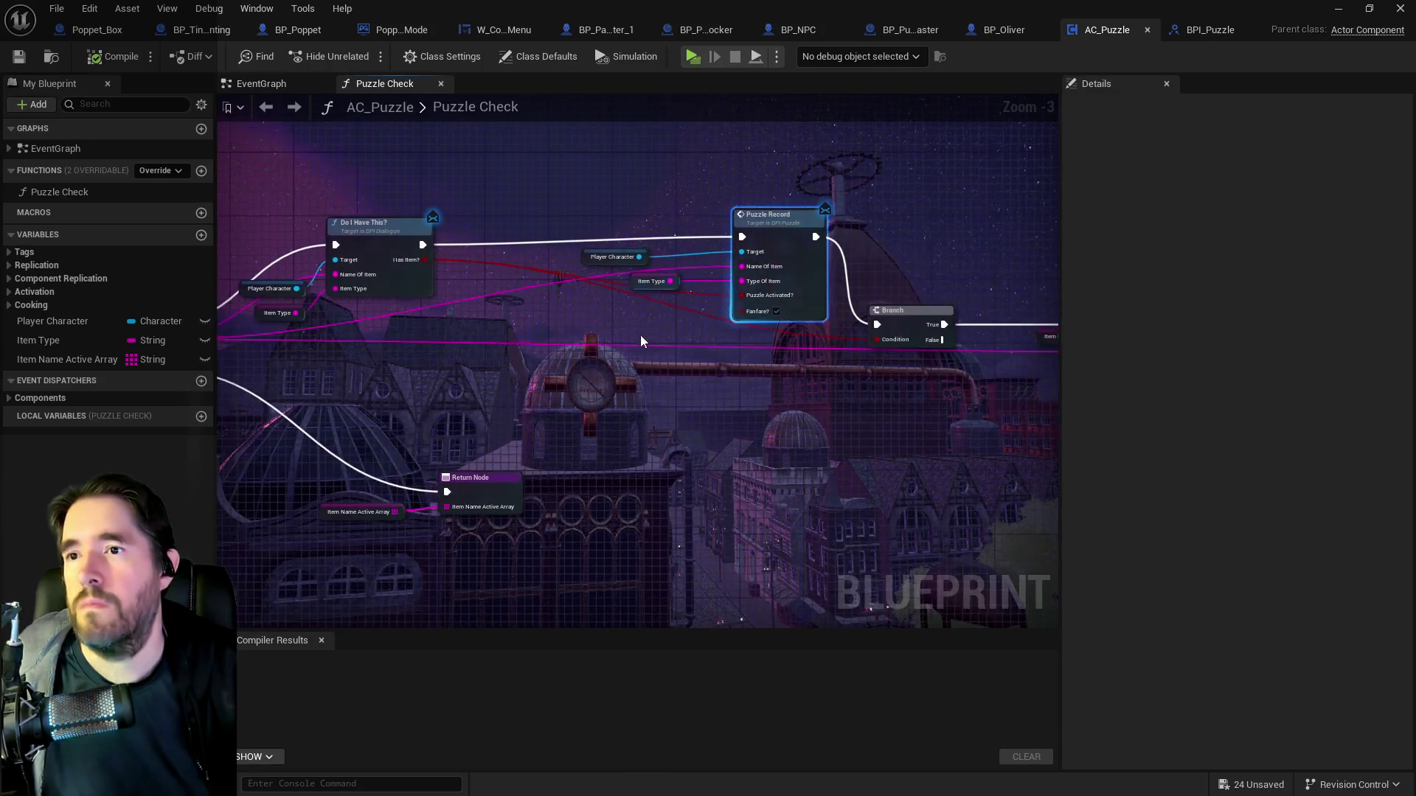
Check Puzzle Check's For Each Loop, then view AC_Puzzle's EventGraph with Event BeginPlay.
scroll(640, 335, "up", 1)
left_click_drag(585, 328, 859, 343)
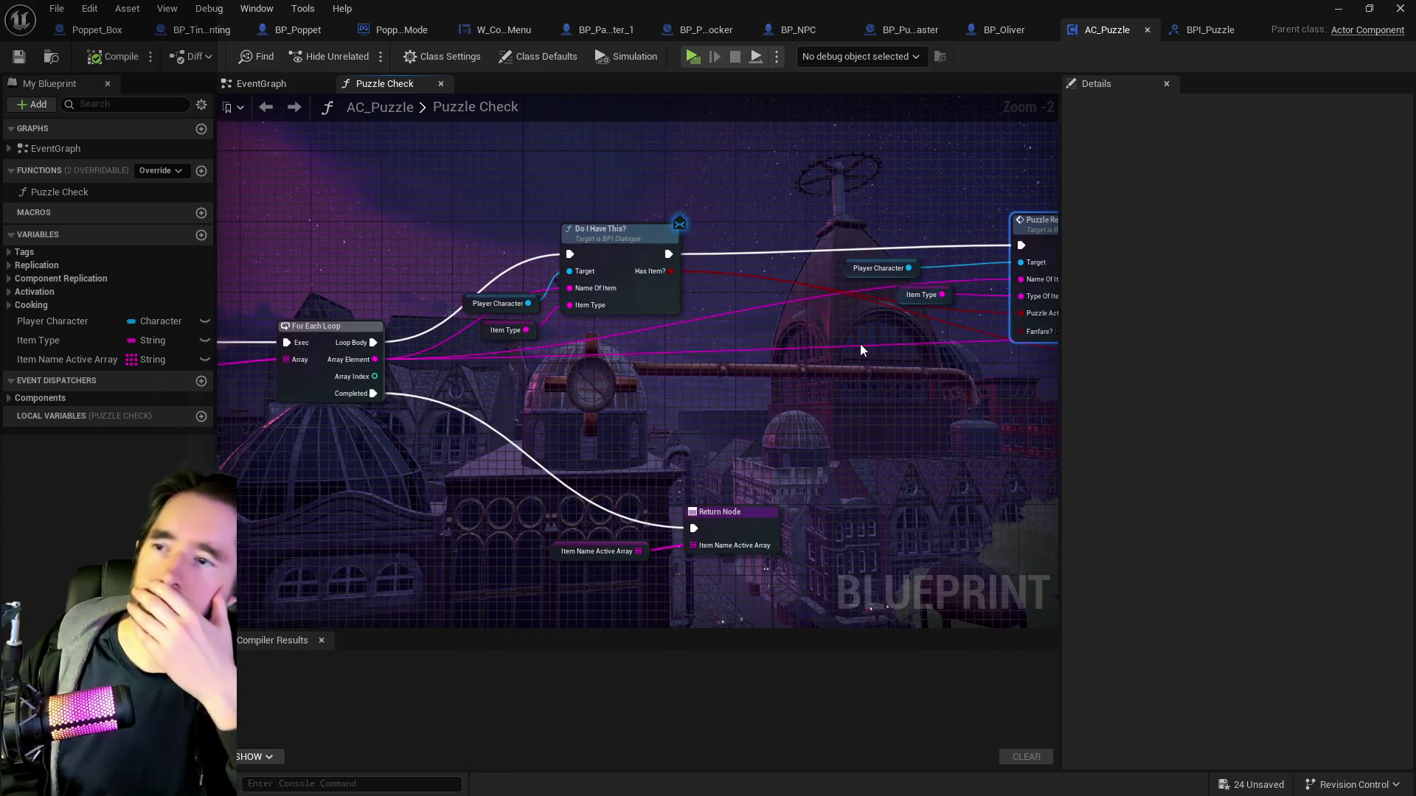
left_click(261, 83)
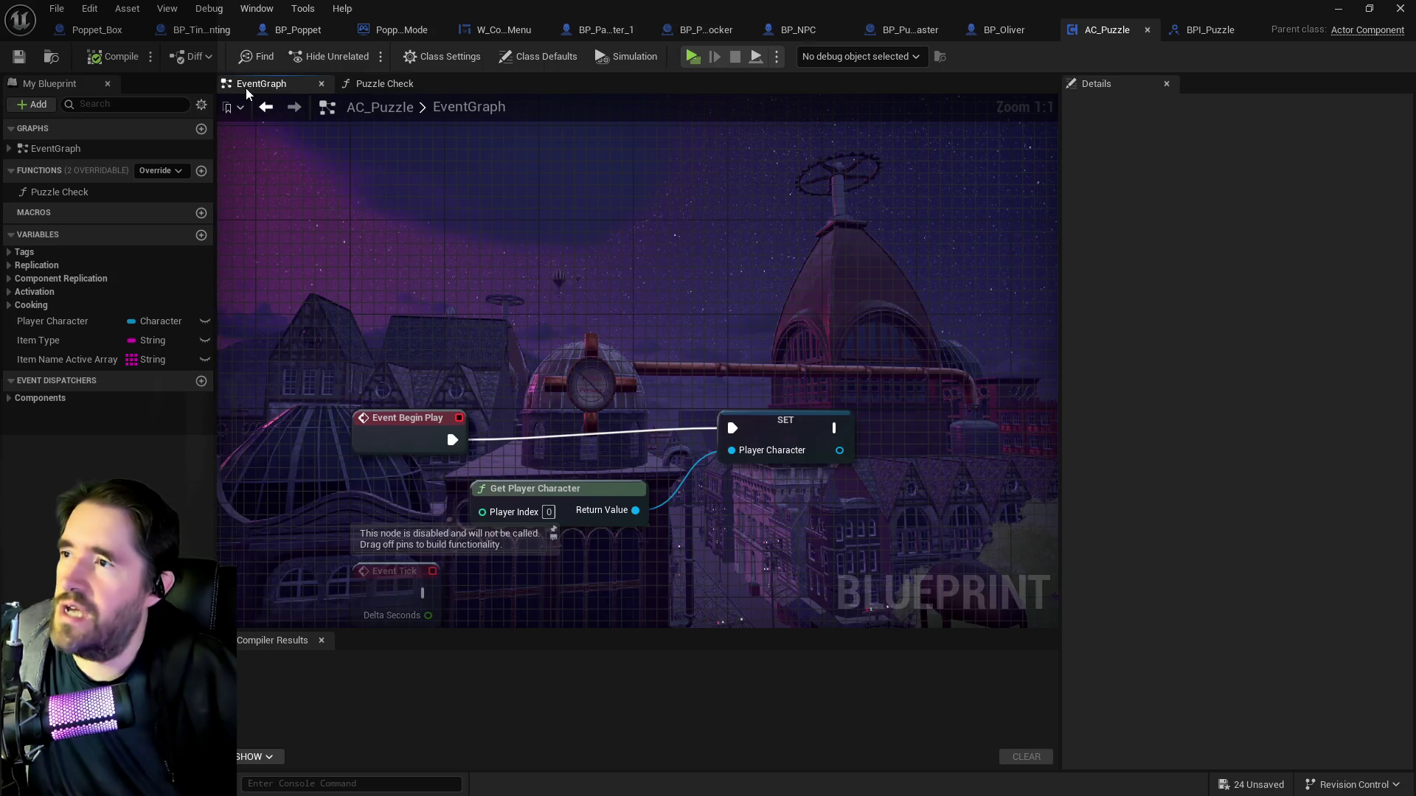
scroll(710, 445, "down", 4)
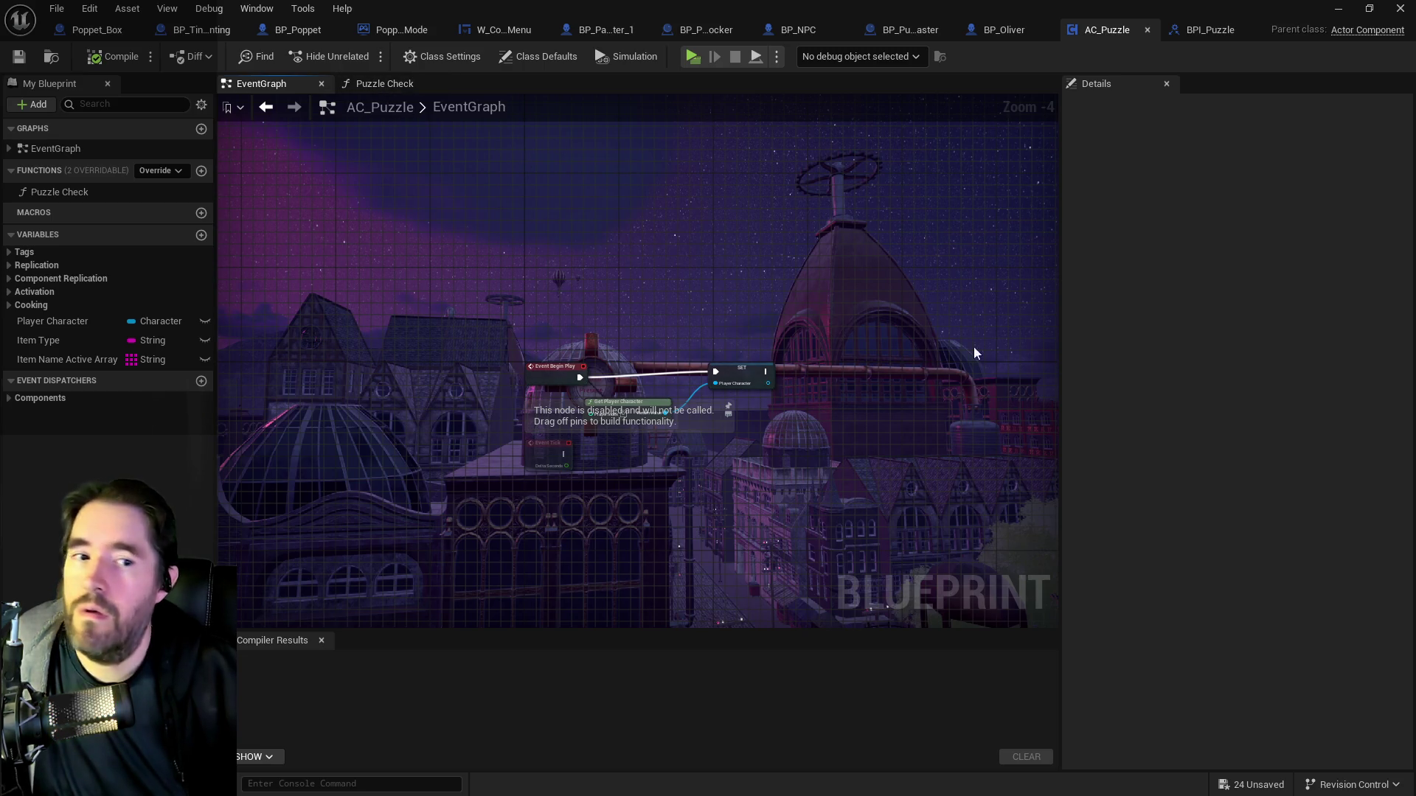
double_click(475, 103)
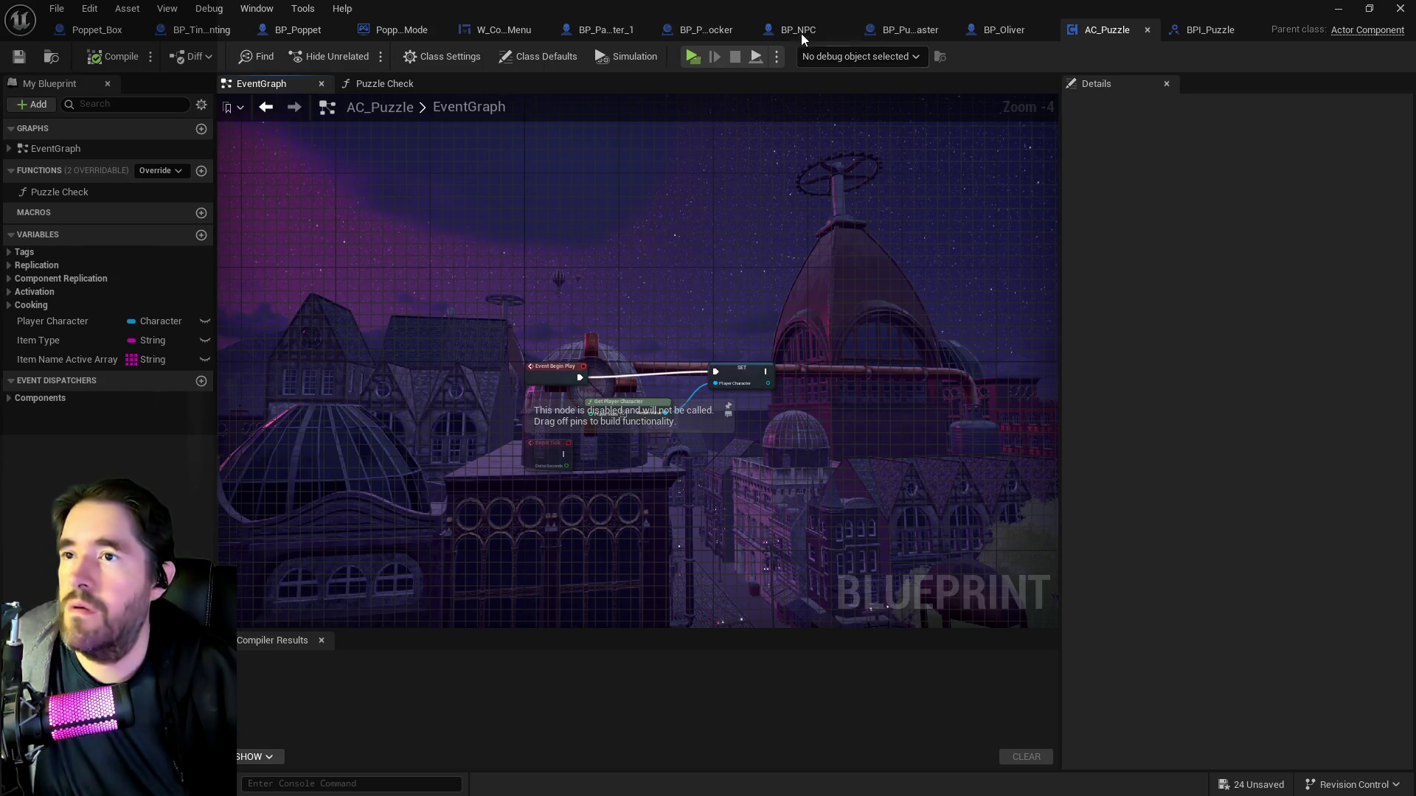
Inspect BP_NPC's Death Puzzle Check nodes around Has Tag, then return to BP_Tinkas_Painting.
left_click(801, 31)
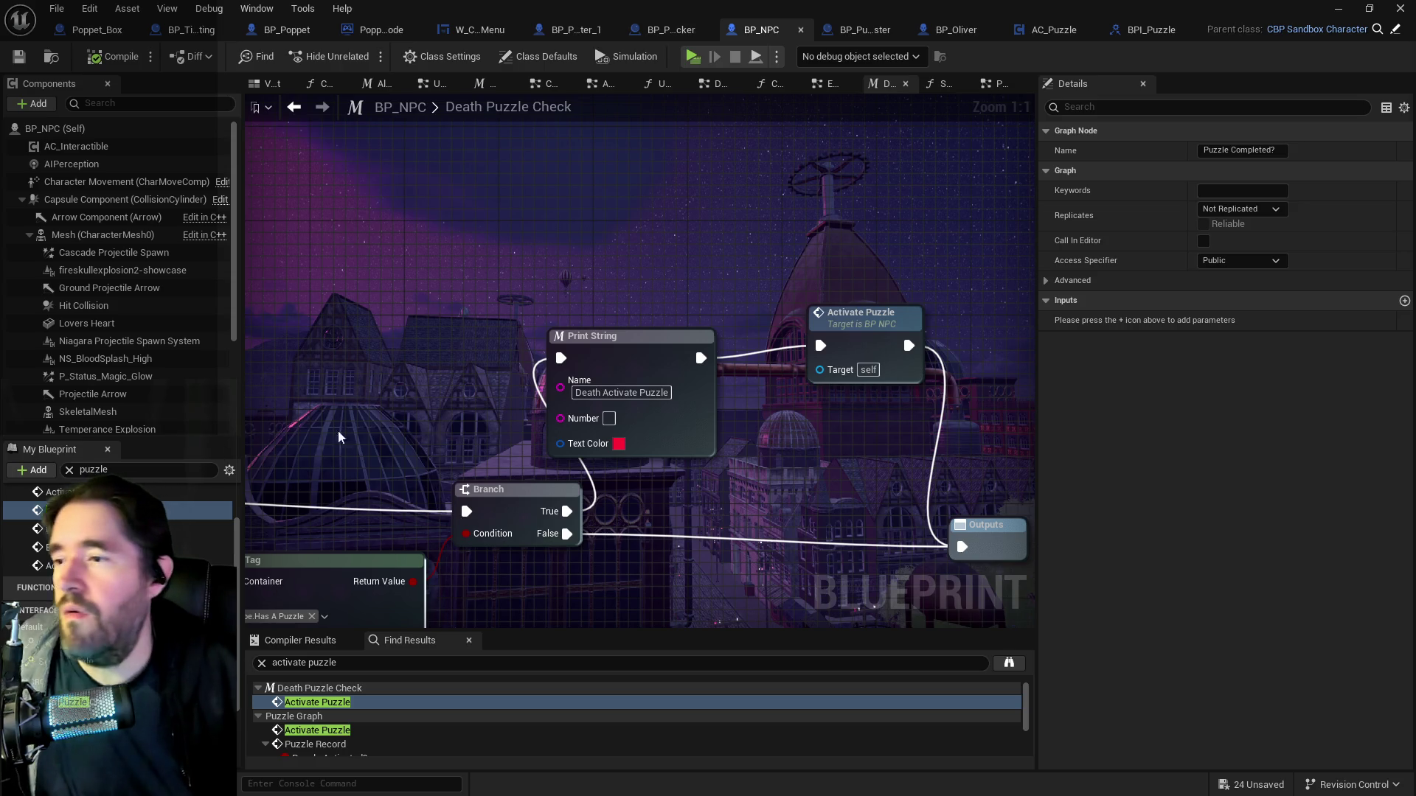
left_click_drag(477, 403, 392, 347)
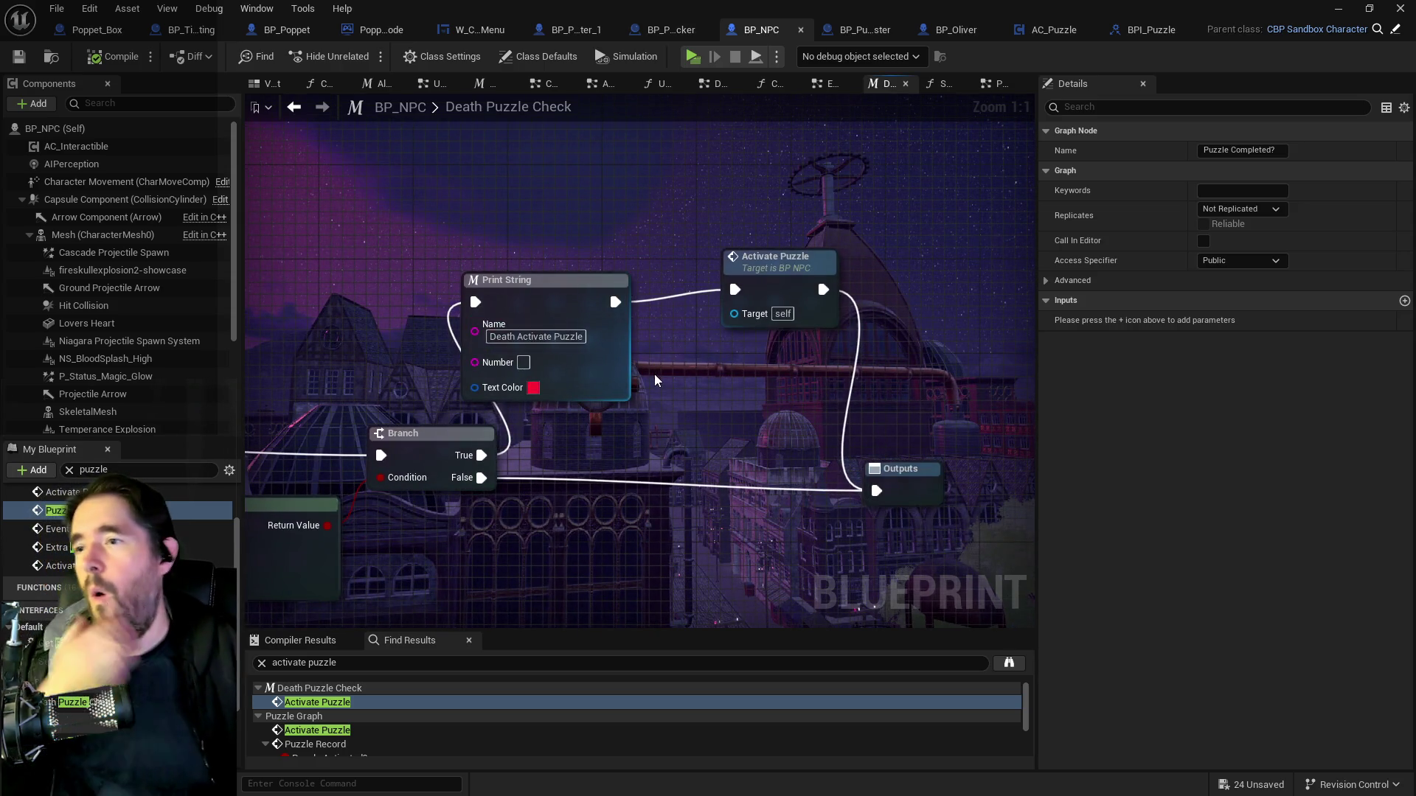
mouse_move(559, 433)
left_mouse_down()
mouse_move(926, 369)
mouse_move(774, 379)
mouse_move(521, 426)
mouse_move(532, 406)
left_mouse_up()
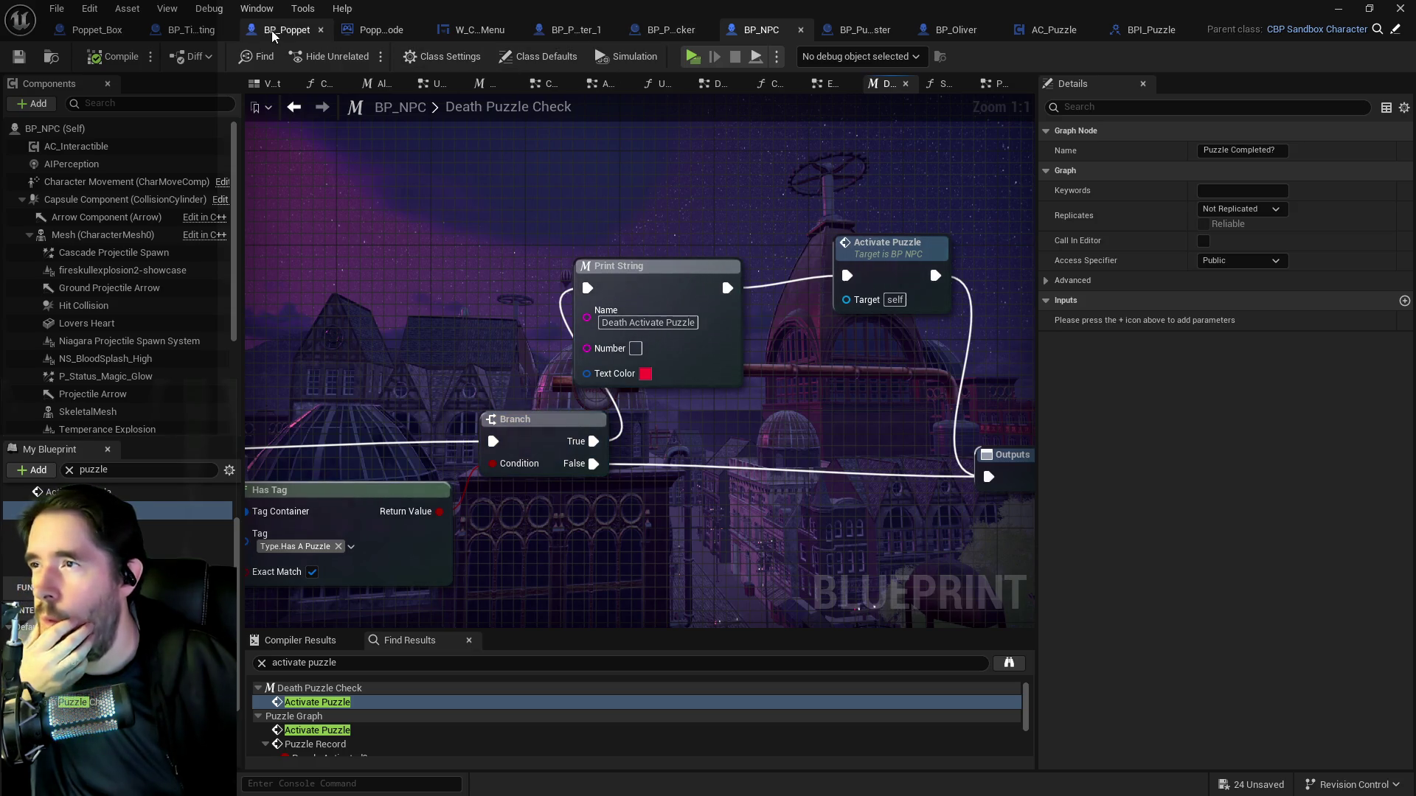
left_click(186, 31)
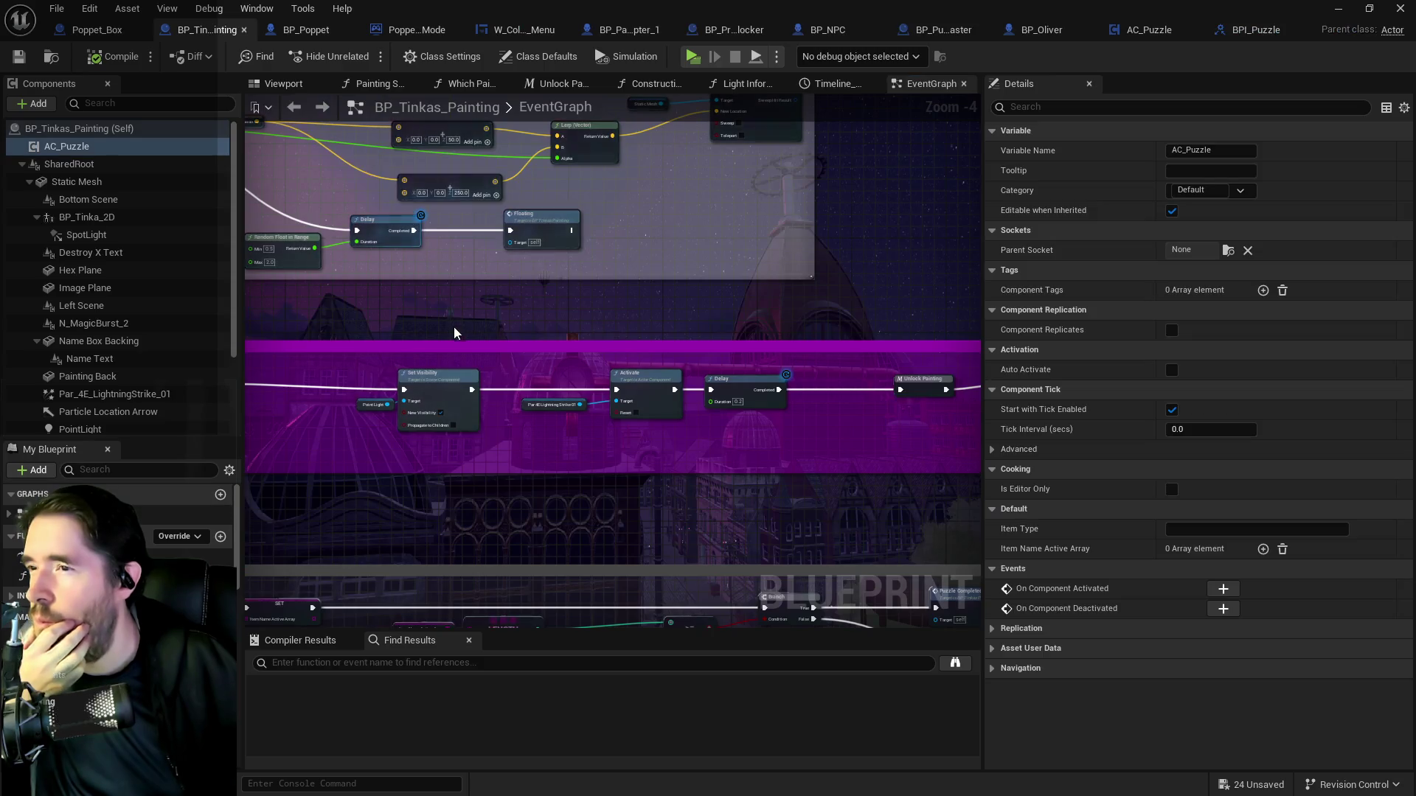
Trace Start Puzzle via Puzzle Check, Branch, Set Text and Set Visibility, then reopen AC_Puzzle.
mouse_move(480, 332)
left_mouse_down()
mouse_move(731, 333)
mouse_move(623, 203)
left_mouse_up()
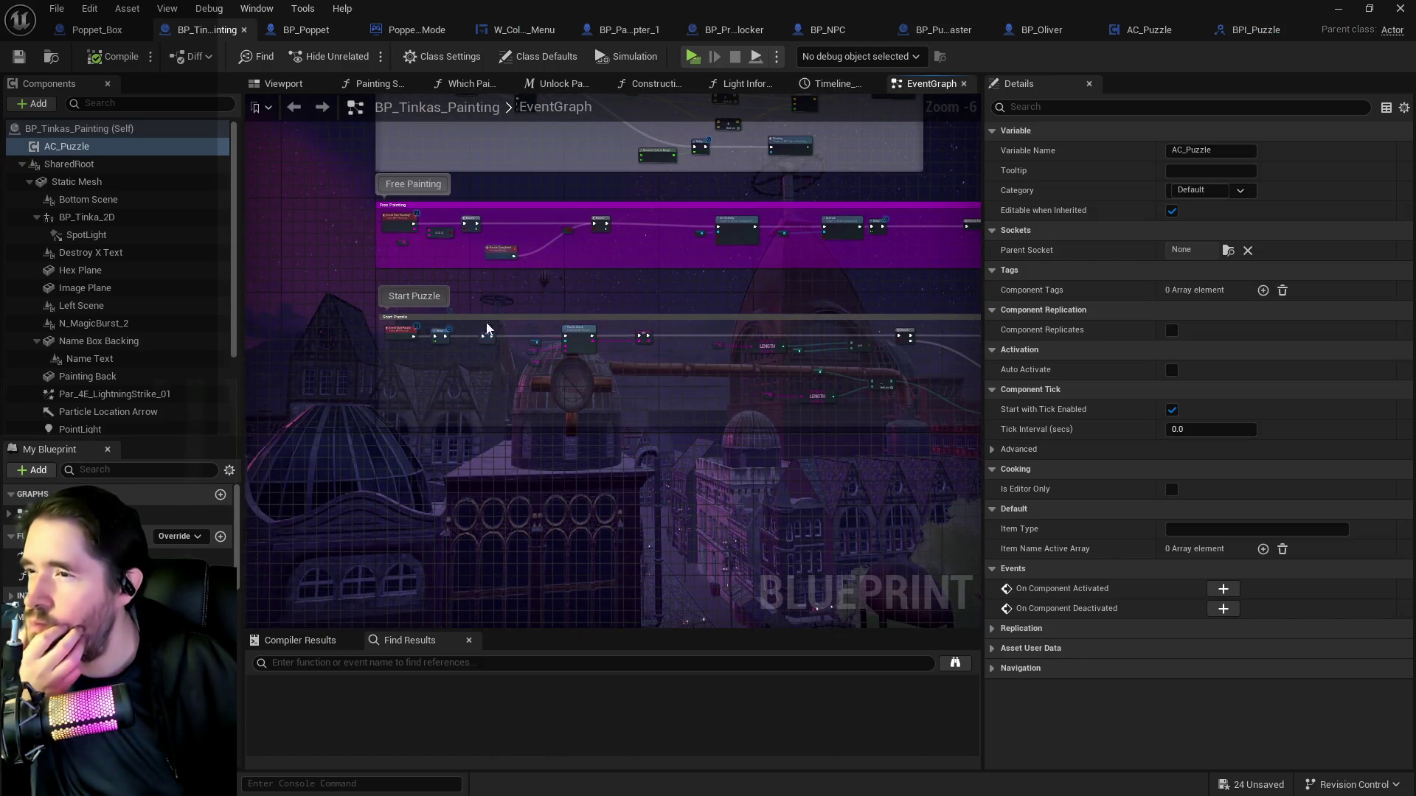
scroll(478, 327, "up", 3)
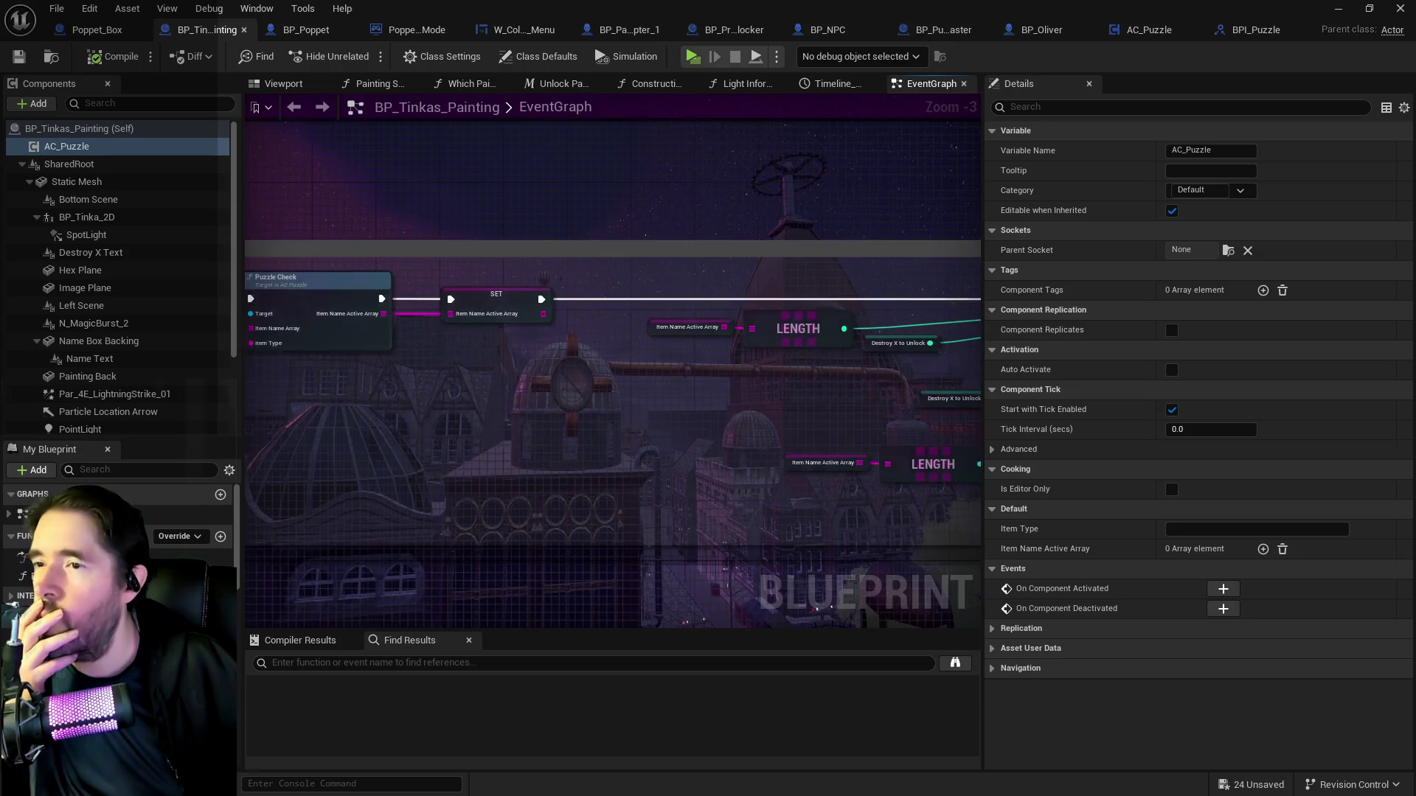
mouse_move(519, 418)
left_mouse_down()
mouse_move(948, 427)
mouse_move(948, 443)
mouse_move(842, 415)
mouse_move(676, 405)
mouse_move(221, 403)
left_mouse_up()
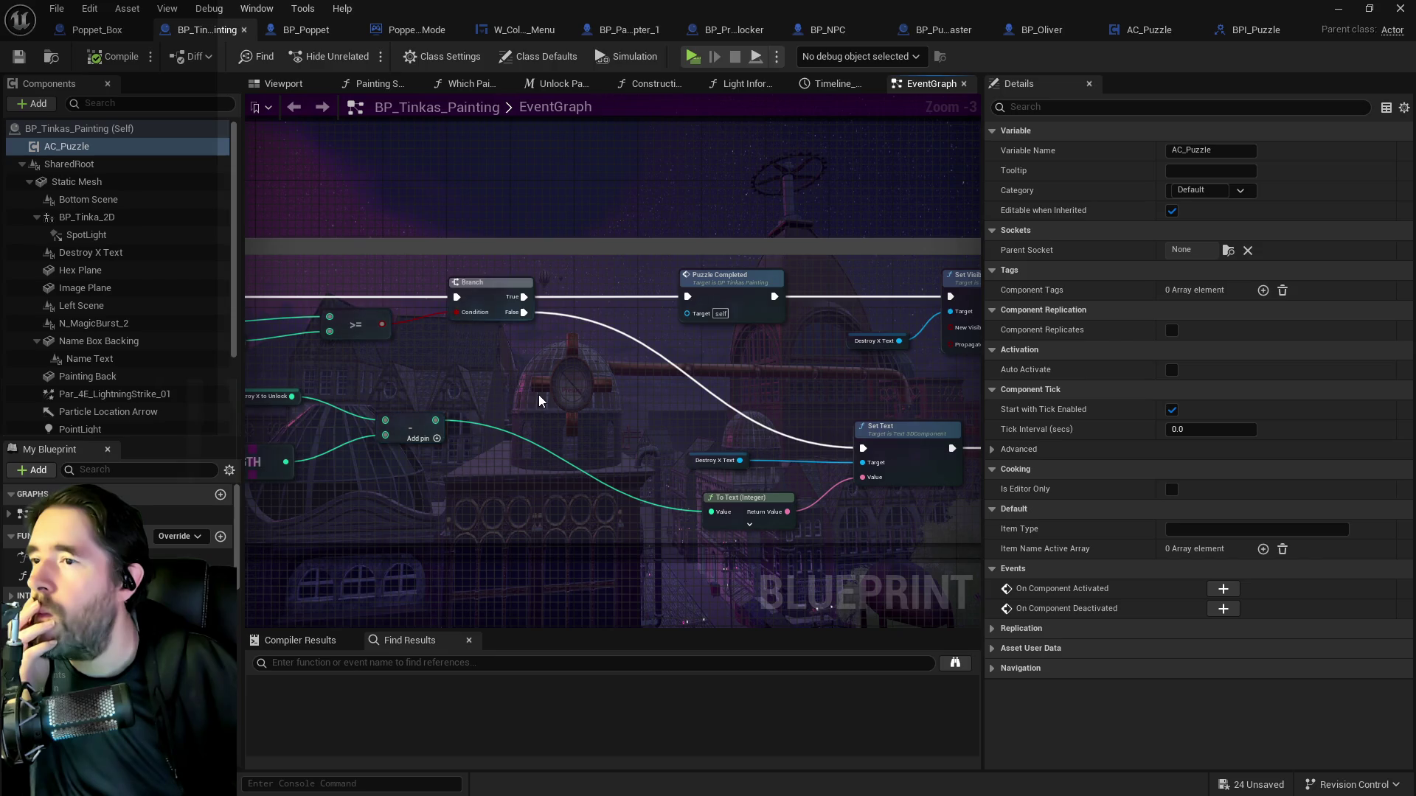
left_click_drag(539, 400, 952, 416)
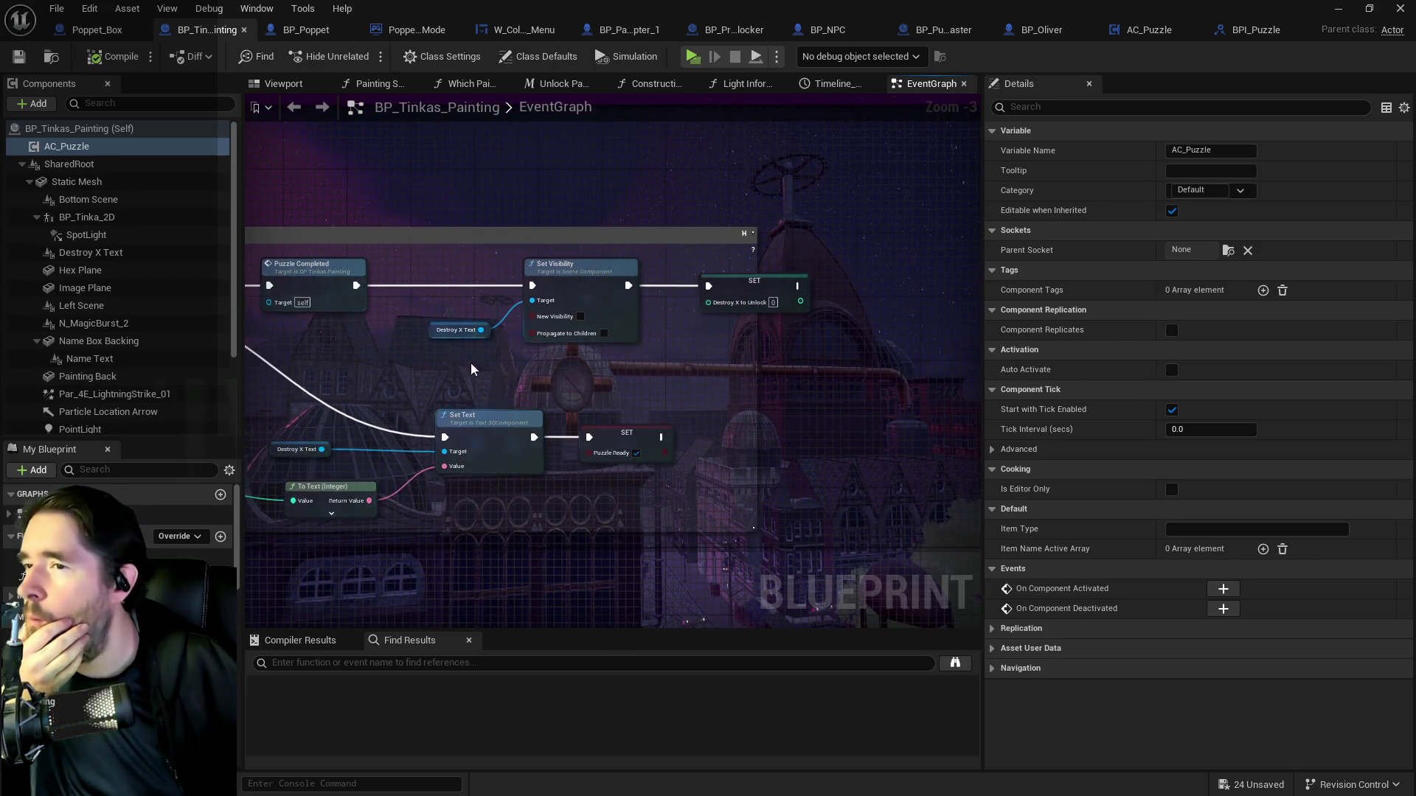
left_click_drag(516, 413, 723, 419)
scroll(596, 338, "down", 1)
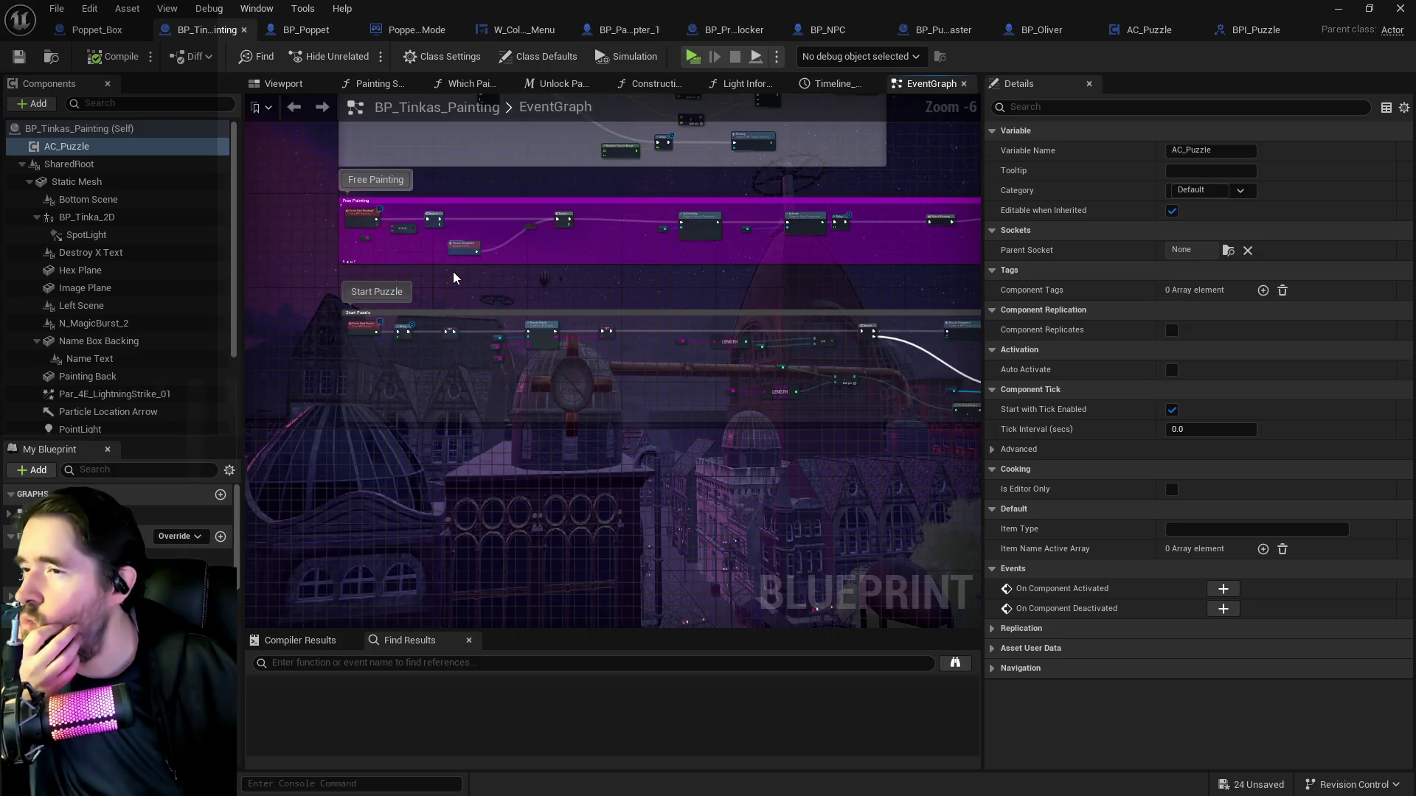
left_click_drag(453, 271, 485, 324)
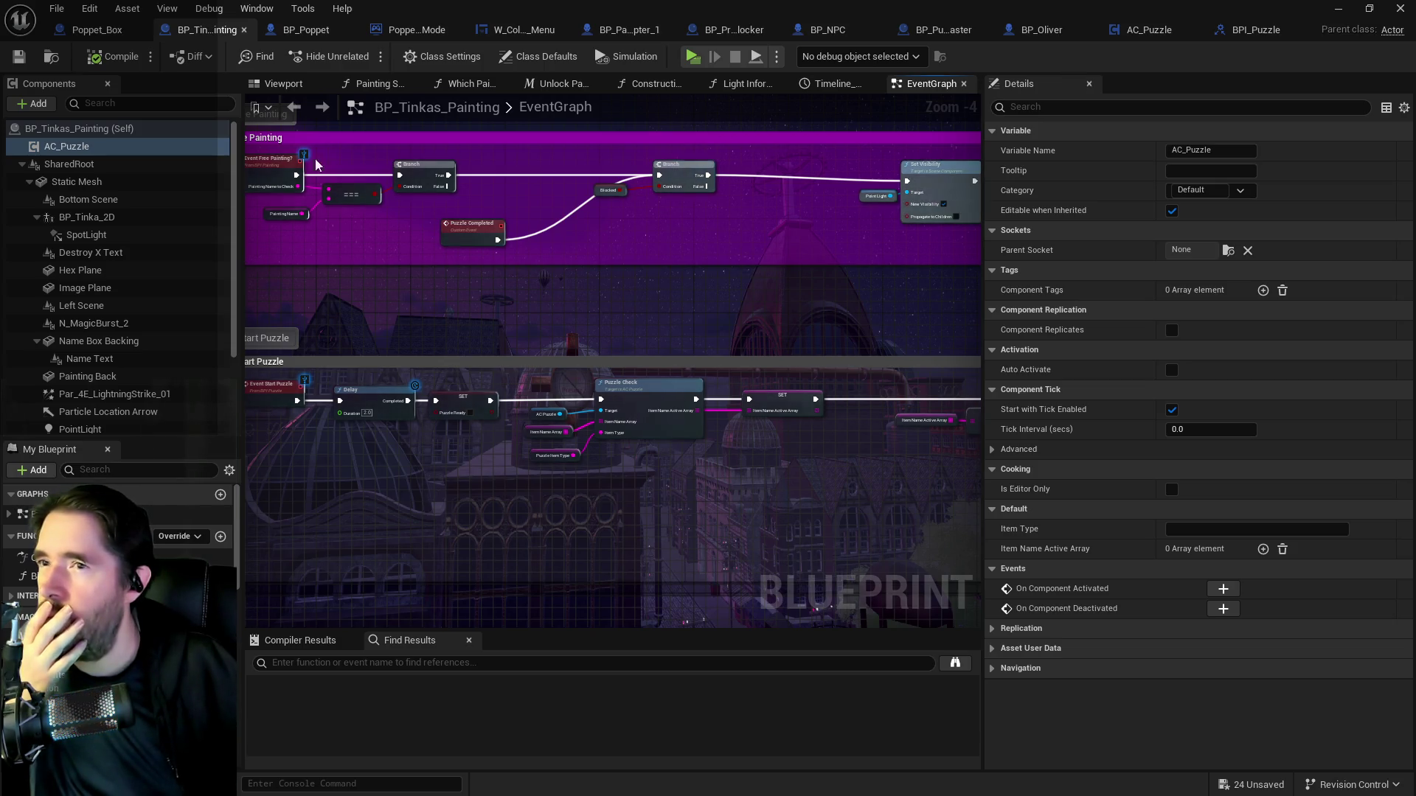
left_click(1158, 29)
scroll(739, 361, "up", 3)
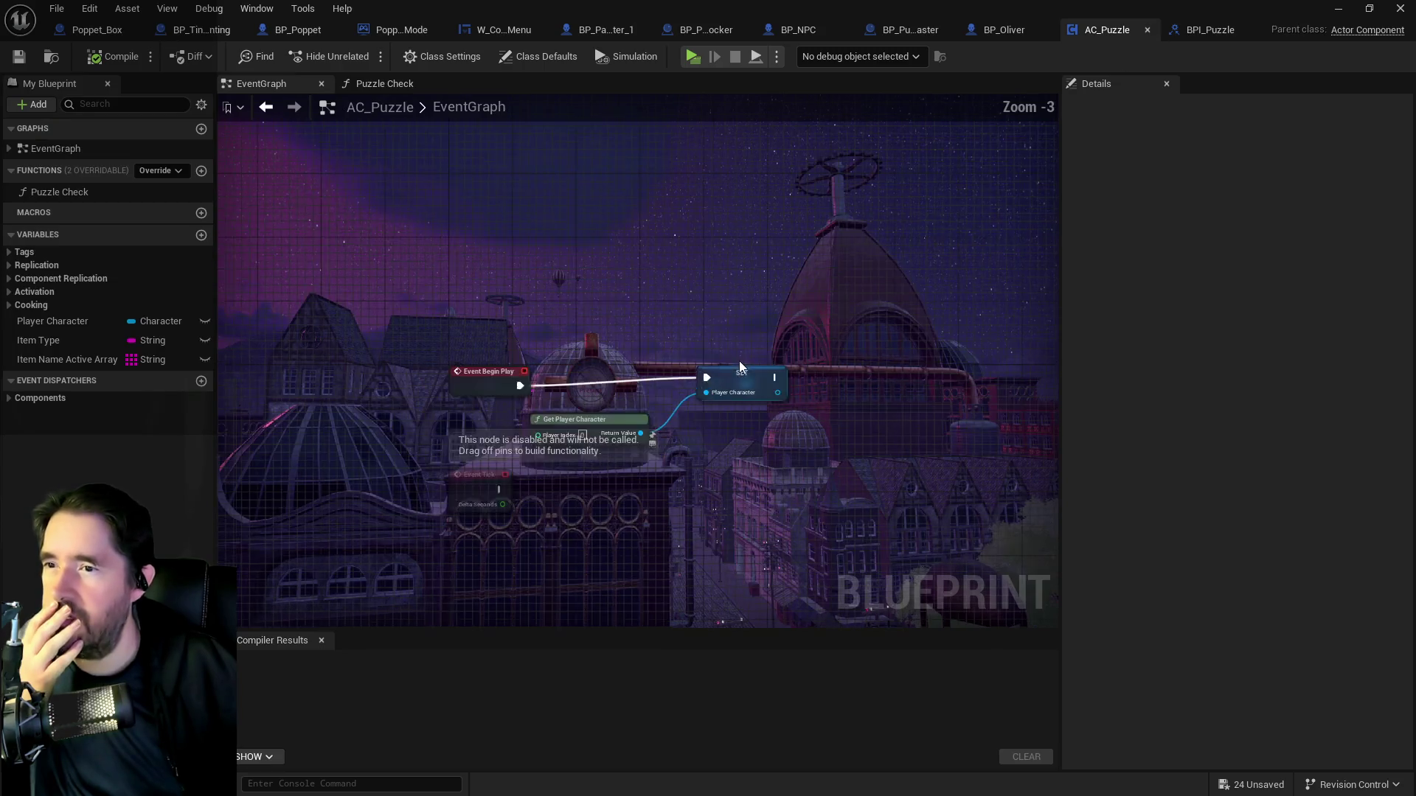
Turn off Fanfare? on Puzzle Check's Puzzle Record call, recompile AC_Puzzle, and switch to BP_Poppet.
left_click(386, 84)
scroll(729, 199, "up", 3)
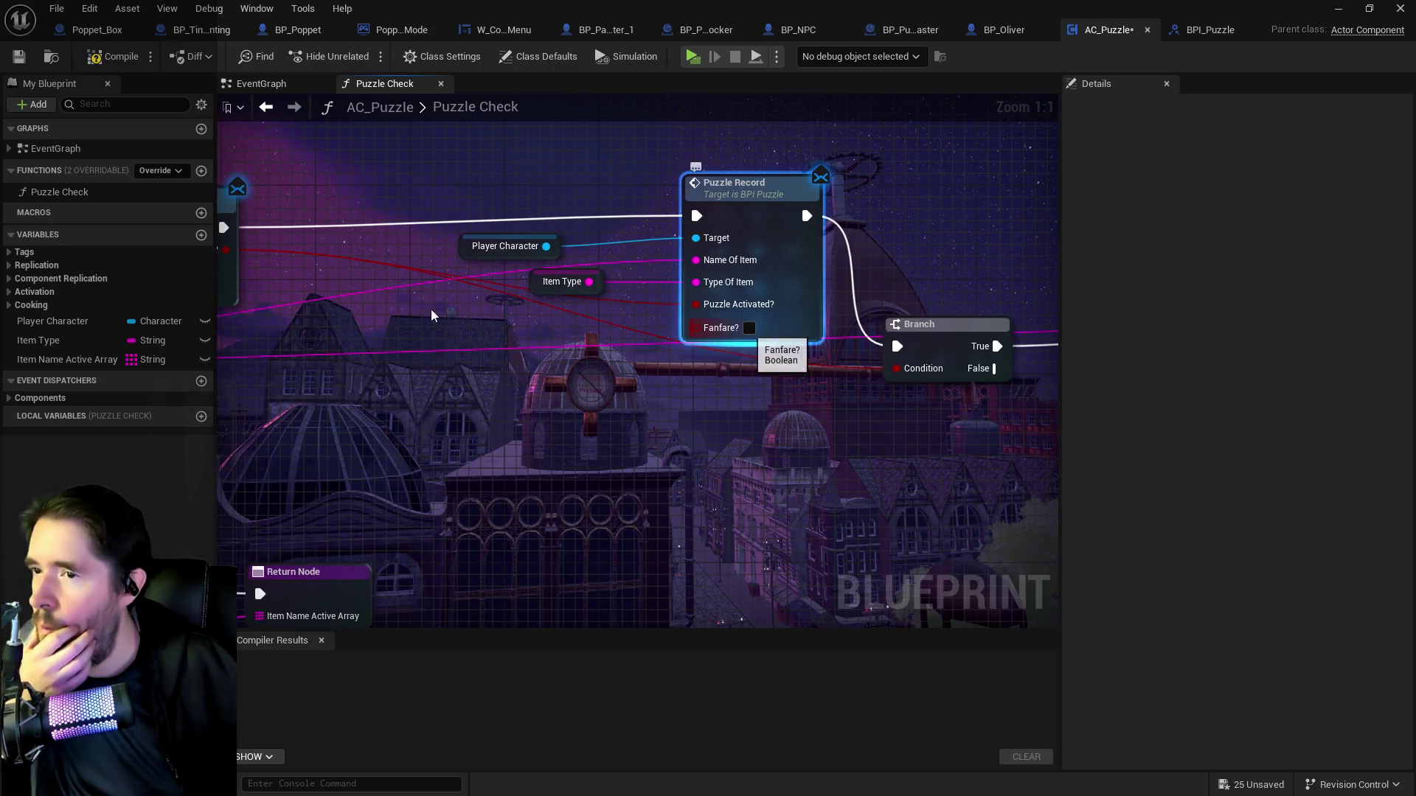
left_click(749, 328)
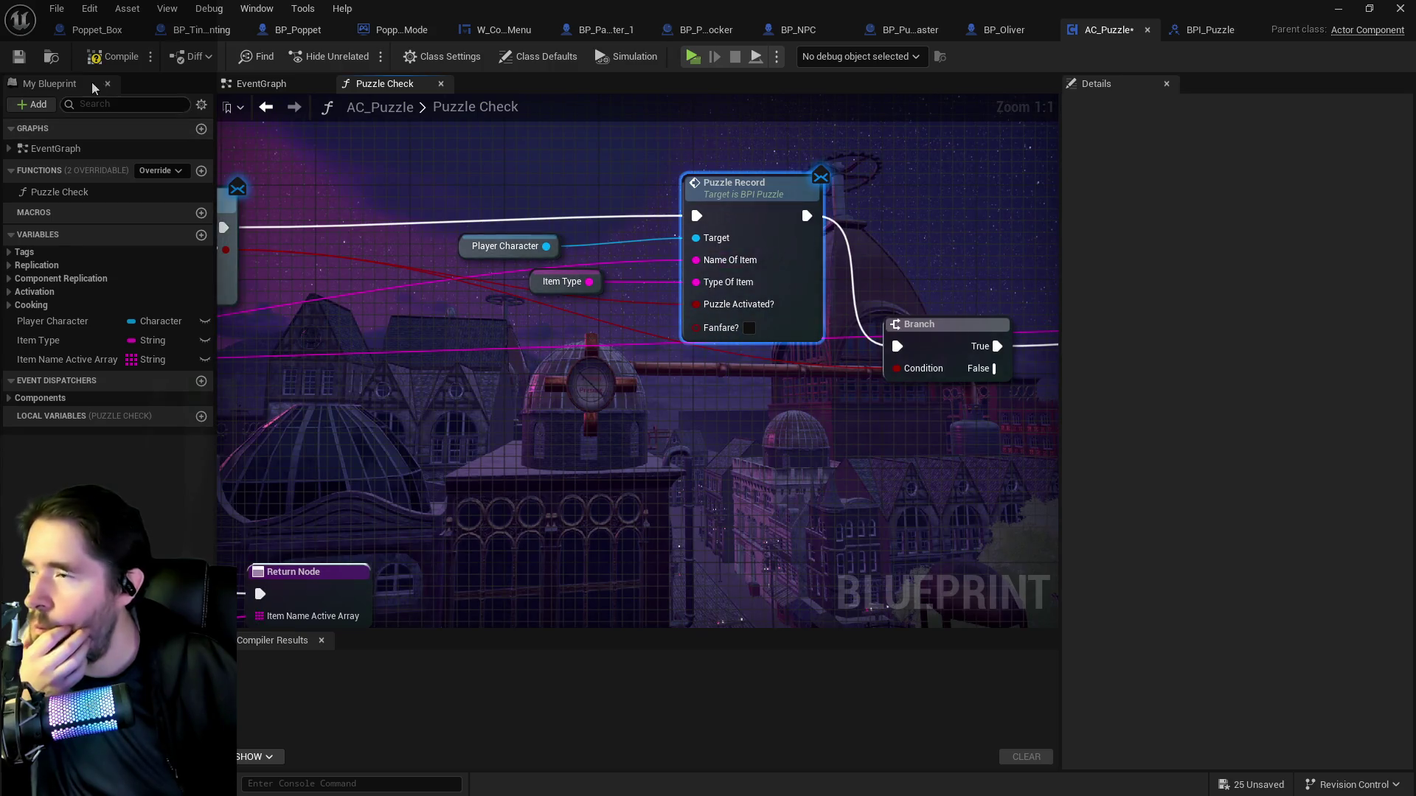
left_click(13, 60)
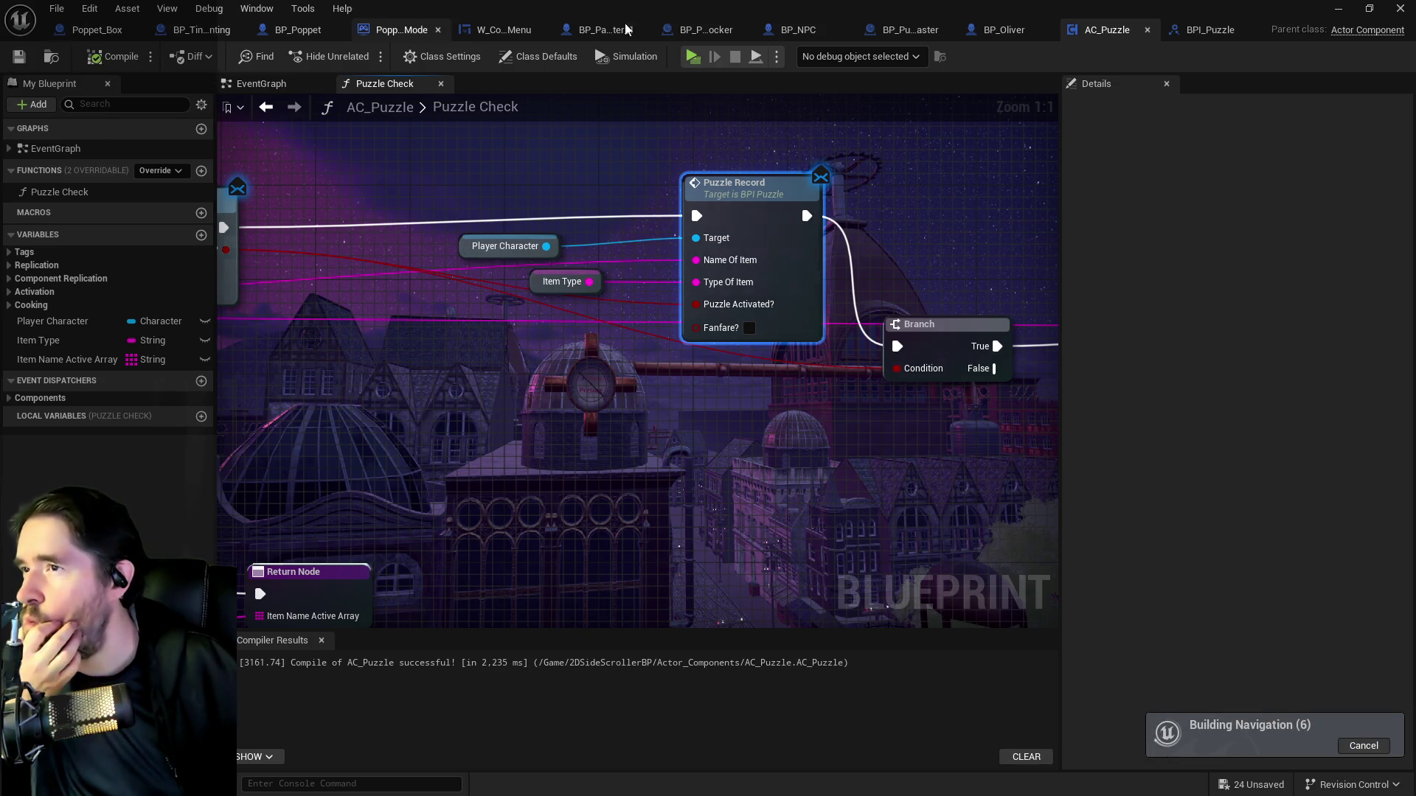
left_click(298, 31)
Promote the event's Fanfare? pin to a new variable named Puzzle Fanfare?
mouse_move(499, 511)
left_mouse_down()
mouse_move(1037, 423)
mouse_move(528, 372)
mouse_move(751, 401)
mouse_move(413, 405)
mouse_move(808, 401)
left_mouse_up()
left_click(848, 480)
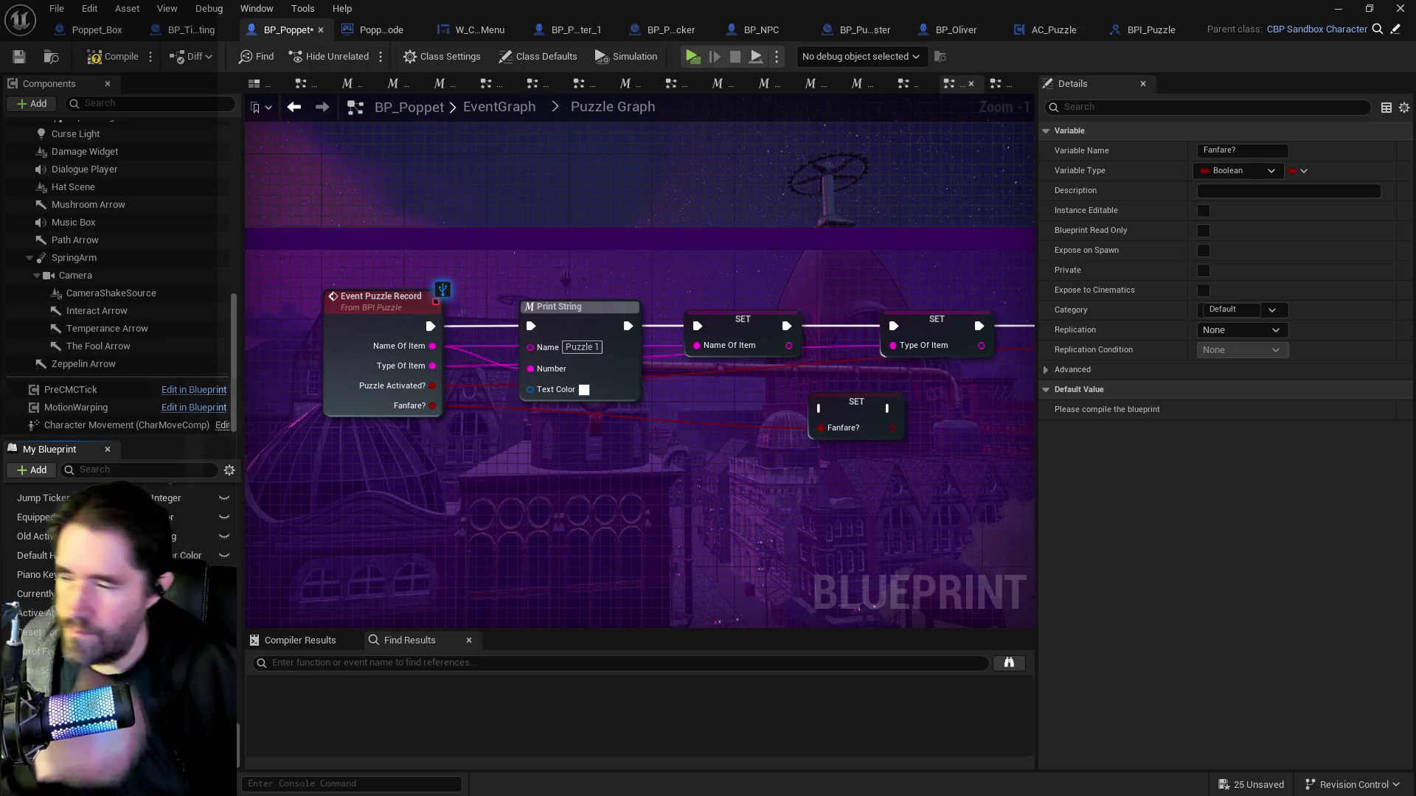
key("Return")
Wire SET Puzzle Fanfare? between SET Type Of Item and SET Puzzle Activated?, making room.
left_click_drag(720, 539, 308, 525)
mouse_move(463, 391)
left_mouse_down()
mouse_move(623, 388)
mouse_move(672, 325)
mouse_move(659, 316)
left_mouse_up()
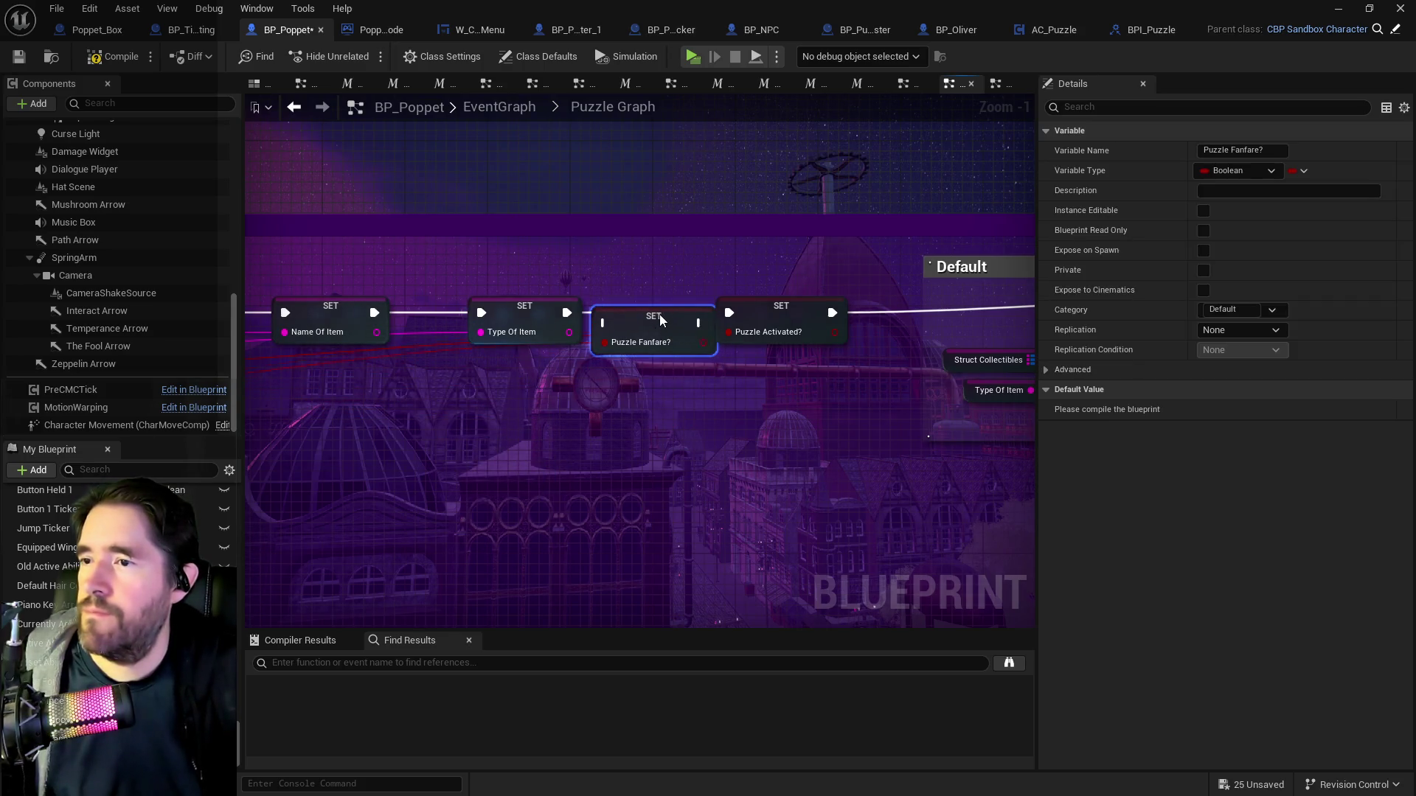
left_click_drag(566, 313, 605, 313)
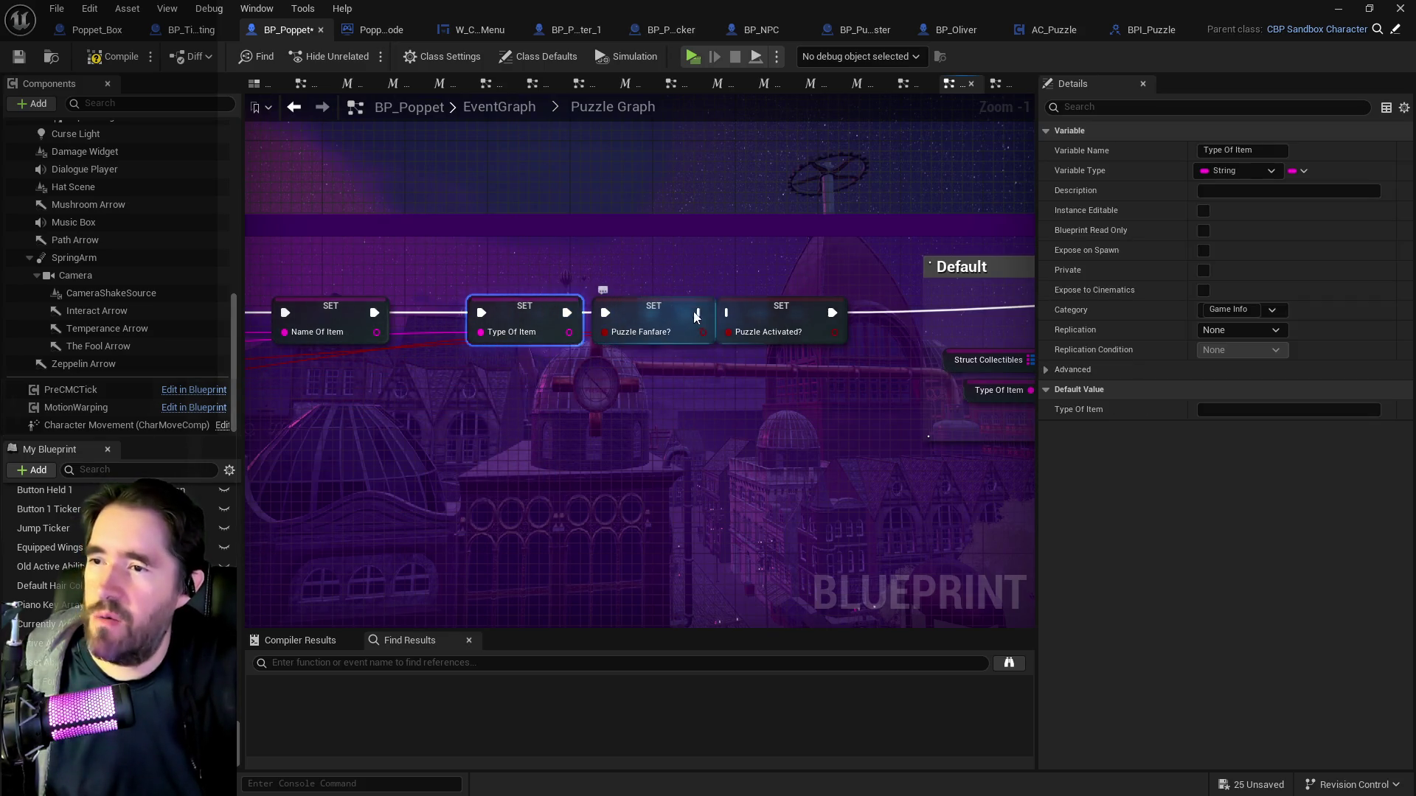
left_click(692, 311)
mouse_move(790, 317)
left_mouse_down()
mouse_move(816, 316)
mouse_move(384, 294)
mouse_move(462, 404)
left_mouse_up()
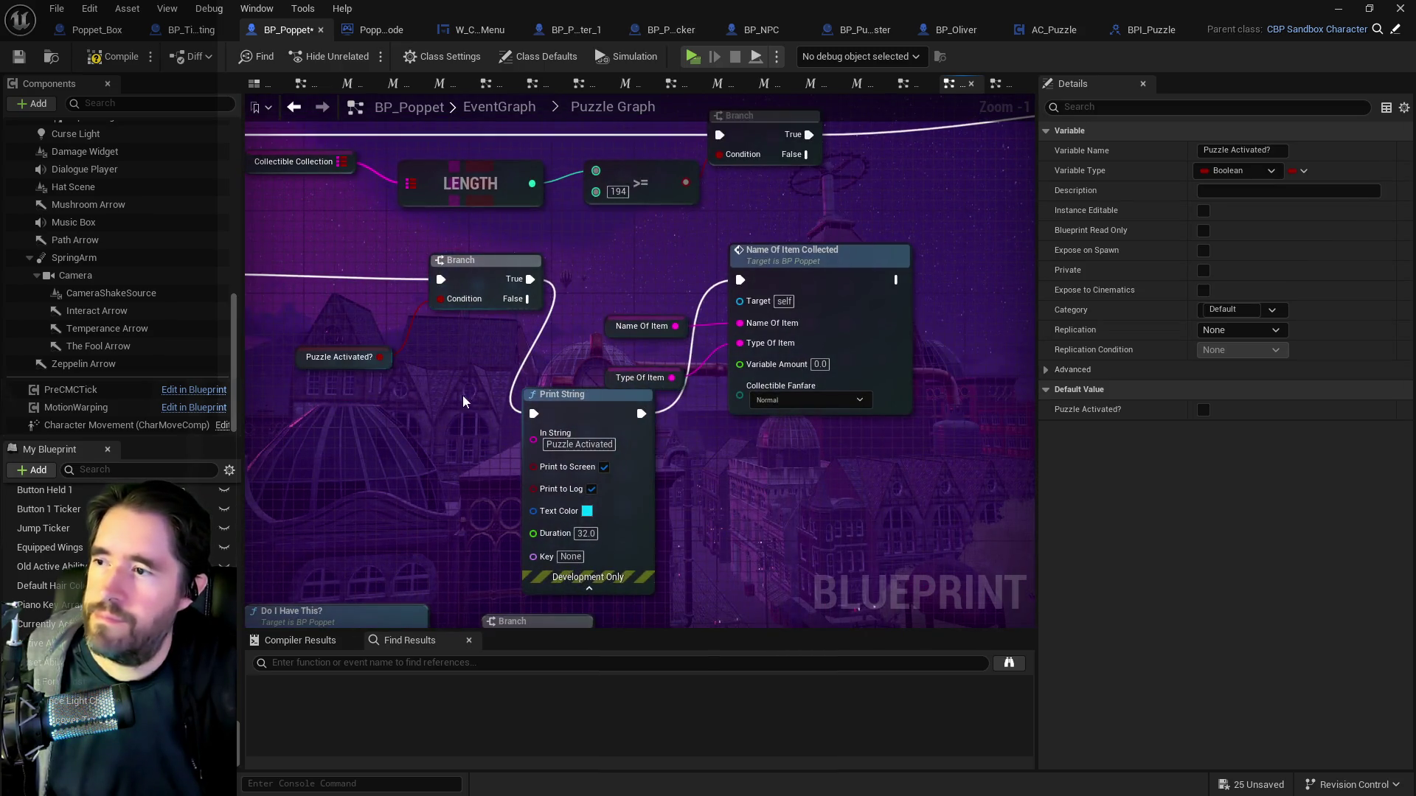
mouse_move(804, 278)
left_mouse_down()
mouse_move(917, 281)
mouse_move(914, 342)
left_mouse_up()
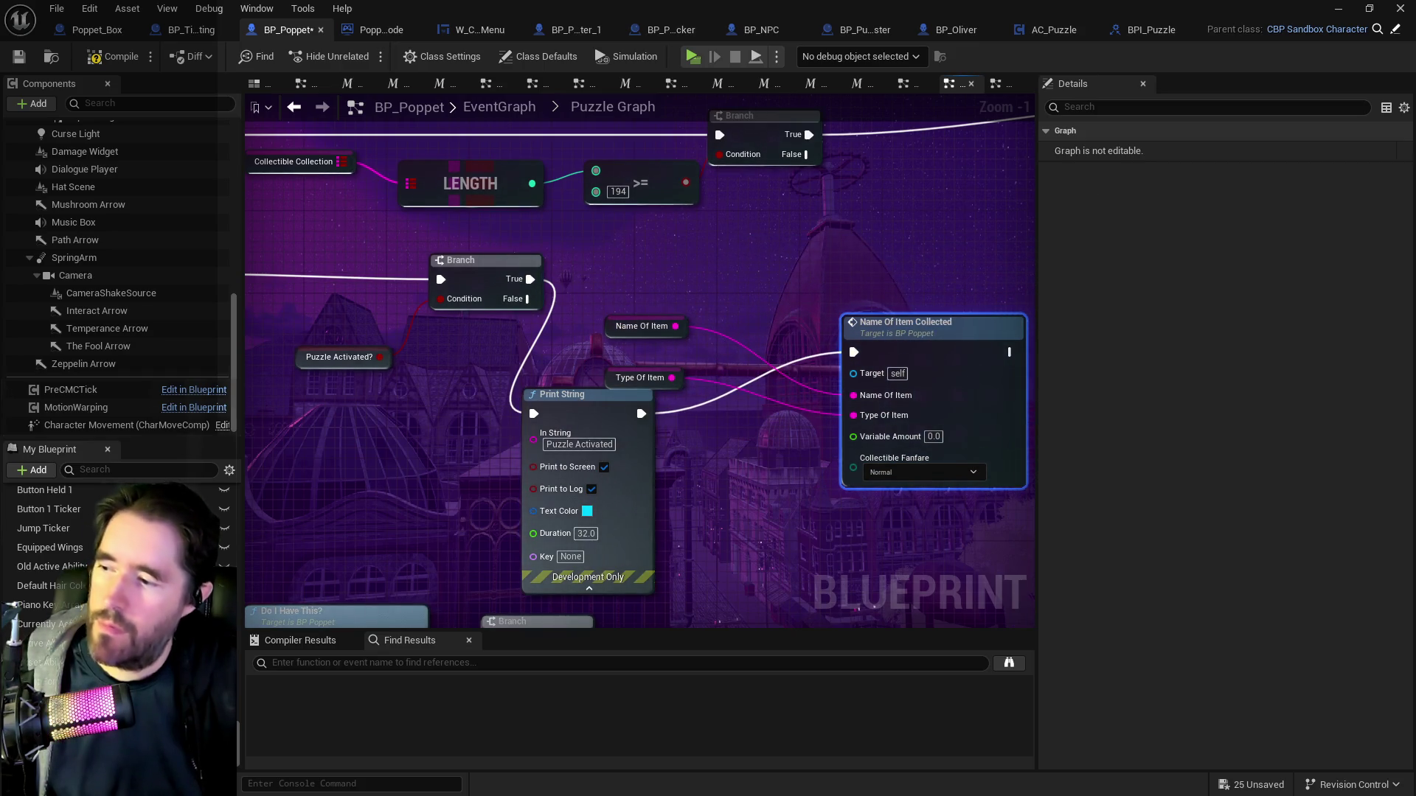
Add a Puzzle Fanfare? getter and AND it with Puzzle Activated? into the Branch condition.
mouse_move(51, 649)
left_mouse_down()
mouse_move(295, 457)
mouse_move(298, 420)
left_mouse_up()
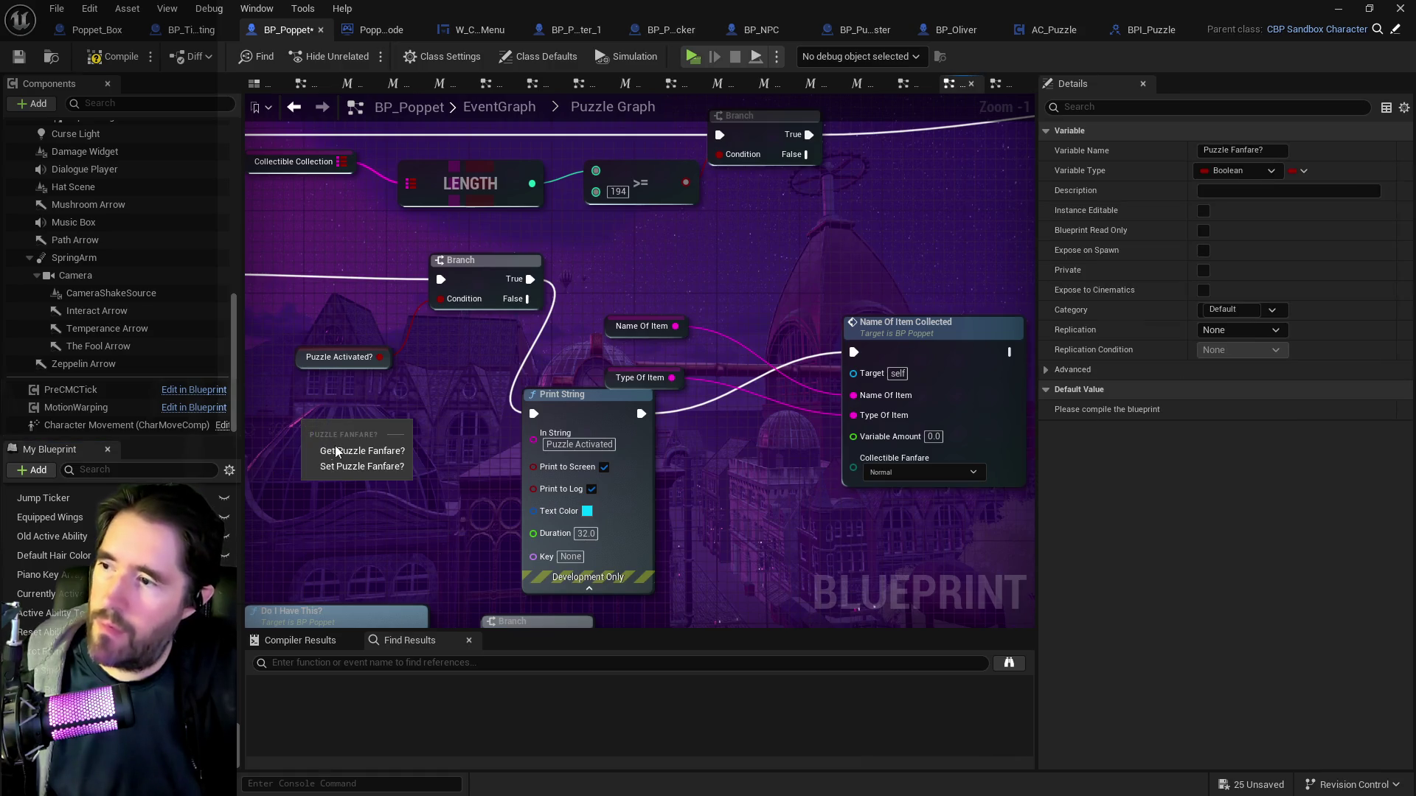
left_click(339, 446)
left_click_drag(380, 359, 419, 368)
type("andd")
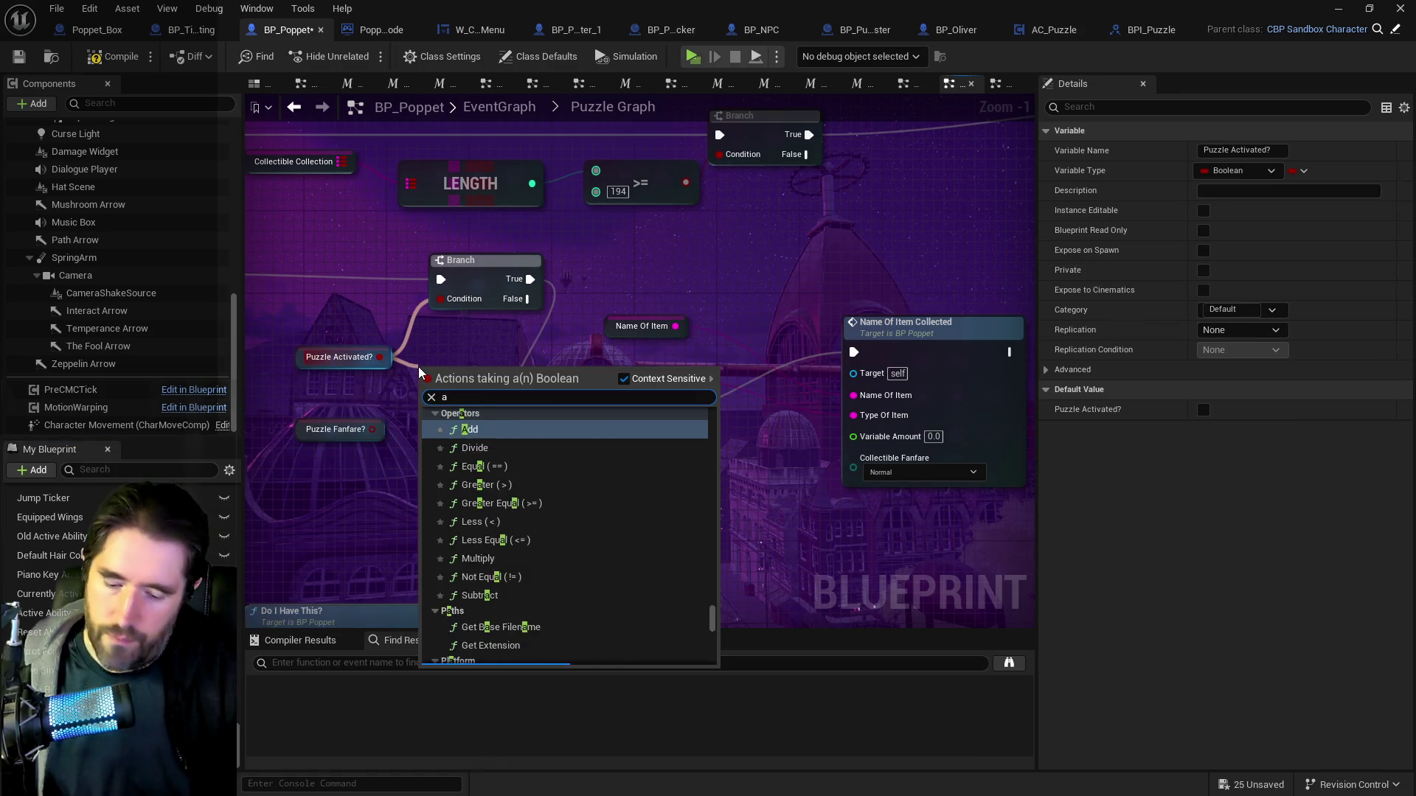
key("BackSpace")
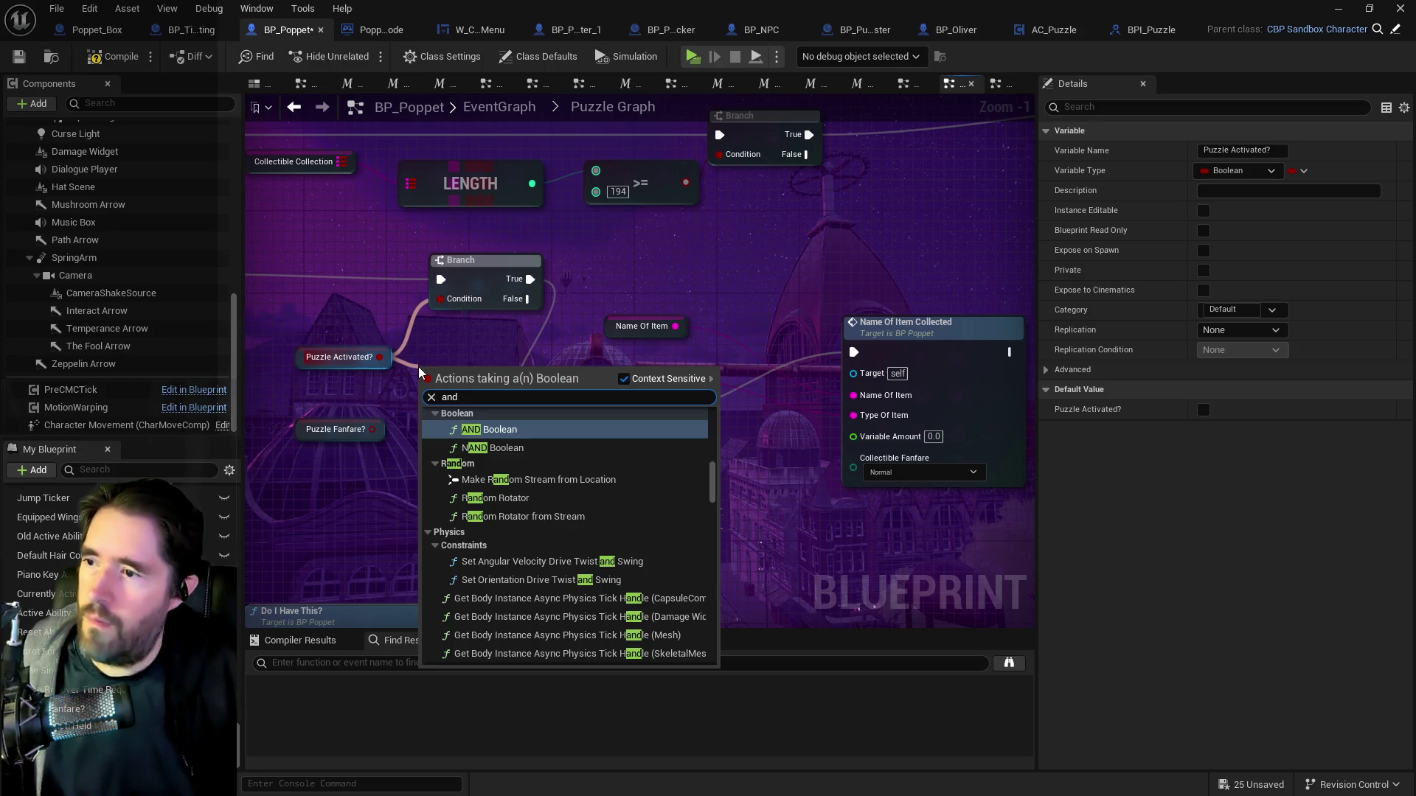
left_click(460, 429)
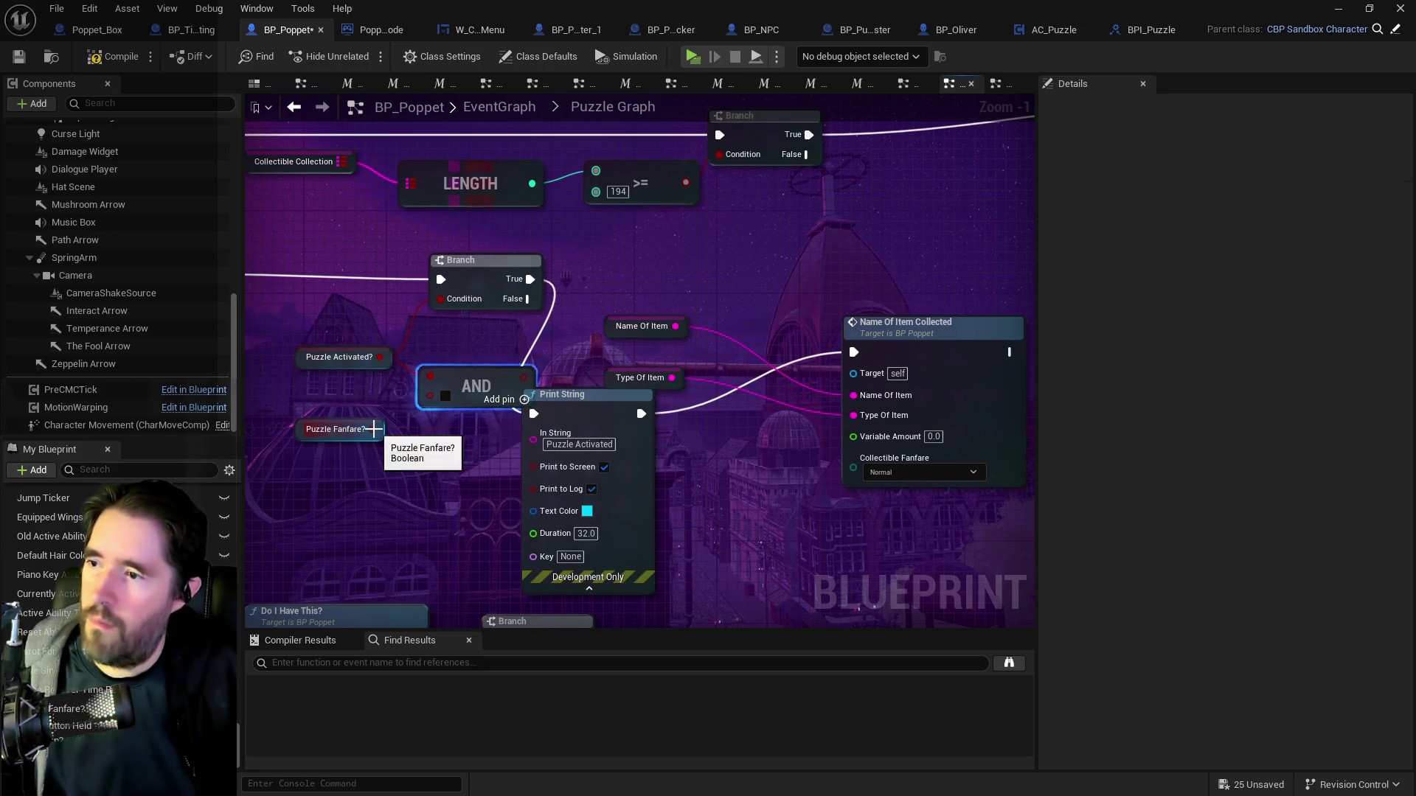
left_click_drag(374, 429, 430, 395)
left_click_drag(510, 376, 441, 298)
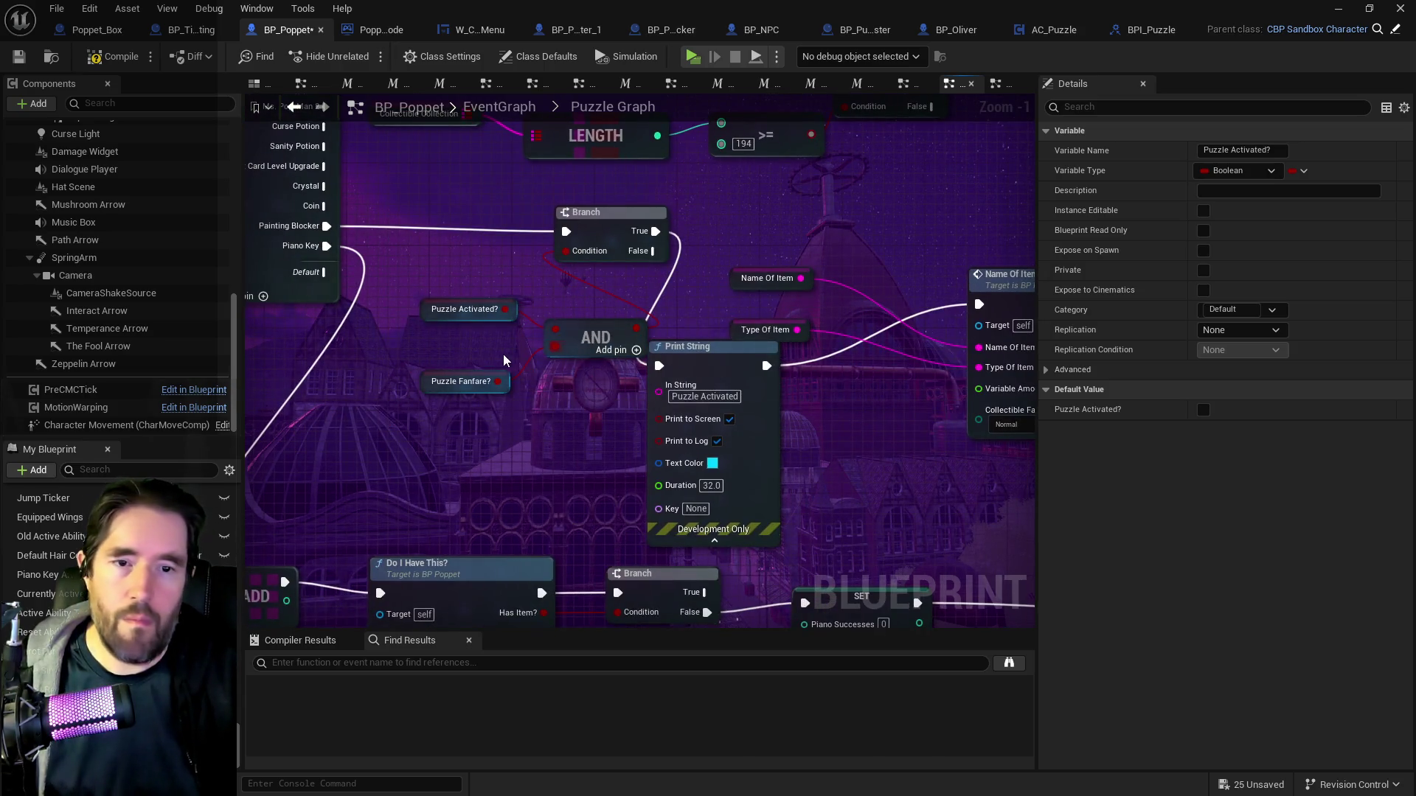
Reposition the AND node and compile BP_Poppet.
mouse_move(606, 348)
left_mouse_down()
mouse_move(542, 338)
mouse_move(594, 358)
left_mouse_up()
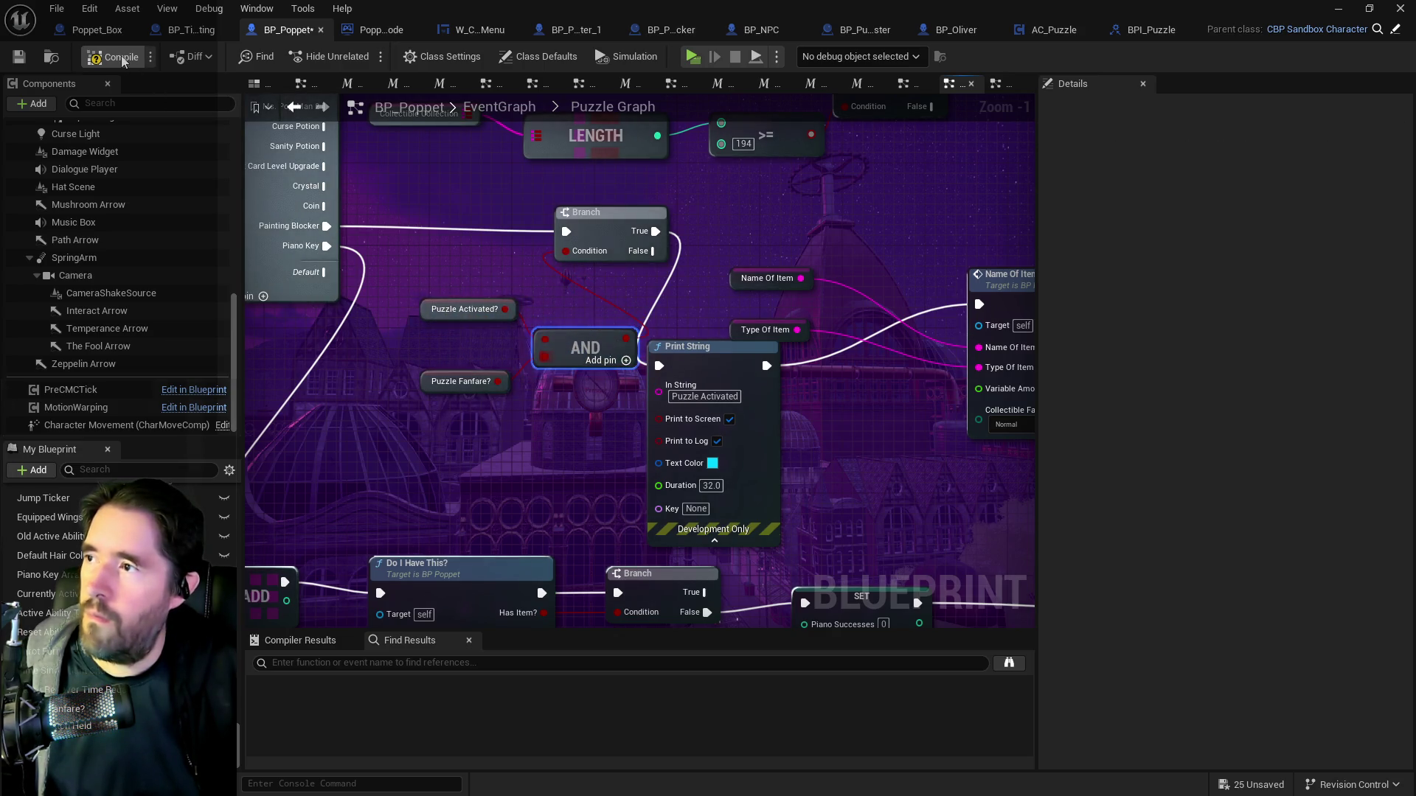
left_click(9, 58)
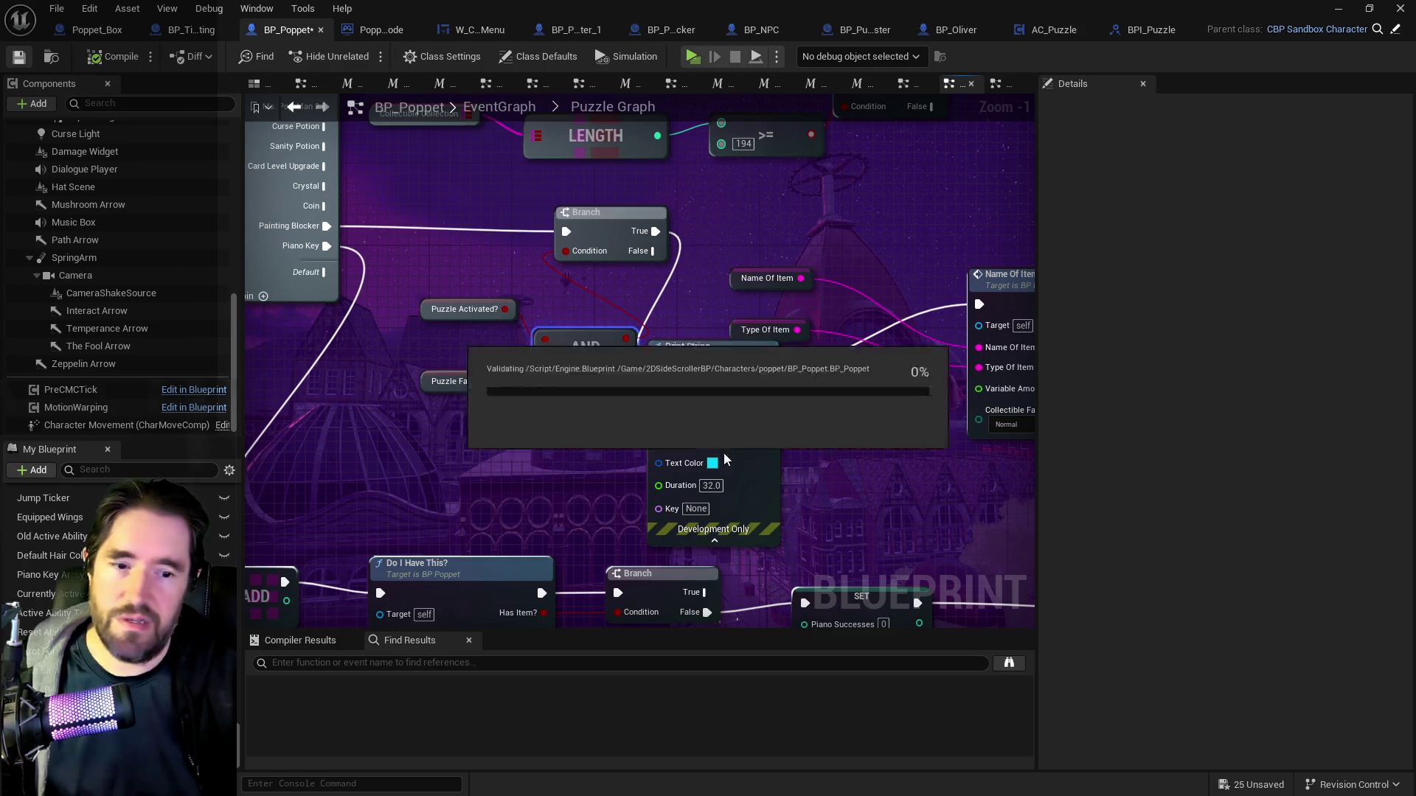
left_click_drag(512, 240, 645, 352)
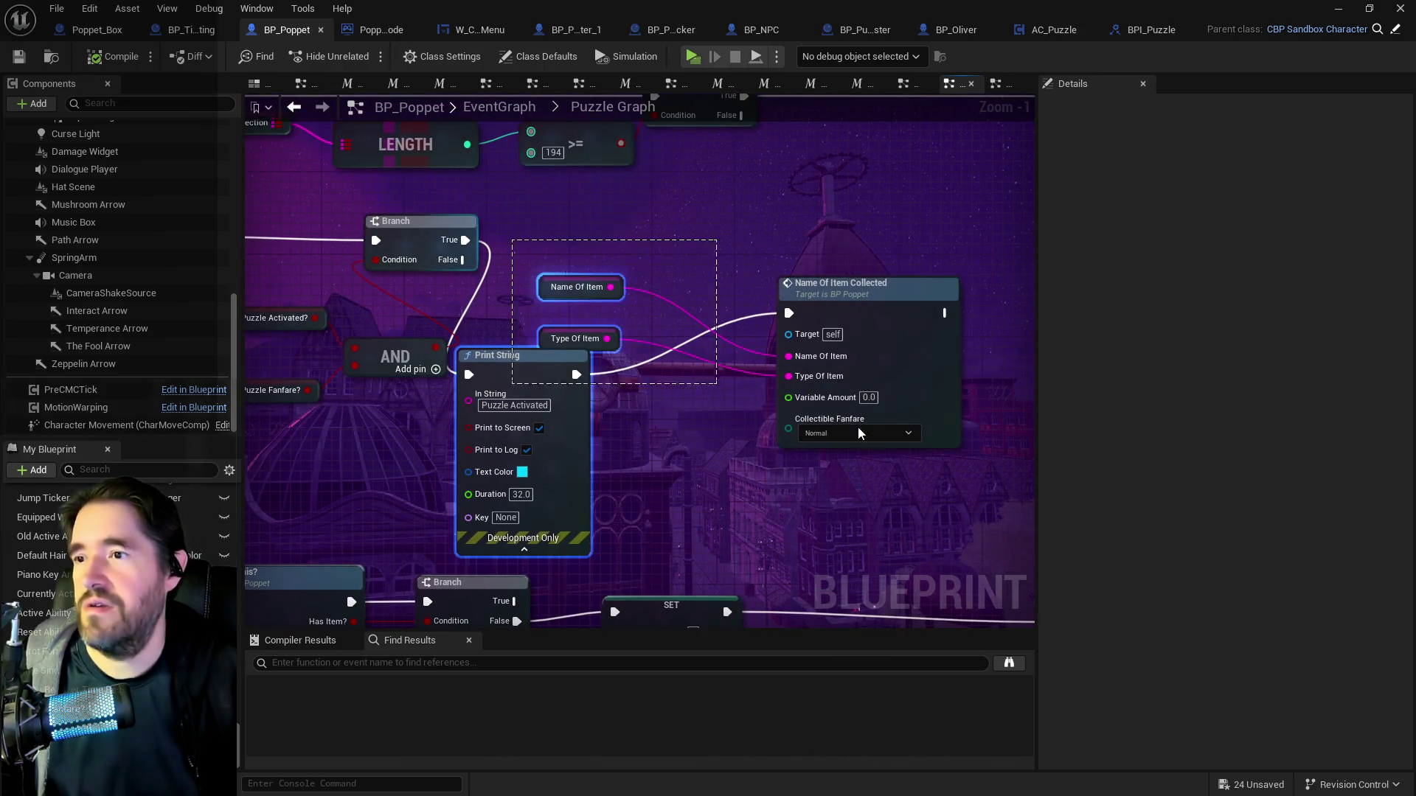
Rearrange the item nodes, Branch, puzzle getters and AND into a neat Puzzle Graph layout.
left_click(844, 296, "ctrl")
mouse_move(844, 296)
left_mouse_down()
mouse_move(918, 262)
mouse_move(954, 187)
mouse_move(947, 162)
left_mouse_up()
key("Home")
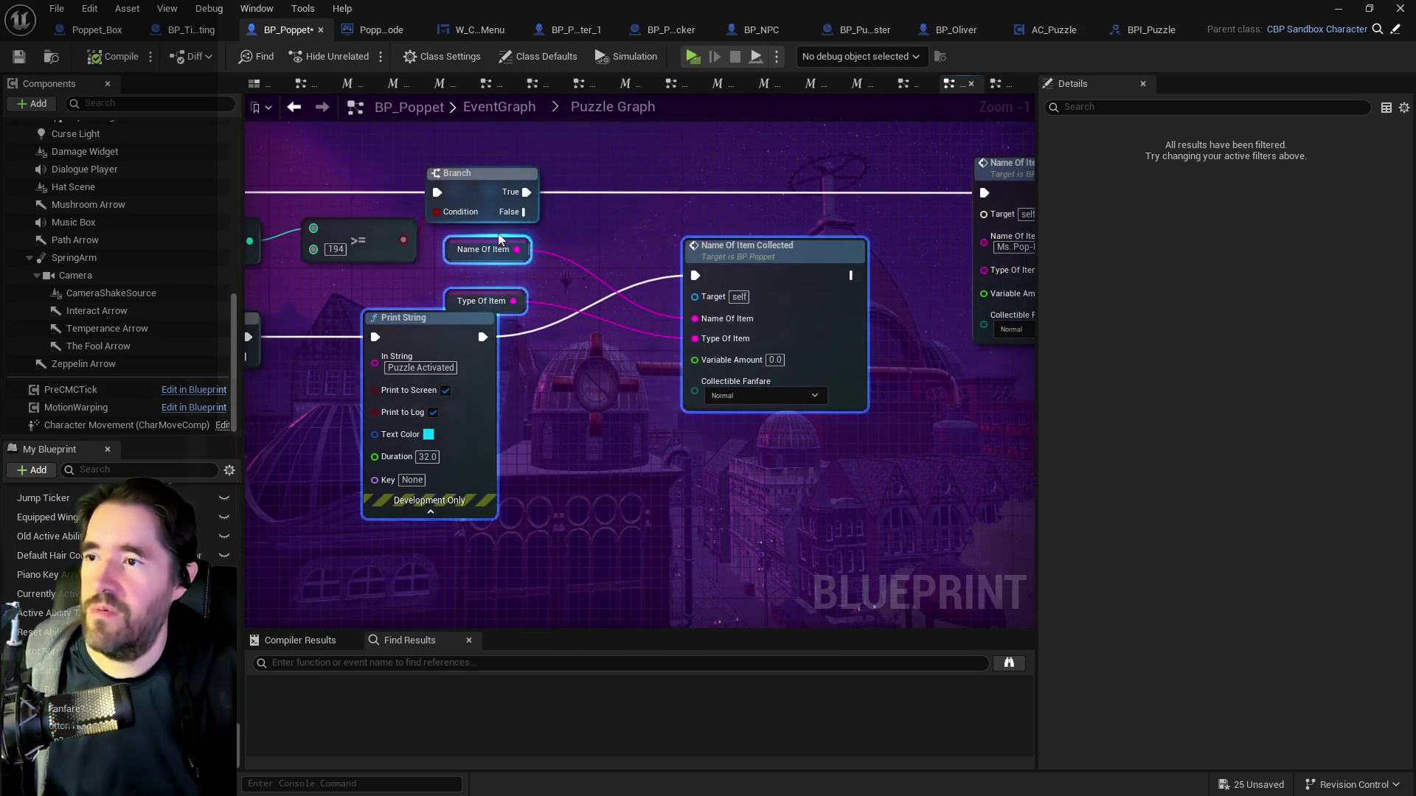
left_click_drag(792, 272, 867, 333)
left_click(555, 311)
left_click(518, 363, "ctrl")
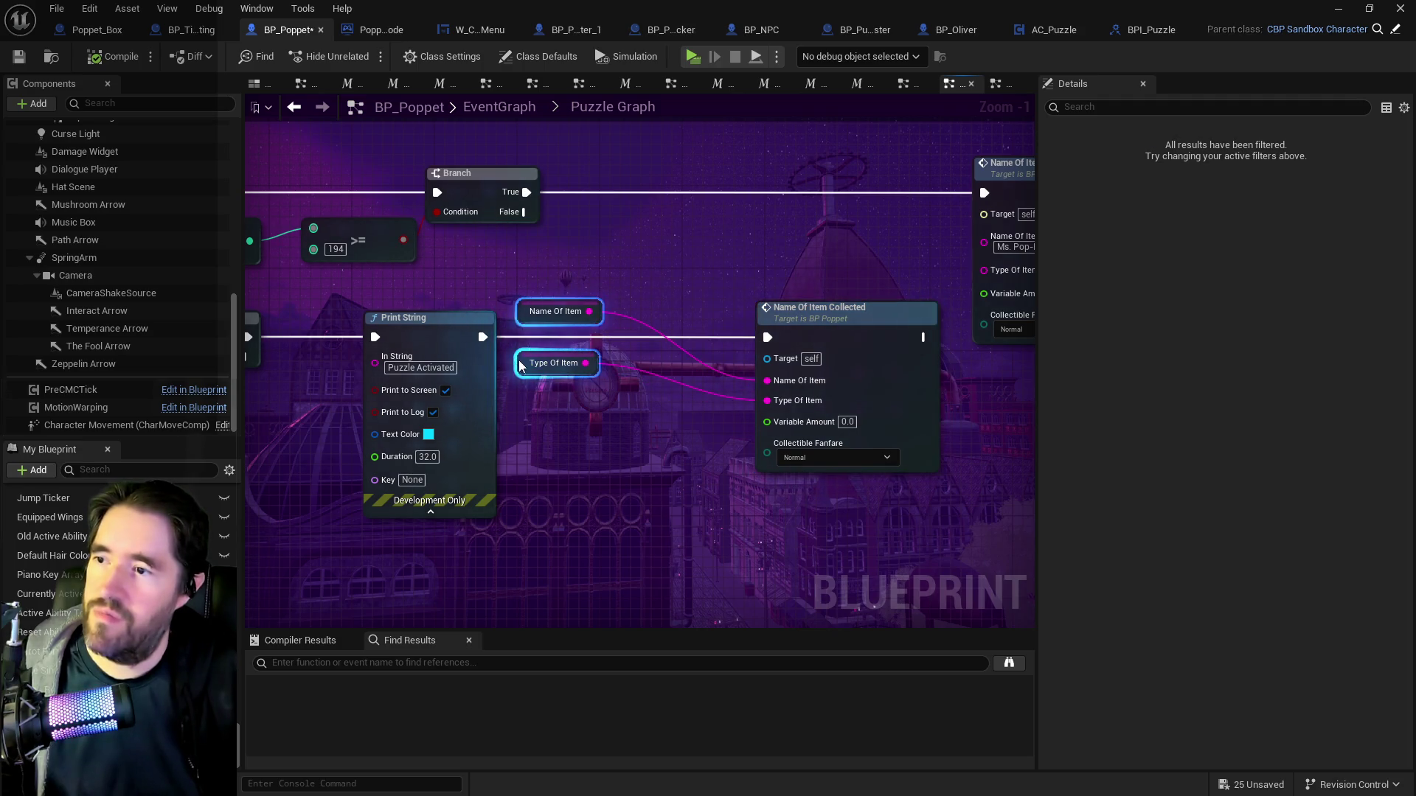
mouse_move(516, 392)
left_mouse_down()
mouse_move(606, 277)
mouse_move(611, 437)
left_mouse_up()
scroll(767, 477, "down", 1)
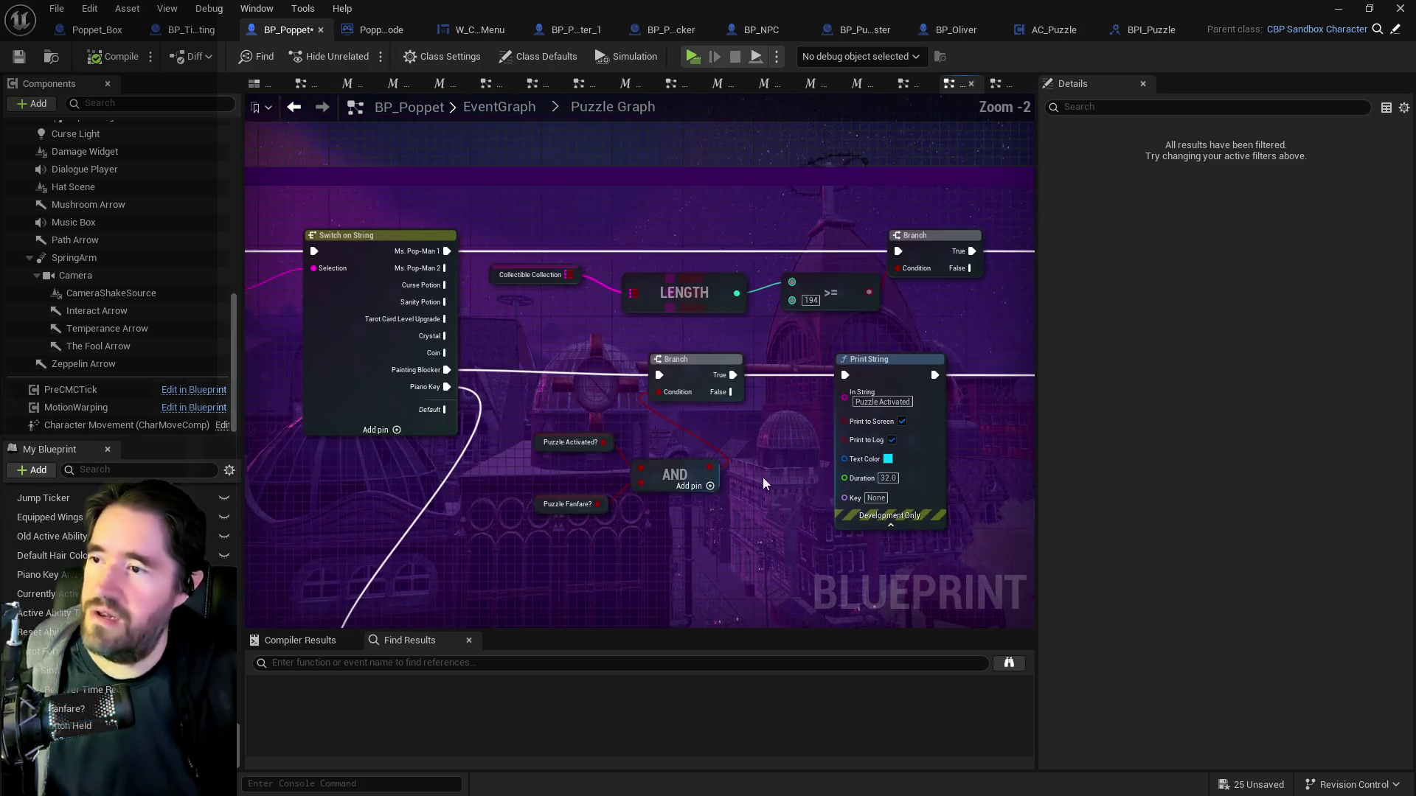
left_click_drag(698, 359, 707, 359)
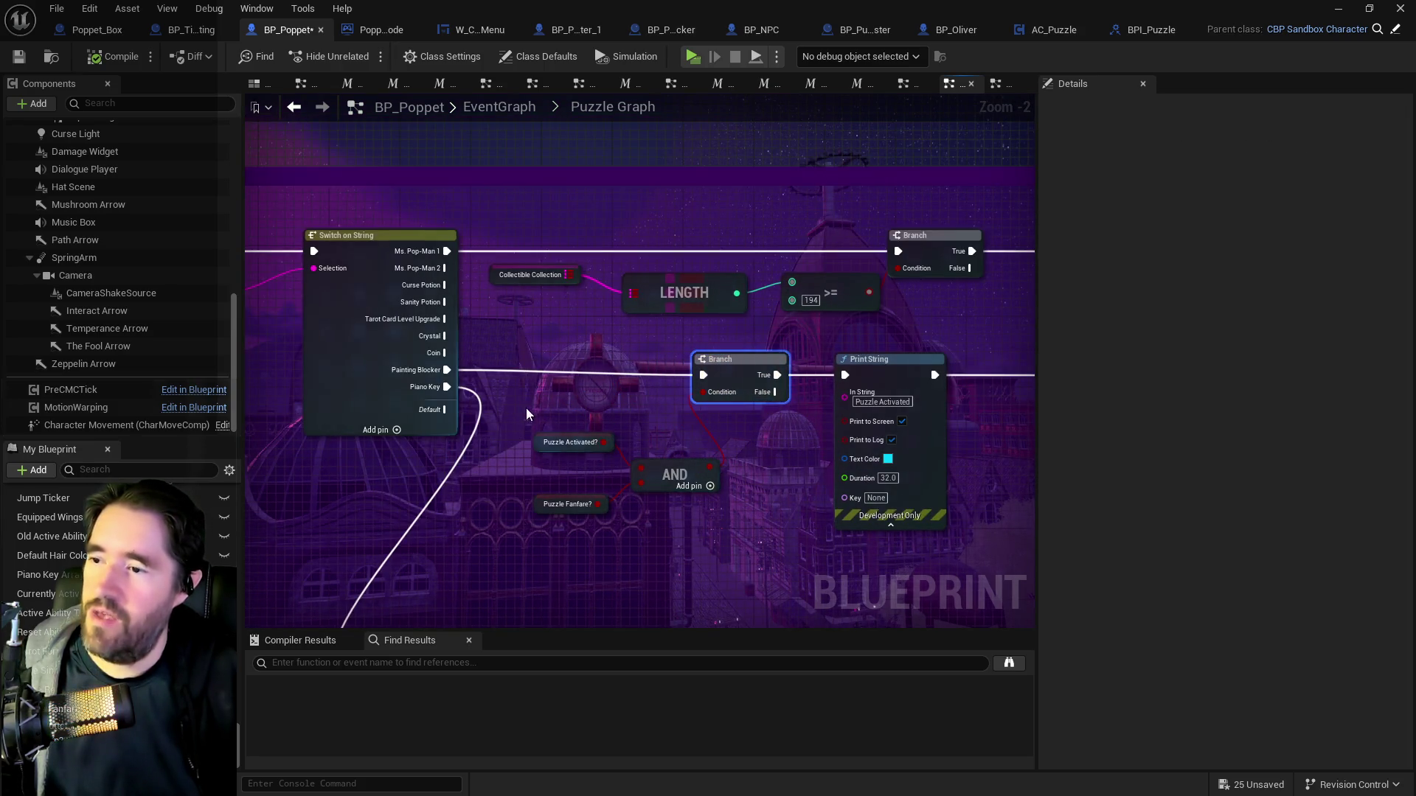
mouse_move(646, 494)
left_mouse_down()
mouse_move(646, 509)
mouse_move(621, 429)
mouse_move(513, 414)
left_mouse_up()
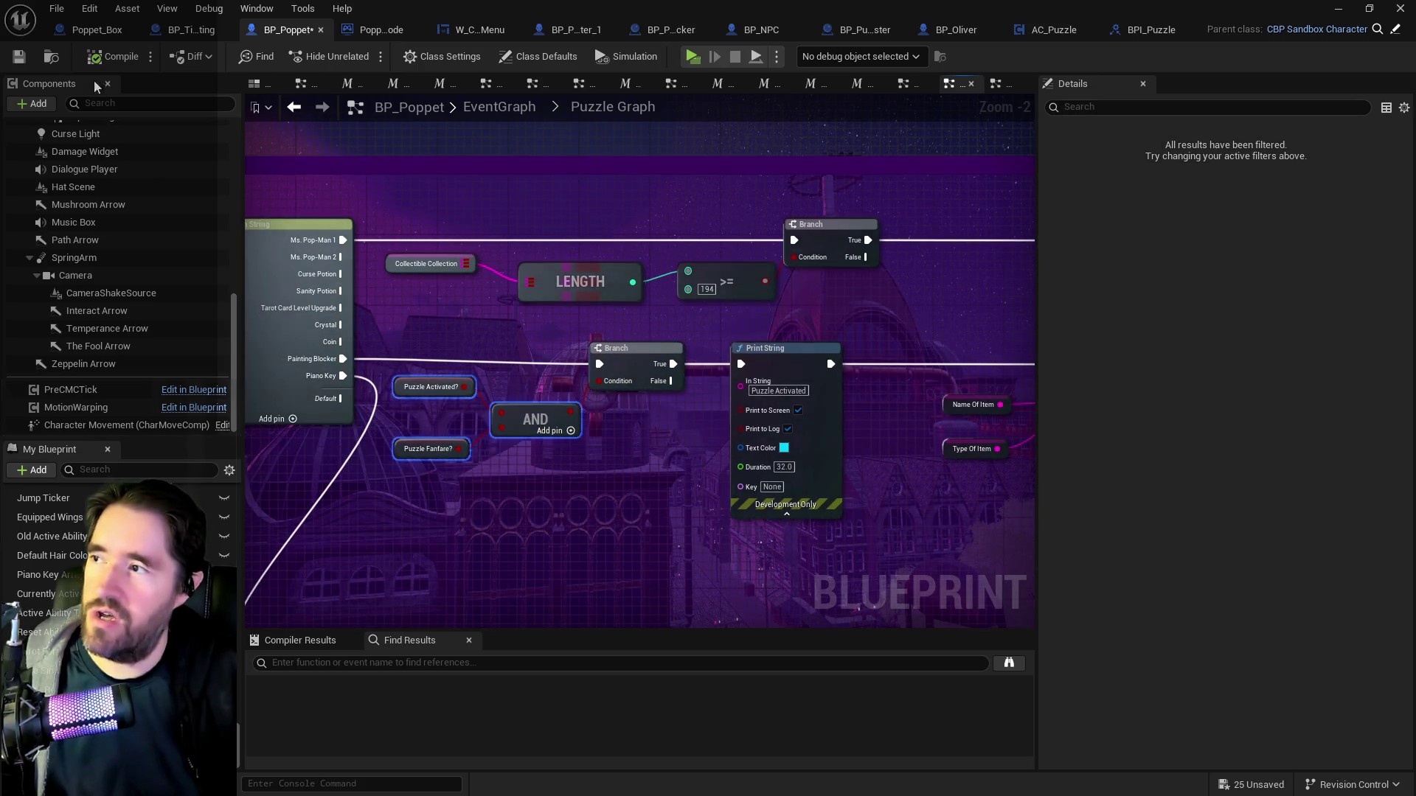
Save BP_Poppet and all unsaved assets, then launch a standalone playtest.
left_click(20, 58)
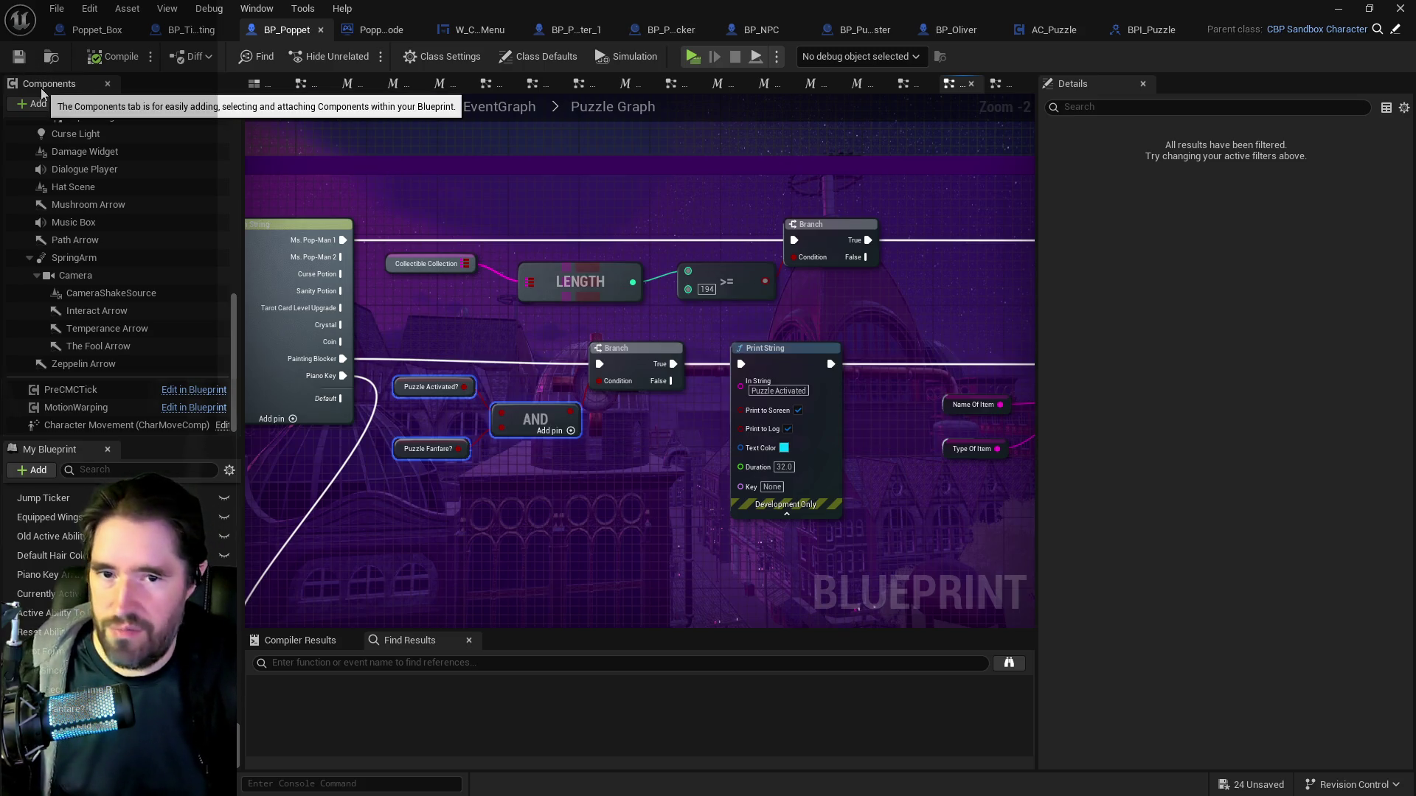
key("ctrl+shift+s")
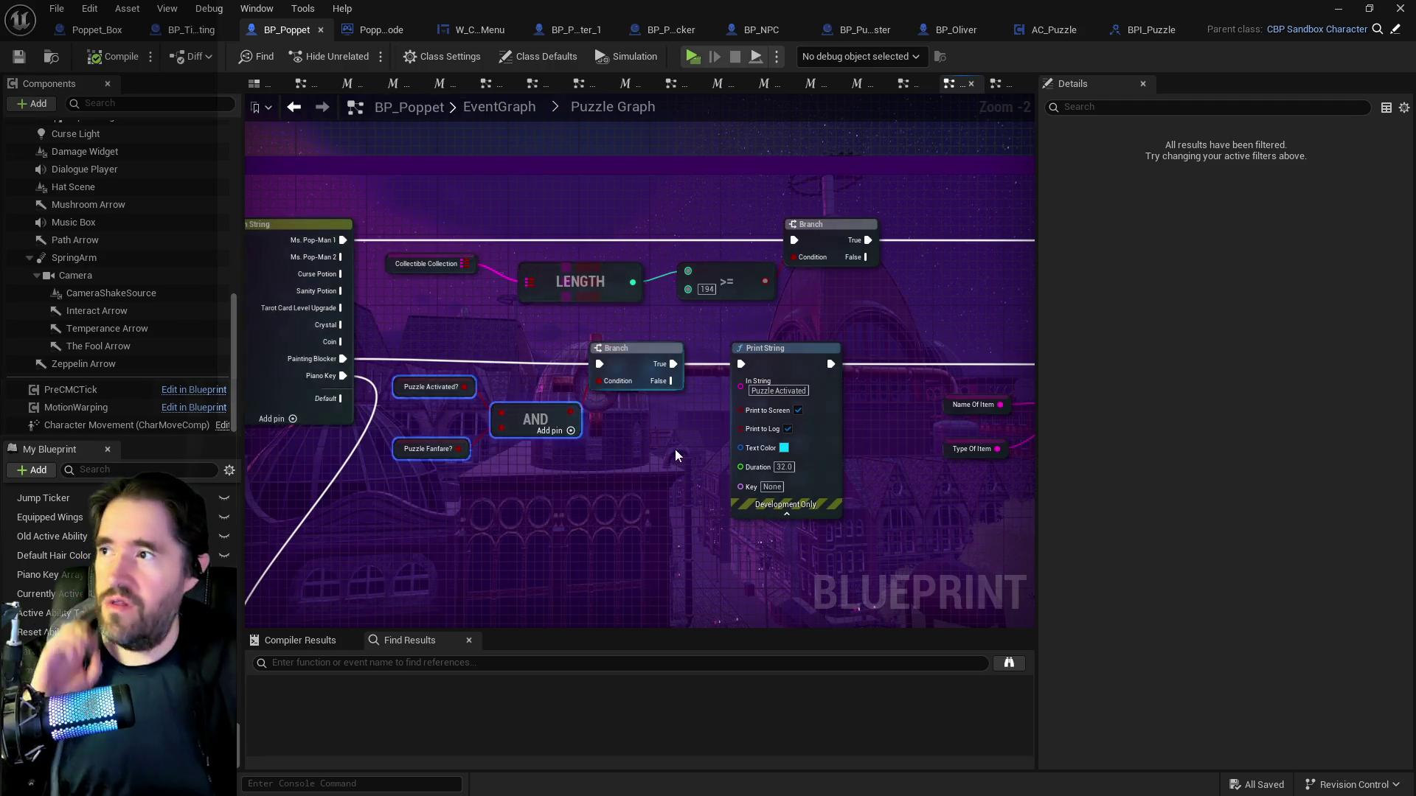
left_click_drag(674, 445, 456, 354)
scroll(456, 354, "down", 1)
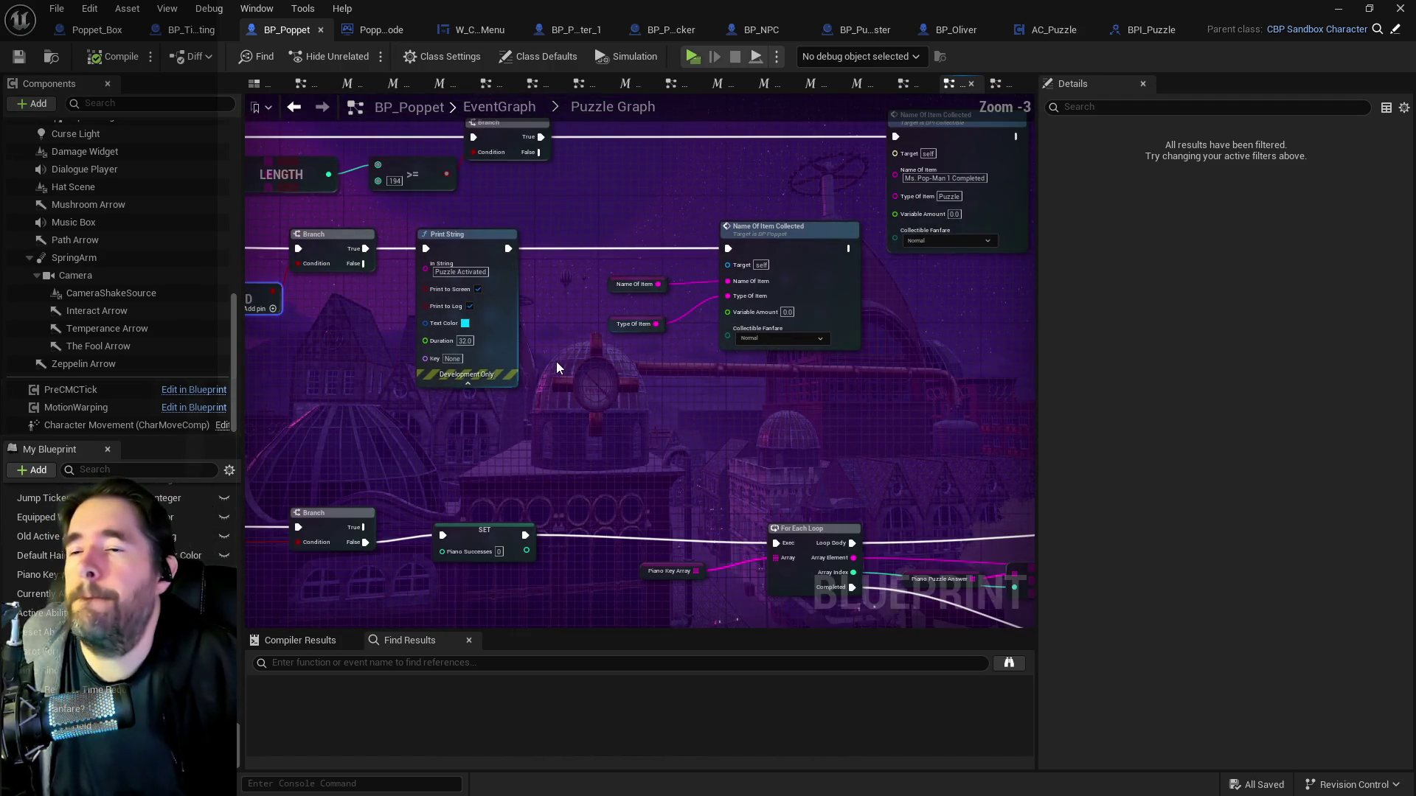
mouse_move(558, 366)
left_mouse_down()
mouse_move(594, 410)
mouse_move(619, 405)
mouse_move(509, 416)
mouse_move(570, 380)
left_mouse_up()
scroll(569, 379, "up", 1)
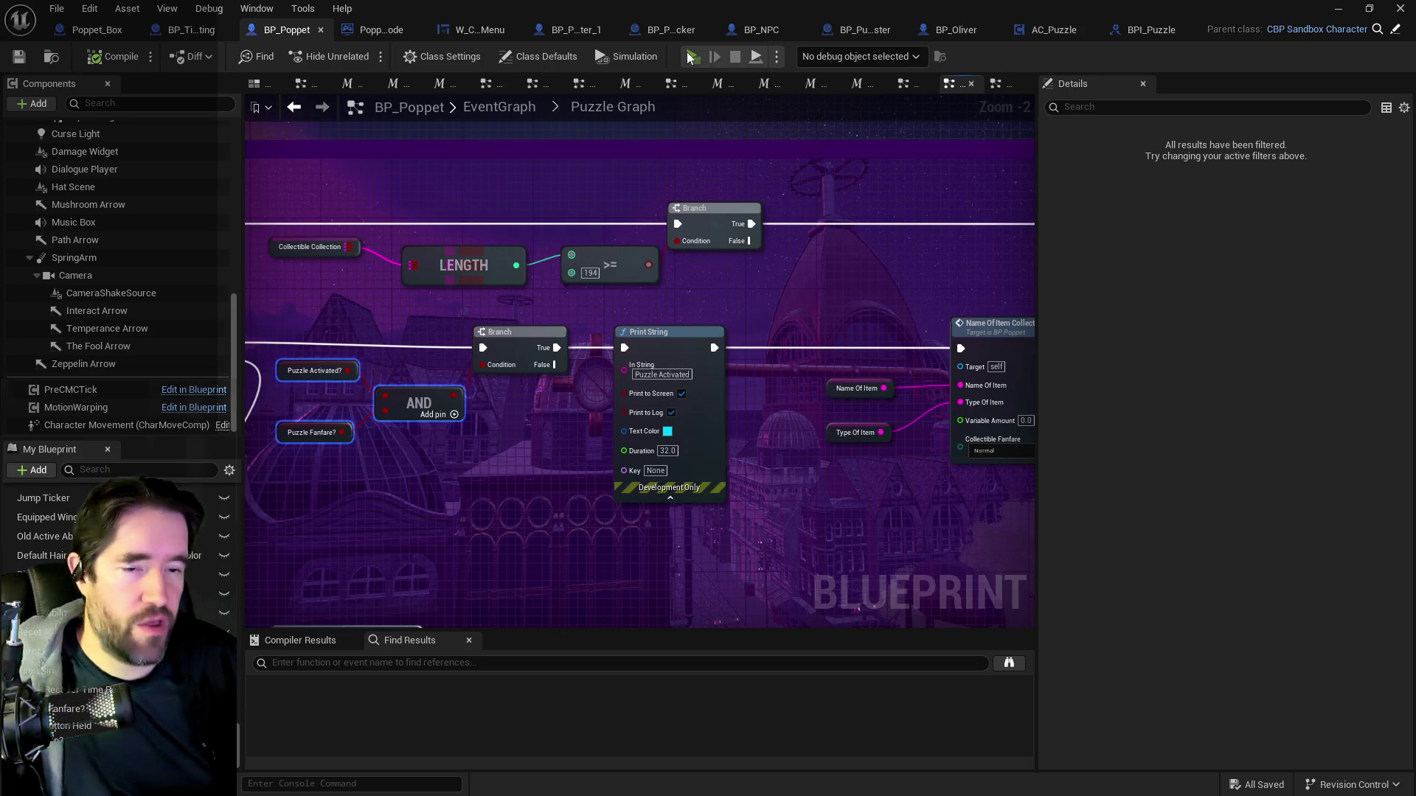
left_click(691, 57)
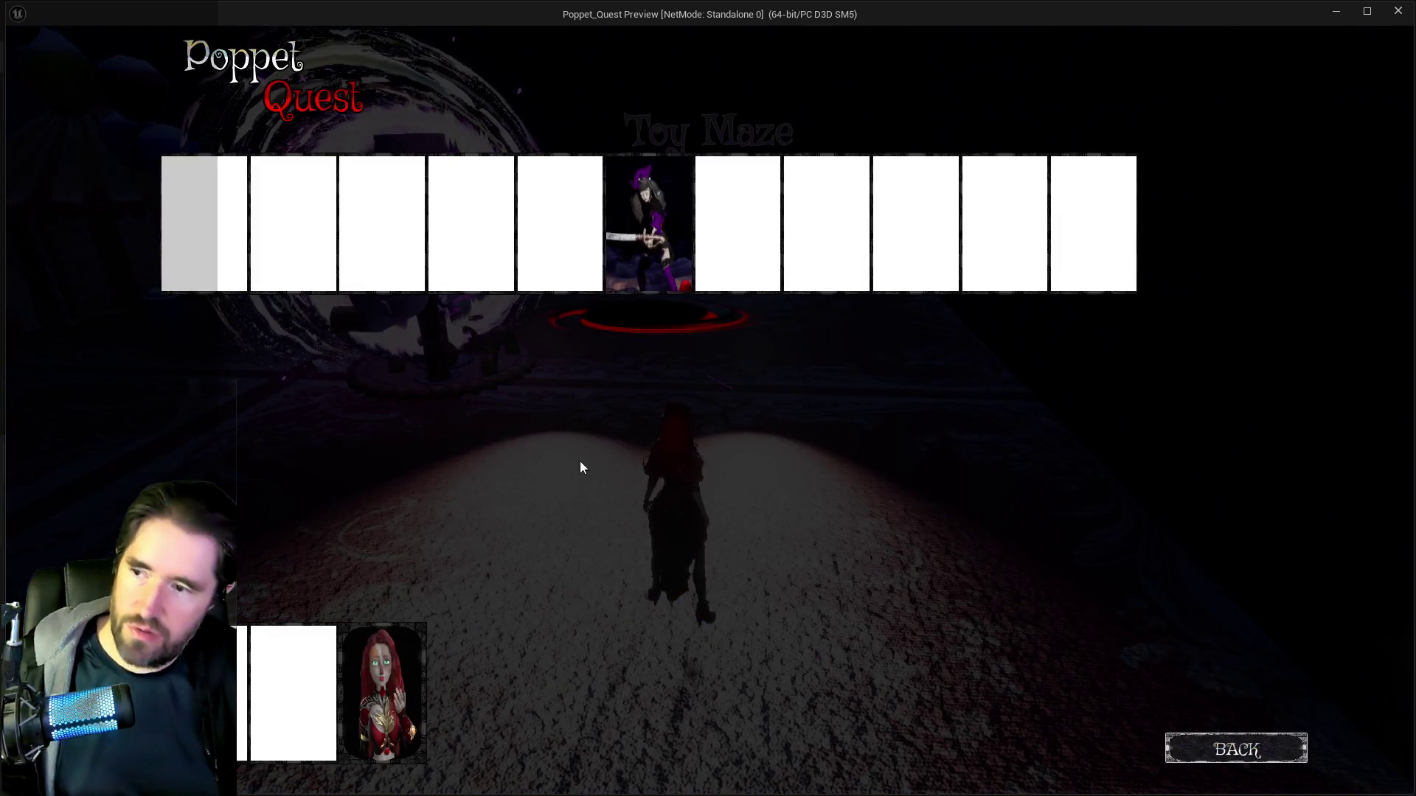
Run the character forward to trigger the Toy Maze Blocker debug messages, then leave the preview.
key("w")
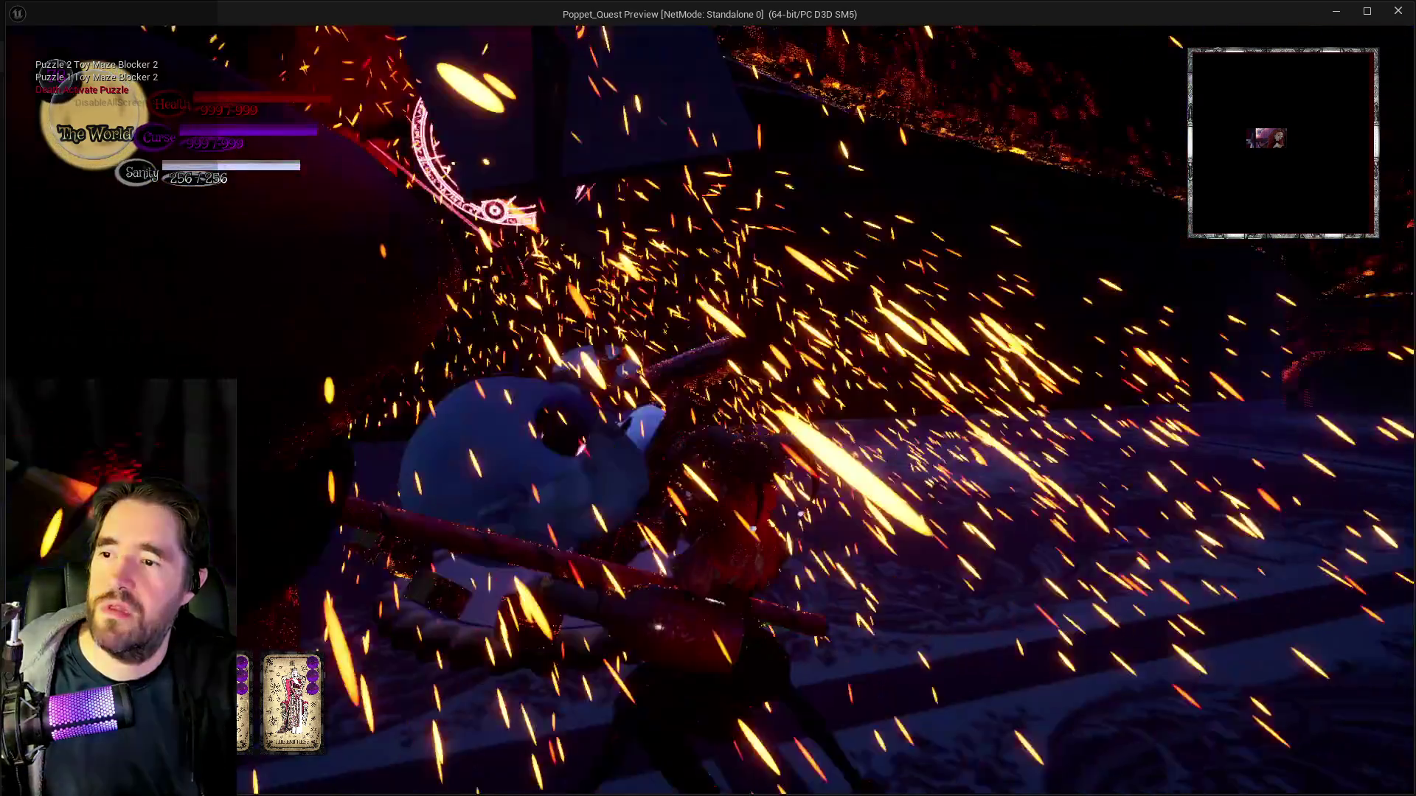
key("w")
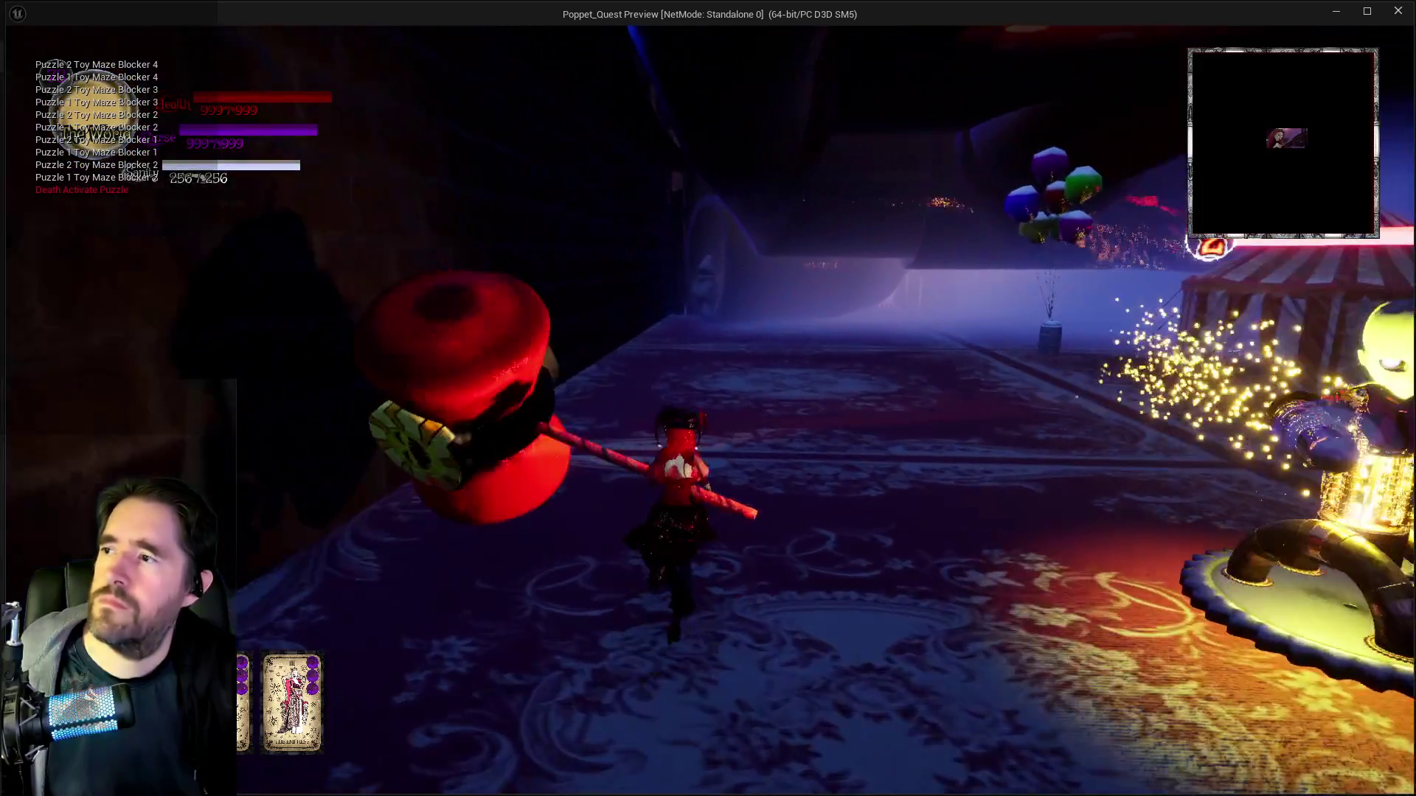
key("alt+Tab")
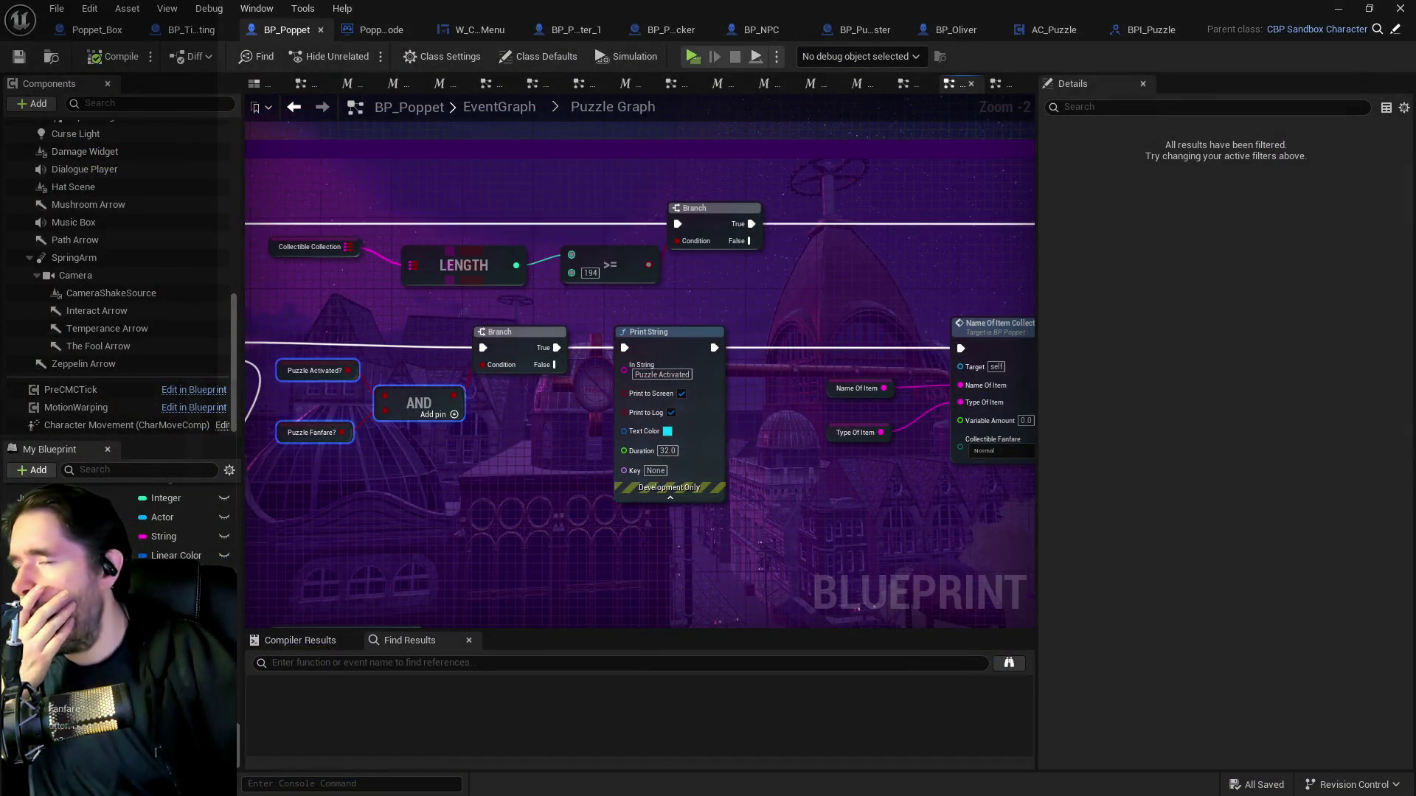
Stop the playtest and open BP_NPC's Puzzle Graph.
key("Escape")
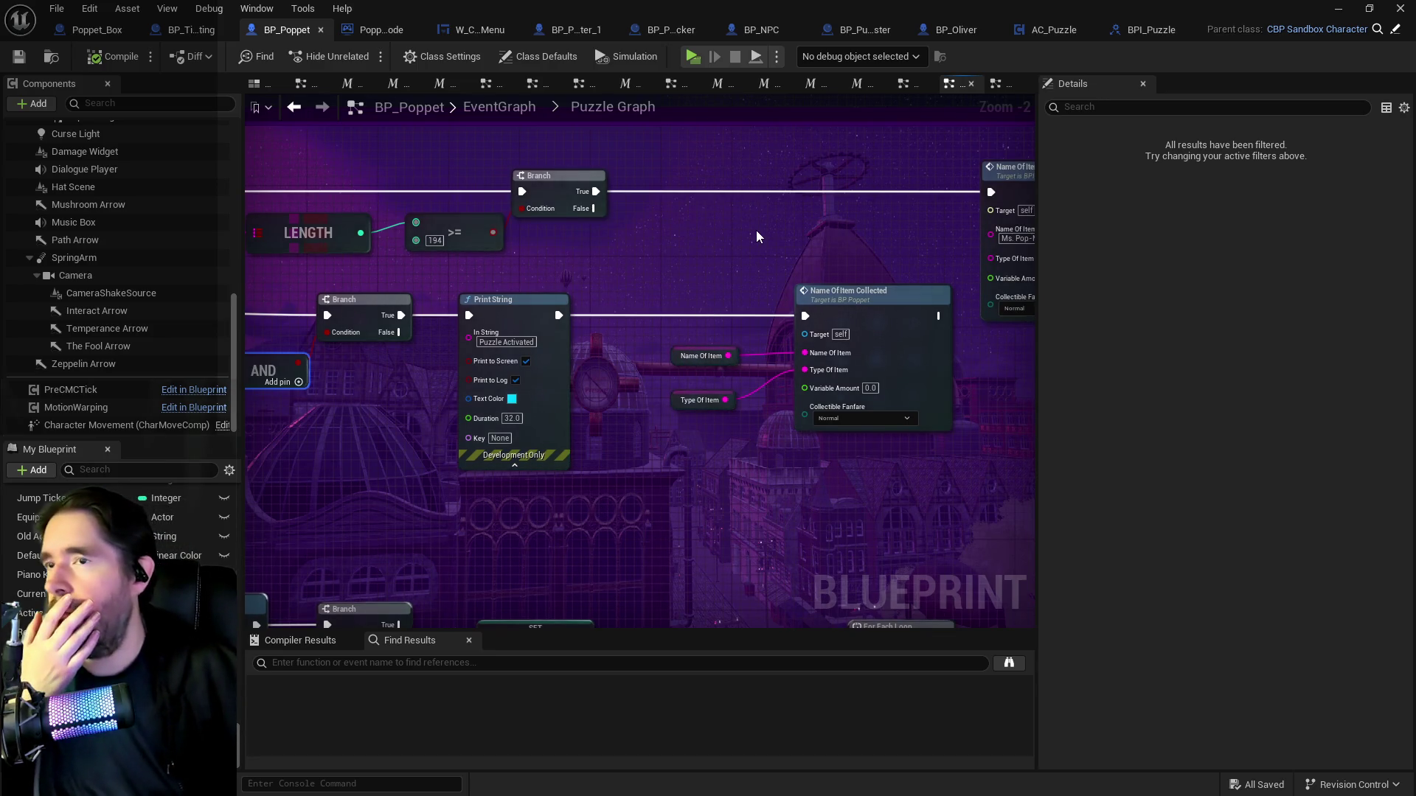
left_click(753, 33)
scroll(789, 436, "down", 3)
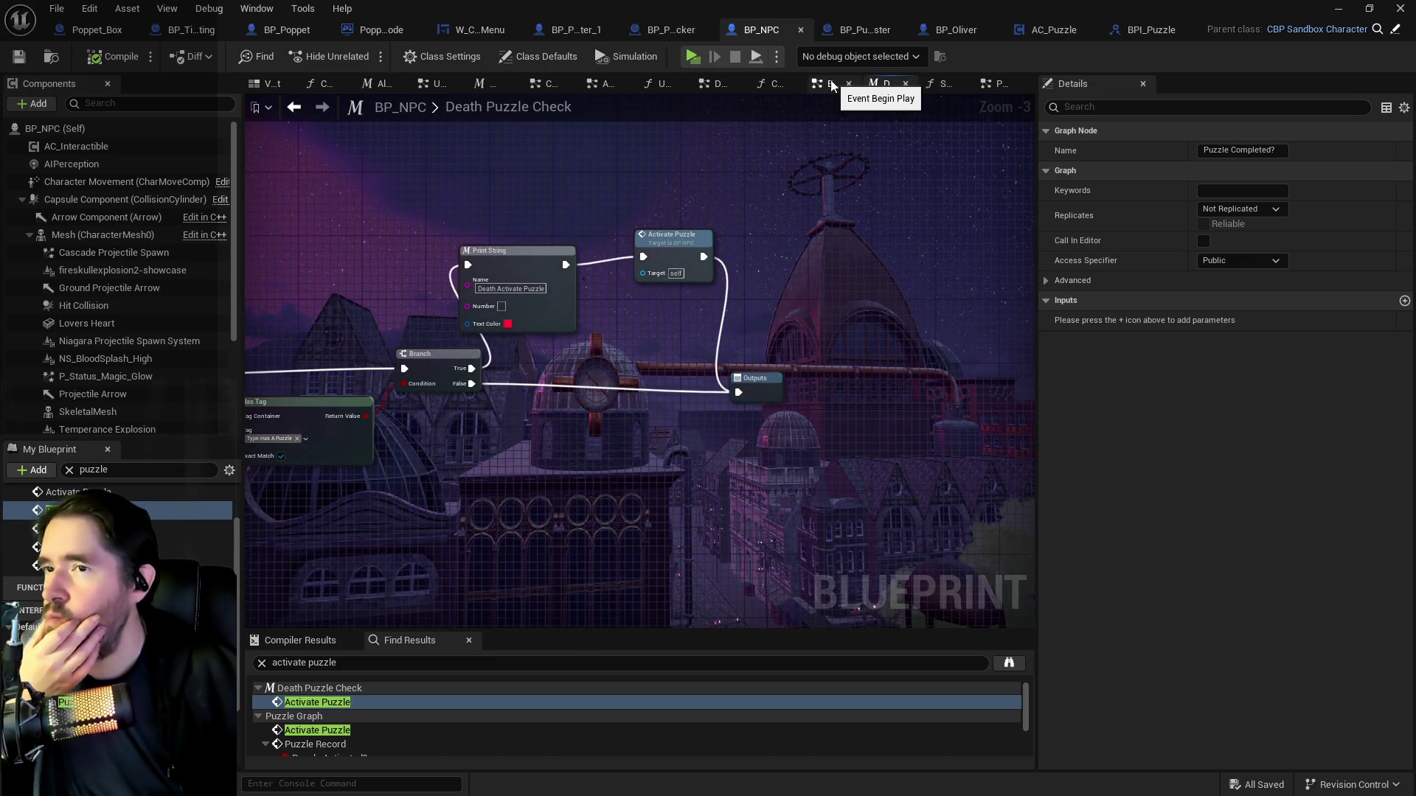
left_click(995, 85)
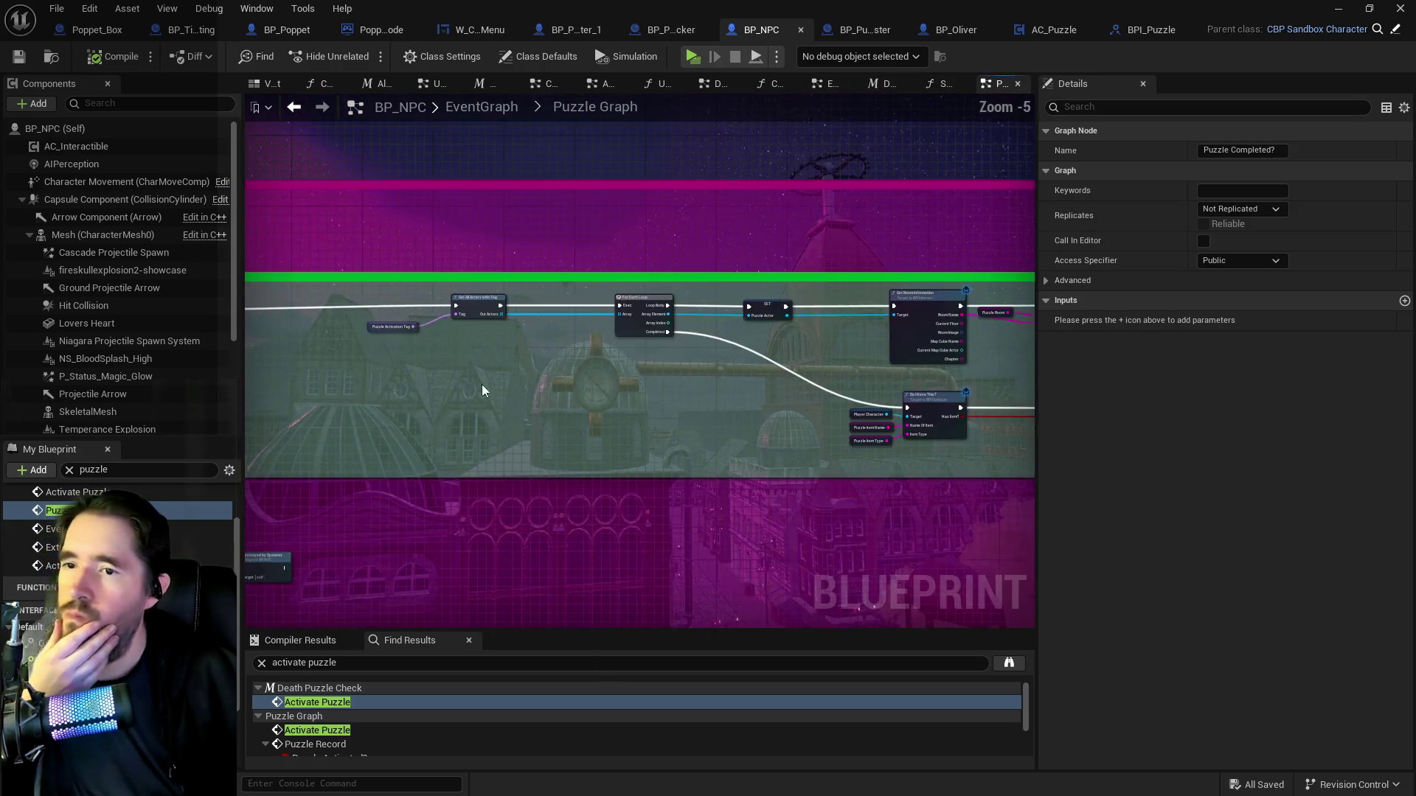
scroll(467, 389, "up", 3)
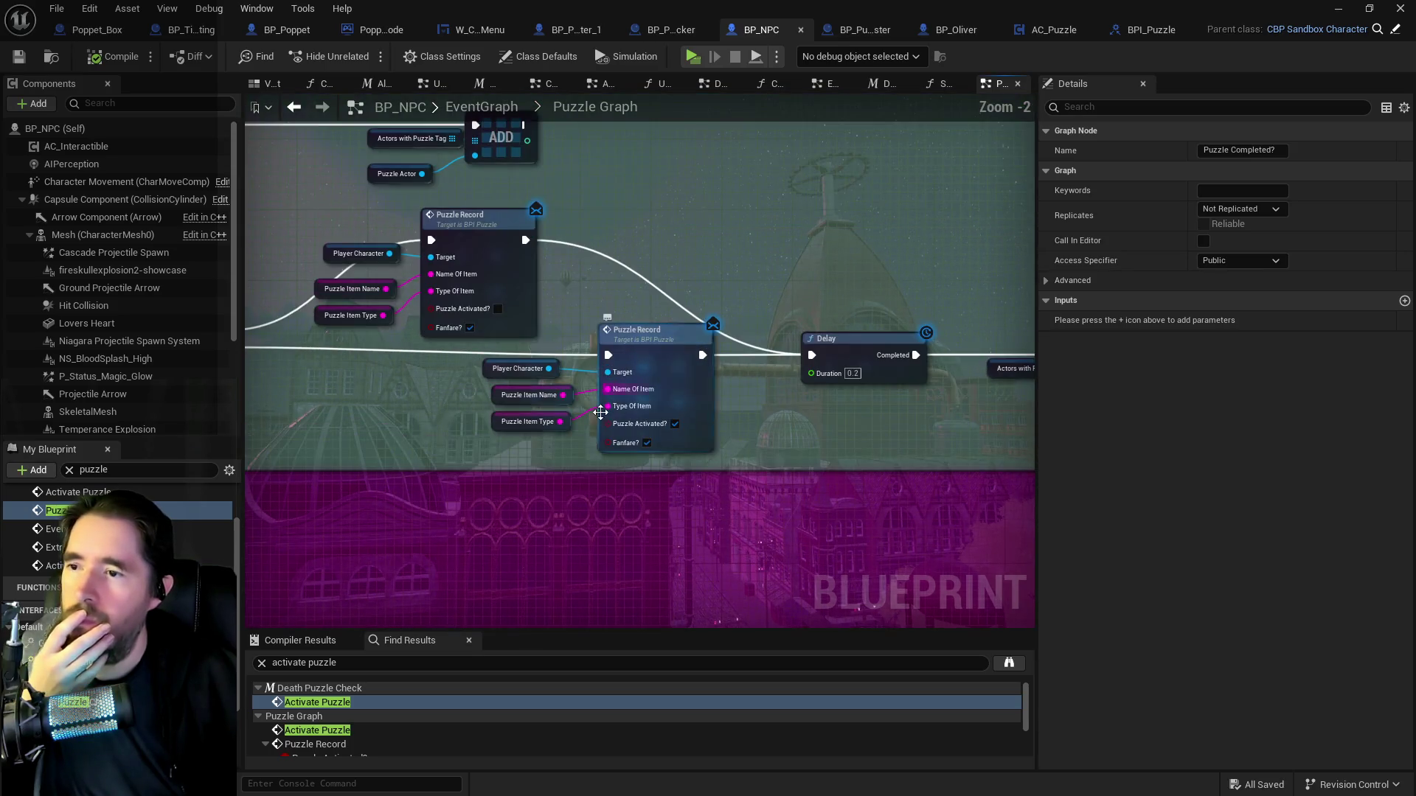
Review the graph from the Delay through Activate Puzzle Do Once Reset, then save BP_NPC.
left_click_drag(730, 458, 573, 403)
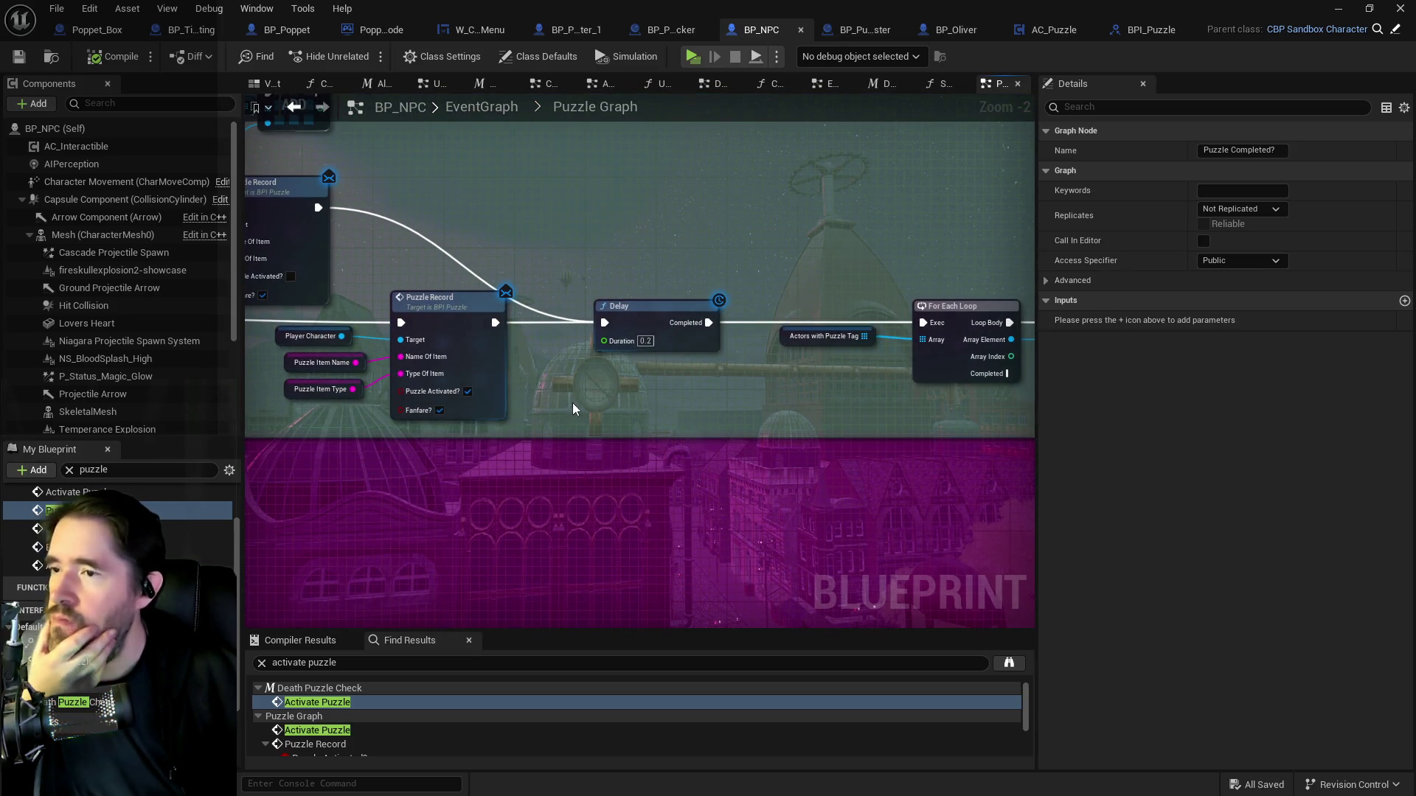
left_click_drag(760, 388, 423, 388)
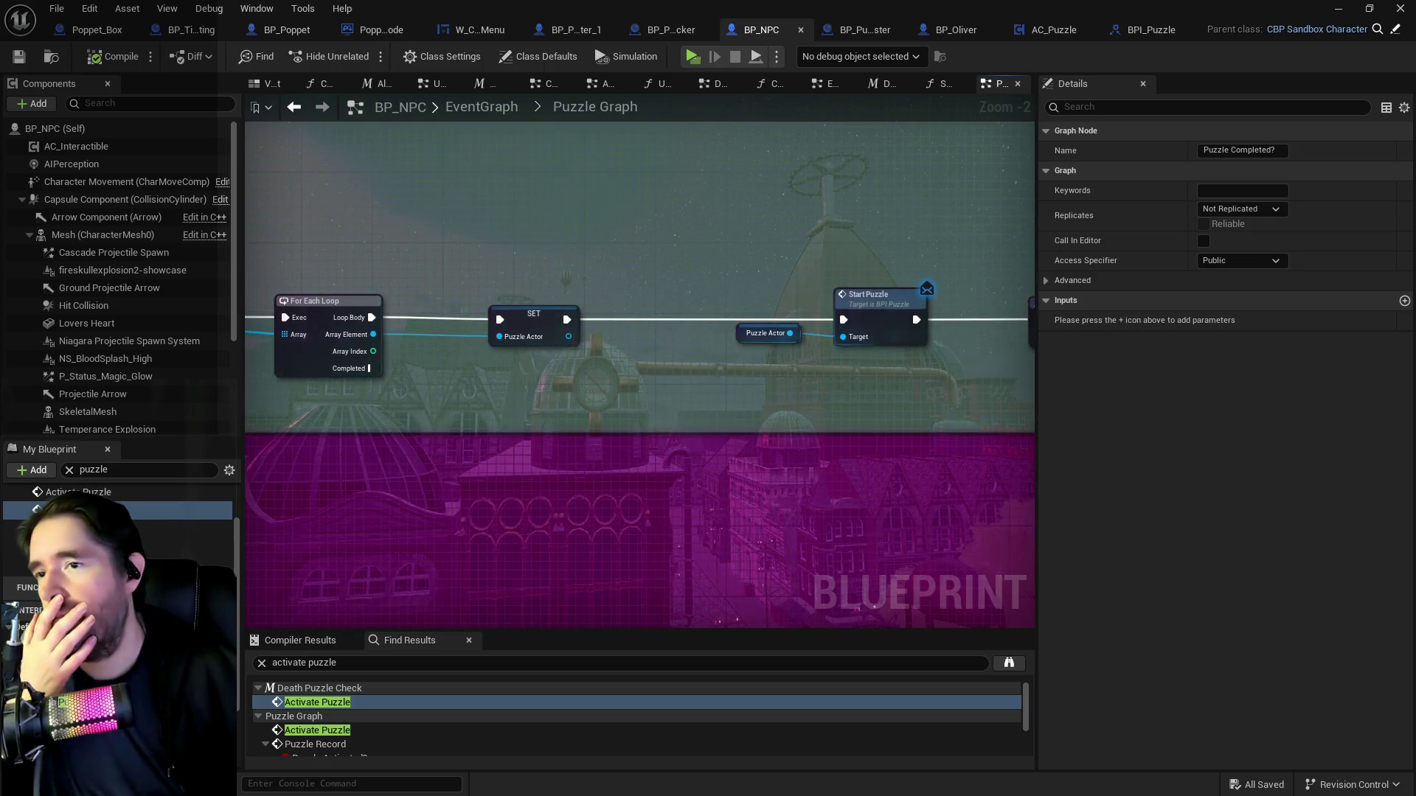
left_click_drag(568, 387, 237, 351)
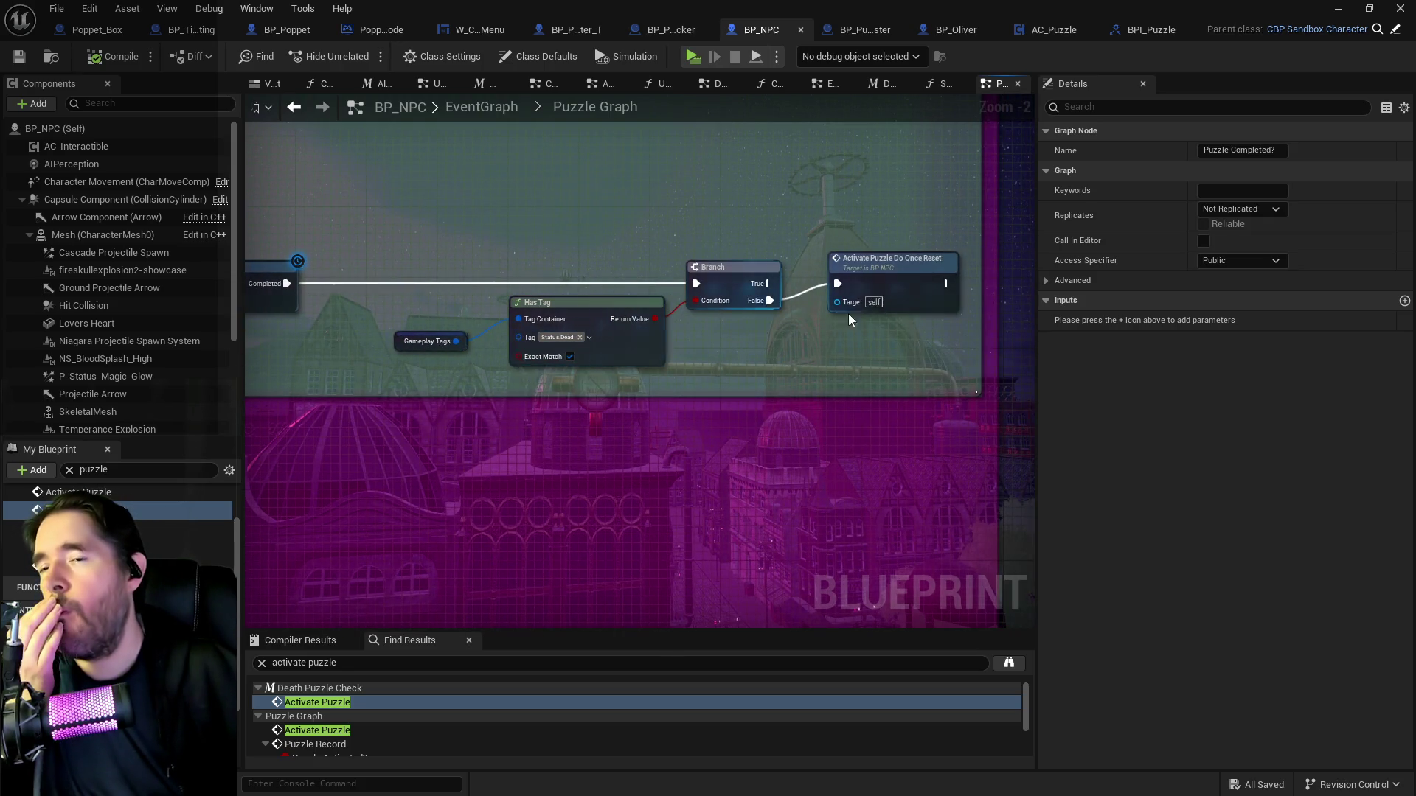
left_click(928, 289)
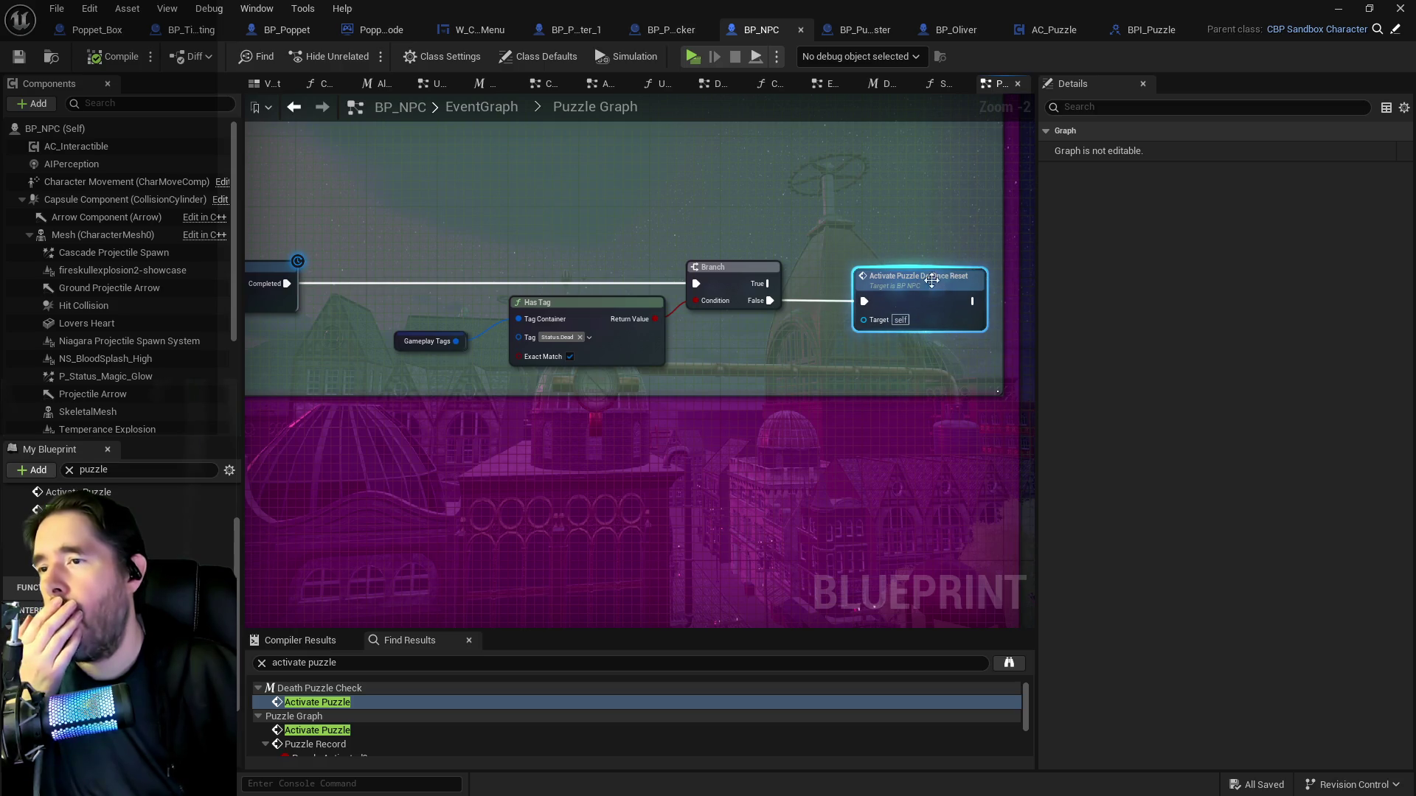
left_click_drag(711, 357, 776, 371)
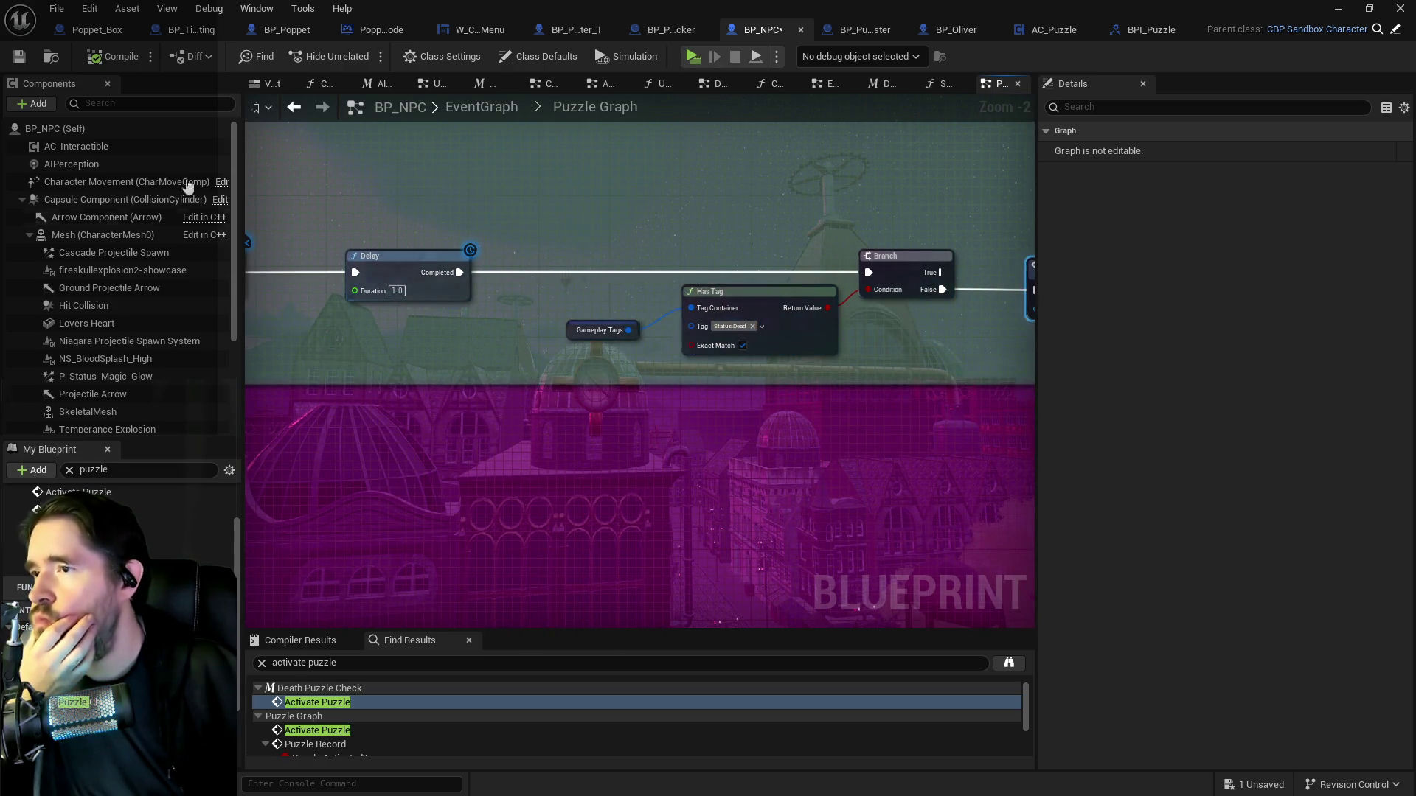
left_click(18, 57)
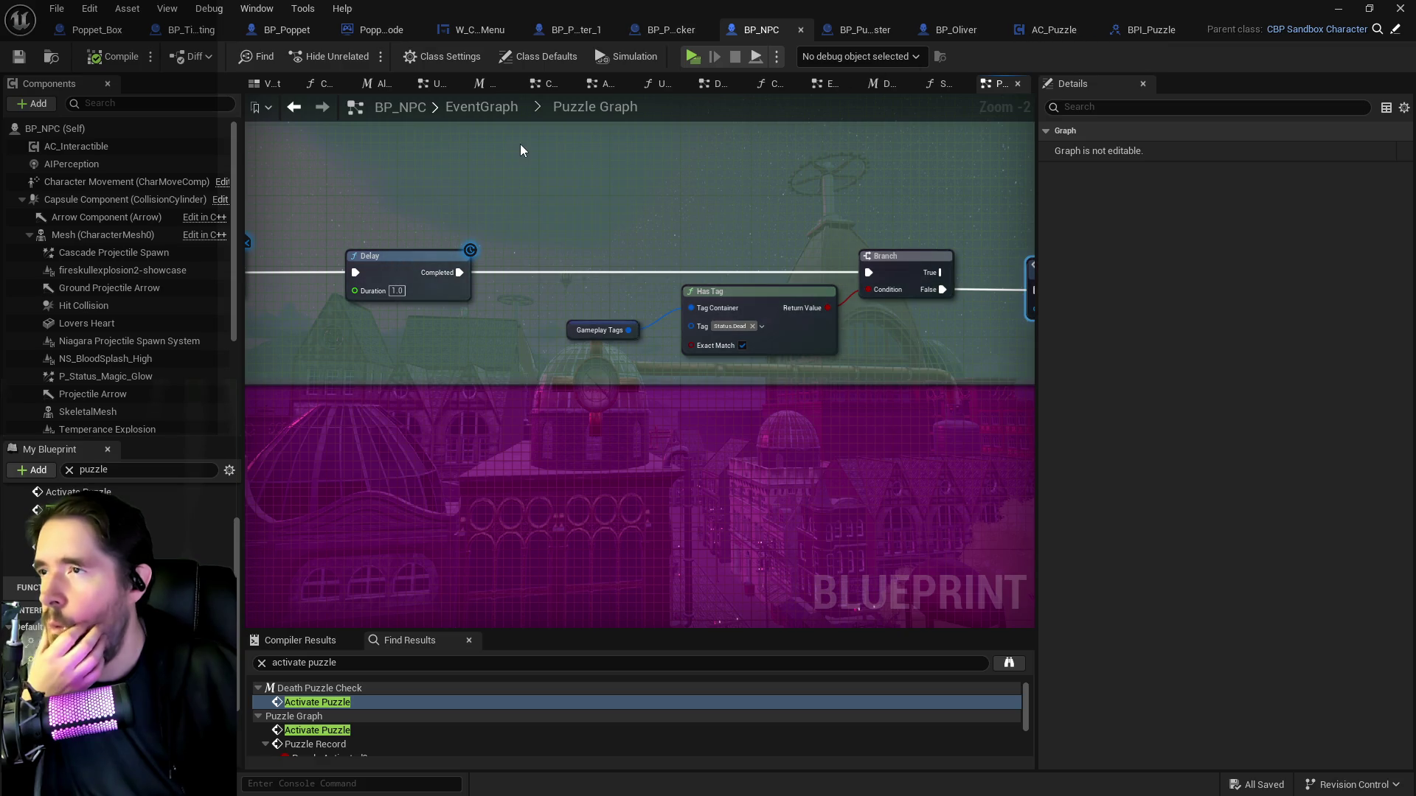
In BP_Poppet, select the Branch, Print String, AND and puzzle getter group and shift it.
left_click(282, 33)
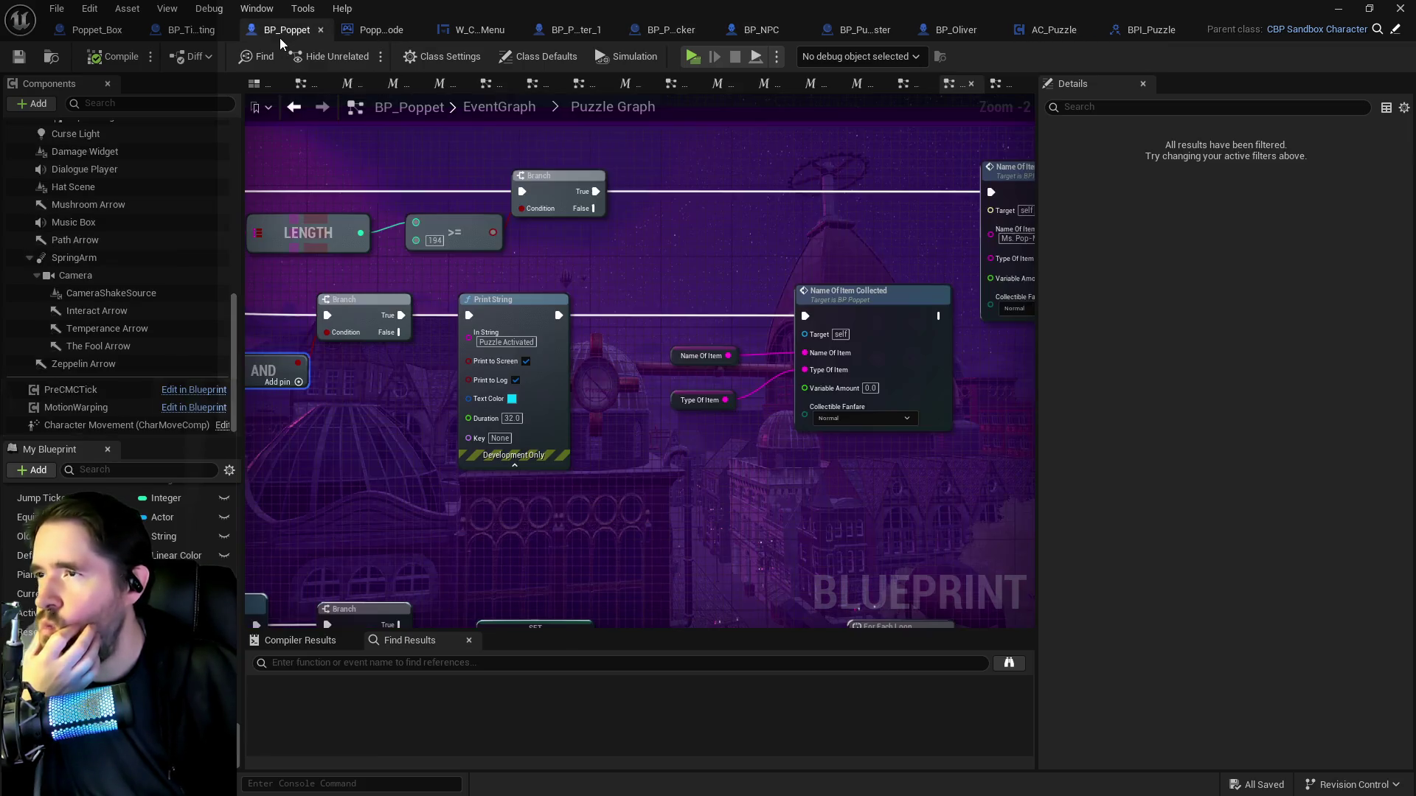
left_click_drag(550, 351, 714, 354)
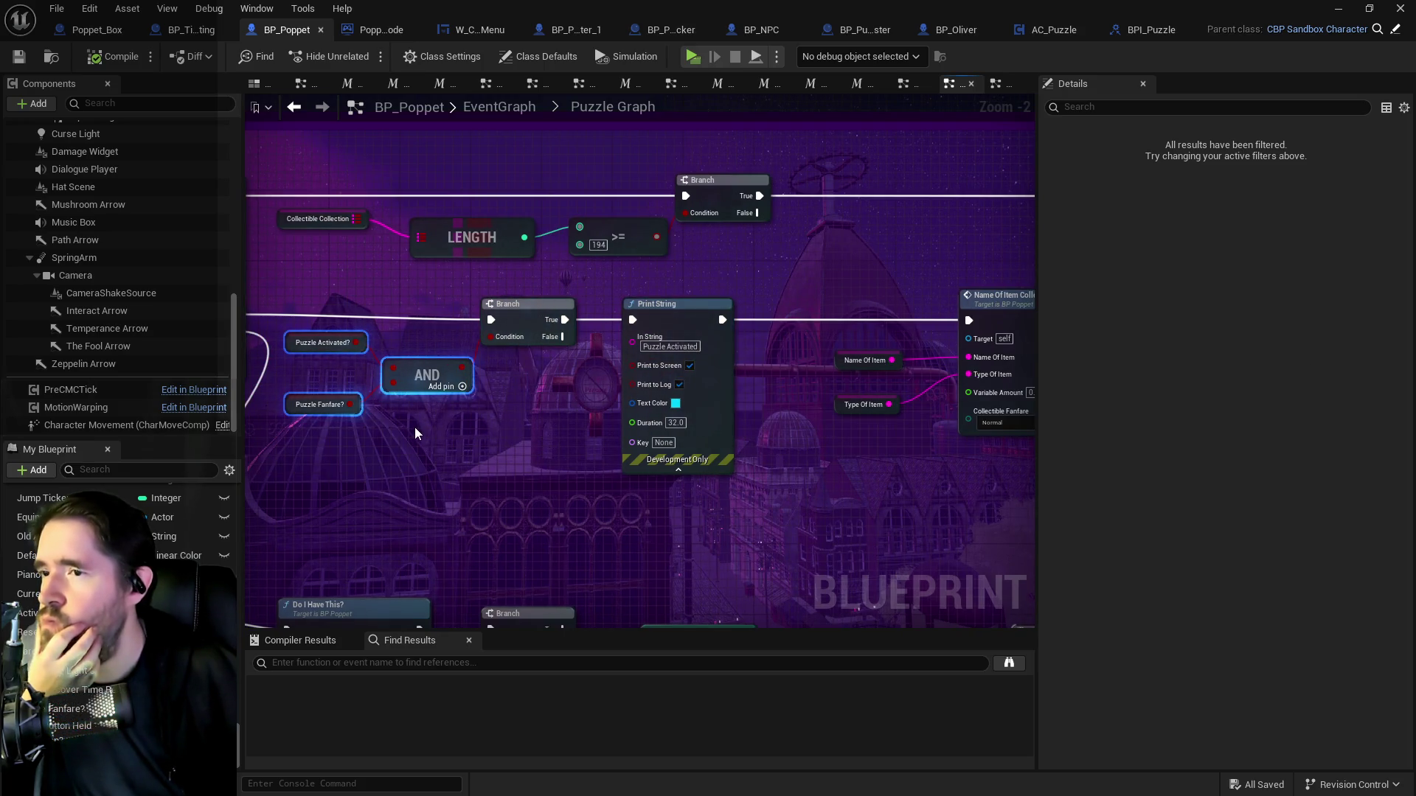
left_click_drag(604, 352, 451, 341)
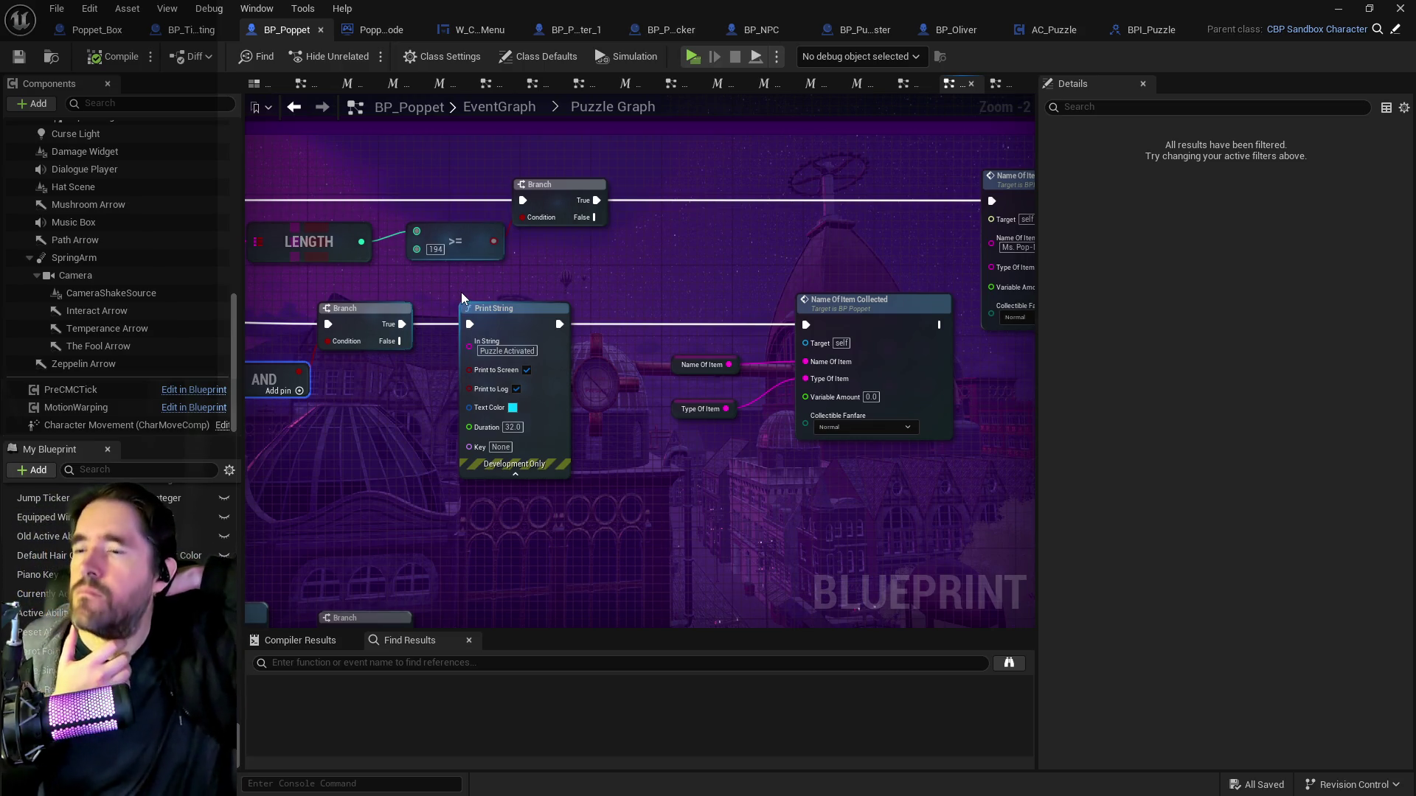
left_click(559, 327)
left_click_drag(558, 326, 794, 304)
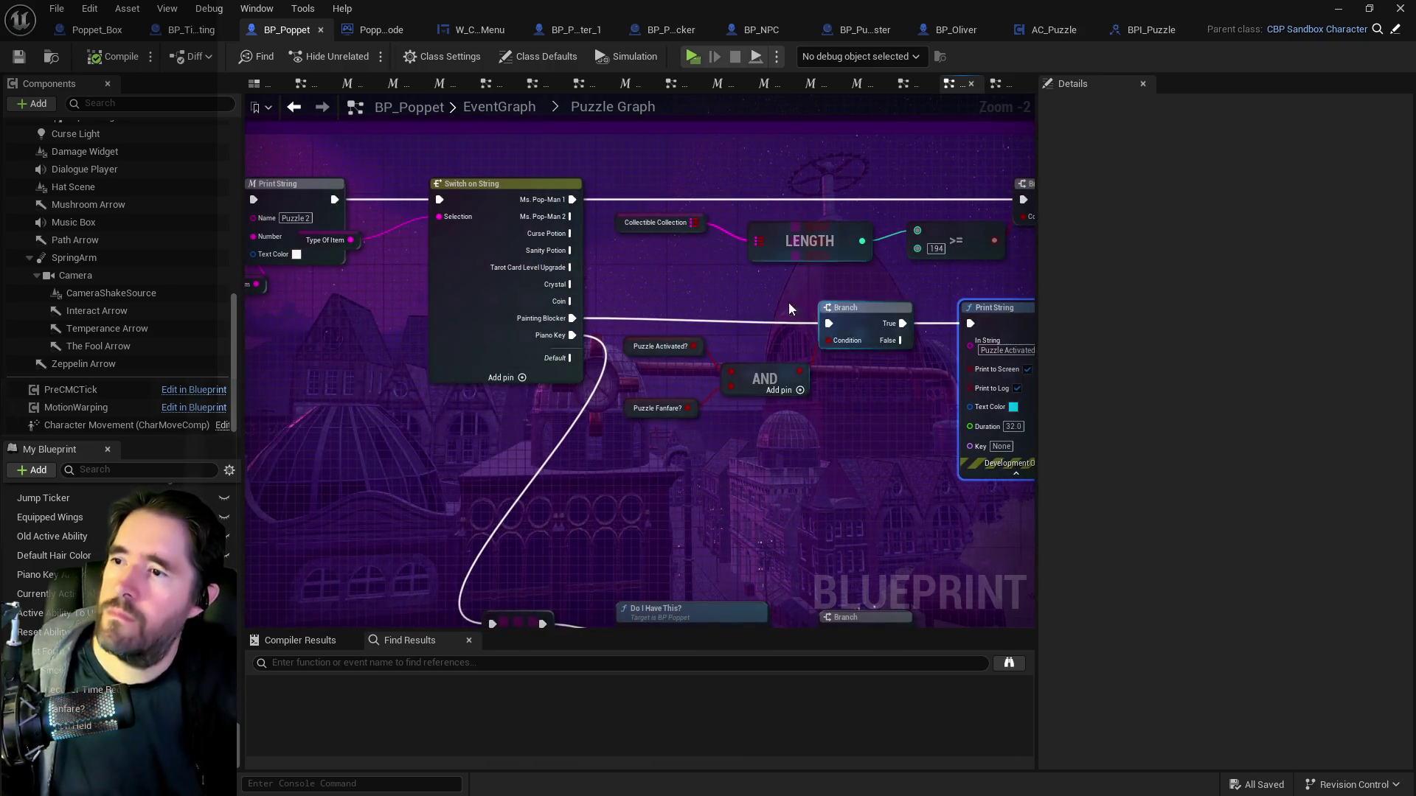
mouse_move(640, 308)
left_mouse_down()
mouse_move(998, 463)
mouse_move(948, 468)
left_mouse_up()
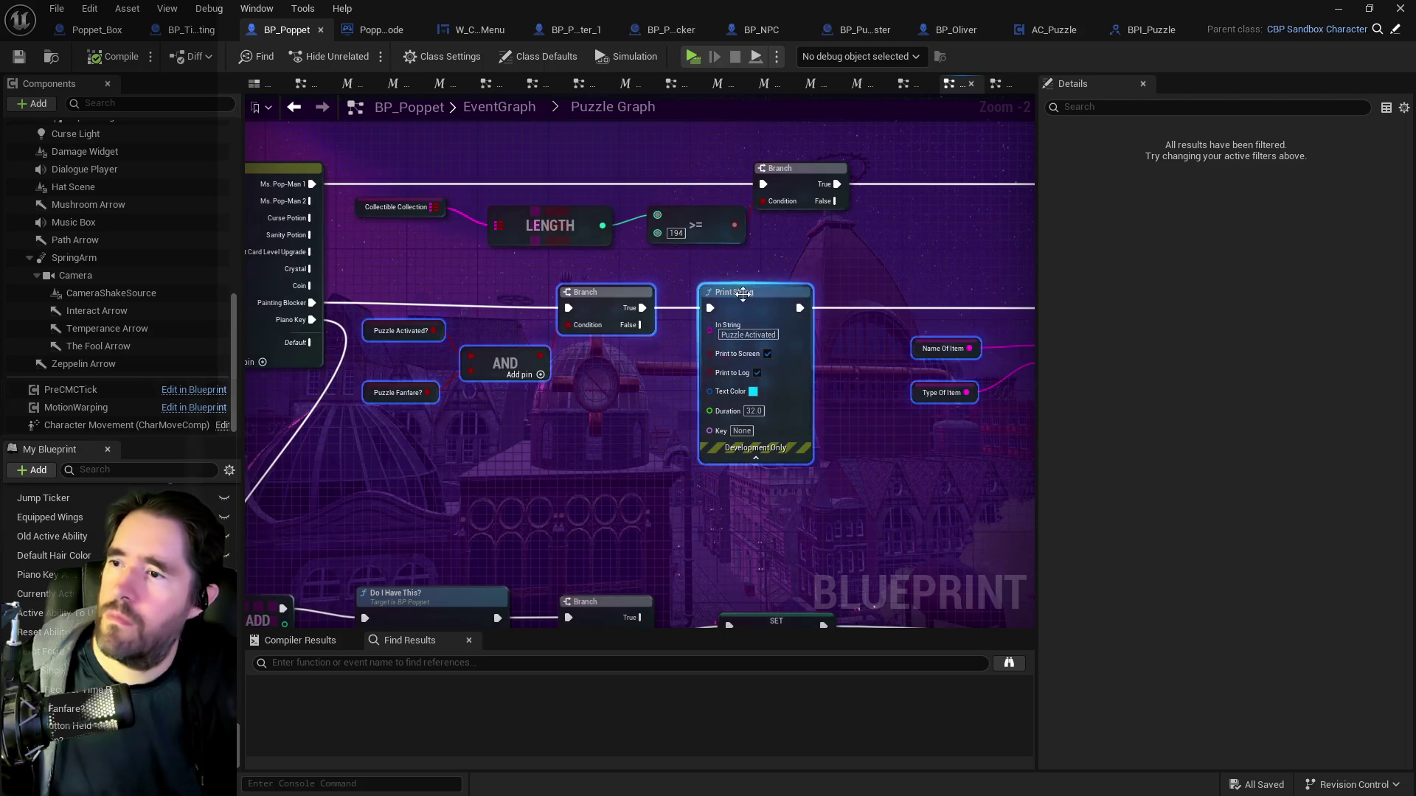
left_click_drag(887, 393, 904, 411)
Duplicate the Print String node and begin wiring it from the Painting Blocker case.
left_click(467, 301)
key("ctrl+v")
left_click_drag(481, 312, 417, 300)
scroll(459, 317, "up", 2)
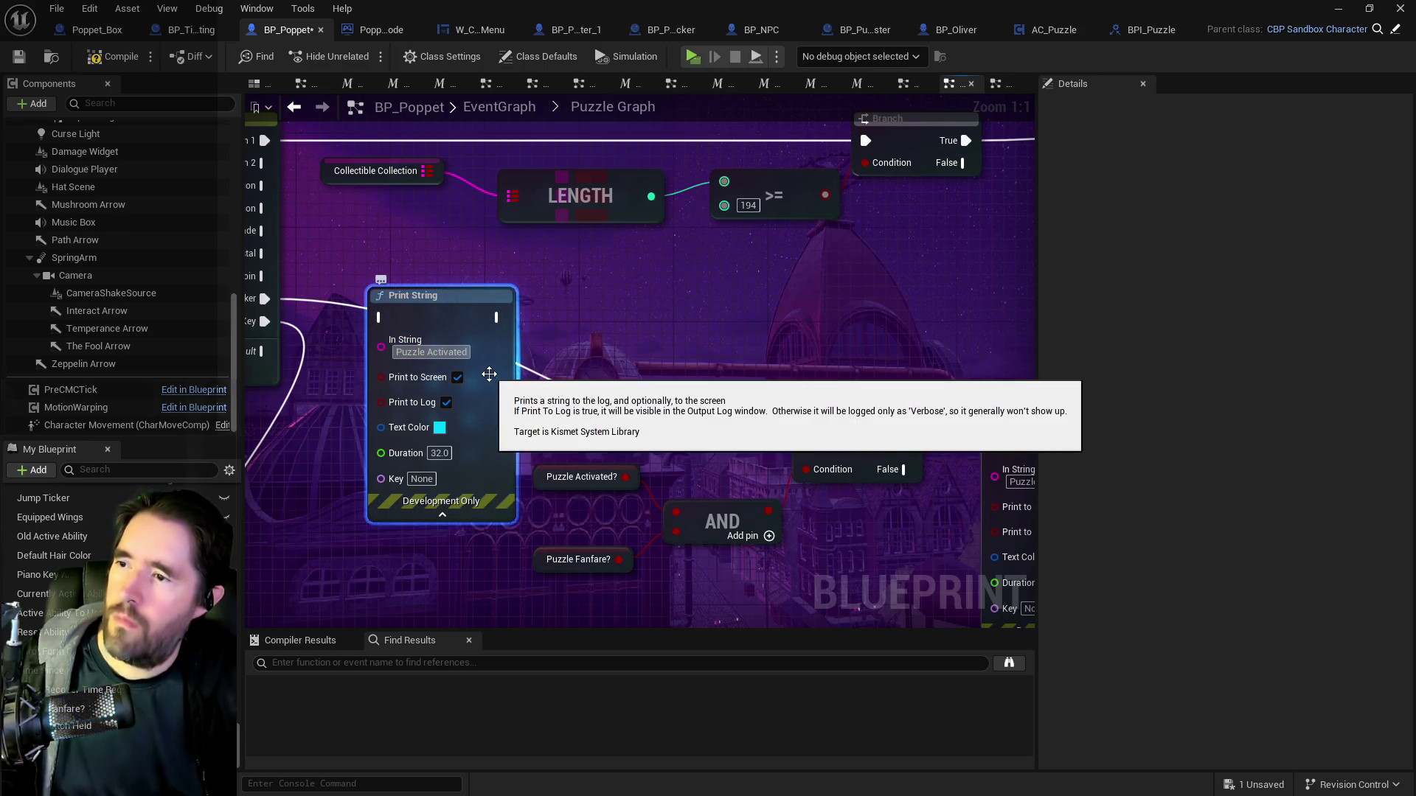
mouse_move(688, 408)
left_mouse_down()
mouse_move(643, 386)
mouse_move(500, 385)
mouse_move(658, 379)
mouse_move(410, 353)
mouse_move(684, 318)
left_mouse_up()
mouse_move(476, 260)
left_mouse_down()
mouse_move(589, 278)
mouse_move(325, 256)
left_mouse_up()
left_click_drag(590, 293, 939, 339)
scroll(939, 338, "down", 1)
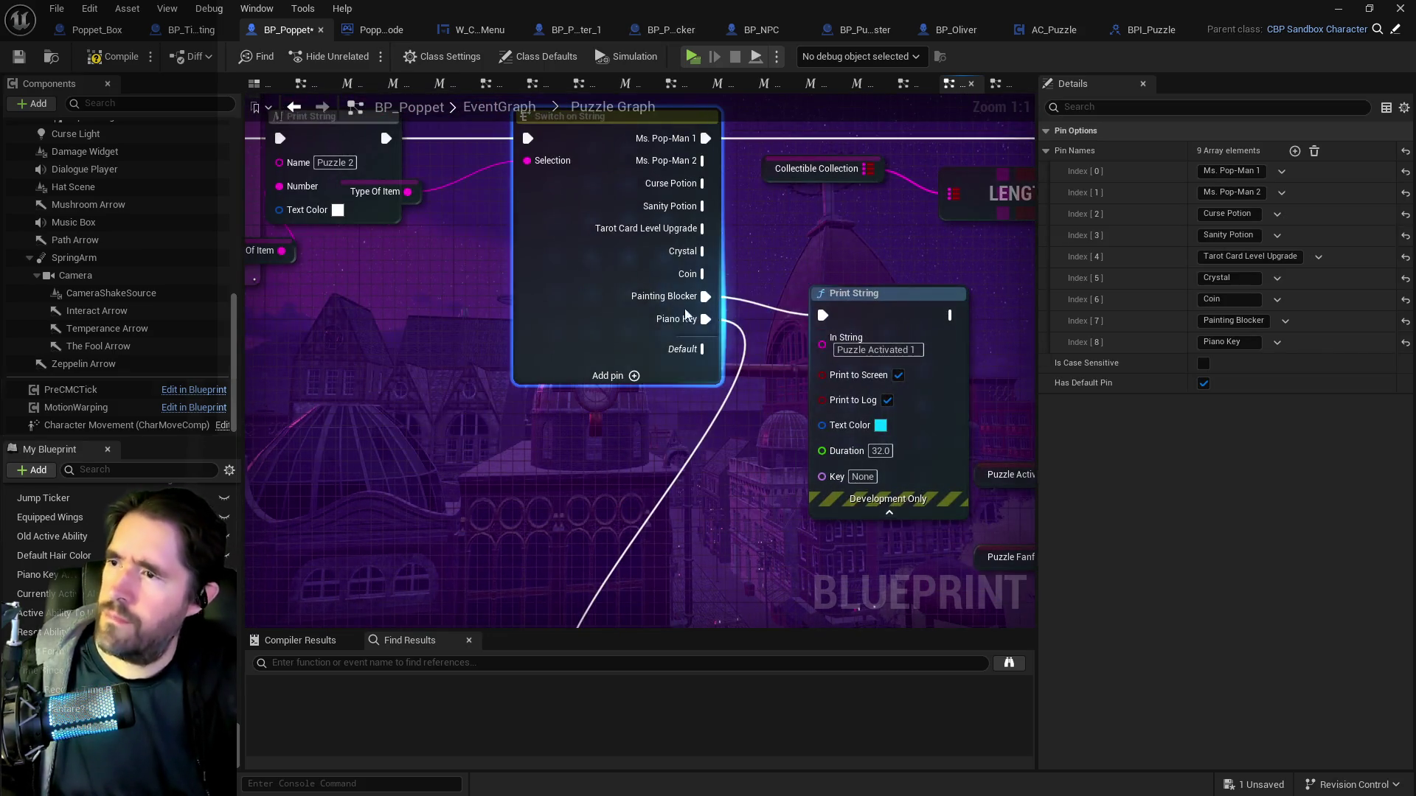
Move the Print String macro beside the switch and rename it 'Puzzle Activated 1'.
left_click(402, 229)
mouse_move(402, 230)
left_mouse_down()
mouse_move(604, 356)
mouse_move(751, 411)
mouse_move(773, 391)
left_mouse_up()
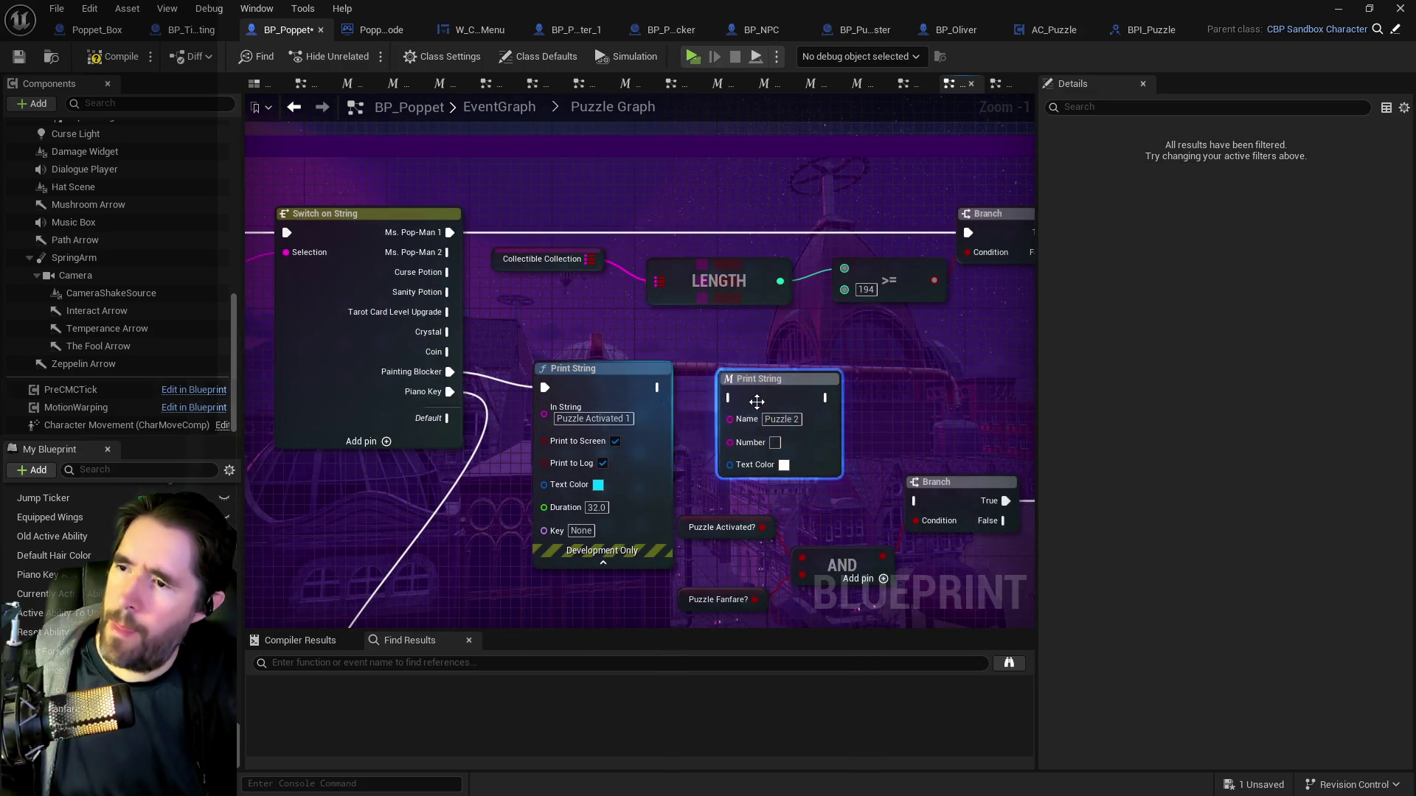
type("Puzzle Activated")
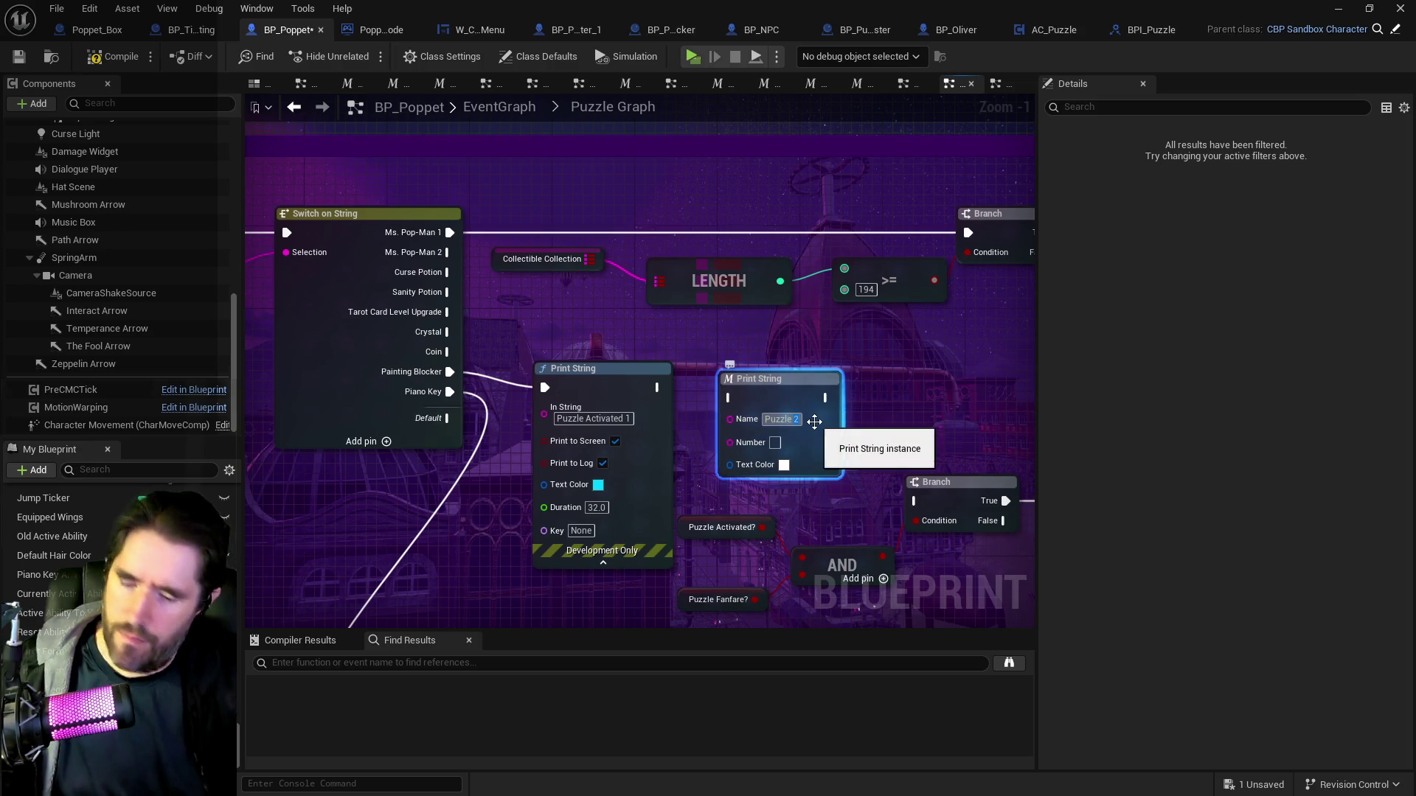
key("Return")
left_click(804, 429)
type("1")
key("Return")
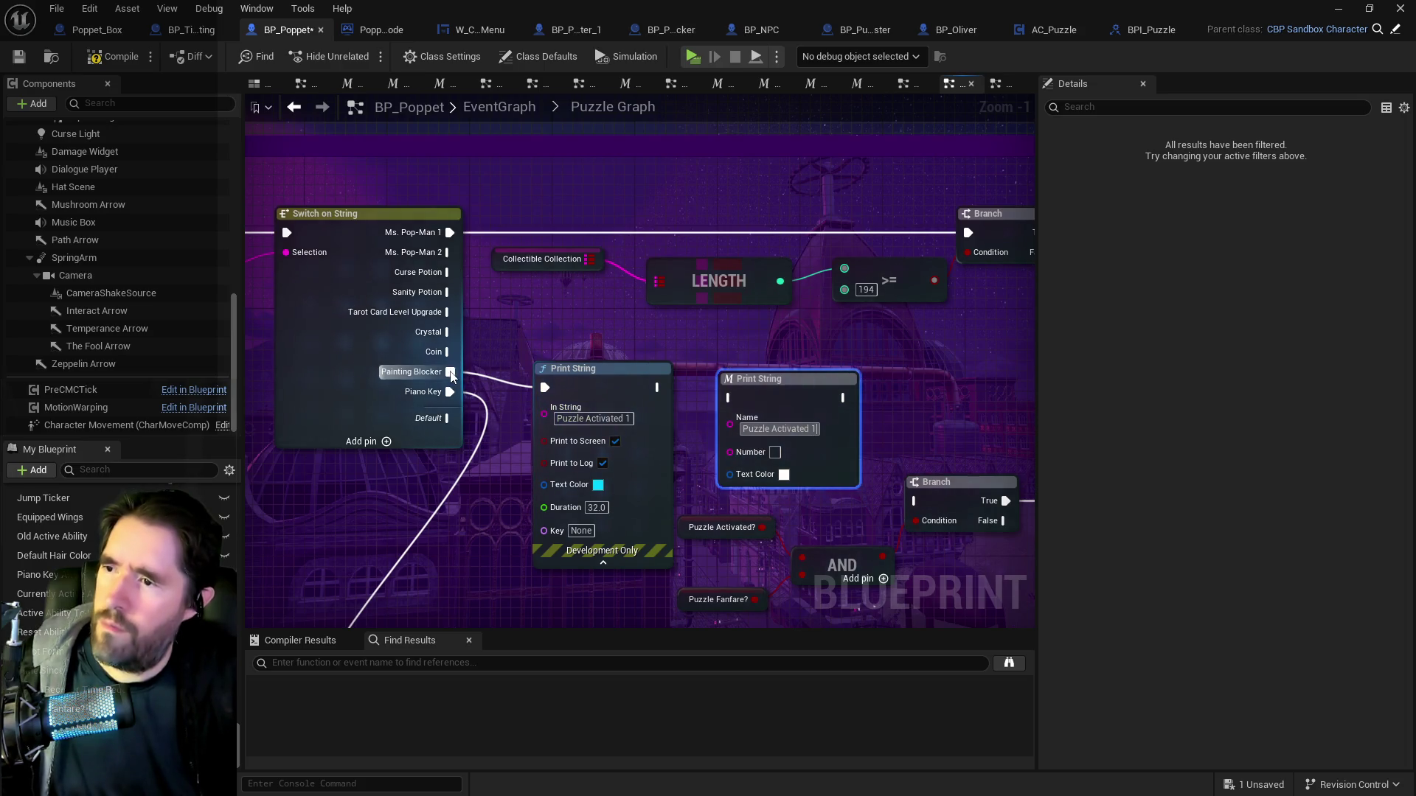
Wire Painting Blocker and Puzzle Fanfare? into the macro and delete the old Print String.
left_click_drag(450, 372, 729, 399)
left_click(597, 368)
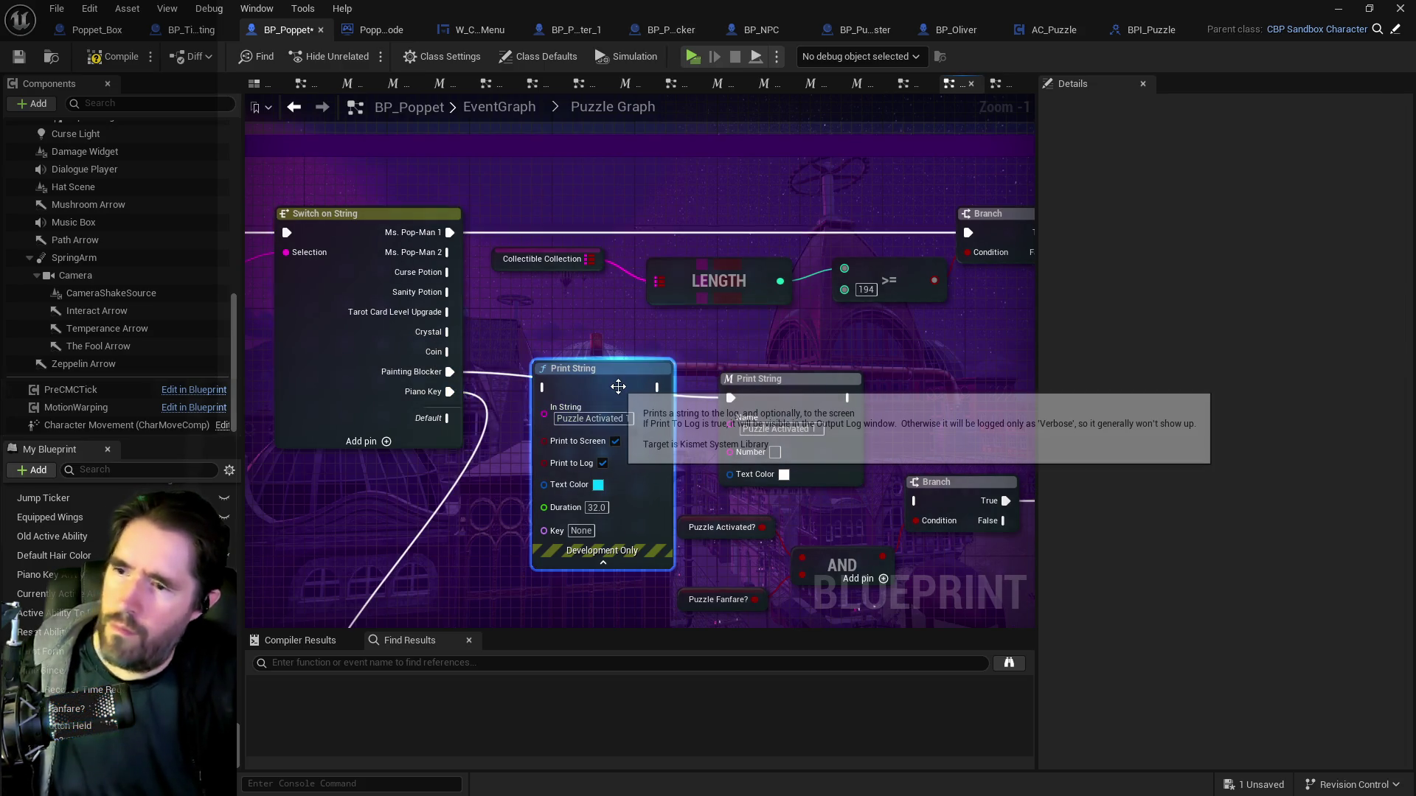
key("Delete")
scroll(748, 550, "up", 1)
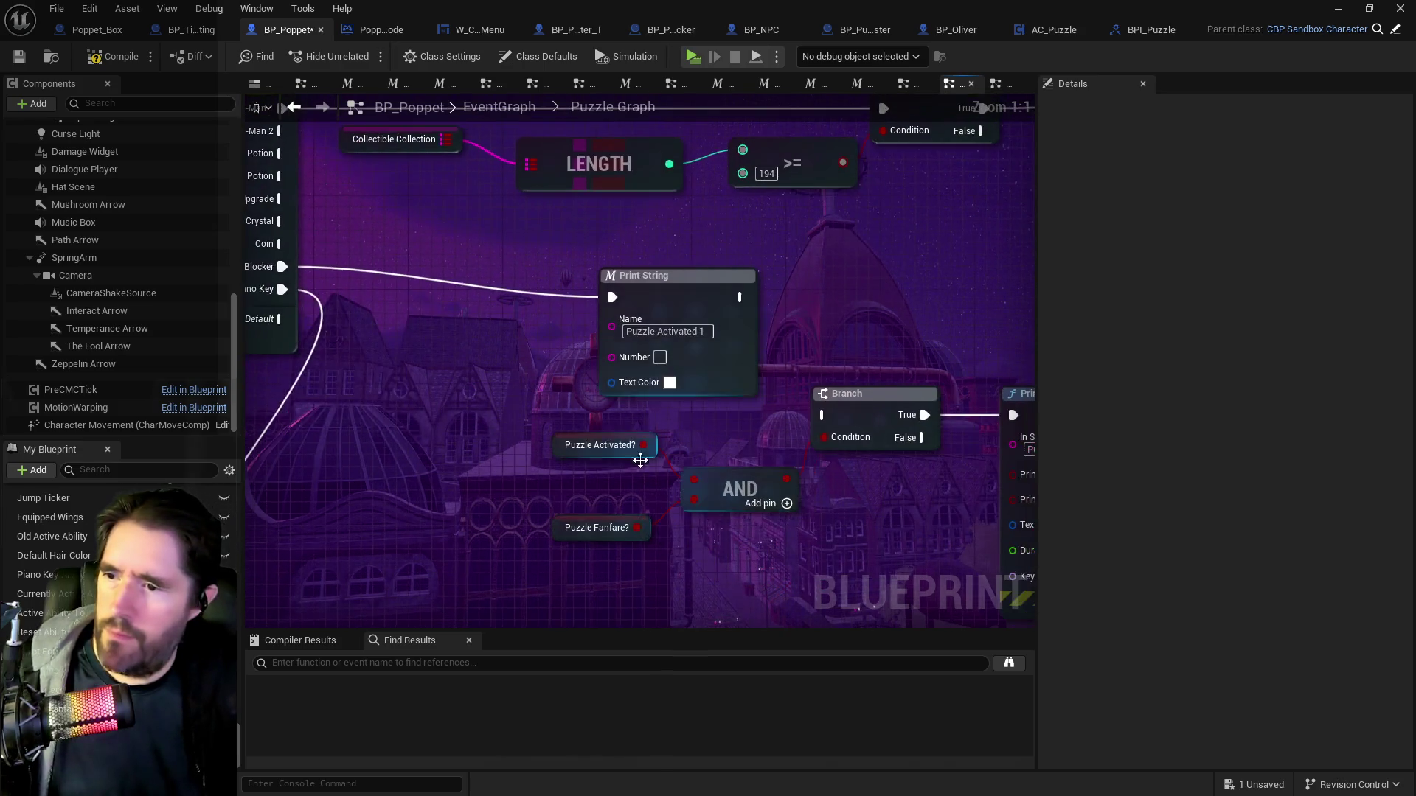
mouse_move(638, 527)
left_mouse_down()
mouse_move(527, 376)
mouse_move(609, 359)
left_mouse_up()
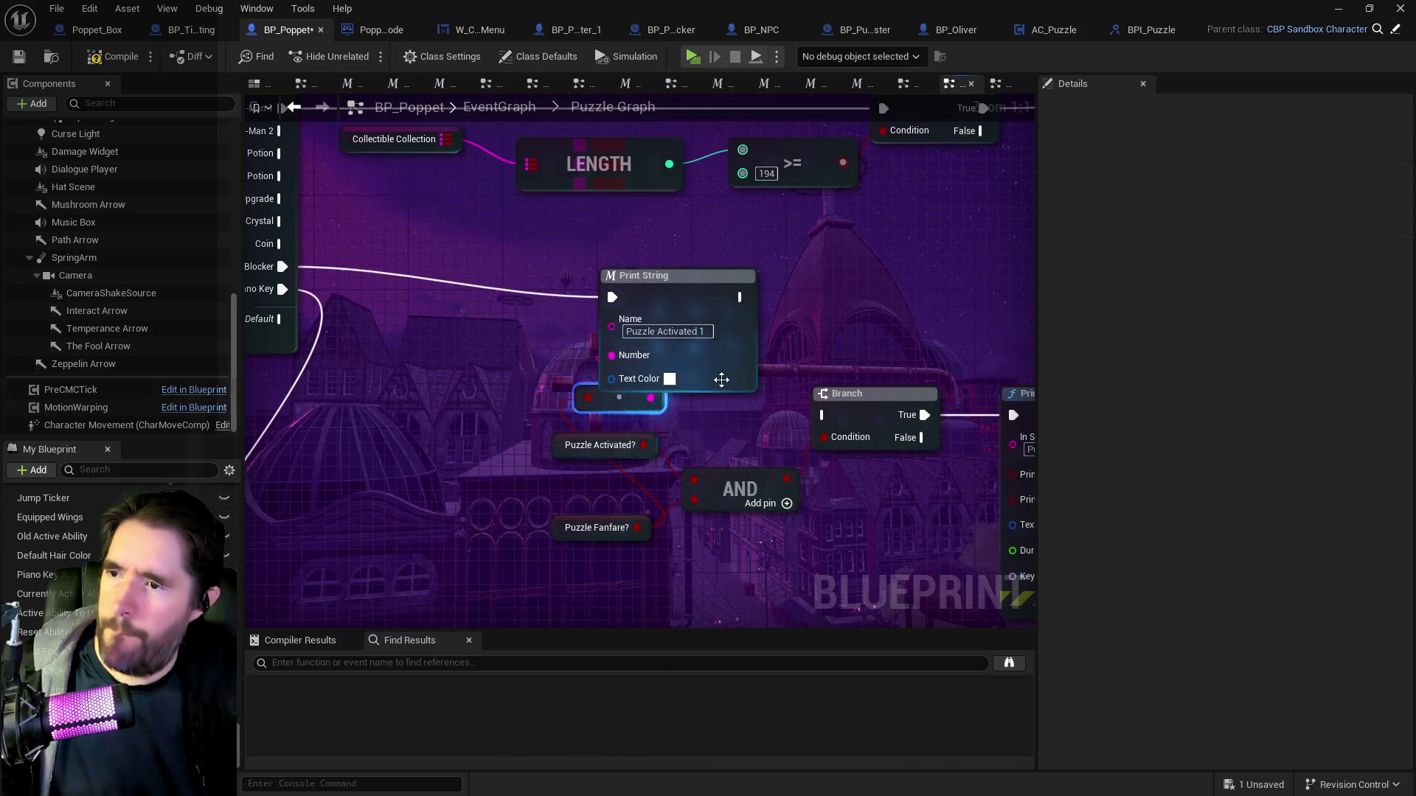
Tidy the nodes, connect the macro's output to the Branch, and save BP_Poppet.
mouse_move(670, 245)
left_mouse_down()
mouse_move(710, 243)
mouse_move(684, 263)
mouse_move(631, 263)
left_mouse_up()
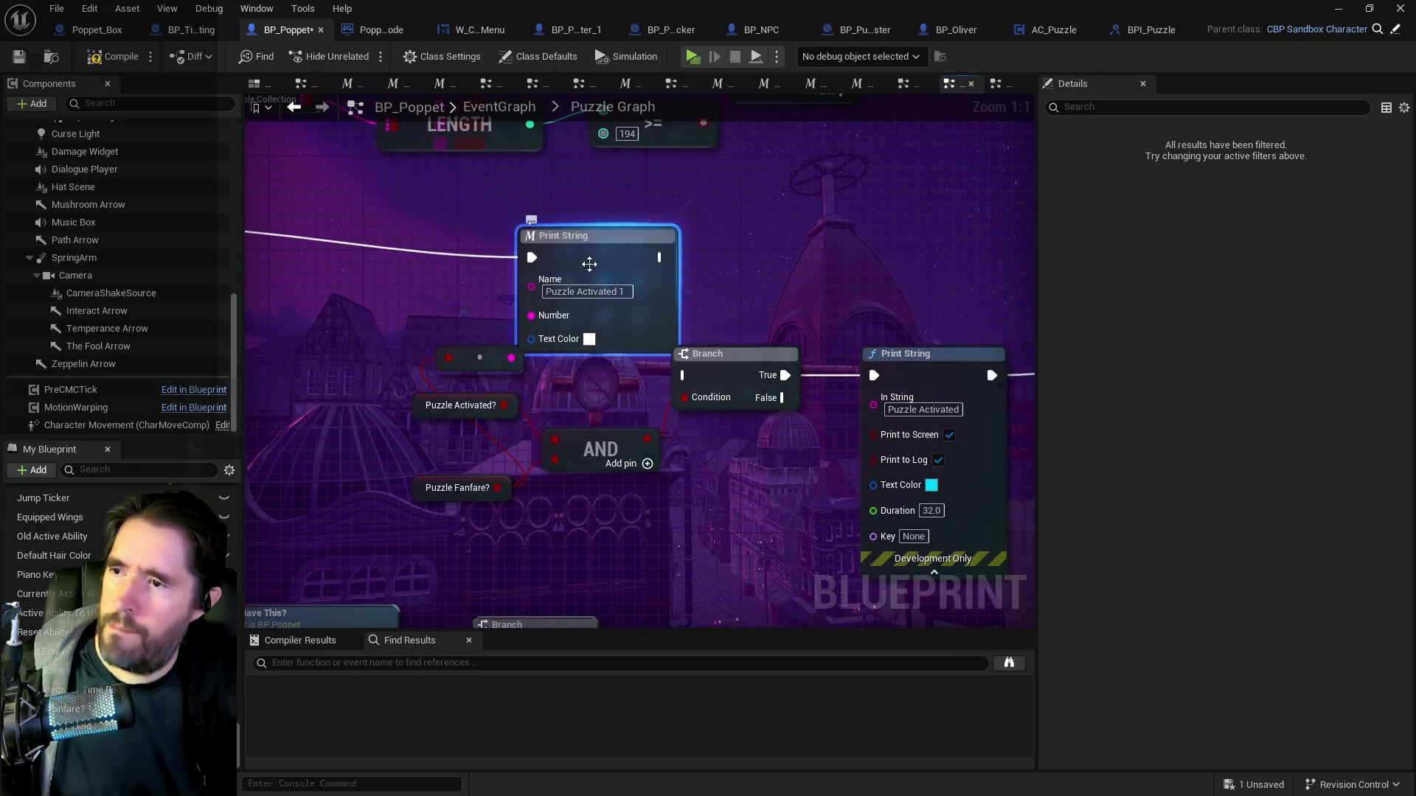
left_click_drag(518, 440, 607, 423)
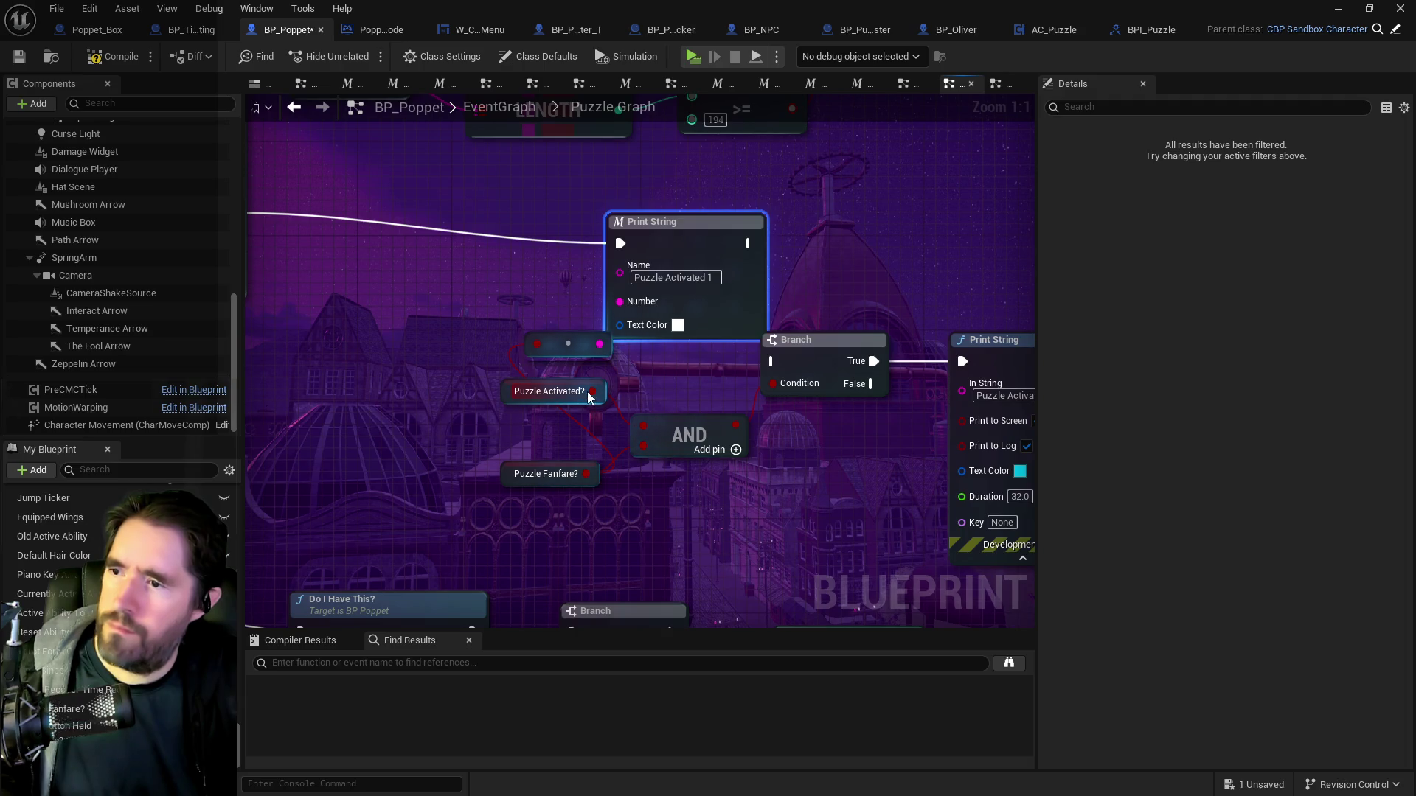
mouse_move(515, 398)
left_mouse_down()
mouse_move(407, 409)
mouse_move(420, 421)
left_mouse_up()
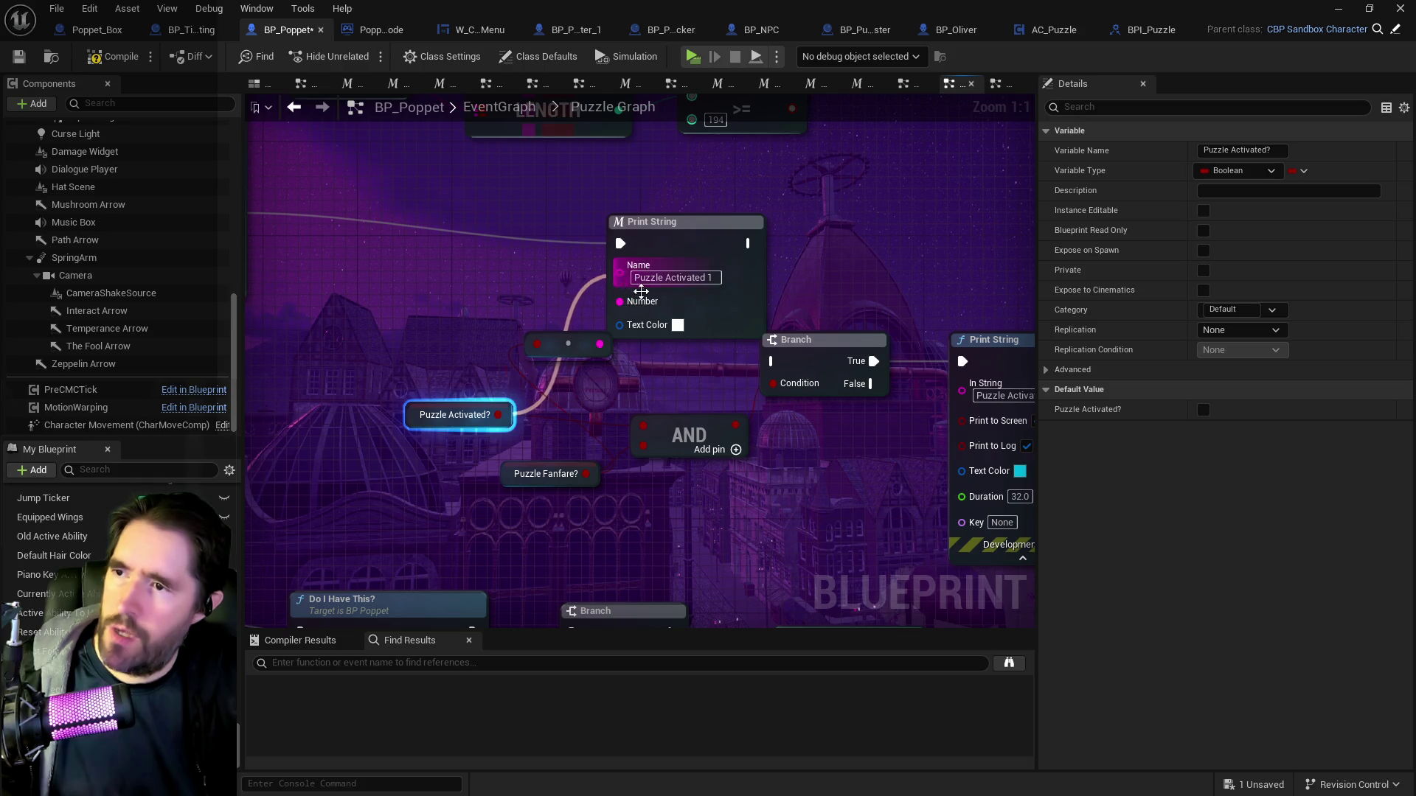
left_click_drag(639, 290, 475, 272)
left_click(564, 225)
mouse_move(549, 225)
left_mouse_down()
mouse_move(619, 323)
mouse_move(618, 345)
left_mouse_up()
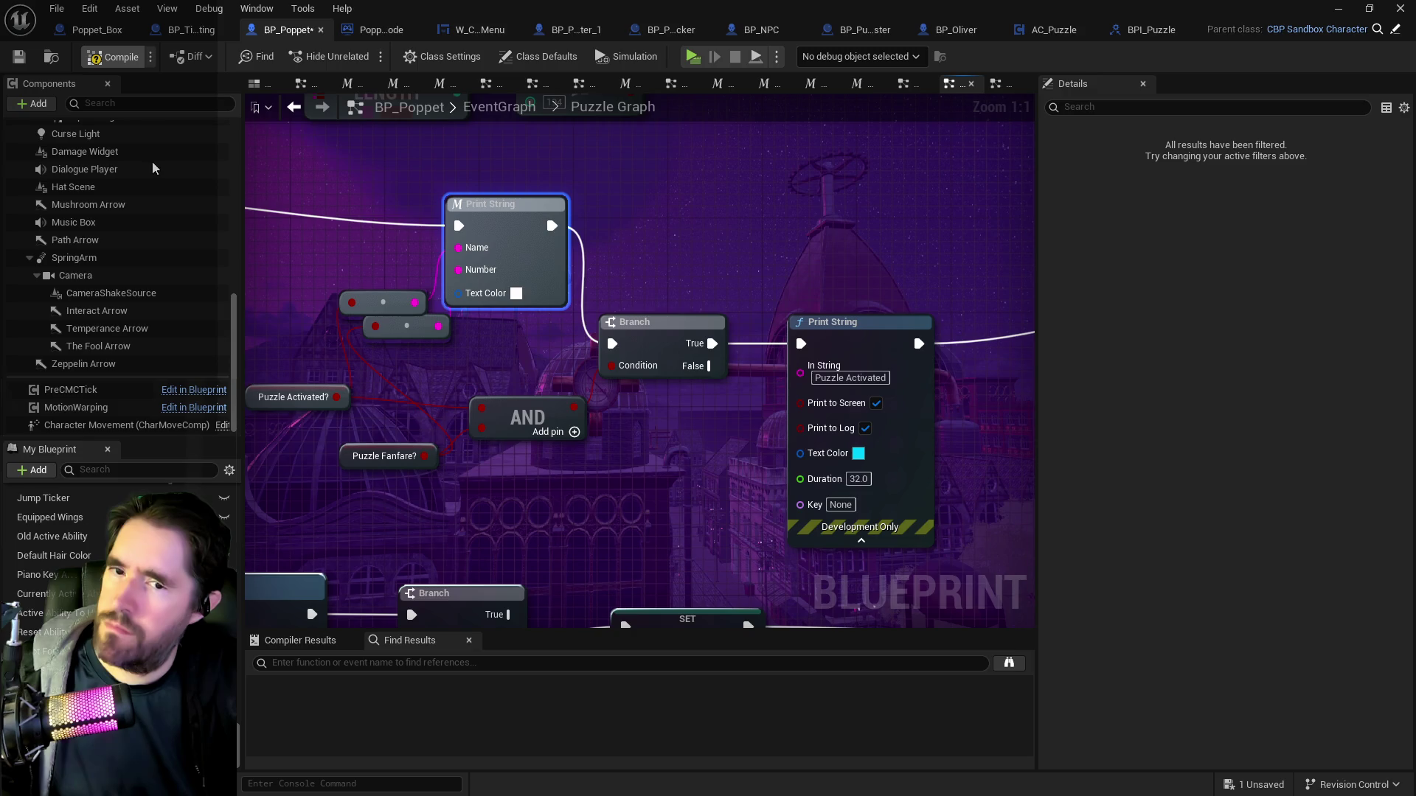
left_click(19, 57)
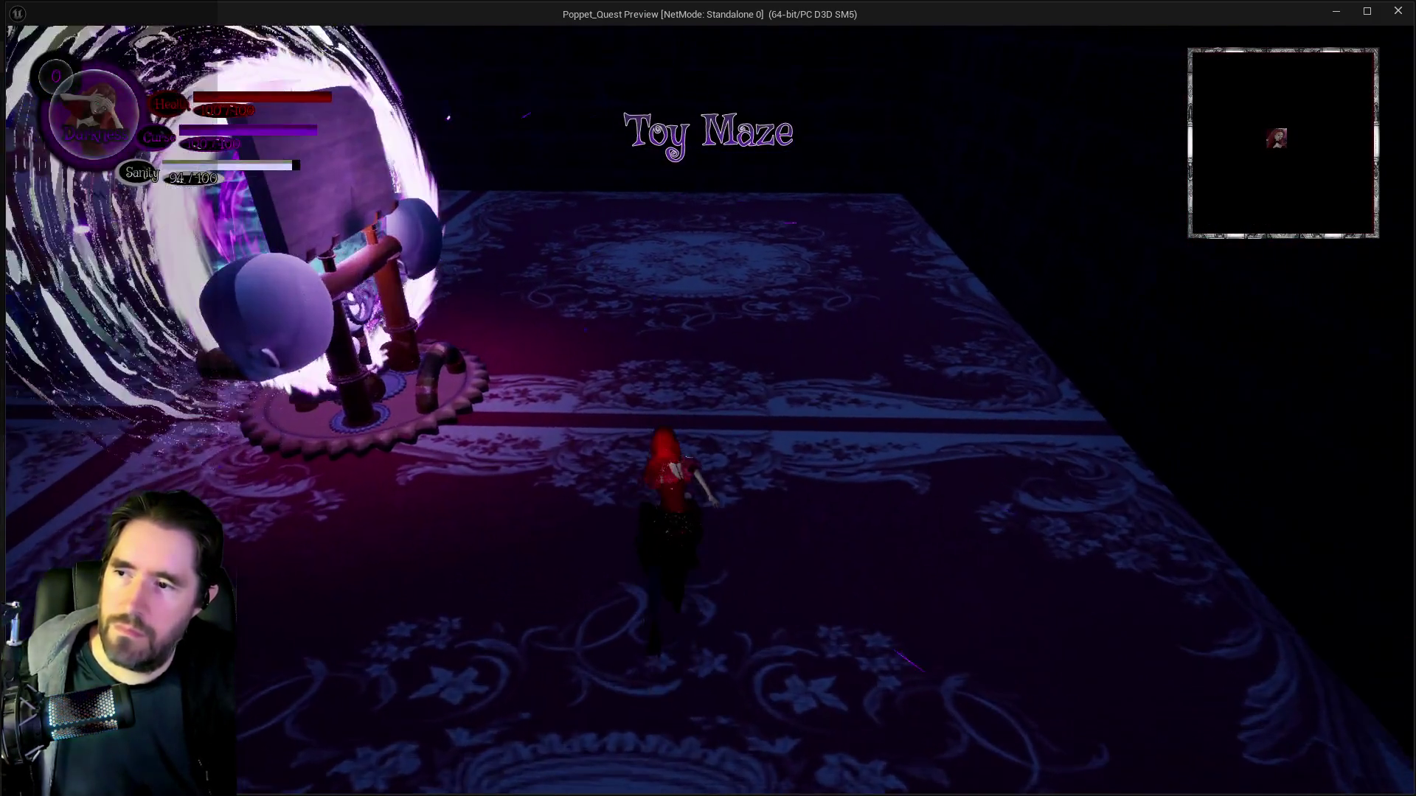
Run through the circus tents attacking the shrine blocker to fire puzzle prints, then end the playtest.
key("Tab")
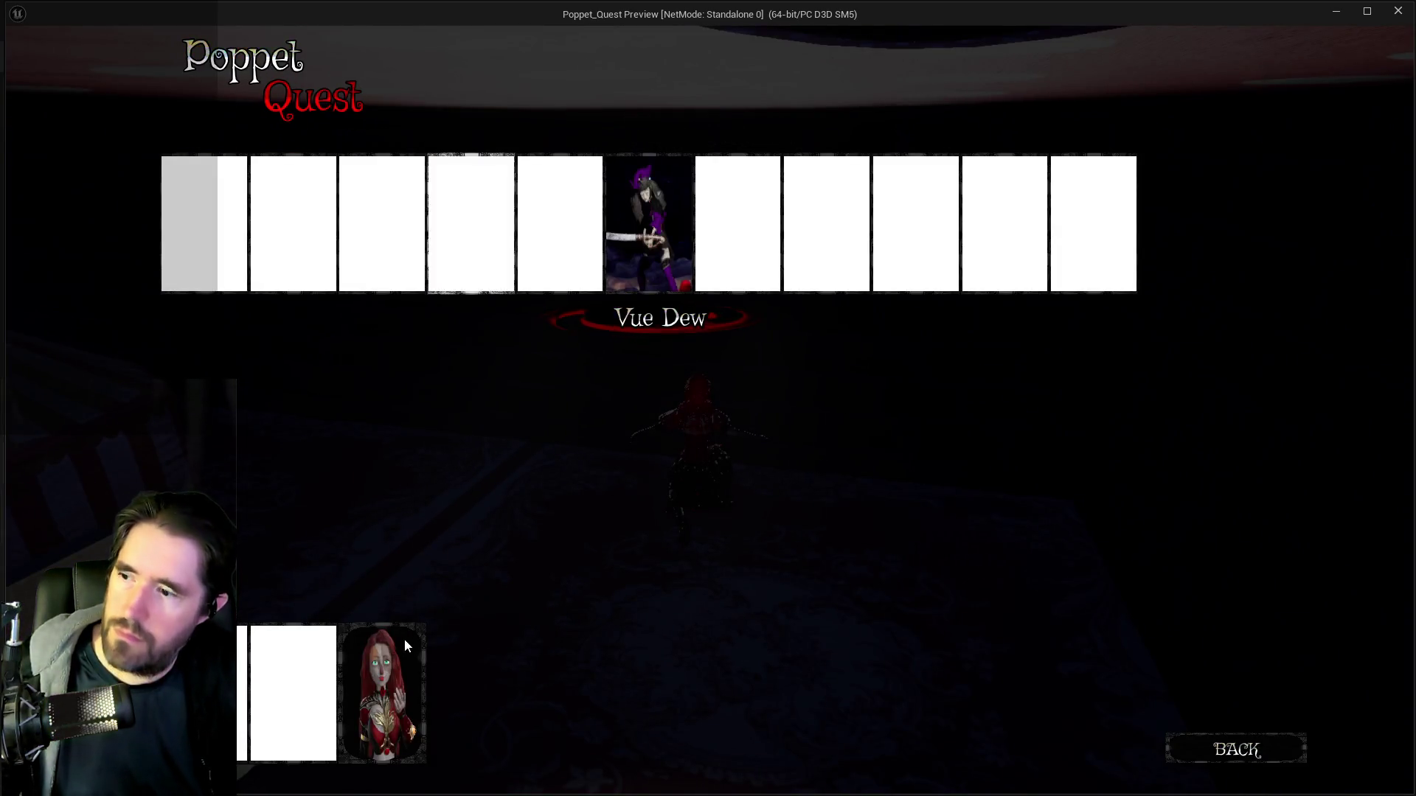
key("Tab")
key("w")
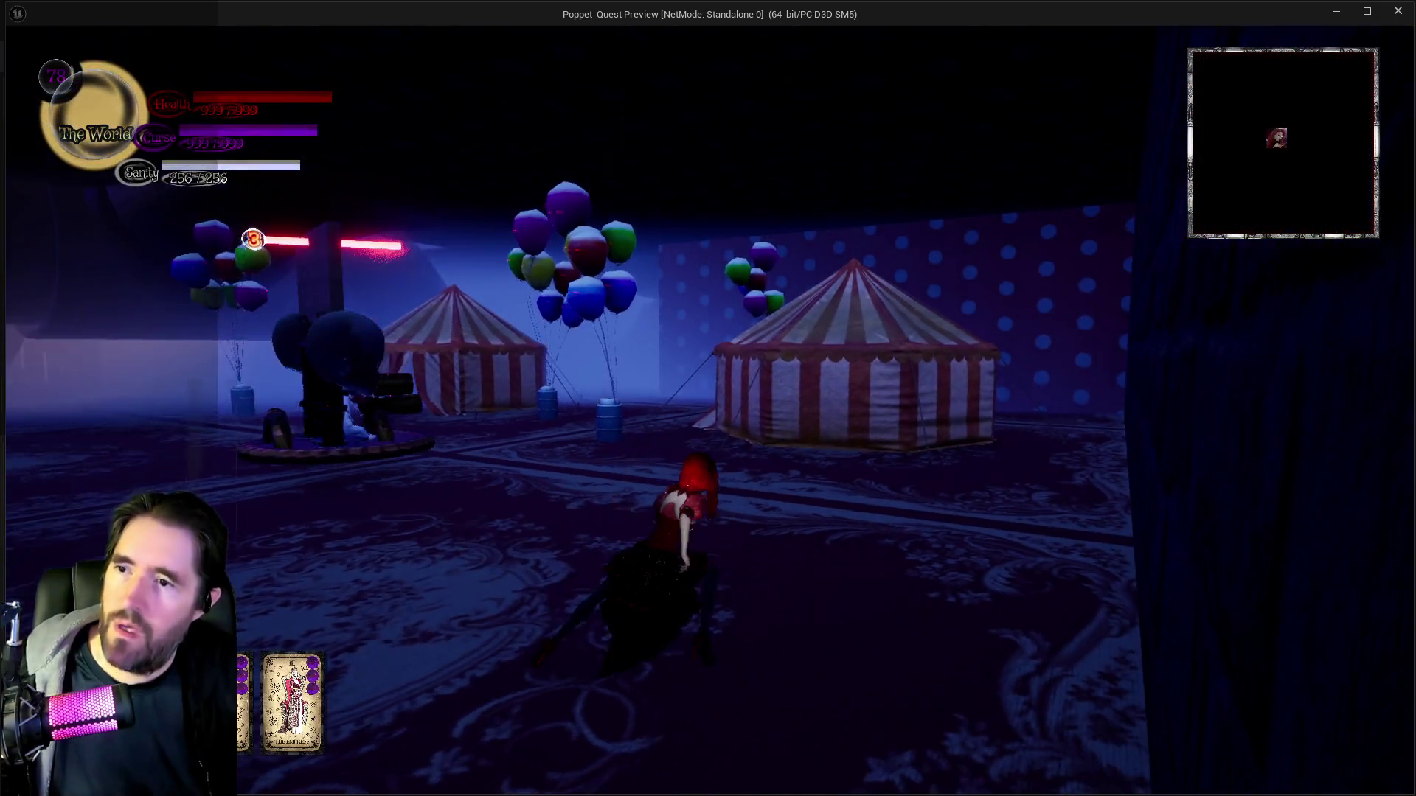
key("w")
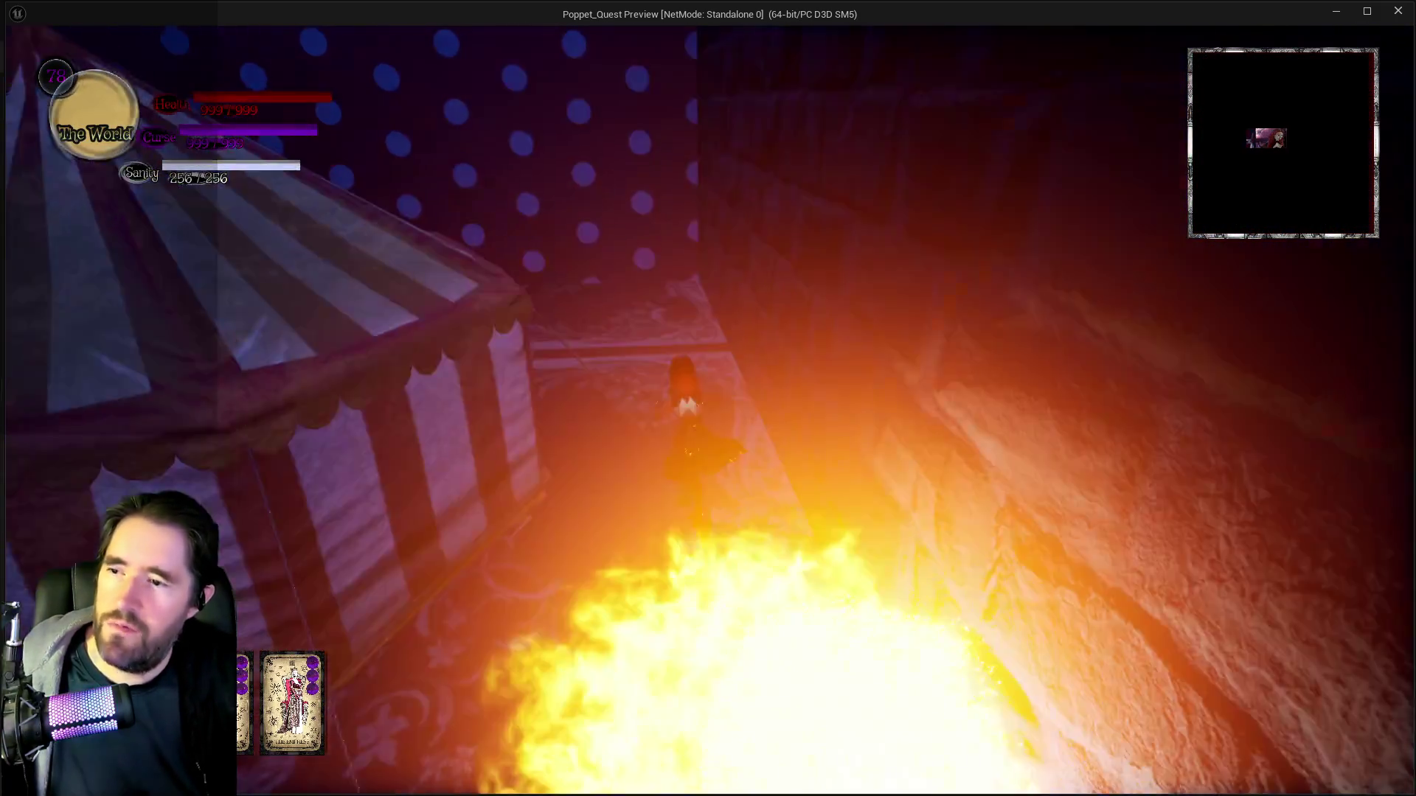
key("w")
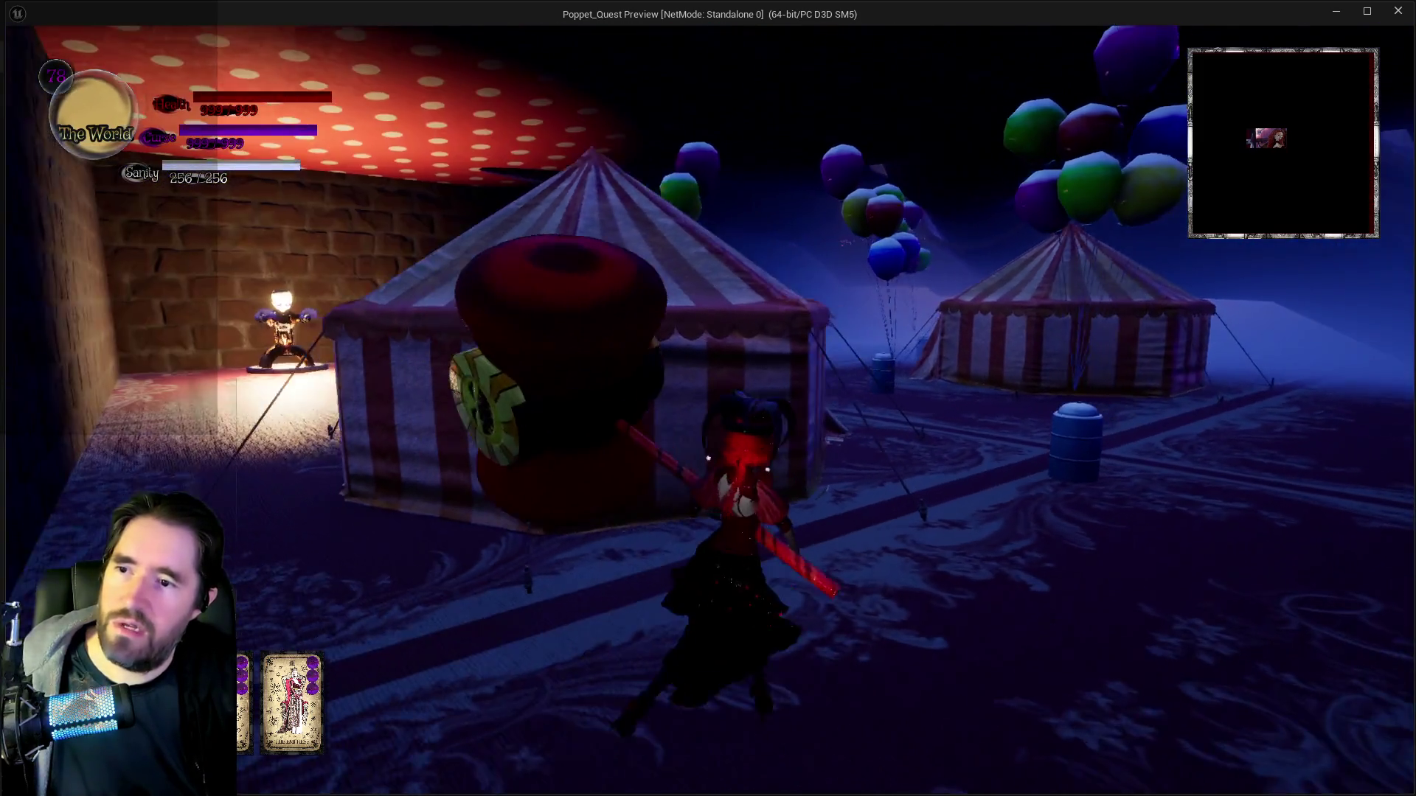
key("w")
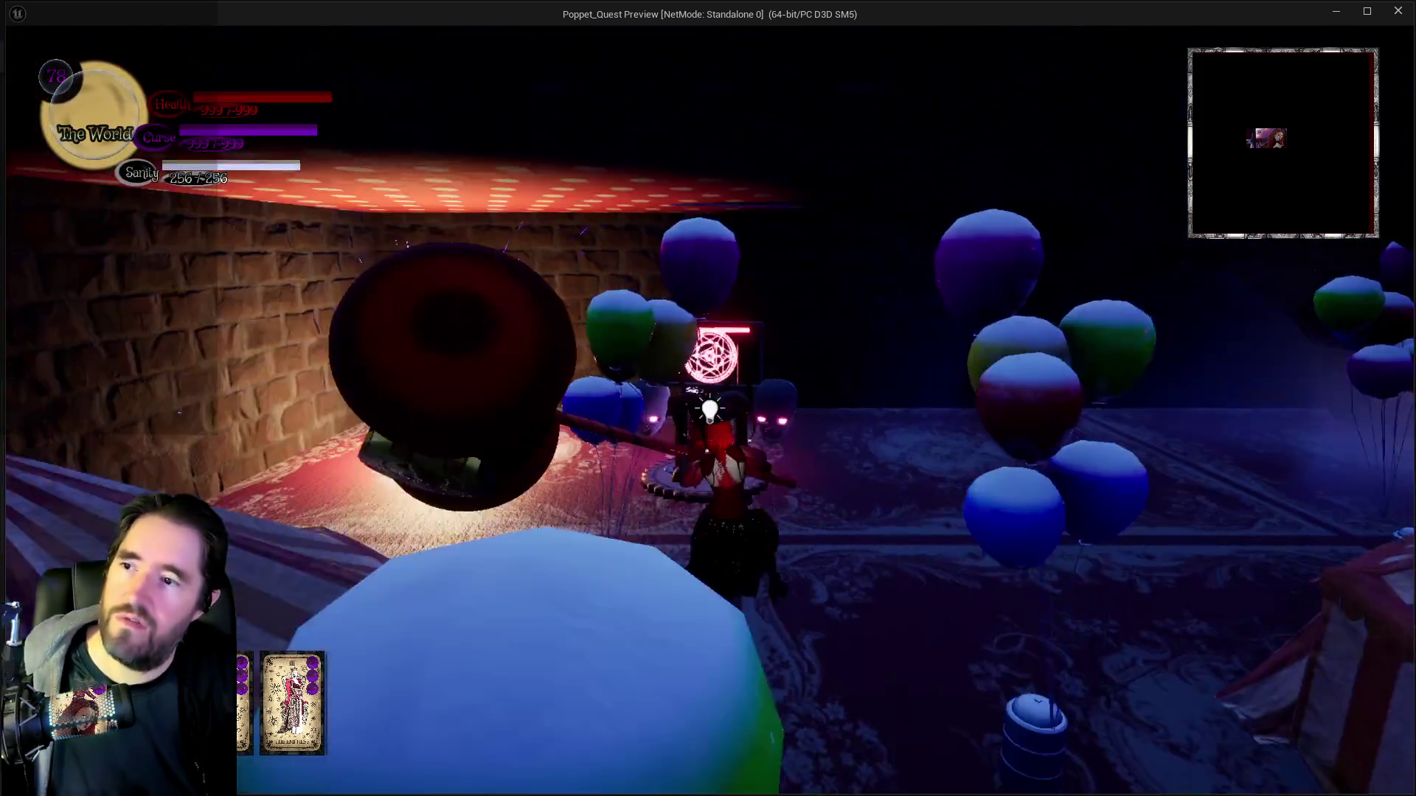
key("w")
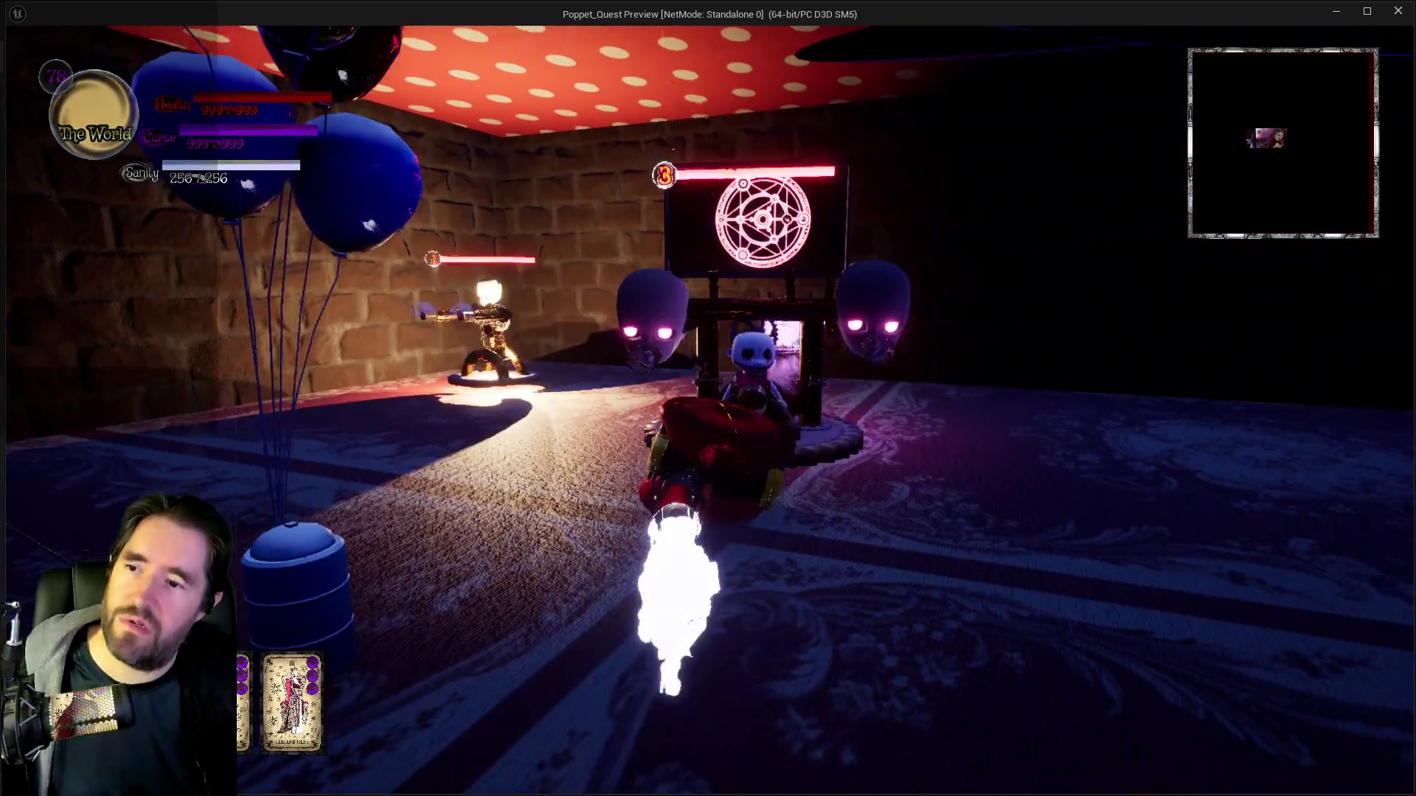
key("w")
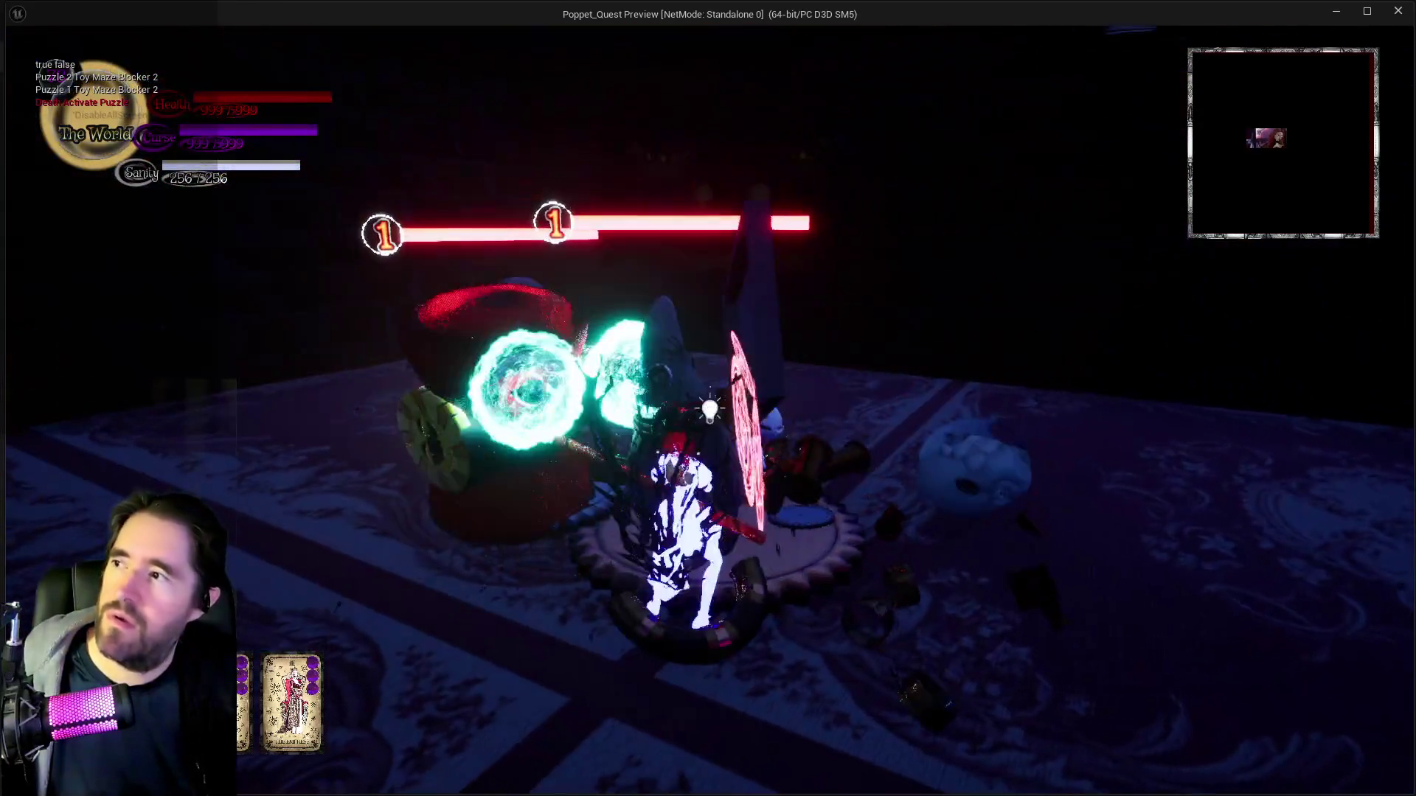
key("w")
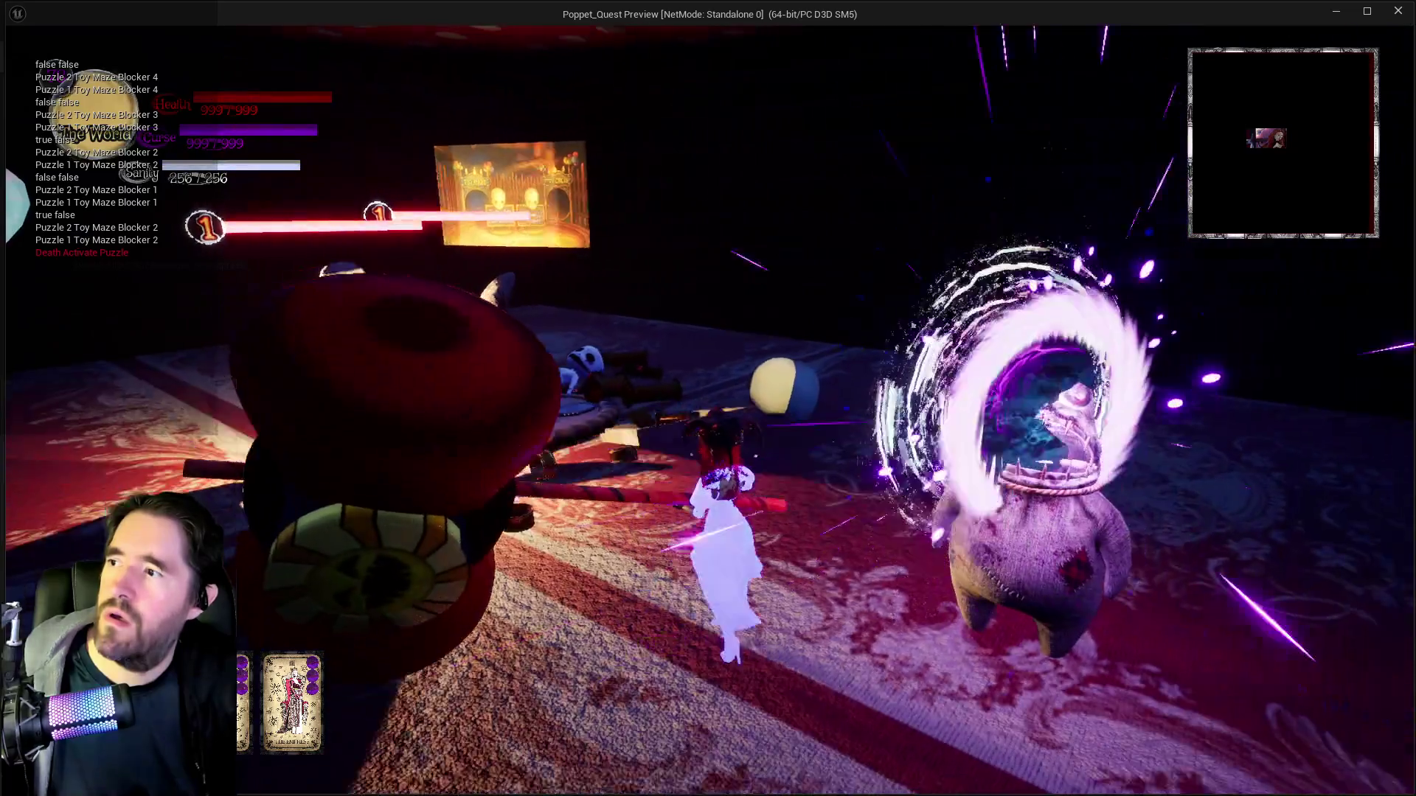
key("w")
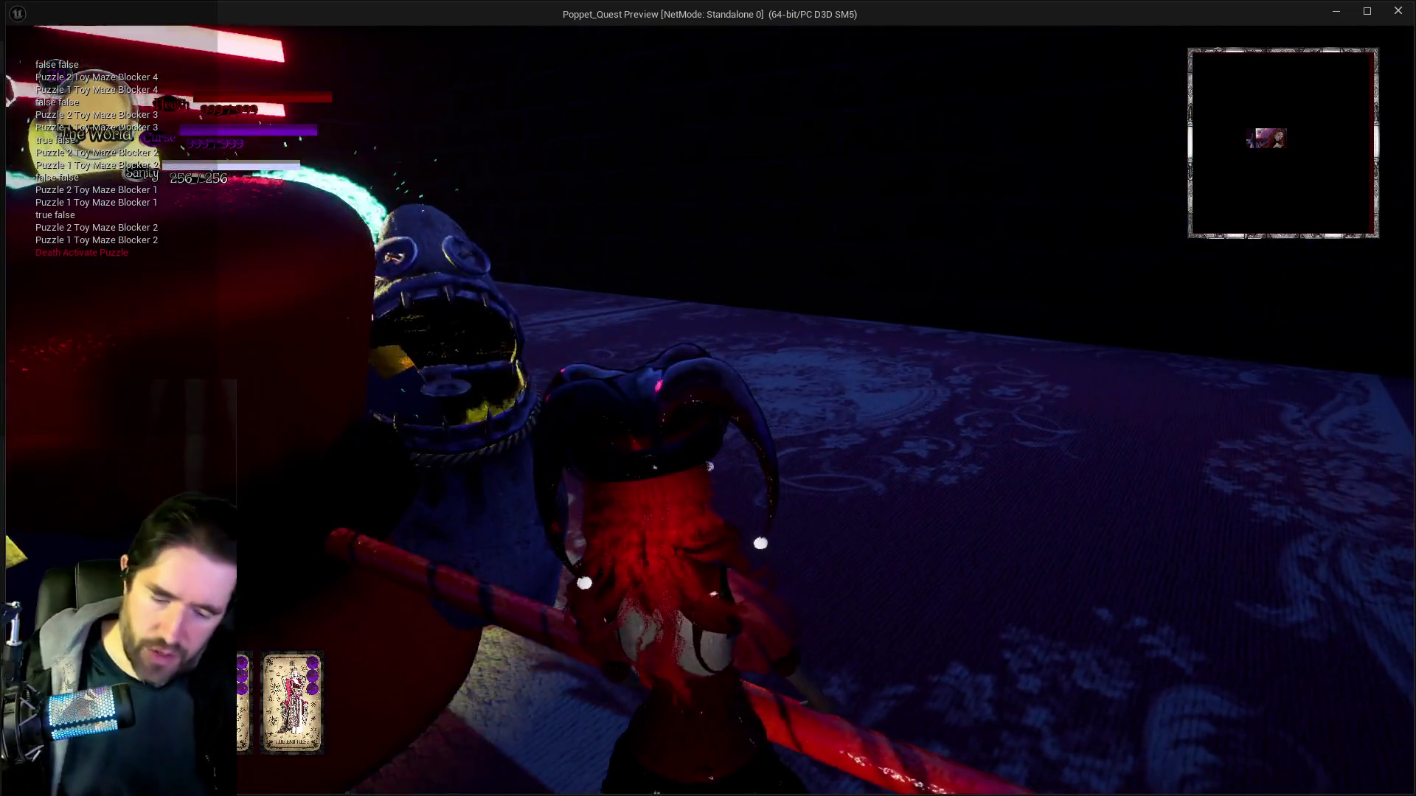
key("Escape")
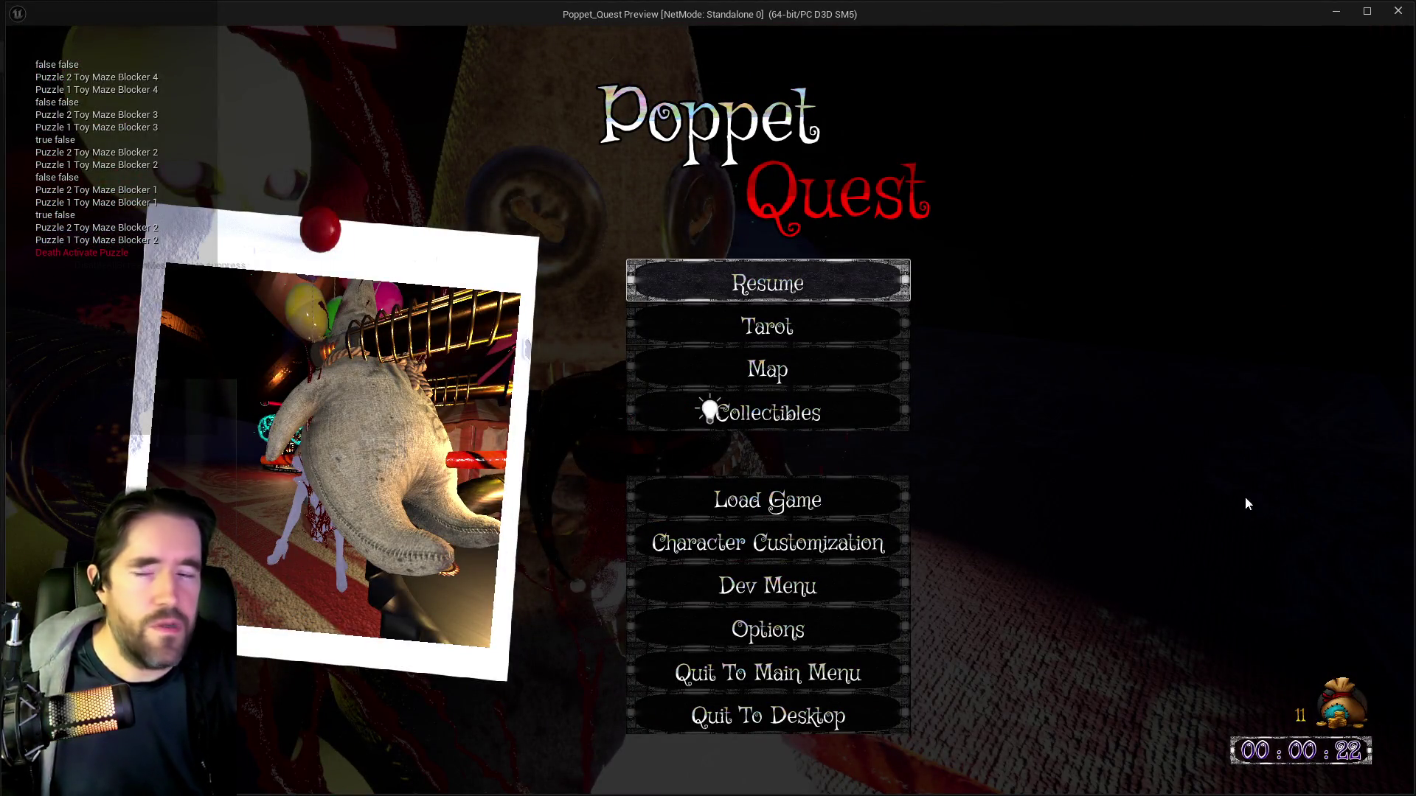
left_click(1394, 16)
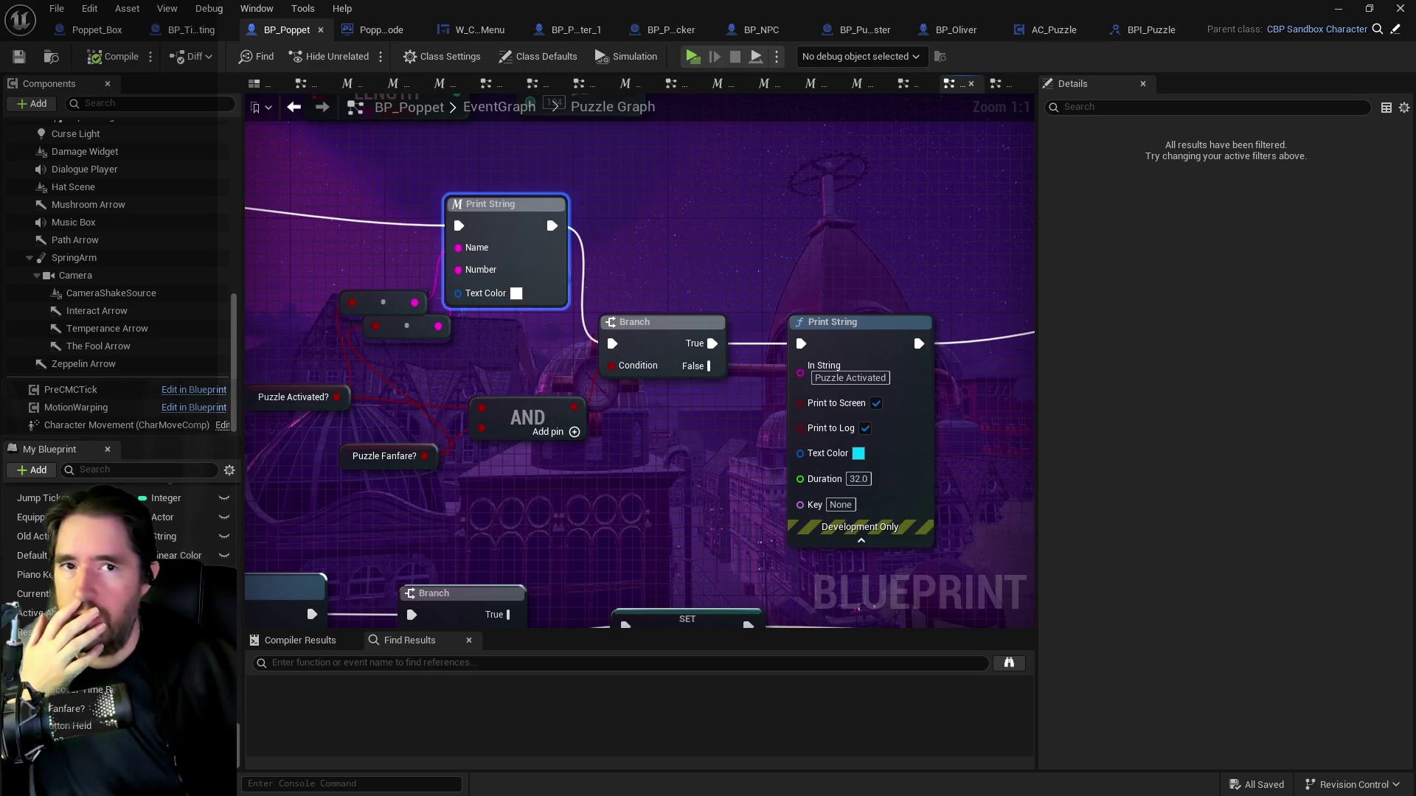
Bring up the Krita screenshot, zoom through the debug log, then drag the window to the right edge.
key("alt+Tab")
left_click_drag(627, 22, 491, 74)
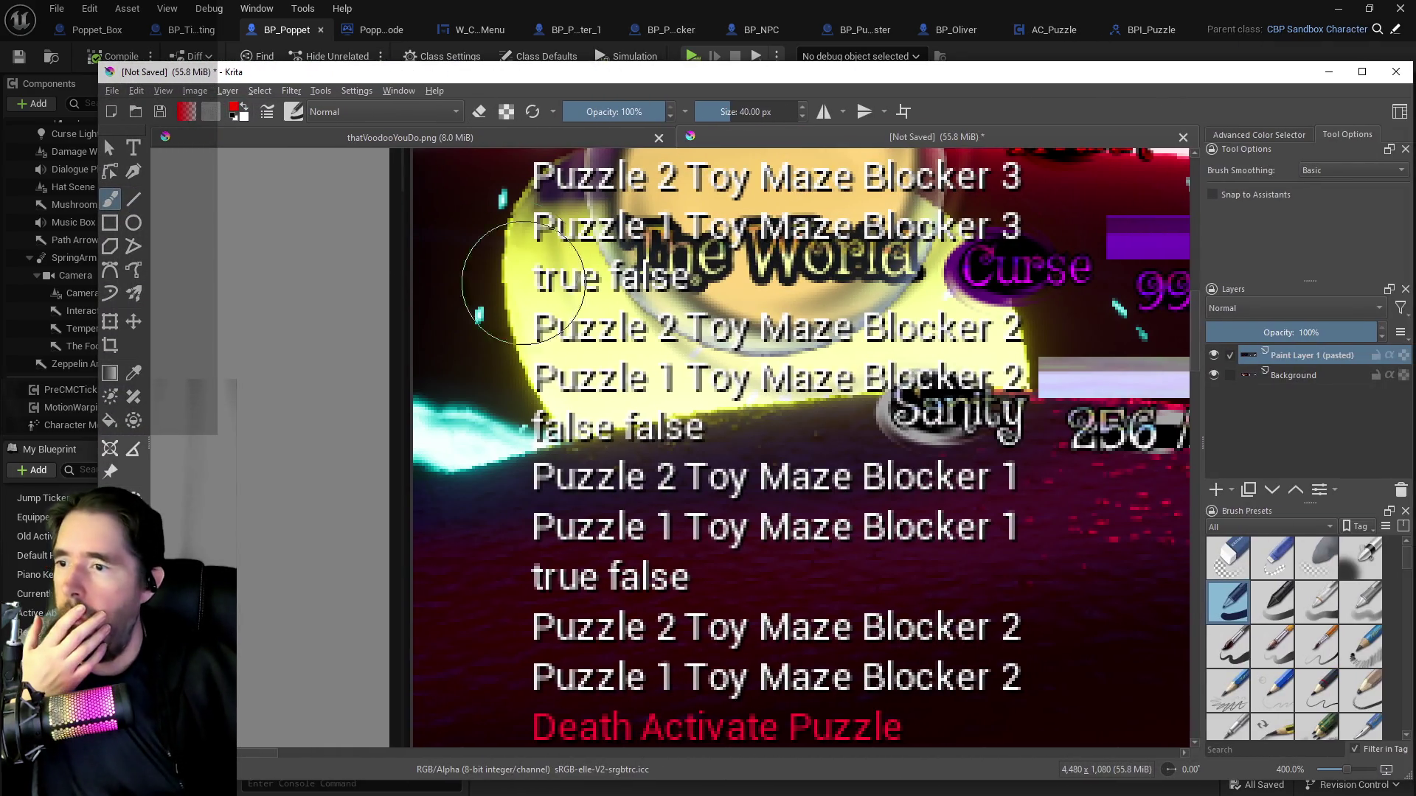
scroll(806, 469, "down", 1)
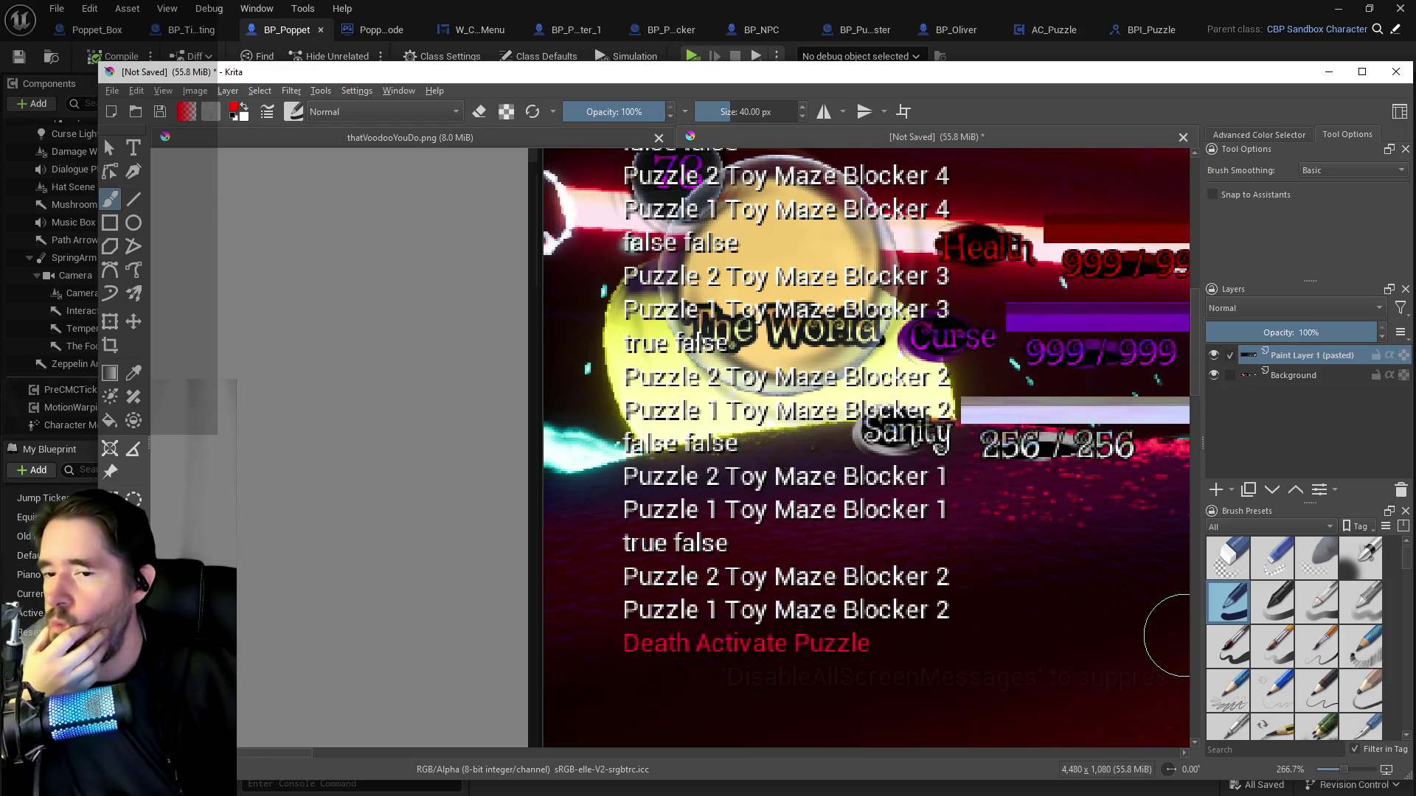
scroll(1198, 380, "down", 3)
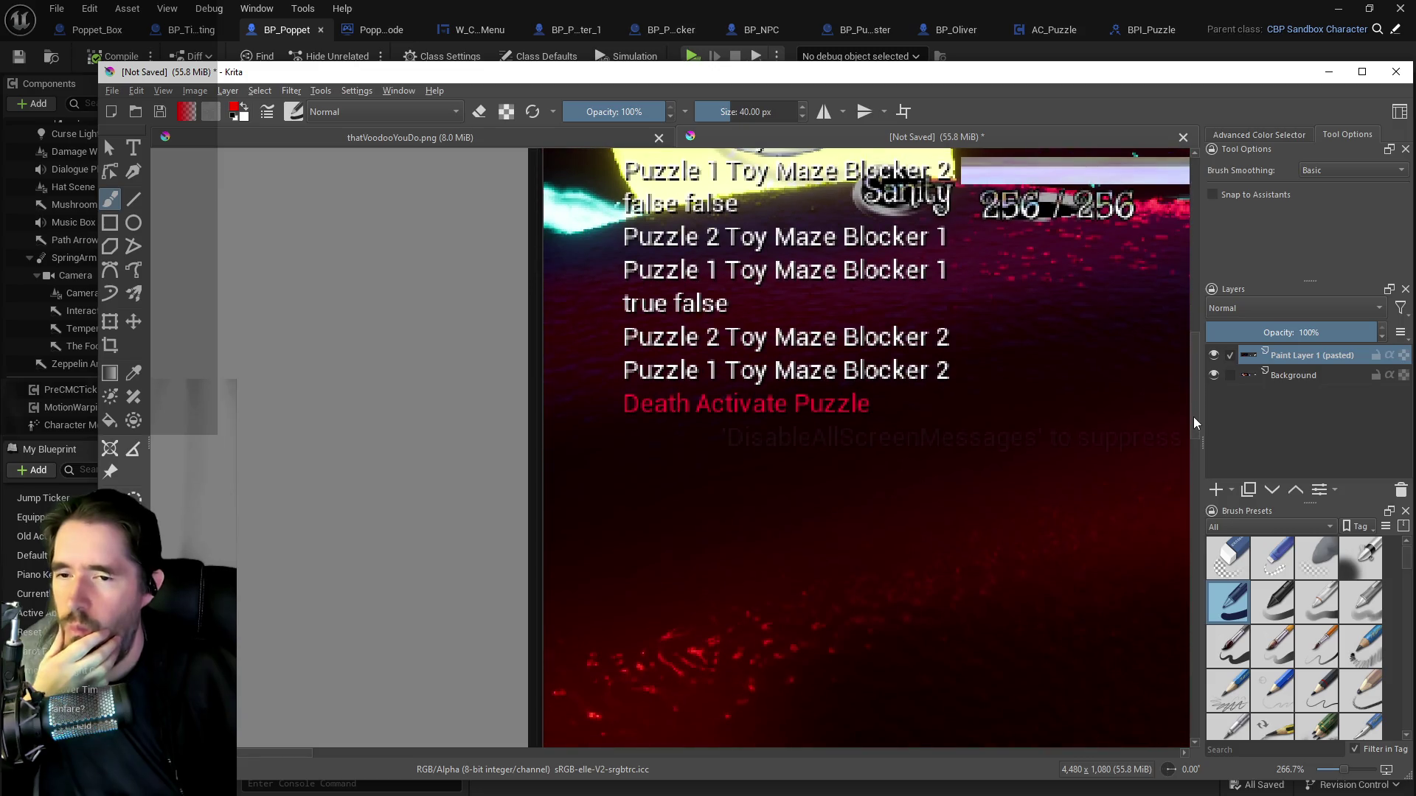
scroll(1198, 379, "up", 3)
mouse_move(222, 71)
left_mouse_down()
mouse_move(1285, 212)
mouse_move(1415, 213)
left_mouse_up()
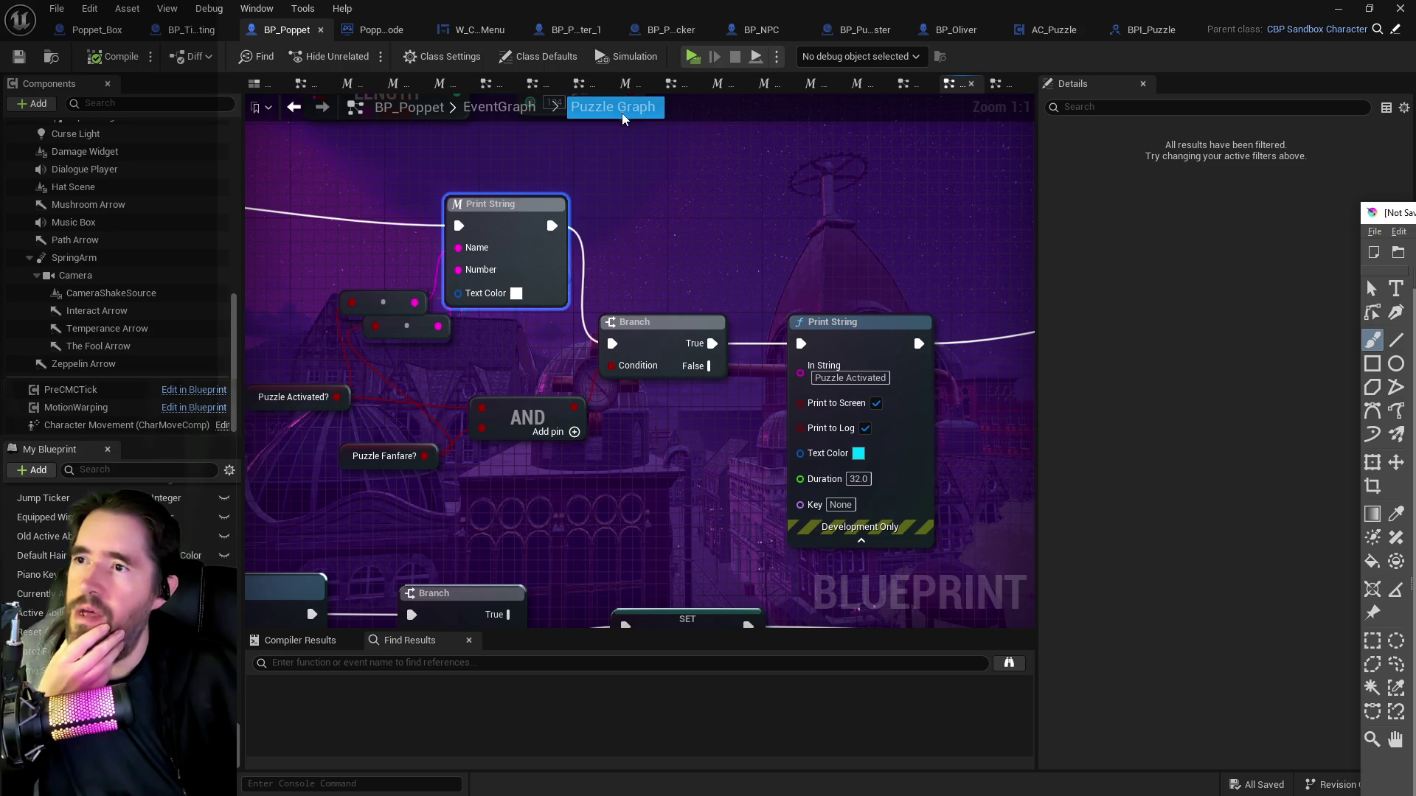
Pan across BP_Poppet's Puzzle Graph to inspect the SET nodes, including Puzzle Fanfare.
scroll(679, 298, "down", 6)
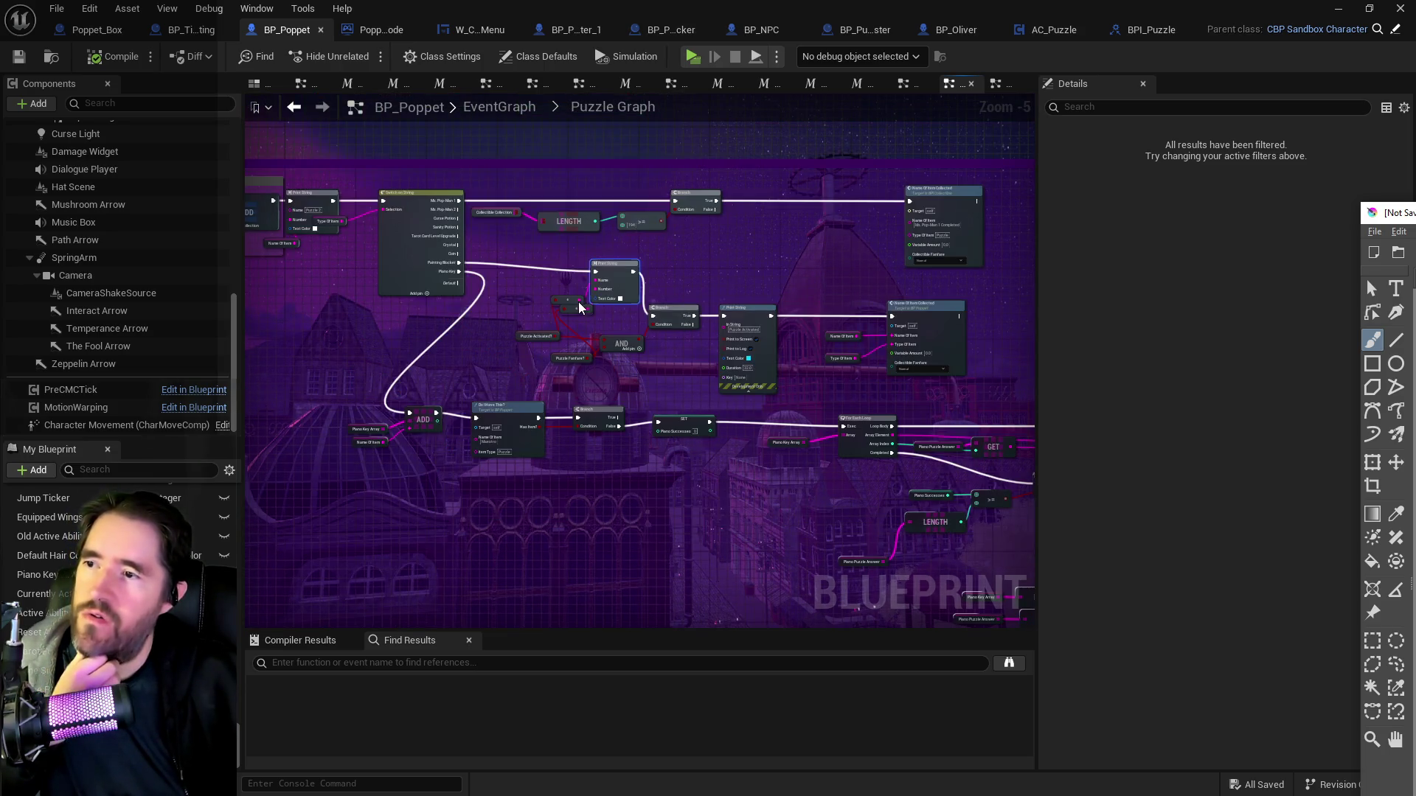
scroll(515, 292, "up", 2)
mouse_move(514, 317)
left_mouse_down()
mouse_move(767, 369)
mouse_move(324, 423)
mouse_move(474, 411)
mouse_move(738, 347)
mouse_move(892, 357)
left_mouse_up()
left_click_drag(767, 357, 740, 338)
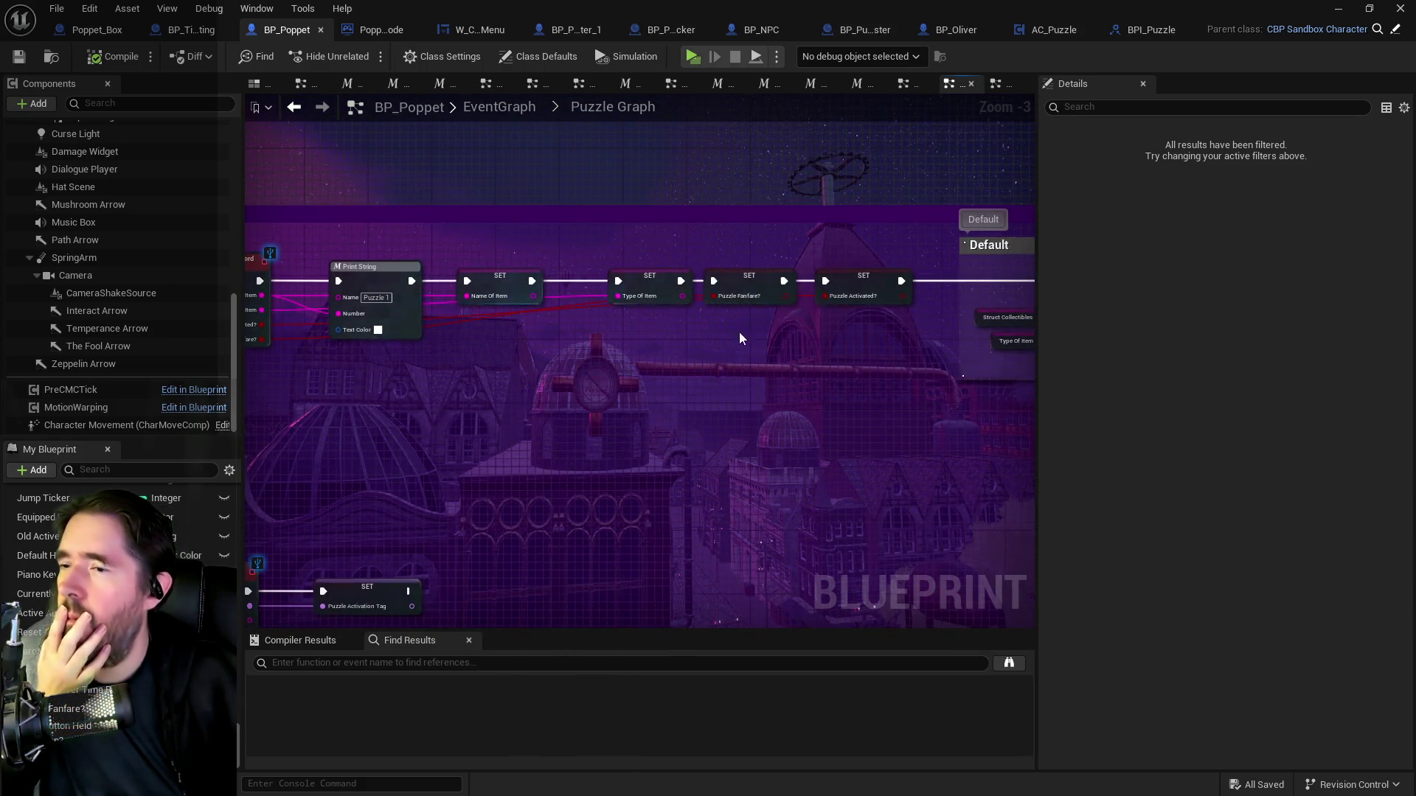
mouse_move(742, 285)
left_mouse_down()
mouse_move(768, 309)
mouse_move(733, 405)
mouse_move(740, 289)
mouse_move(430, 300)
mouse_move(670, 362)
left_mouse_up()
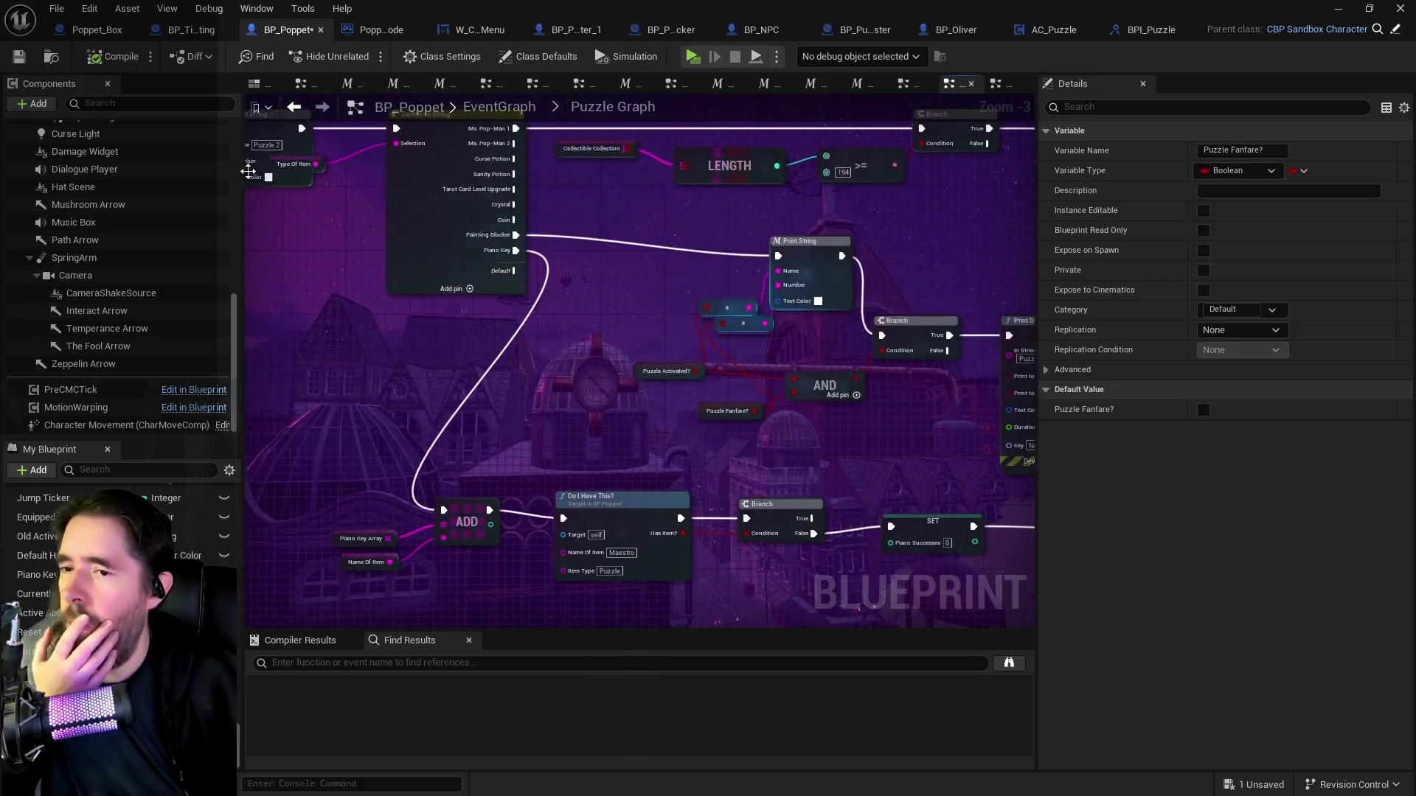
scroll(619, 428, "up", 3)
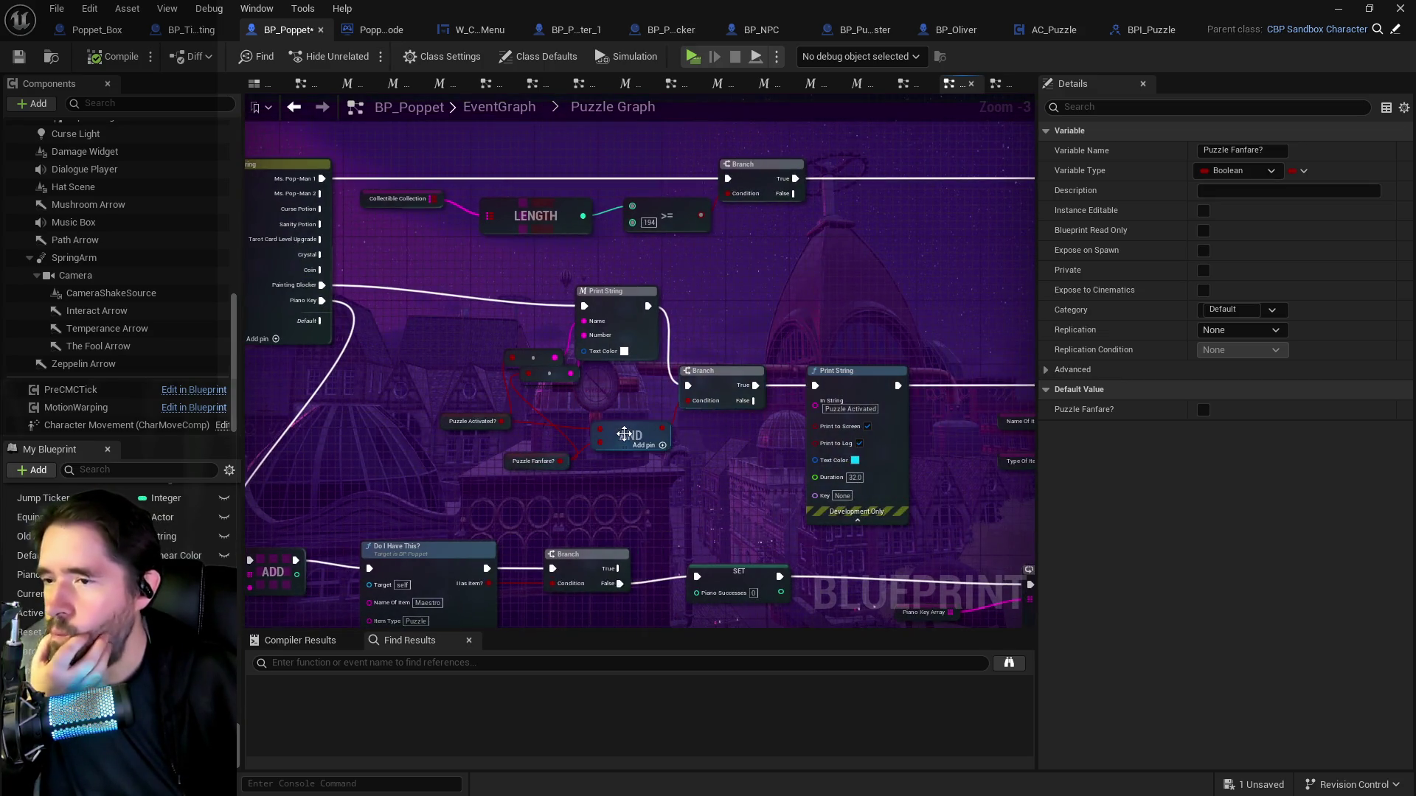
Move the Puzzle Fanfare? getter further left beside the AND node.
left_click_drag(516, 458, 422, 458)
left_click_drag(676, 407, 650, 400)
left_click(446, 459)
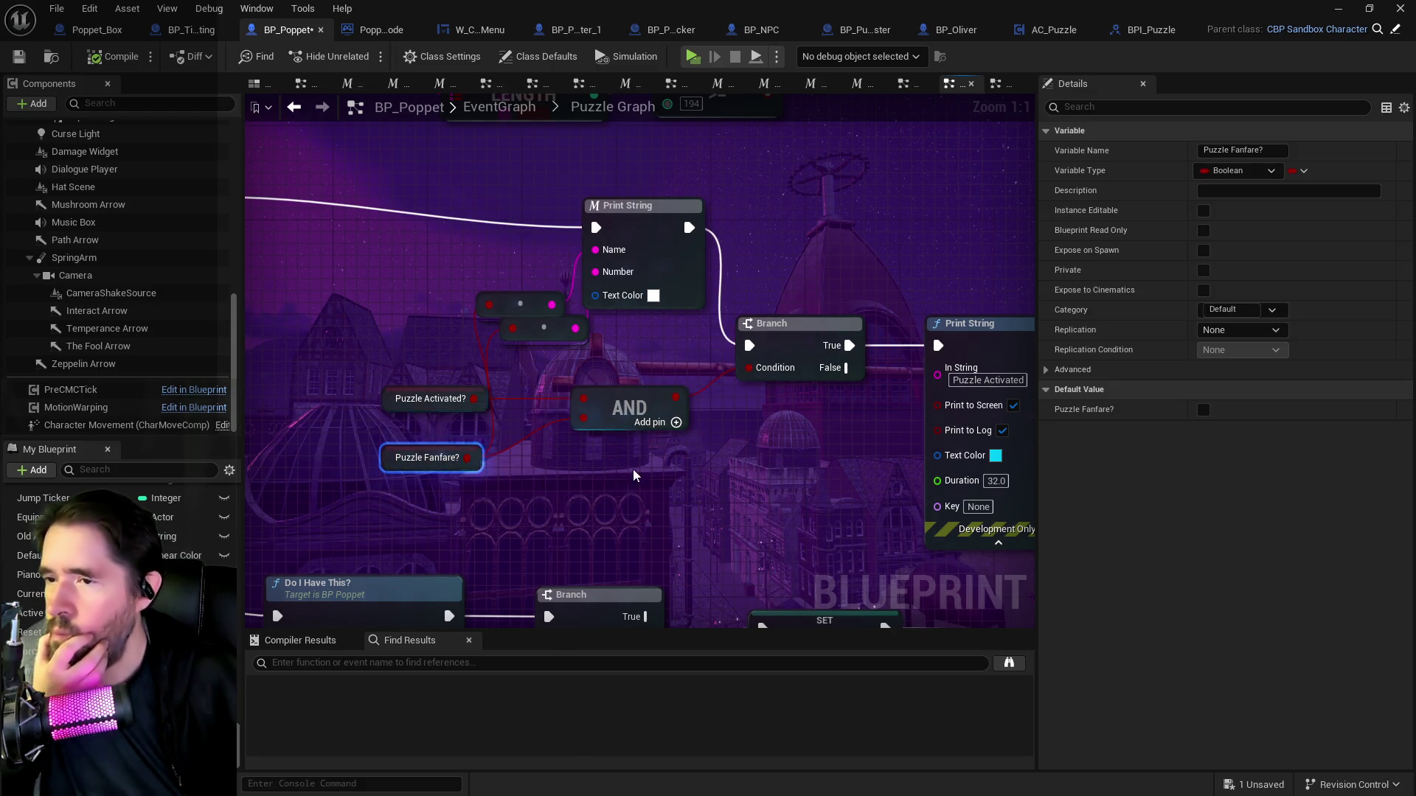
left_click_drag(625, 477, 413, 492)
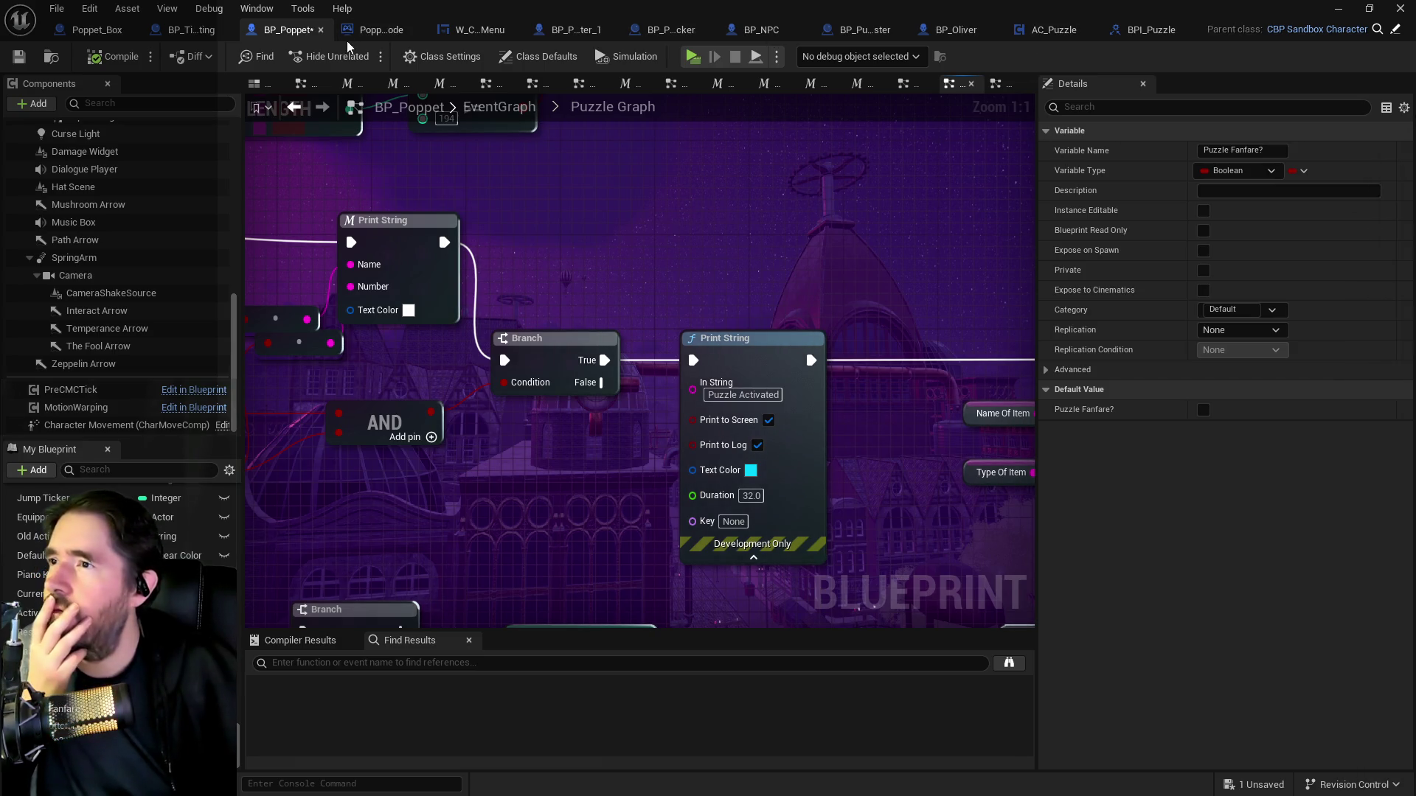
left_click(761, 29)
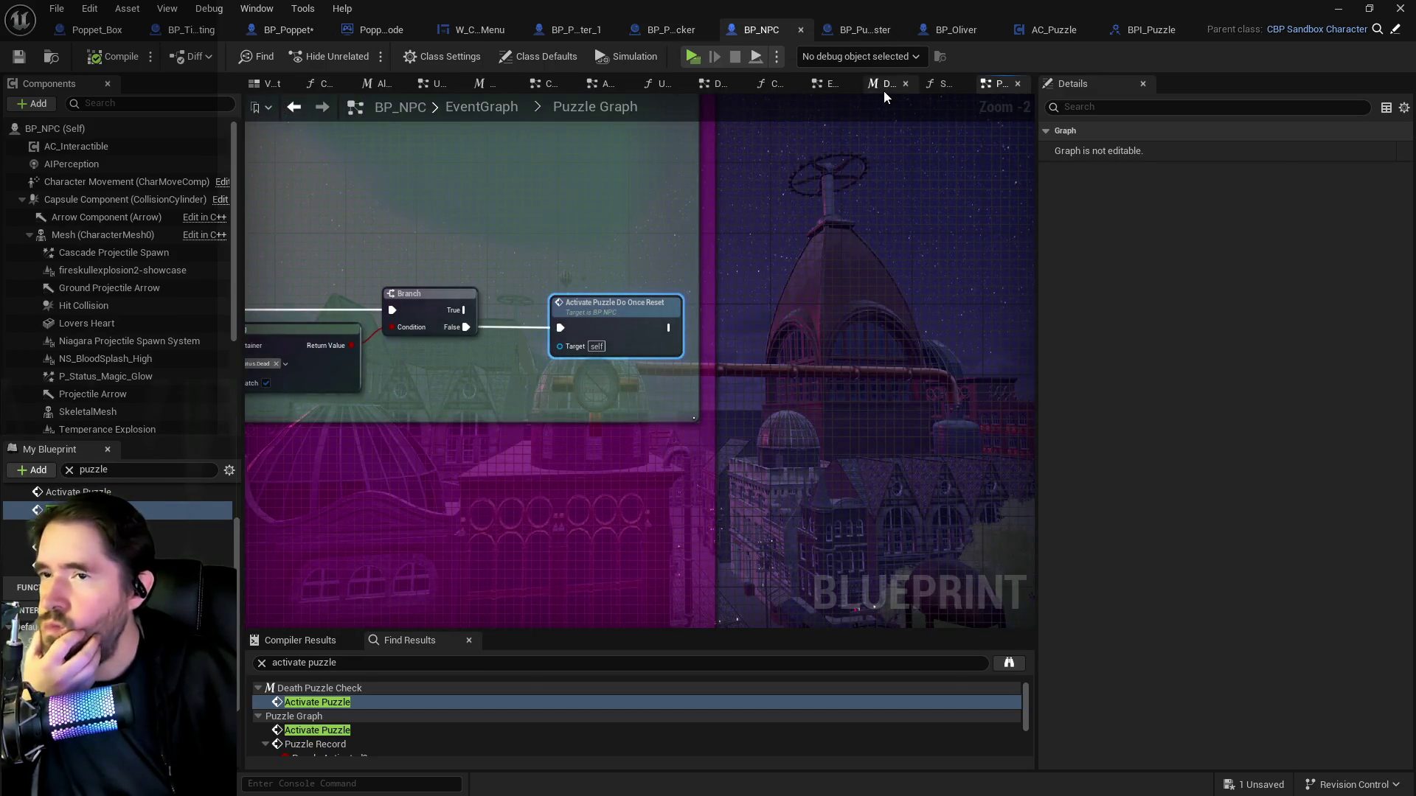
From Death Puzzle Check, jump to Activate Puzzle and review the Branch, Puzzle Record and ADD nodes.
left_click(883, 87)
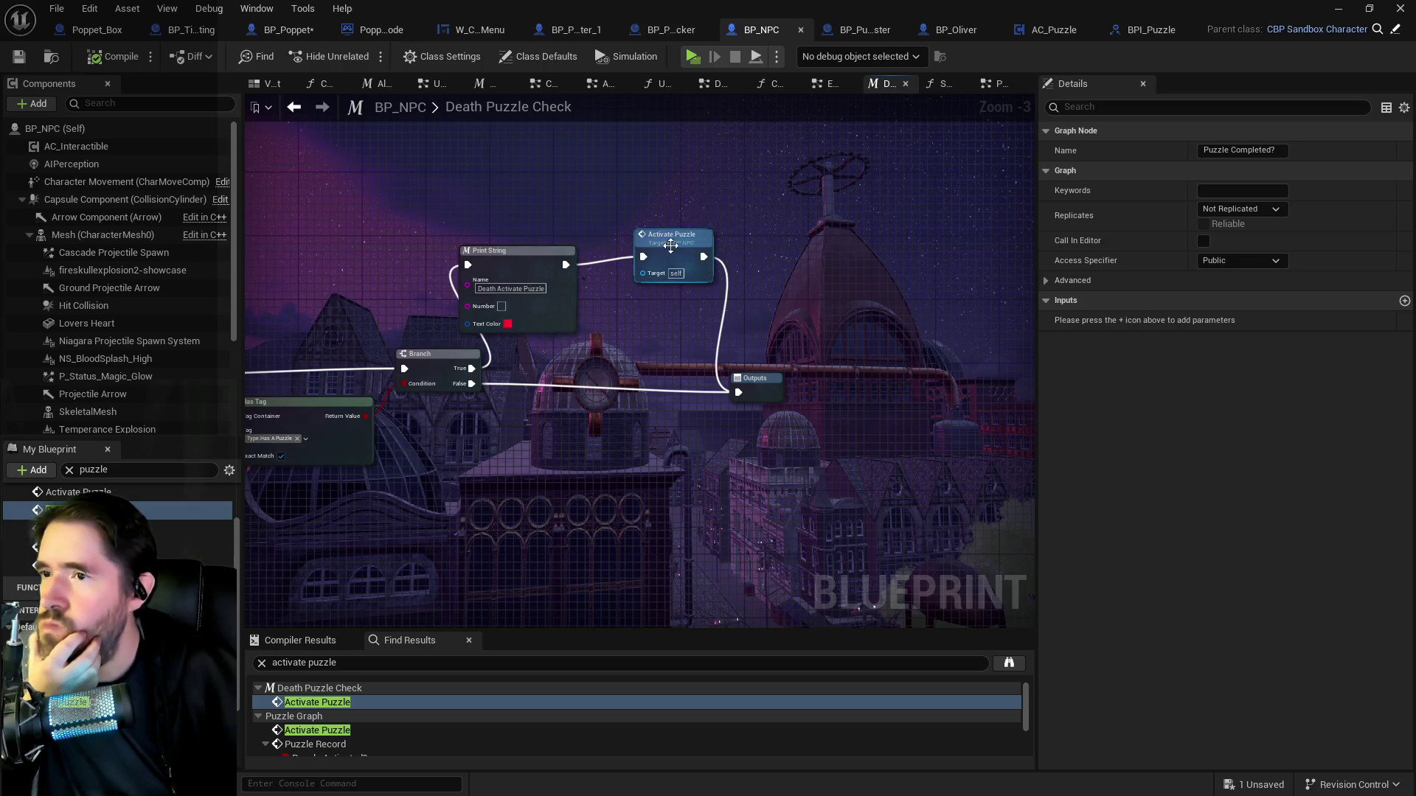
double_click(670, 247)
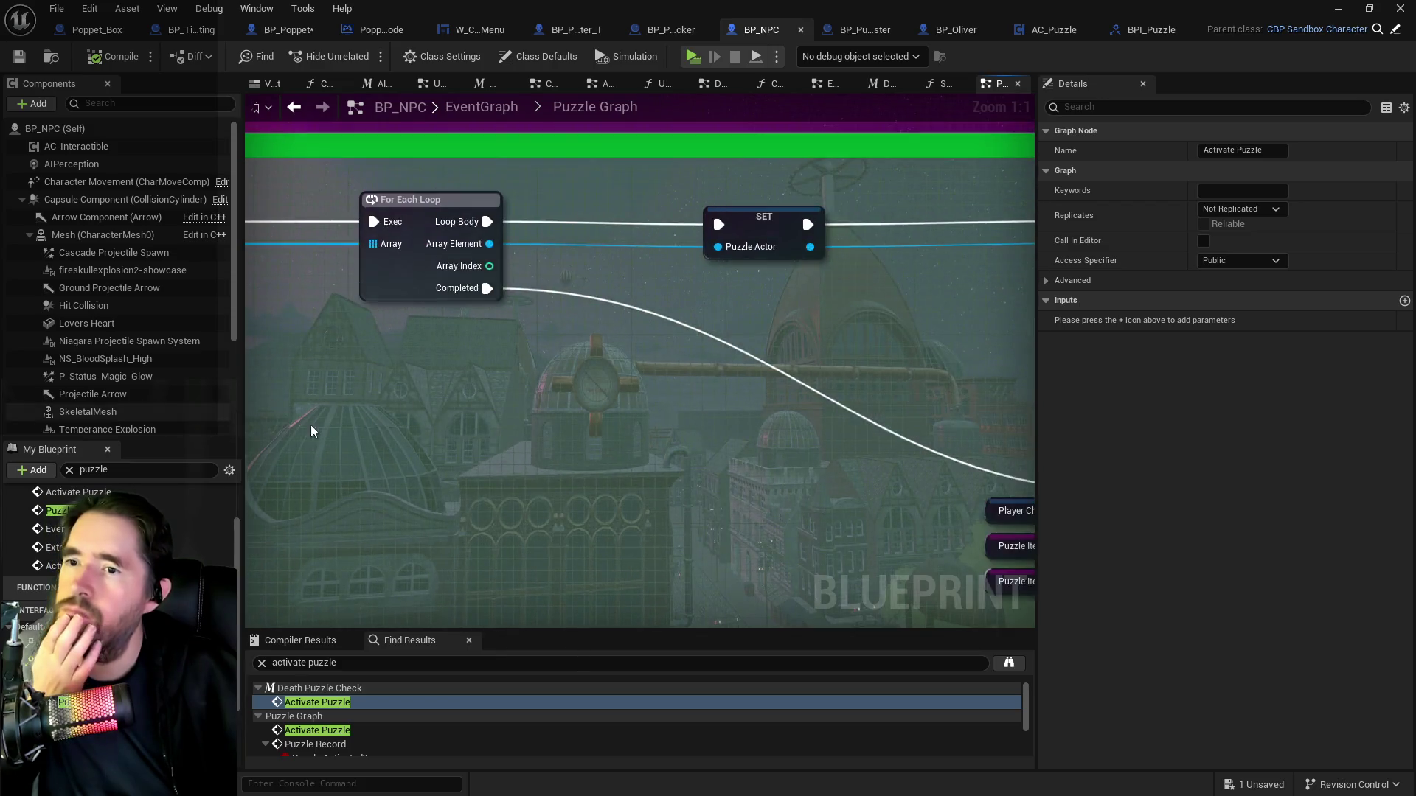
left_click_drag(553, 448, 481, 392)
mouse_move(727, 431)
left_mouse_down()
mouse_move(613, 400)
mouse_move(346, 377)
left_mouse_up()
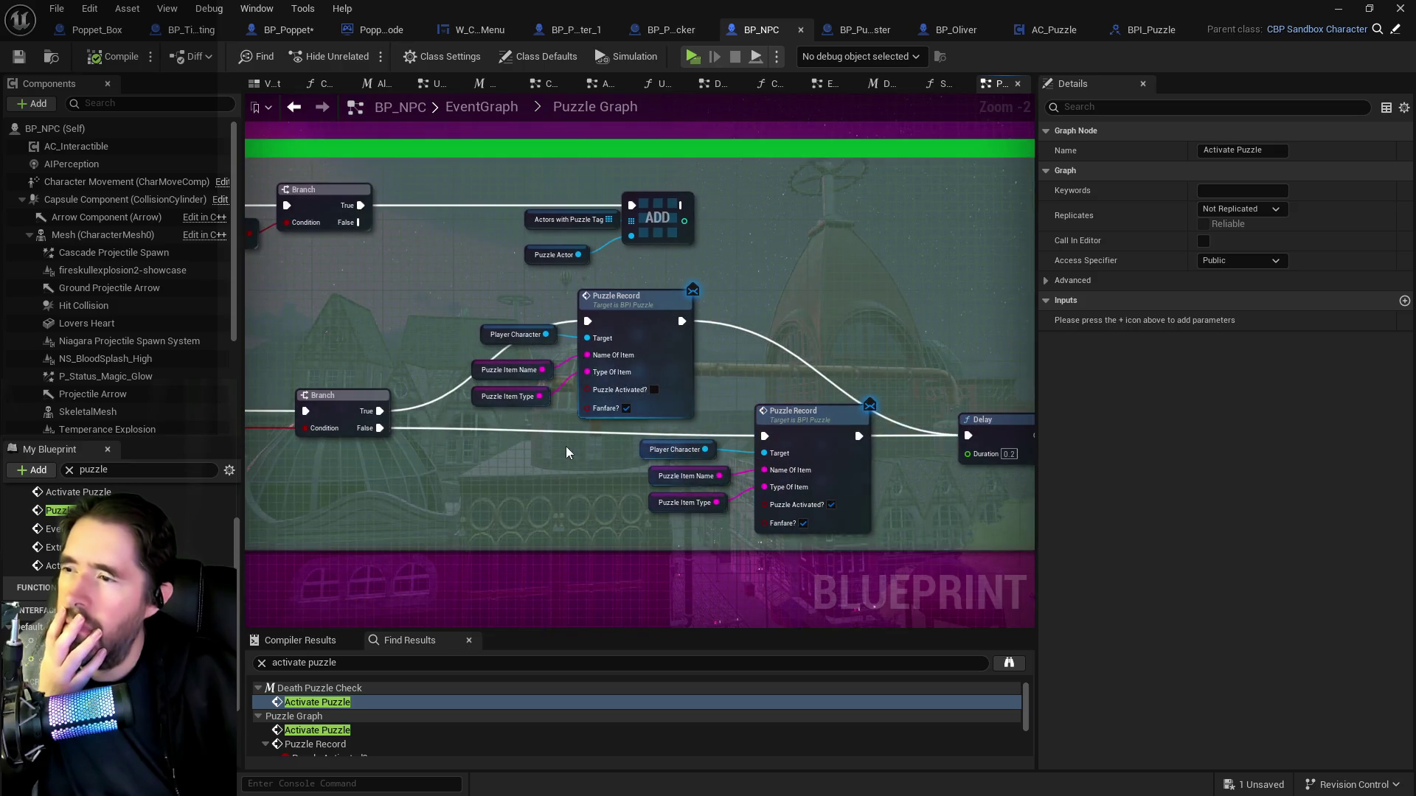
left_click_drag(464, 469, 891, 426)
mouse_move(647, 428)
left_mouse_down()
mouse_move(766, 432)
mouse_move(597, 411)
mouse_move(261, 418)
left_mouse_up()
left_click_drag(629, 405, 557, 395)
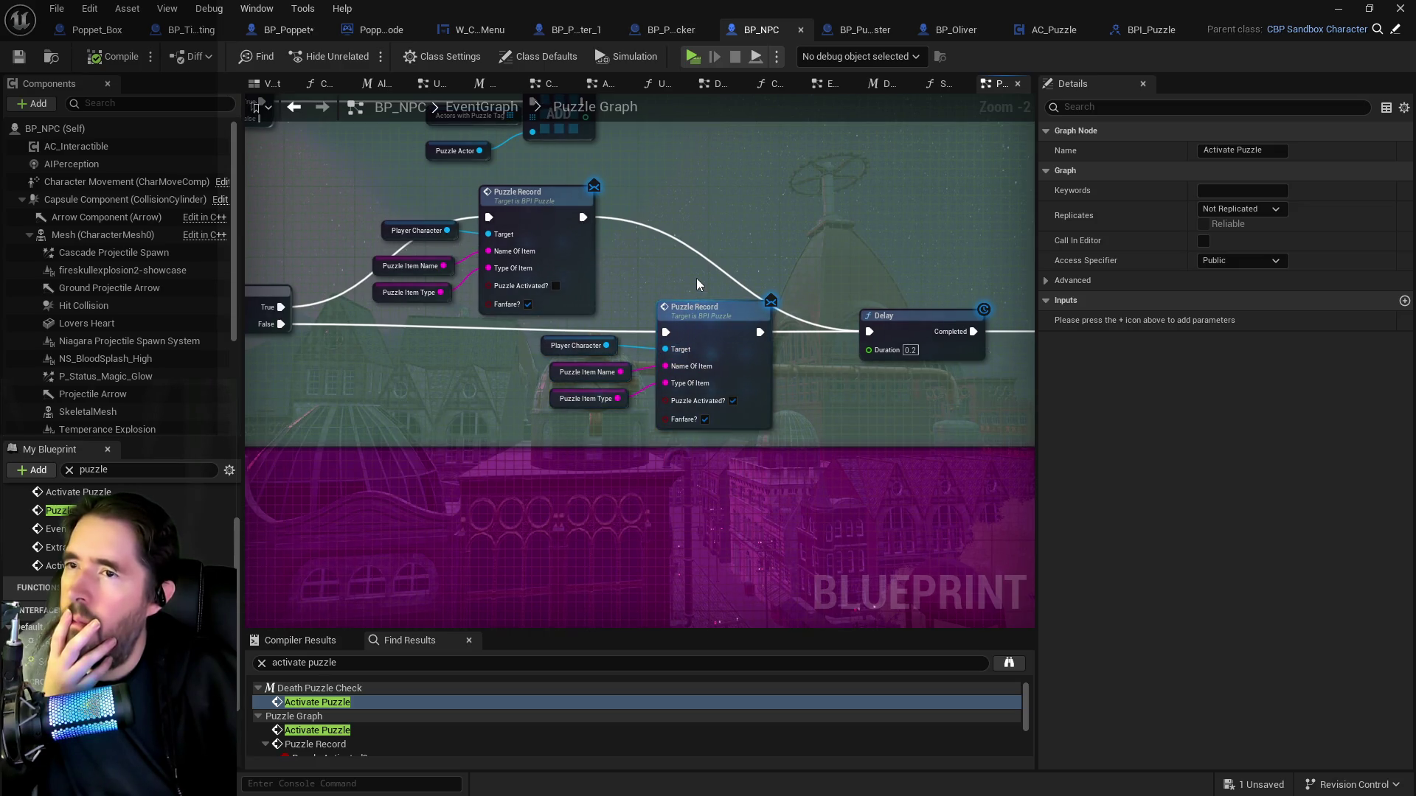
mouse_move(697, 277)
left_mouse_down()
mouse_move(840, 274)
mouse_move(844, 324)
left_mouse_up()
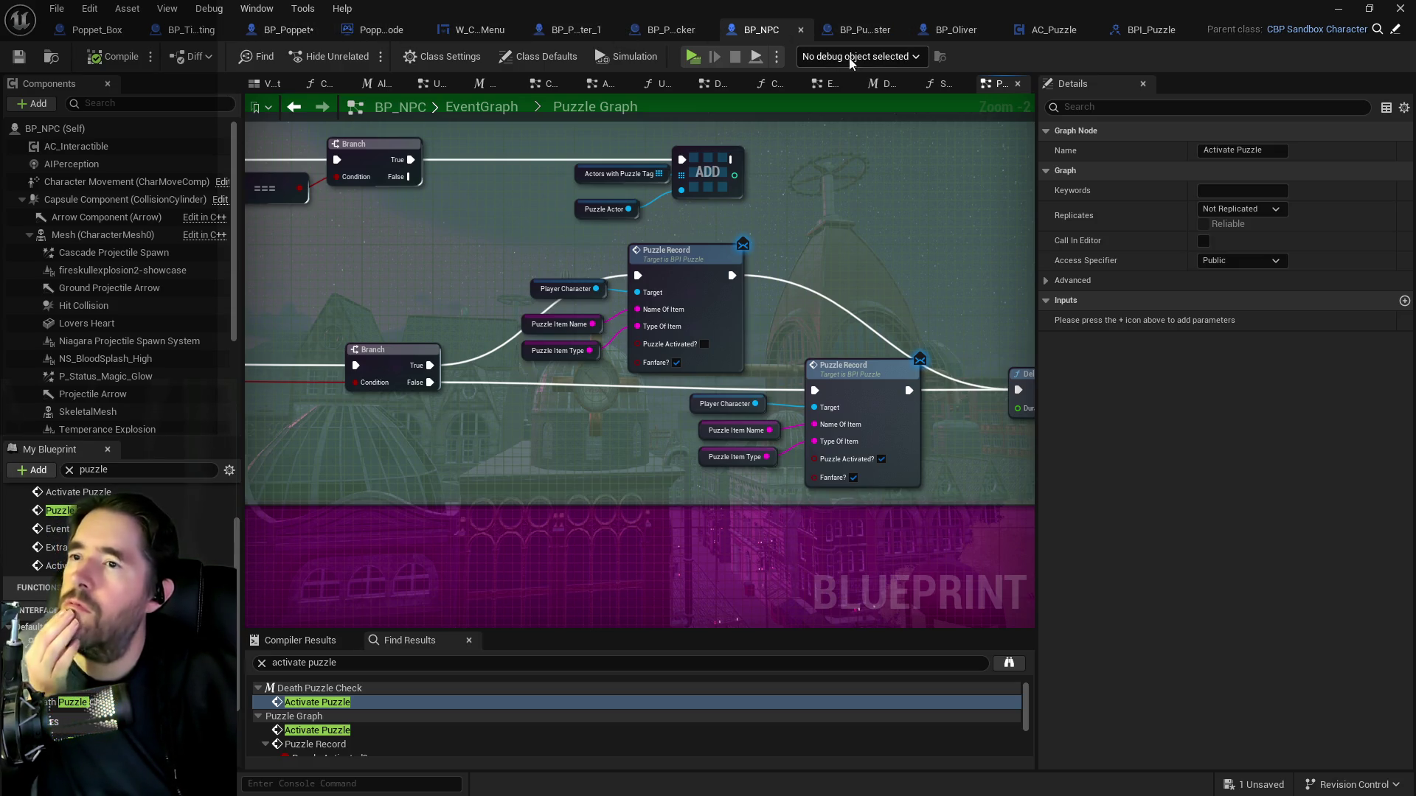
left_click(269, 30)
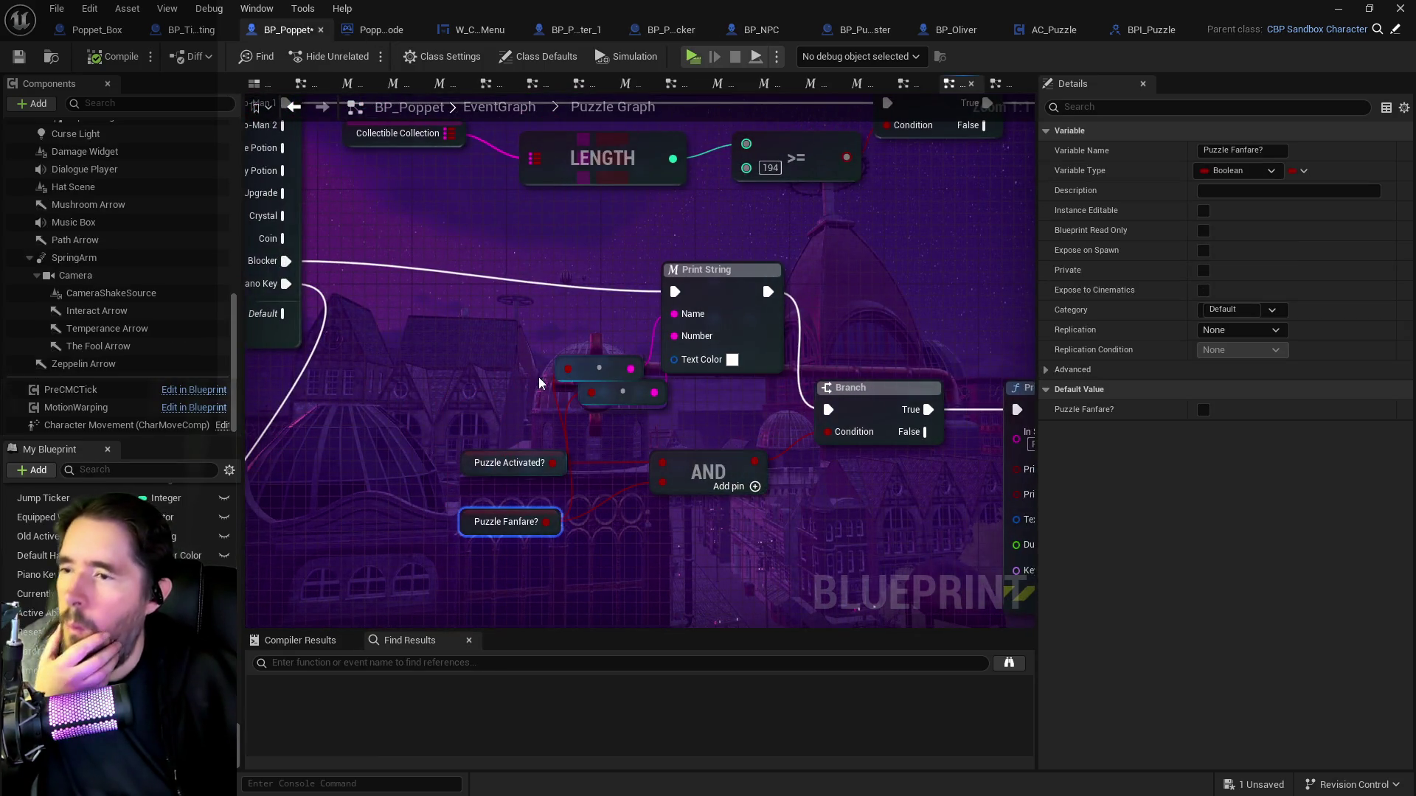
Rearrange the reroute nodes and the Puzzle Activated? and Puzzle Fanfare? getters.
left_click(567, 366)
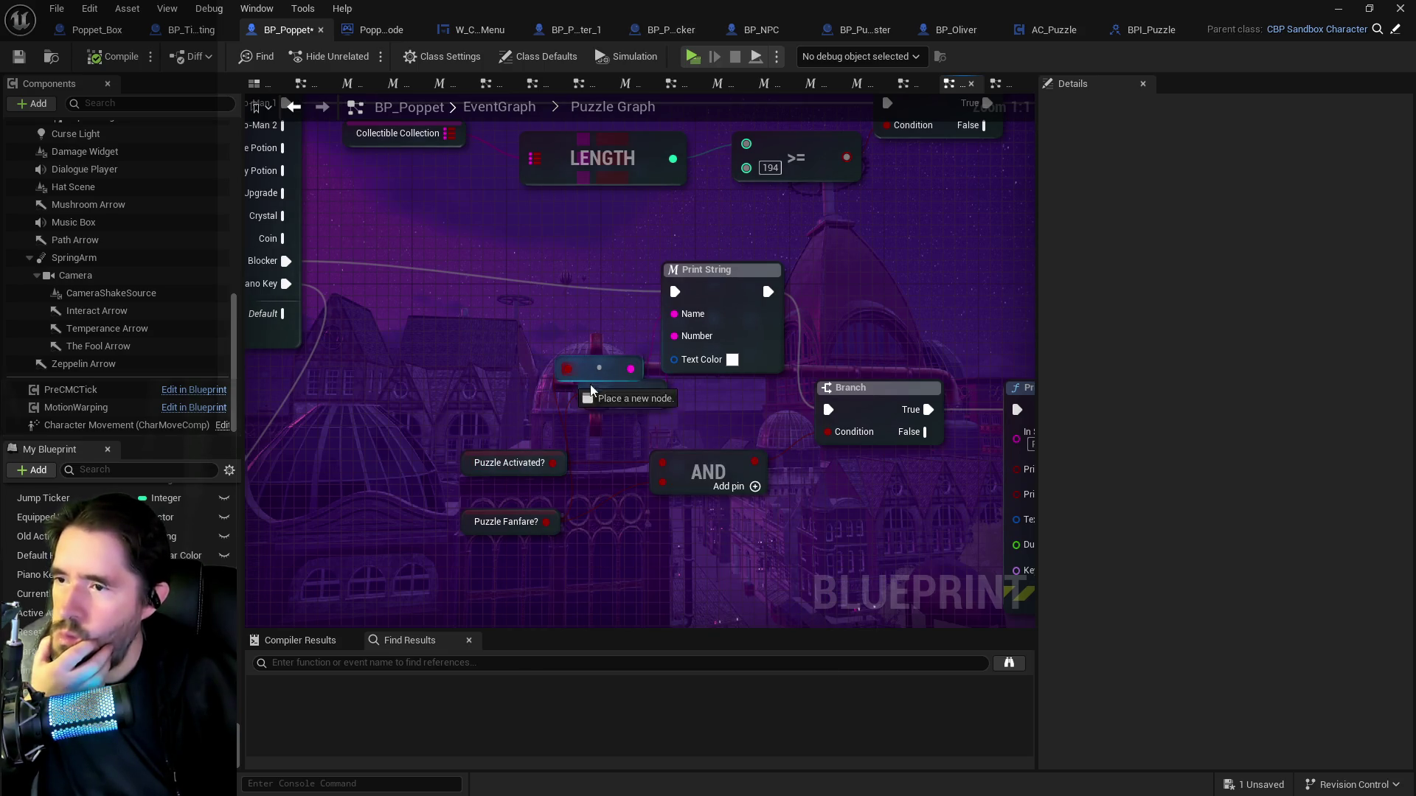
mouse_move(595, 367)
left_mouse_down()
mouse_move(649, 436)
mouse_move(637, 525)
mouse_move(590, 408)
mouse_move(590, 341)
left_mouse_up()
left_click_drag(507, 461, 441, 344)
left_click_drag(487, 521, 417, 403)
left_click(623, 390)
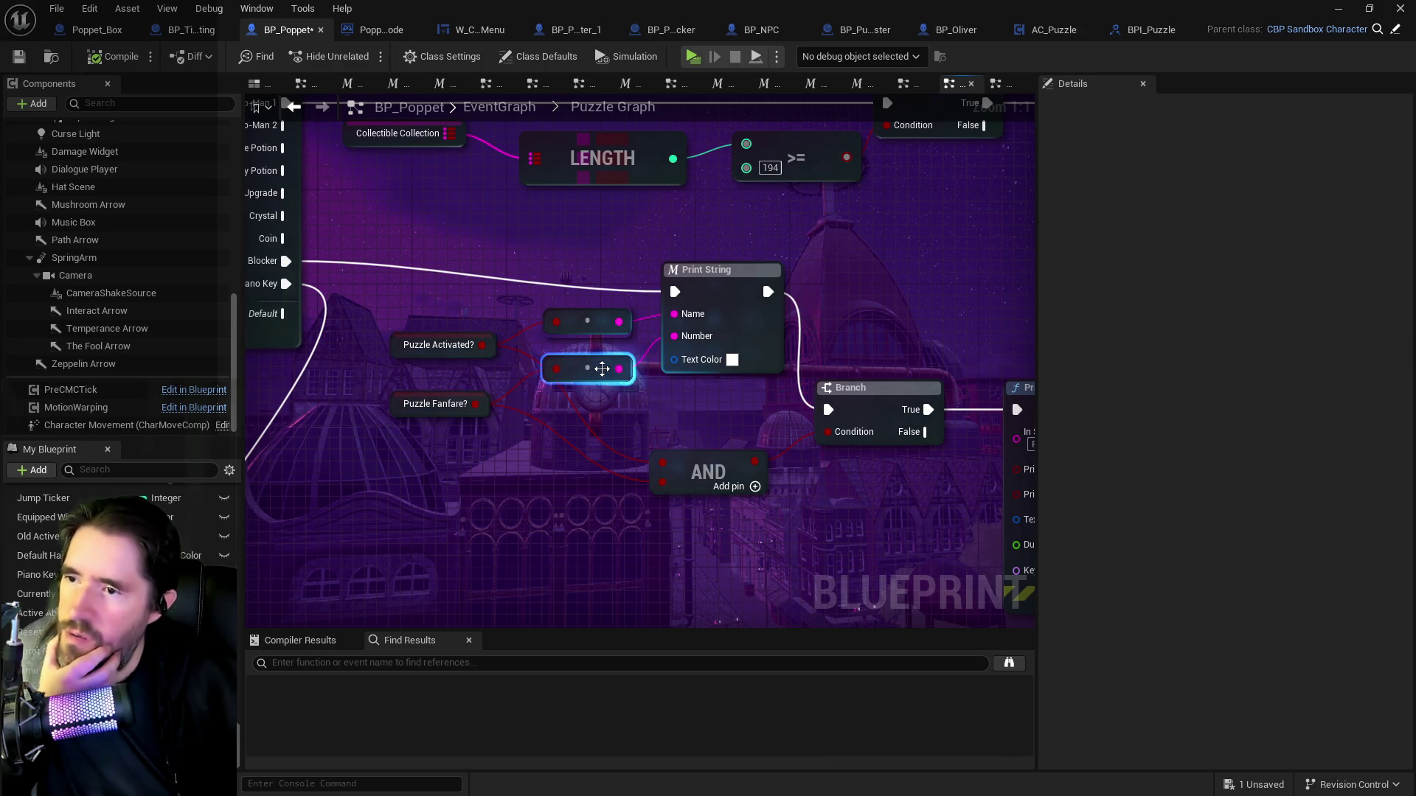
Move the lower Branch node up-right and shift the Print String group down-right.
scroll(623, 391, "down", 3)
left_click_drag(411, 548, 783, 471)
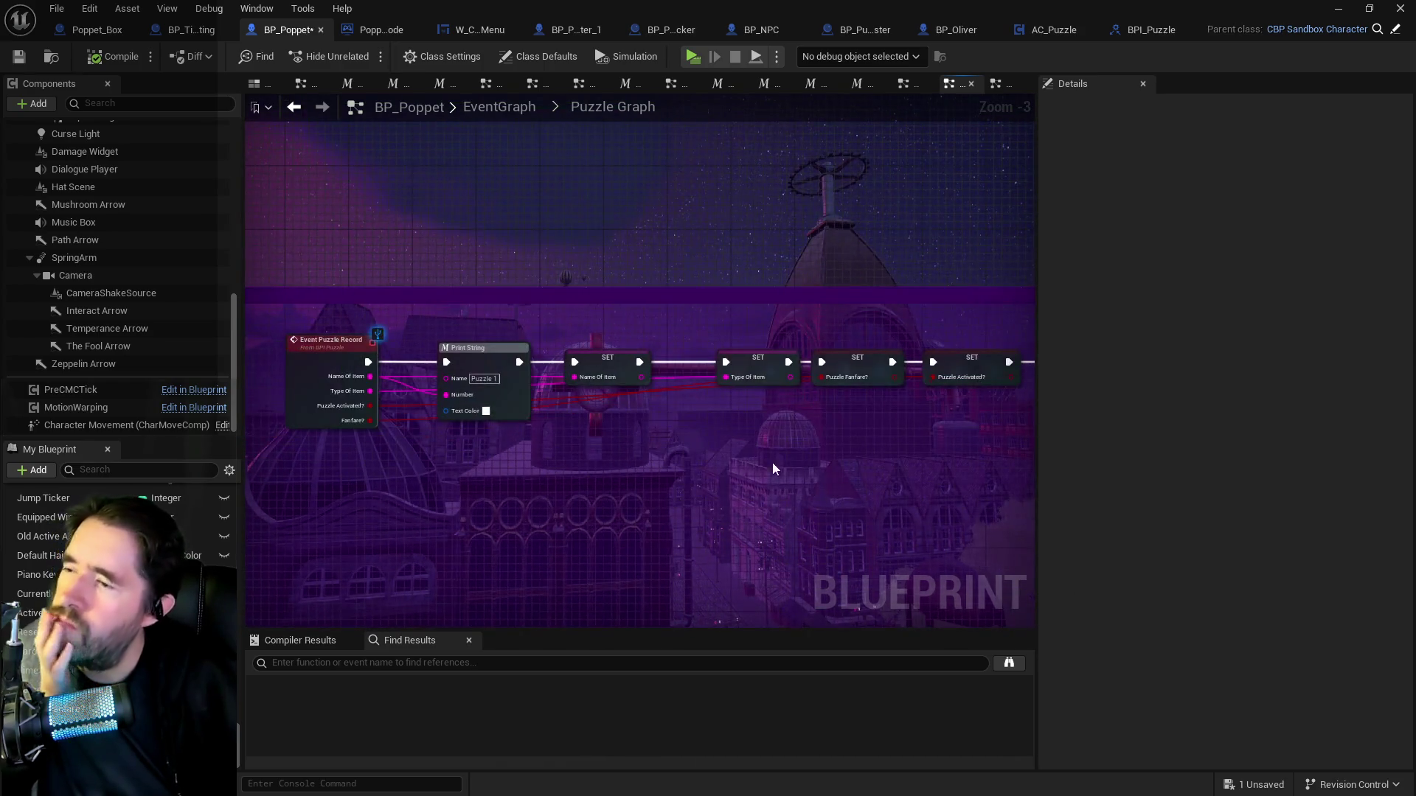
scroll(441, 423, "up", 2)
mouse_move(595, 467)
left_mouse_down()
mouse_move(578, 433)
mouse_move(612, 399)
mouse_move(635, 411)
mouse_move(362, 424)
mouse_move(895, 436)
mouse_move(454, 417)
left_mouse_up()
mouse_move(848, 464)
left_mouse_down()
mouse_move(906, 351)
mouse_move(697, 382)
mouse_move(596, 378)
mouse_move(526, 347)
mouse_move(664, 413)
mouse_move(895, 472)
left_mouse_up()
scroll(863, 362, "down", 2)
mouse_move(821, 338)
left_mouse_down()
mouse_move(724, 449)
mouse_move(858, 437)
left_mouse_up()
scroll(741, 431, "down", 2)
left_click_drag(517, 398, 712, 475)
left_click_drag(703, 397, 717, 441)
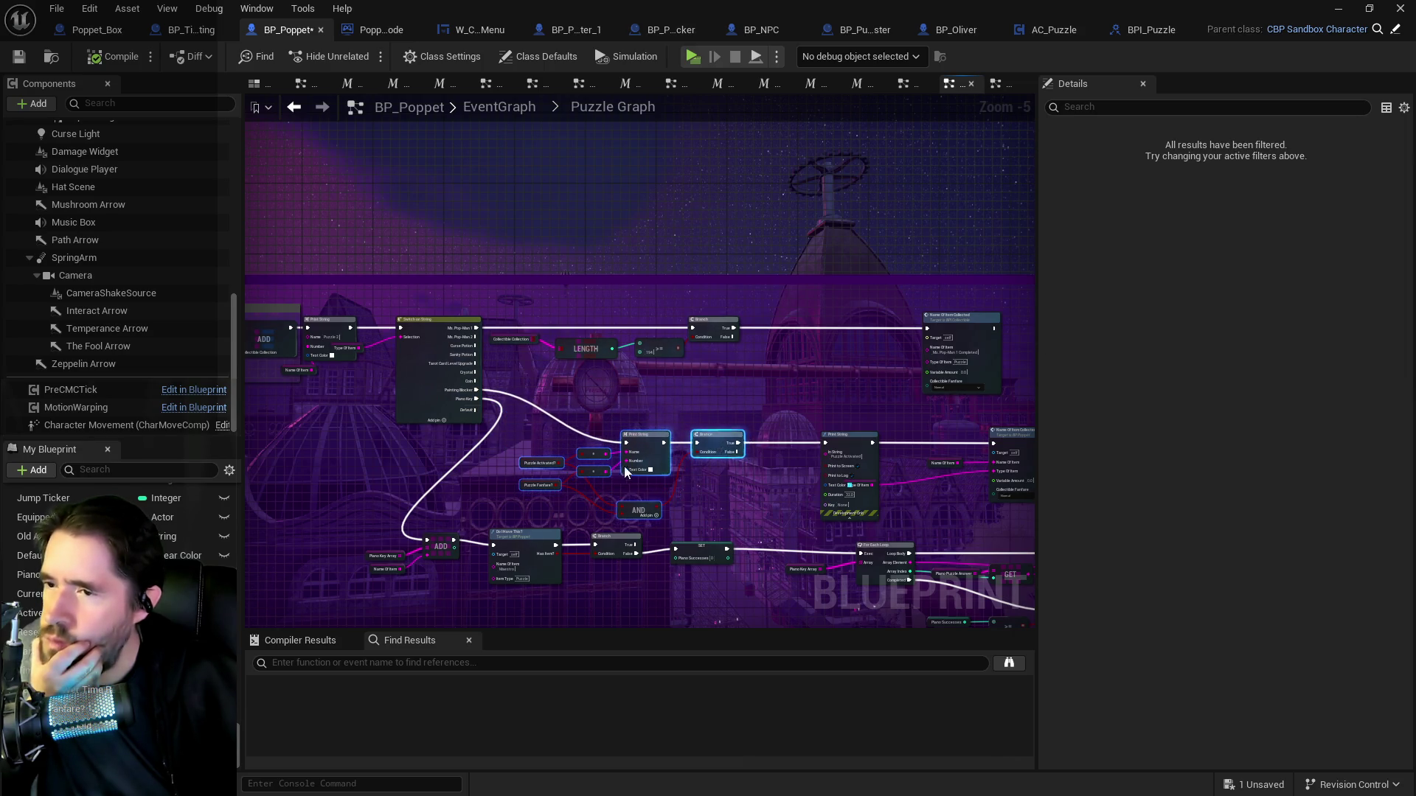
Drop the Puzzle Fanfare? getter down beside the AND node.
scroll(615, 495, "up", 2)
scroll(566, 466, "up", 2)
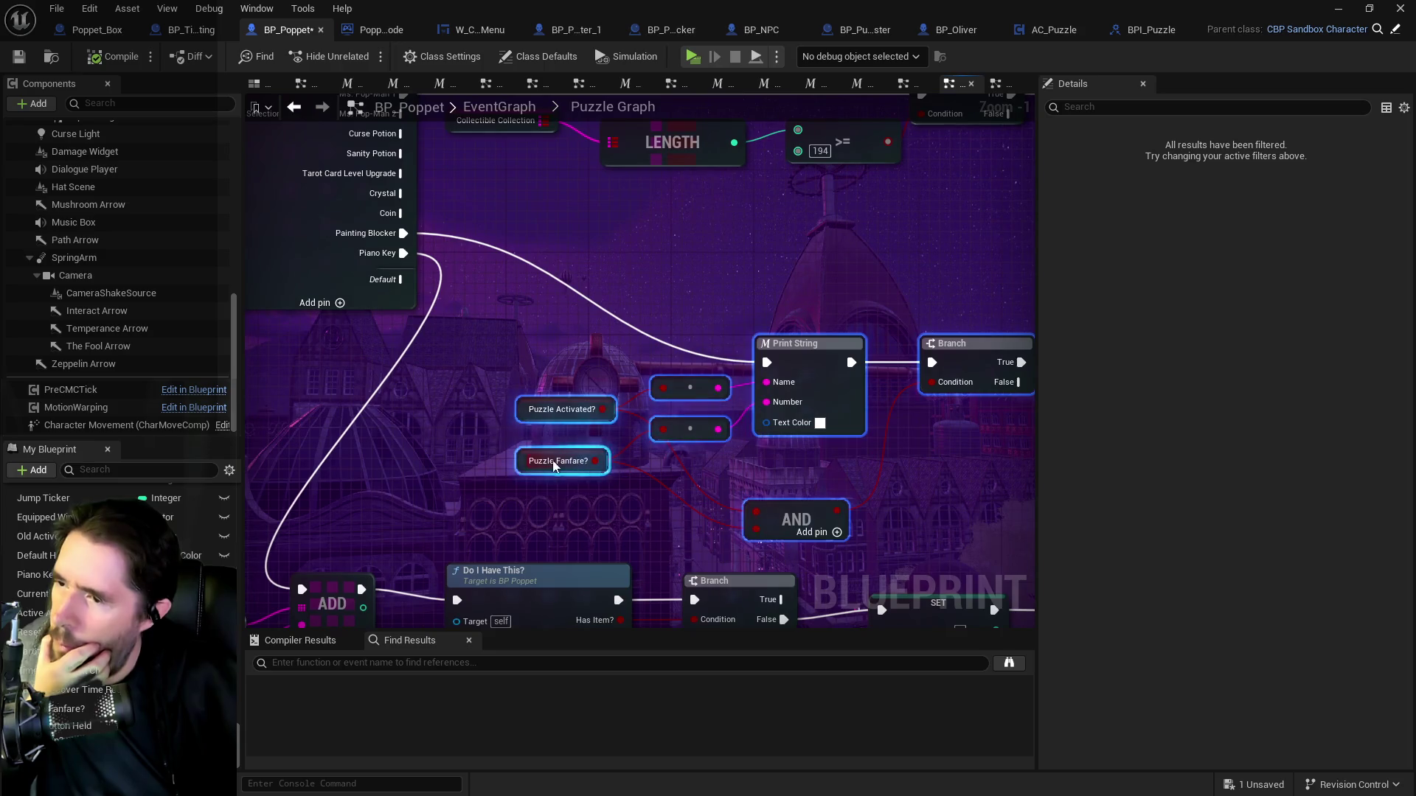
left_click(566, 466)
left_click_drag(566, 466, 576, 528)
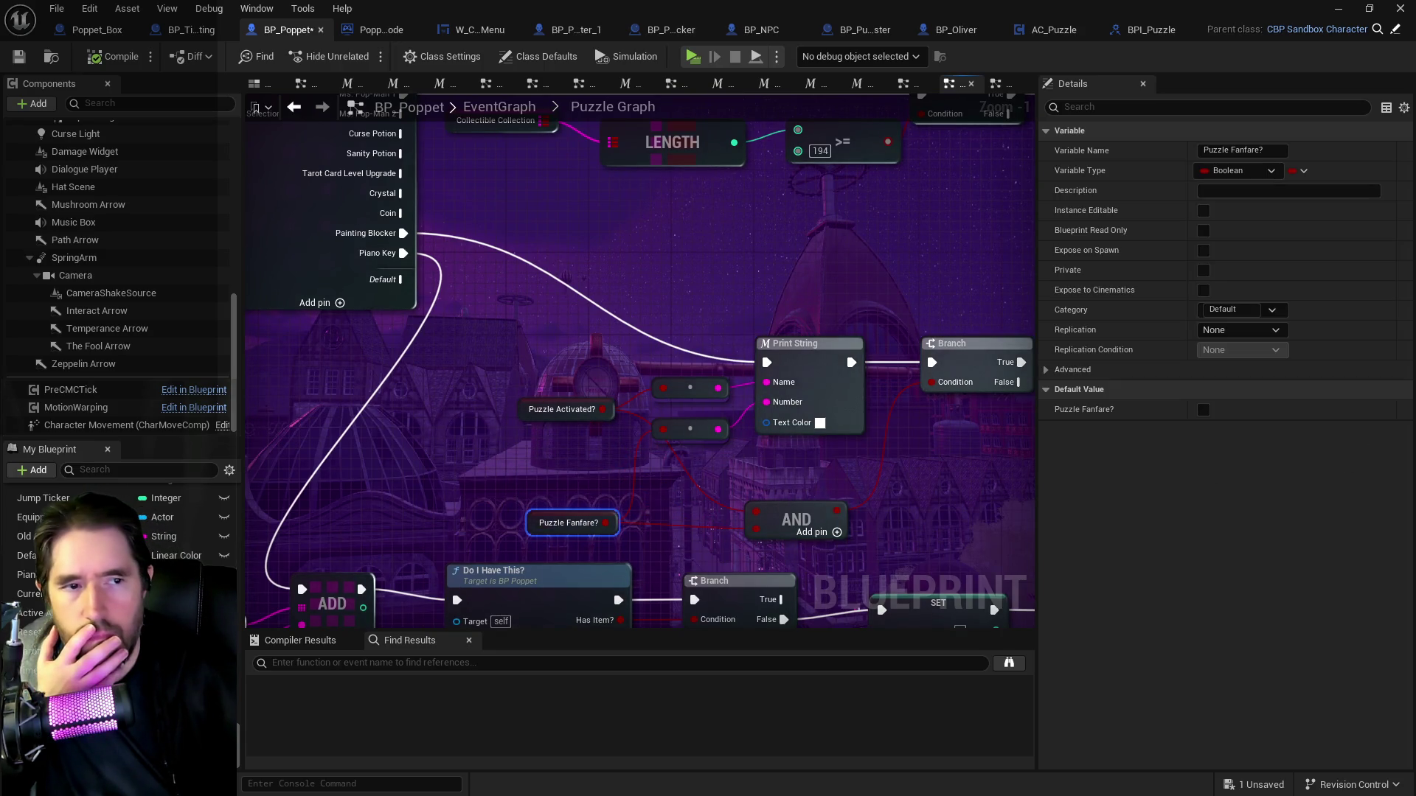
Review the SET, Puzzle Record, FIND and Collectible Collection nodes in the Puzzle Graph.
scroll(499, 409, "down", 2)
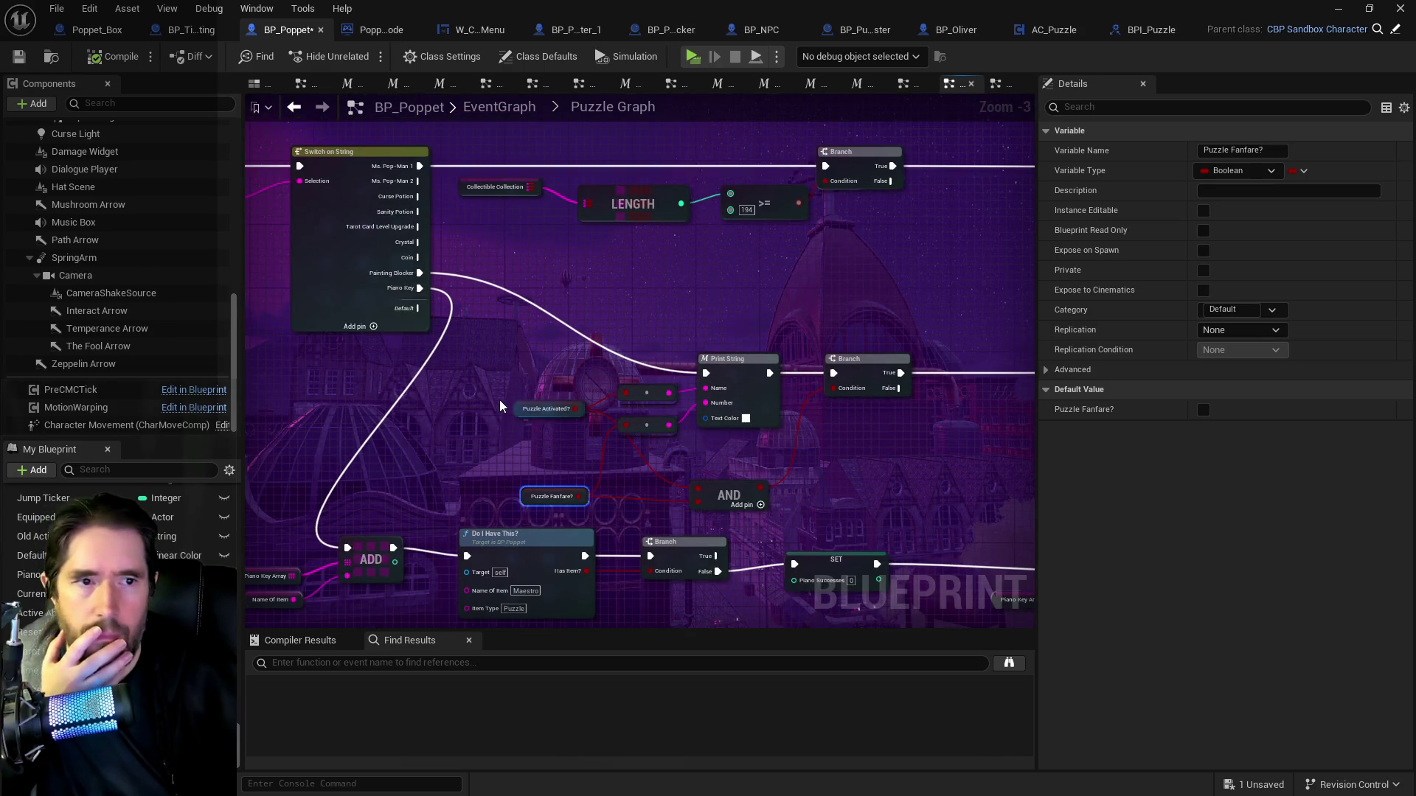
mouse_move(405, 422)
left_mouse_down()
mouse_move(479, 413)
mouse_move(553, 428)
mouse_move(597, 402)
mouse_move(650, 450)
mouse_move(1018, 463)
mouse_move(745, 387)
mouse_move(722, 413)
mouse_move(280, 368)
left_mouse_up()
left_click_drag(390, 369, 366, 367)
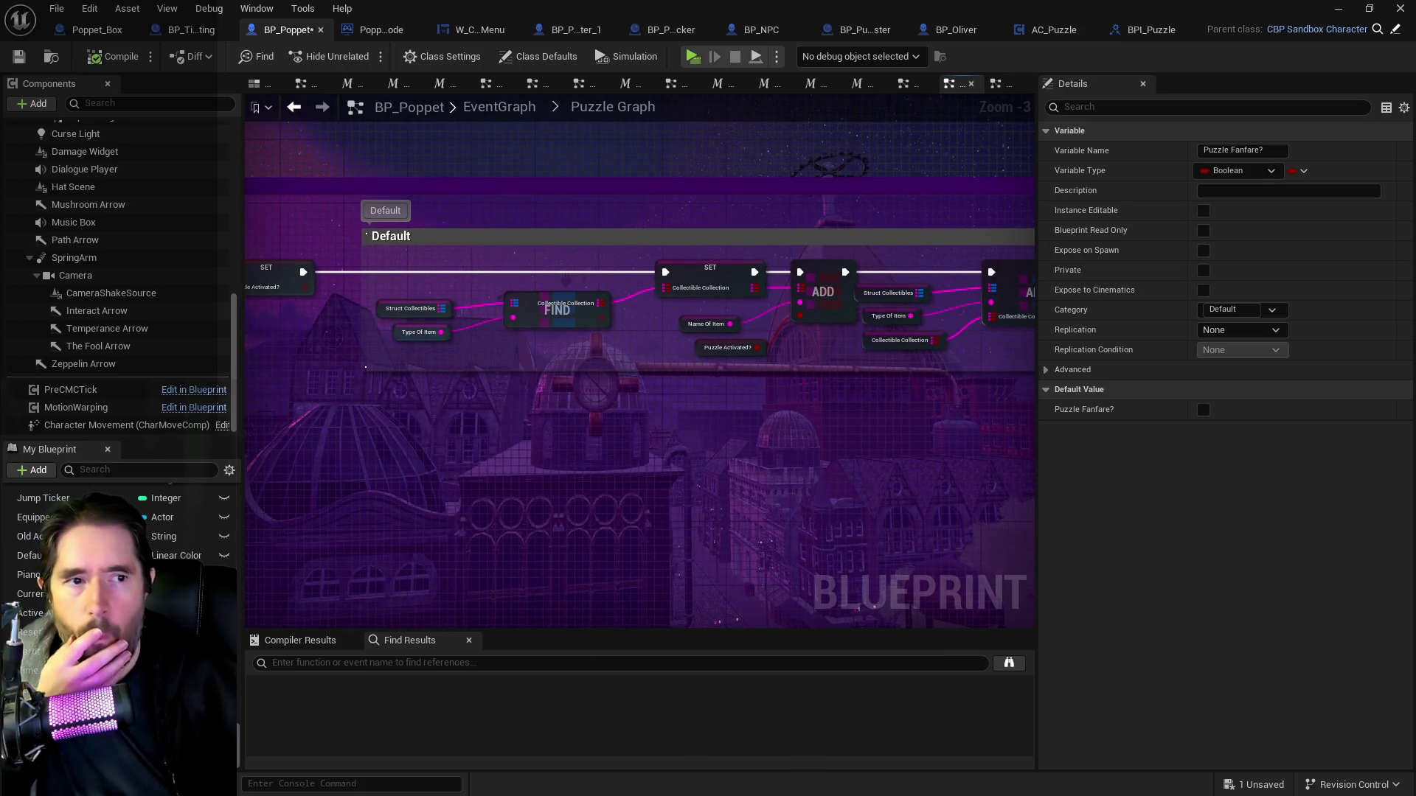
mouse_move(295, 413)
left_mouse_down()
mouse_move(737, 509)
mouse_move(841, 560)
mouse_move(712, 546)
mouse_move(671, 396)
left_mouse_up()
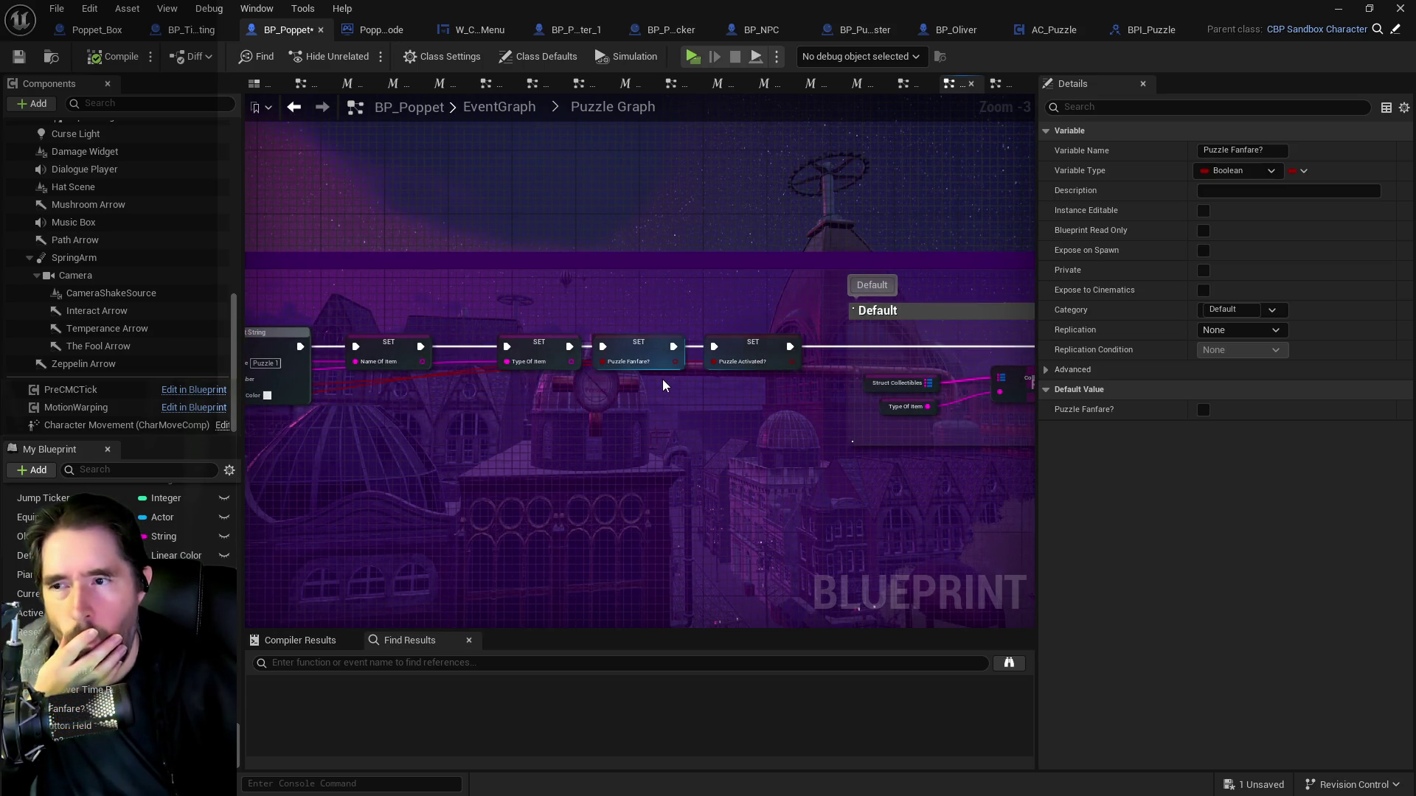
mouse_move(735, 387)
left_mouse_down()
mouse_move(874, 388)
mouse_move(426, 394)
left_mouse_up()
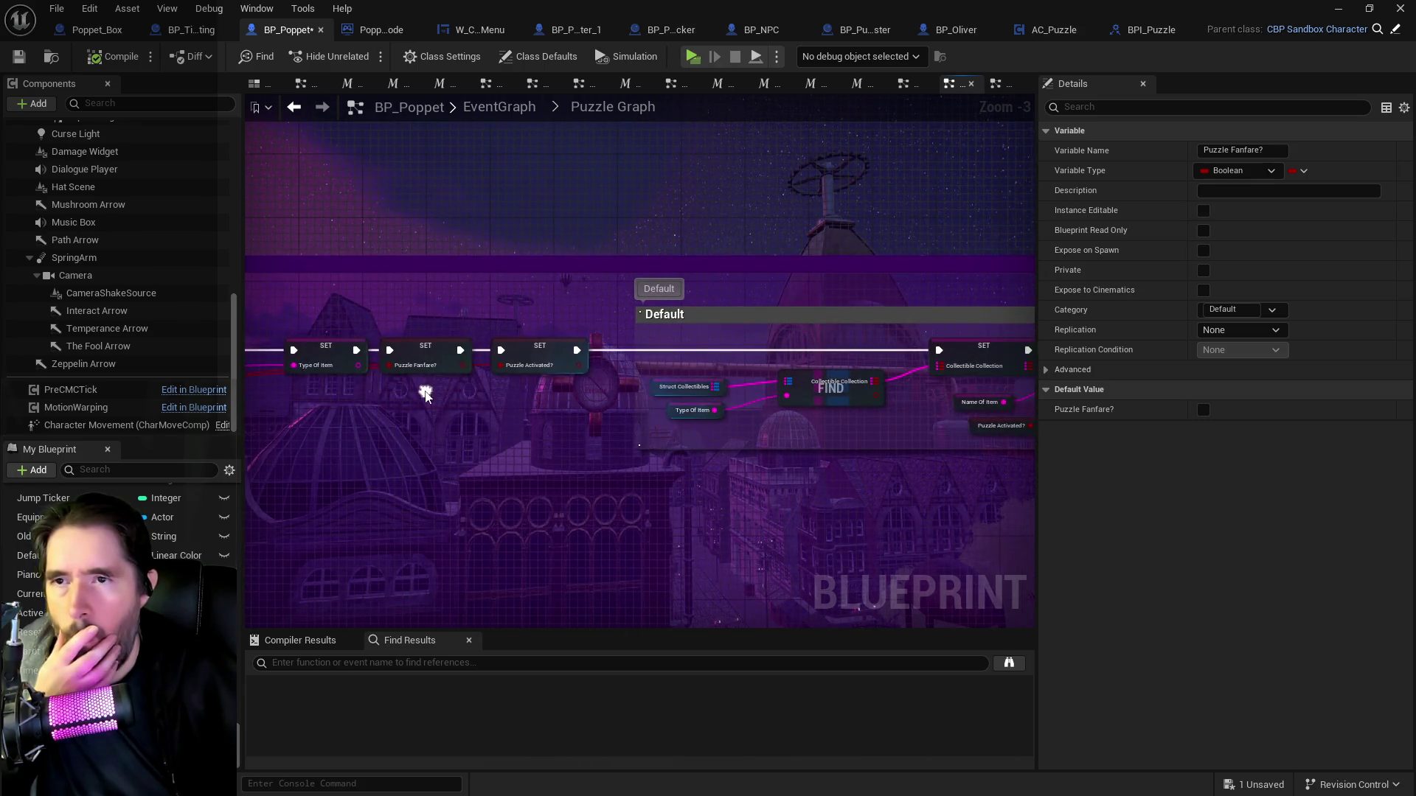
left_click(1028, 36)
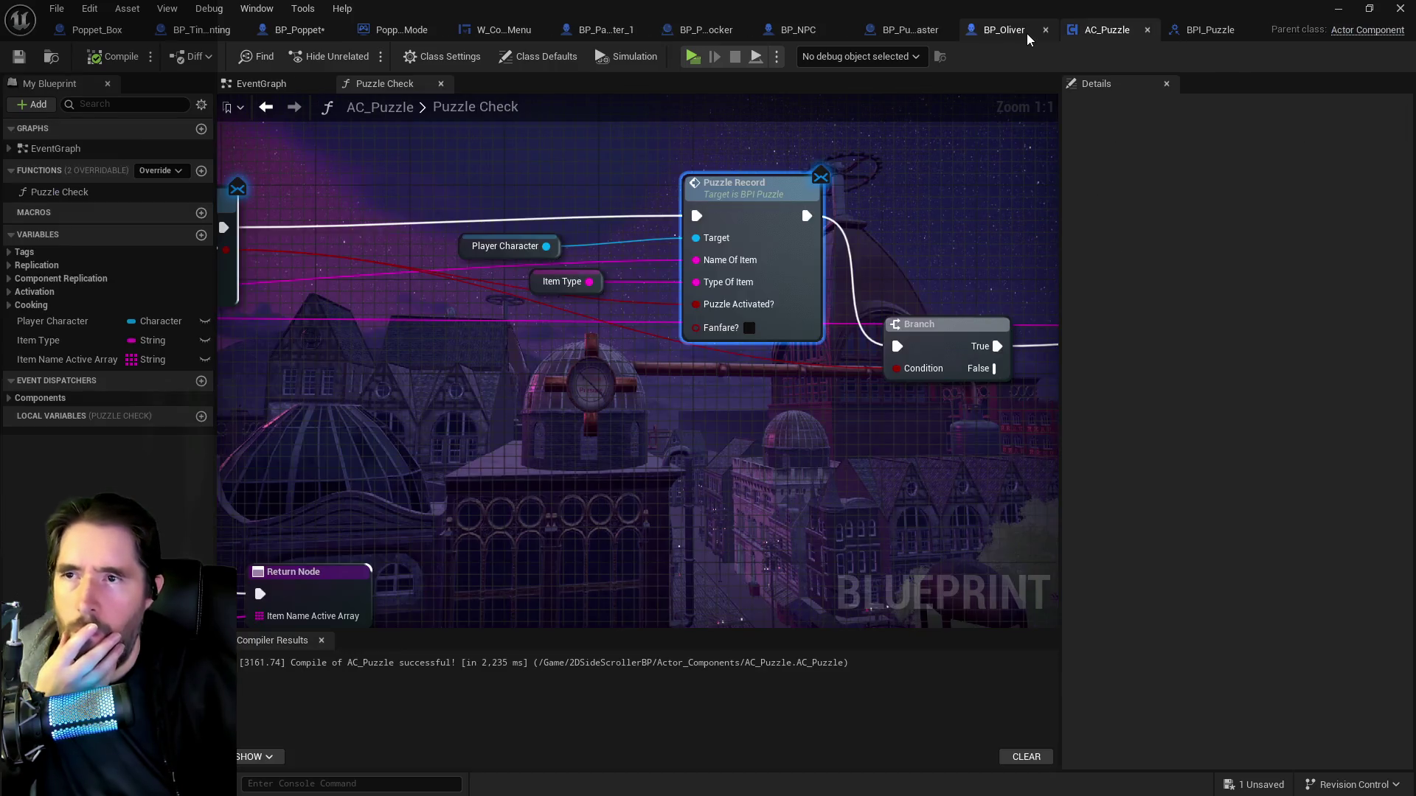
Filter BP_Painting_Blocker_Chapter_1's Components with 'le' and expand the nested components.
scroll(499, 332, "down", 5)
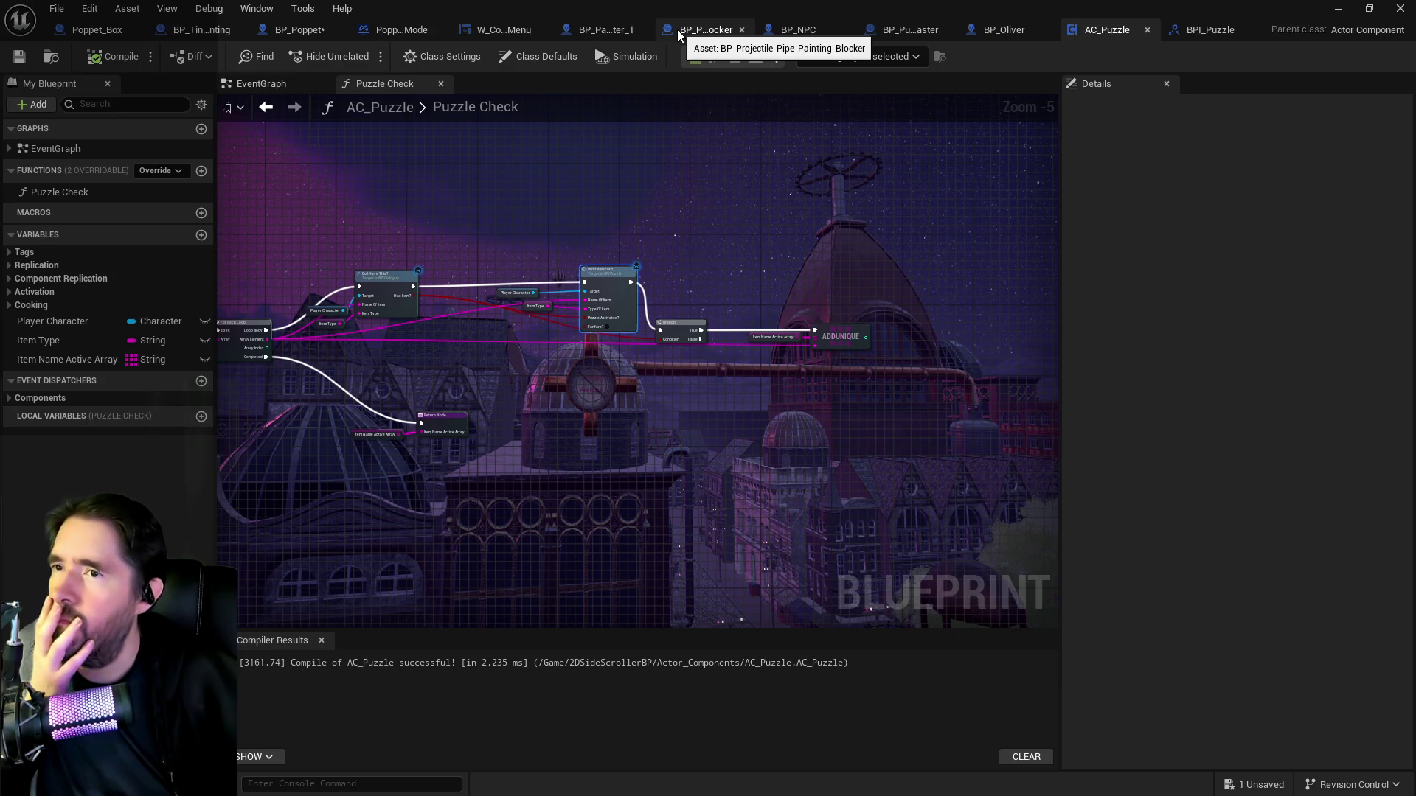
left_click(586, 29)
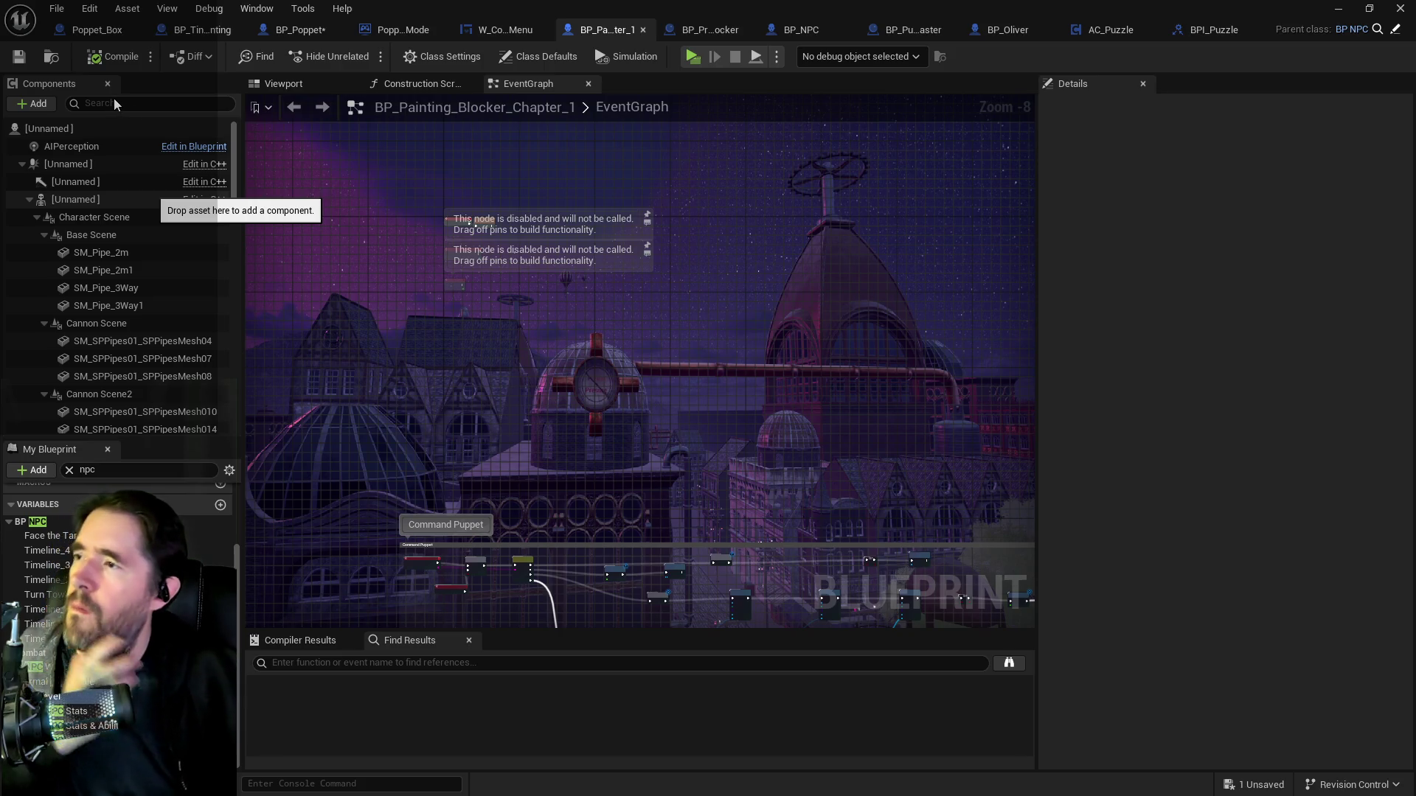
scroll(115, 99, "down", 3)
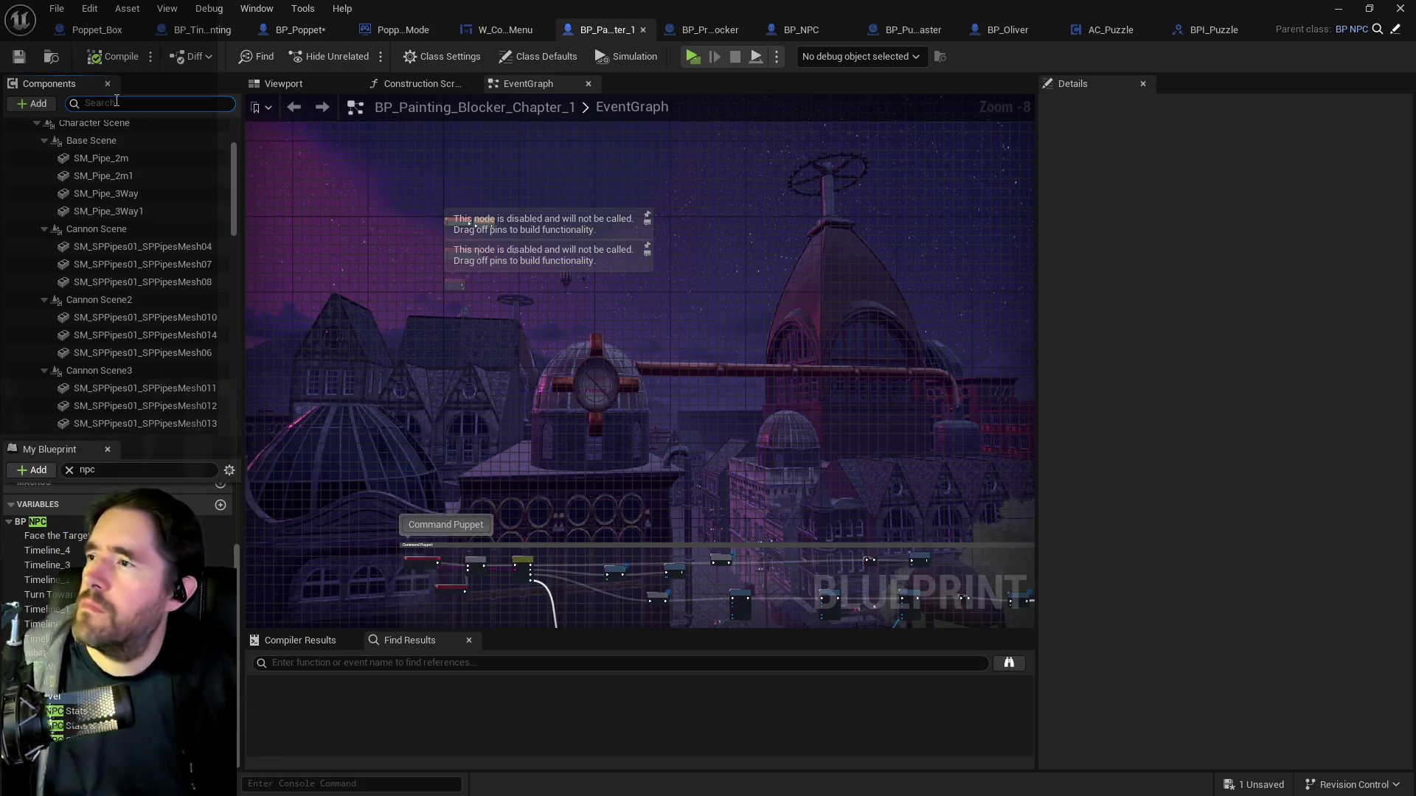
type("puzzle")
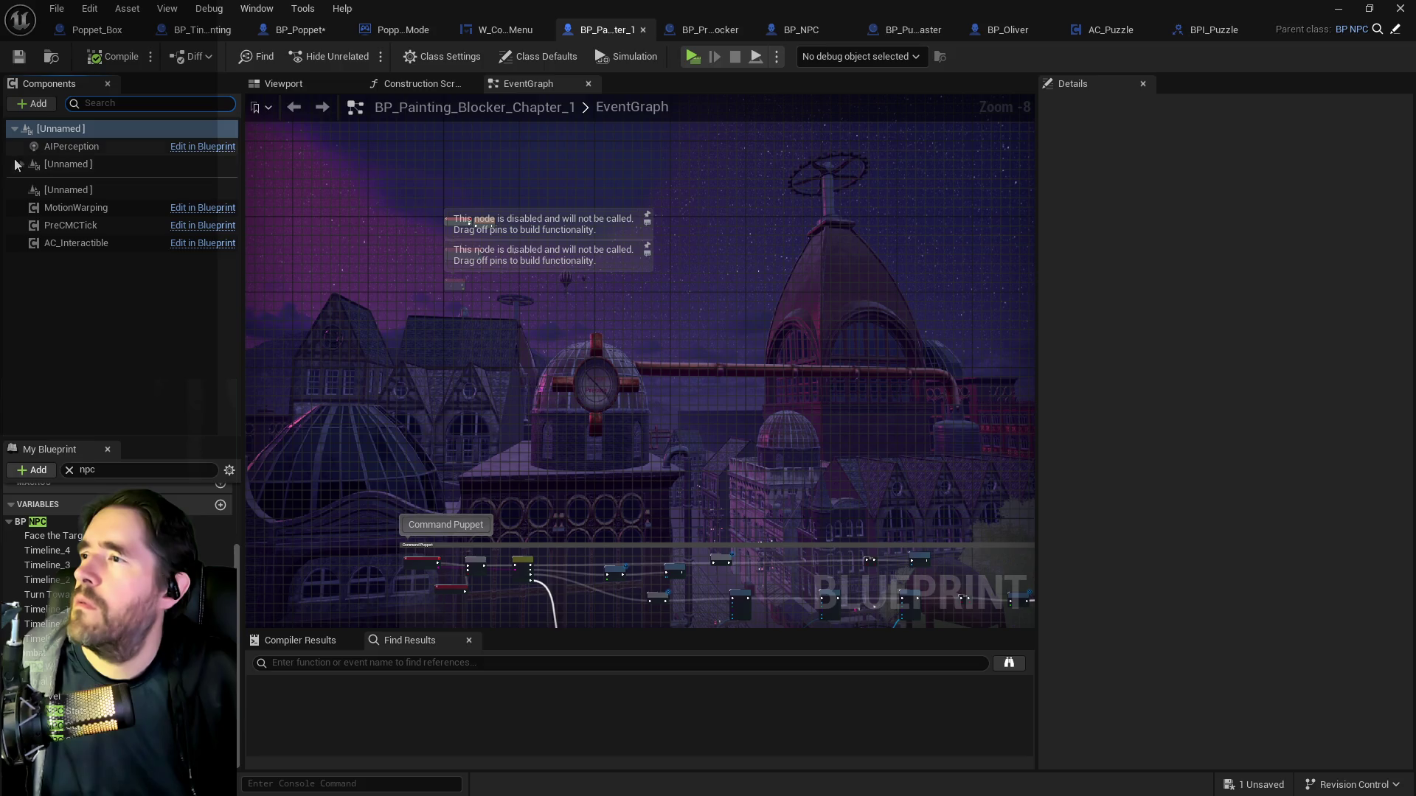
left_click(20, 165)
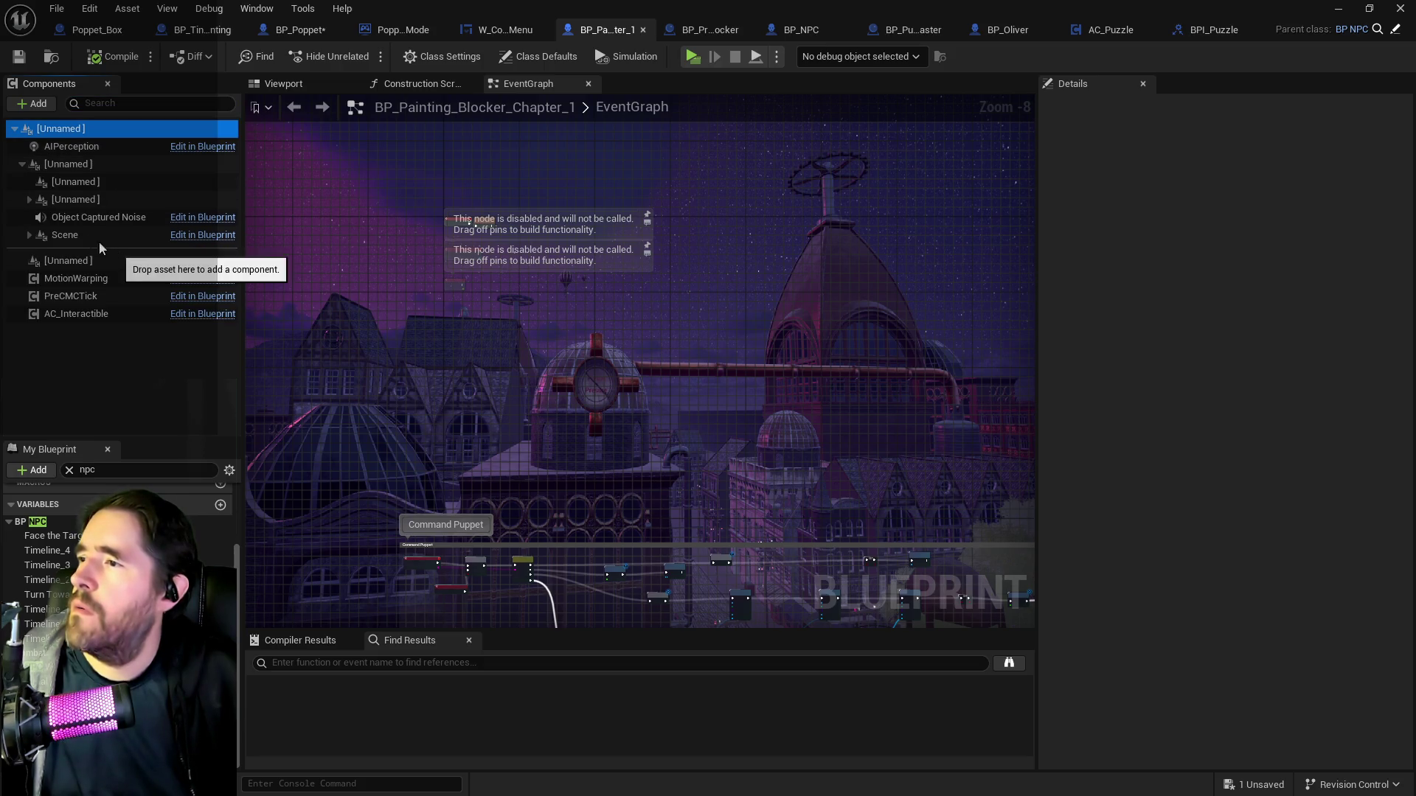
left_click(31, 200)
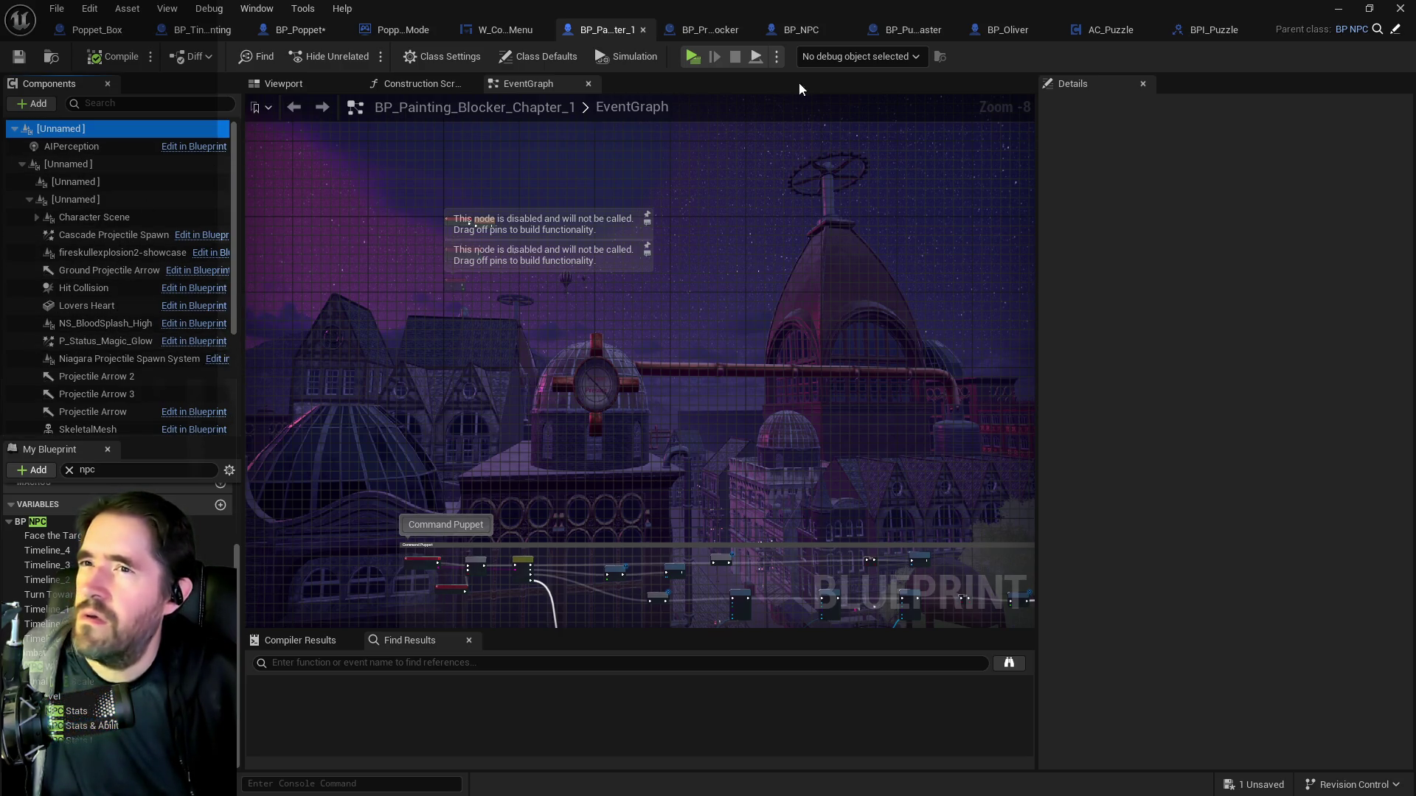
left_click(681, 32)
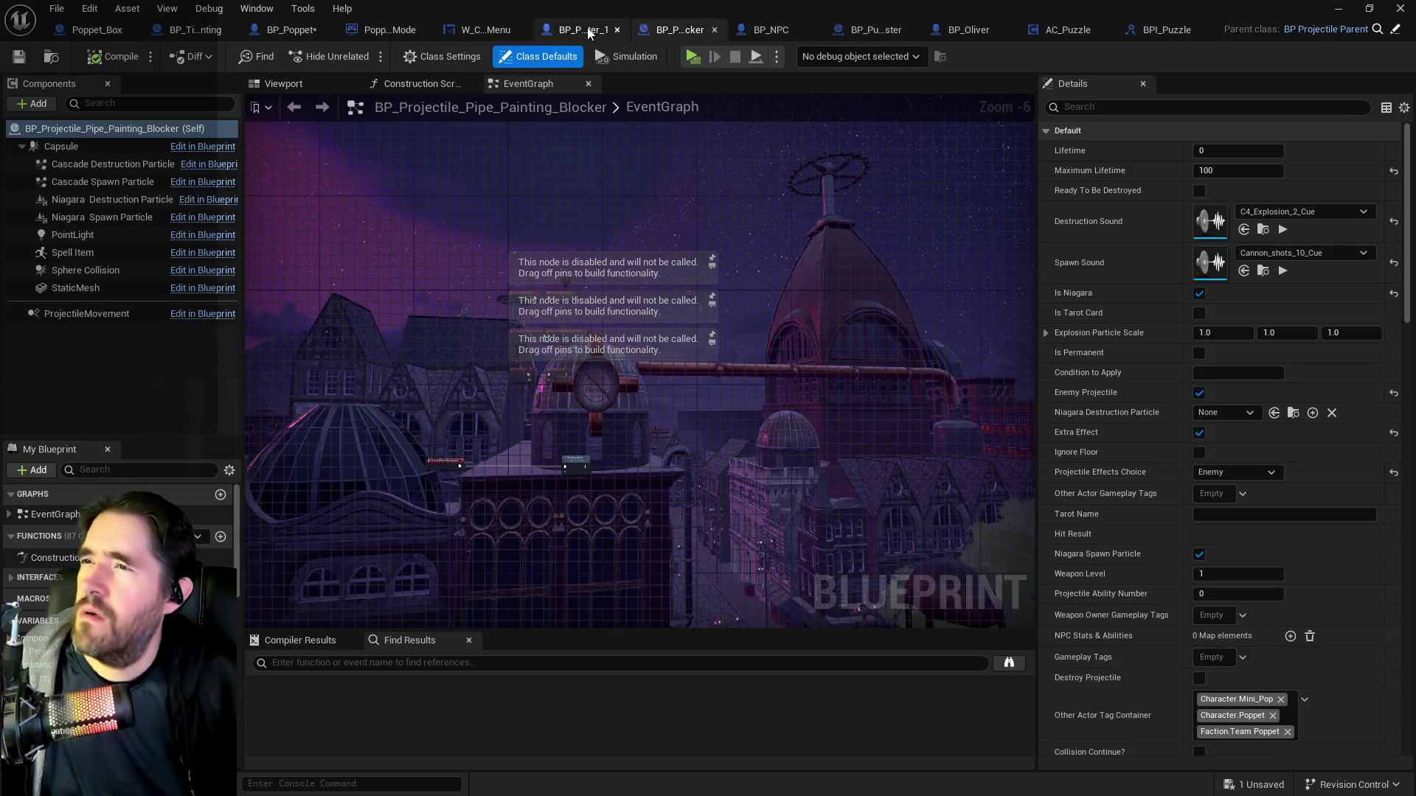
Close BP_Painting_Blocker_Chapter_1 and reopen it from Characters > Enemies > Dead_Girl_Wonderland.
left_click(596, 30)
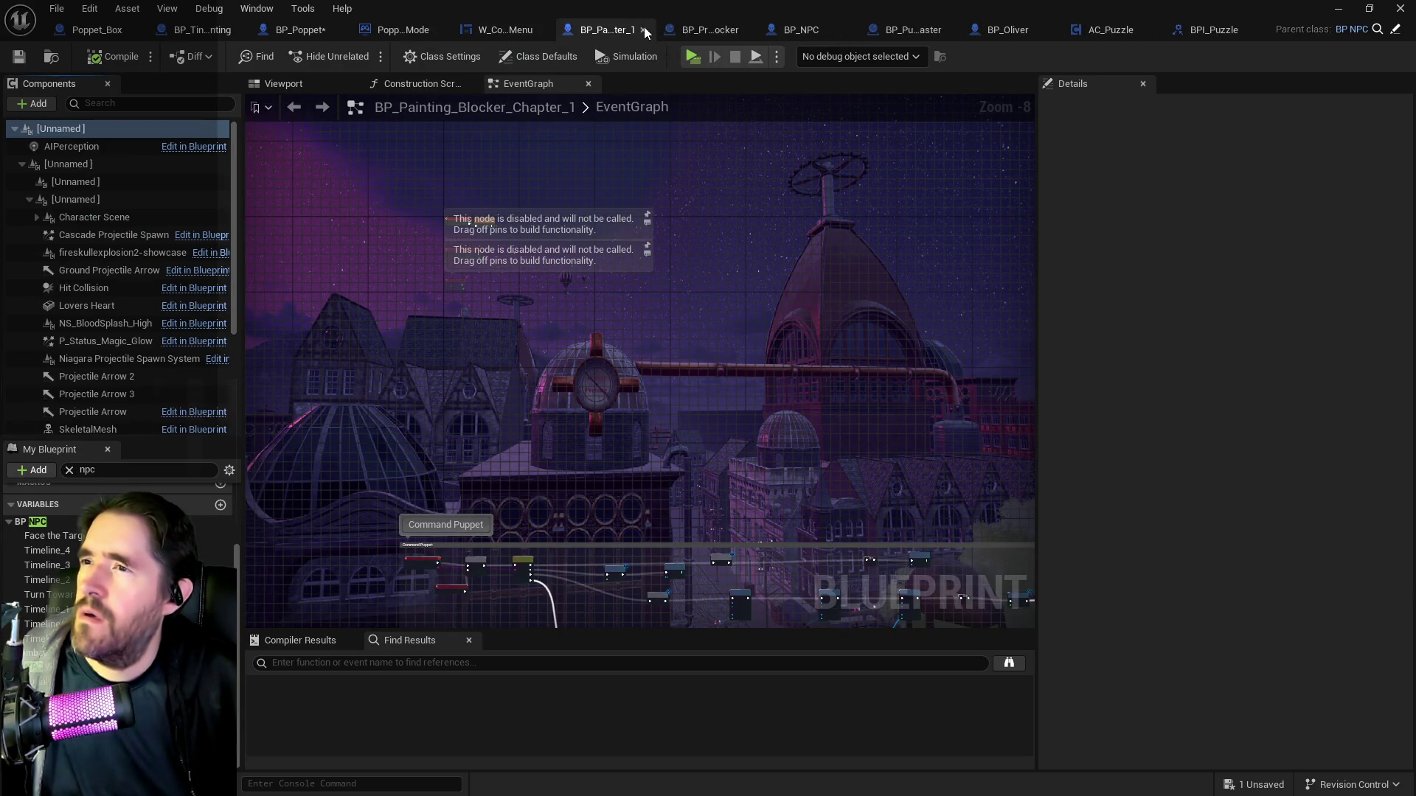
left_click(644, 30)
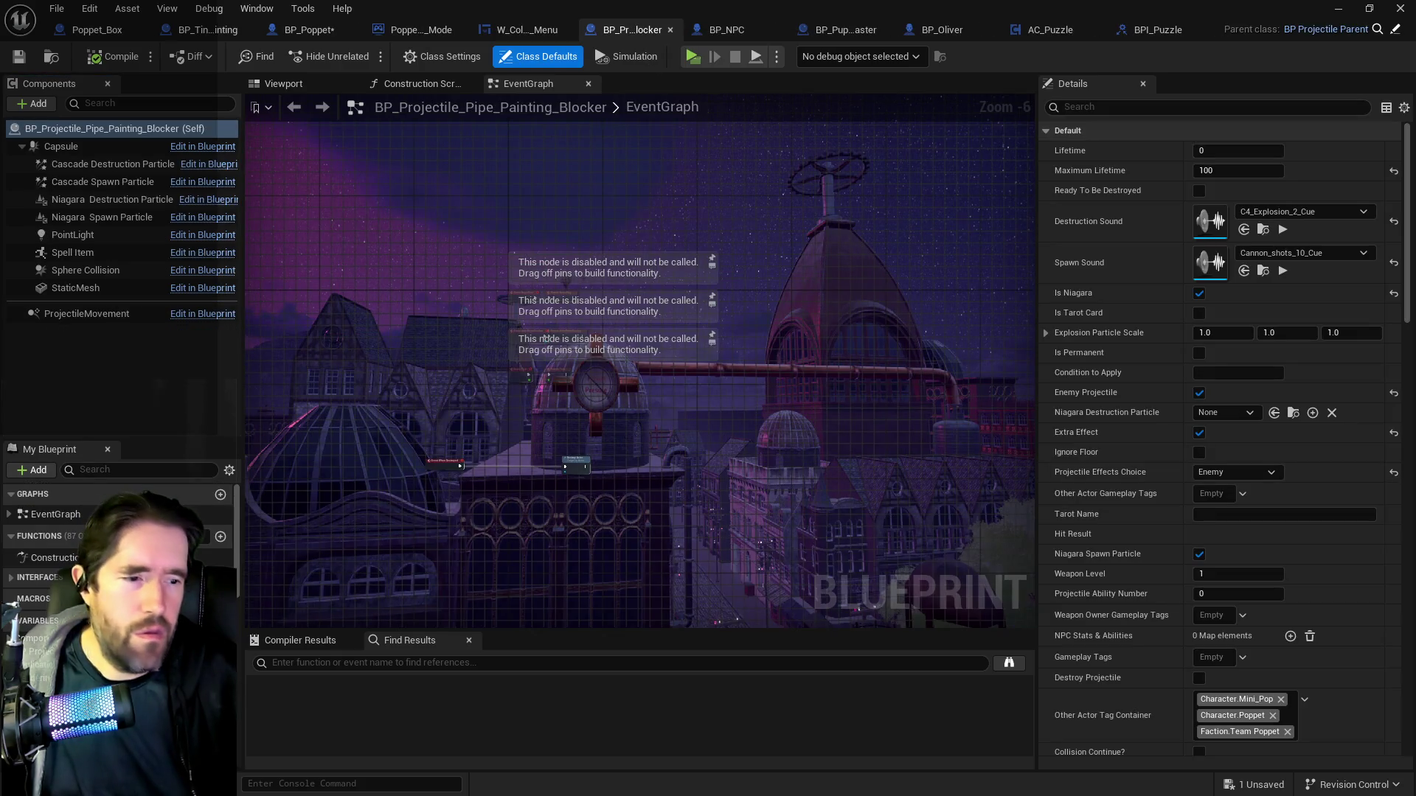
key("ctrl+space")
scroll(312, 560, "up", 3)
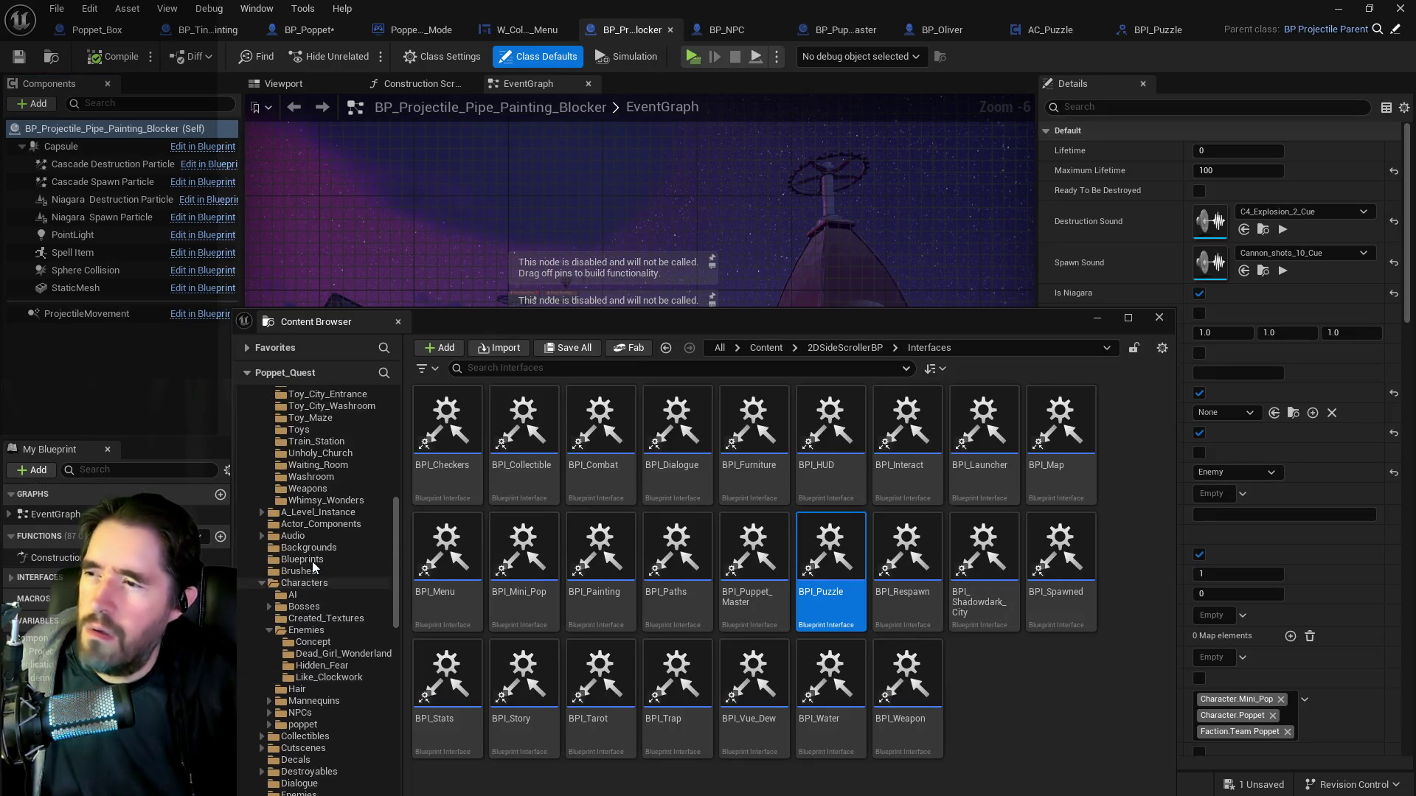
scroll(312, 564, "up", 10)
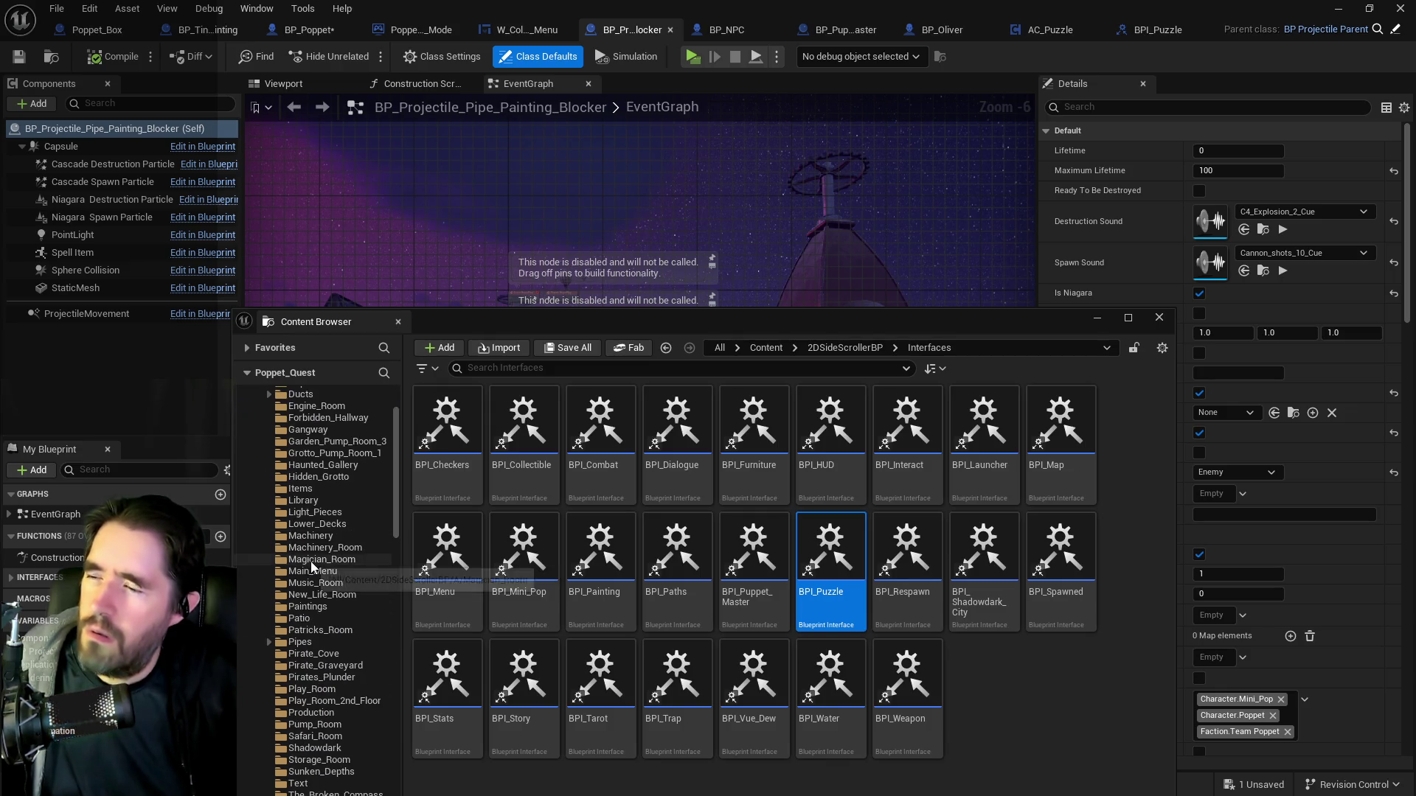
scroll(311, 561, "down", 15)
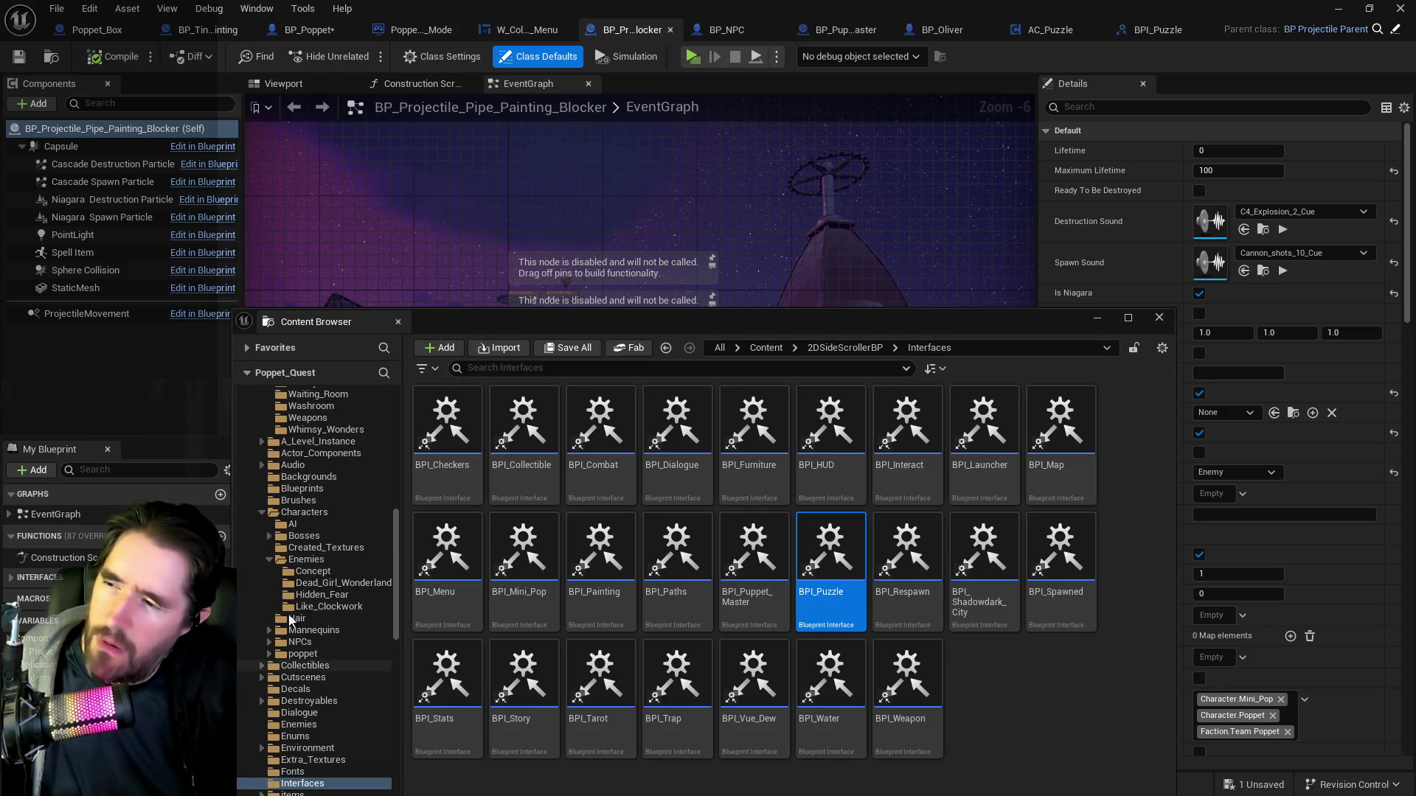
left_click(319, 584)
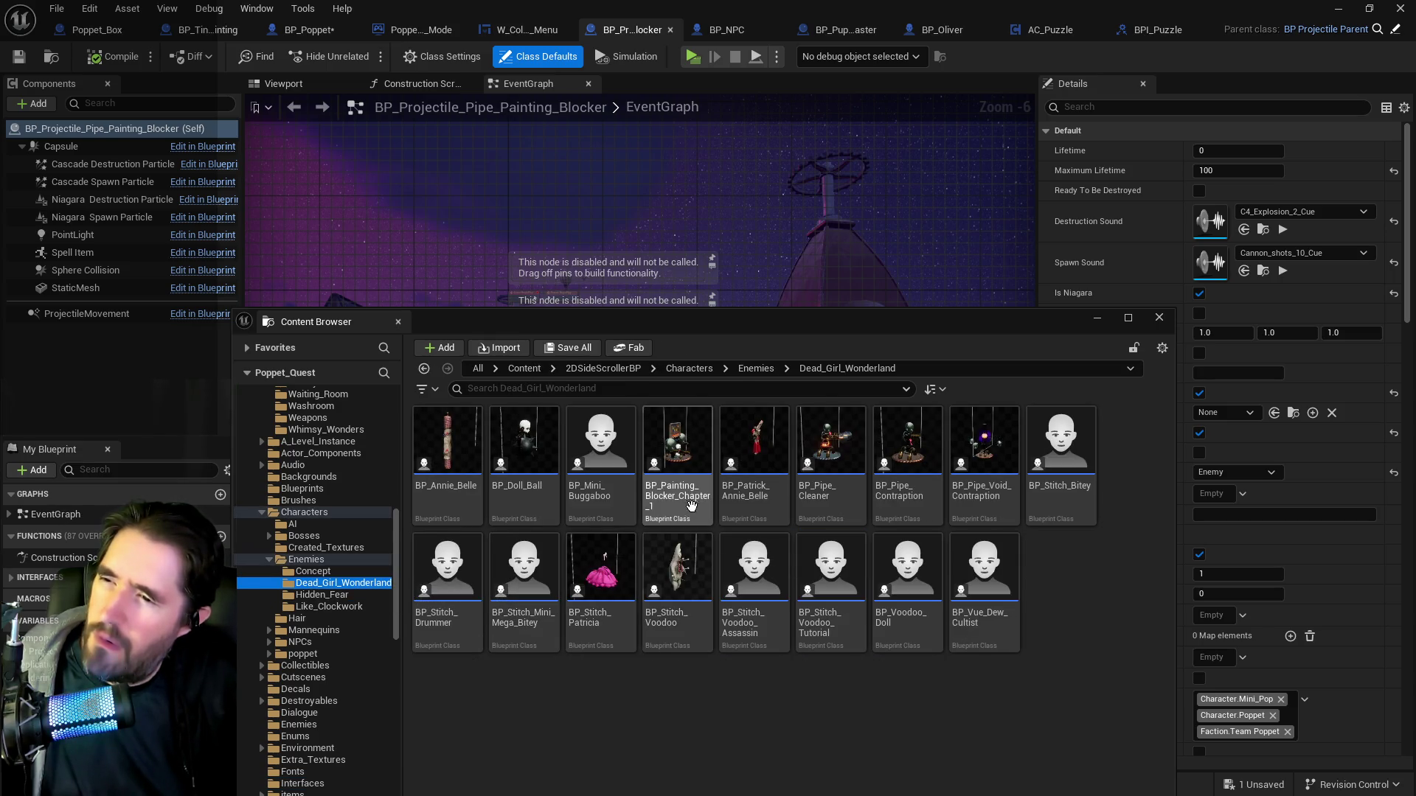
key("ctrl+space")
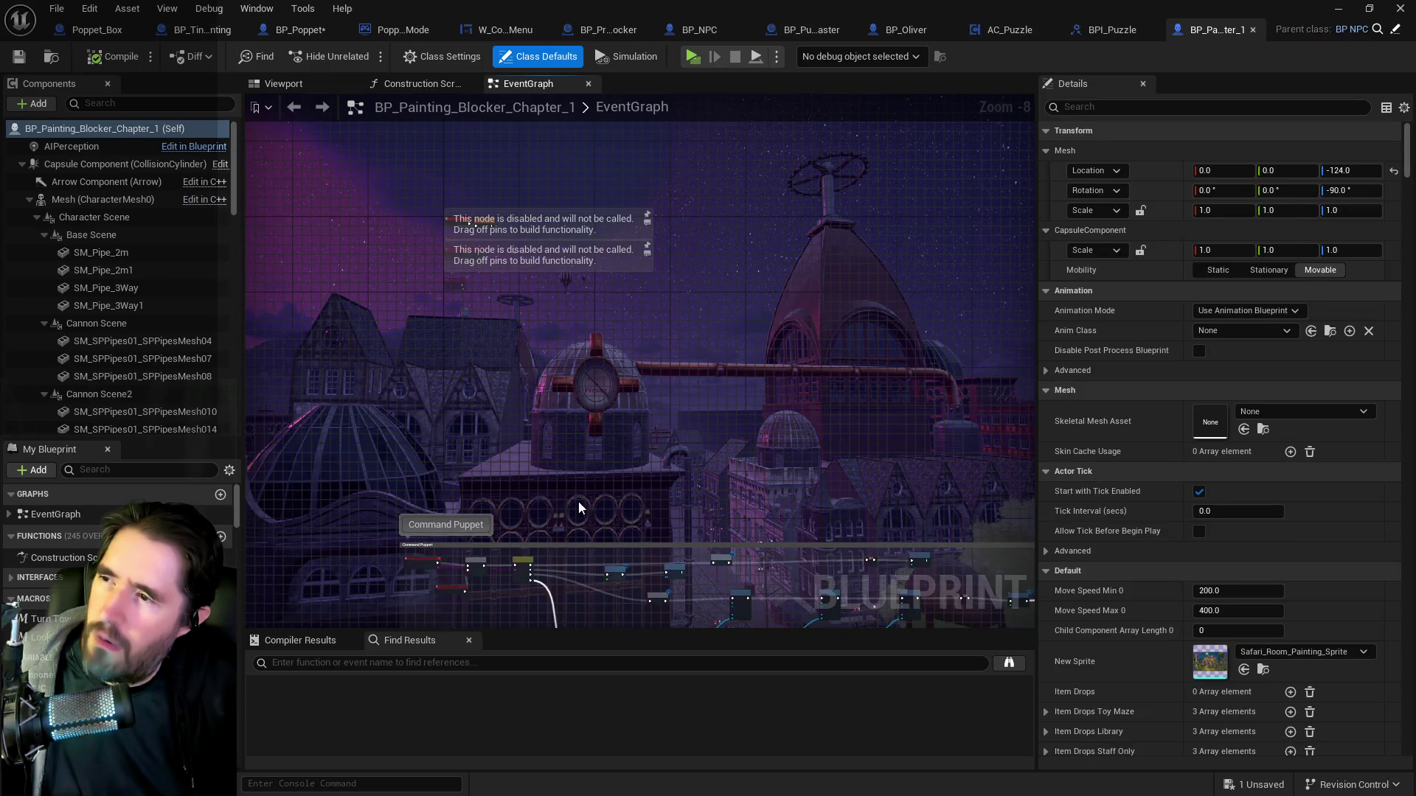
key("ctrl+Tab")
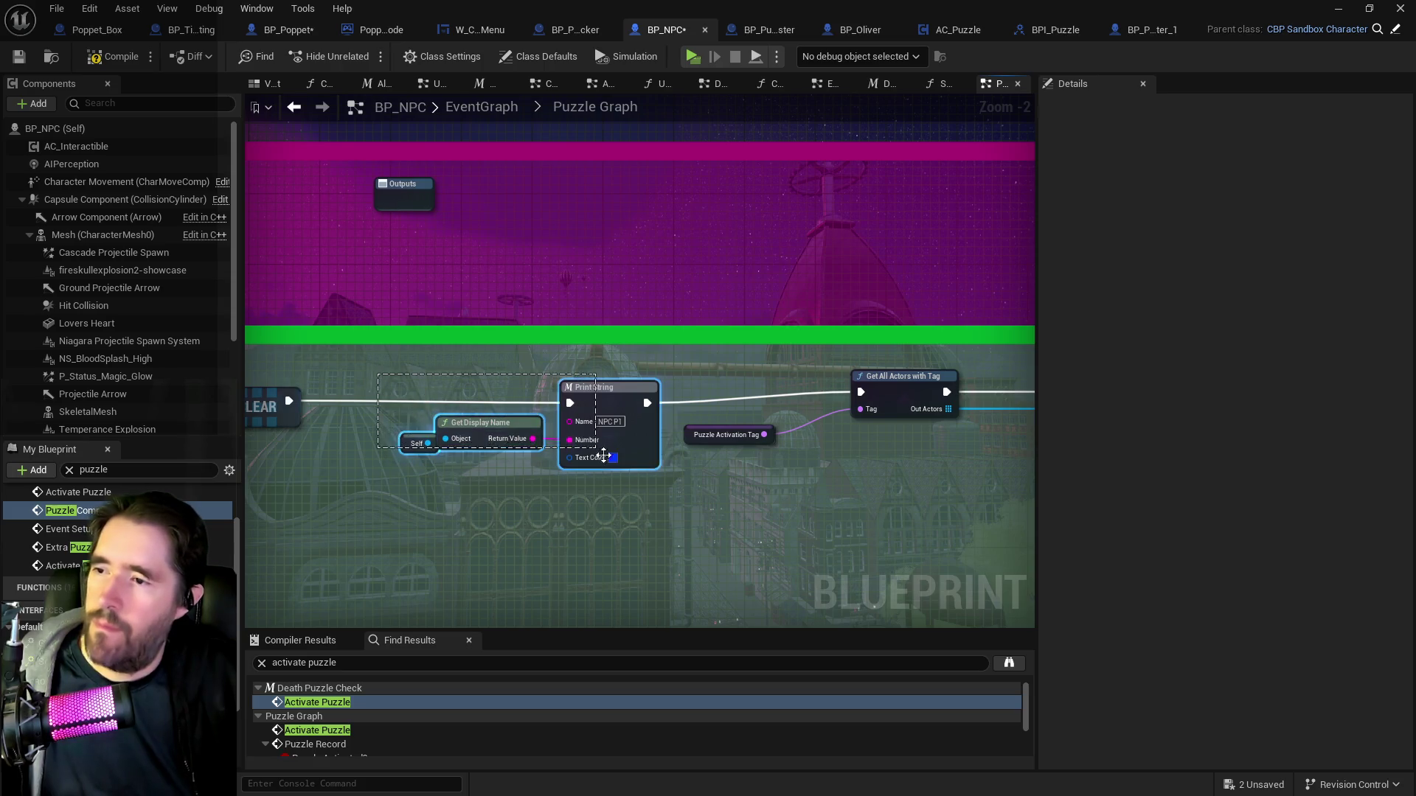
Paste a copy of the Print String debug nodes below the loop and label it 'NPC P2'.
left_click_drag(601, 452, 600, 451)
left_click_drag(754, 547, 309, 493)
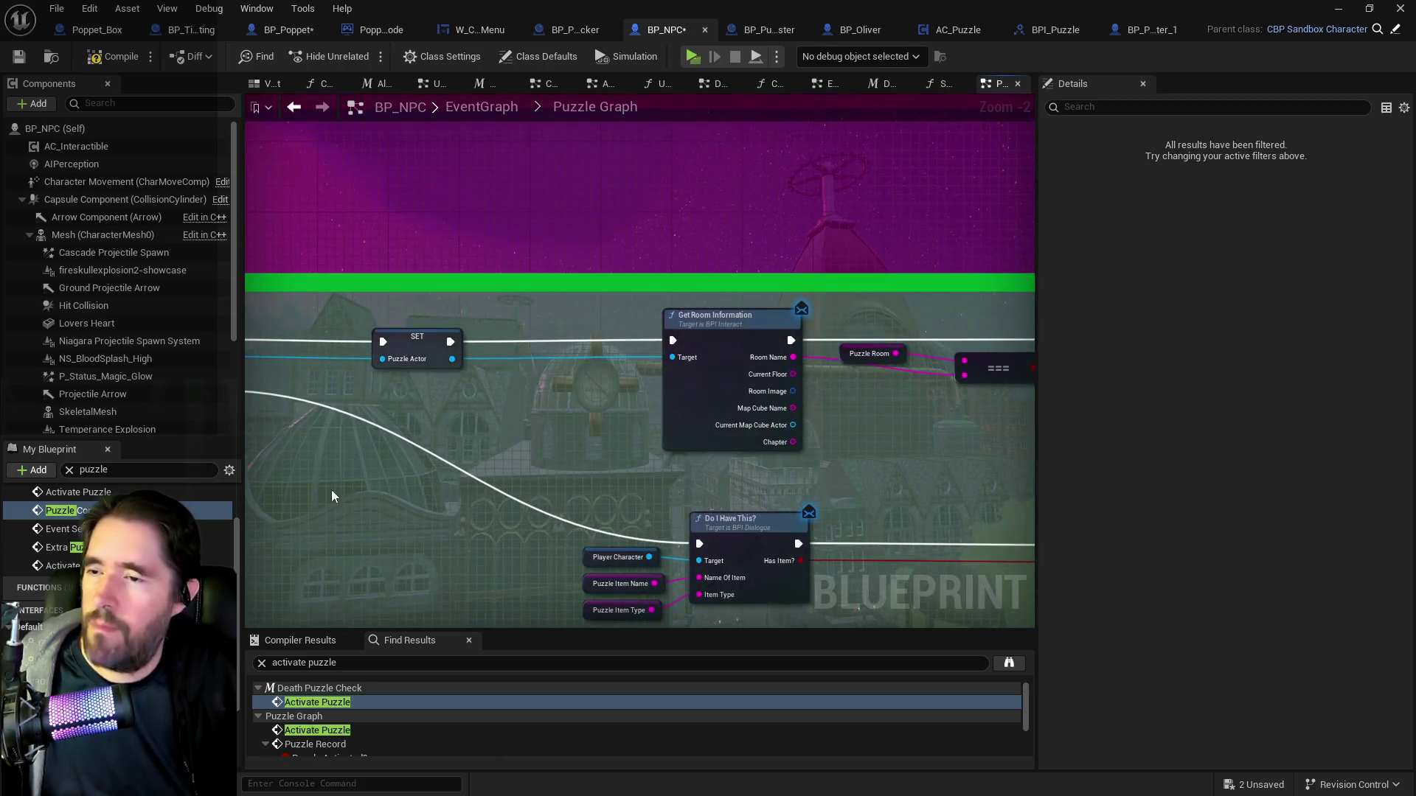
mouse_move(487, 518)
left_mouse_down()
mouse_move(363, 405)
mouse_move(512, 377)
left_mouse_up()
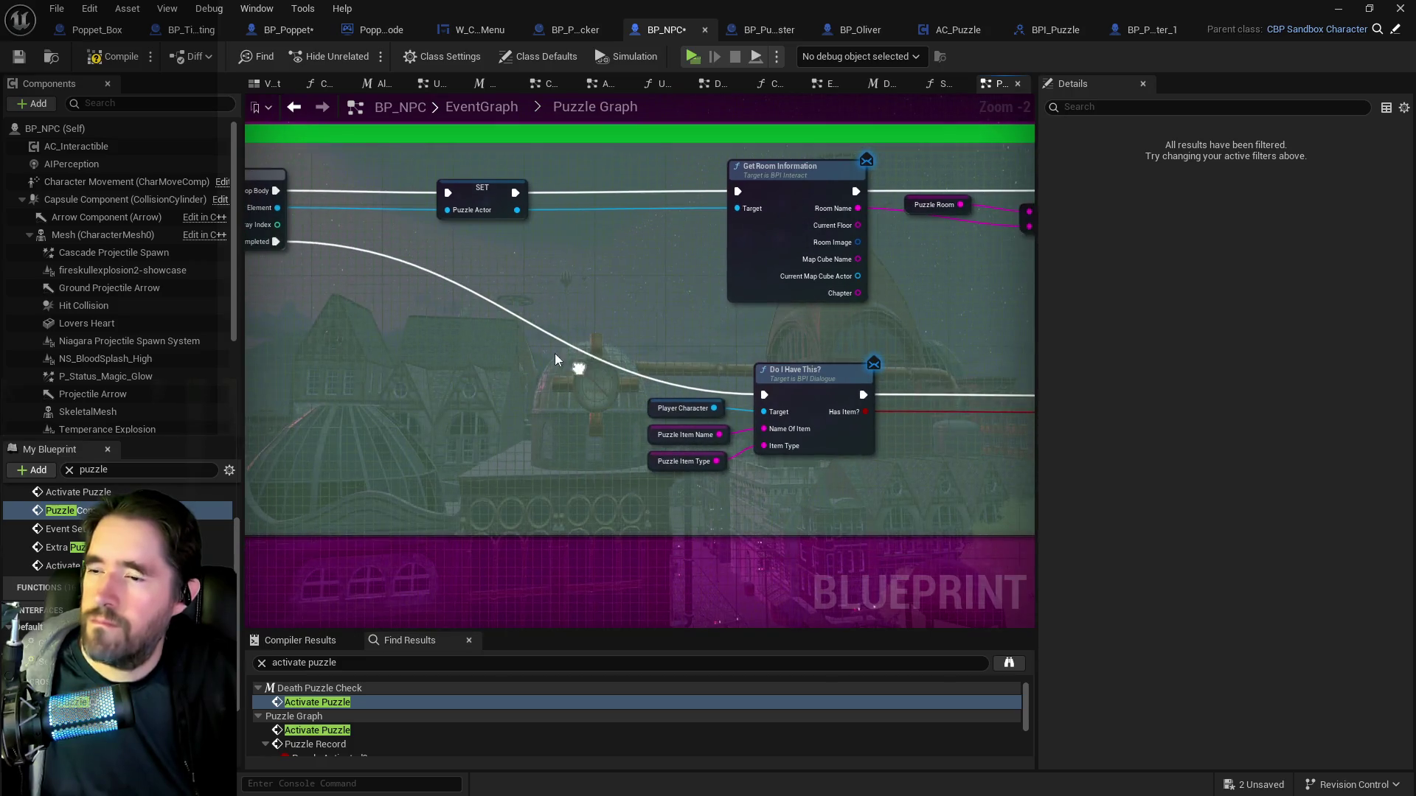
key("ctrl+v")
mouse_move(674, 354)
left_mouse_down()
mouse_move(594, 355)
mouse_move(650, 354)
left_mouse_up()
type("NPC P2")
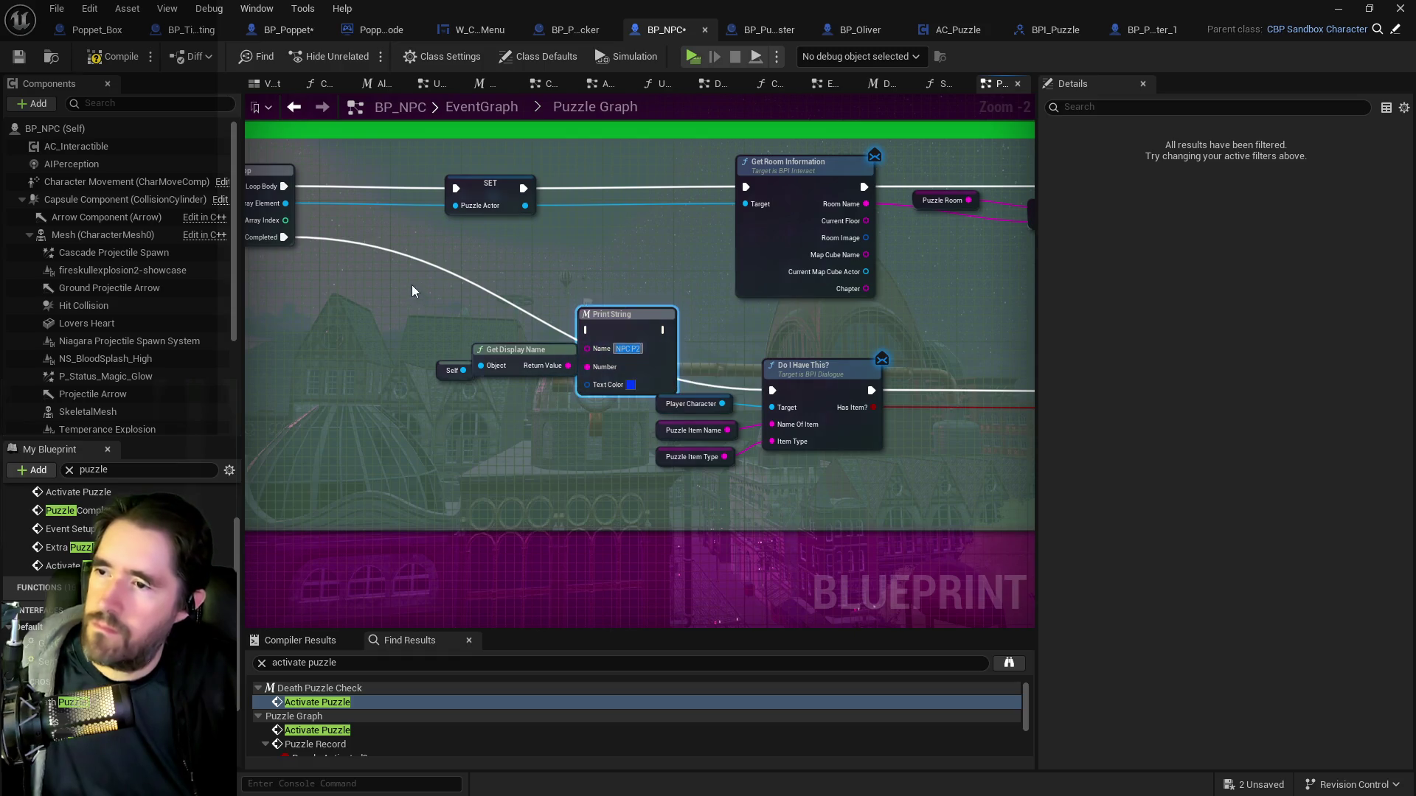
Connect the loop's Completed output to the new NPC P2 Print String.
left_click_drag(289, 239, 507, 300)
mouse_move(588, 332)
left_mouse_down()
mouse_move(772, 390)
mouse_move(463, 428)
left_mouse_up()
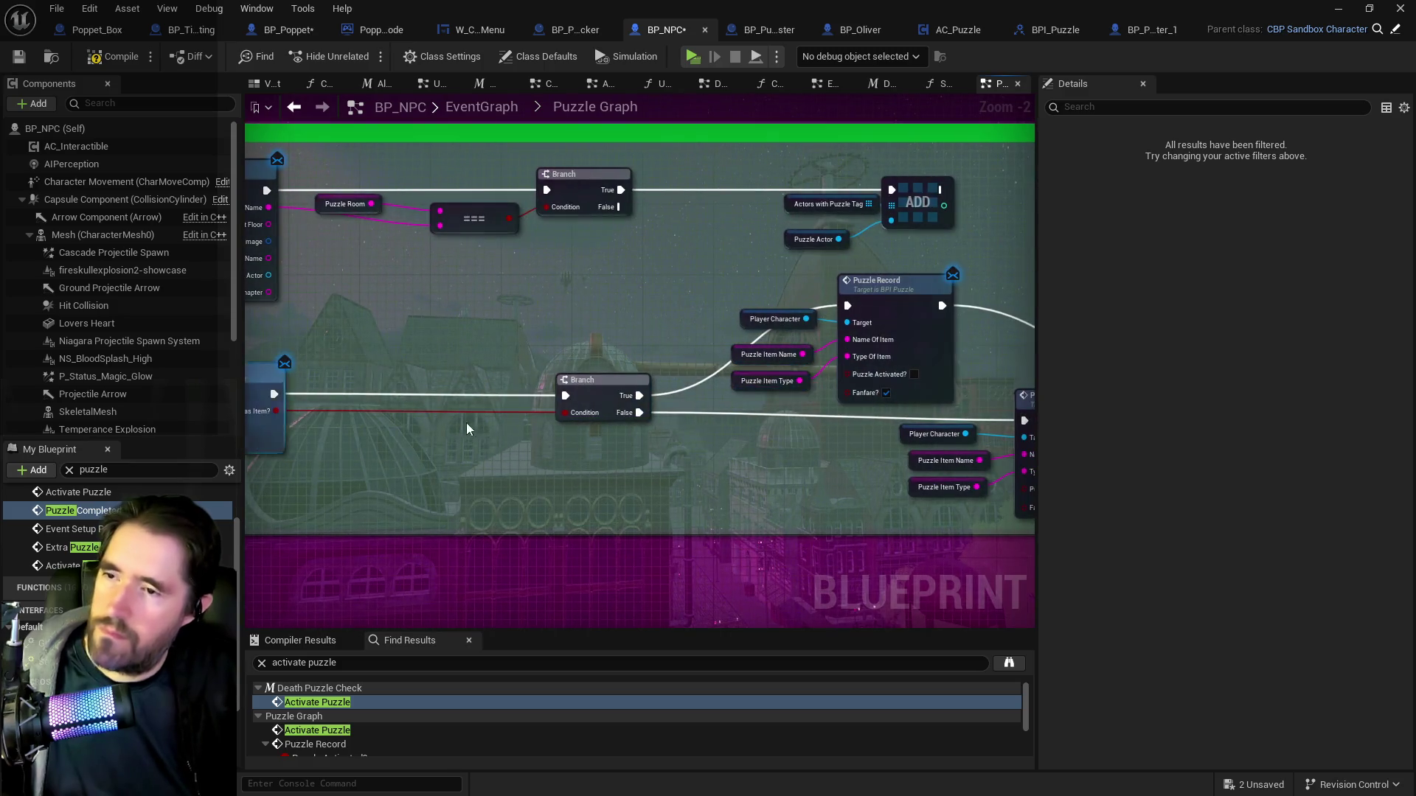
mouse_move(588, 469)
left_mouse_down()
mouse_move(354, 442)
mouse_move(677, 452)
mouse_move(750, 469)
mouse_move(454, 420)
mouse_move(704, 408)
left_mouse_up()
left_click(457, 433)
Wire Do I Have This? into the Print String, make its text green, and save BP_NPC.
left_click(465, 389)
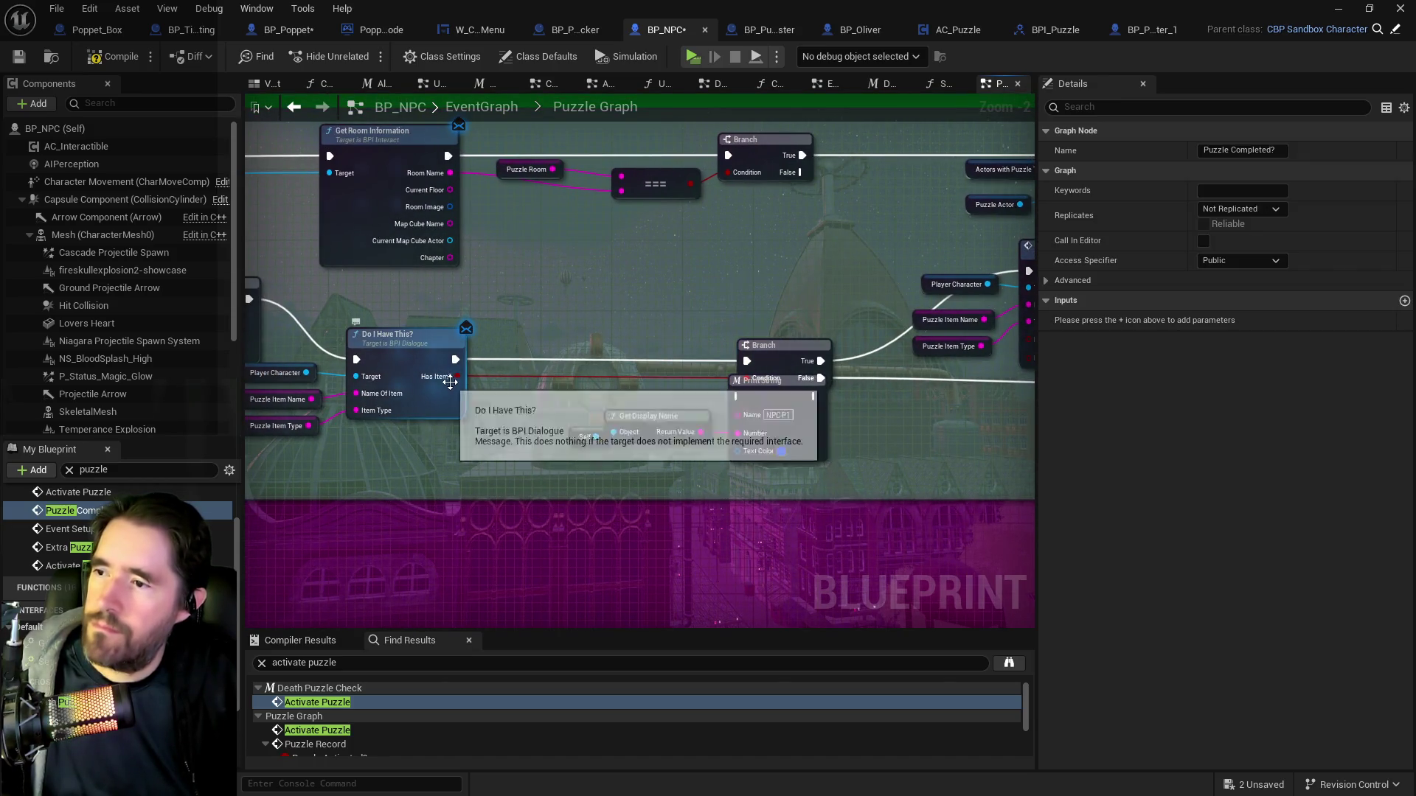
left_click_drag(457, 376, 751, 424)
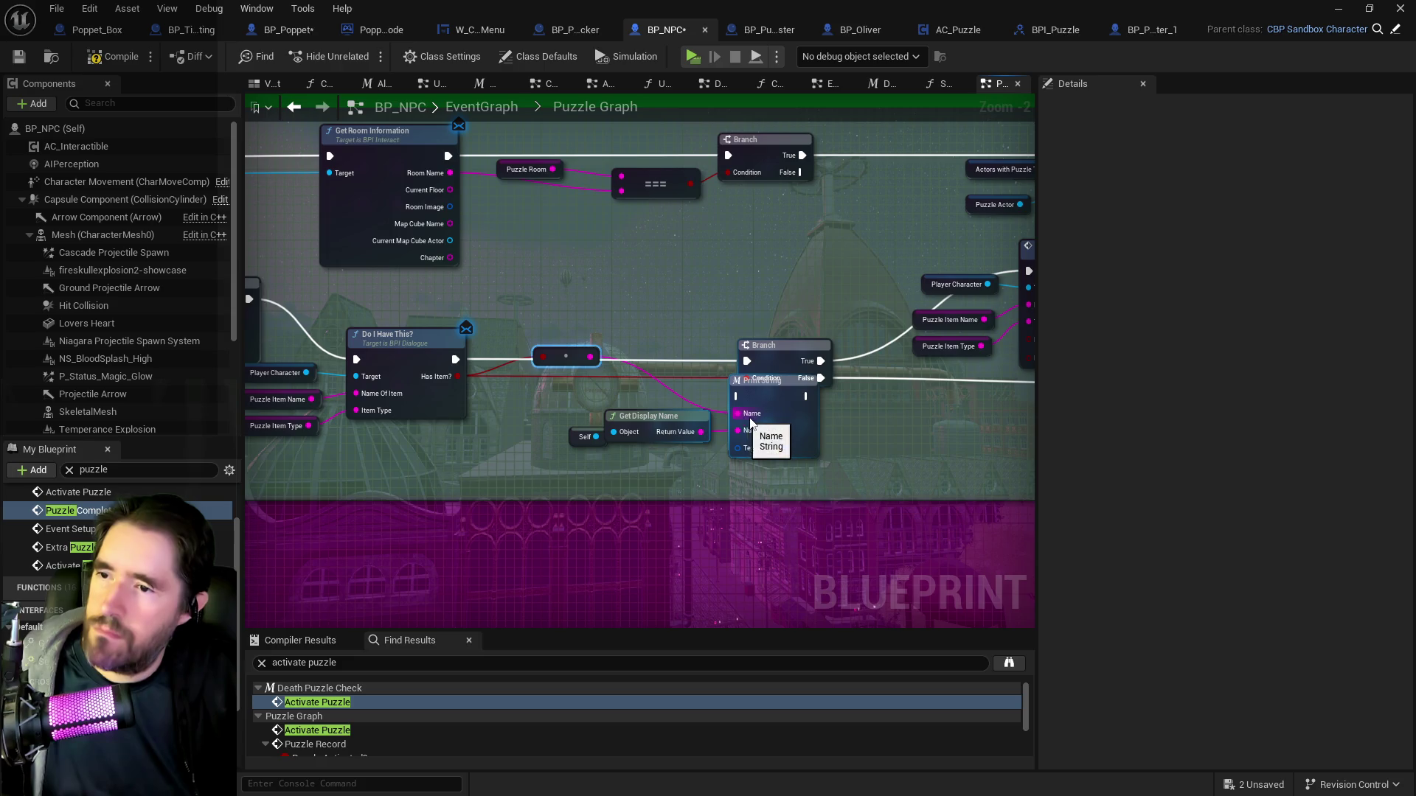
left_click(779, 449)
left_click_drag(870, 479, 828, 537)
left_click(979, 745)
mouse_move(457, 359)
left_mouse_down()
mouse_move(768, 401)
mouse_move(739, 396)
mouse_move(744, 361)
left_mouse_up()
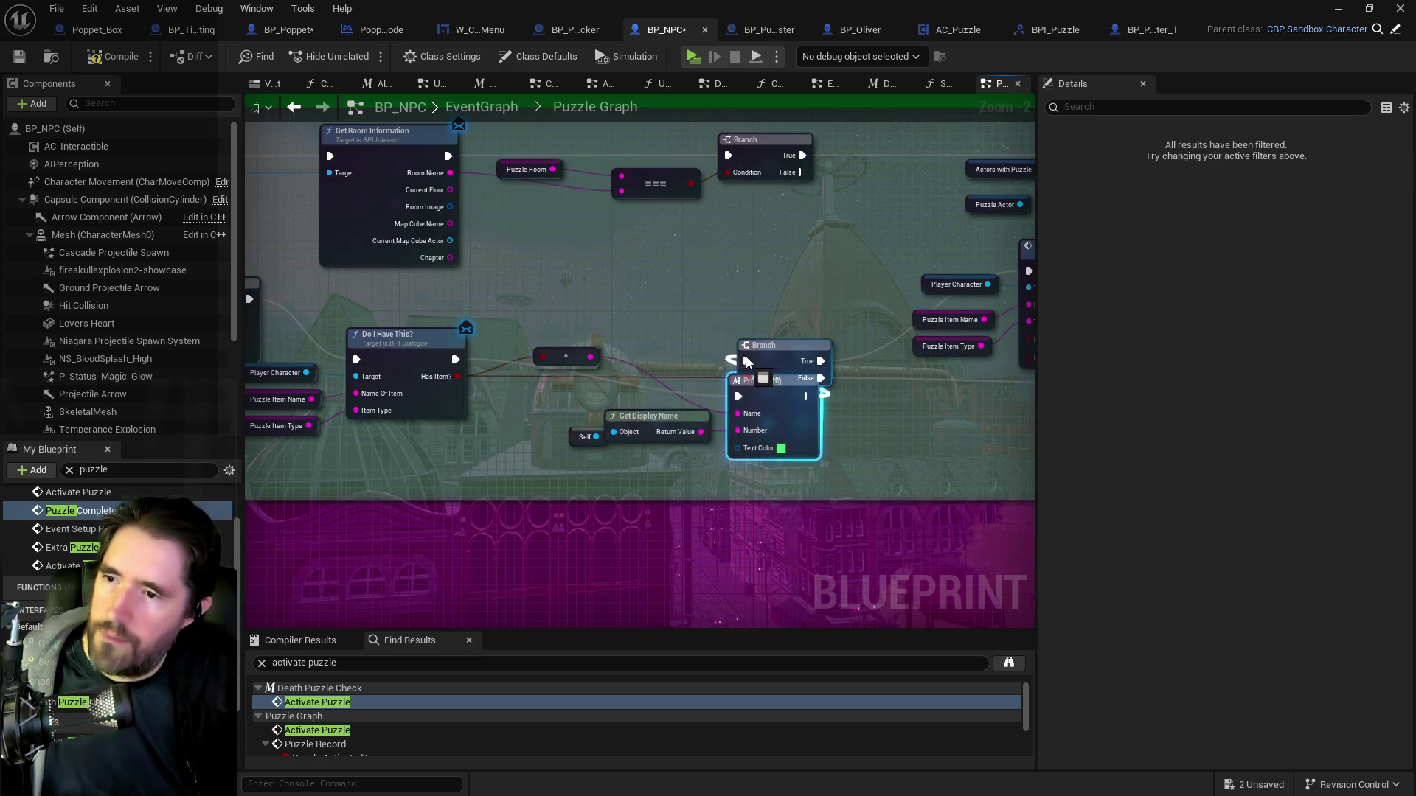
left_click(17, 57)
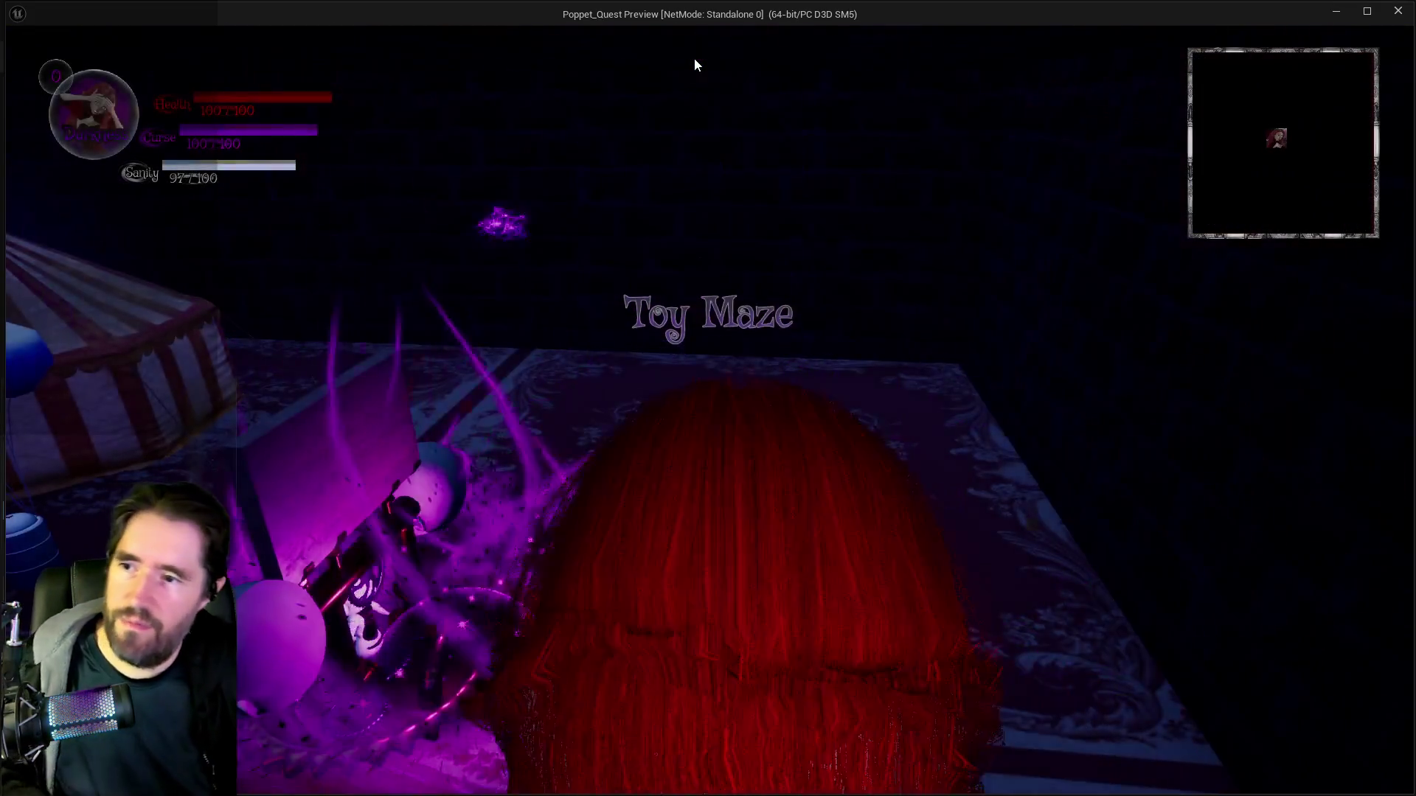
Destroy the Toy Maze totem blocker, fight through the circus arena and enter the blue tunnel.
key("Tab")
key("Tab")
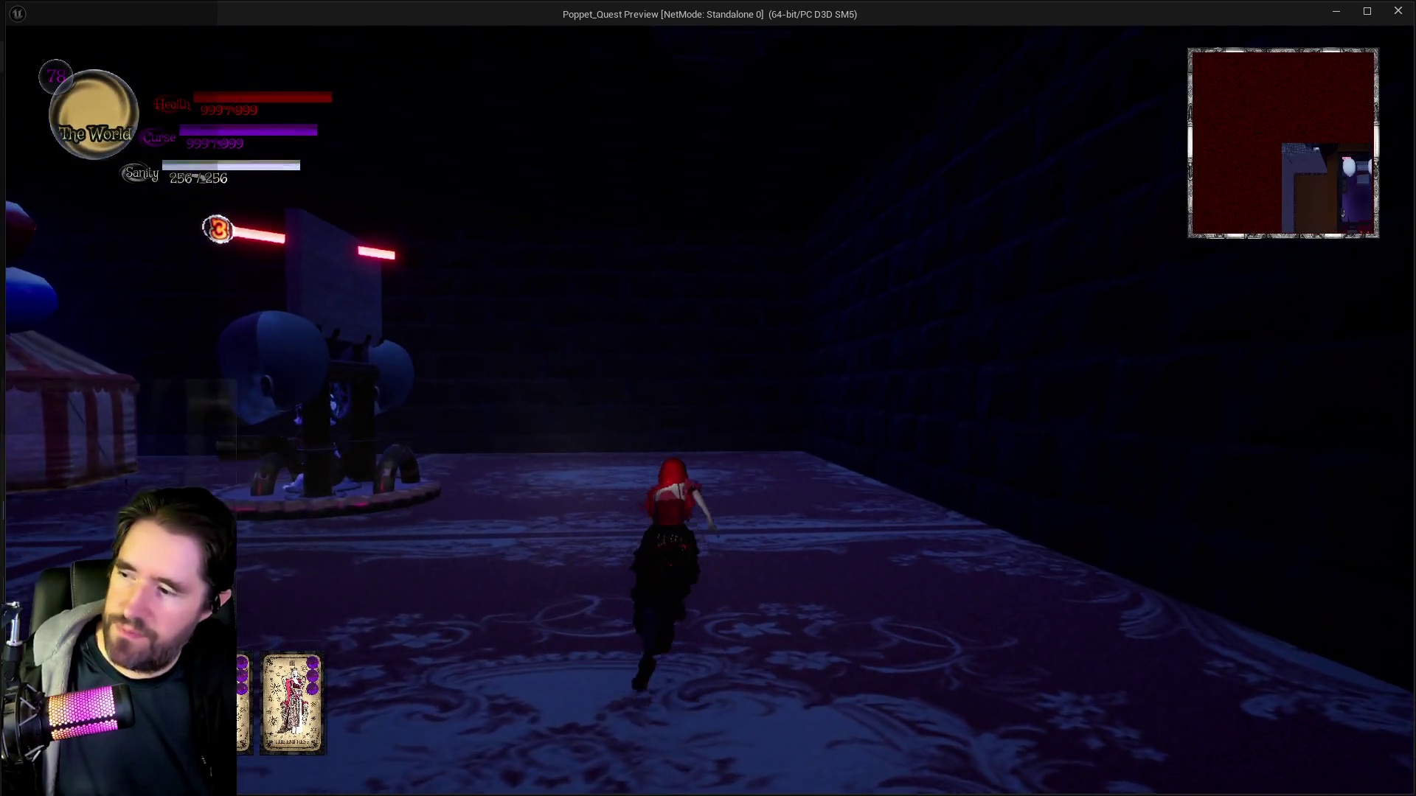
key("w")
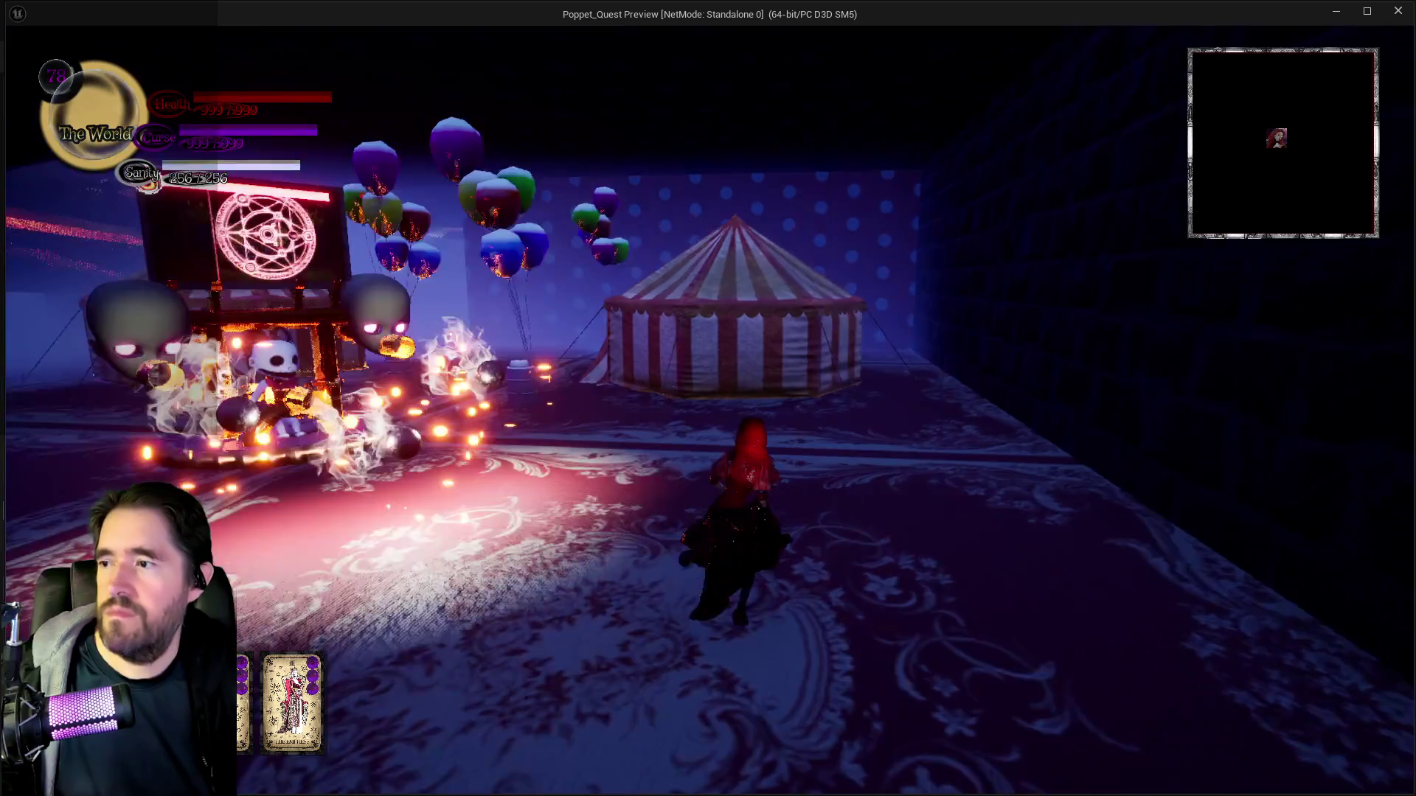
key("w")
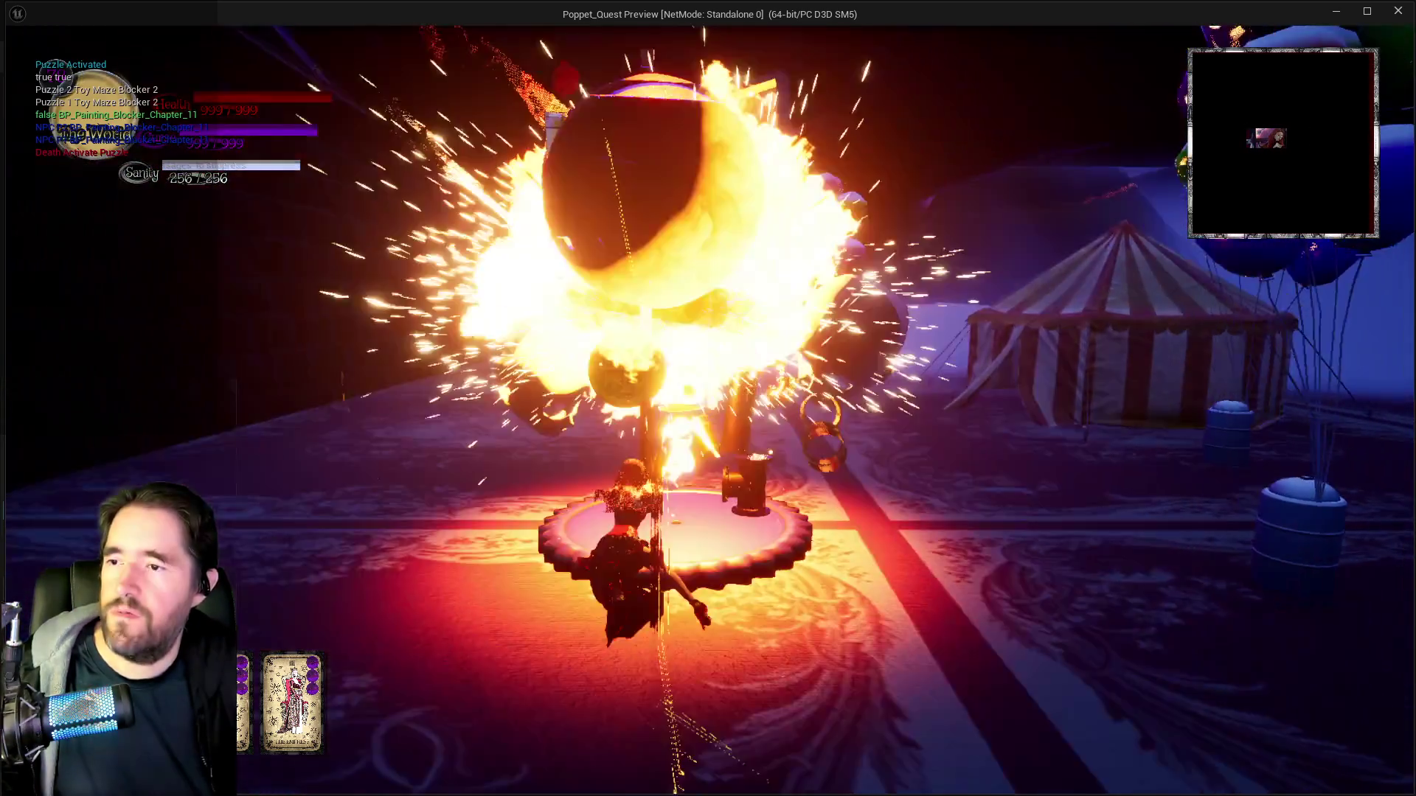
key("w")
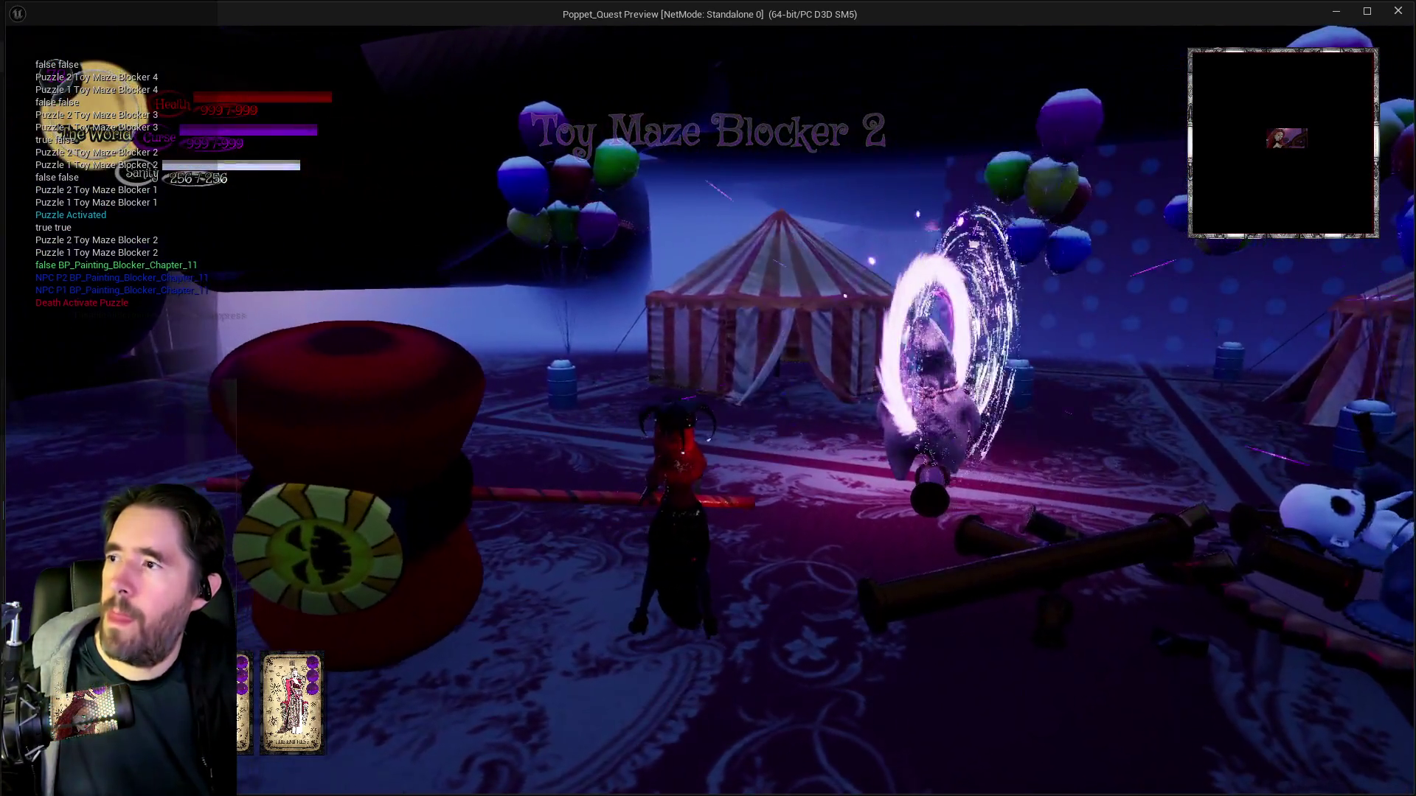
key("w")
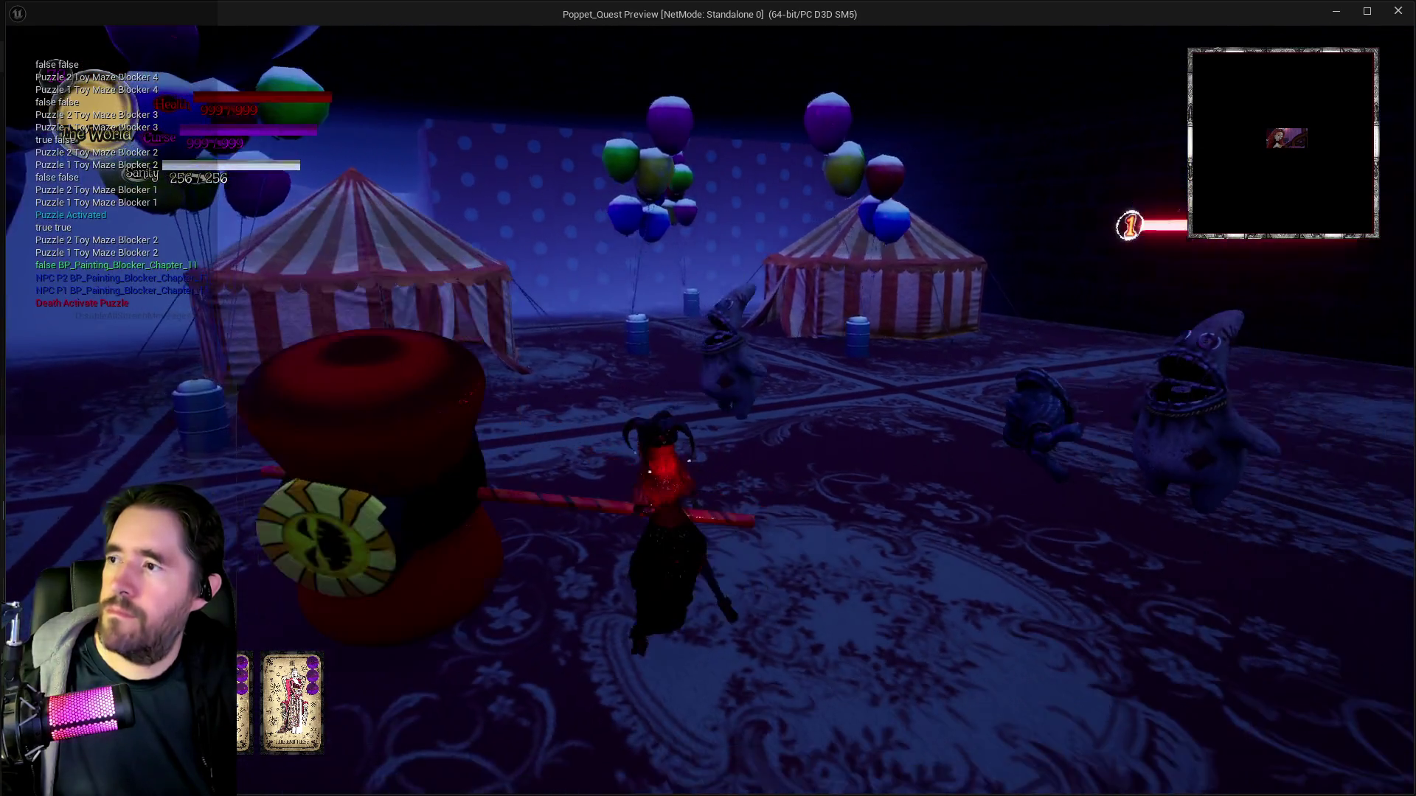
key("w")
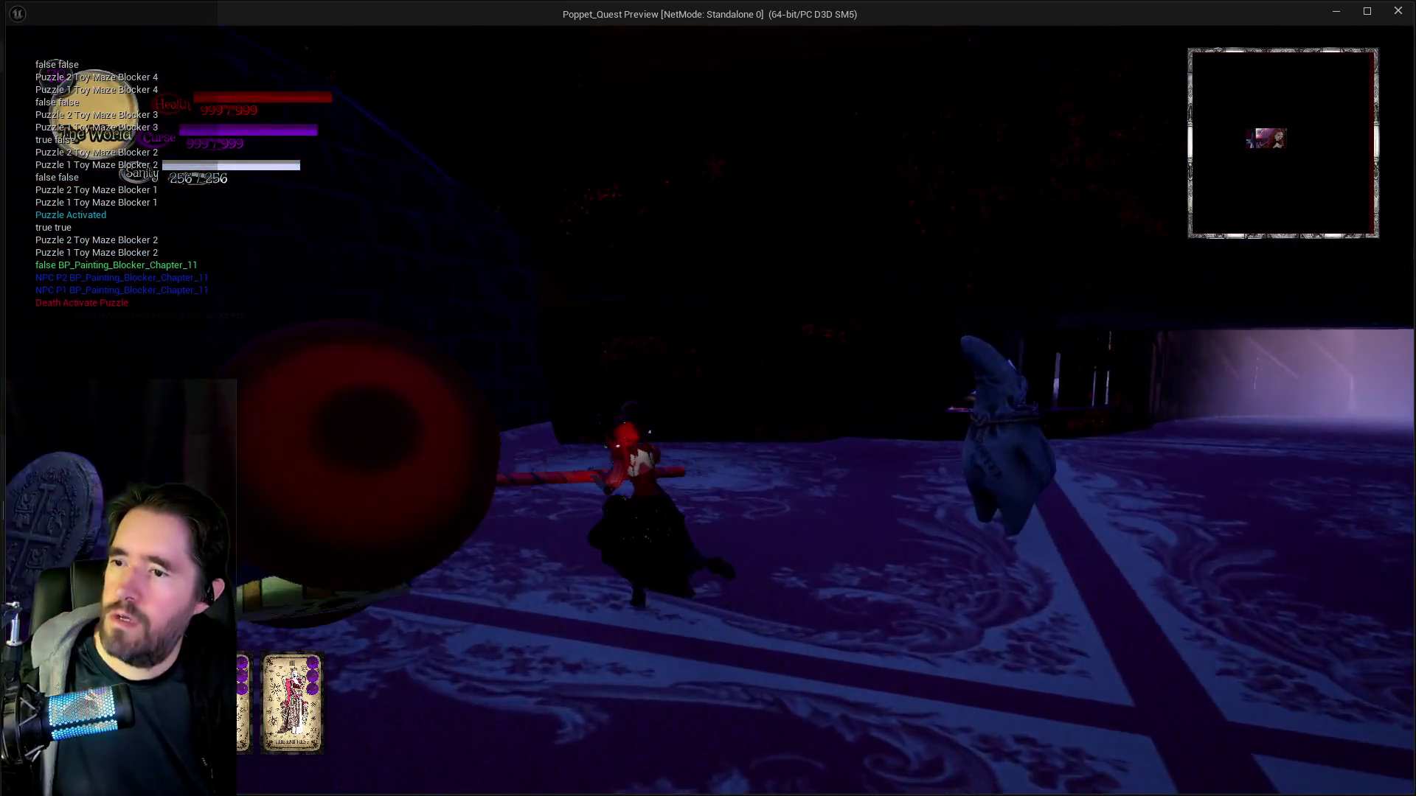
key("w")
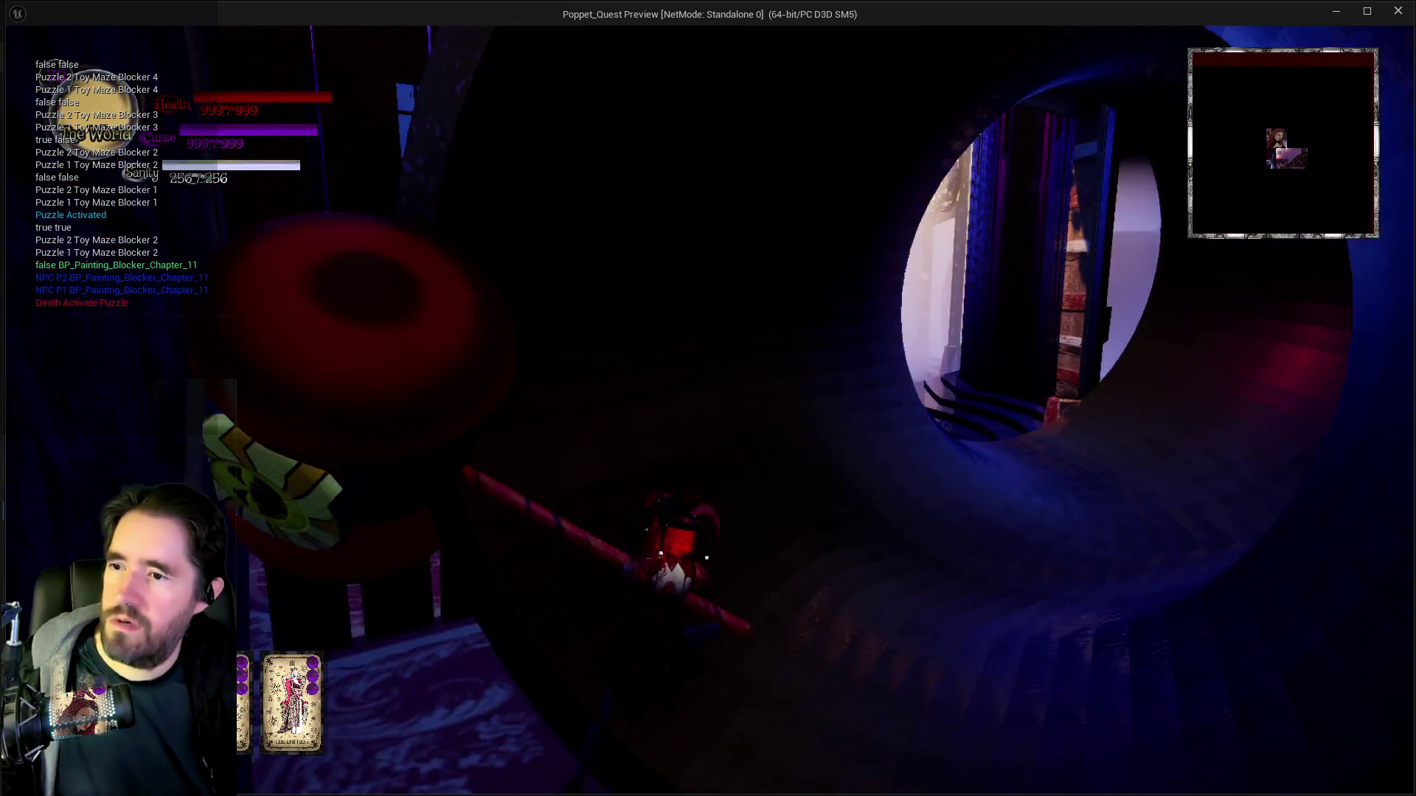
key("w")
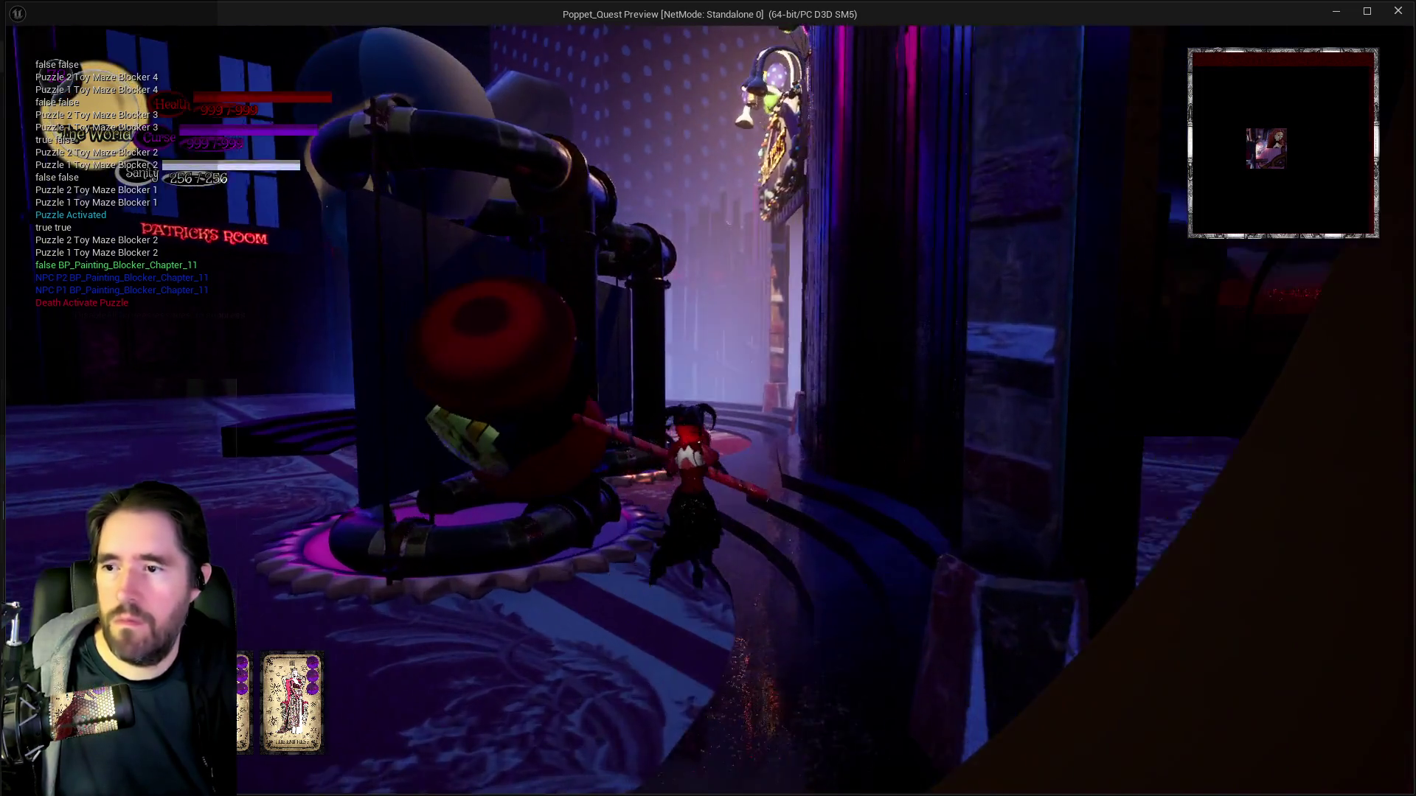
key("w")
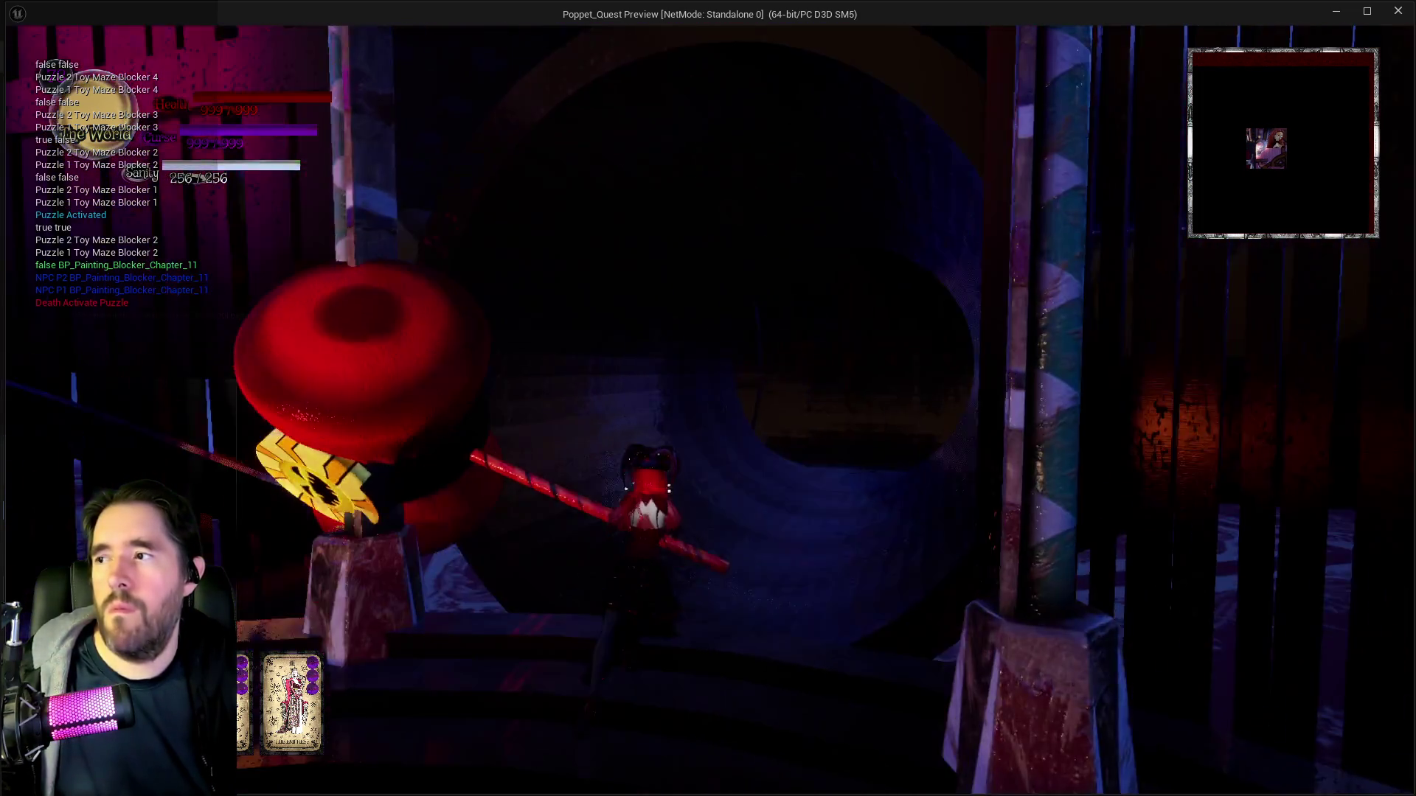
Visit the teddy-bear room, then head back through the tunnel and the Ducky Land gate.
key("w")
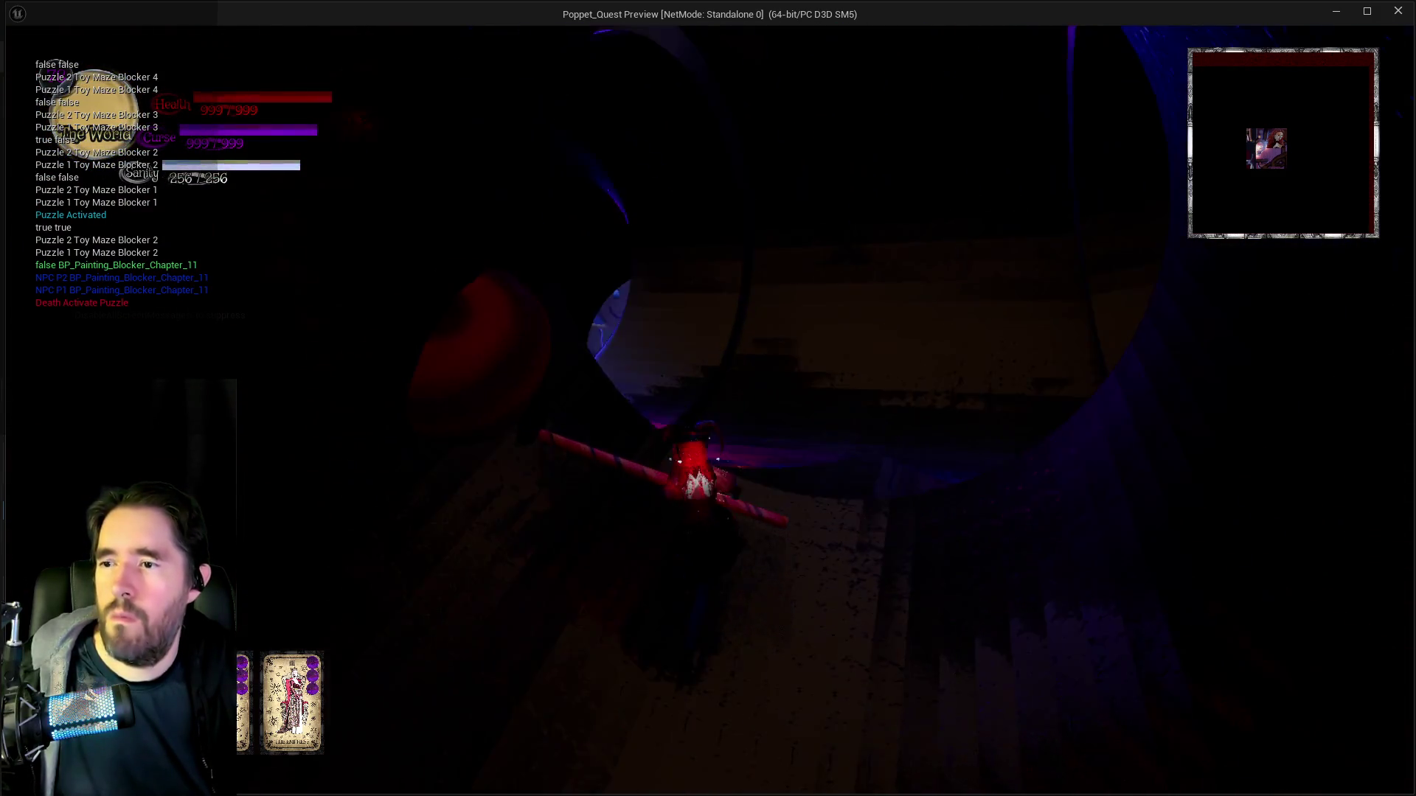
key("w")
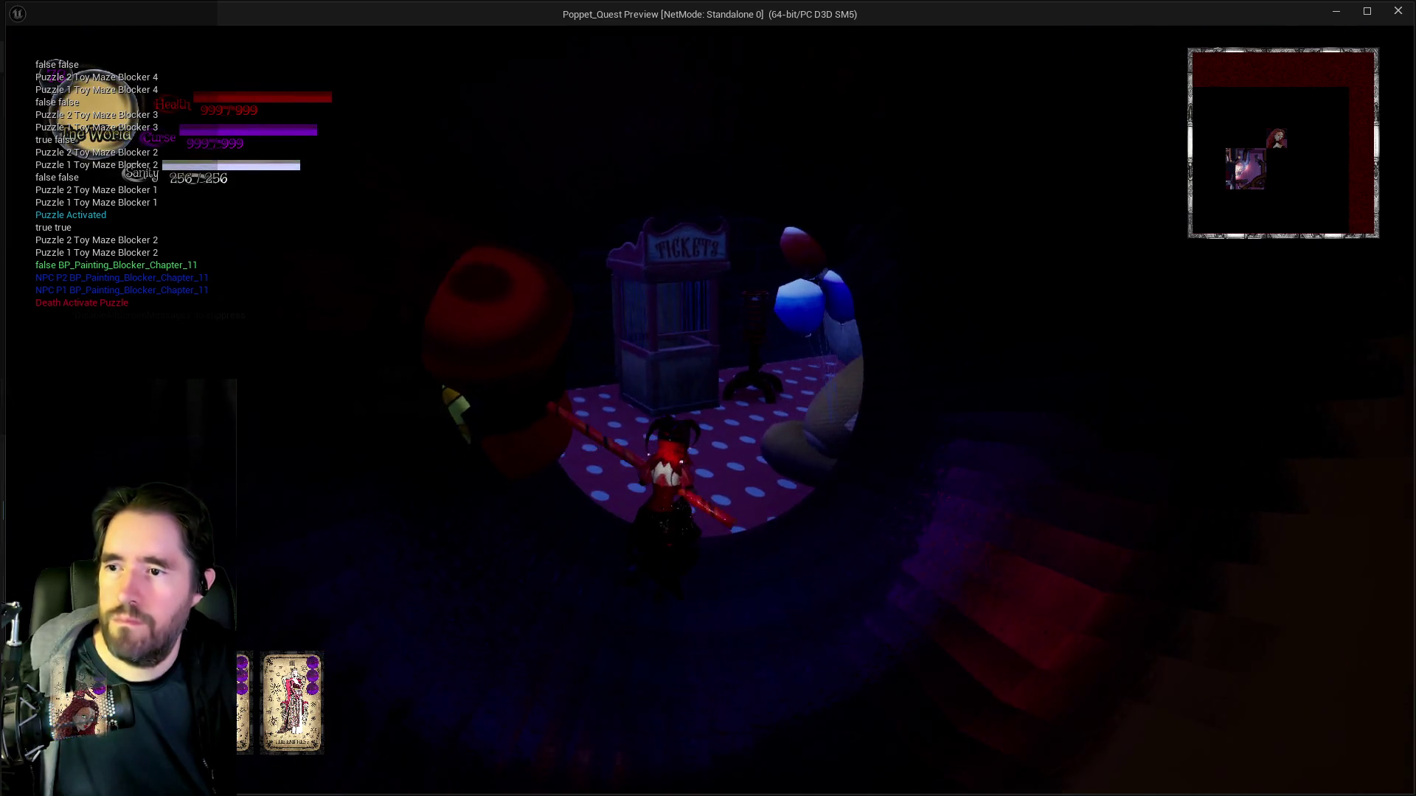
key("w")
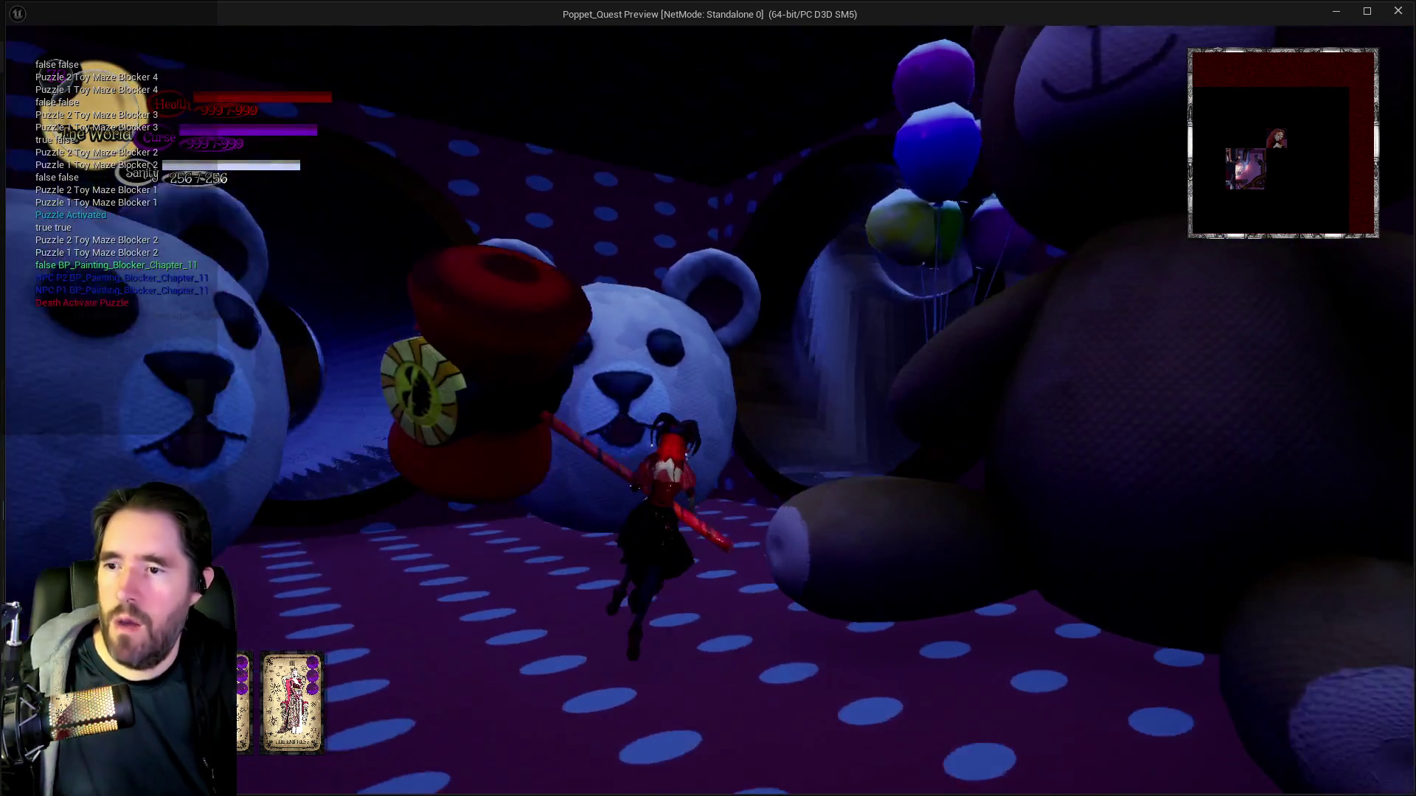
key("s")
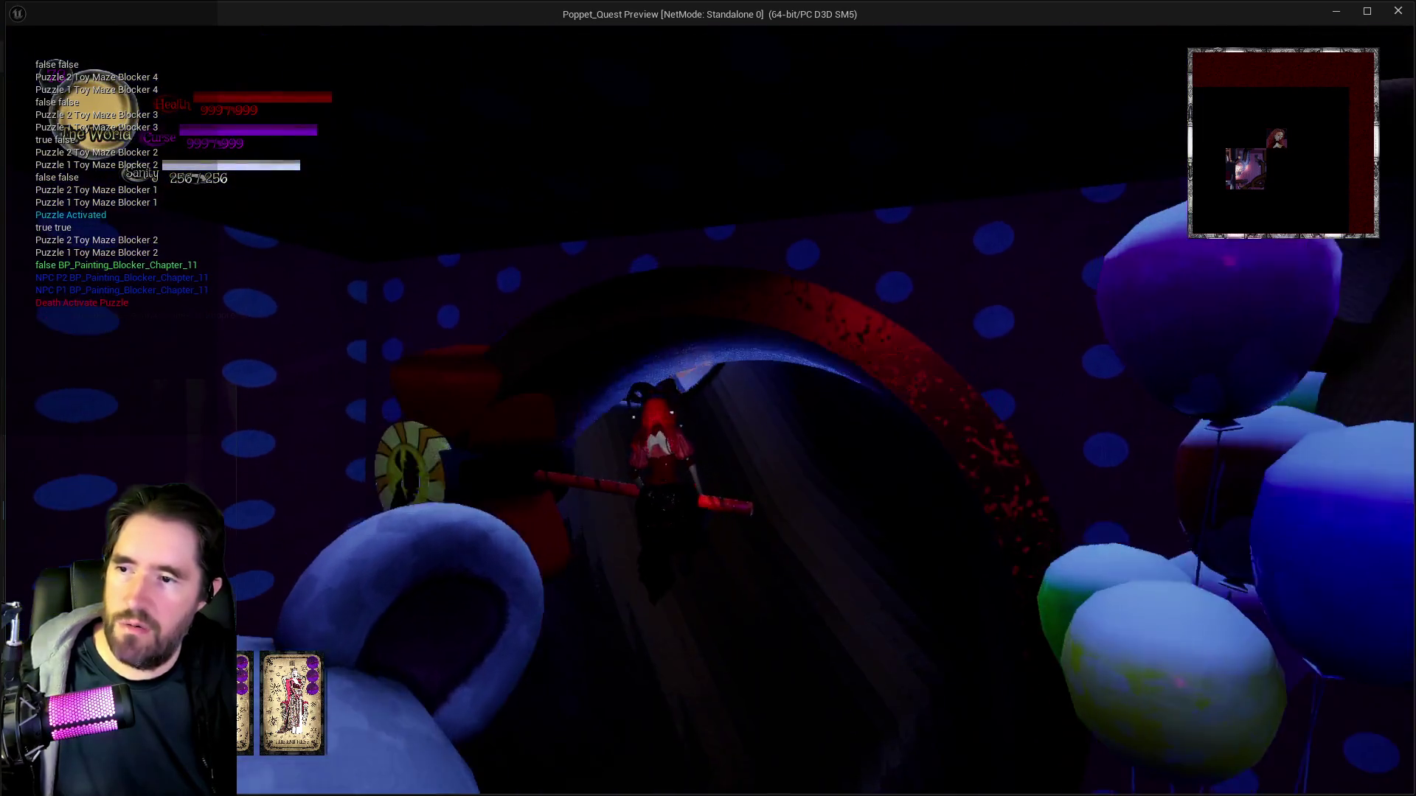
key("w")
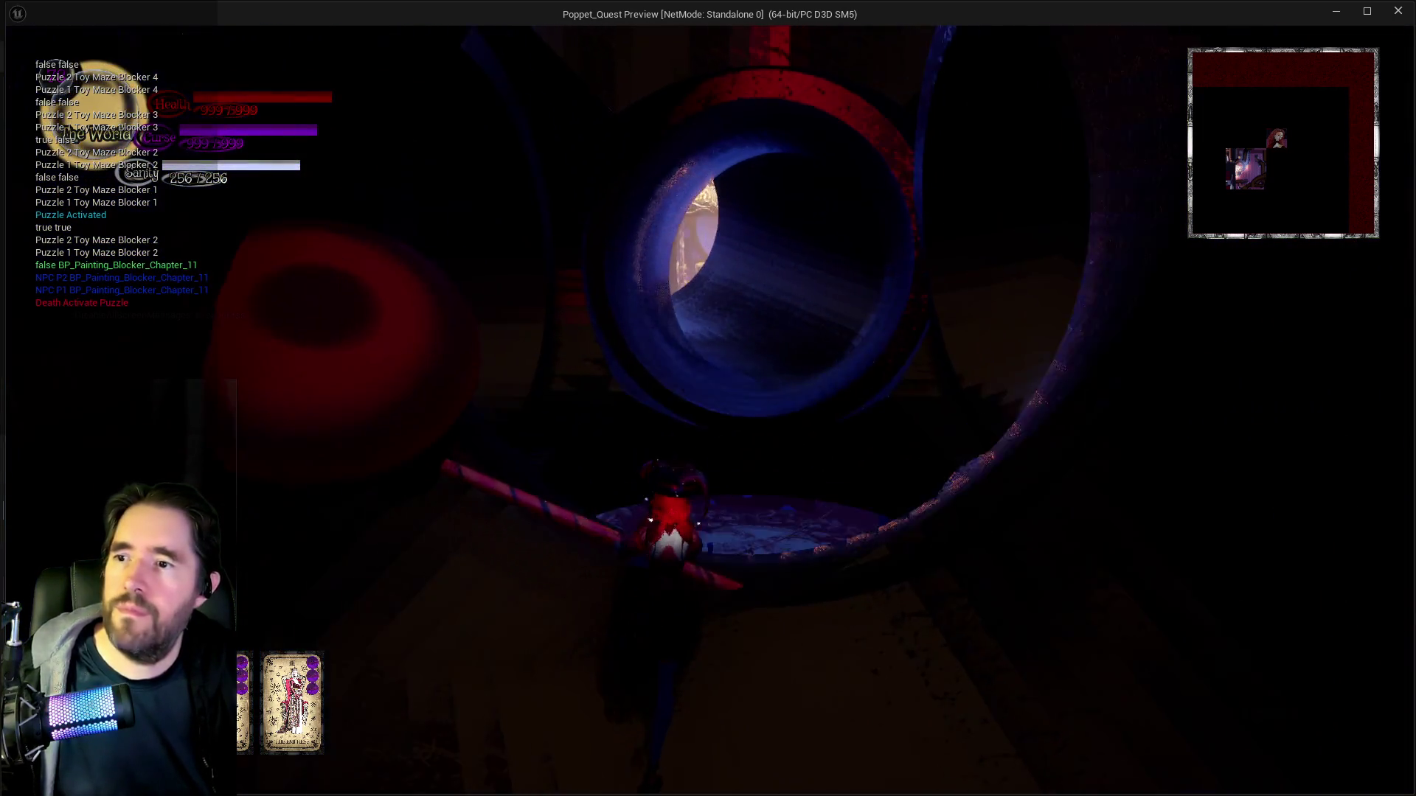
key("w")
key("w")
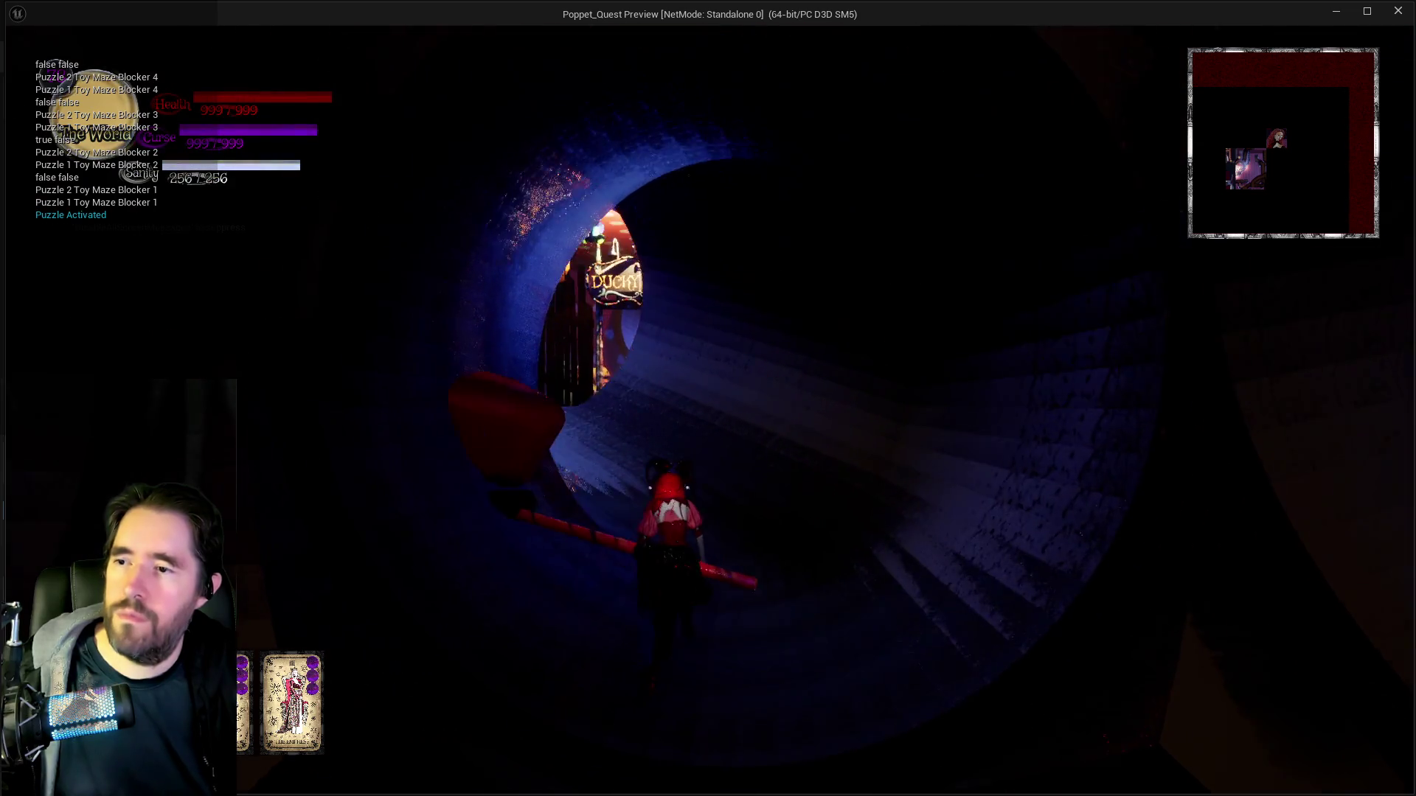
key("w")
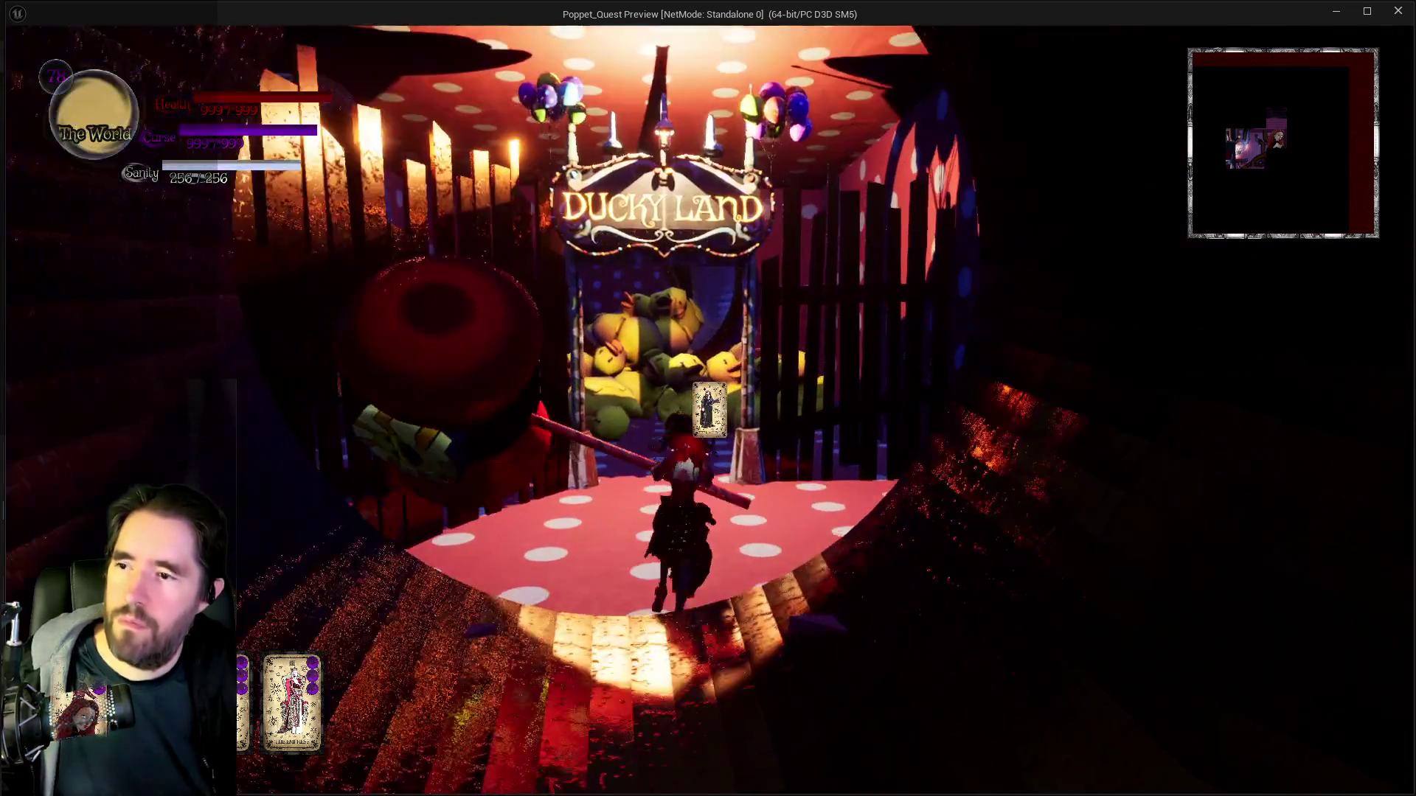
Fly down the blue tunnel into the polka-dot duck room.
key("w")
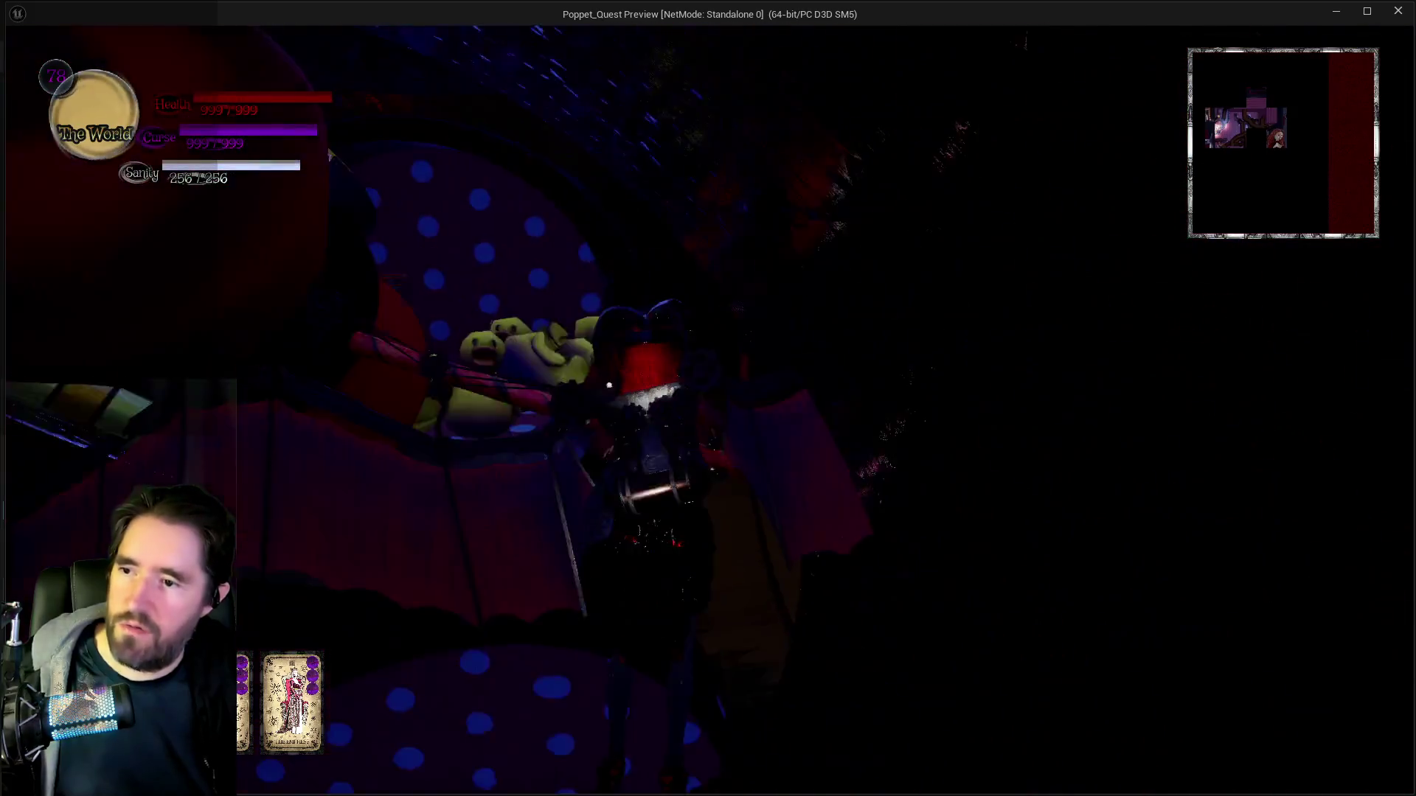
key("w")
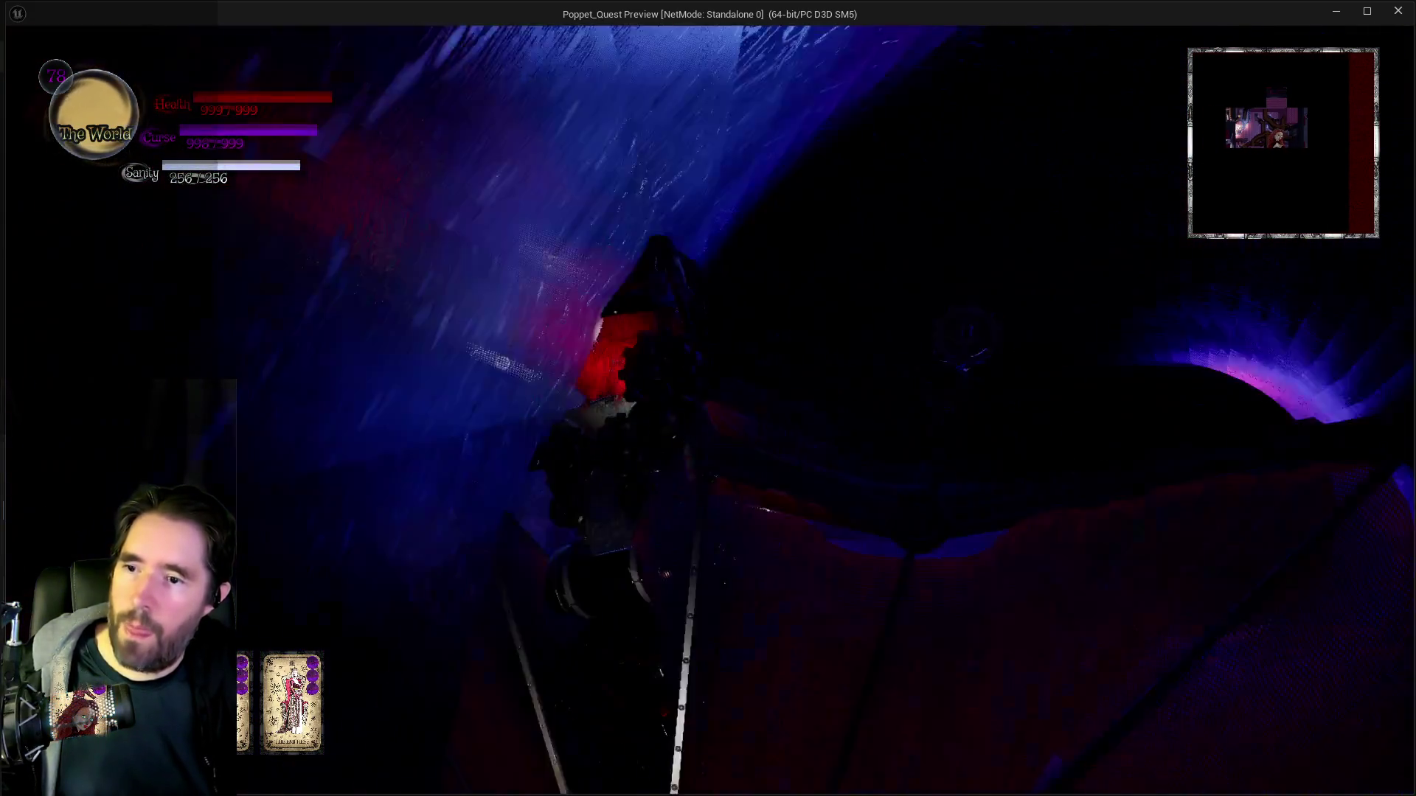
key("w")
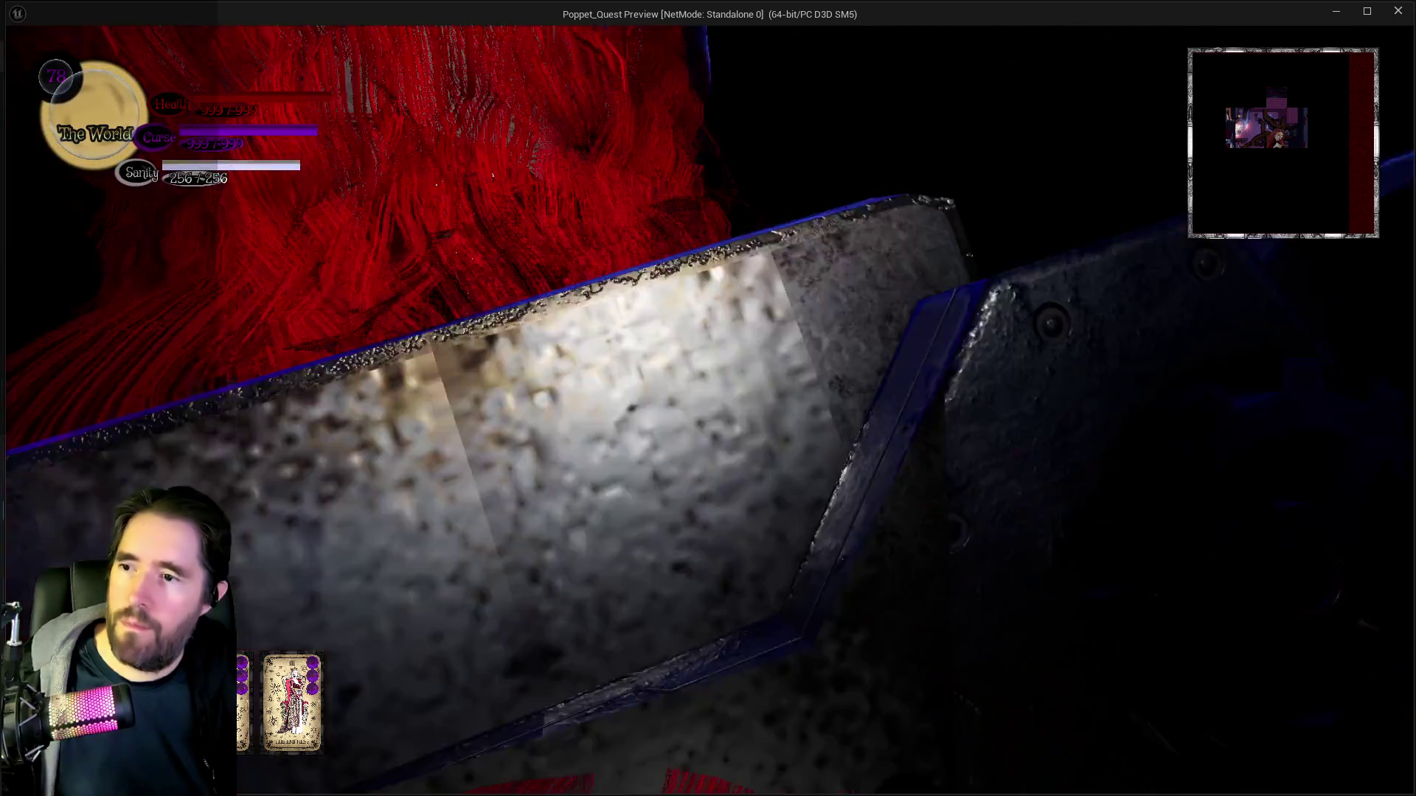
key("w")
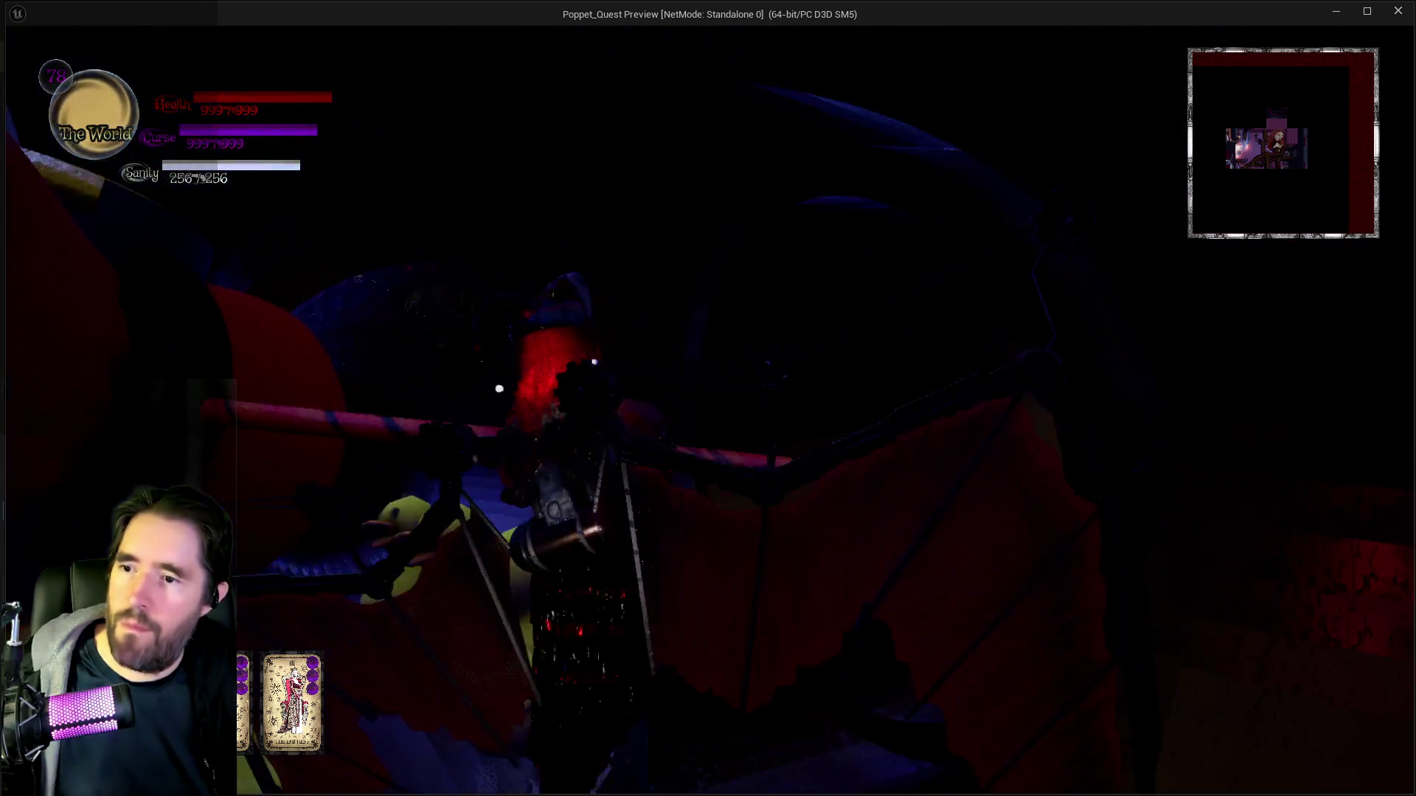
key("w")
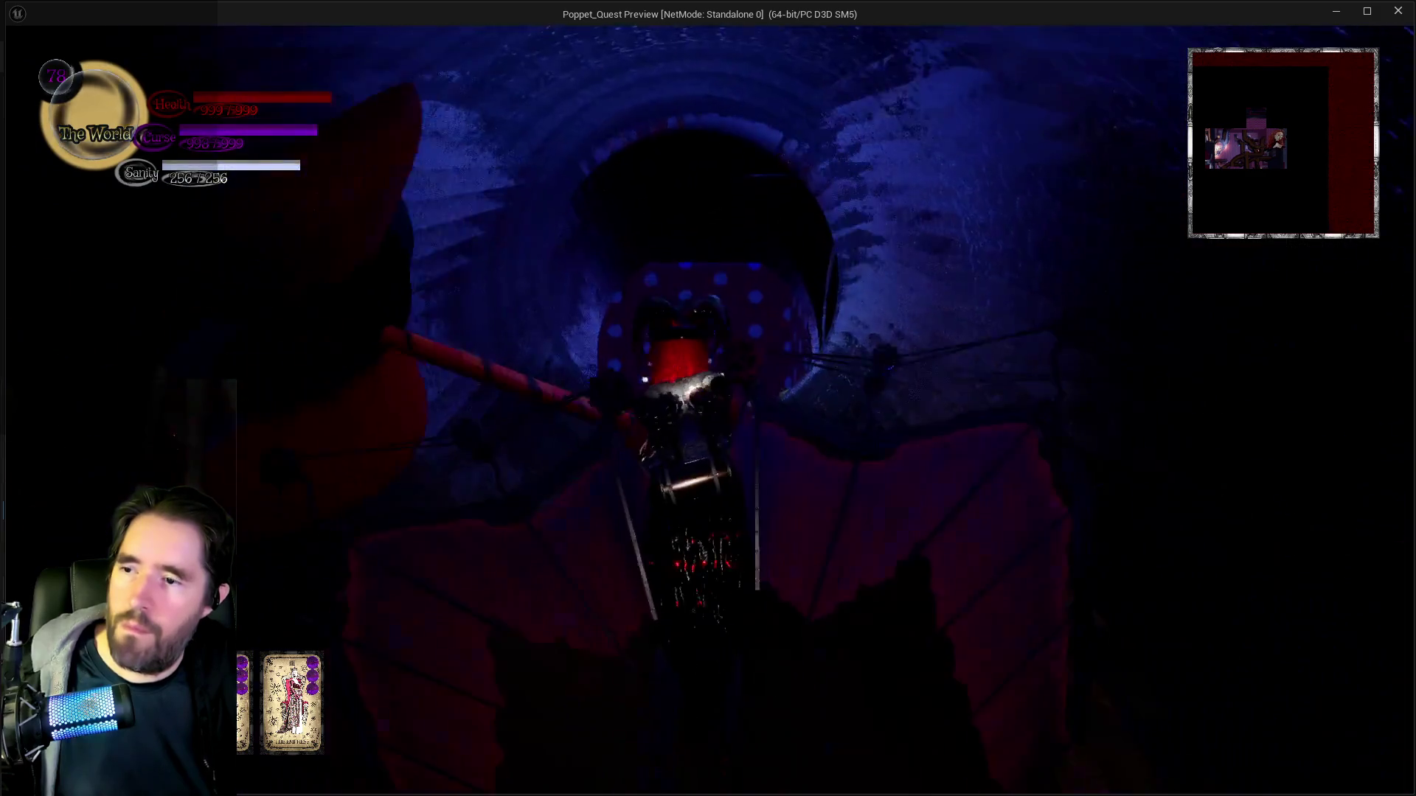
key("w")
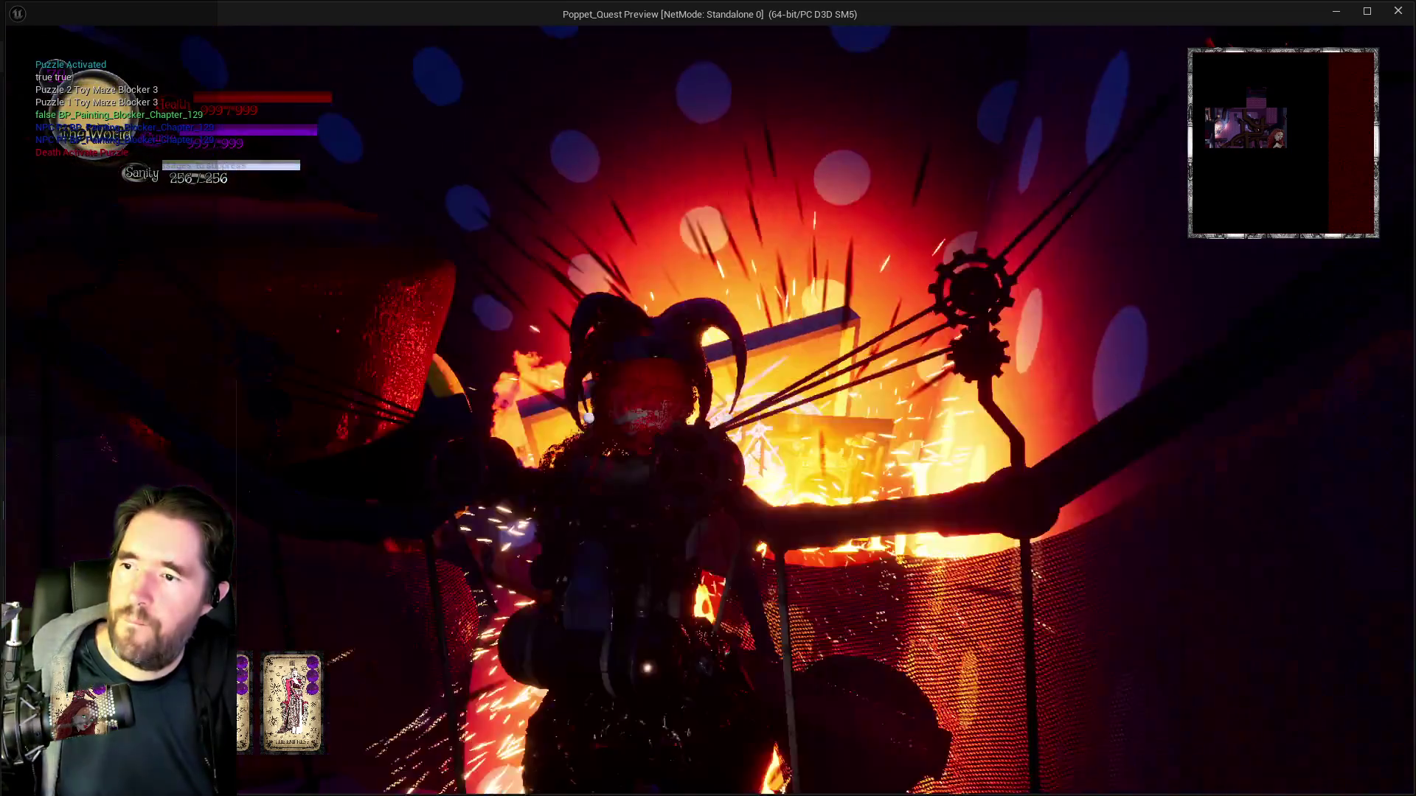
Fly across the polka-dot room and through the curved tunnel to trigger Toy Maze Blocker 4.
key("w")
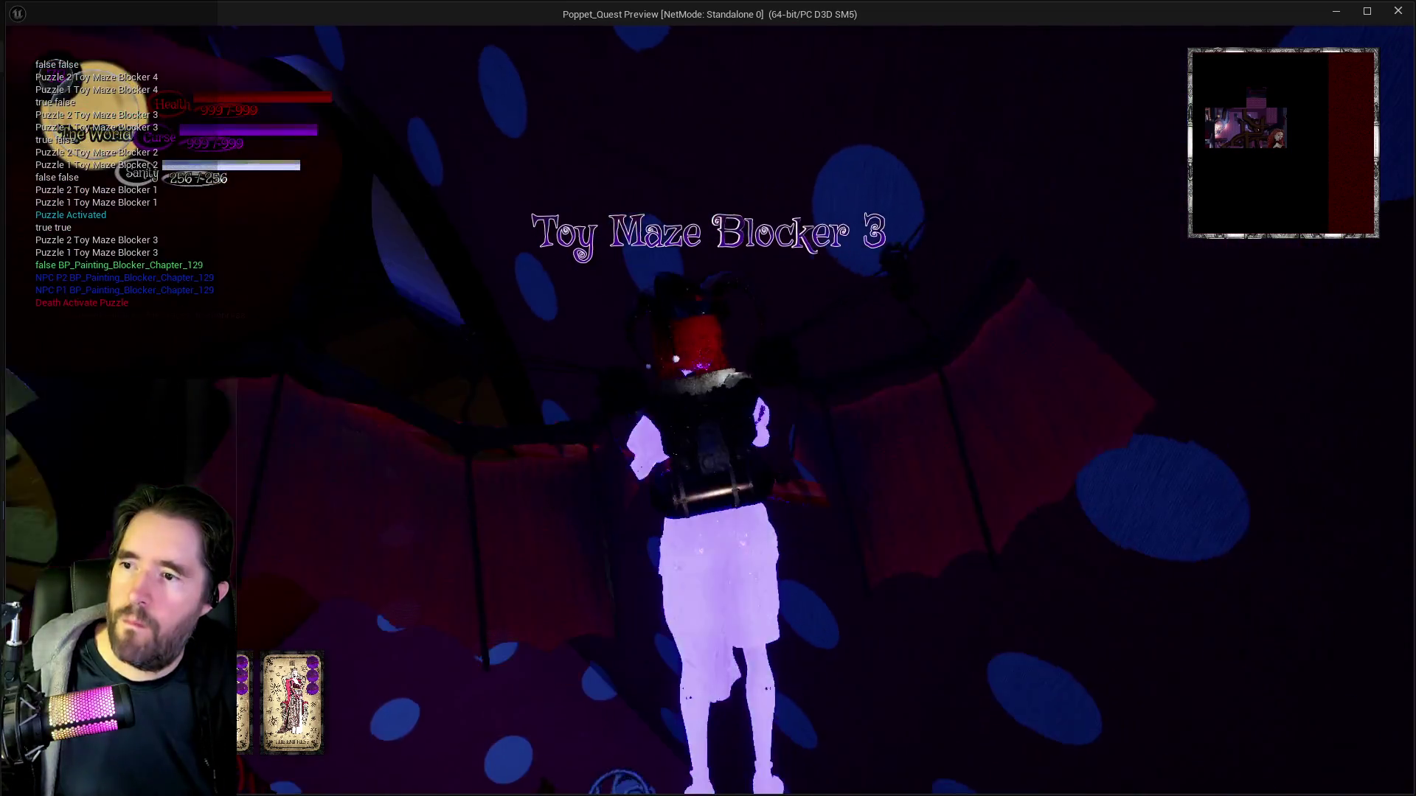
key("w")
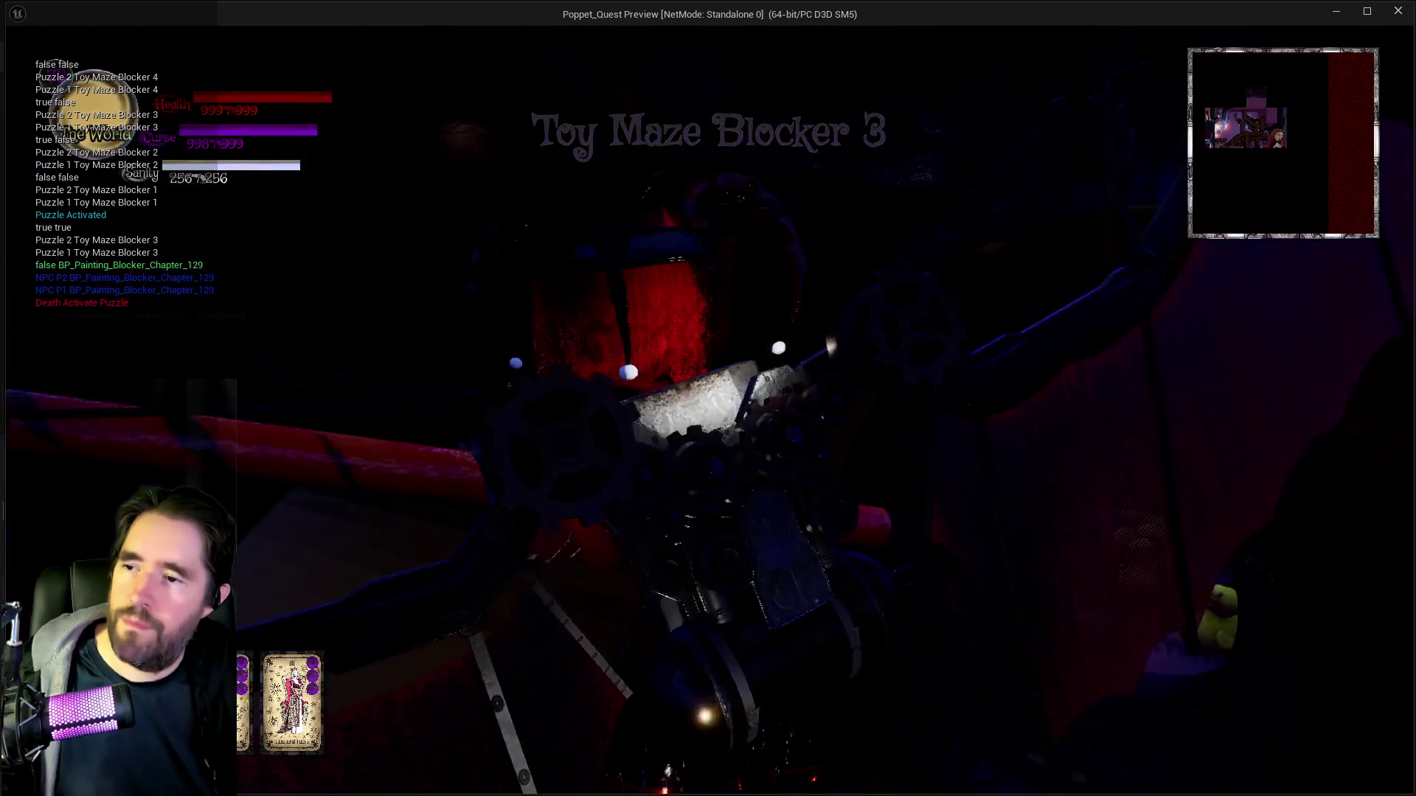
key("w")
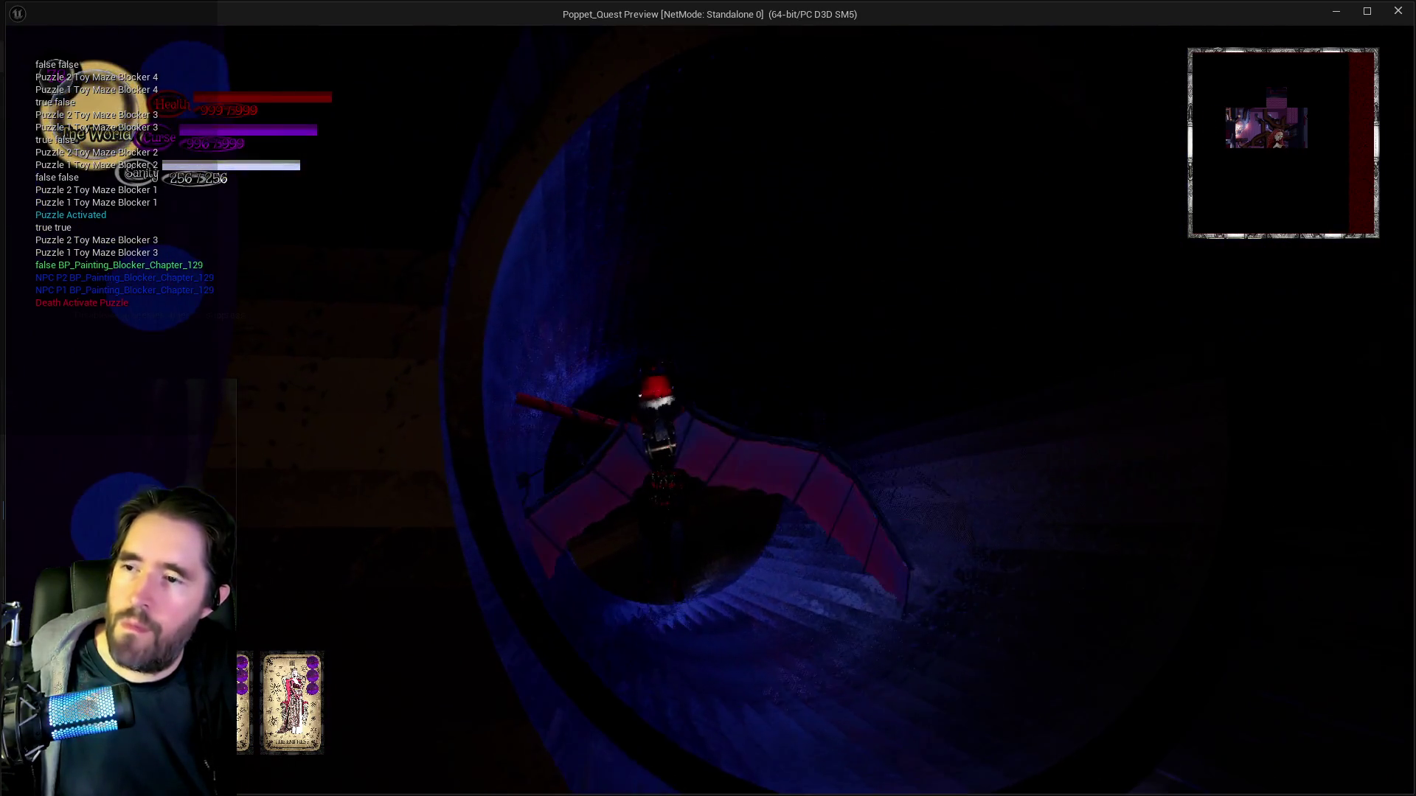
key("w")
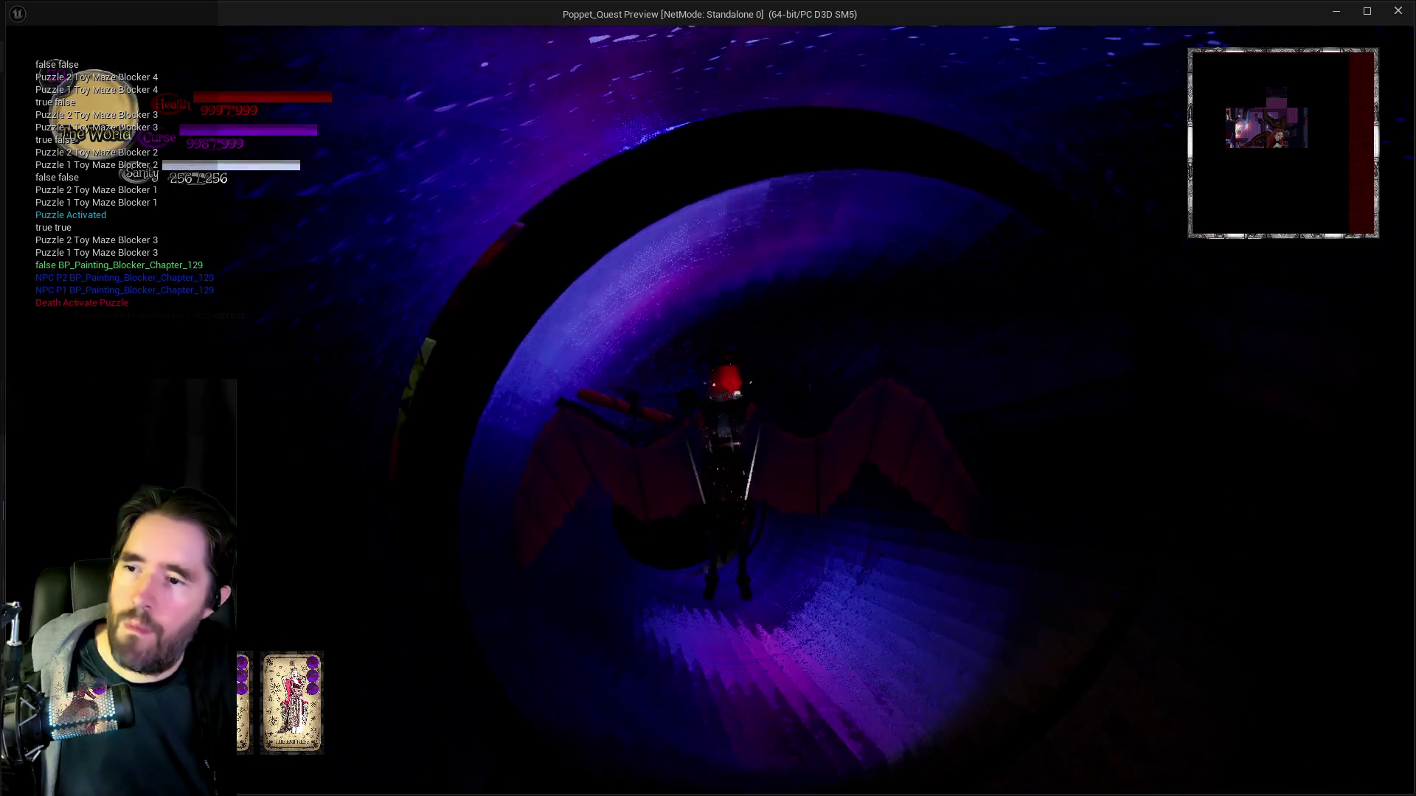
key("w")
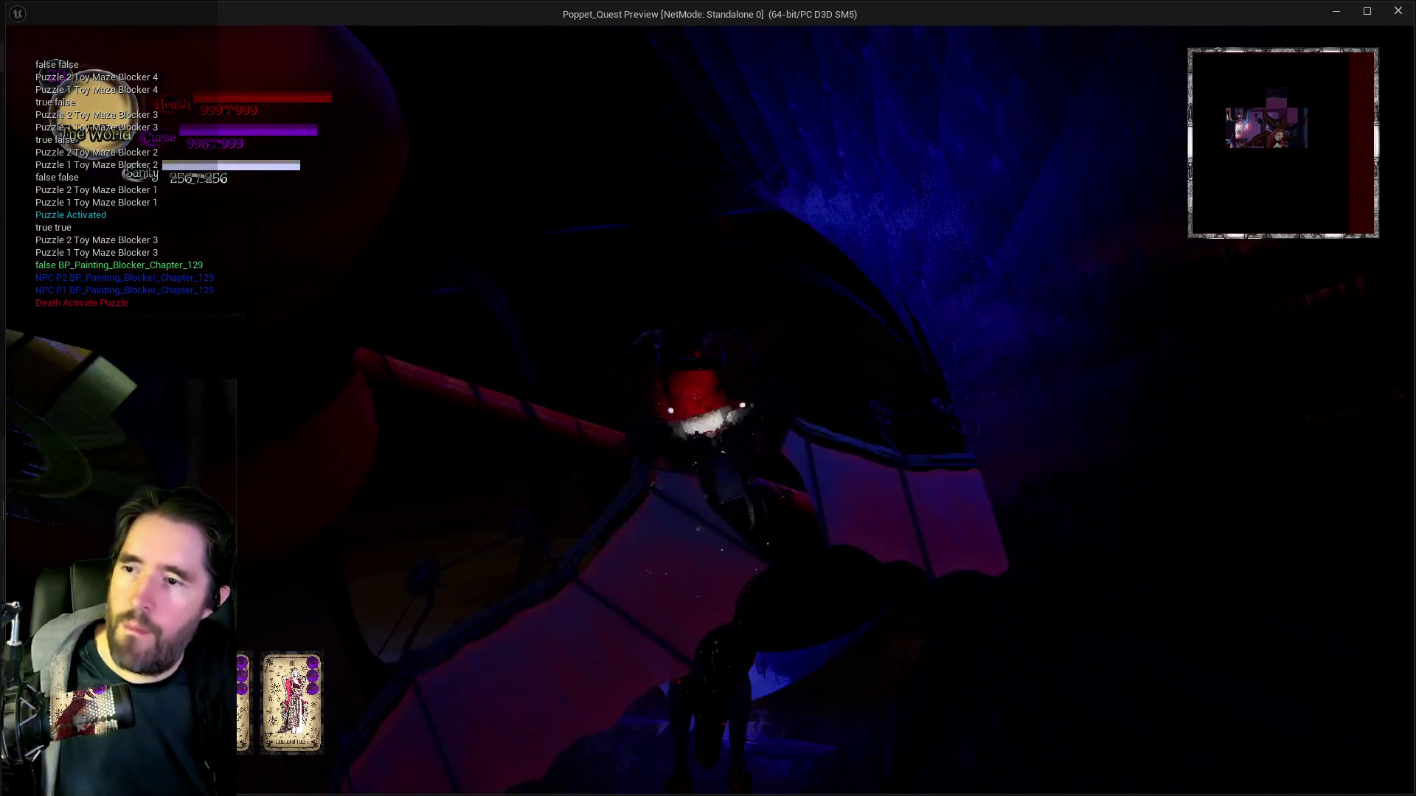
key("w")
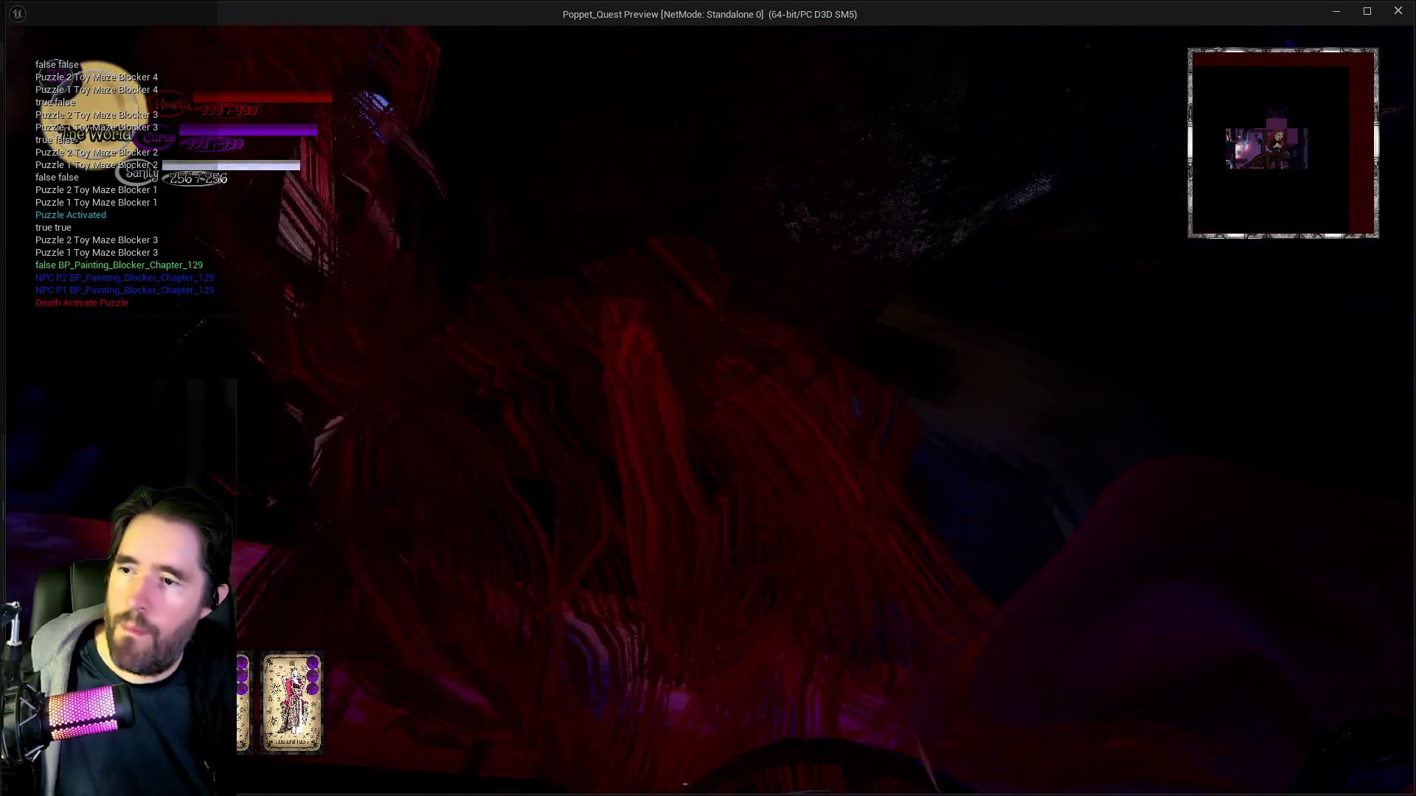
key("w")
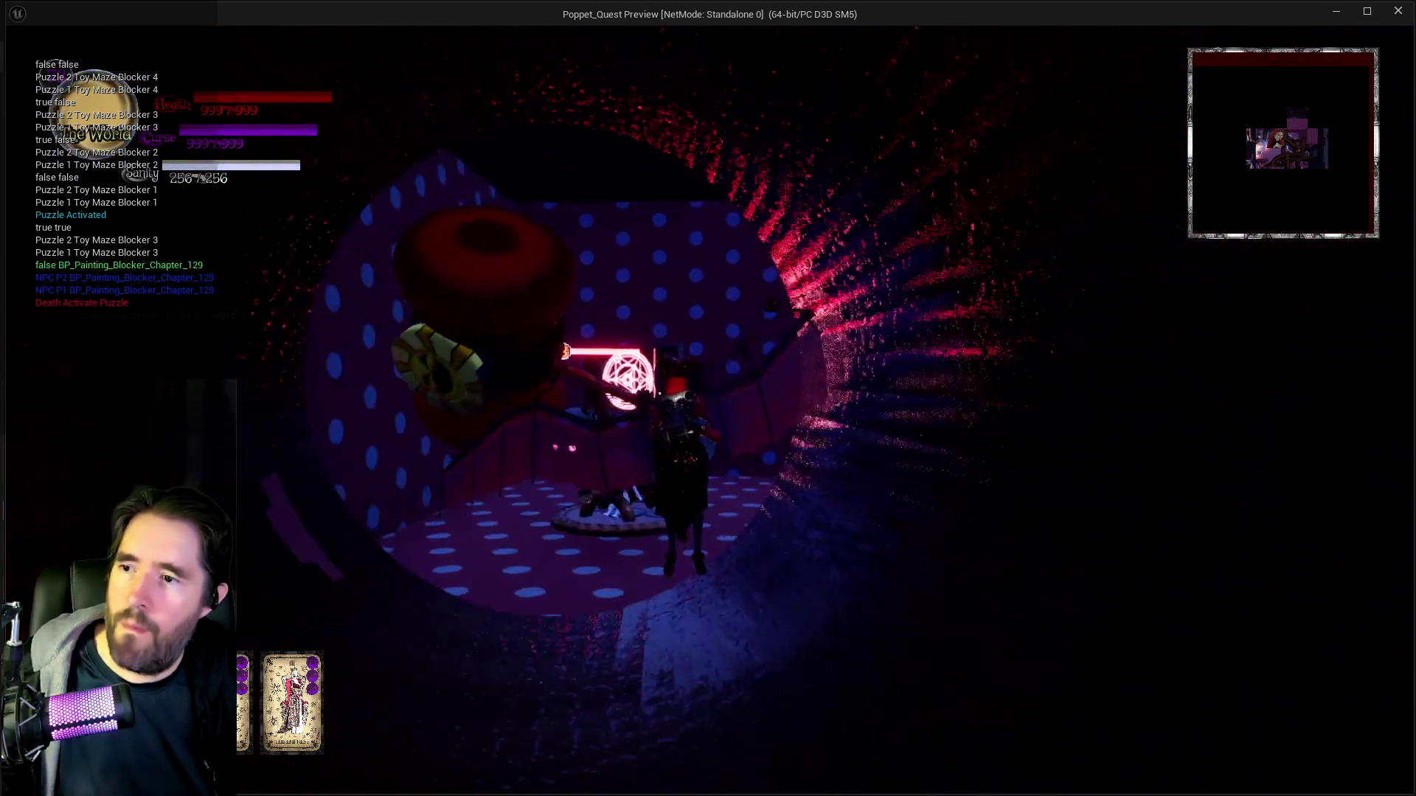
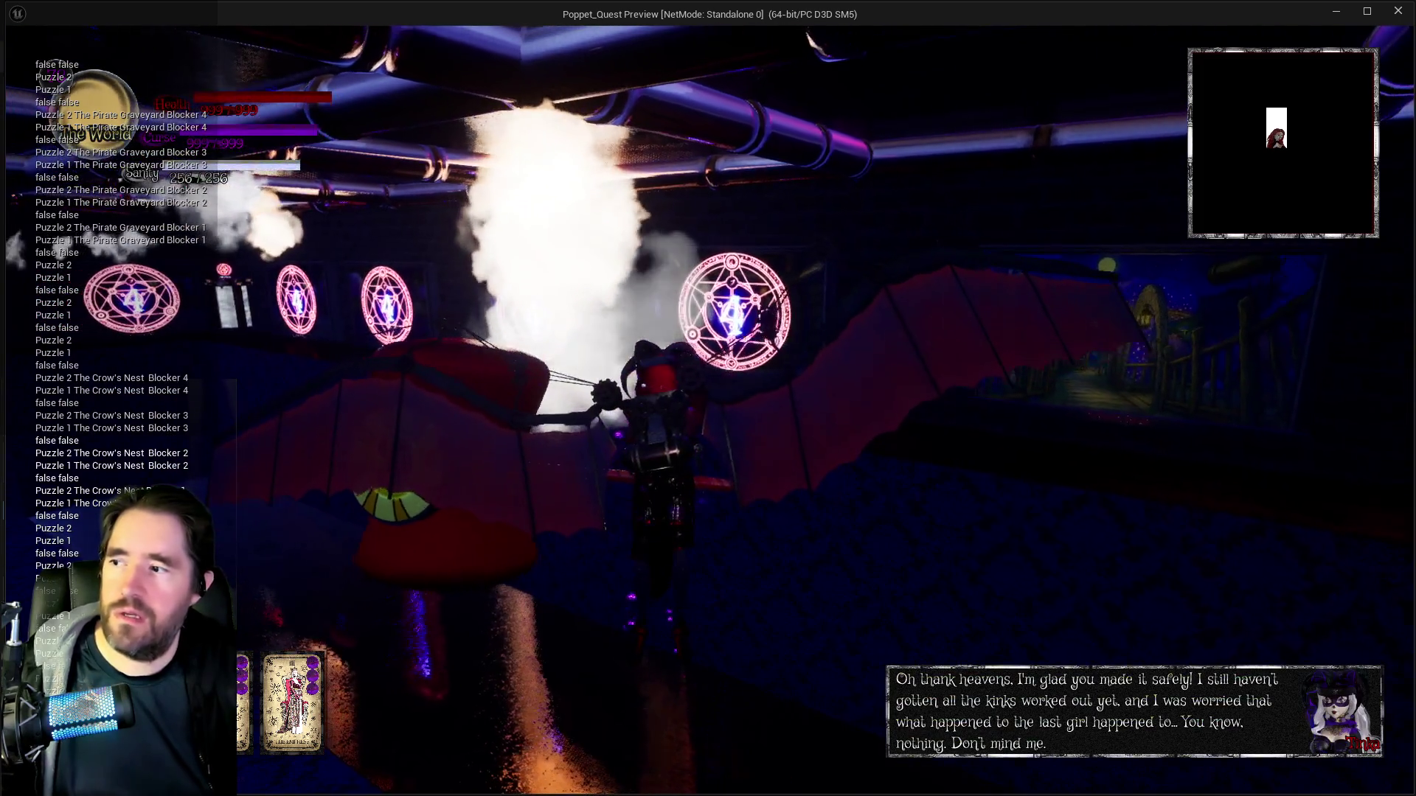
Stop the game preview and pan Puzzle Graph to the For Each Loop node.
key("alt+Tab")
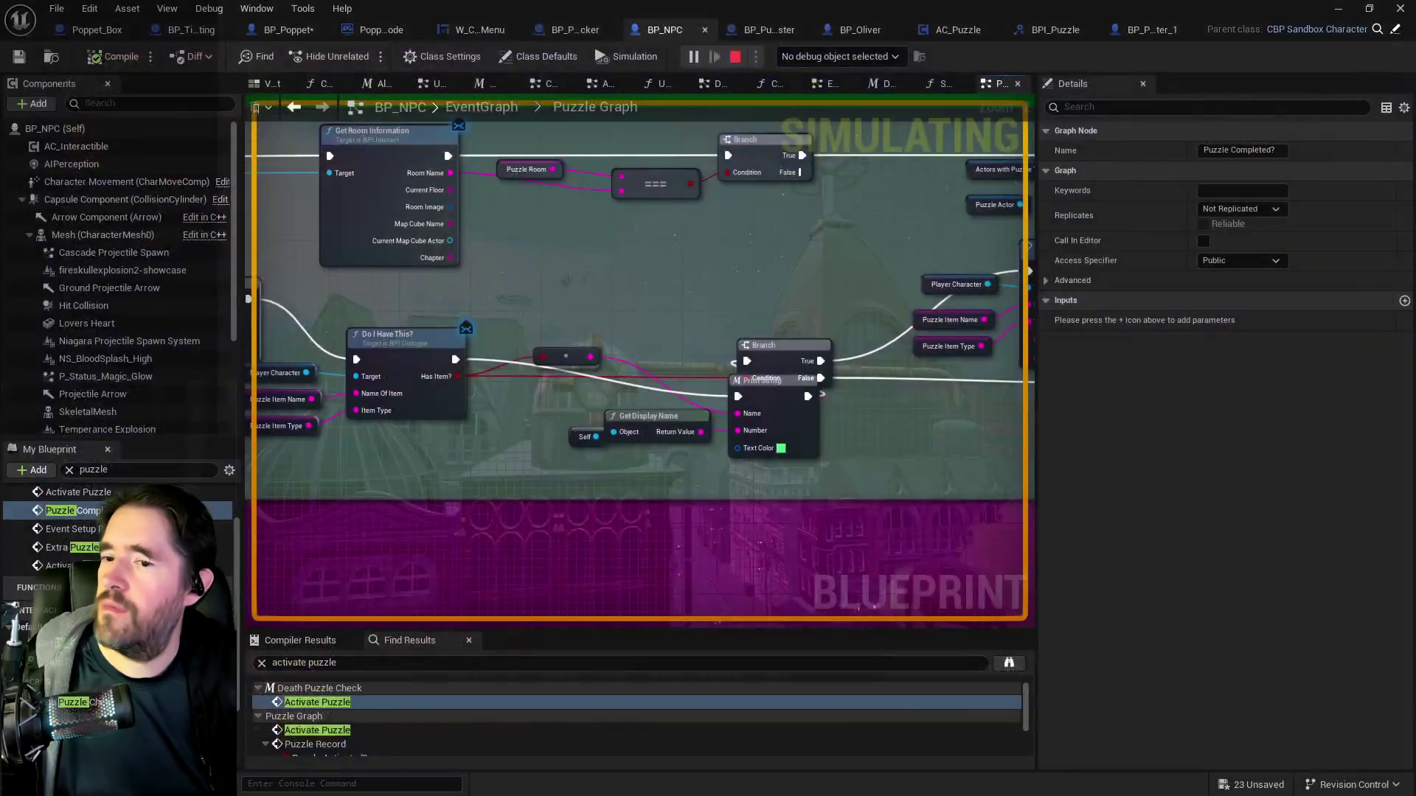
key("Escape")
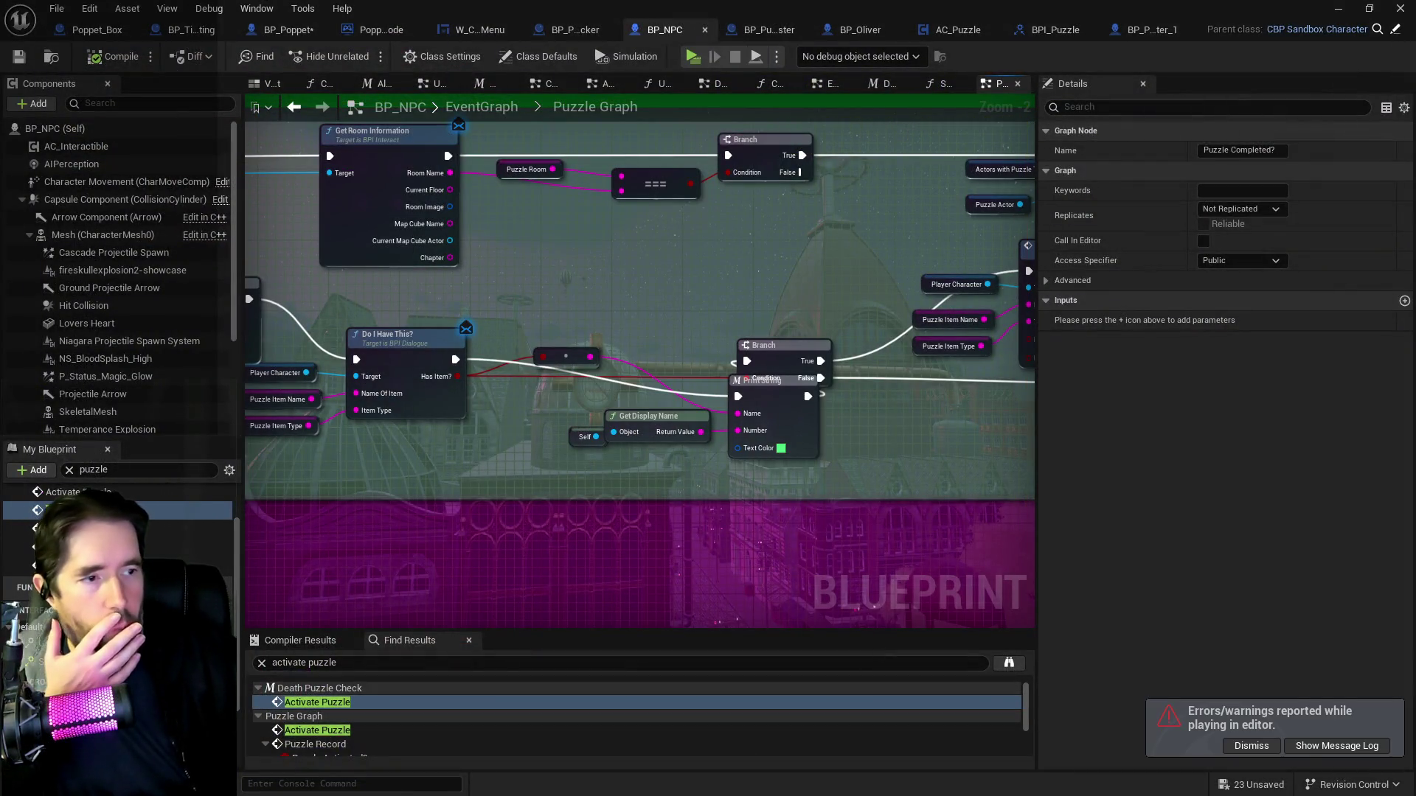
mouse_move(543, 331)
left_mouse_down()
mouse_move(815, 330)
mouse_move(1032, 354)
left_mouse_up()
mouse_move(347, 207)
left_mouse_down()
mouse_move(413, 250)
mouse_move(908, 409)
mouse_move(896, 411)
left_mouse_up()
Rewire Do I Have This? to the Branch and delete the debug Print String, Self and Get Display Name nodes.
mouse_move(712, 390)
left_mouse_down()
mouse_move(689, 388)
mouse_move(654, 505)
left_mouse_up()
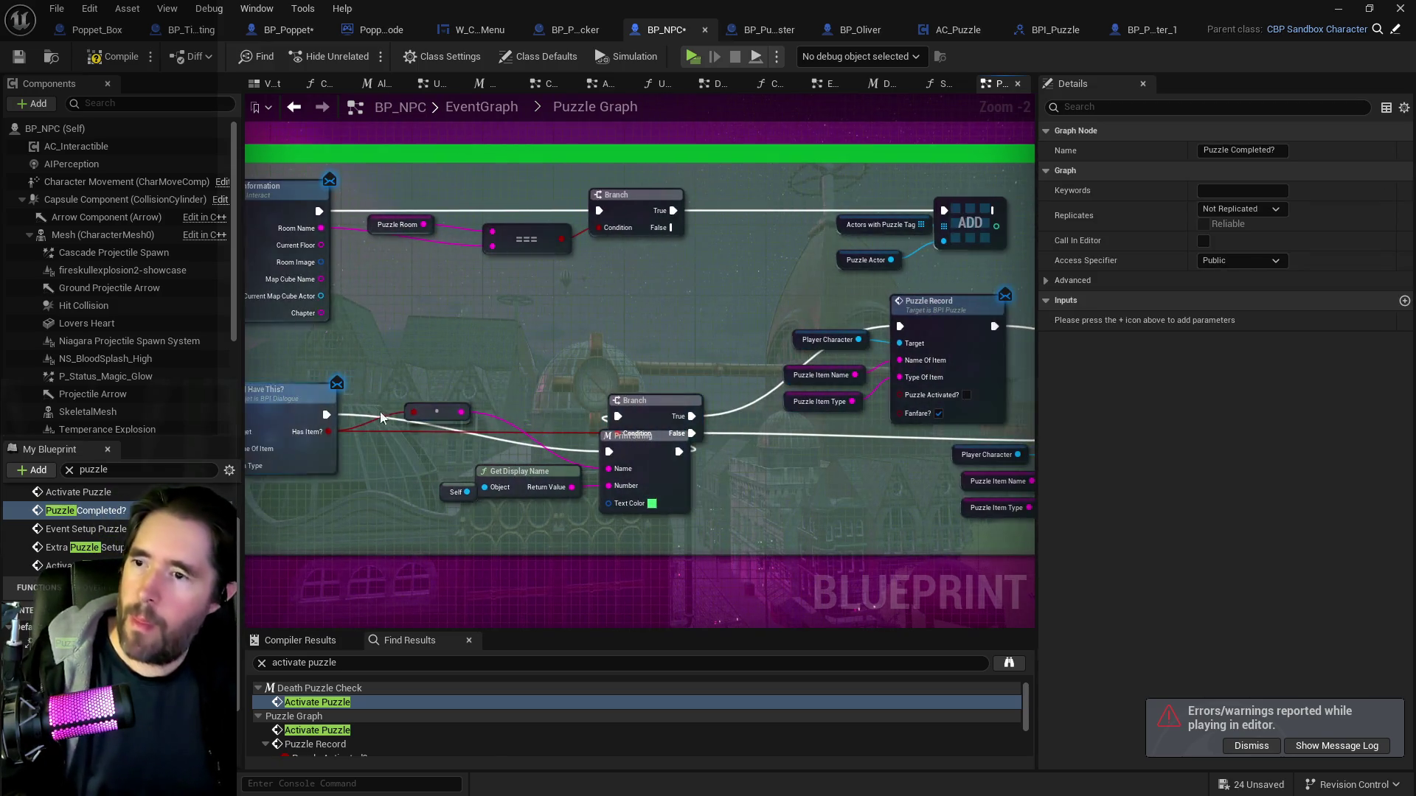
mouse_move(332, 419)
left_mouse_down()
mouse_move(701, 420)
mouse_move(609, 451)
left_mouse_up()
left_click_drag(426, 465, 566, 495)
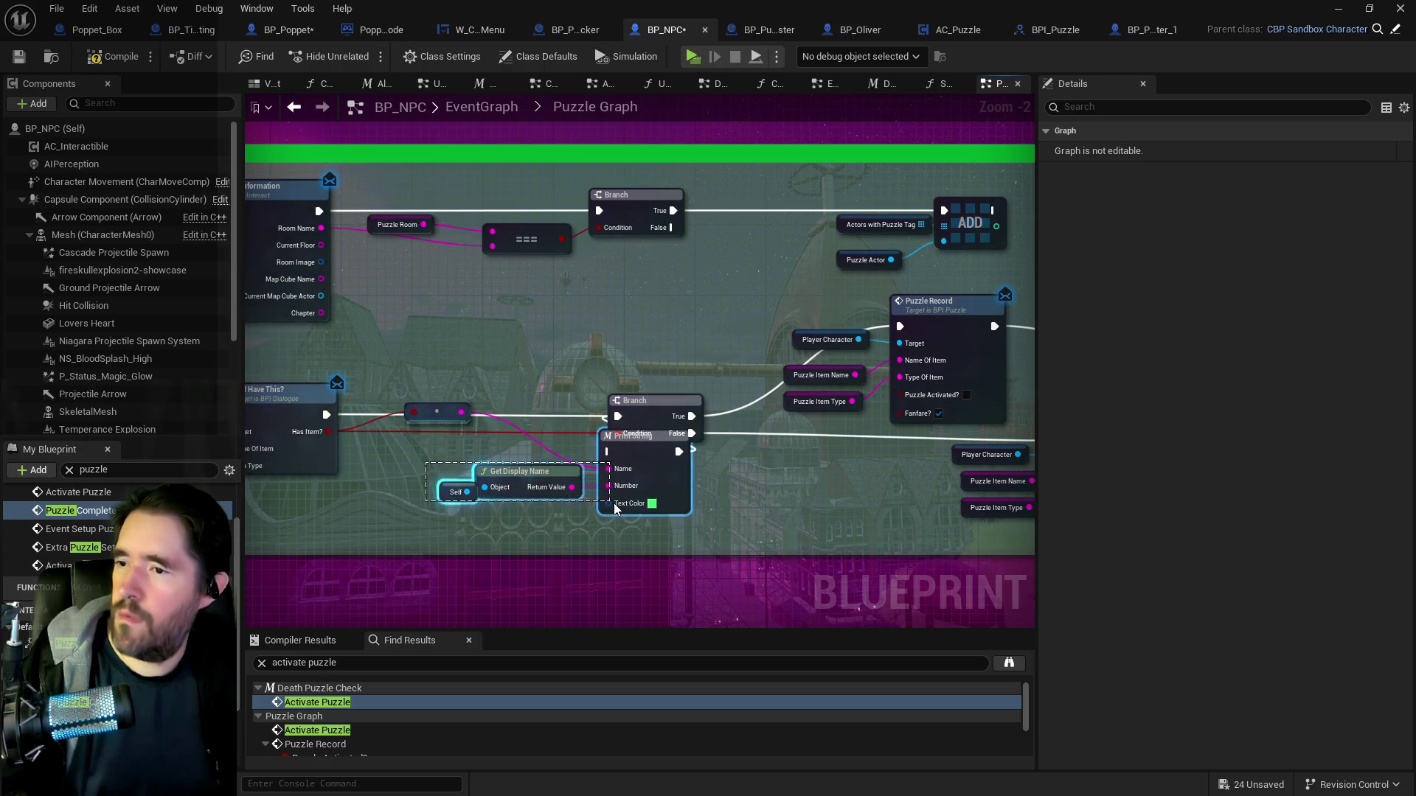
key("Delete")
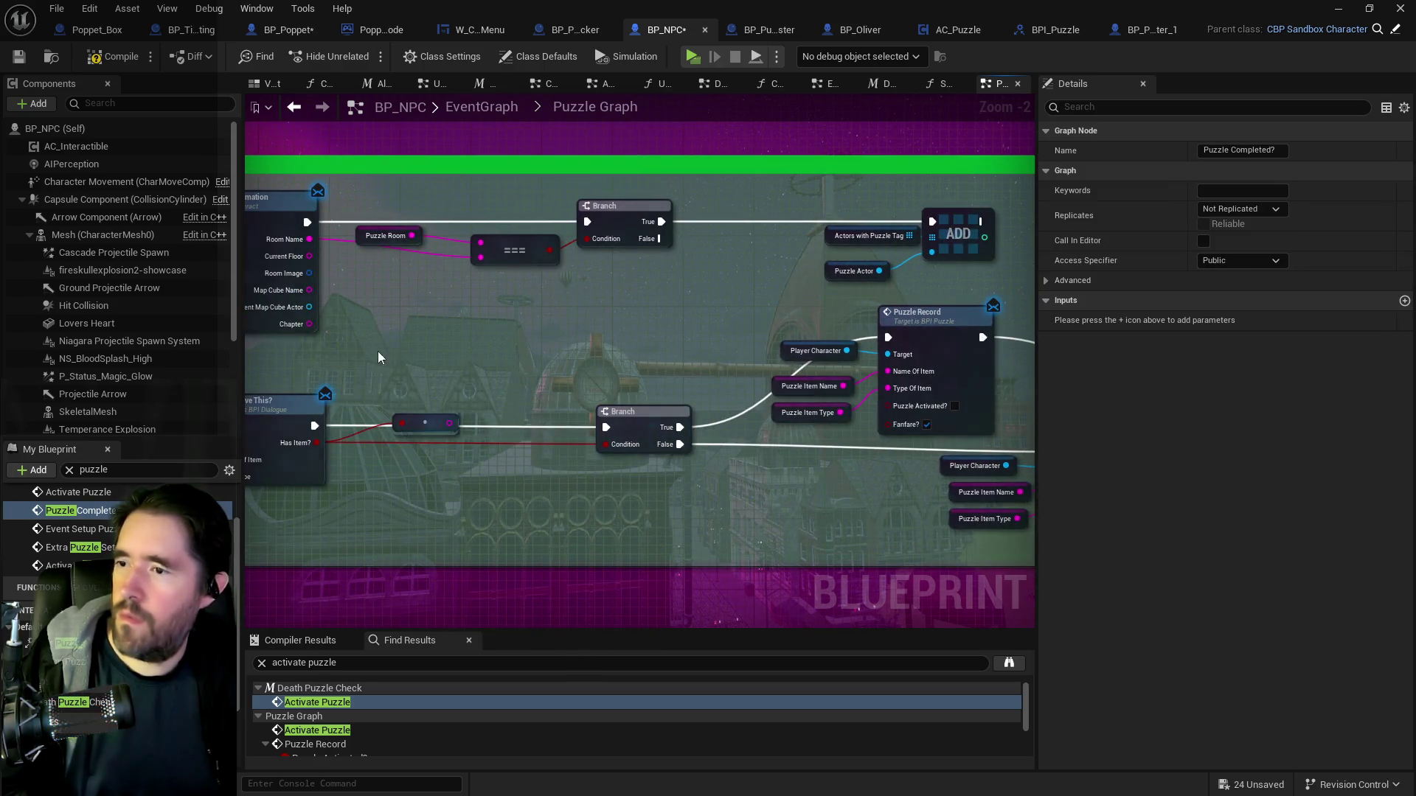
Pan Puzzle Graph over to the CLEAR and Print String nodes and clear the selection.
left_click(424, 423)
scroll(466, 445, "down", 1)
mouse_move(466, 445)
left_mouse_down()
mouse_move(392, 458)
mouse_move(532, 490)
mouse_move(663, 465)
mouse_move(921, 503)
mouse_move(1103, 654)
left_mouse_up()
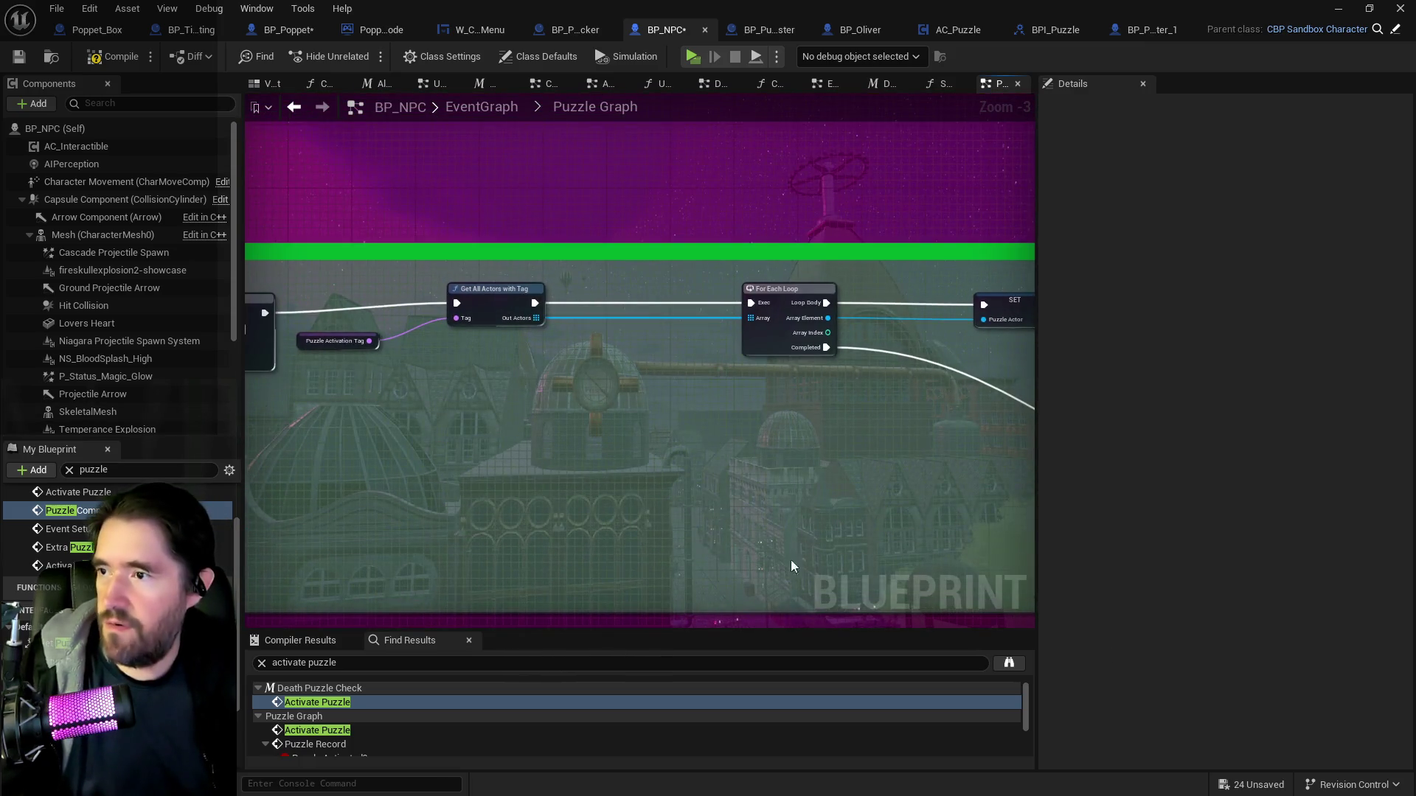
left_click_drag(808, 568, 1306, 668)
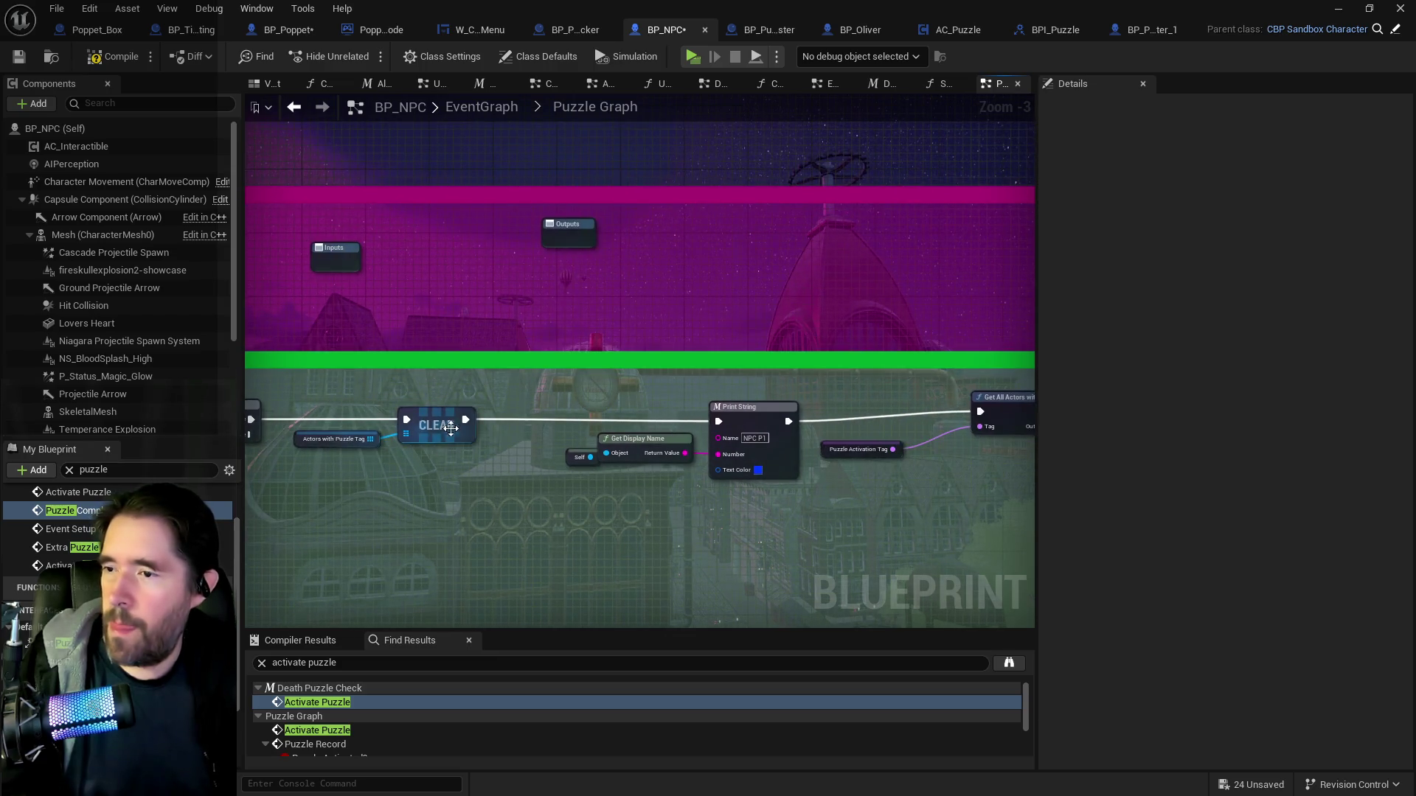
left_click(578, 405)
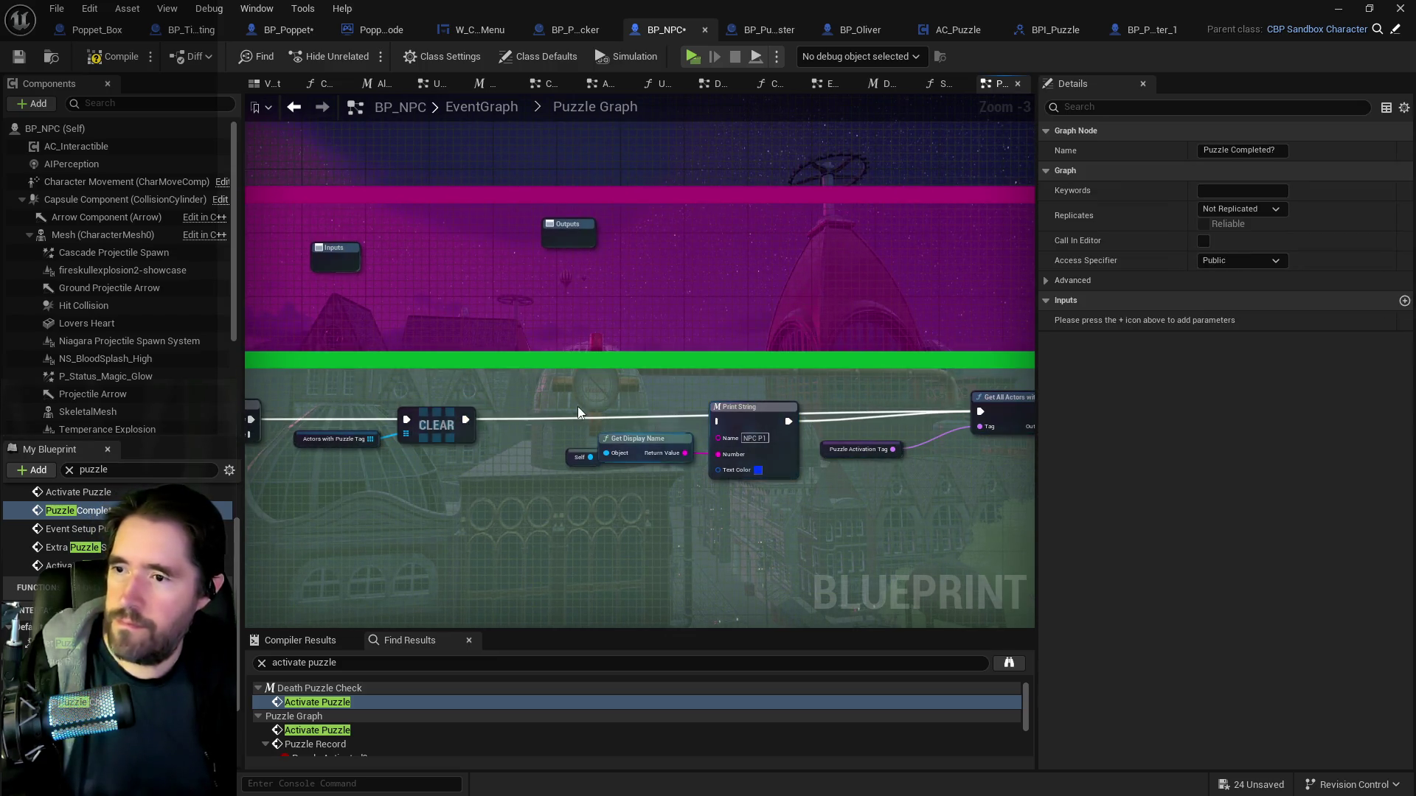
left_click_drag(749, 490, 749, 490)
scroll(466, 560, "down", 2)
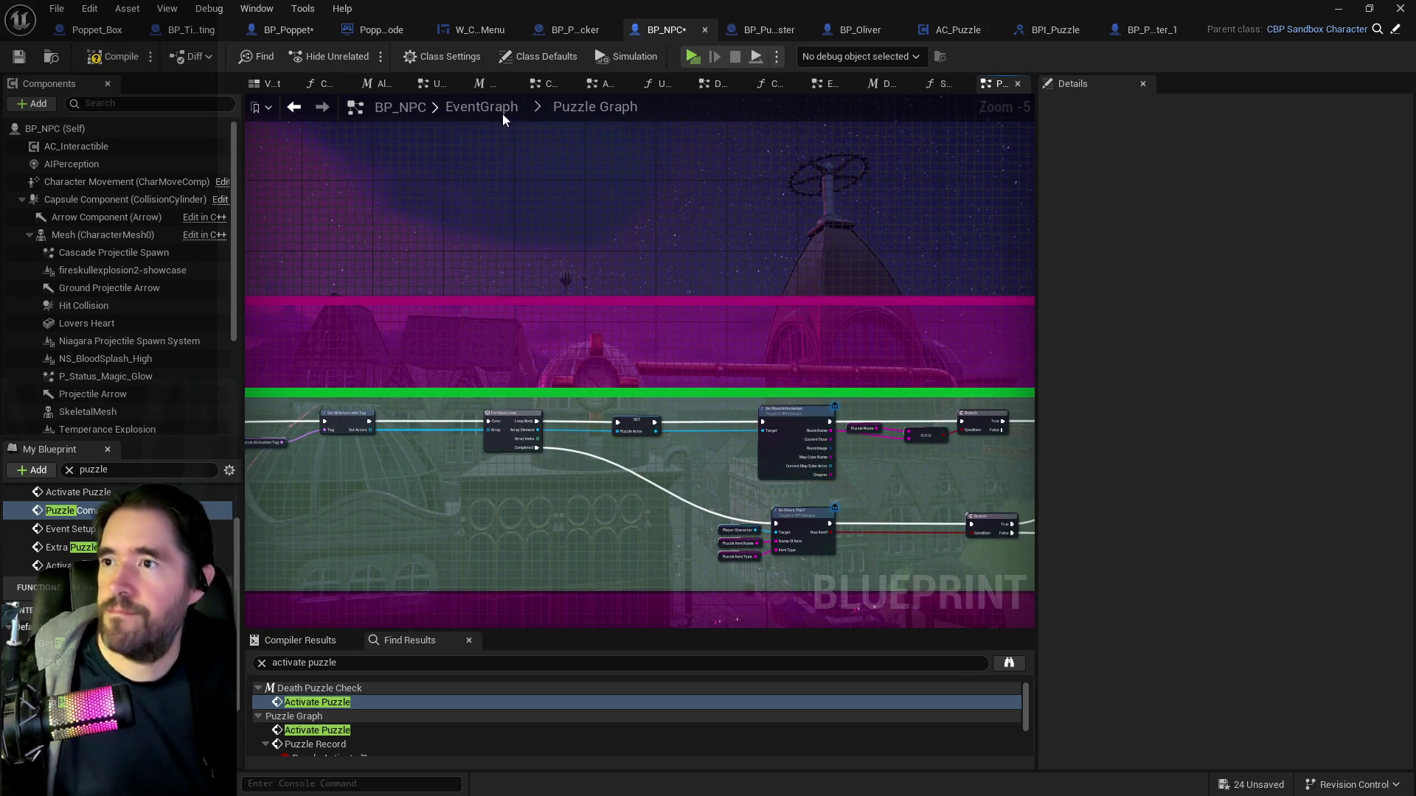
Delete the debug Print String in Death Puzzle Check so the Branch leads straight to Activate Puzzle.
left_click(868, 86)
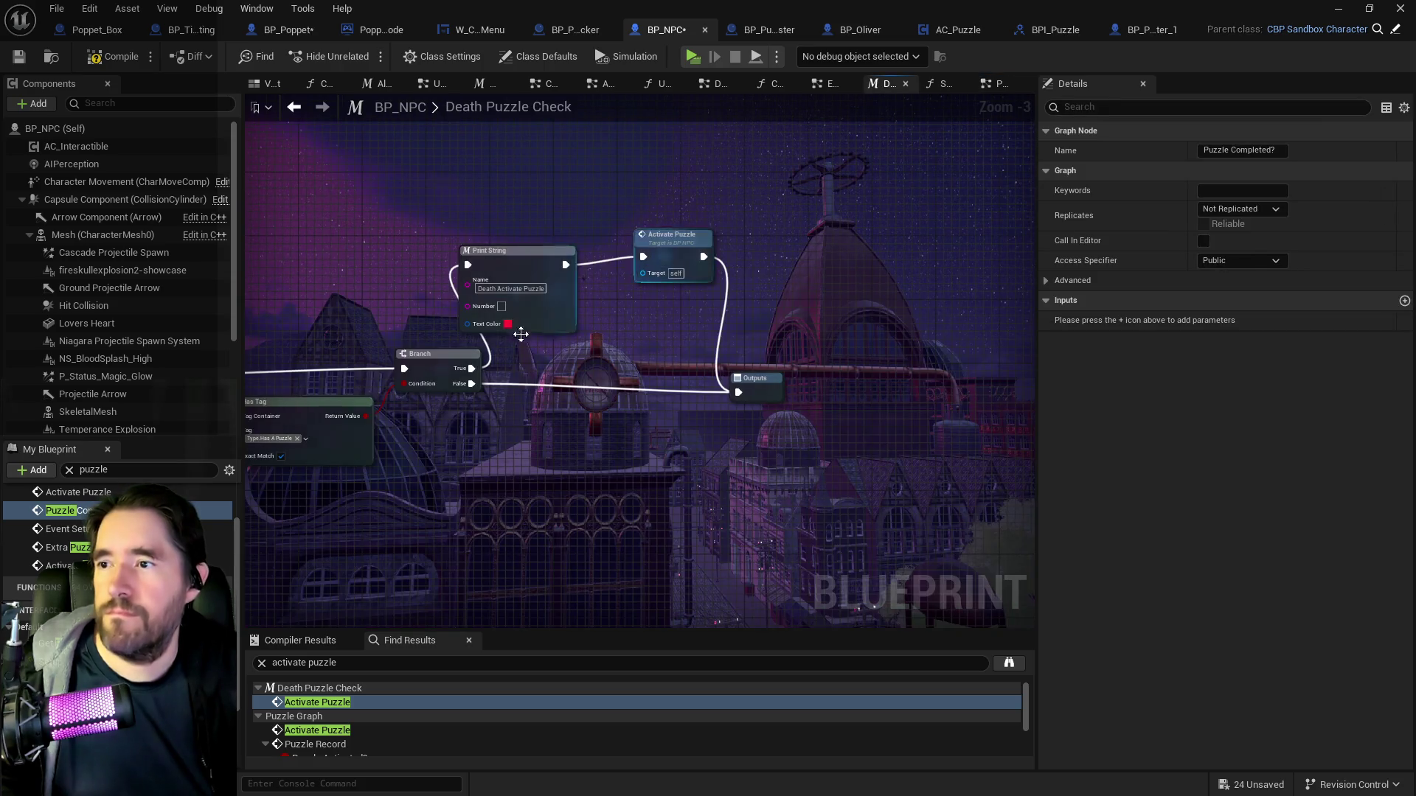
mouse_move(566, 293)
left_mouse_down()
mouse_move(506, 381)
mouse_move(568, 343)
mouse_move(643, 257)
left_mouse_up()
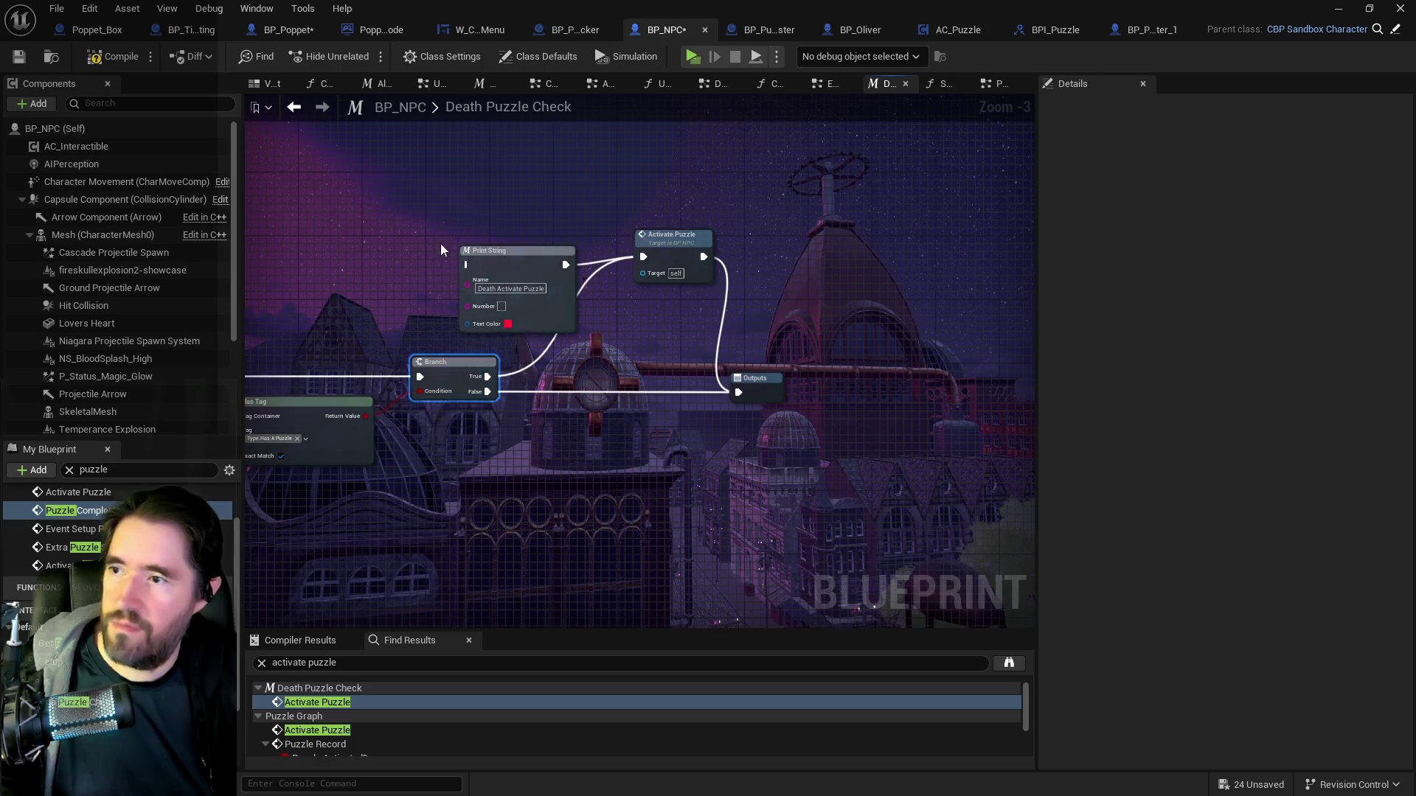
left_click_drag(427, 244, 514, 287)
key("Delete")
left_click_drag(669, 246, 621, 293)
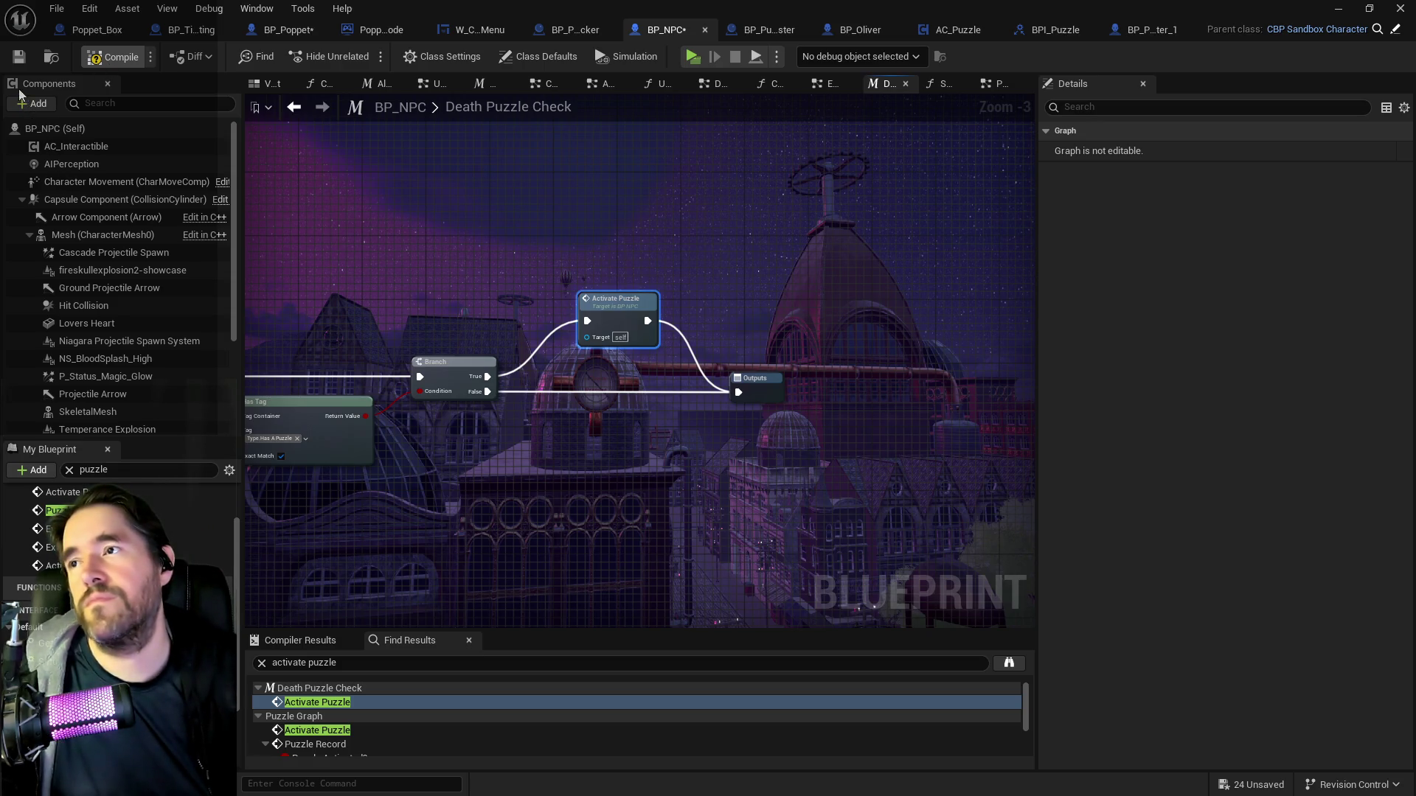
Compile and save BP_NPC, then switch to BP_Projectile_Pipe_Painting_Blocker.
left_click(56, 510)
left_click(18, 56)
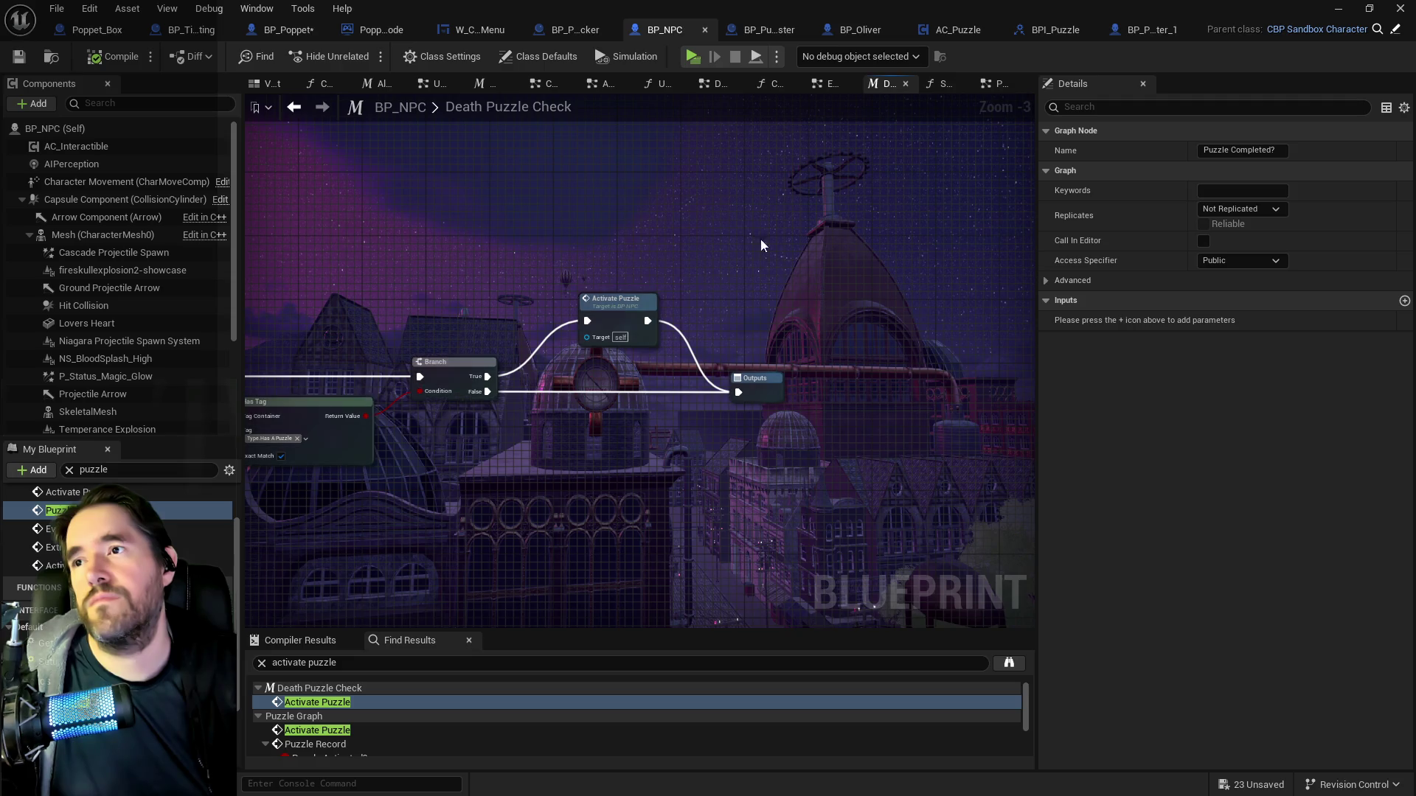
left_click(582, 29)
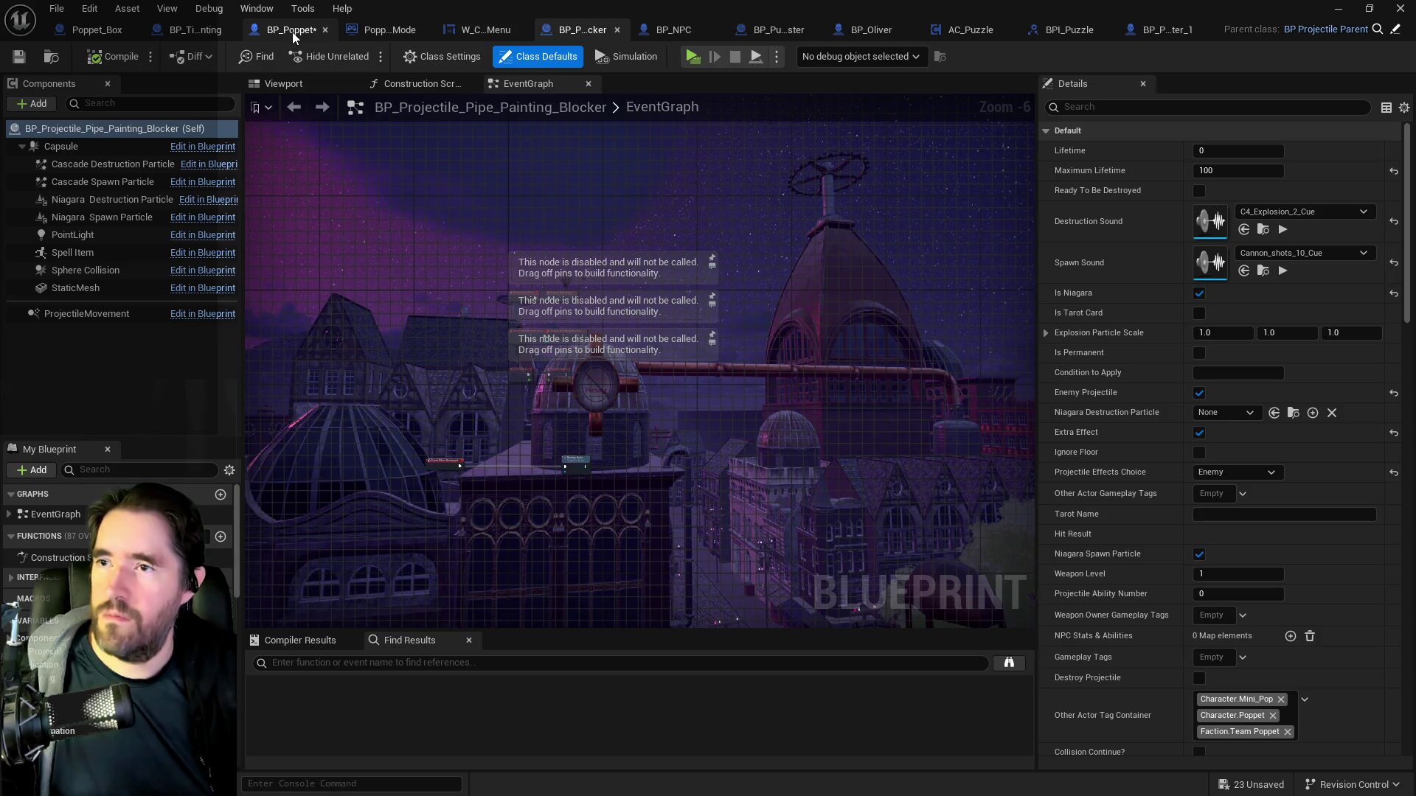
Browse BP_Tinkas_Painting's EventGraph around Set Visibility and Activate, then move to AC_Puzzle's Puzzle Check.
left_click(187, 35)
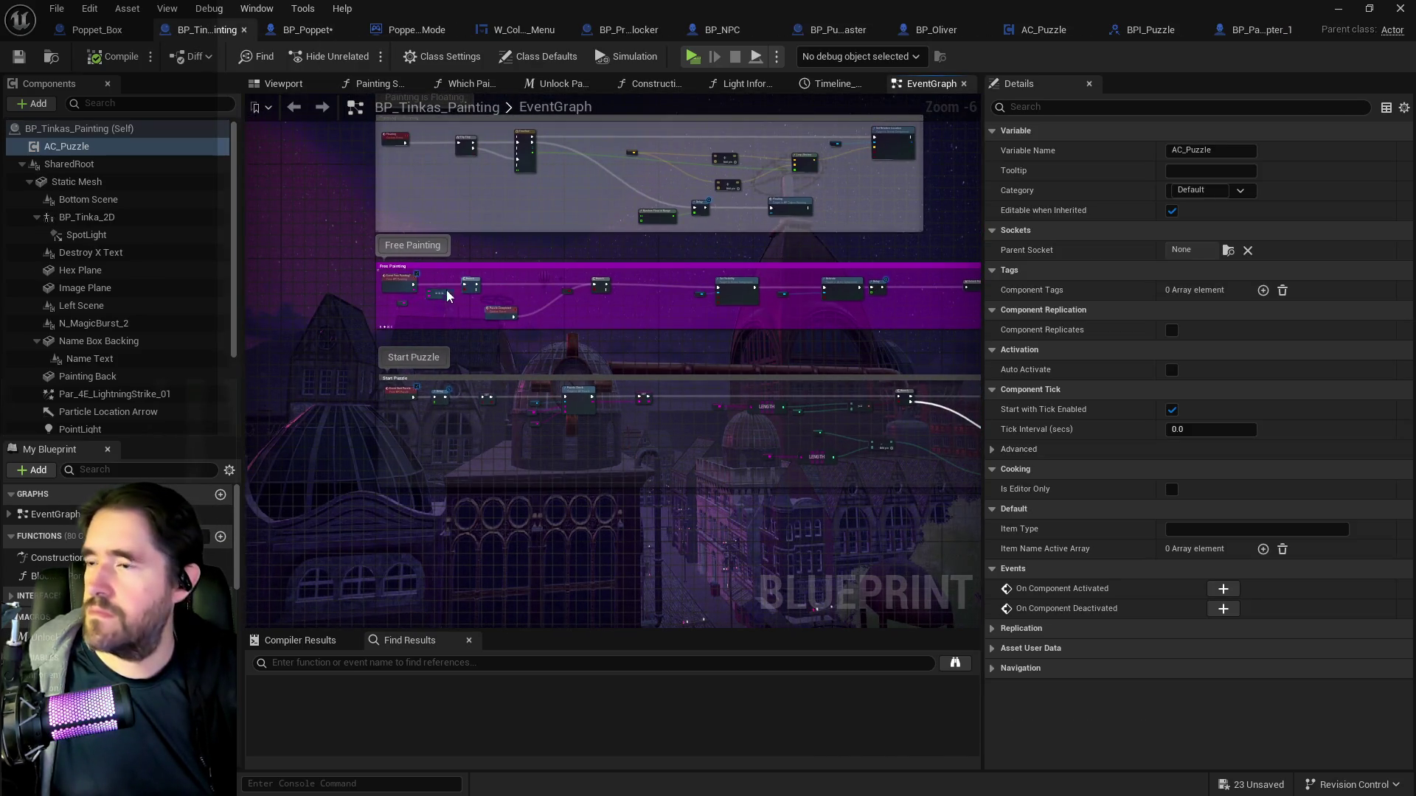
scroll(426, 258, "up", 2)
scroll(483, 328, "down", 1)
scroll(484, 328, "up", 2)
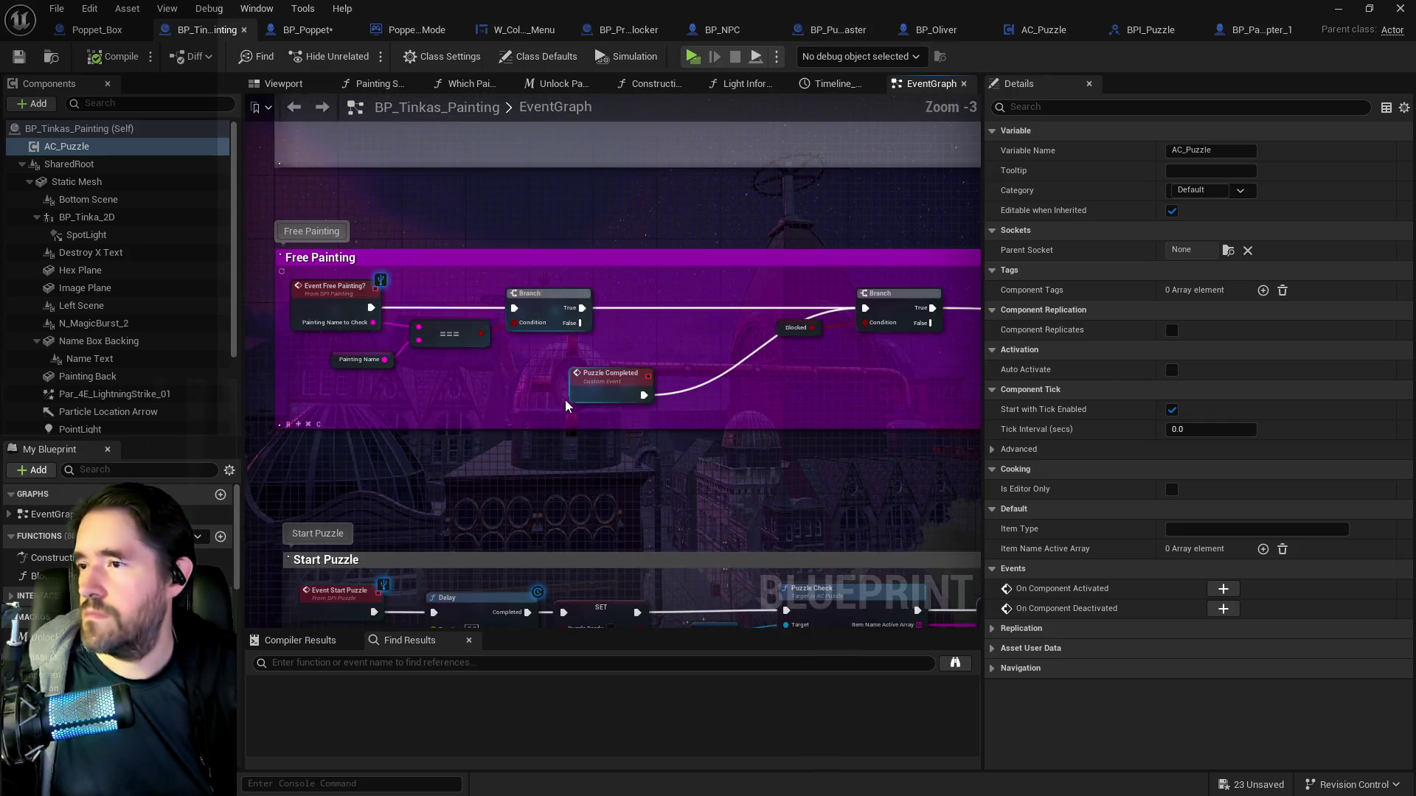
mouse_move(721, 420)
left_mouse_down()
mouse_move(402, 413)
mouse_move(585, 369)
mouse_move(185, 369)
mouse_move(617, 357)
mouse_move(244, 354)
mouse_move(828, 367)
mouse_move(839, 414)
left_mouse_up()
scroll(658, 411, "down", 2)
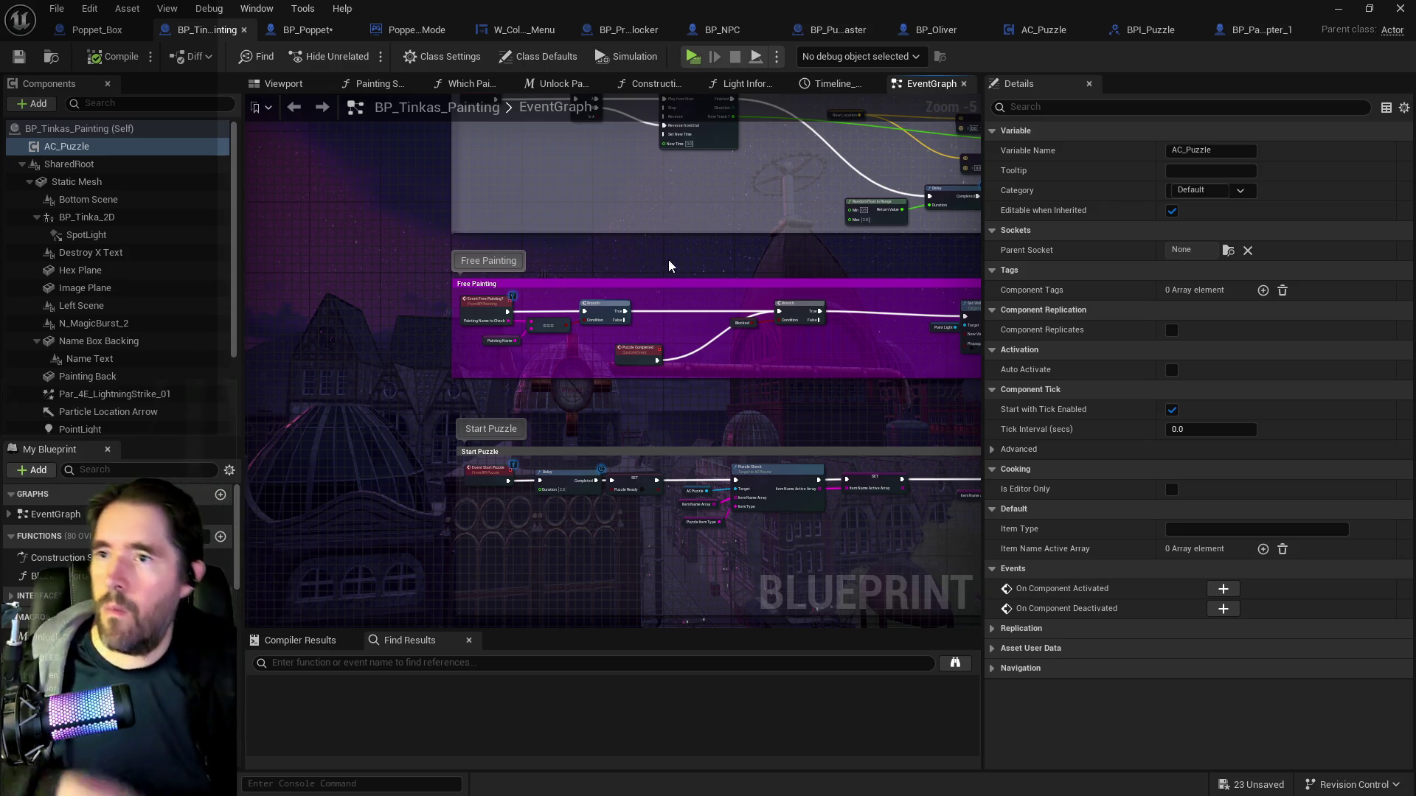
left_click_drag(670, 253, 543, 273)
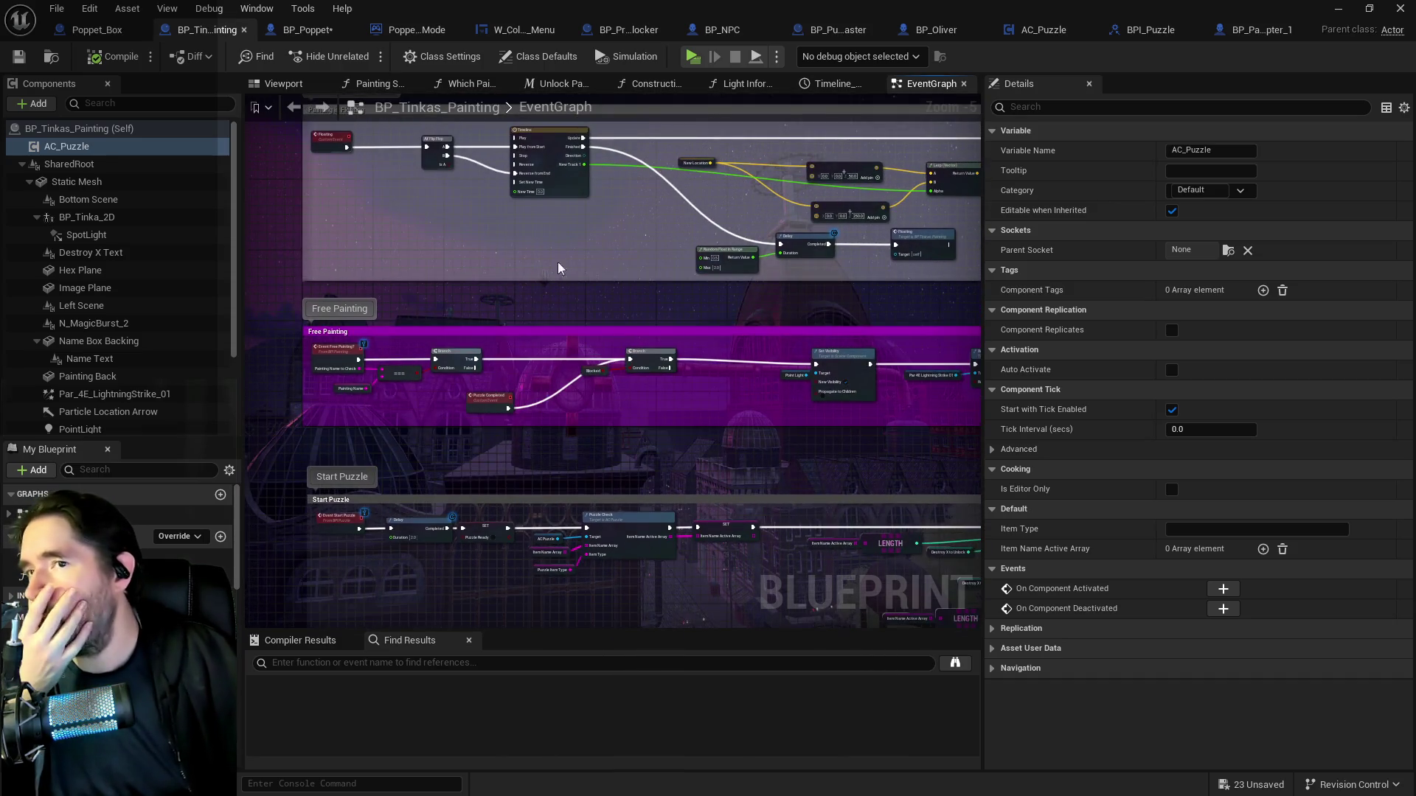
left_click(1016, 31)
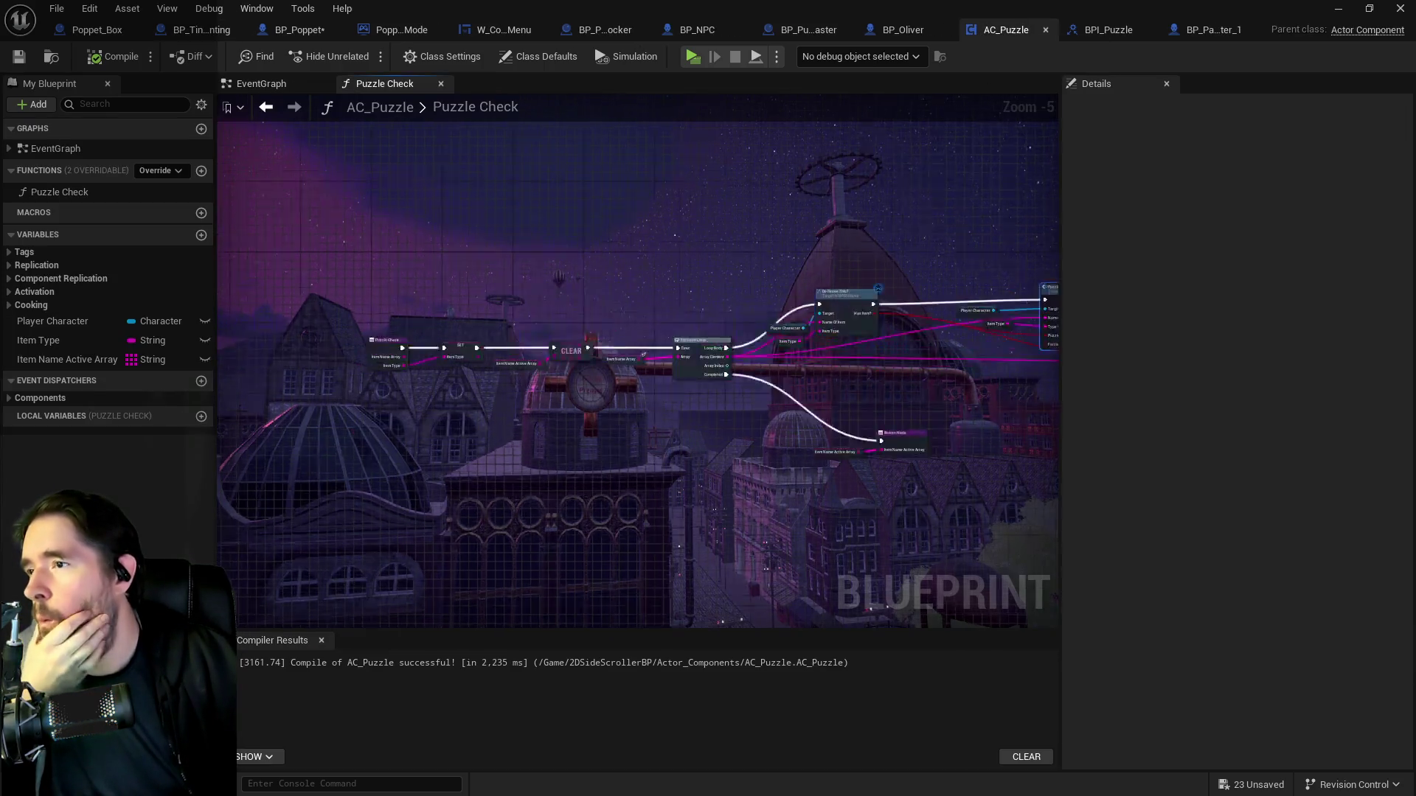
Inspect AC_Puzzle's EventGraph, shifting the Get Player Character and SET nodes.
scroll(604, 350, "up", 2)
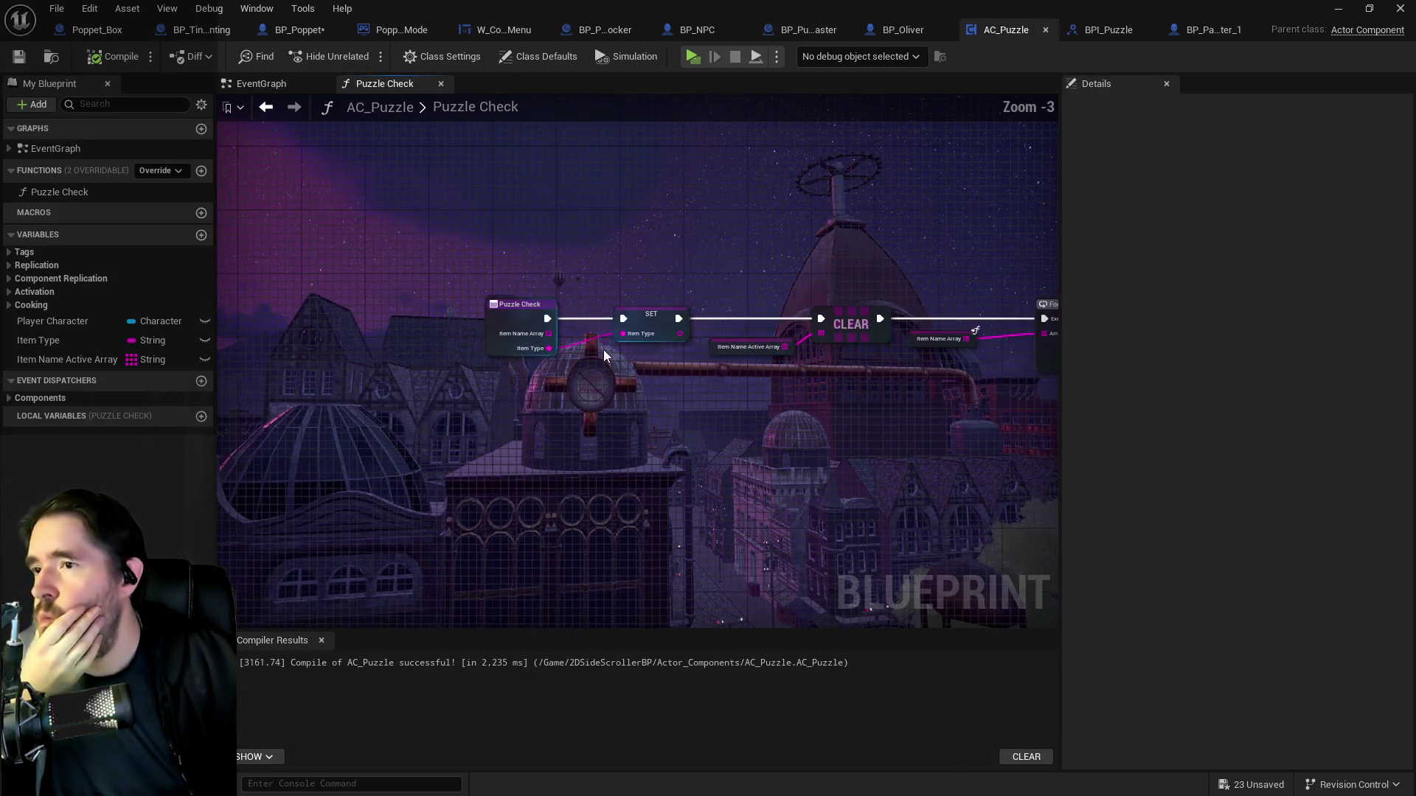
left_click(258, 84)
left_click_drag(739, 392, 829, 402)
left_click_drag(478, 227, 374, 116)
Review Puzzle Check's CLEAR, For Each Loop, Do I Have This? and Return Node, then open BP_Poppet.
left_click(359, 87)
mouse_move(686, 309)
left_mouse_down()
mouse_move(325, 262)
mouse_move(588, 260)
left_mouse_up()
mouse_move(712, 329)
left_mouse_down()
mouse_move(532, 361)
mouse_move(581, 377)
mouse_move(506, 380)
mouse_move(427, 348)
mouse_move(430, 326)
mouse_move(669, 370)
mouse_move(396, 351)
mouse_move(676, 391)
mouse_move(780, 389)
left_mouse_up()
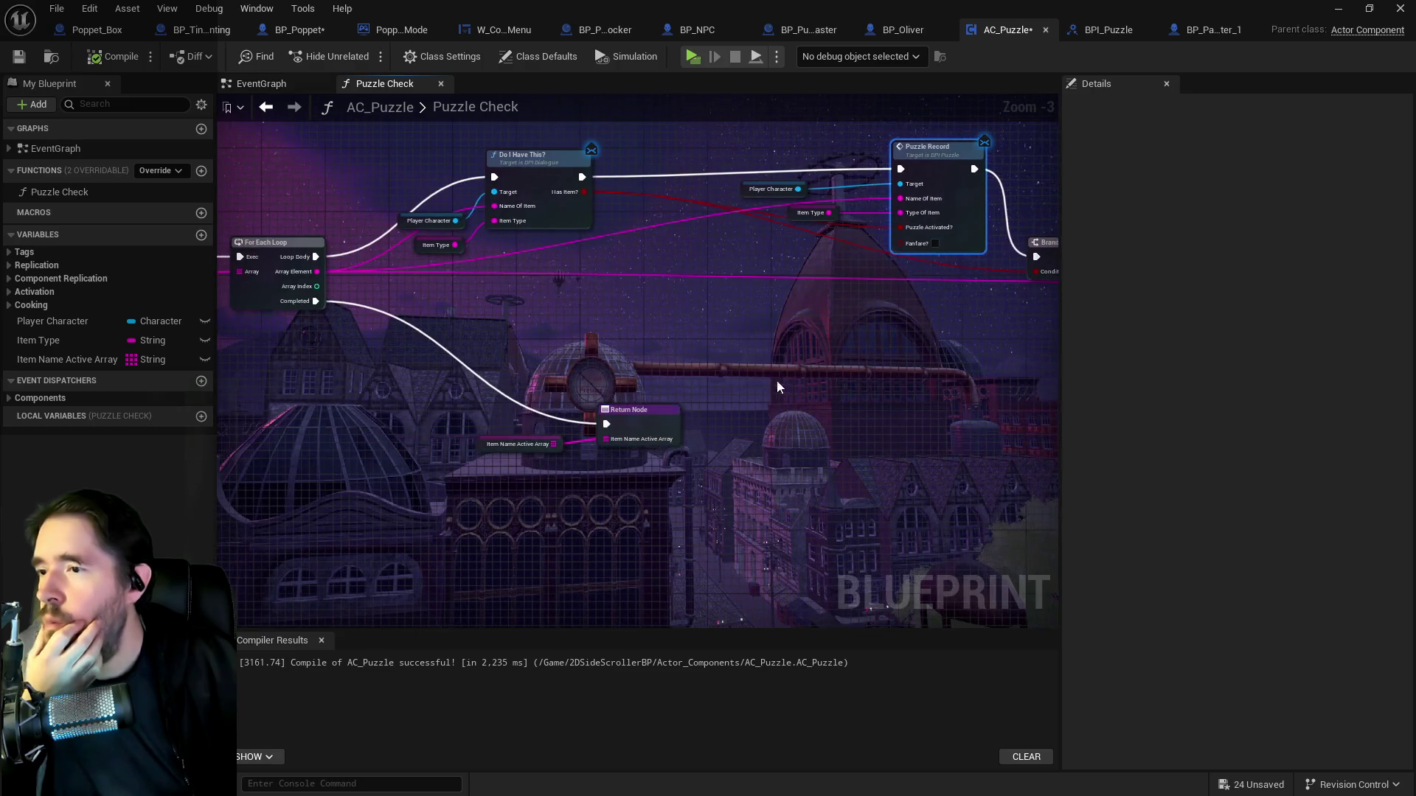
left_click_drag(487, 384, 269, 368)
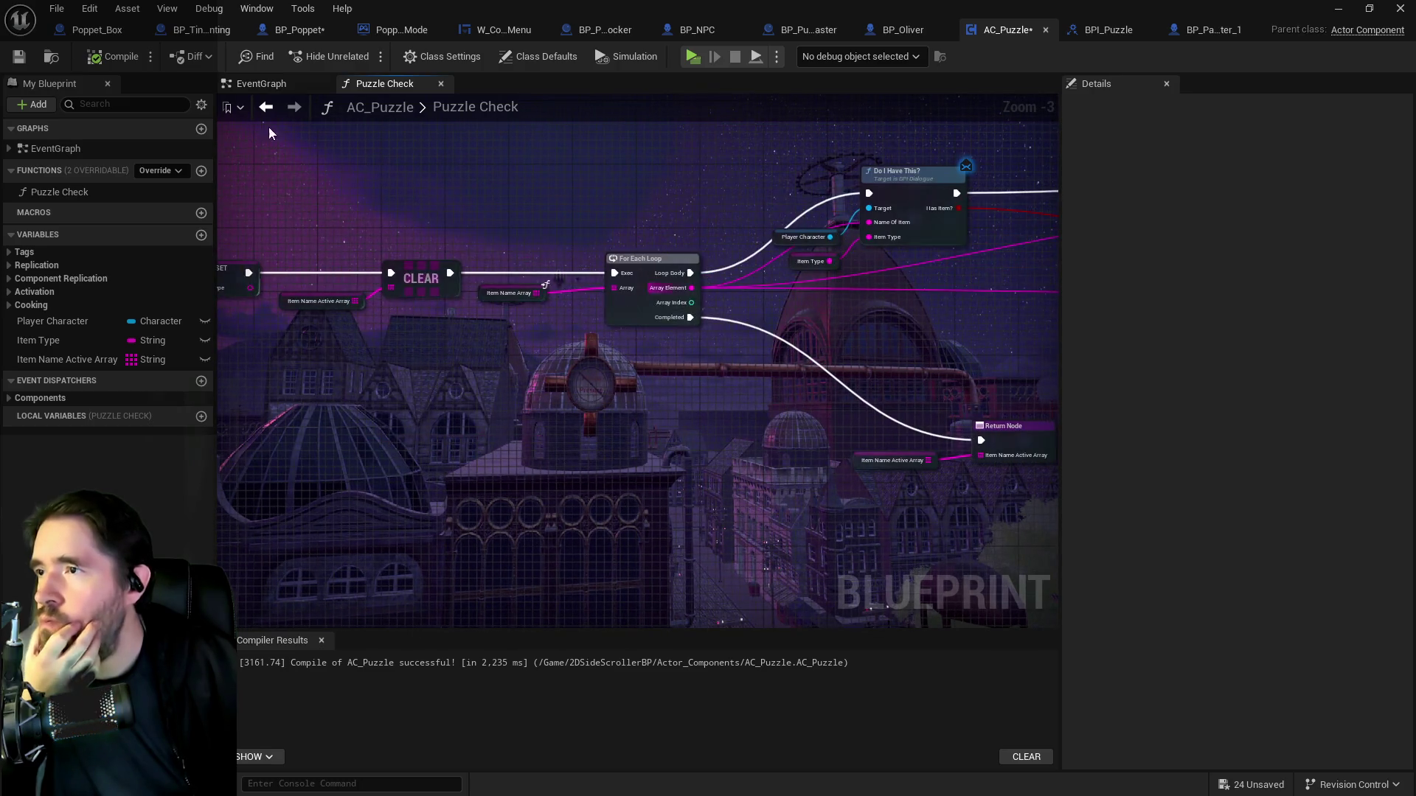
left_click(272, 85)
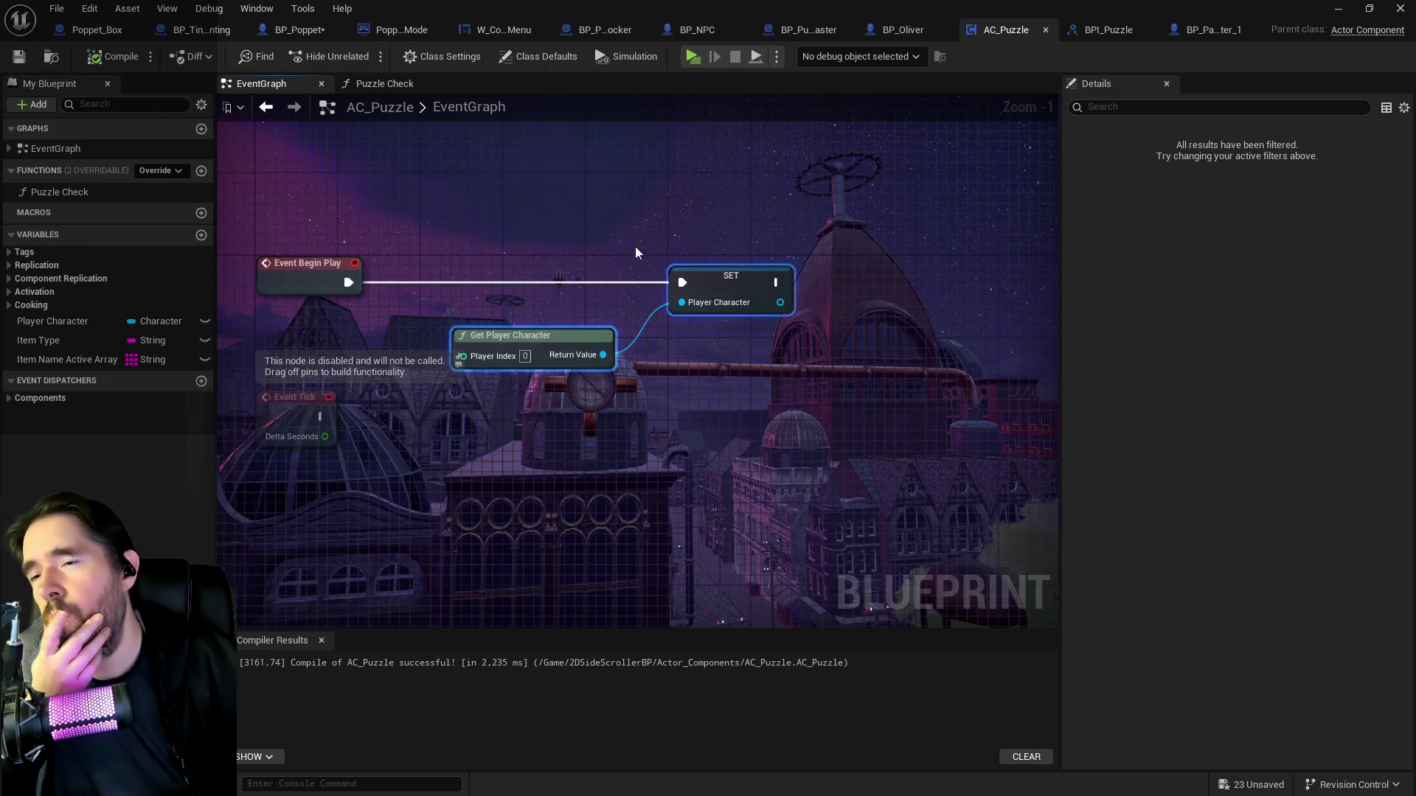
scroll(586, 221, "down", 3)
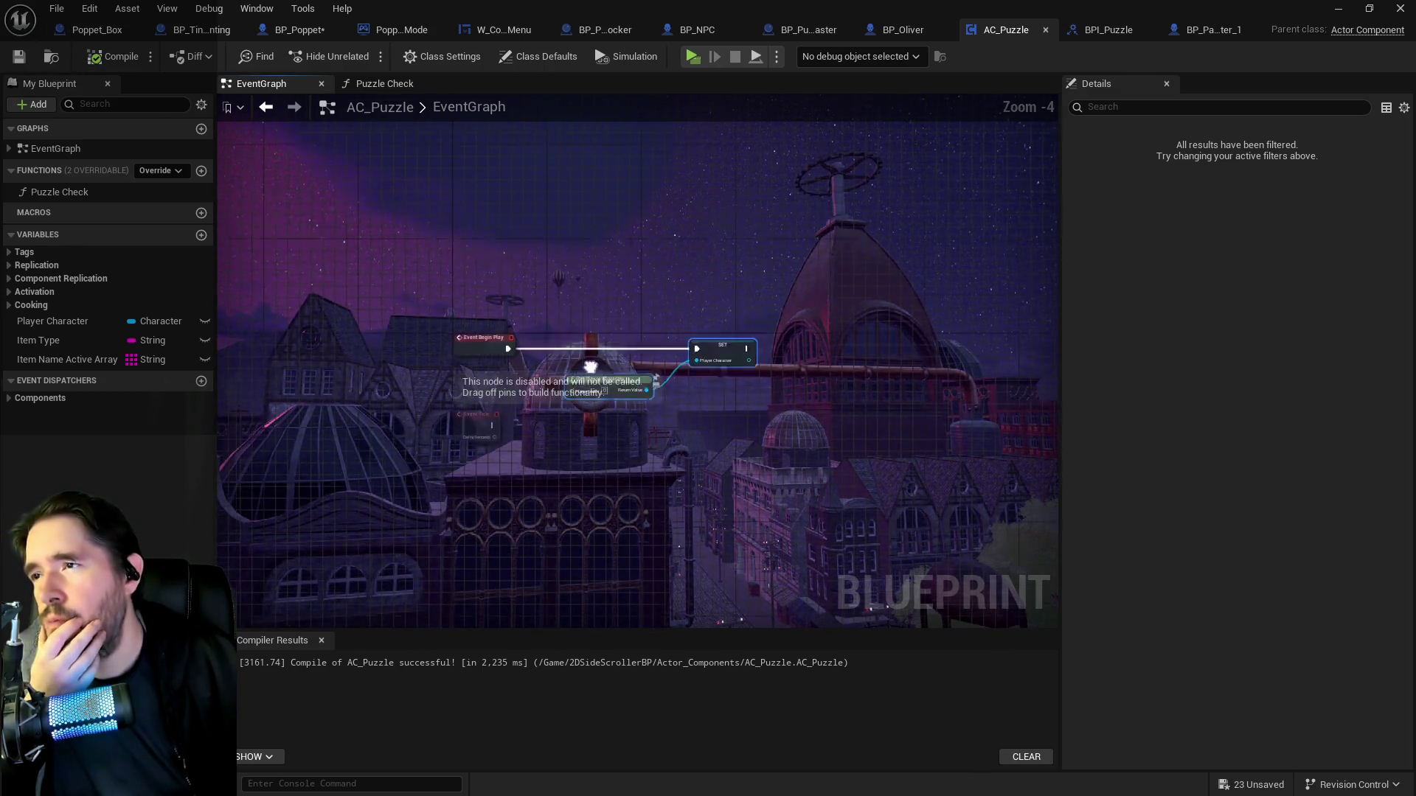
left_click(387, 84)
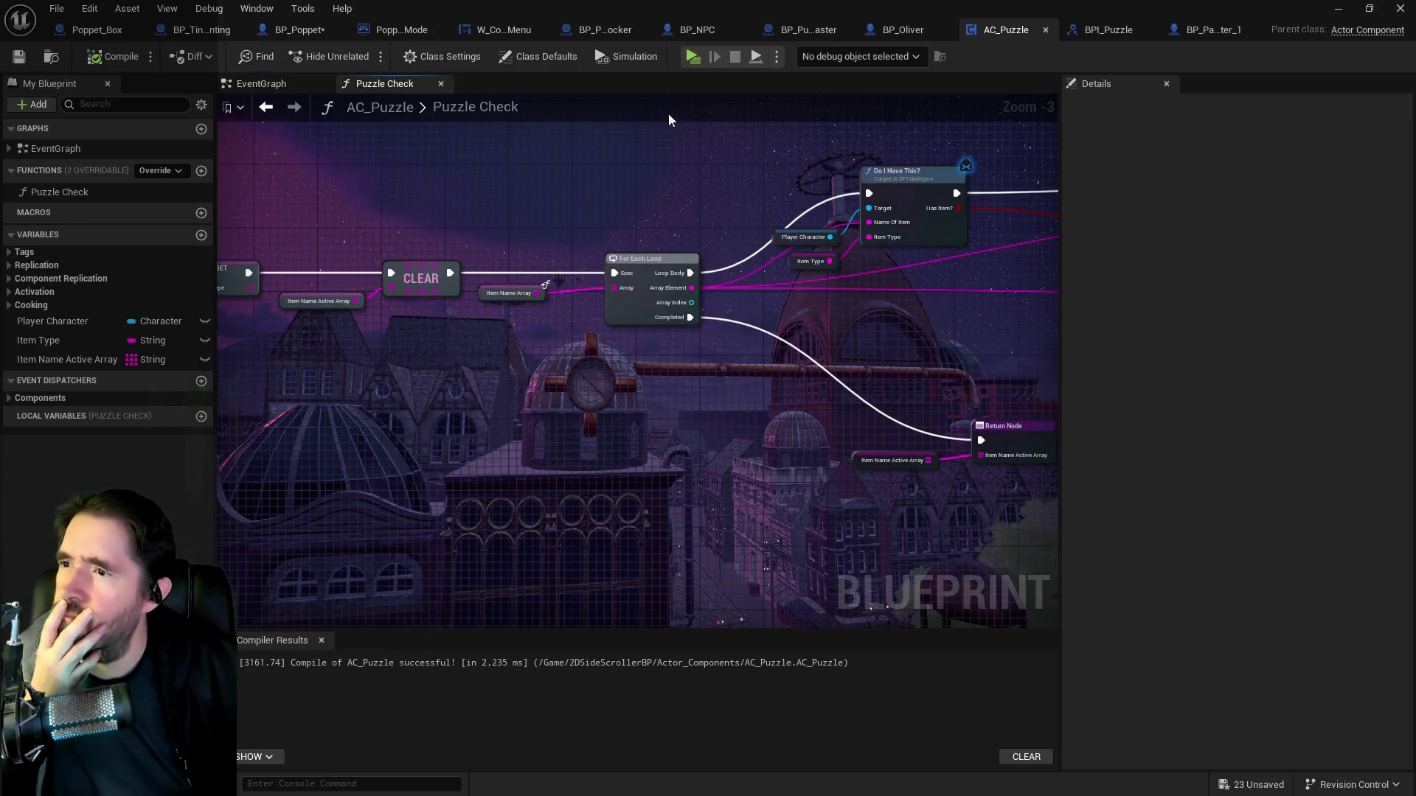
left_click(293, 33)
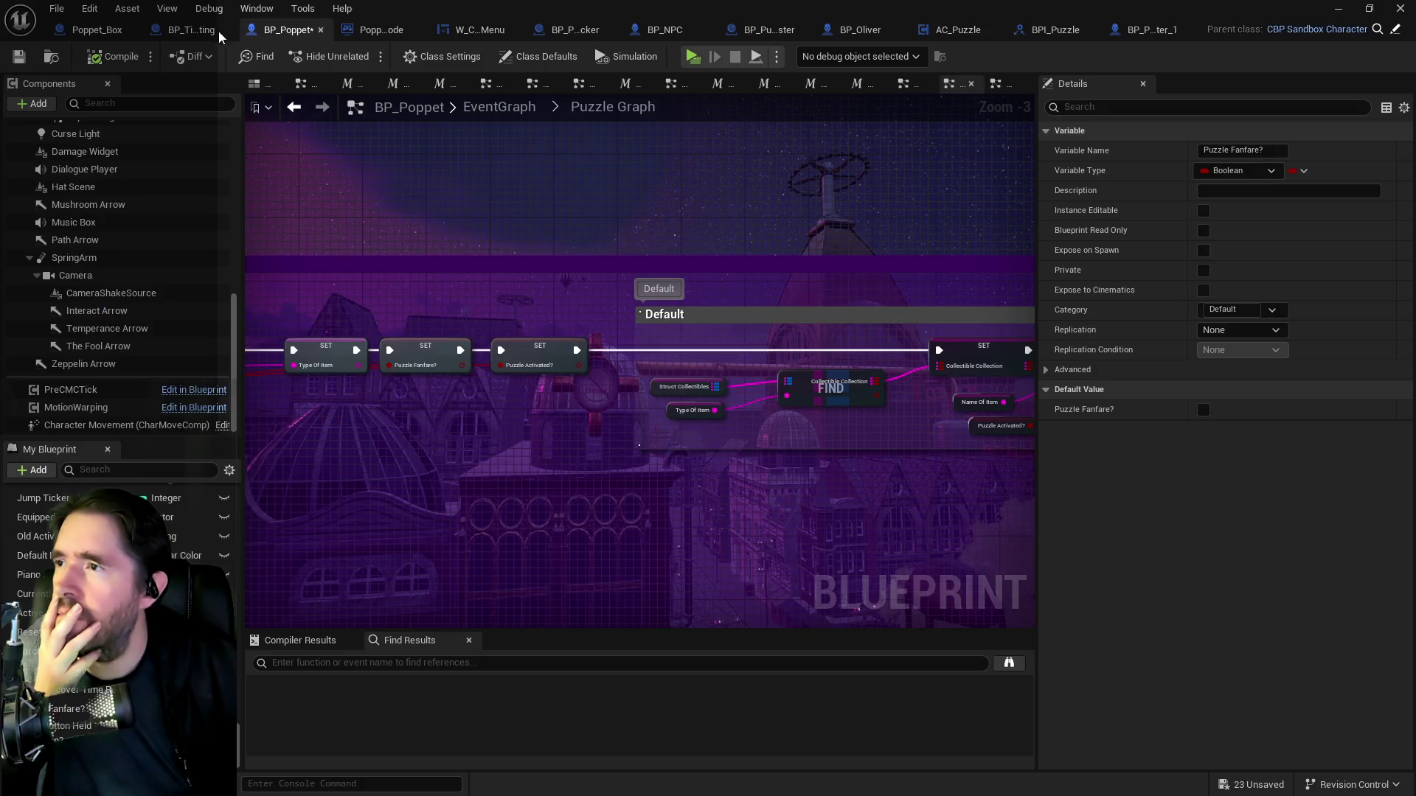
Switch to BP_Tinkas_Painting and save all modified assets.
left_click(187, 36)
left_click(57, 9)
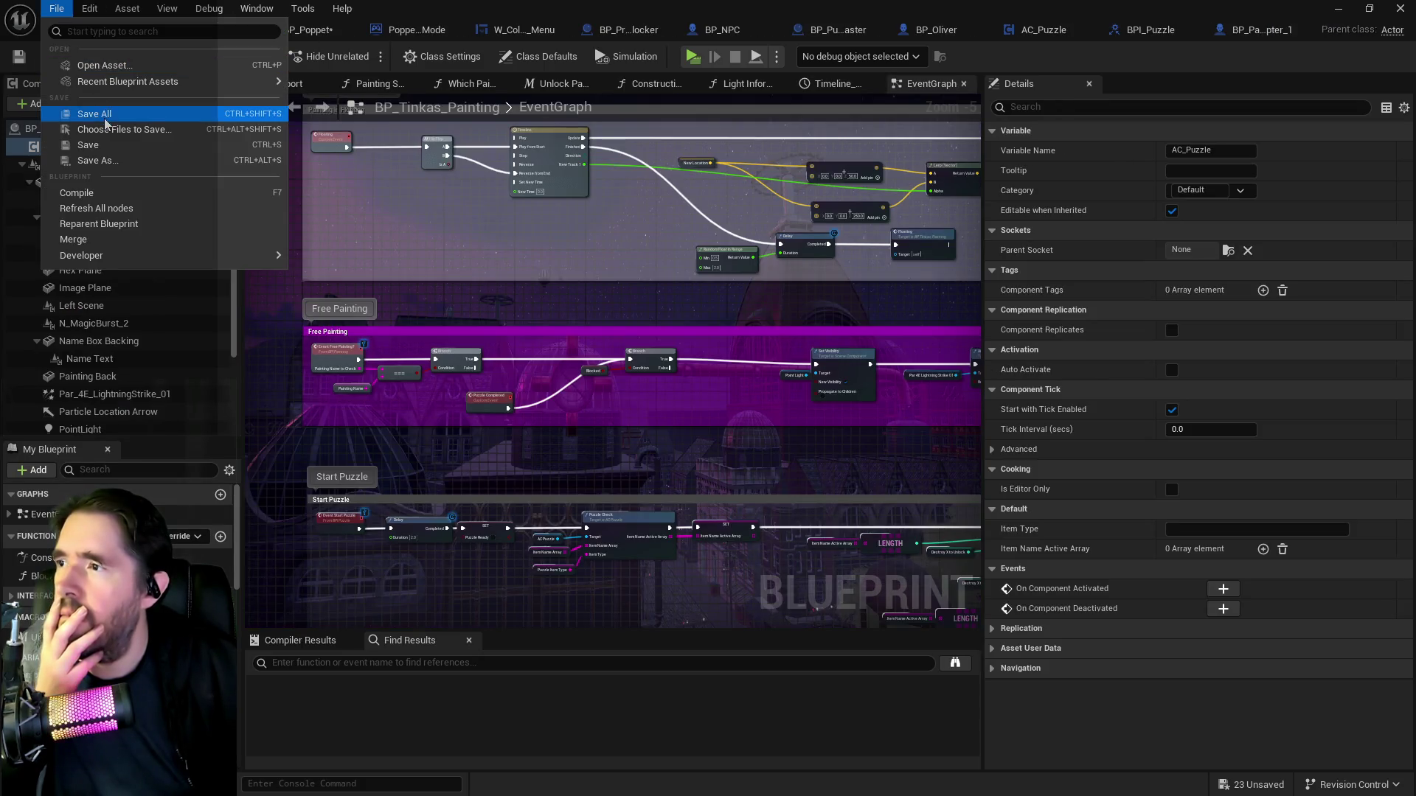
left_click(88, 114)
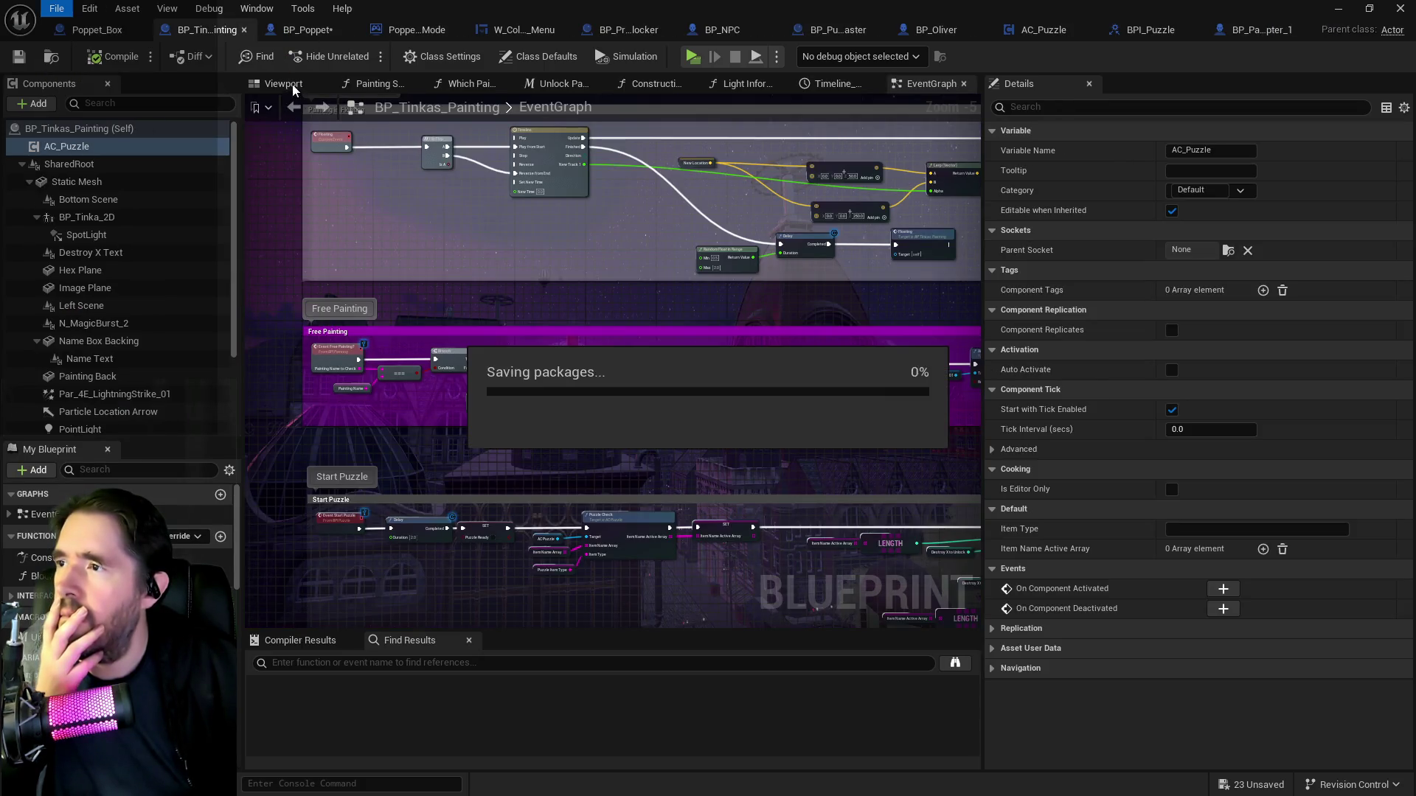
Search the graph for 'puzzle check' and jump to its single Puzzle Check call.
left_click(134, 471)
type("puzzle ")
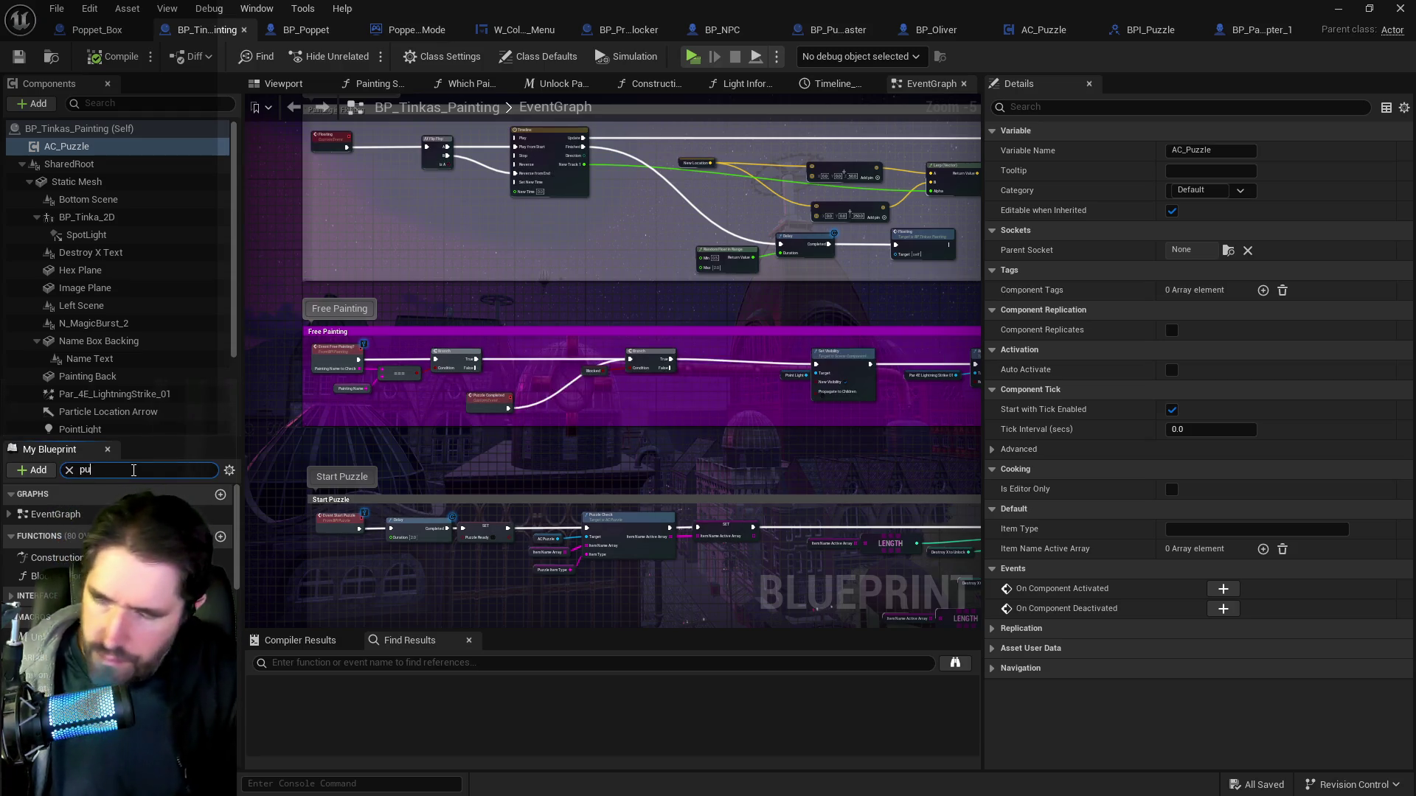
type("check")
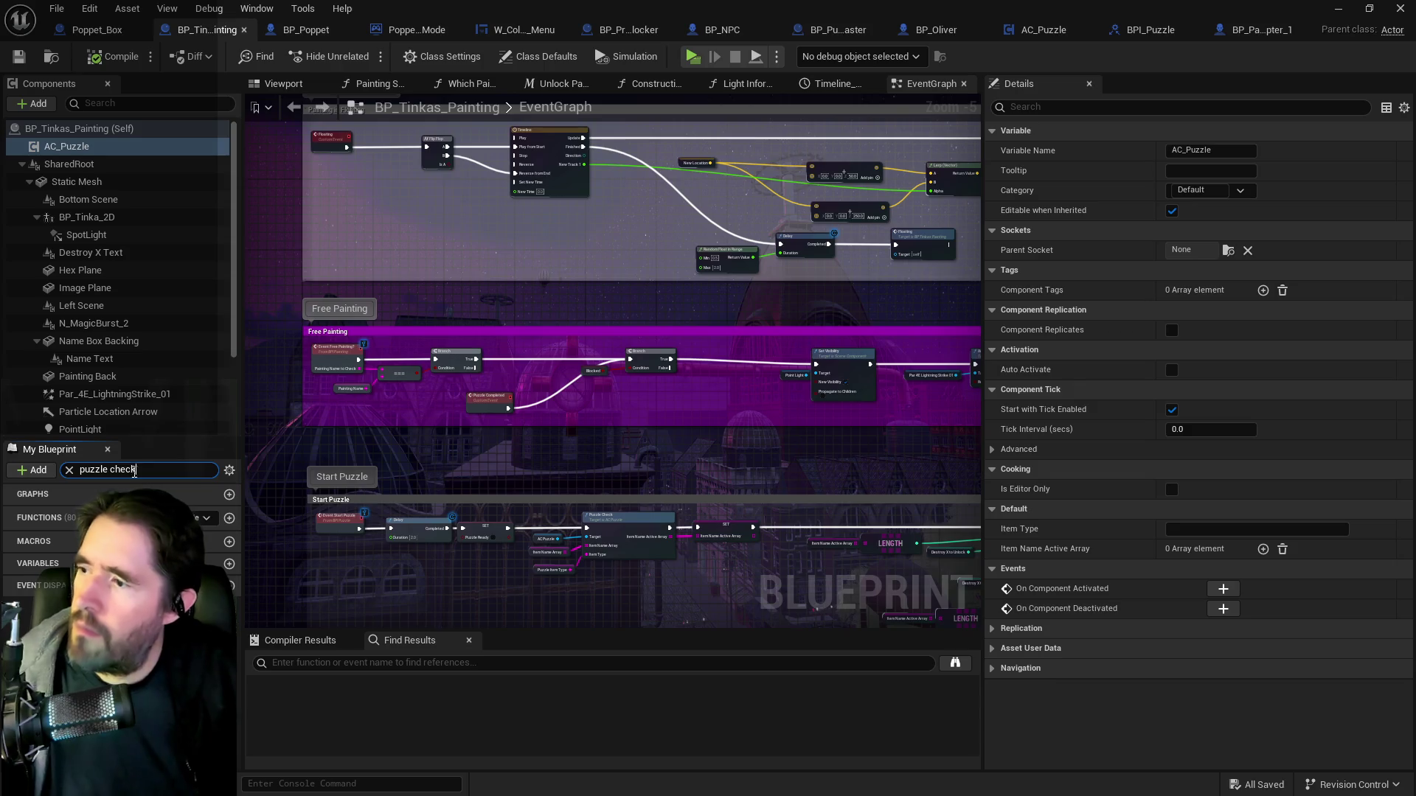
left_click(314, 666)
type("puzzle check")
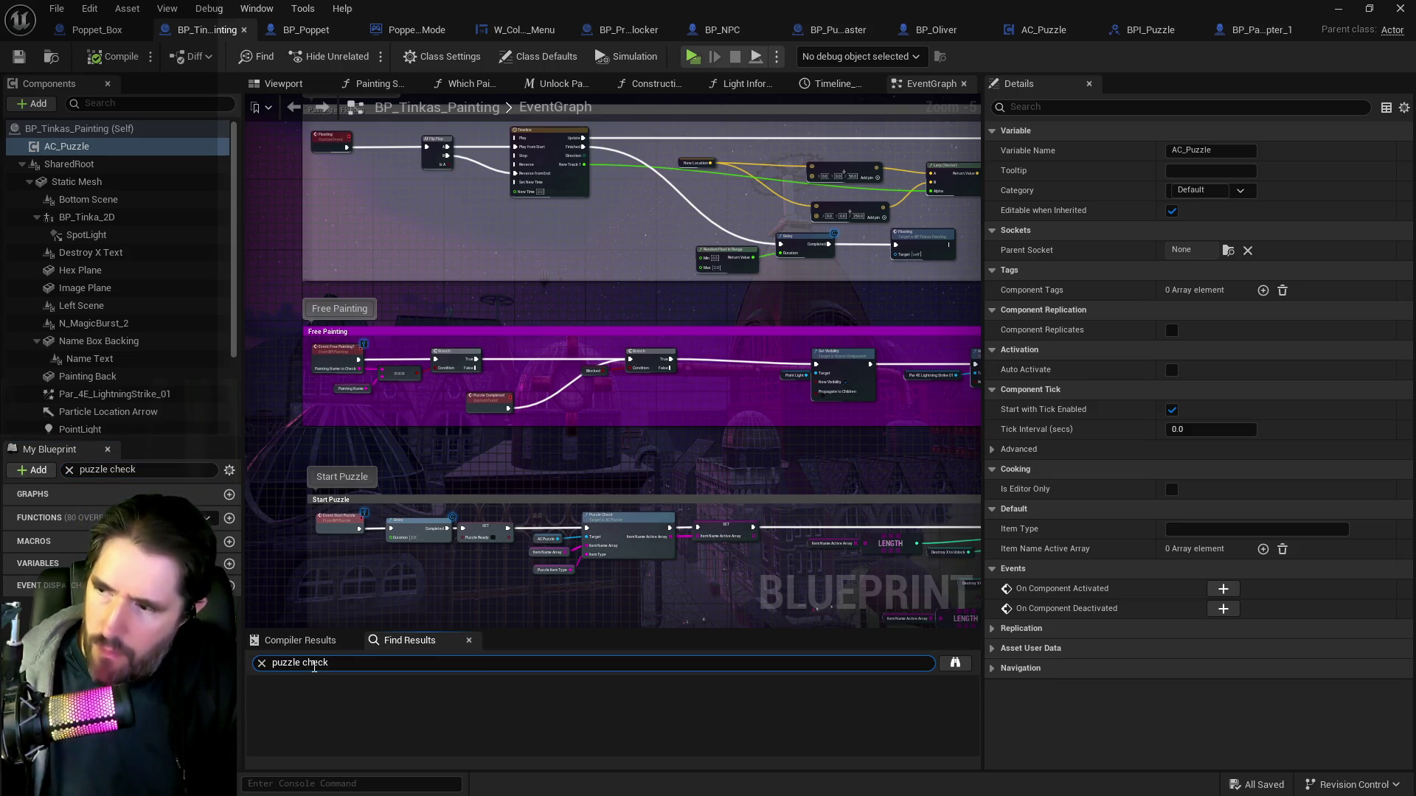
key("Return")
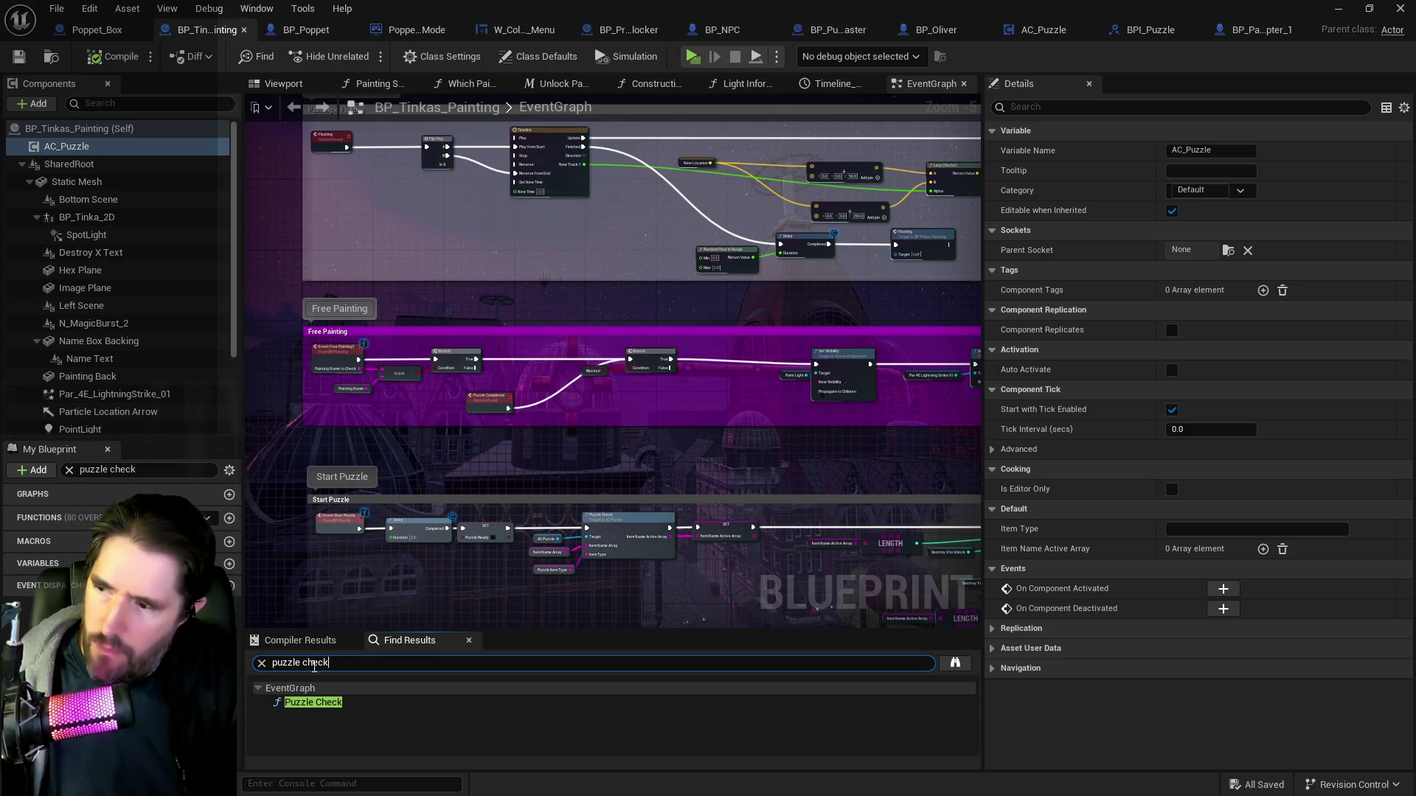
double_click(311, 707)
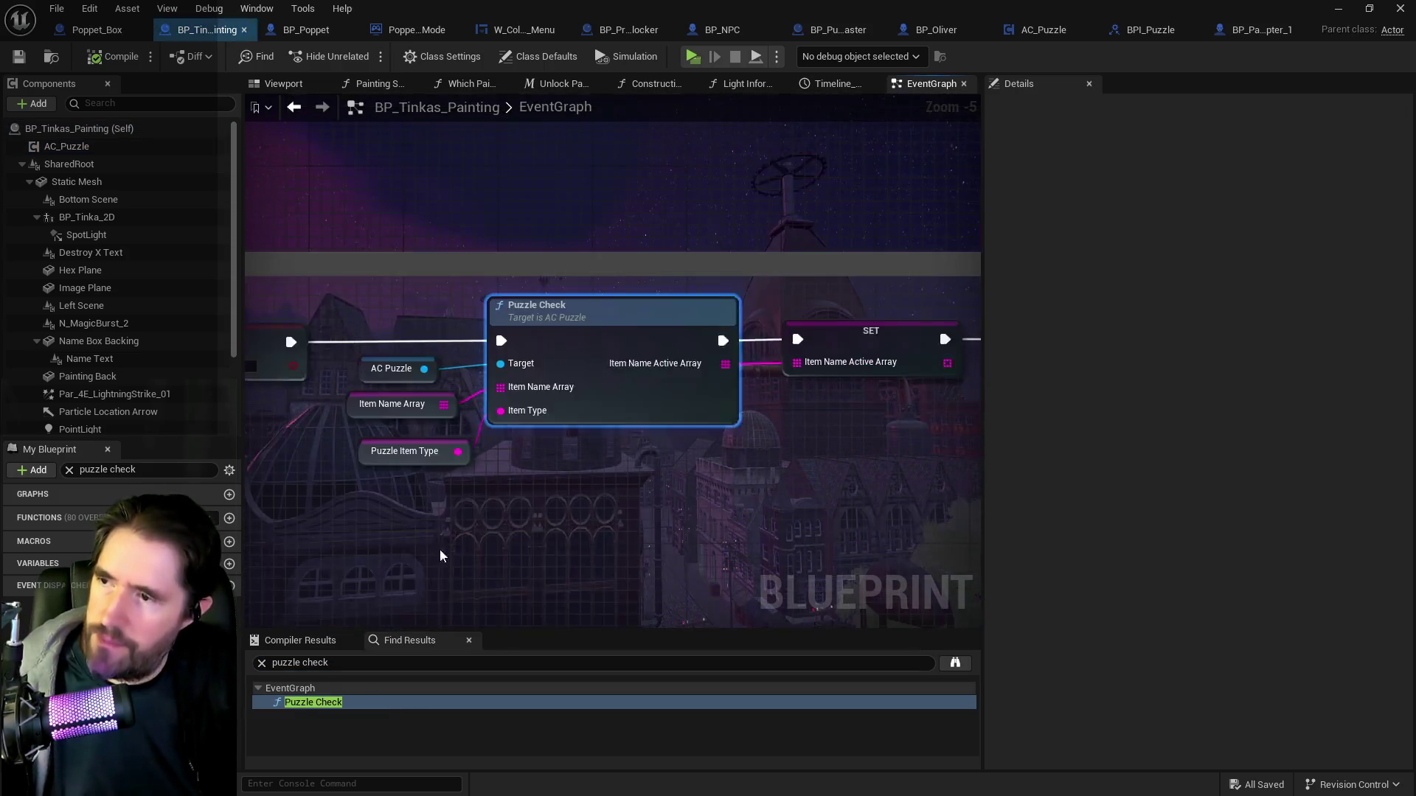
Survey the Puzzle Completed, Free Painting, overlap and portal sections, then return to Puzzle Check.
scroll(497, 484, "down", 2)
mouse_move(497, 485)
left_mouse_down()
mouse_move(554, 462)
mouse_move(515, 421)
mouse_move(541, 409)
mouse_move(533, 392)
mouse_move(594, 386)
mouse_move(457, 342)
left_mouse_up()
scroll(541, 409, "down", 2)
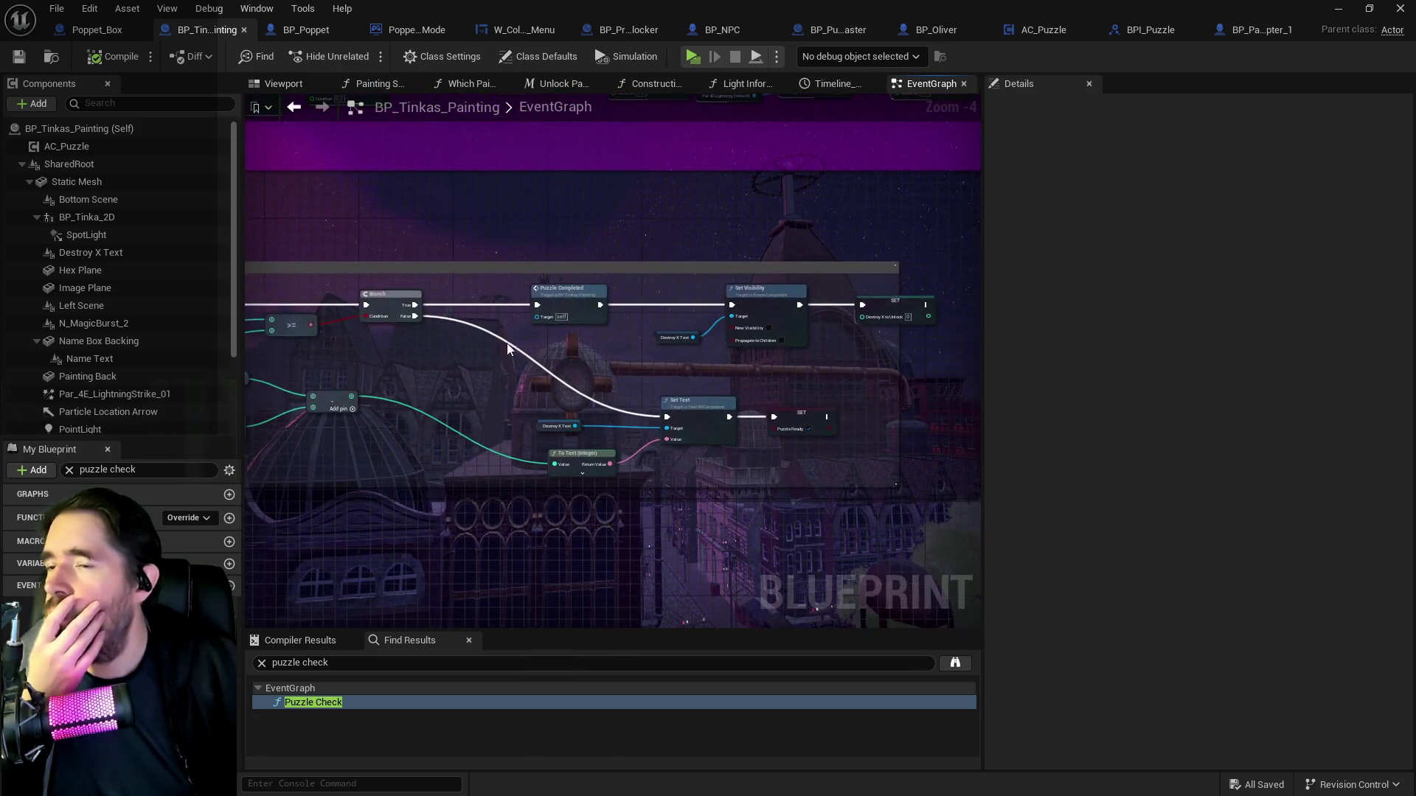
mouse_move(614, 343)
left_mouse_down()
mouse_move(521, 349)
mouse_move(981, 396)
left_mouse_up()
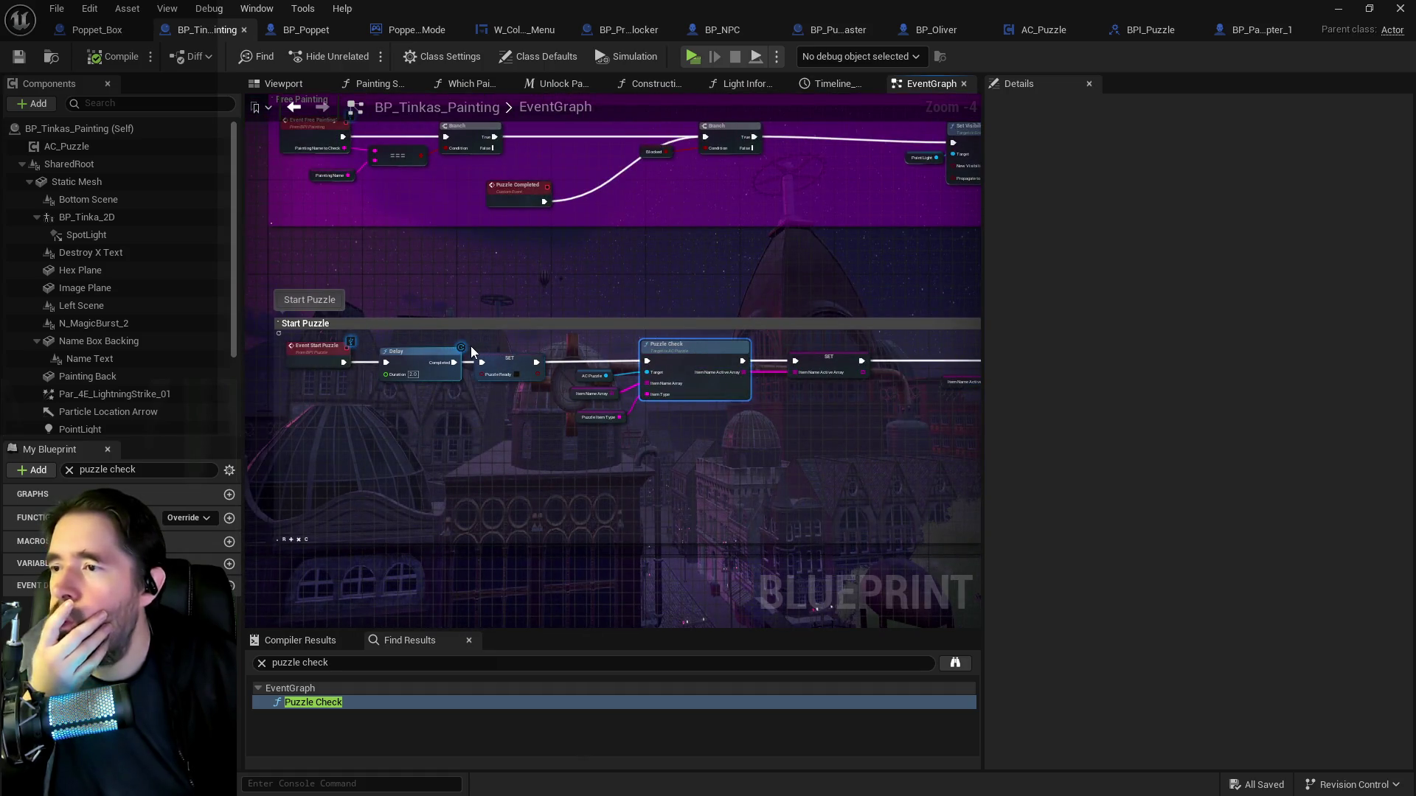
scroll(463, 333, "down", 2)
left_click_drag(469, 305, 507, 434)
mouse_move(516, 221)
left_mouse_down()
mouse_move(513, 483)
mouse_move(786, 531)
left_mouse_up()
mouse_move(736, 465)
left_mouse_down()
mouse_move(529, 626)
mouse_move(531, 688)
left_mouse_up()
double_click(516, 702)
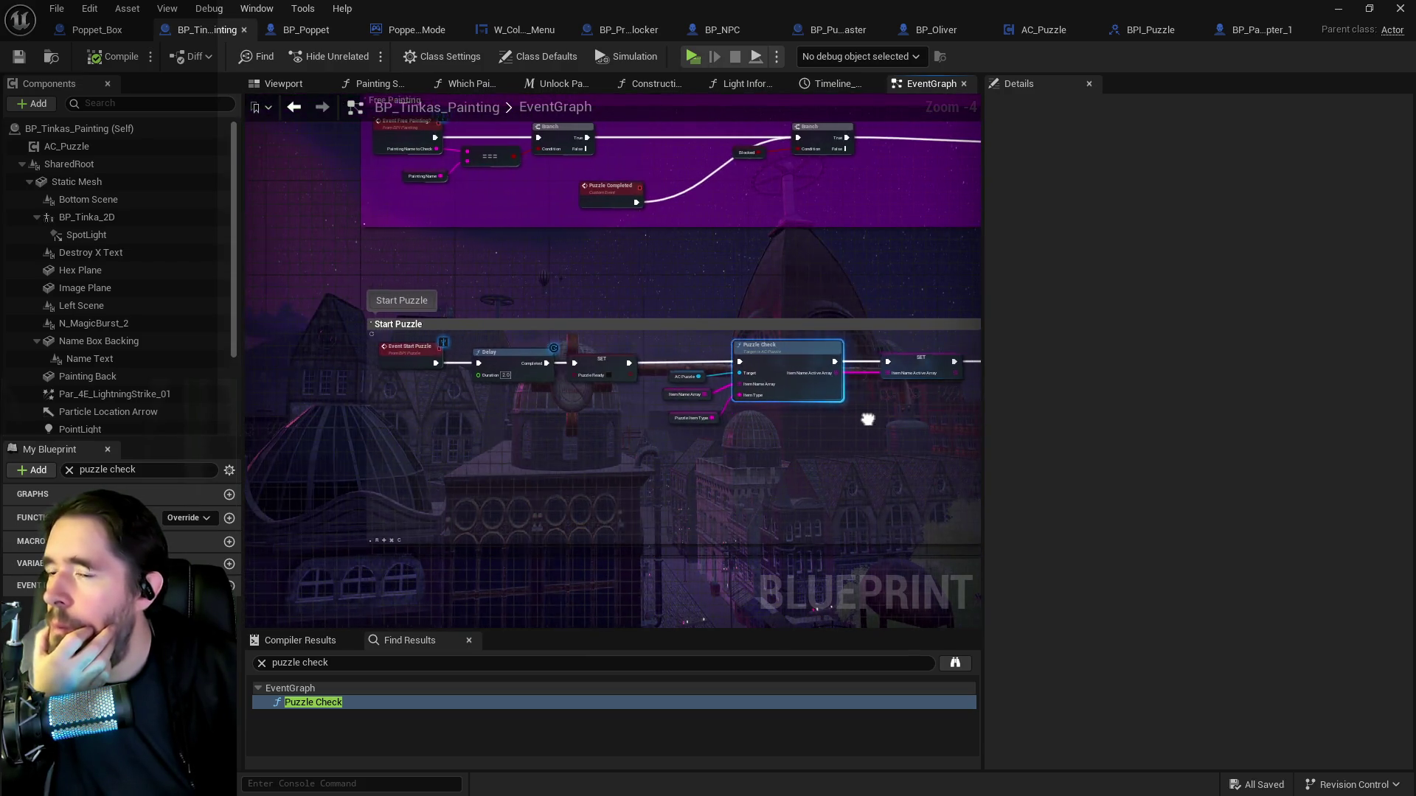
Inspect the LENGTH, >=, subtract, Set Text and Set Visibility nodes following Puzzle Check.
left_click_drag(867, 419, 556, 374)
left_click_drag(720, 396, 310, 356)
left_click_drag(627, 361, 391, 350)
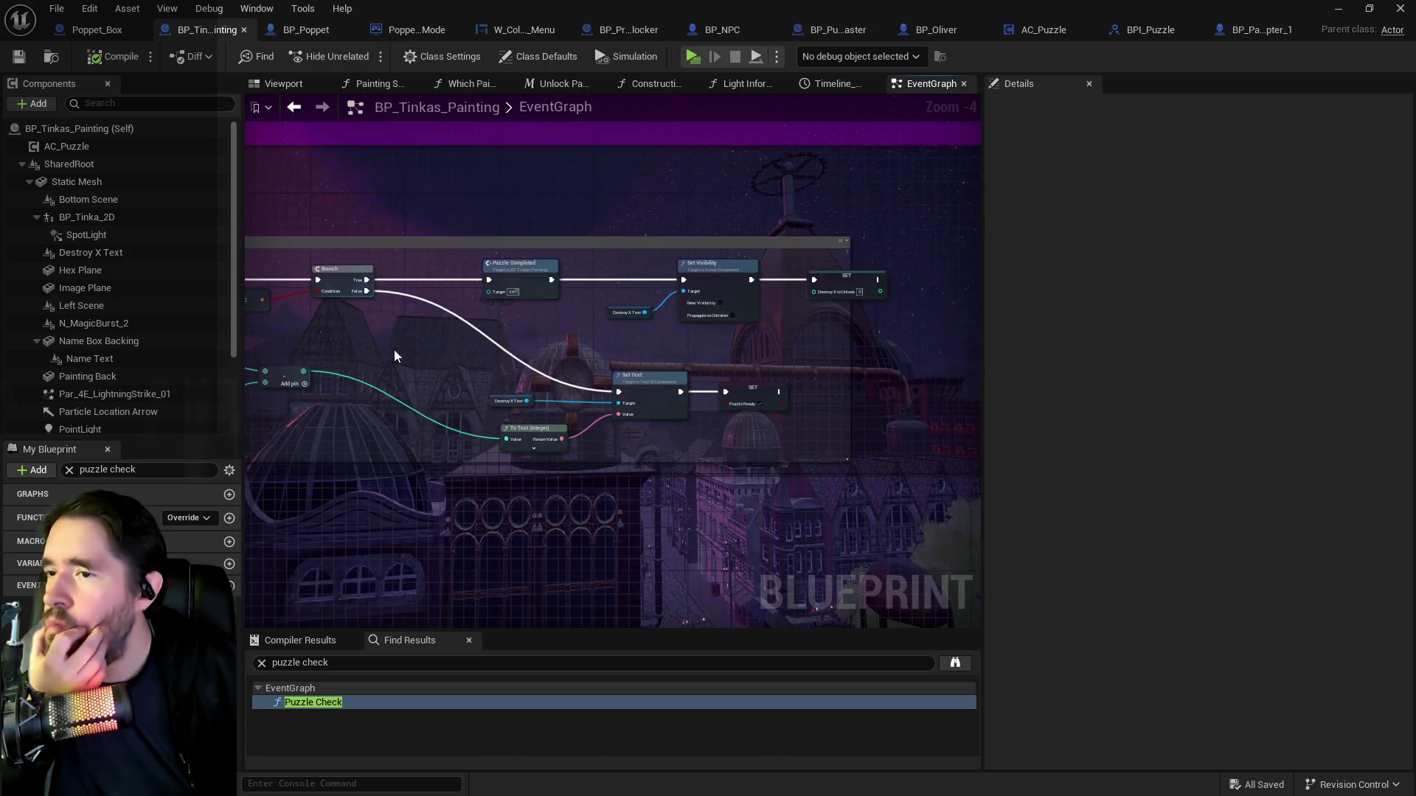
scroll(618, 373, "up", 1)
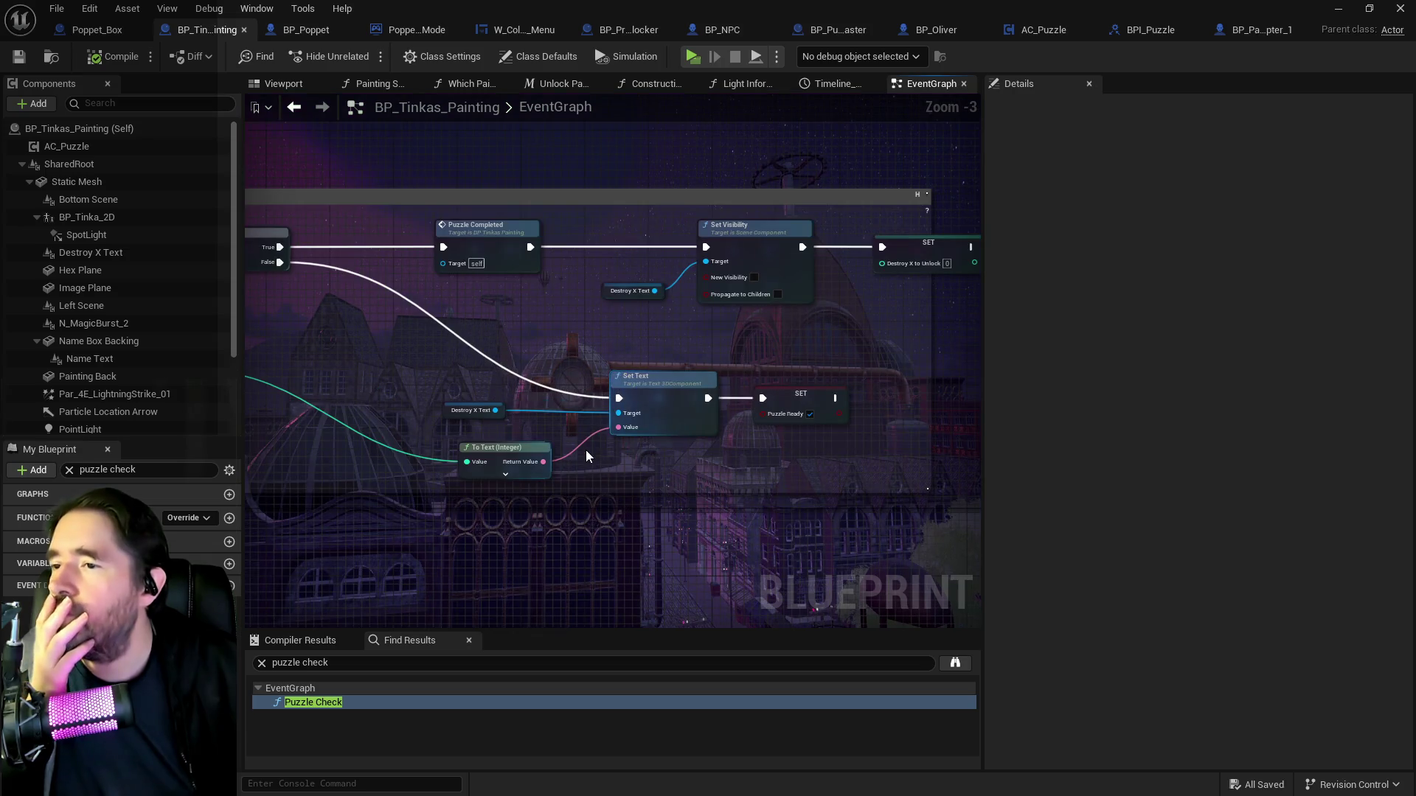
mouse_move(522, 395)
left_mouse_down()
mouse_move(763, 390)
mouse_move(431, 389)
mouse_move(516, 369)
mouse_move(973, 354)
left_mouse_up()
mouse_move(761, 345)
left_mouse_down()
mouse_move(796, 349)
mouse_move(311, 353)
mouse_move(437, 355)
left_mouse_up()
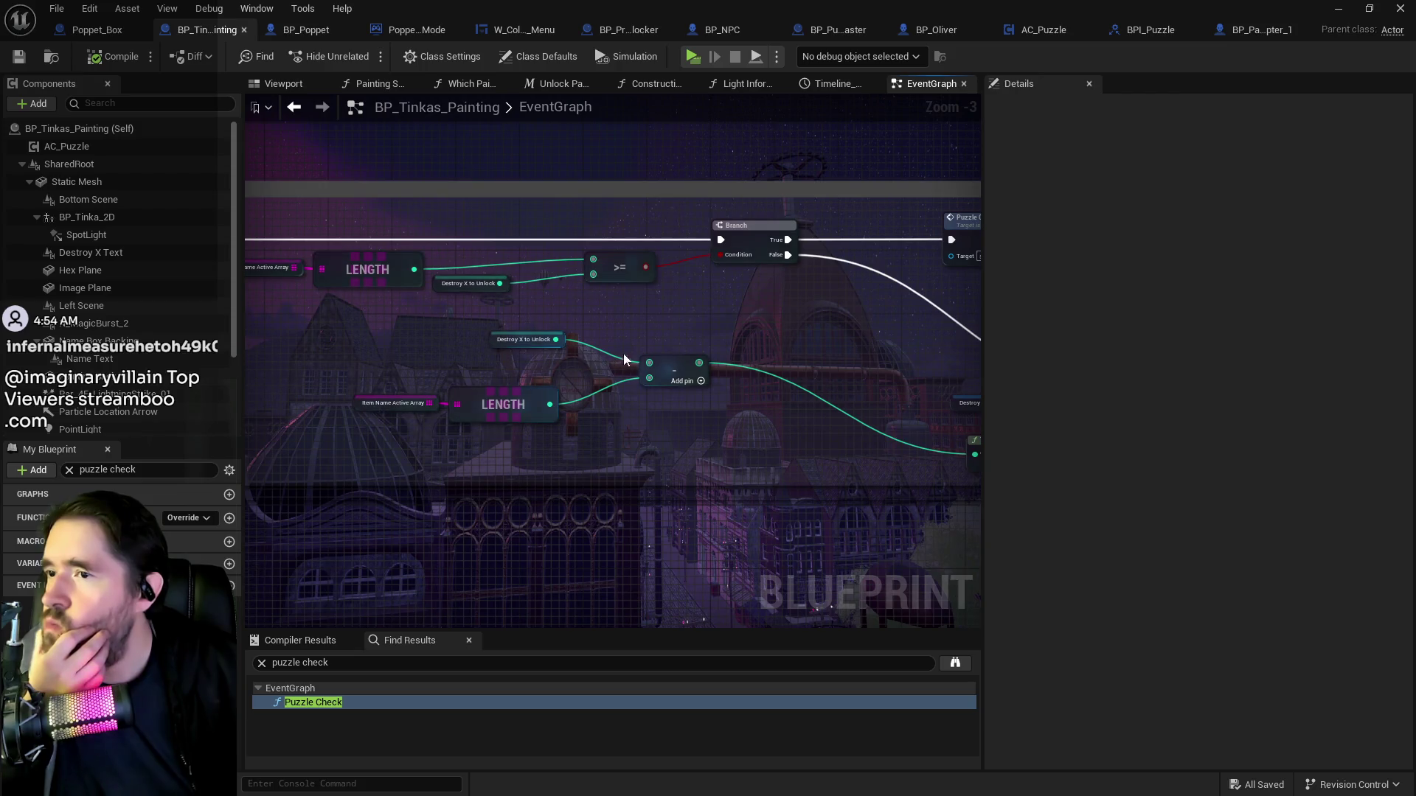
mouse_move(664, 328)
left_mouse_down()
mouse_move(741, 310)
mouse_move(480, 300)
mouse_move(382, 322)
left_mouse_up()
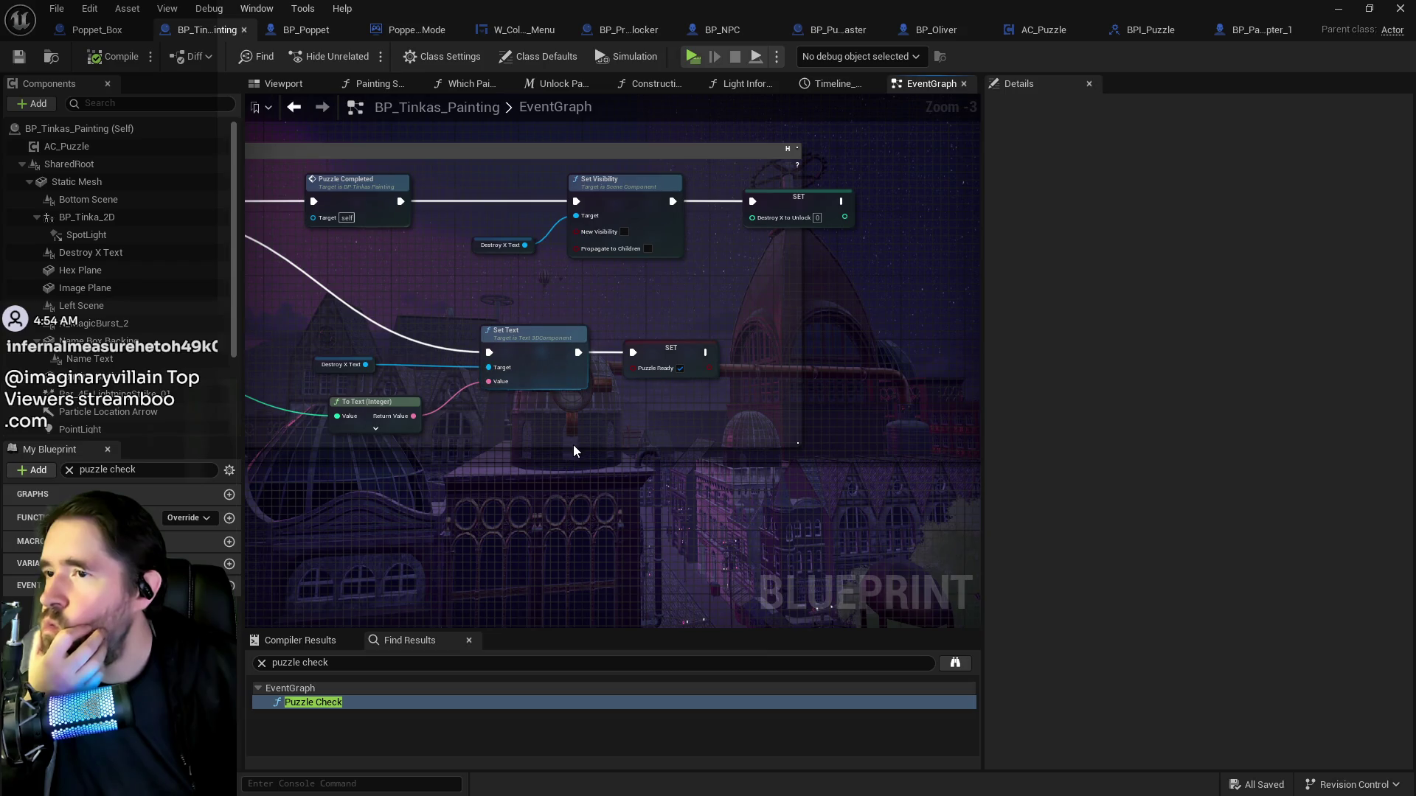
mouse_move(573, 449)
left_mouse_down()
mouse_move(742, 442)
mouse_move(725, 427)
mouse_move(562, 443)
mouse_move(568, 458)
left_mouse_up()
Pan through the Start Puzzle section to Puzzle Check's inputs, Branch and Puzzle Completed.
scroll(640, 410, "down", 2)
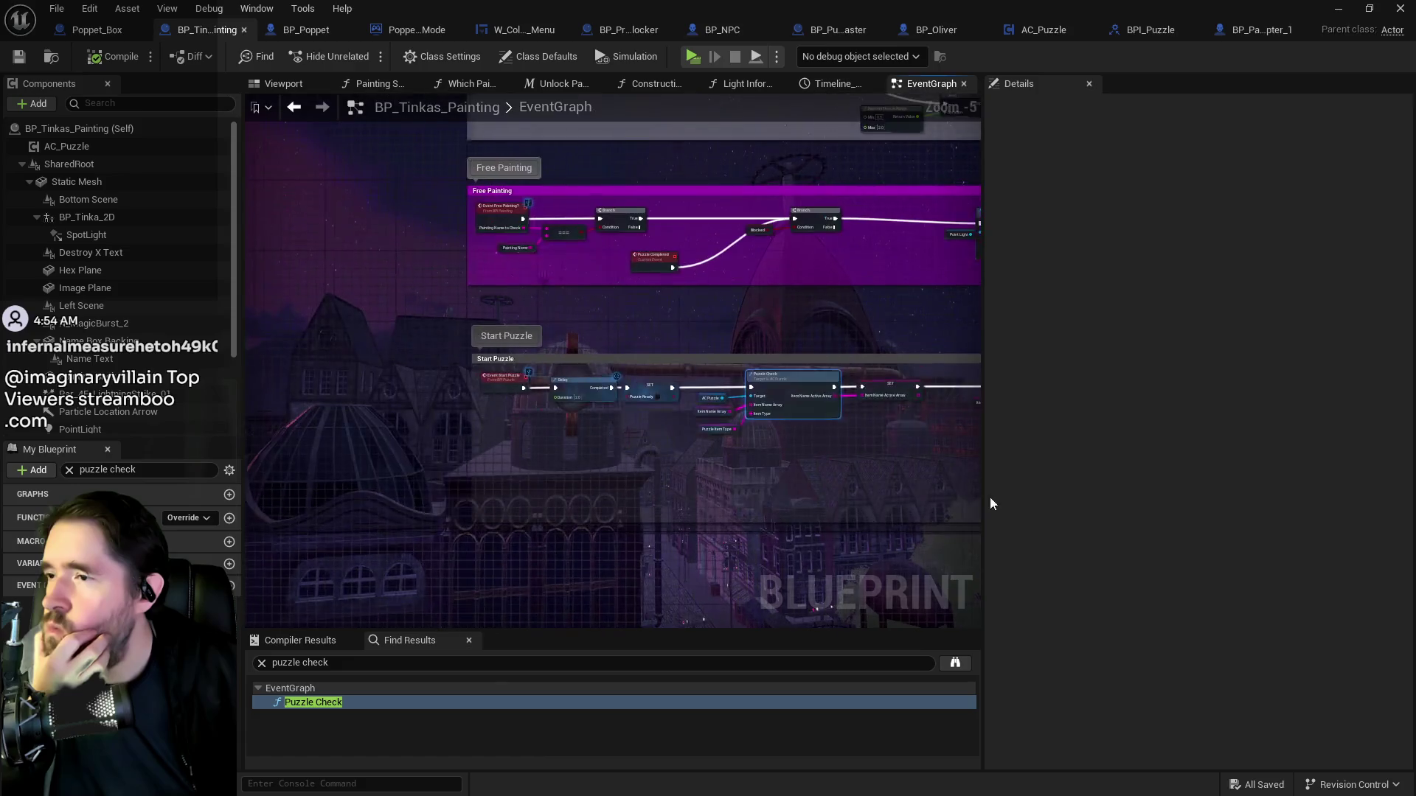
mouse_move(786, 469)
left_mouse_down()
mouse_move(733, 490)
mouse_move(529, 440)
left_mouse_up()
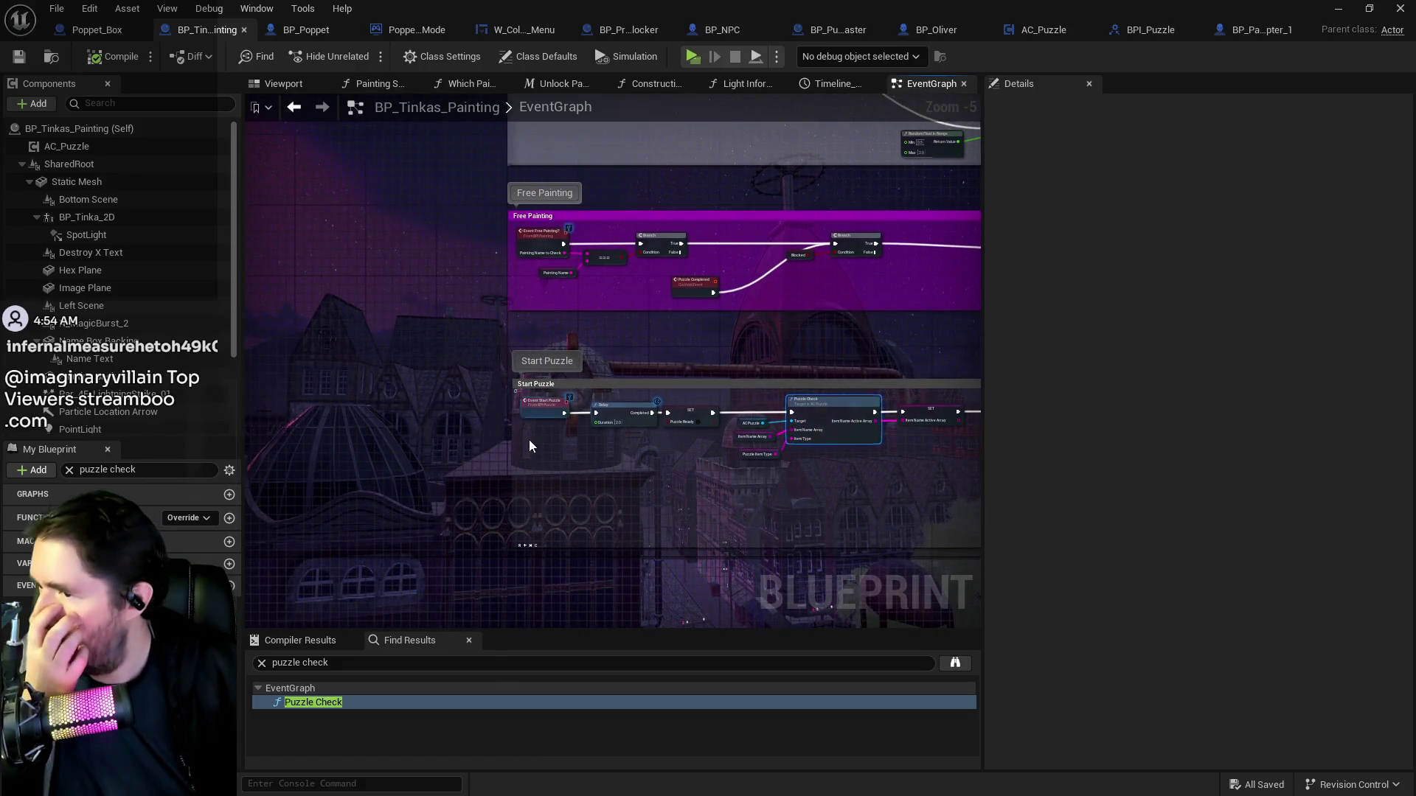
scroll(529, 439, "up", 2)
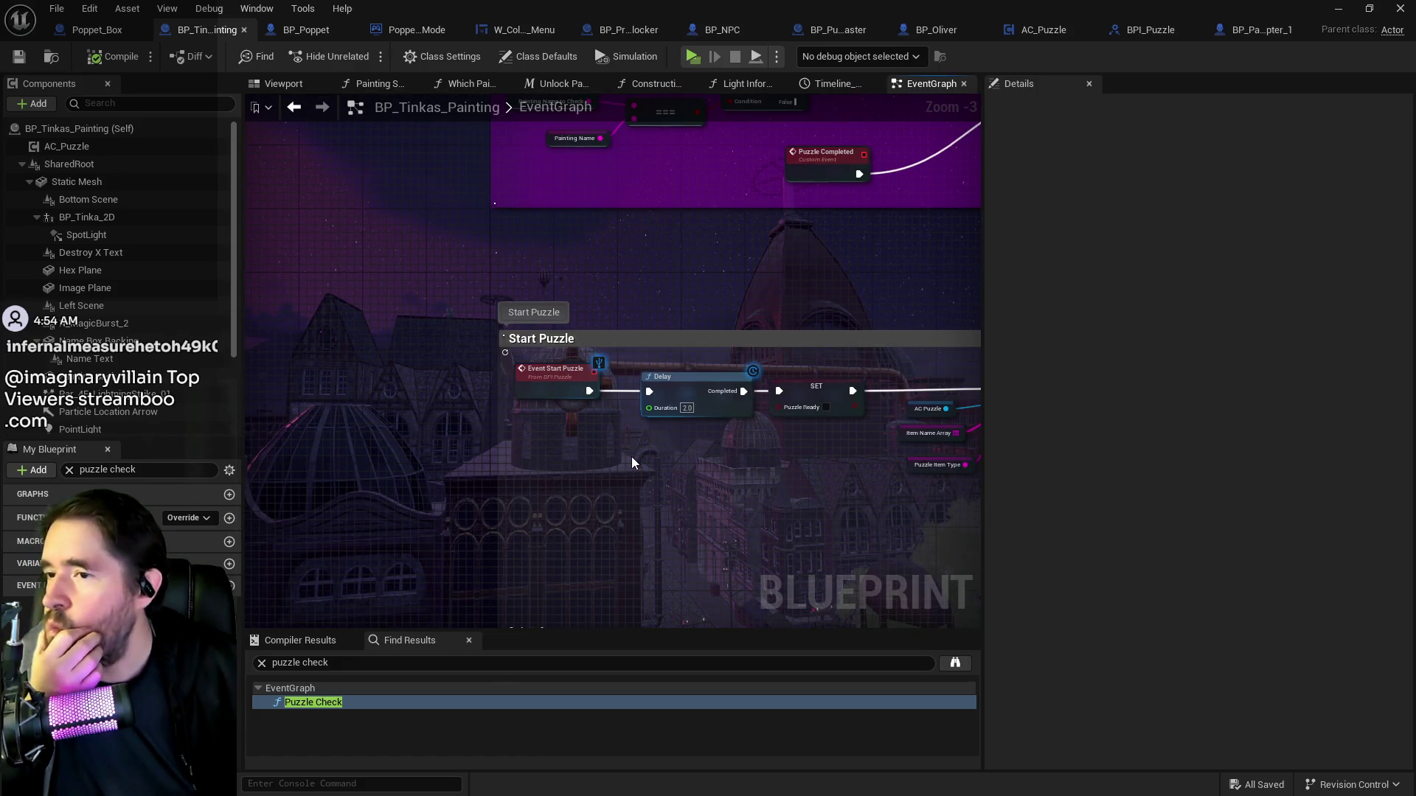
left_click_drag(631, 457, 257, 435)
left_click_drag(280, 443, 627, 233)
scroll(610, 306, "down", 1)
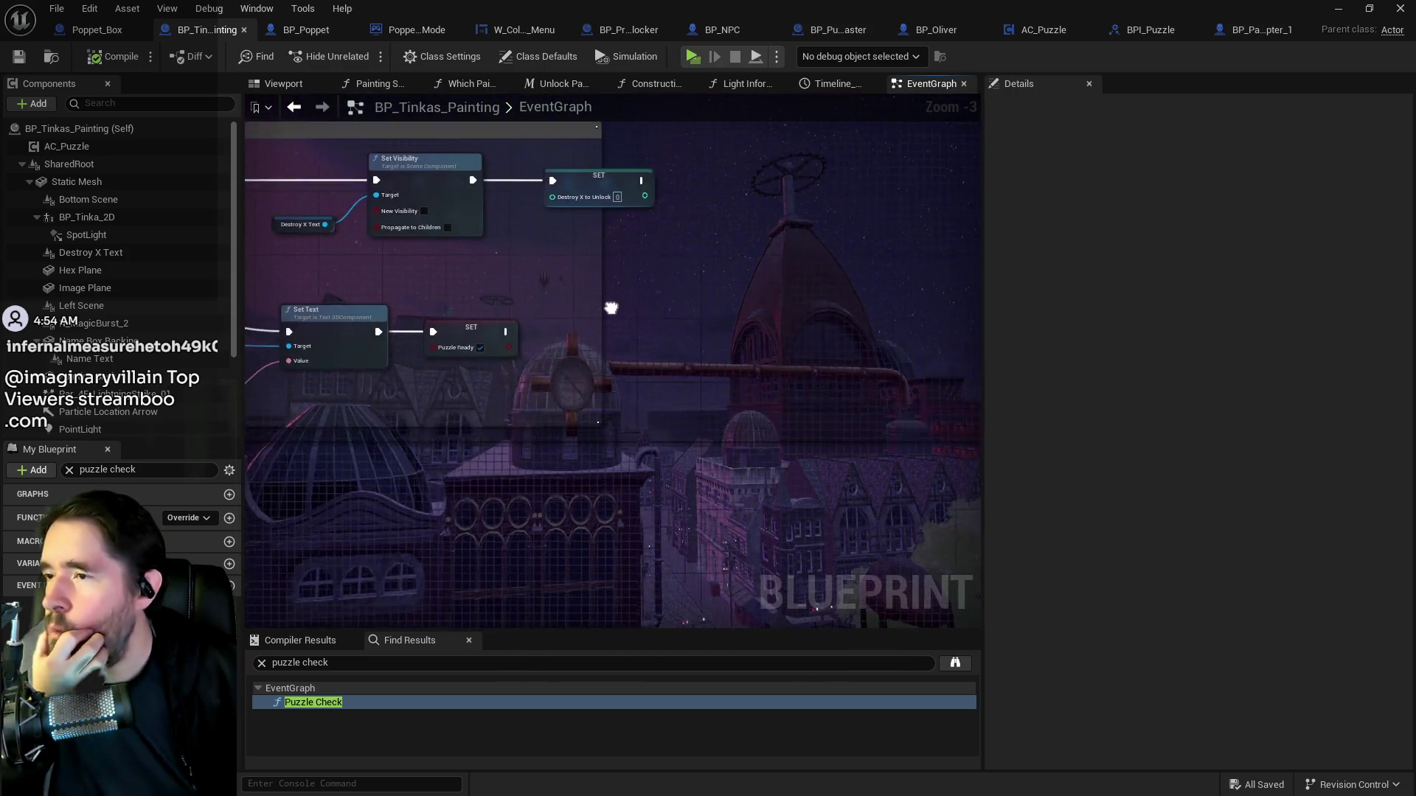
left_click_drag(610, 307, 736, 373)
mouse_move(546, 338)
left_mouse_down()
mouse_move(780, 393)
mouse_move(738, 380)
mouse_move(958, 324)
left_mouse_up()
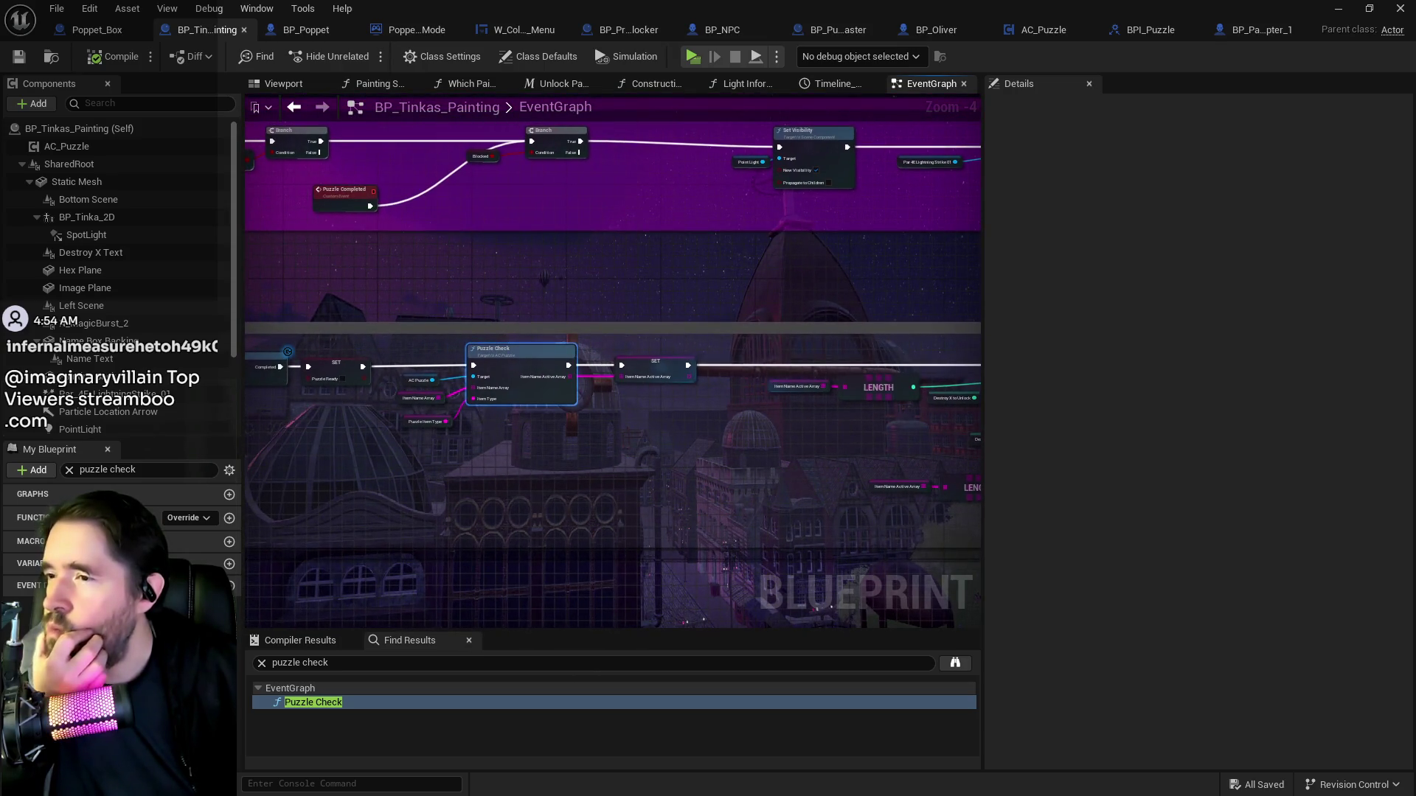
left_click(1032, 32)
left_click_drag(927, 173, 730, 221)
left_click_drag(931, 354, 488, 329)
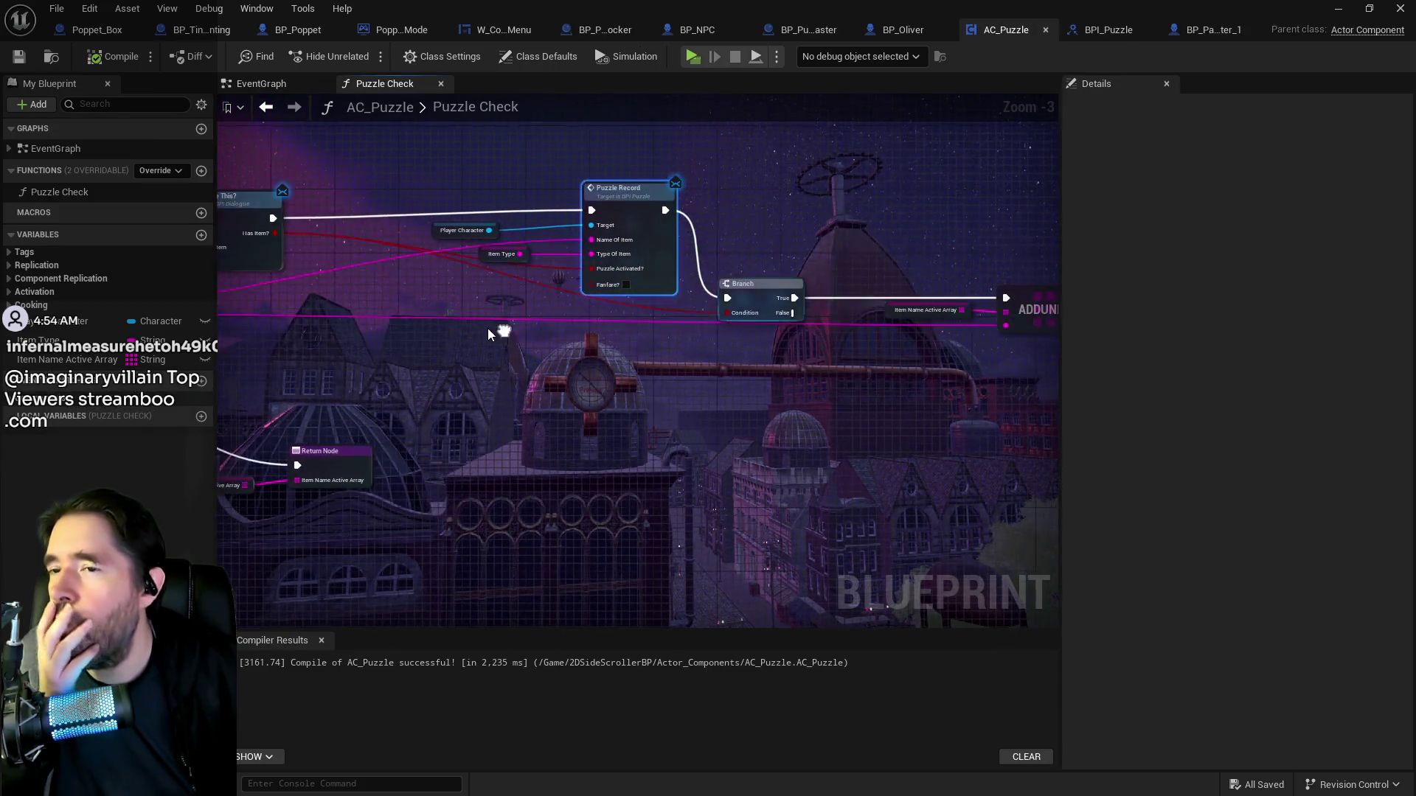
left_click_drag(709, 364, 920, 374)
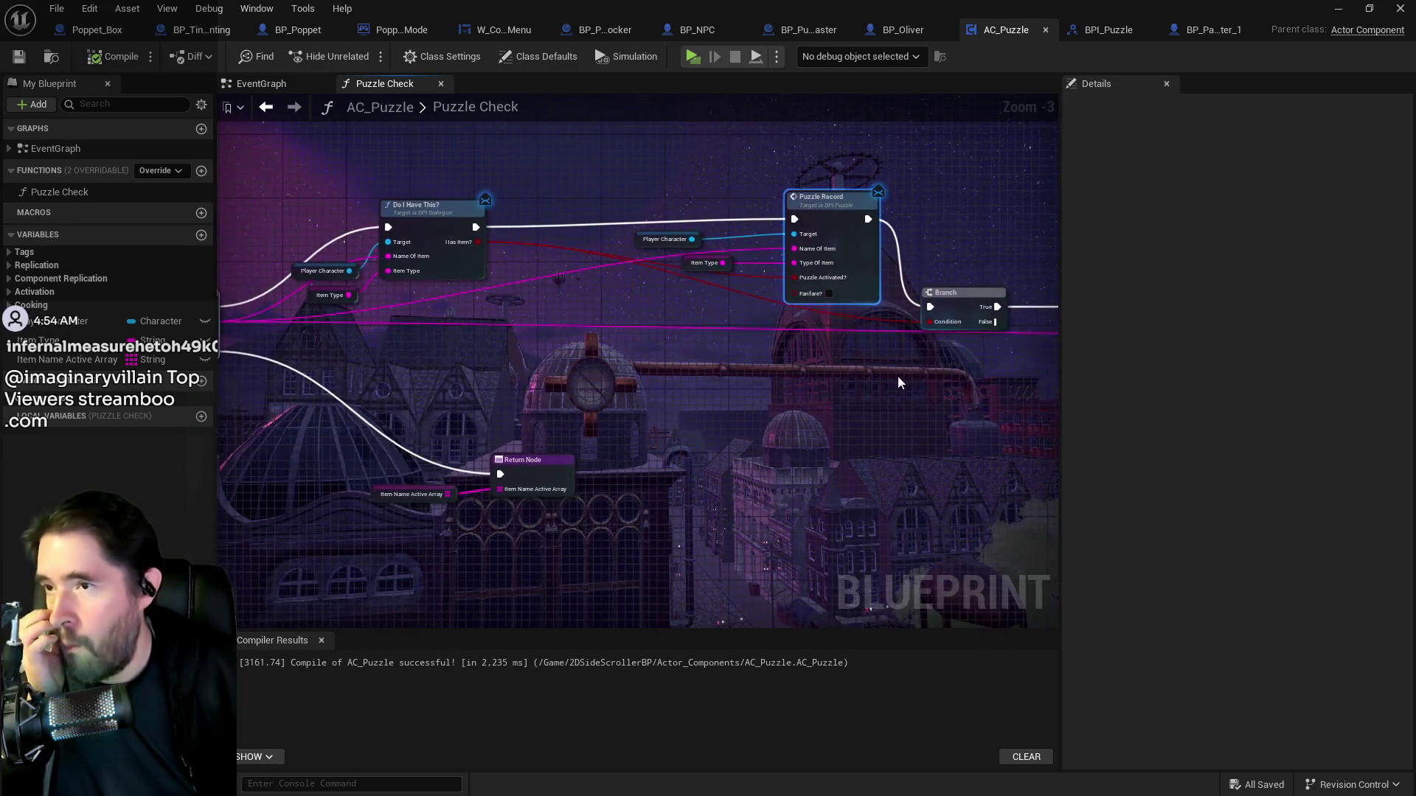
mouse_move(700, 383)
left_mouse_down()
mouse_move(453, 387)
mouse_move(1037, 396)
mouse_move(473, 396)
mouse_move(661, 380)
mouse_move(856, 292)
left_mouse_up()
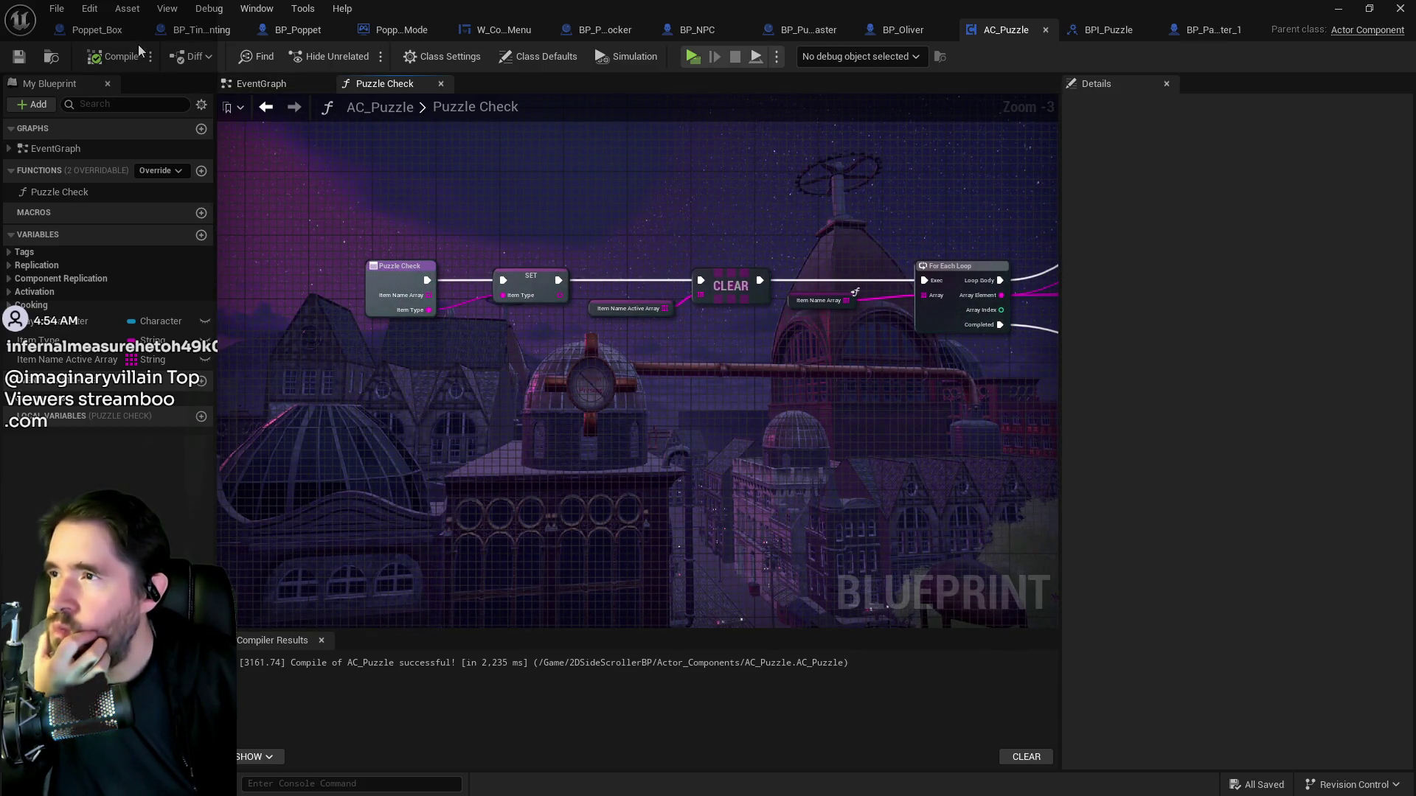
left_click(218, 29)
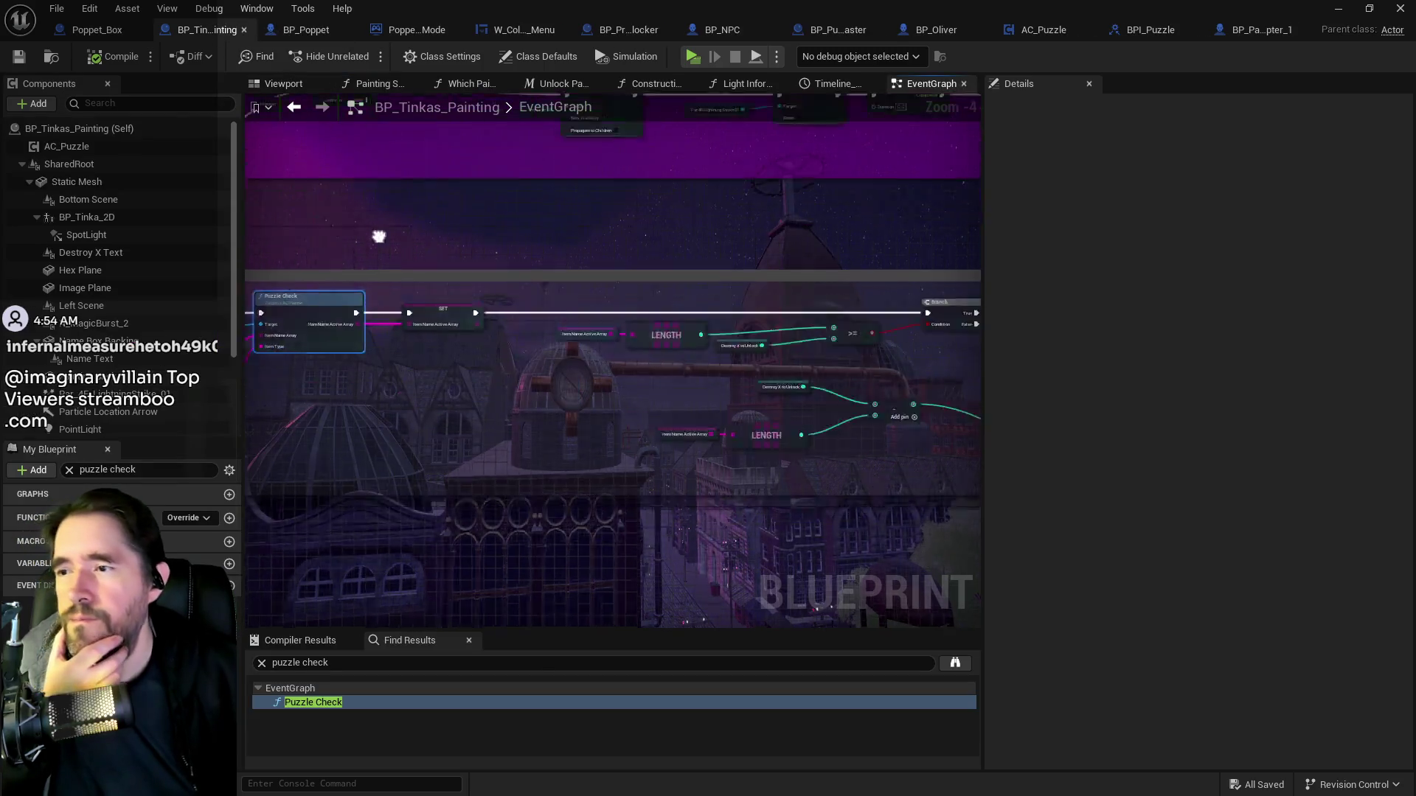
left_click_drag(606, 302, 163, 251)
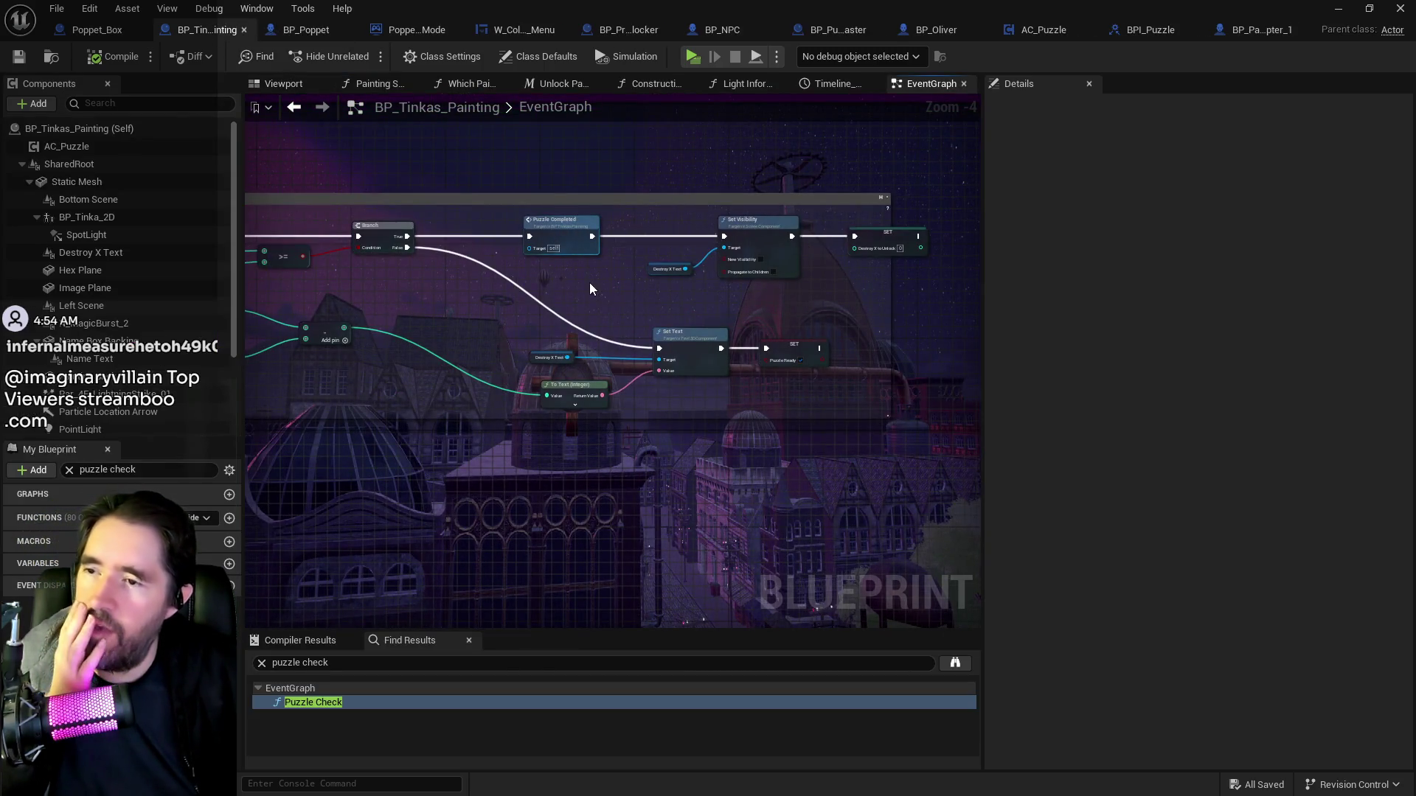
left_click_drag(590, 282, 754, 287)
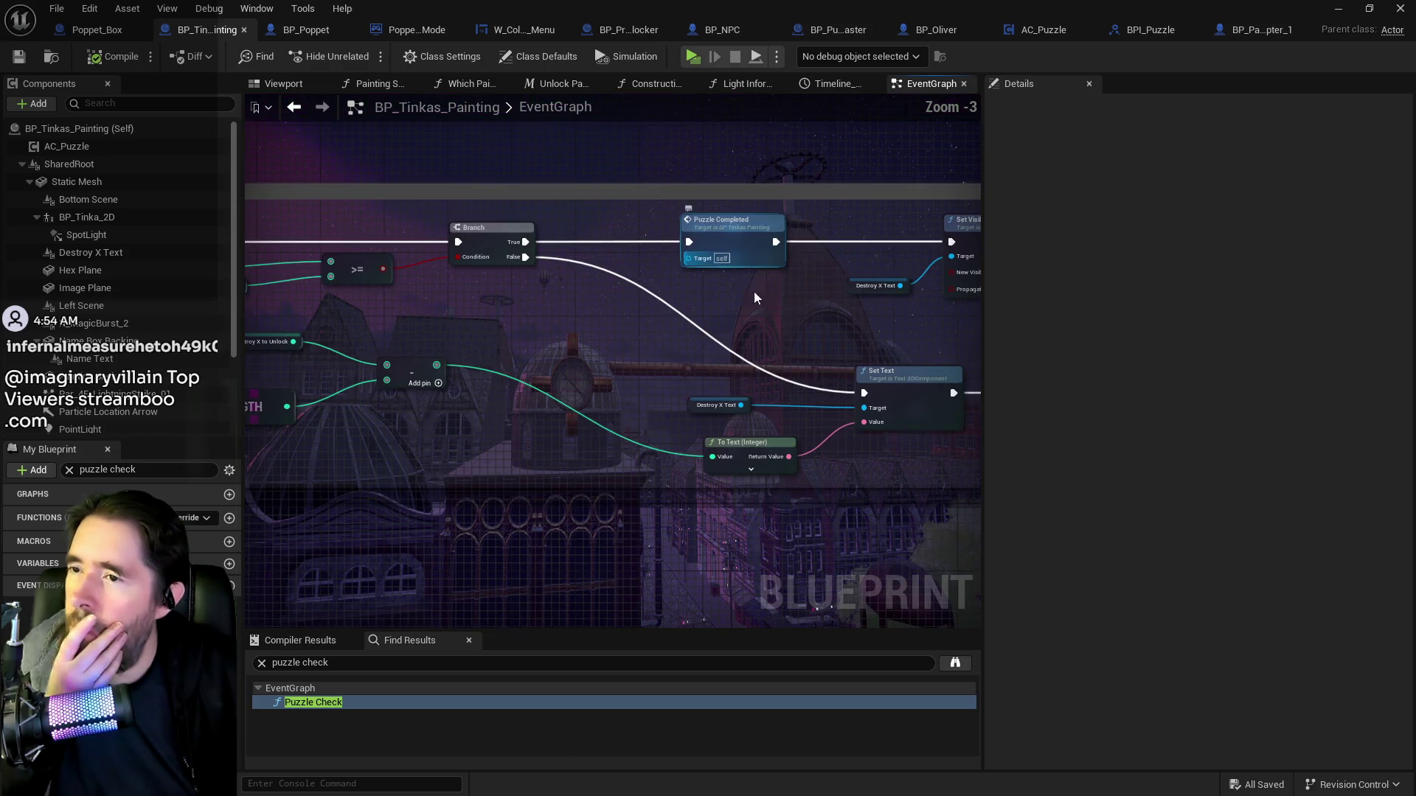
scroll(746, 289, "up", 1)
double_click(662, 248)
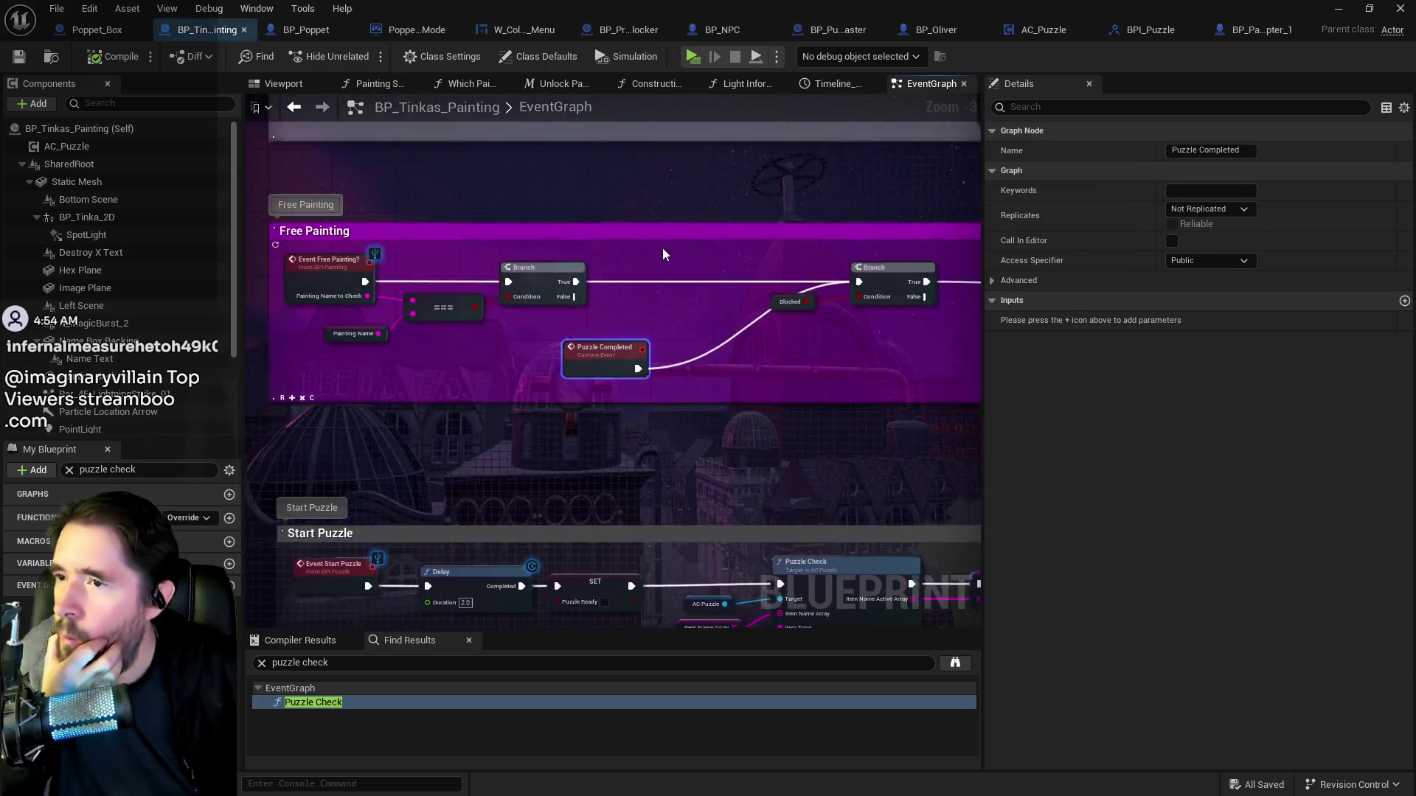
scroll(771, 345, "down", 2)
mouse_move(770, 345)
left_mouse_down()
mouse_move(915, 348)
mouse_move(442, 346)
mouse_move(502, 318)
mouse_move(368, 324)
left_mouse_up()
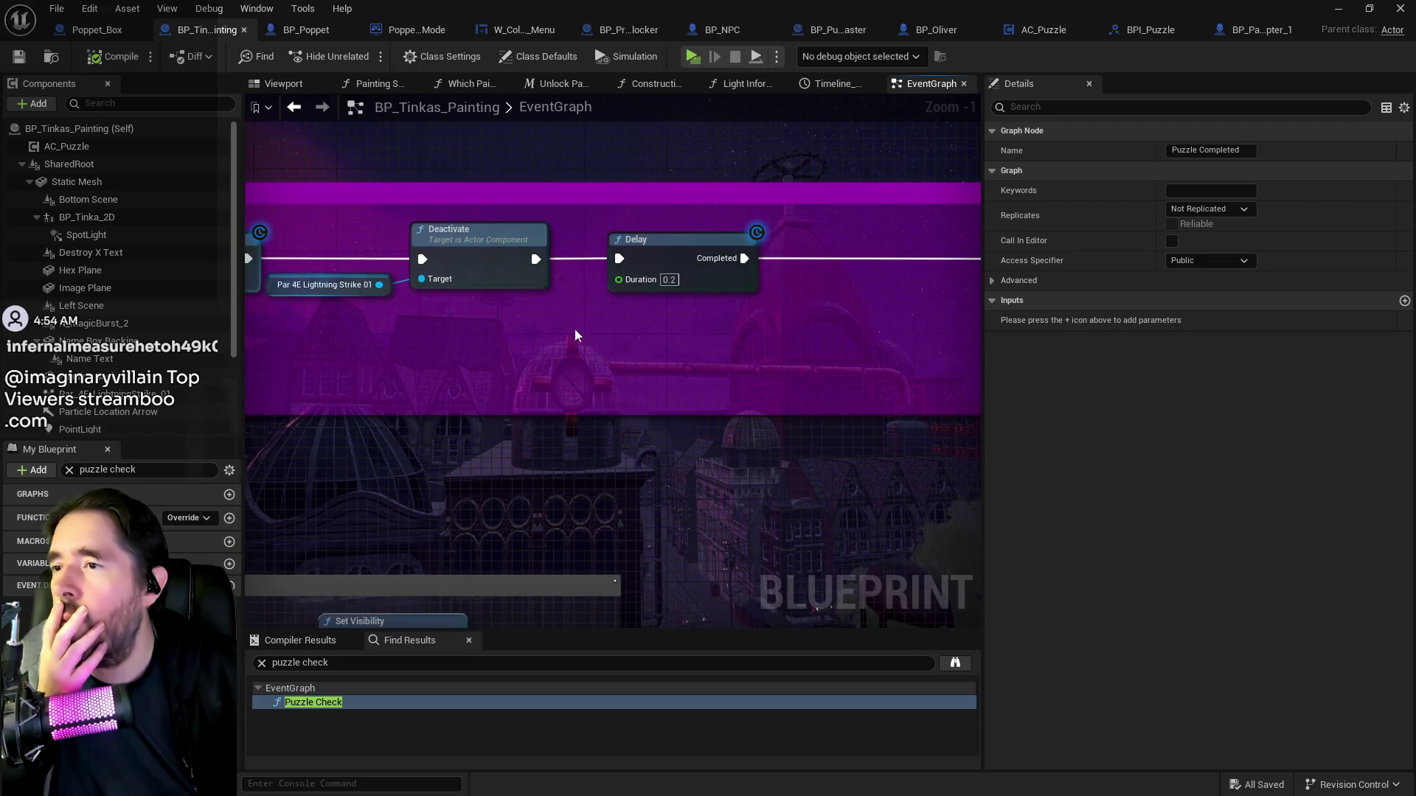
left_click_drag(550, 329, 311, 329)
mouse_move(641, 329)
left_mouse_down()
mouse_move(325, 325)
mouse_move(608, 325)
left_mouse_up()
left_click_drag(723, 325, 476, 312)
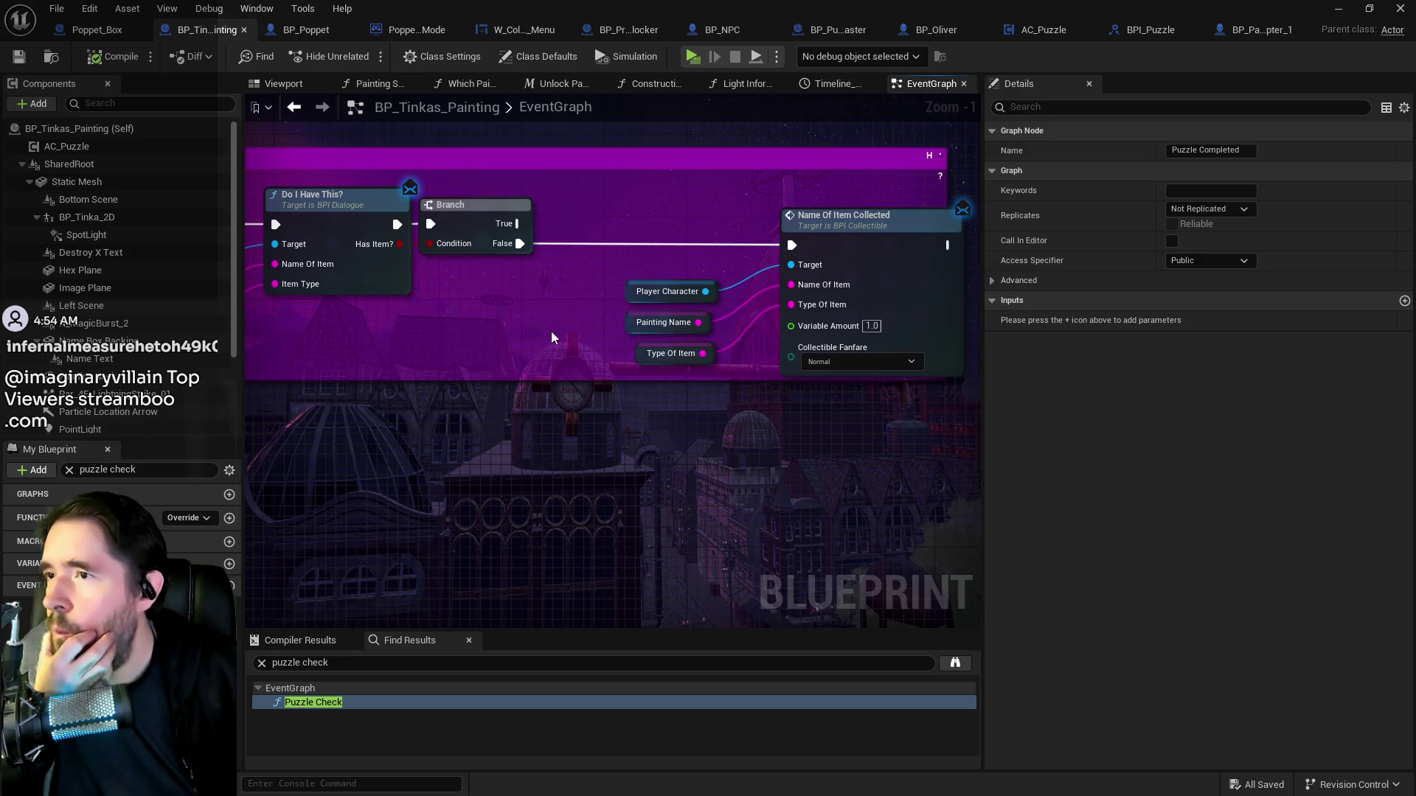
scroll(552, 330, "down", 2)
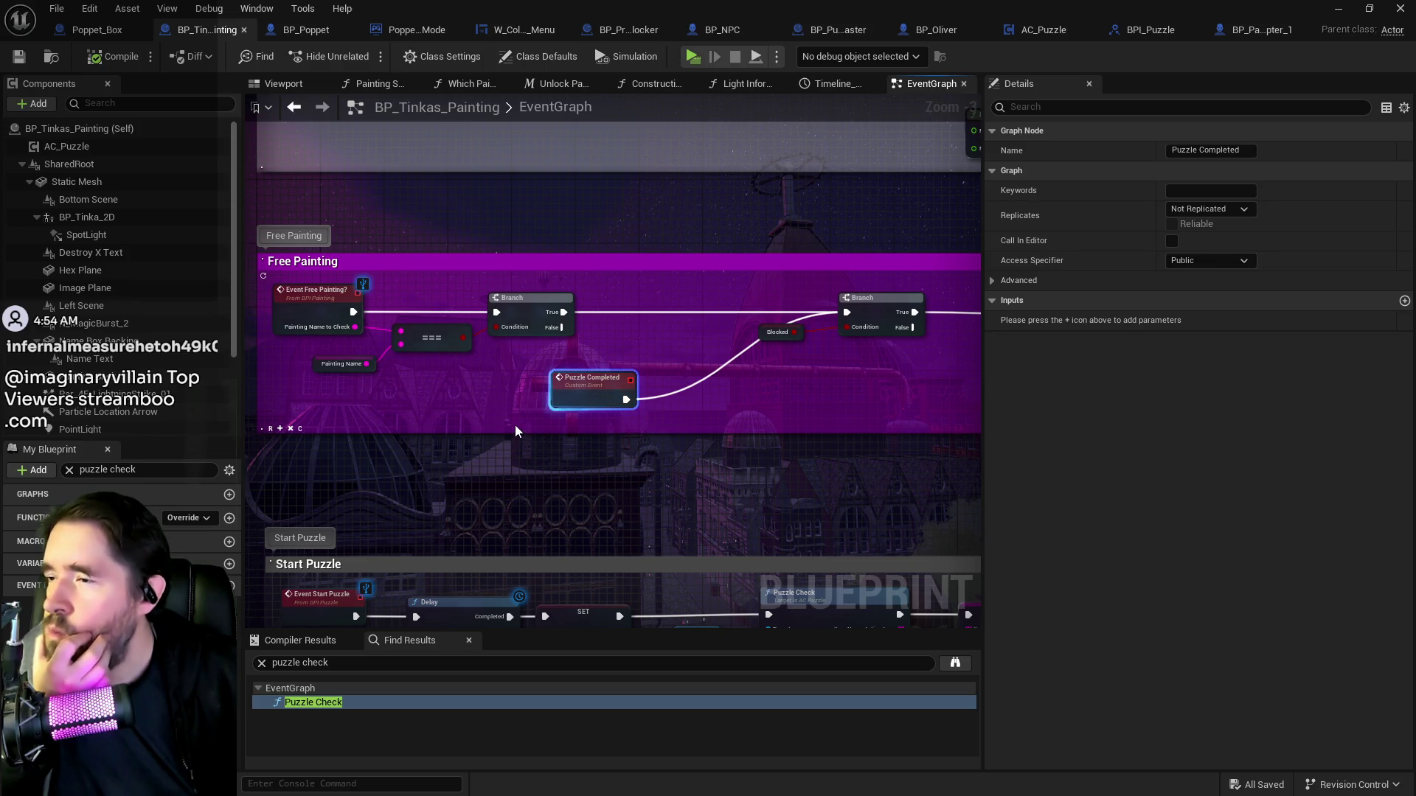
scroll(515, 425, "down", 2)
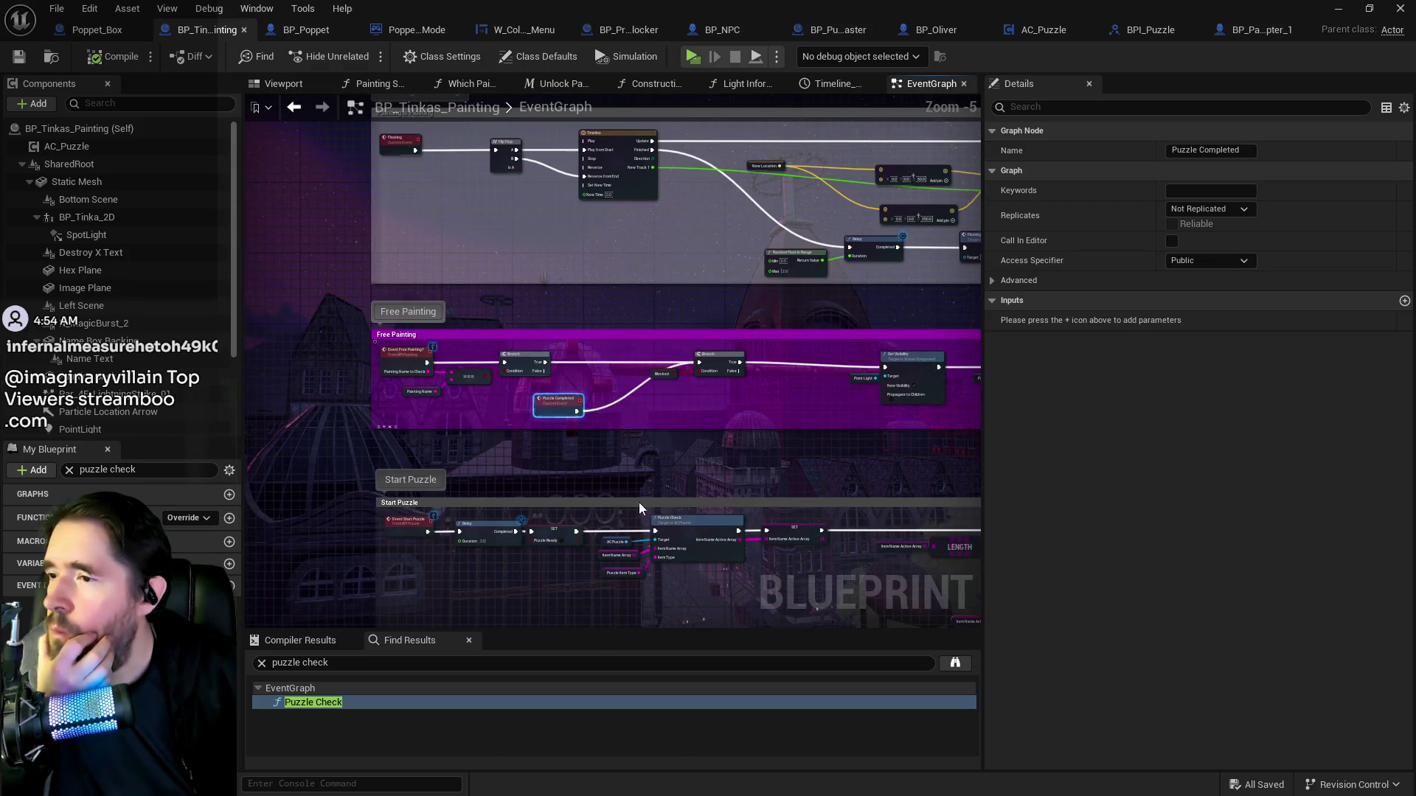
left_click_drag(626, 497, 125, 324)
scroll(649, 347, "up", 3)
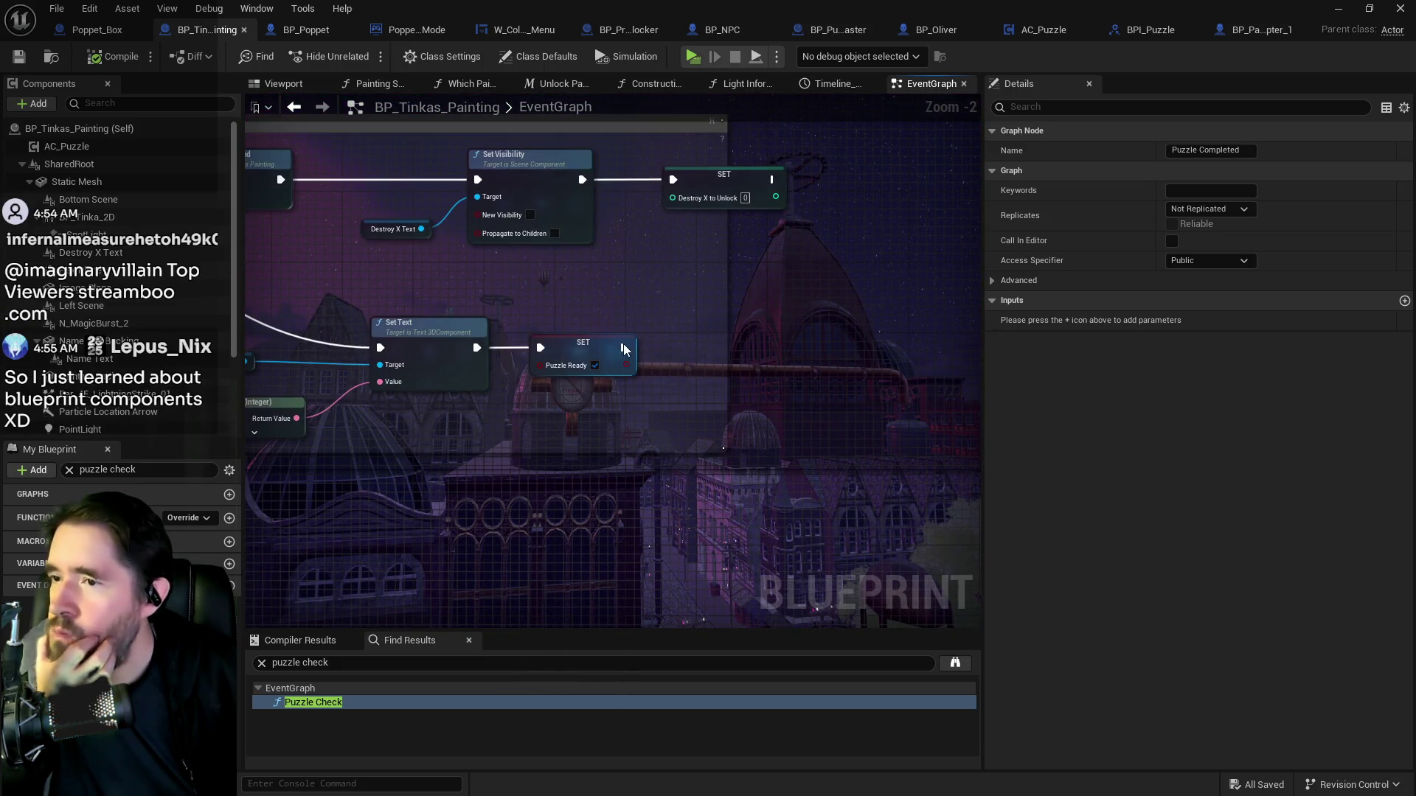
left_click_drag(622, 348, 782, 348)
Add a Delay with Duration 3 after SET Puzzle Ready.
type("delay start")
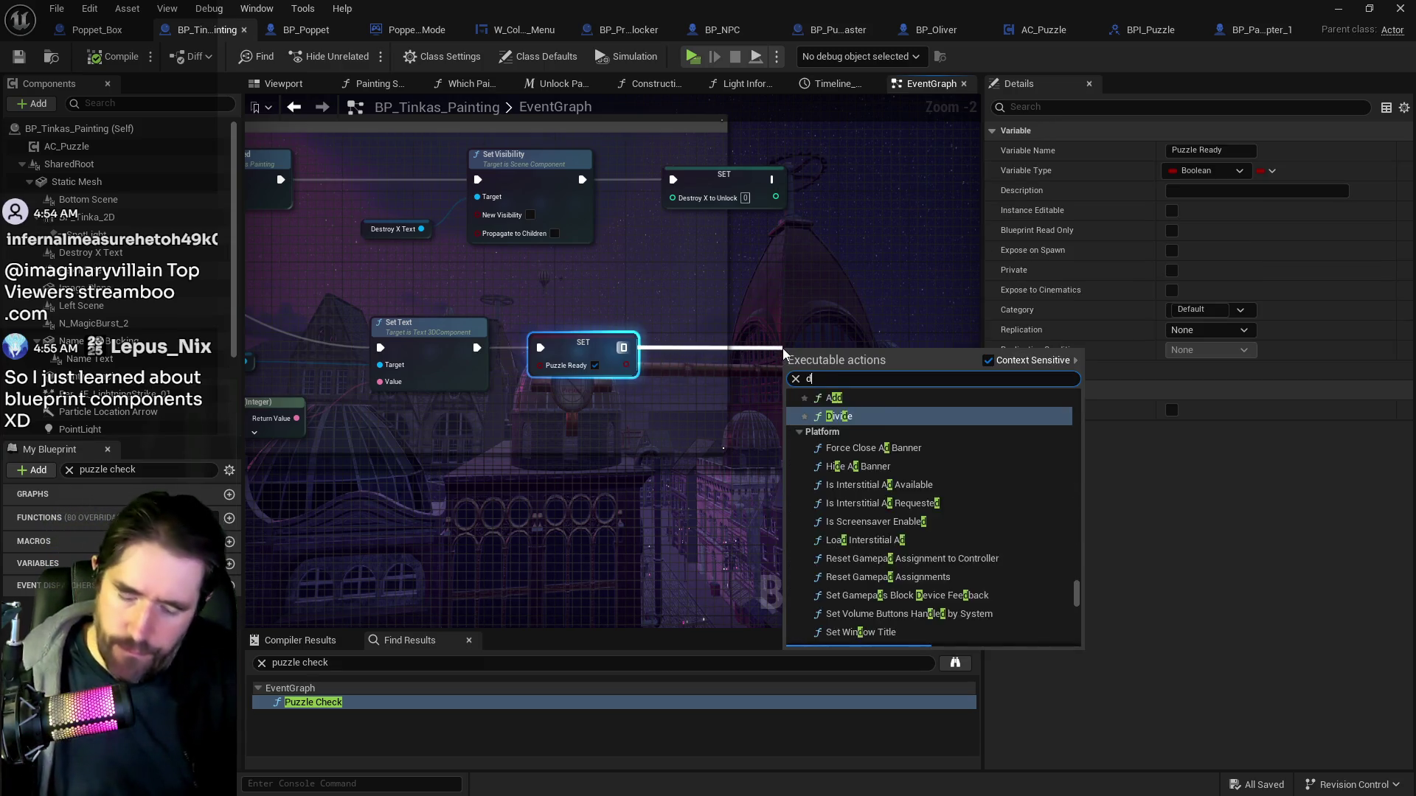
key("BackSpace")
key("BackSpace")
key("BackSpace")
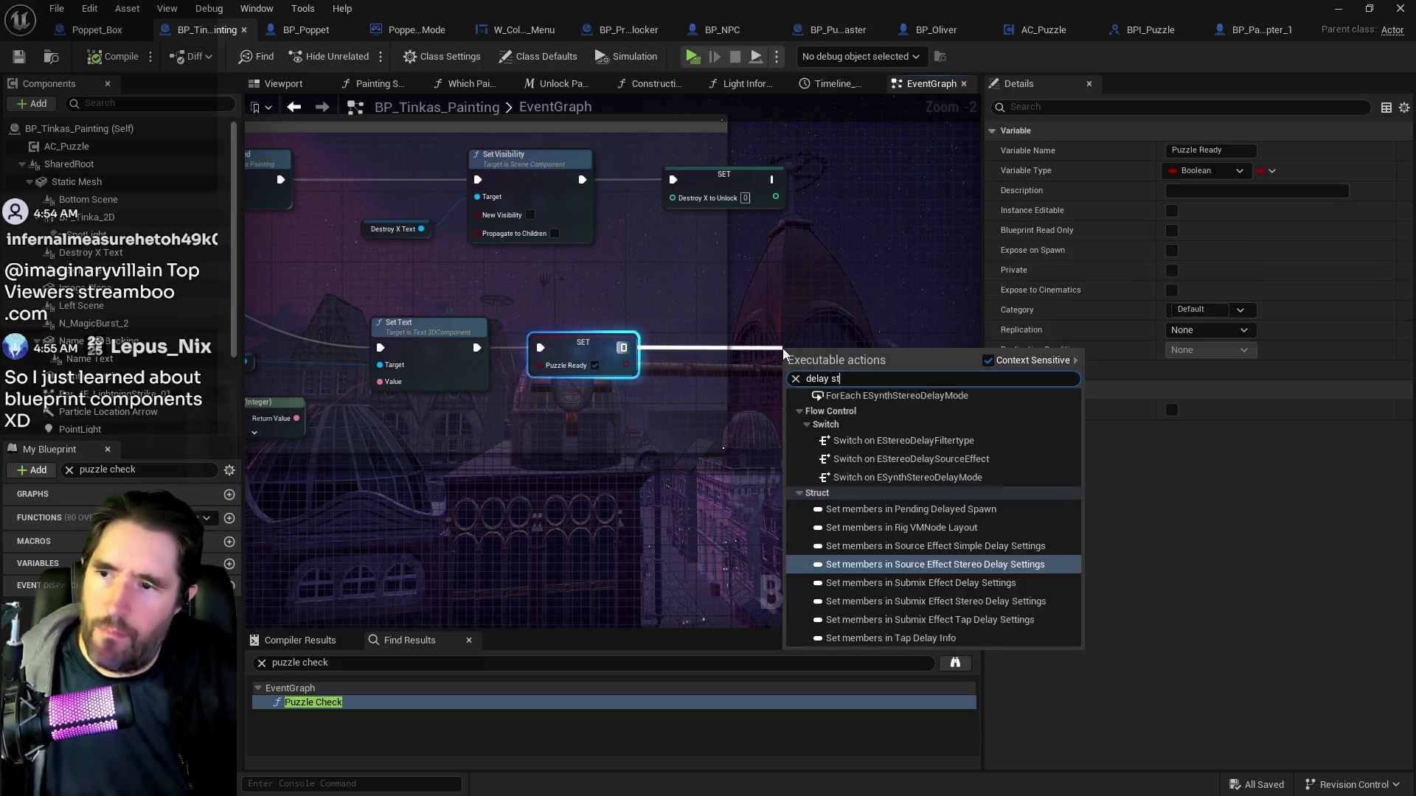
left_click(818, 421)
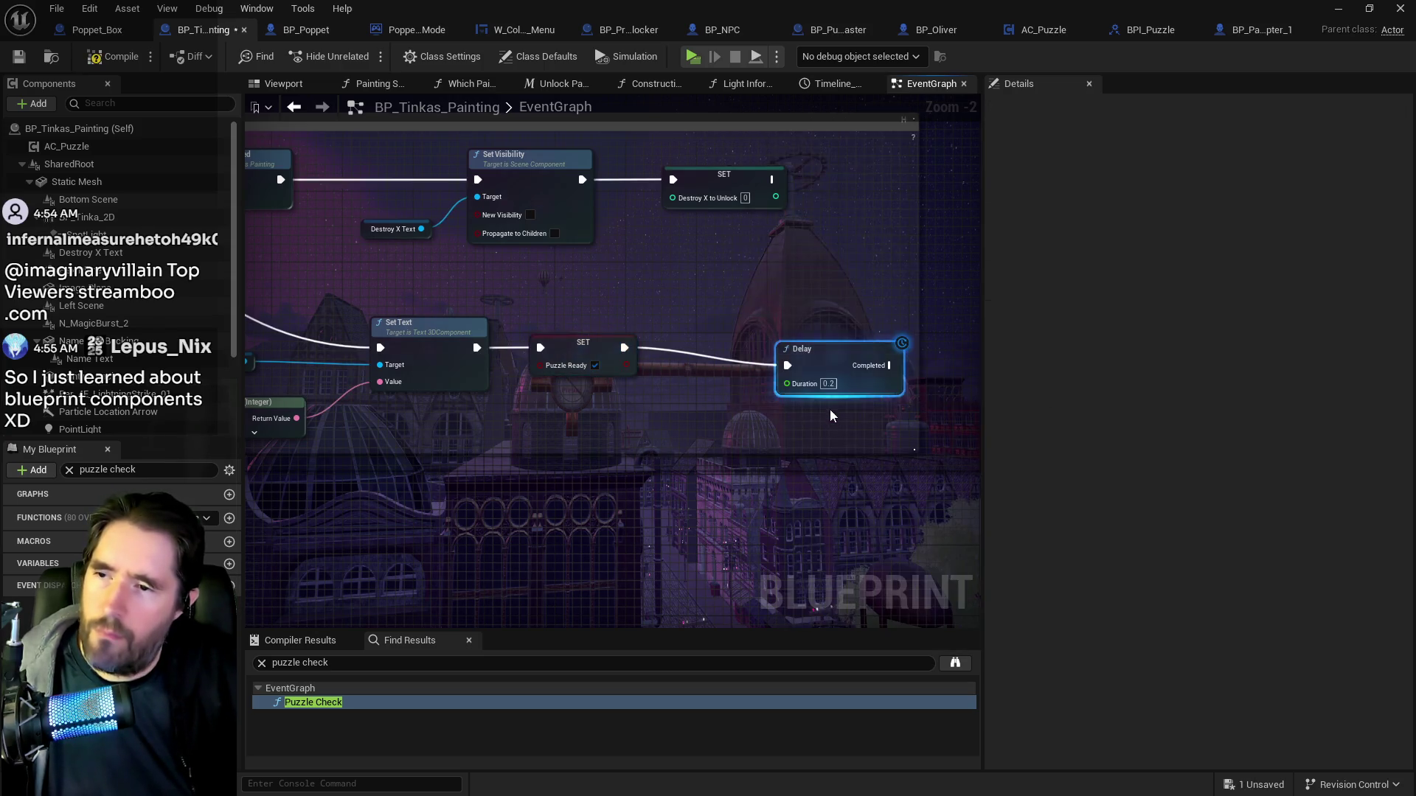
left_click_drag(839, 370, 865, 370)
left_click(854, 367)
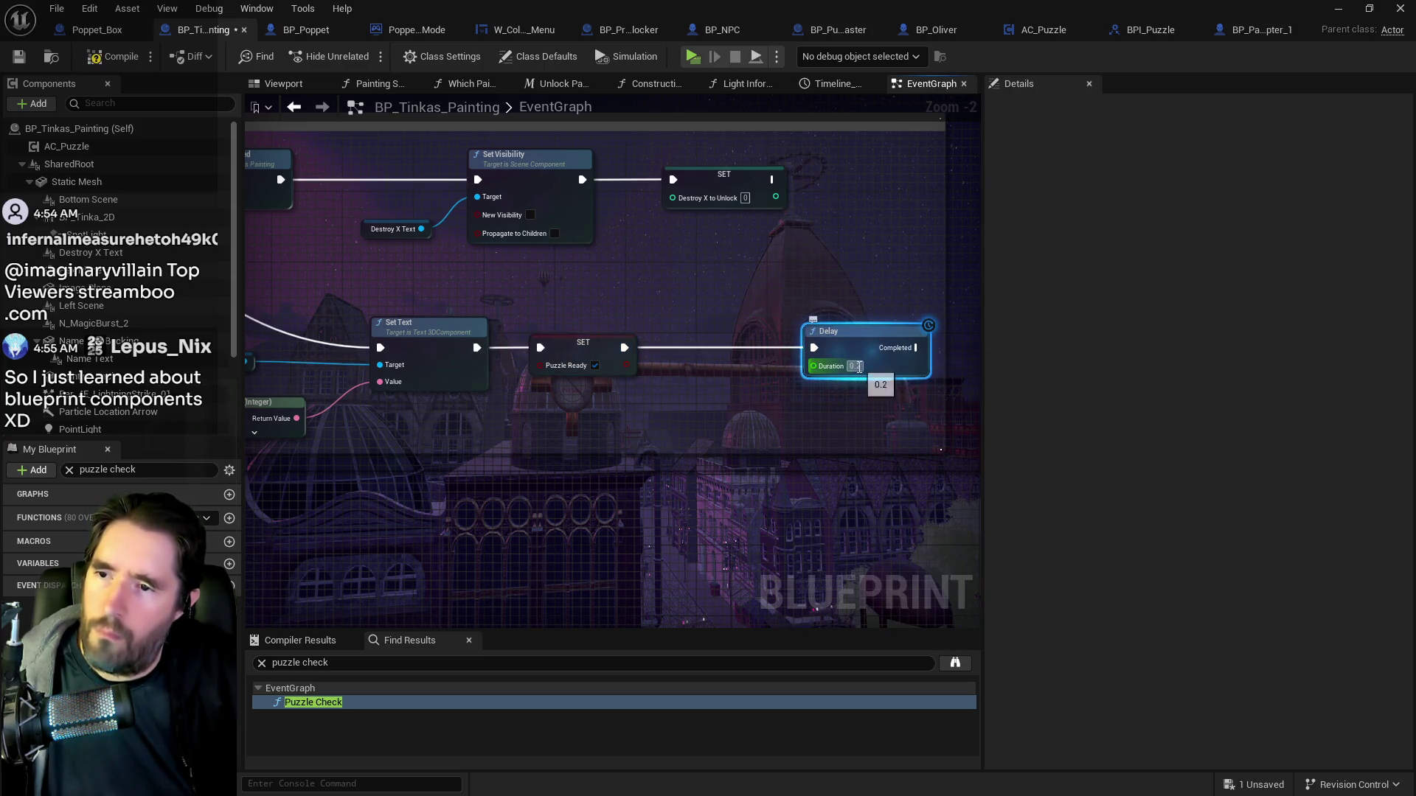
type("3")
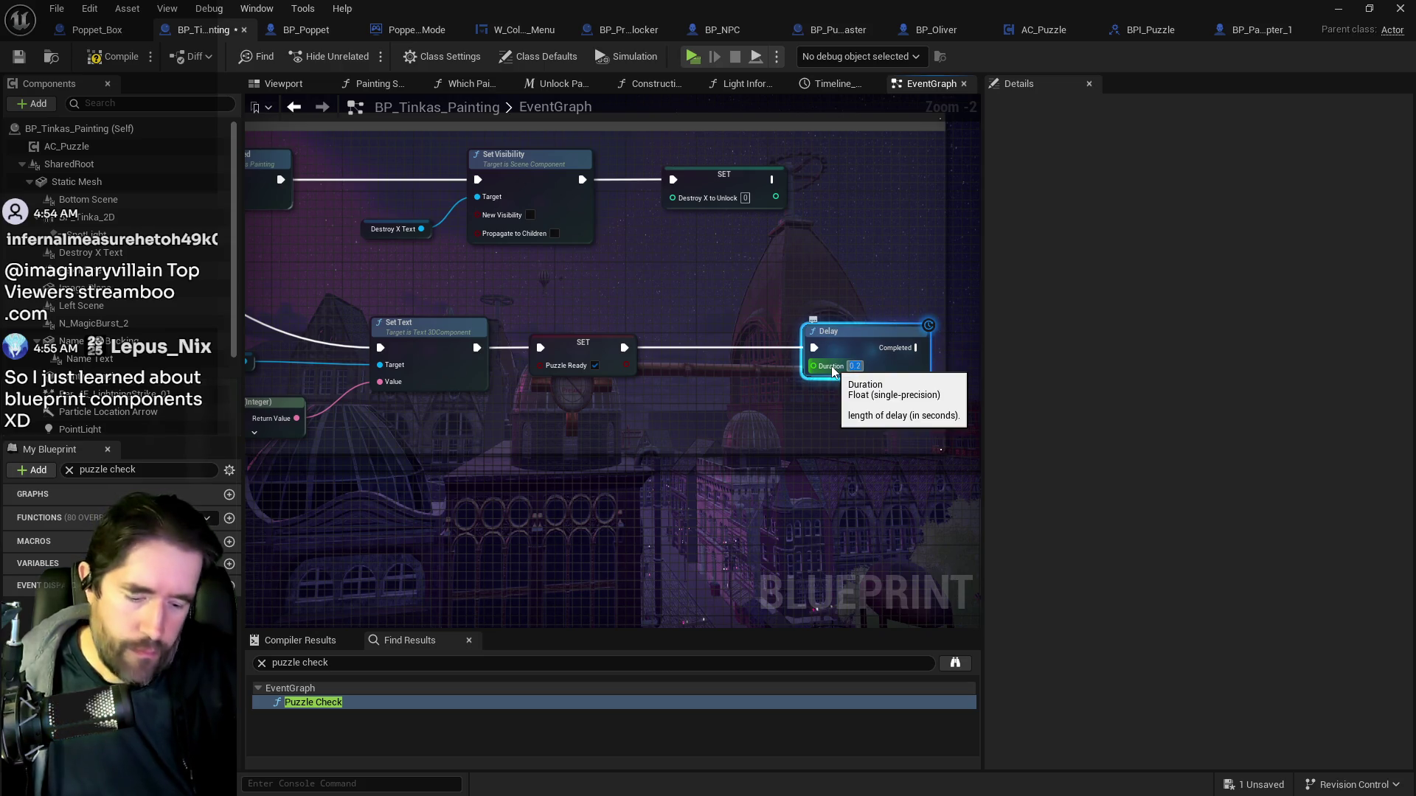
Chain a Start Puzzle call after the Delay, then move to AC_Puzzle's Puzzle Check.
mouse_move(903, 360)
left_mouse_down()
mouse_move(679, 379)
mouse_move(777, 364)
left_mouse_up()
type("sstart")
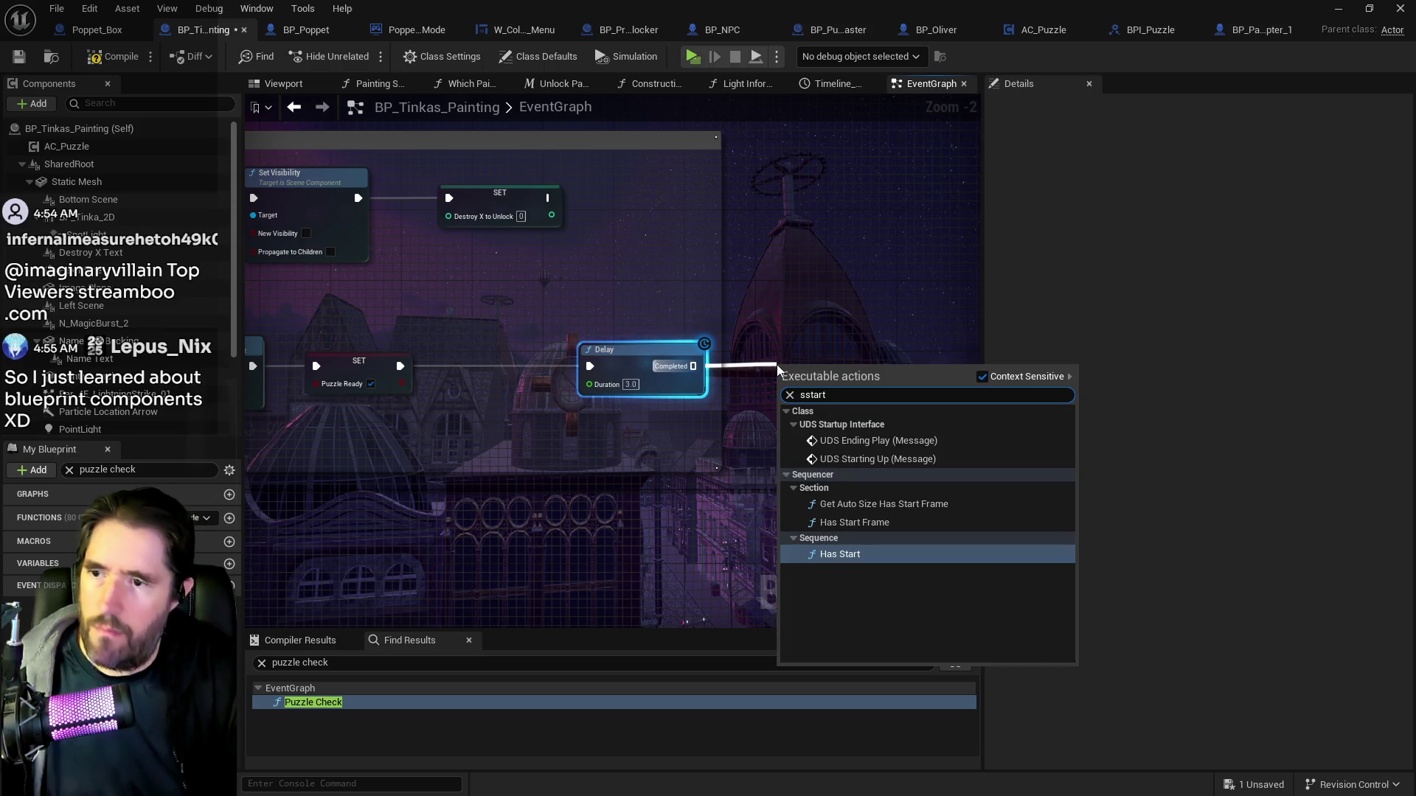
key("ctrl+a")
type("start")
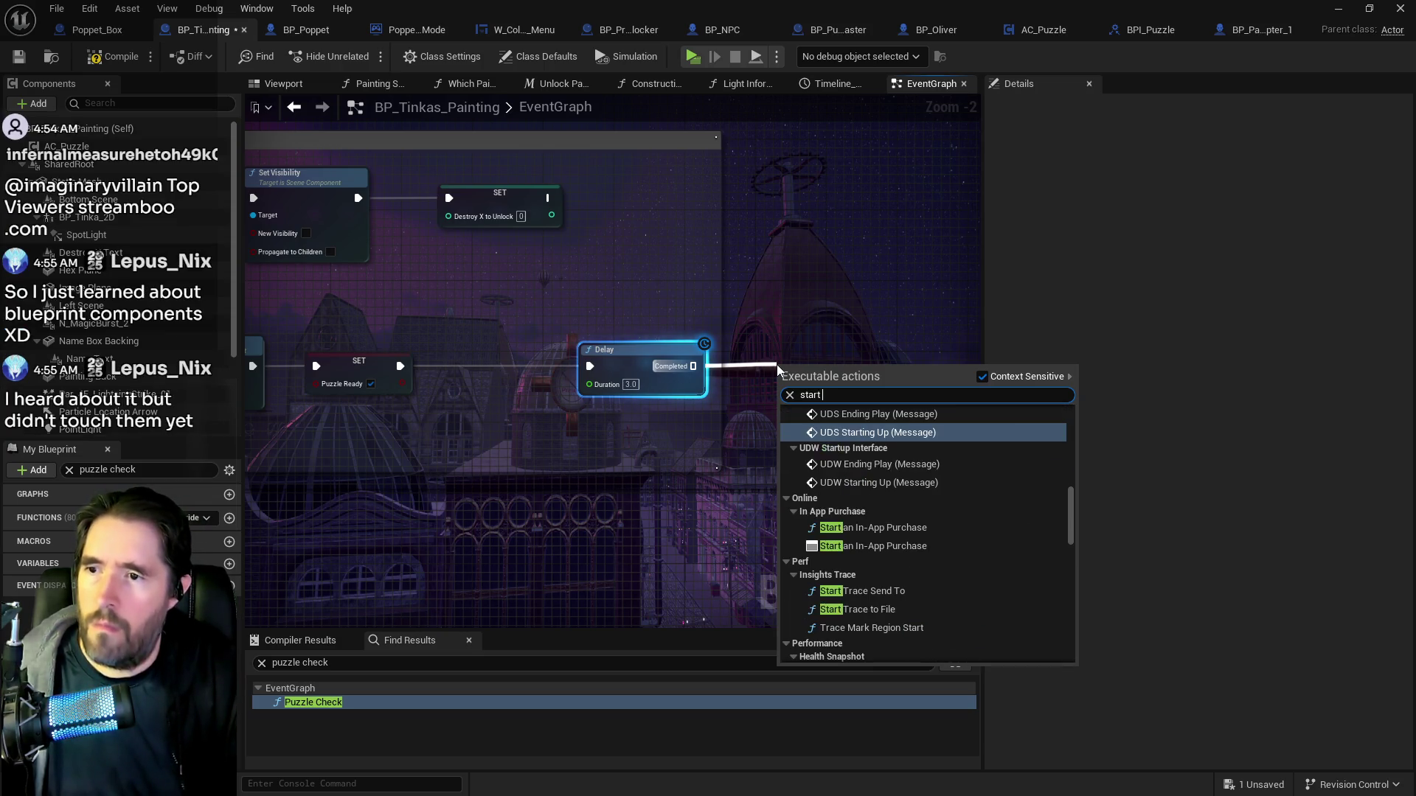
type(" puzz")
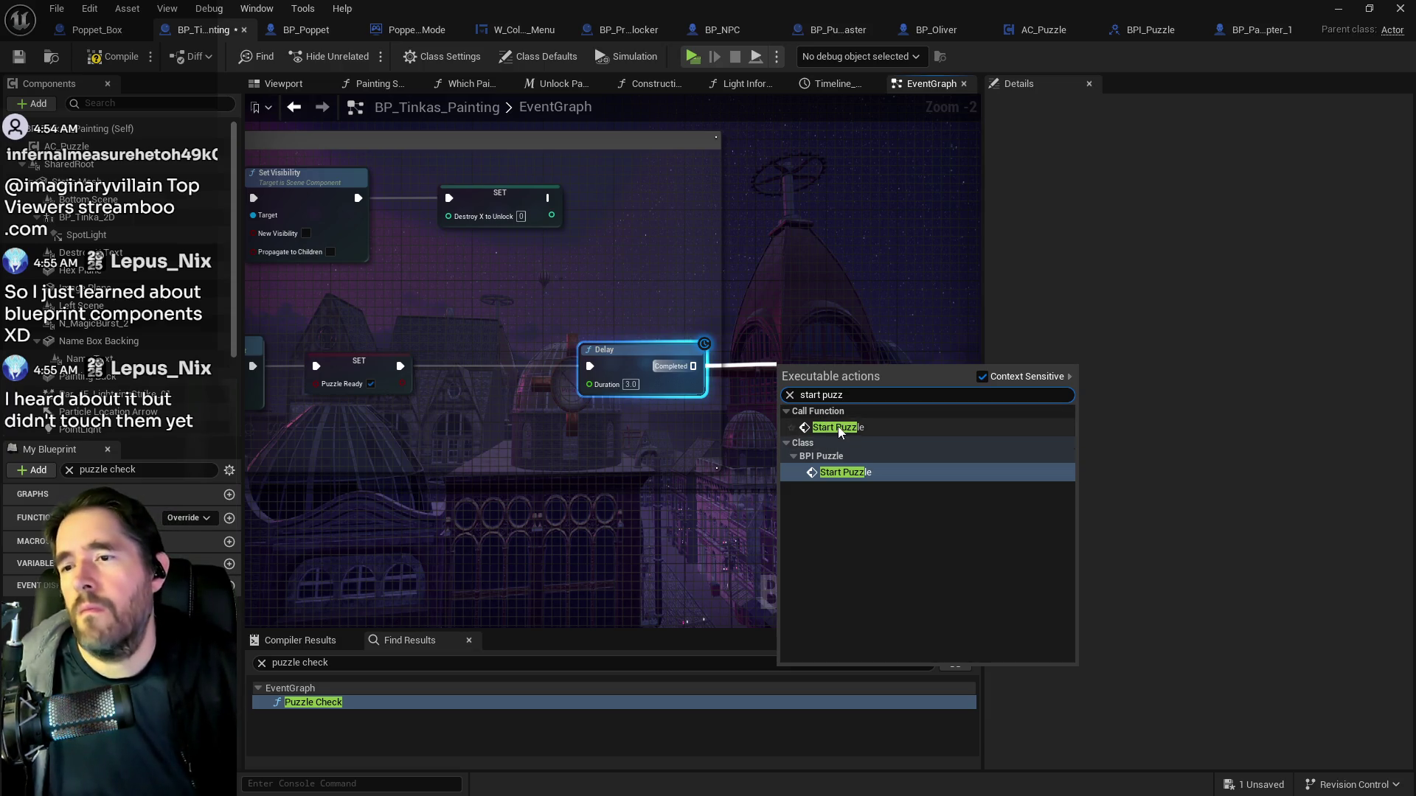
left_click(838, 427)
scroll(772, 373, "down", 1)
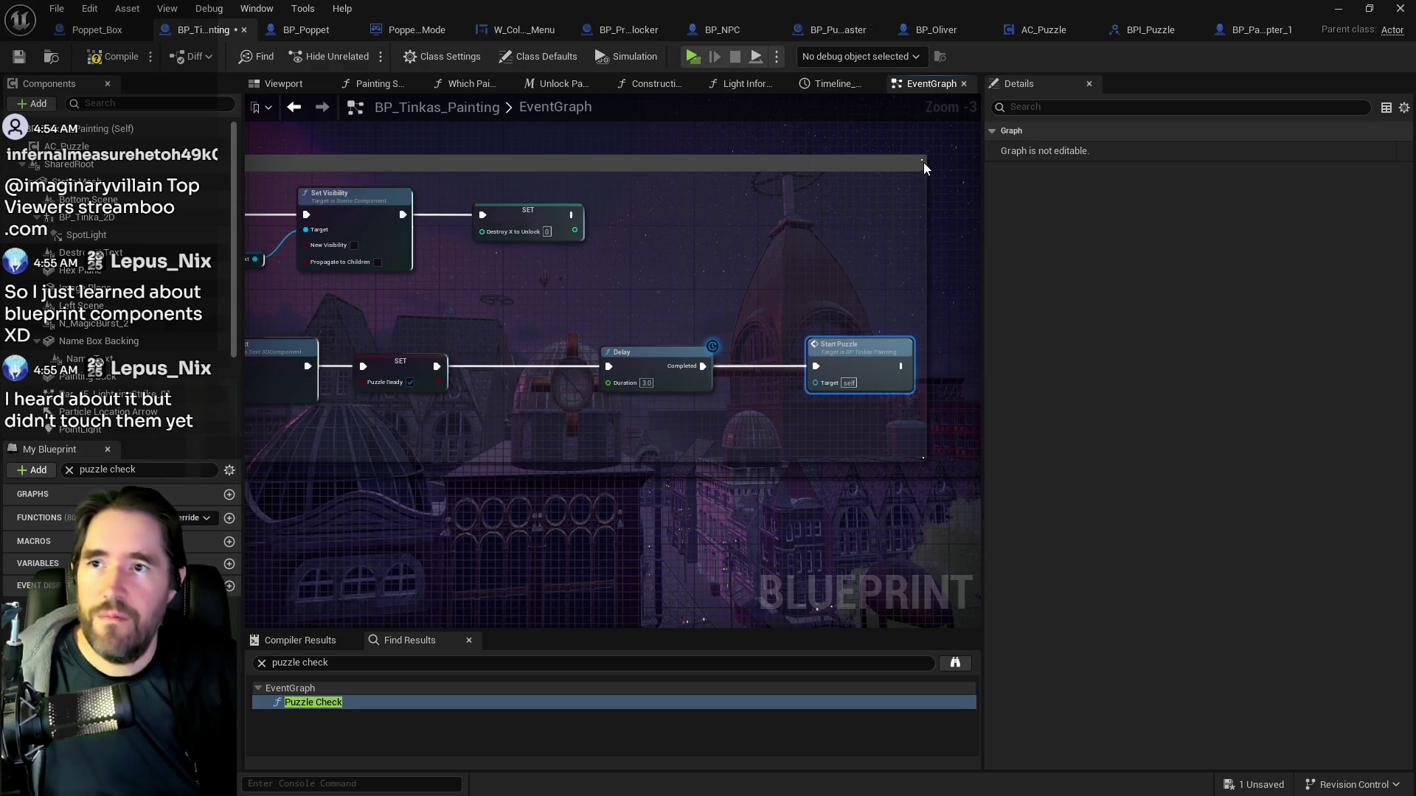
left_click(1040, 30)
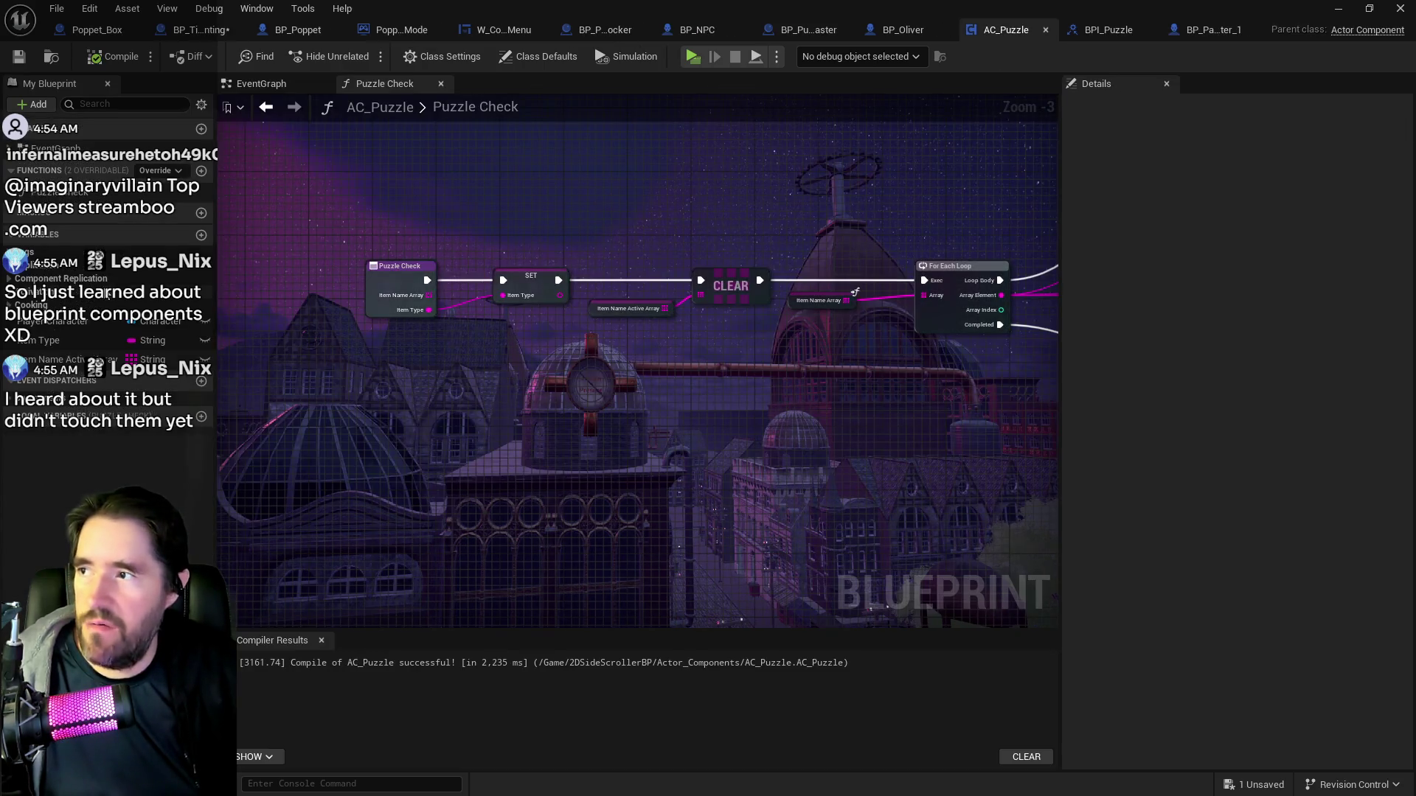
Look over AC_Puzzle's EventGraph, then return to BP_Tinkas_Painting.
scroll(584, 418, "up", 2)
left_click(261, 84)
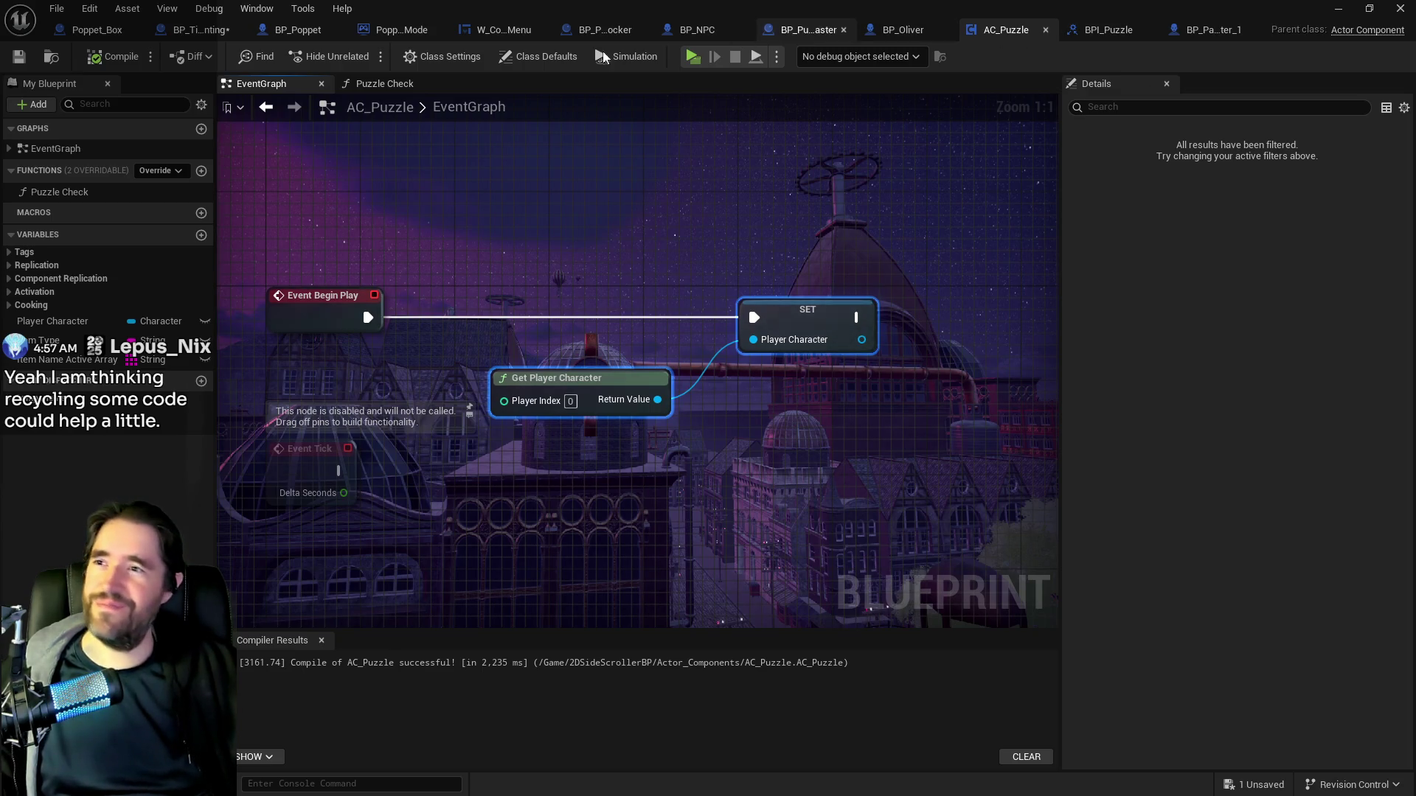
left_click(195, 30)
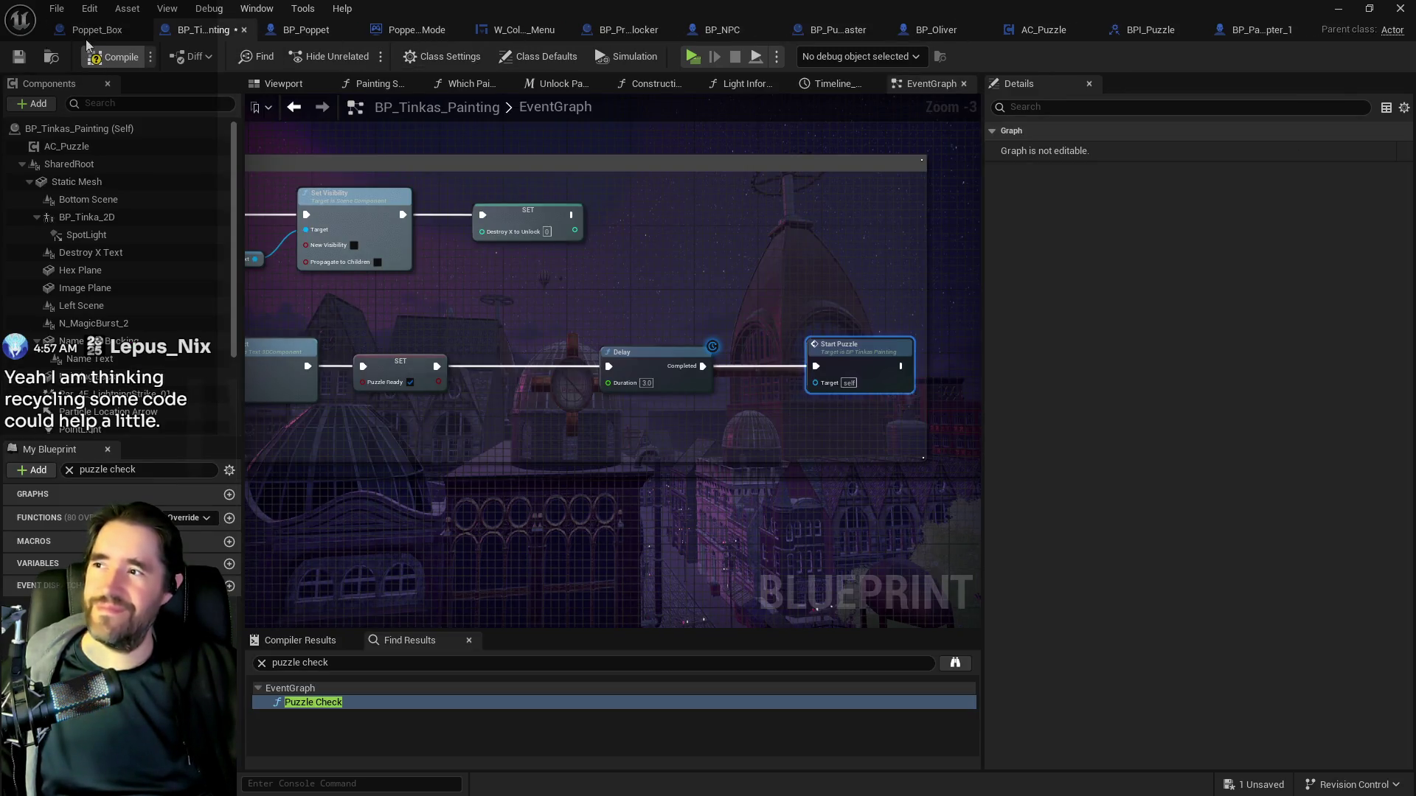
Save all modified assets and add a Print String node to the graph.
left_click(56, 11)
left_click(95, 114)
right_click(762, 431)
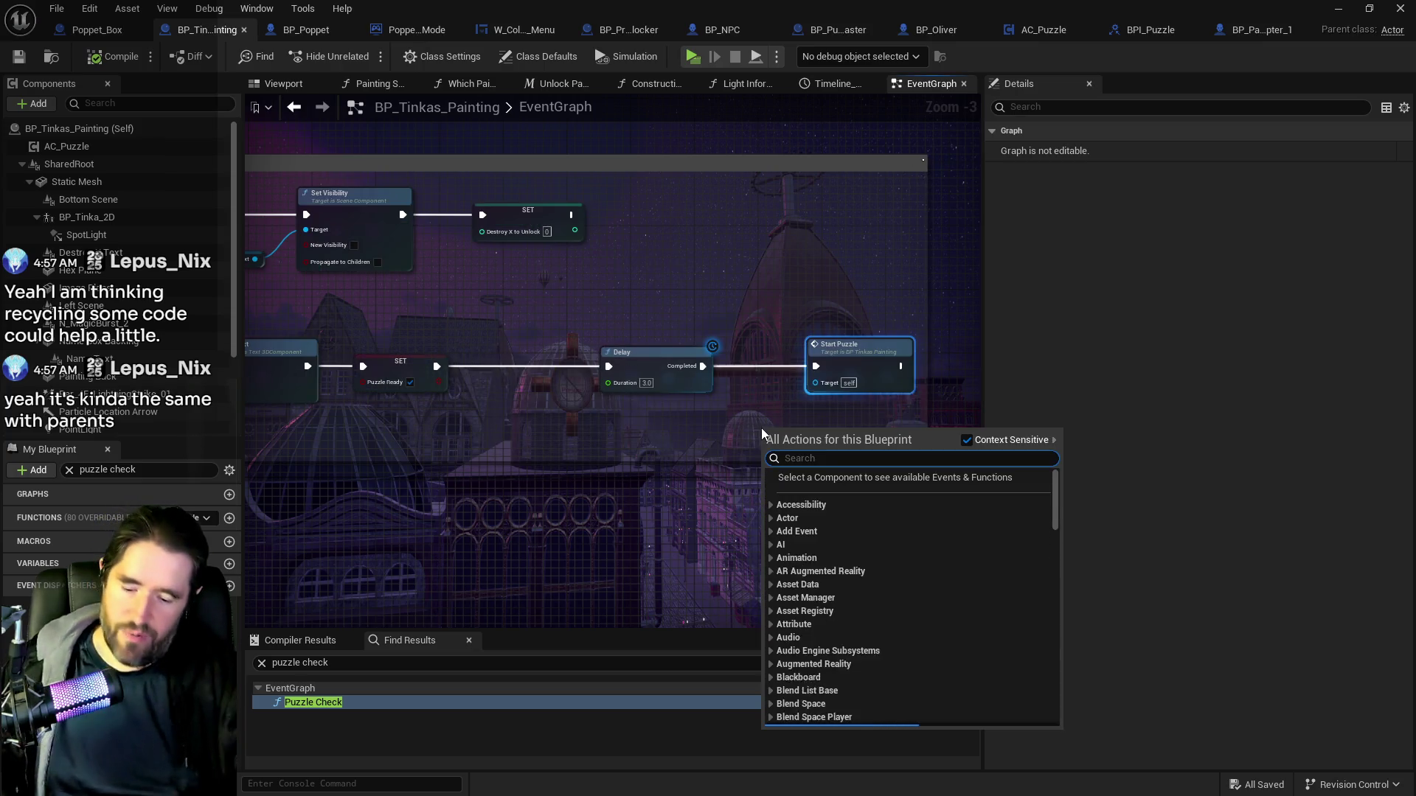
type("print string")
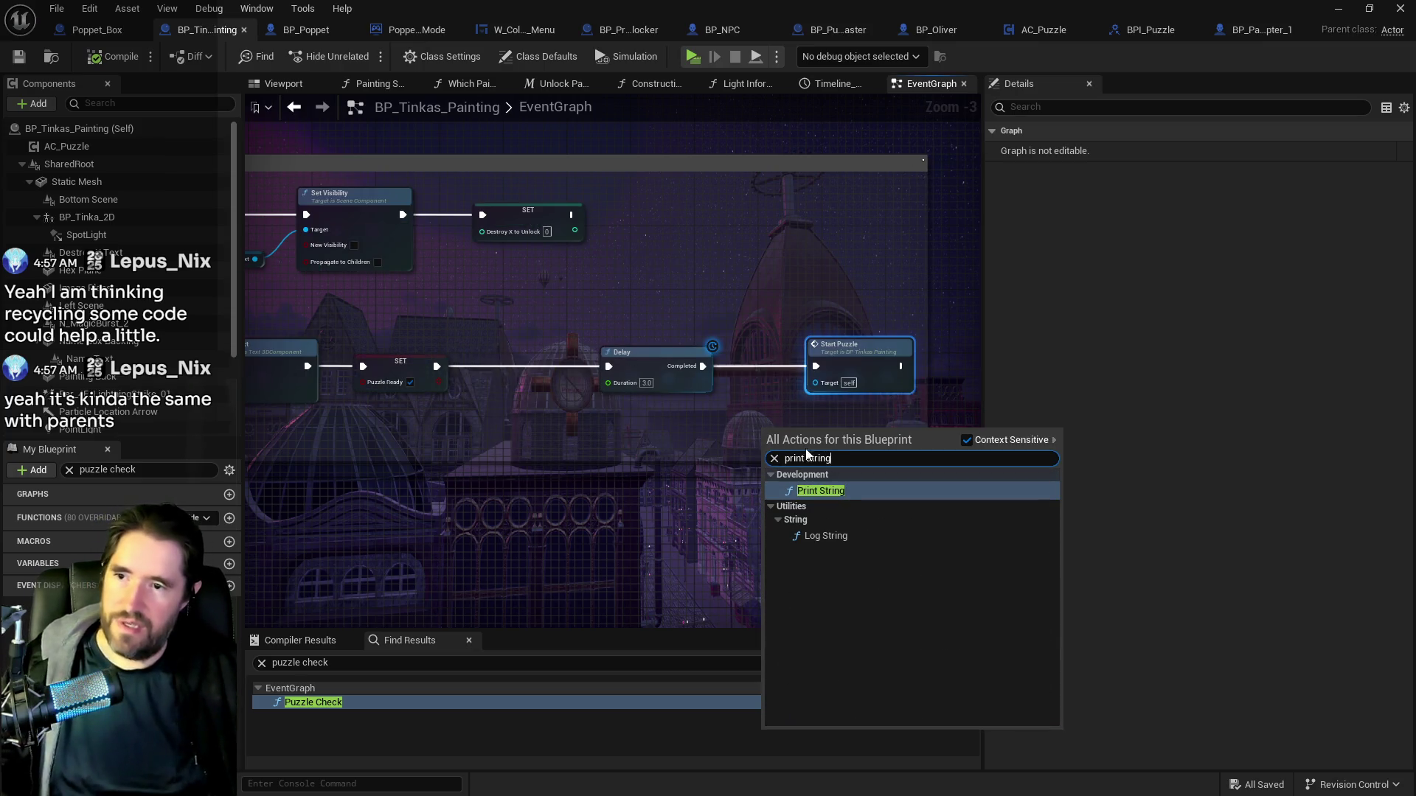
key("Return")
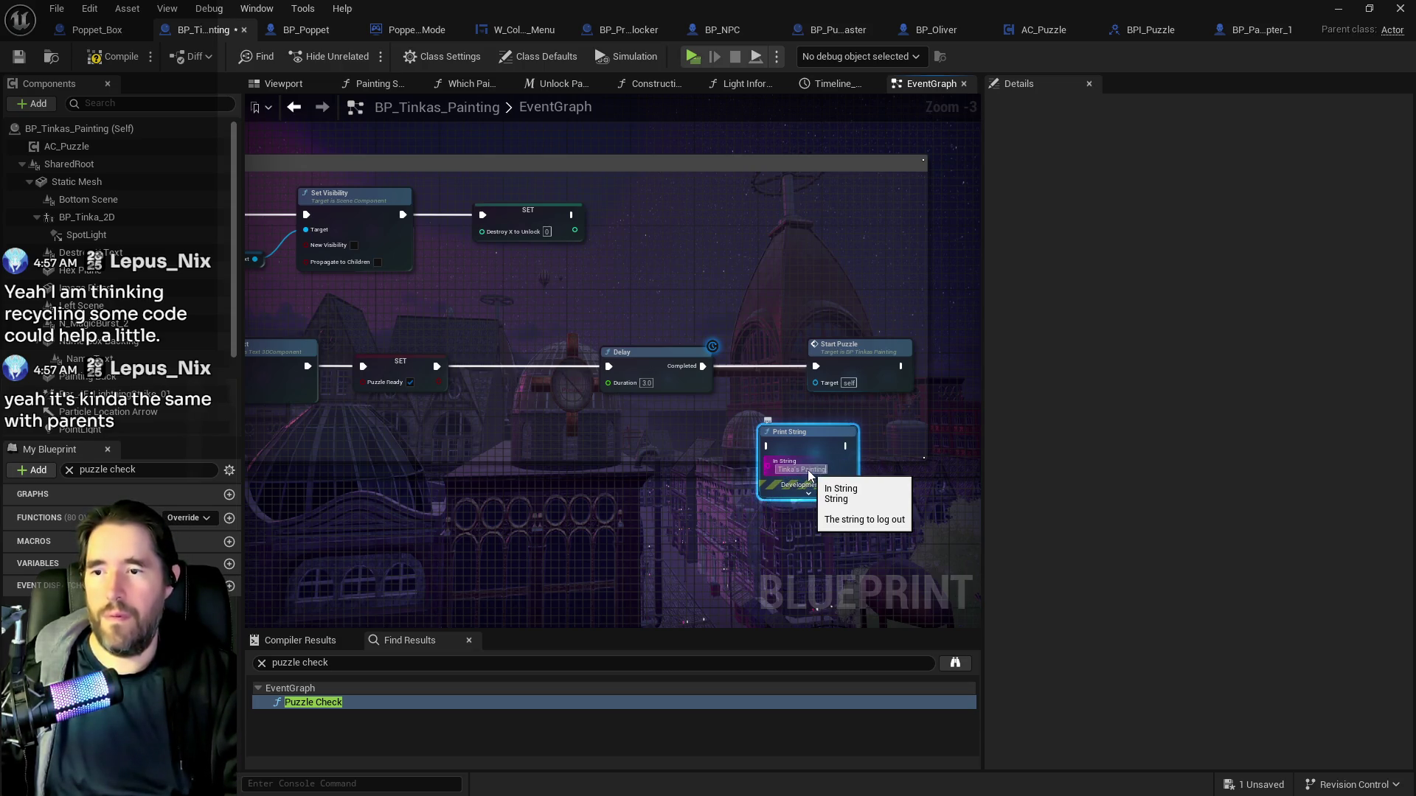
Make the Print String text purple, wire it between Delay and Start Puzzle, and save.
left_click(809, 492)
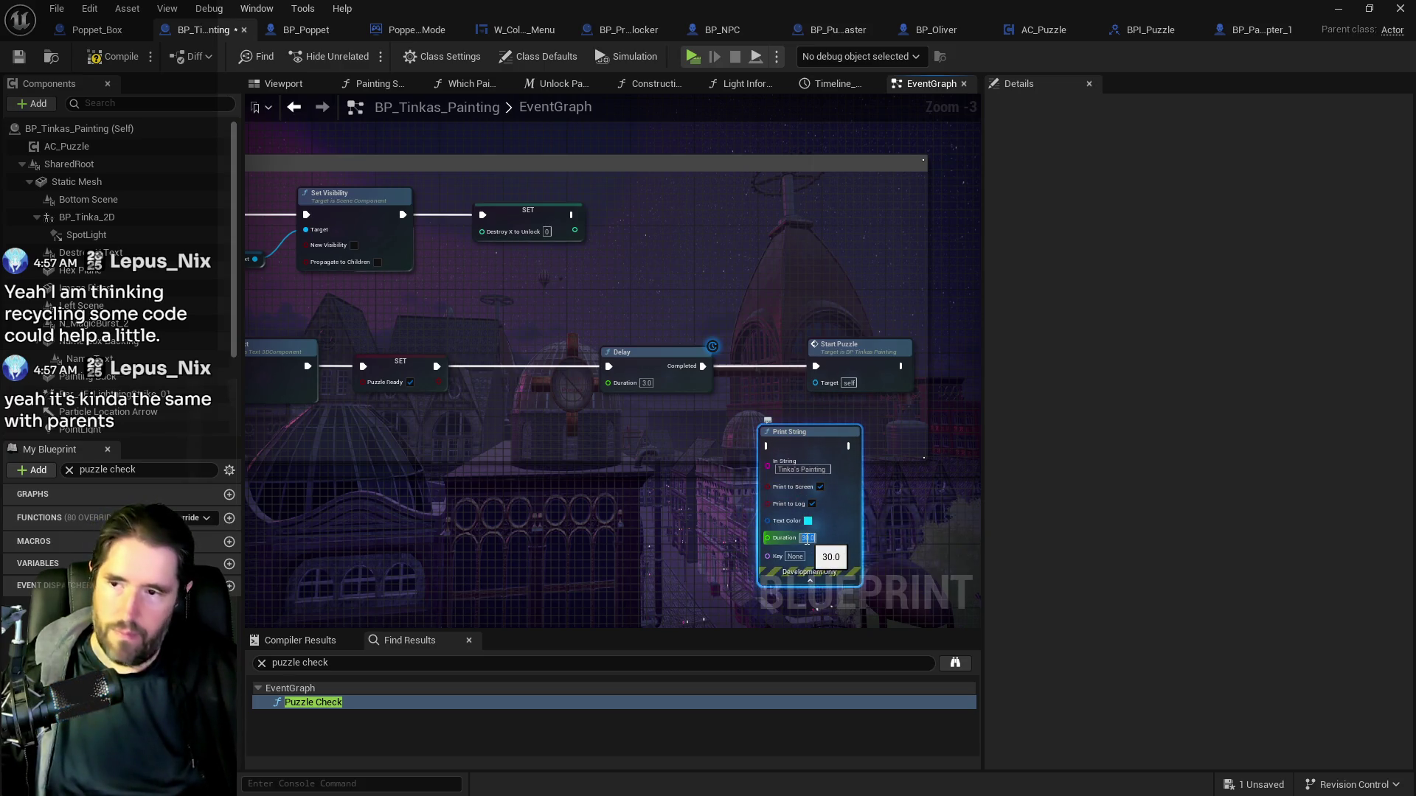
left_click(807, 522)
left_click_drag(862, 452, 874, 411)
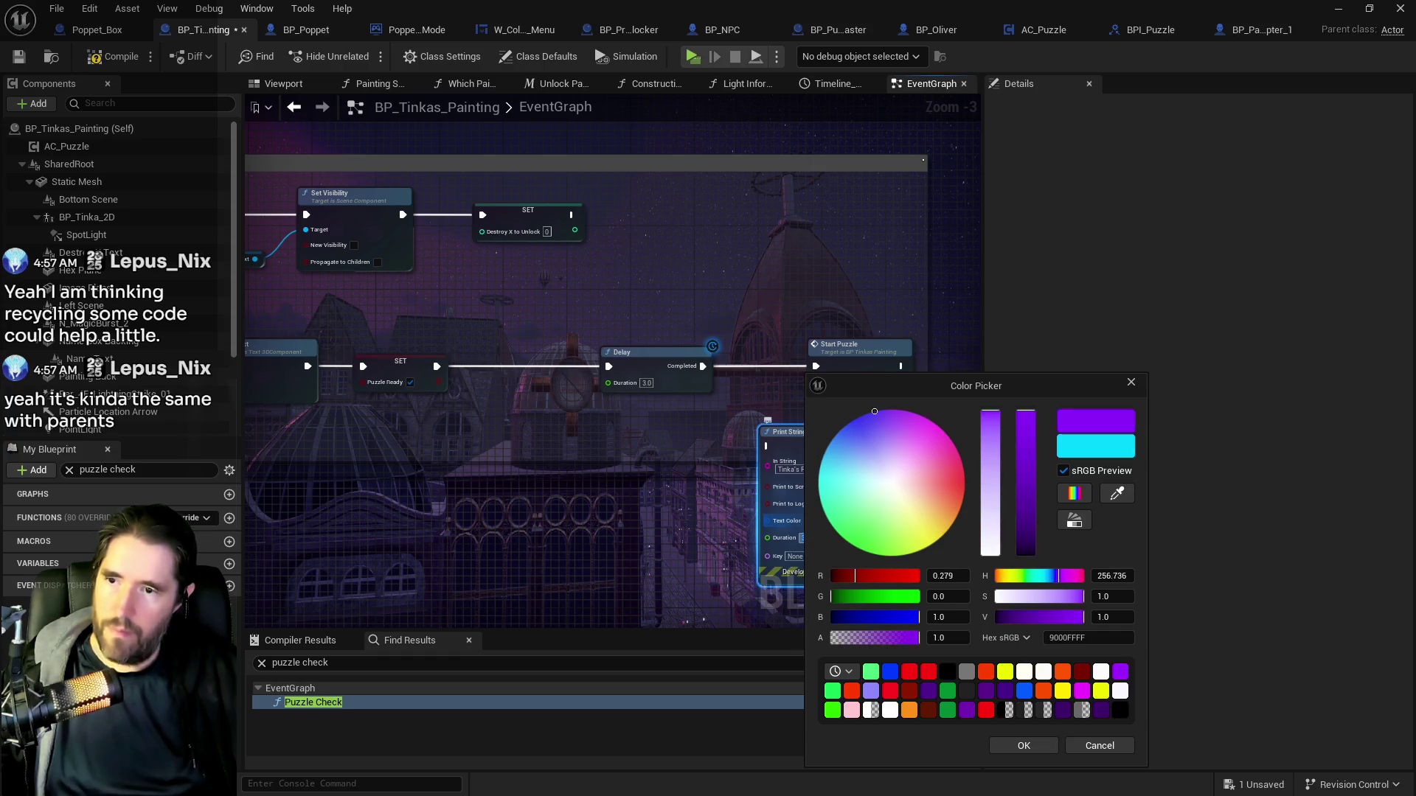
left_click(1021, 747)
mouse_move(702, 366)
left_mouse_down()
mouse_move(765, 461)
mouse_move(816, 368)
mouse_move(926, 348)
left_mouse_up()
left_click_drag(836, 427, 834, 348)
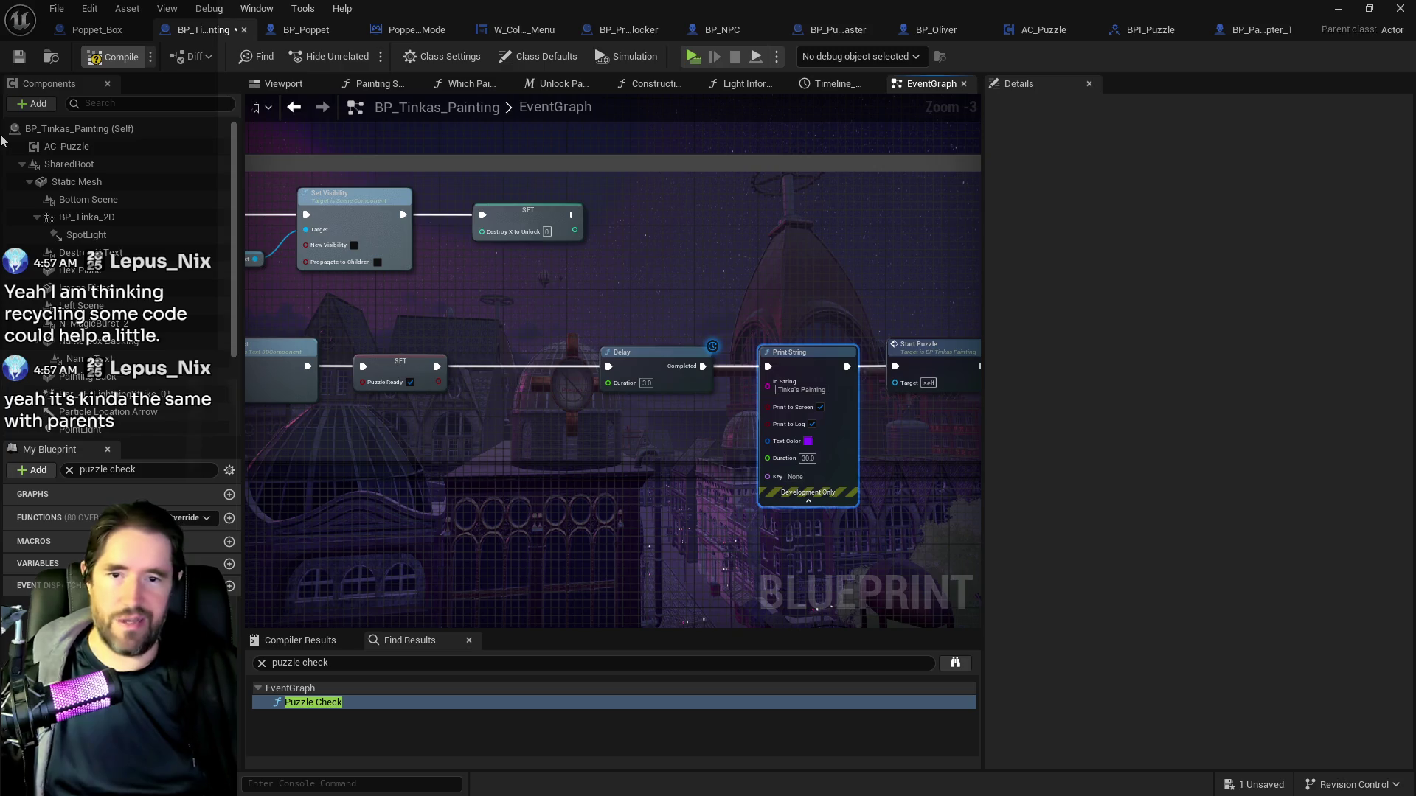
left_click(12, 60)
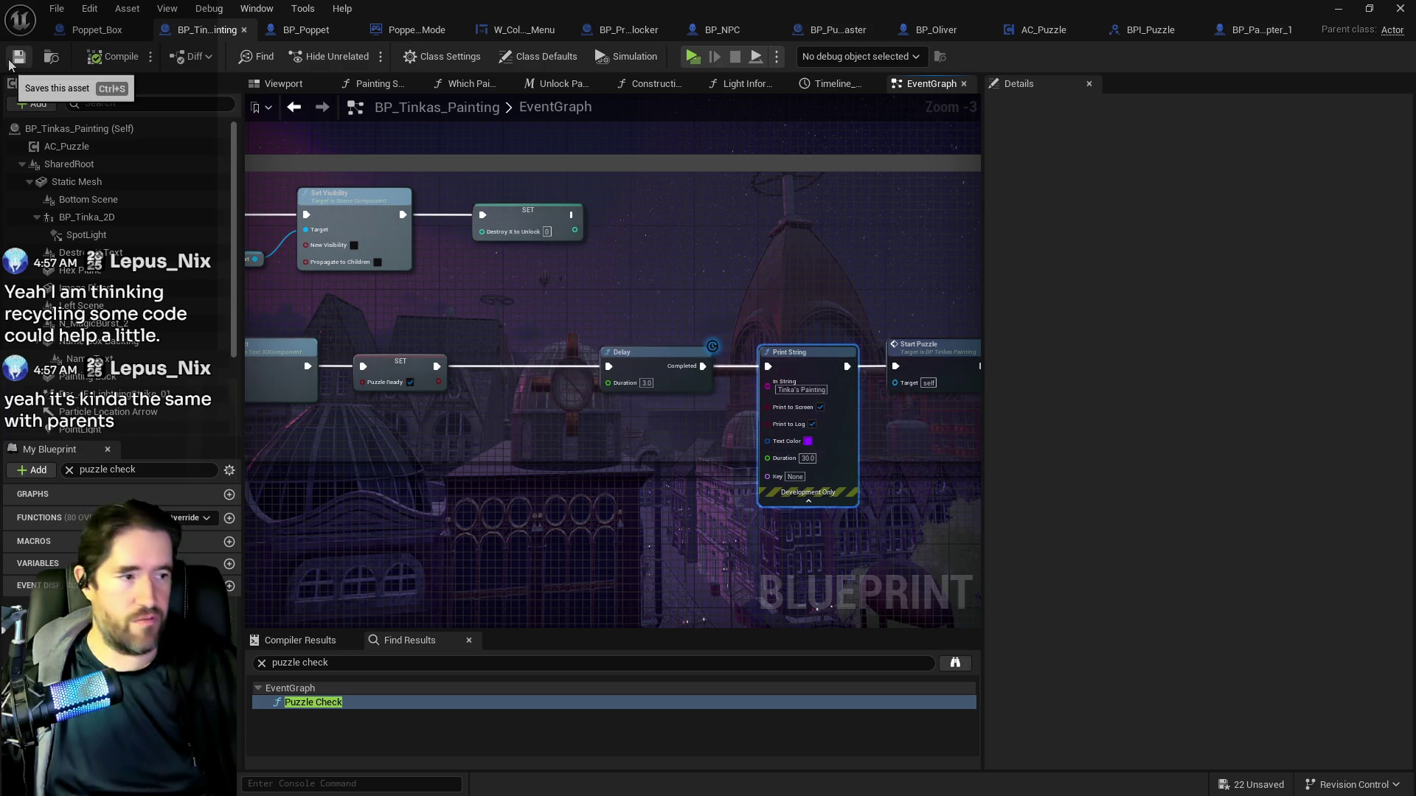
Restore the level editor, move the Content Browser aside, and launch the standalone Poppet_Quest preview.
double_click(664, 7)
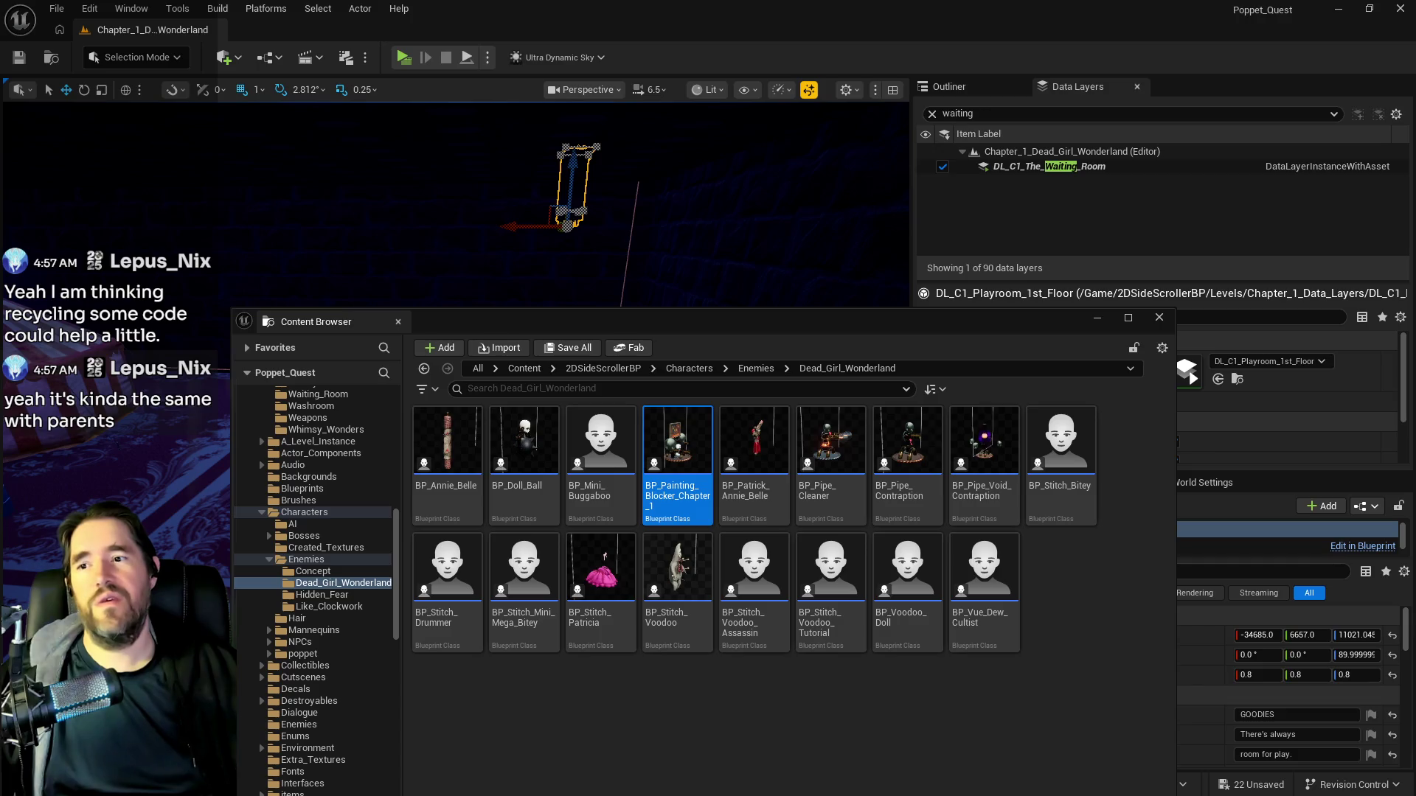
mouse_move(867, 319)
left_mouse_down()
mouse_move(1283, 254)
mouse_move(1415, 251)
left_mouse_up()
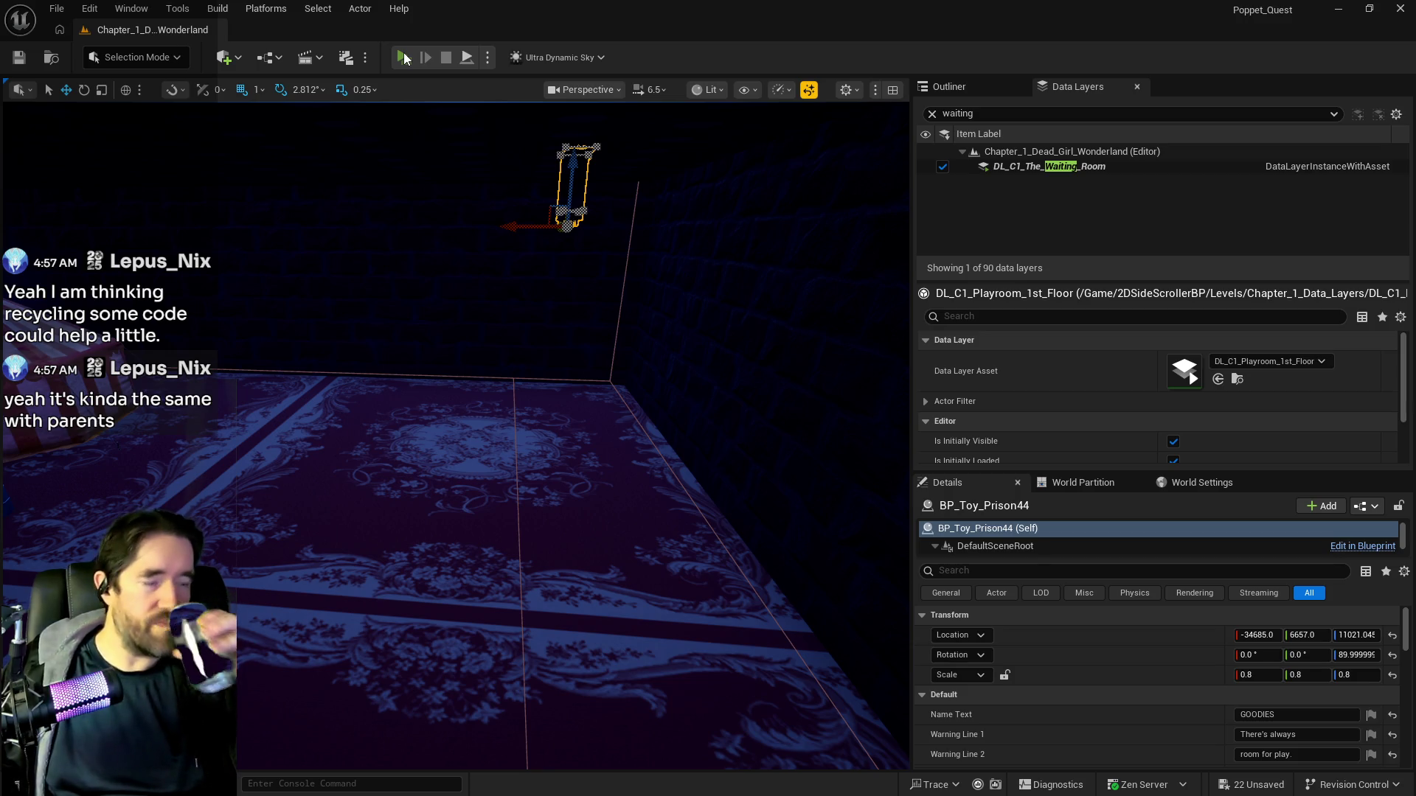
left_click(404, 59)
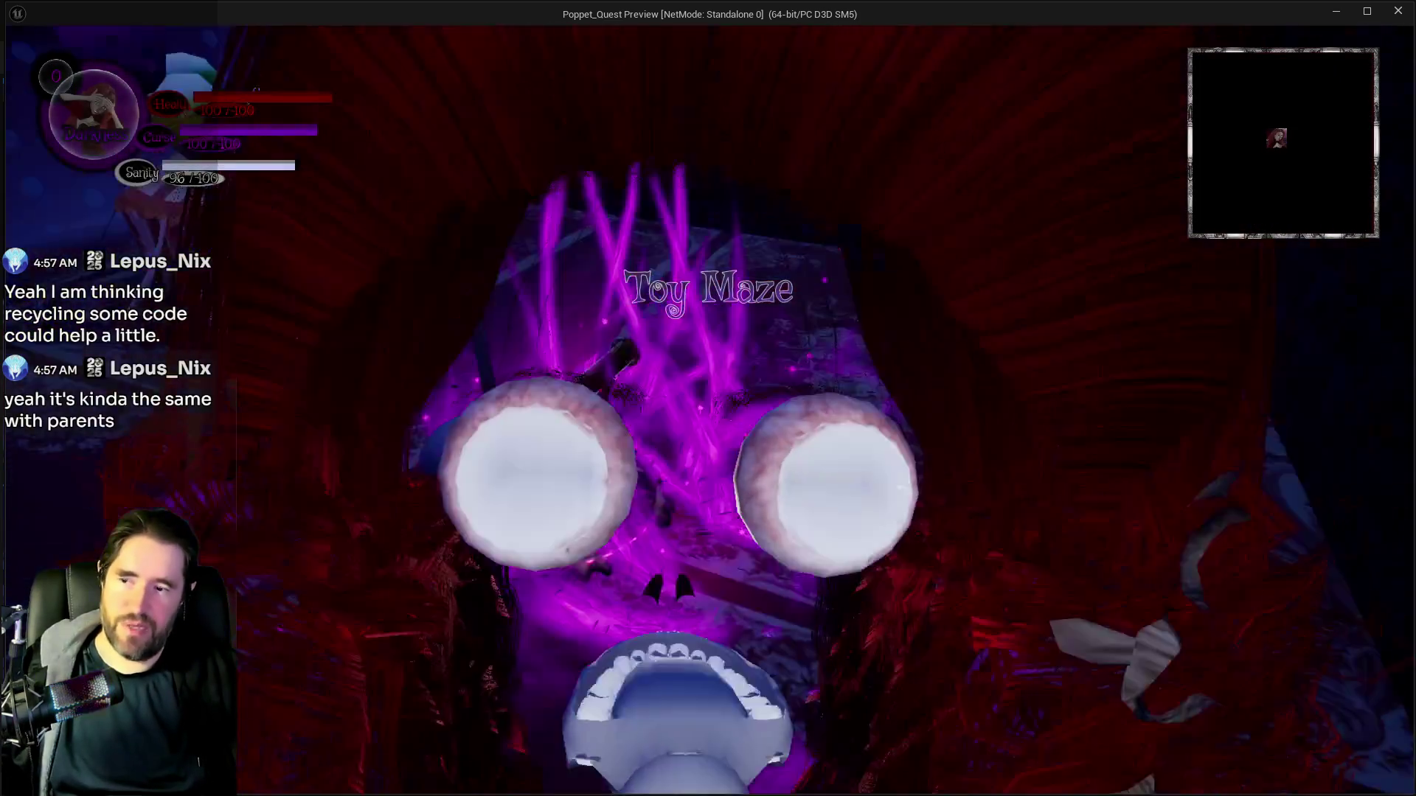
Run to the skull altar and attack it to trigger Puzzle Activated, then stop the preview.
key("Tab")
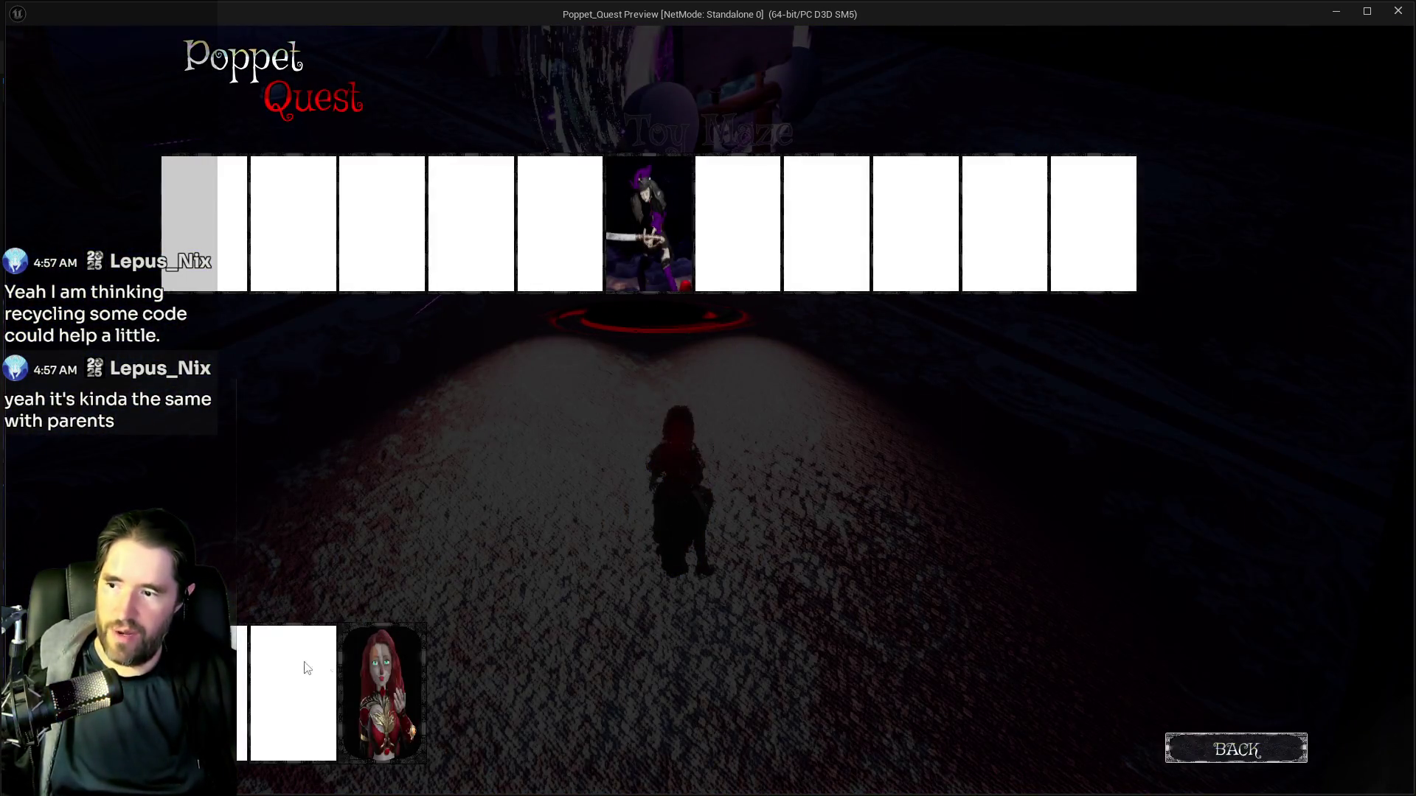
key("Tab")
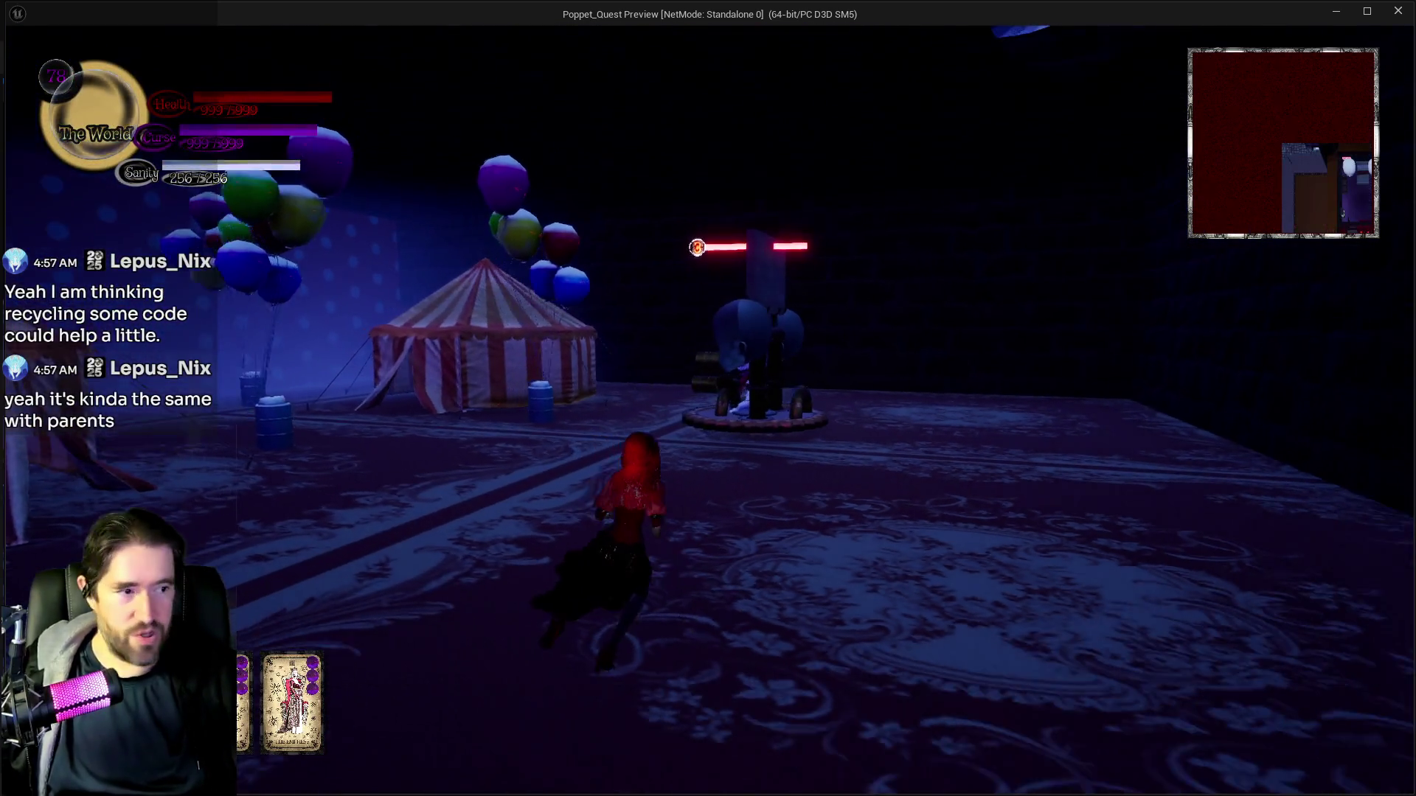
key("w")
key("e")
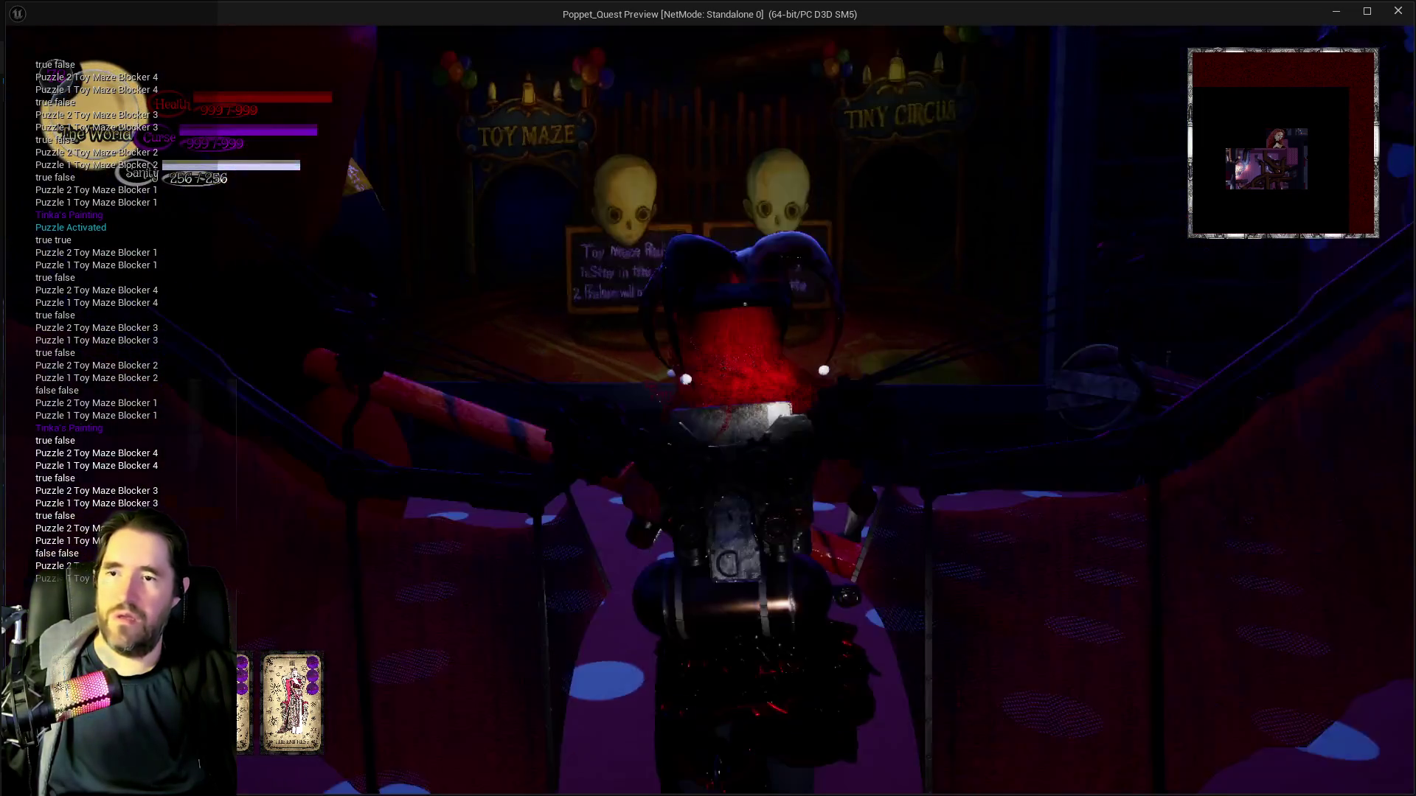
key("Escape")
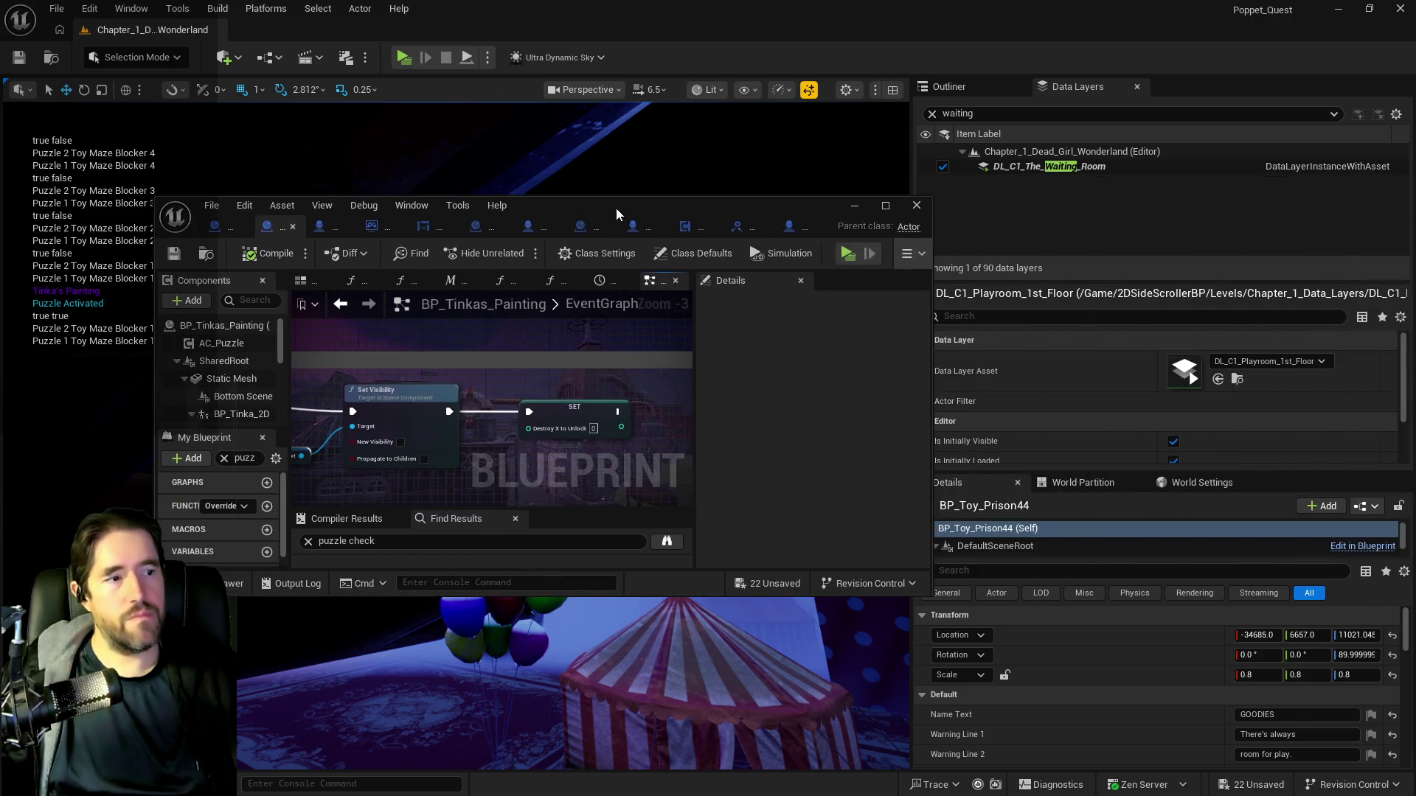
Open BP_Tinkas_Painting, follow its Puzzle Completed call to the event definition, then return to BP_Poppet.
double_click(616, 208)
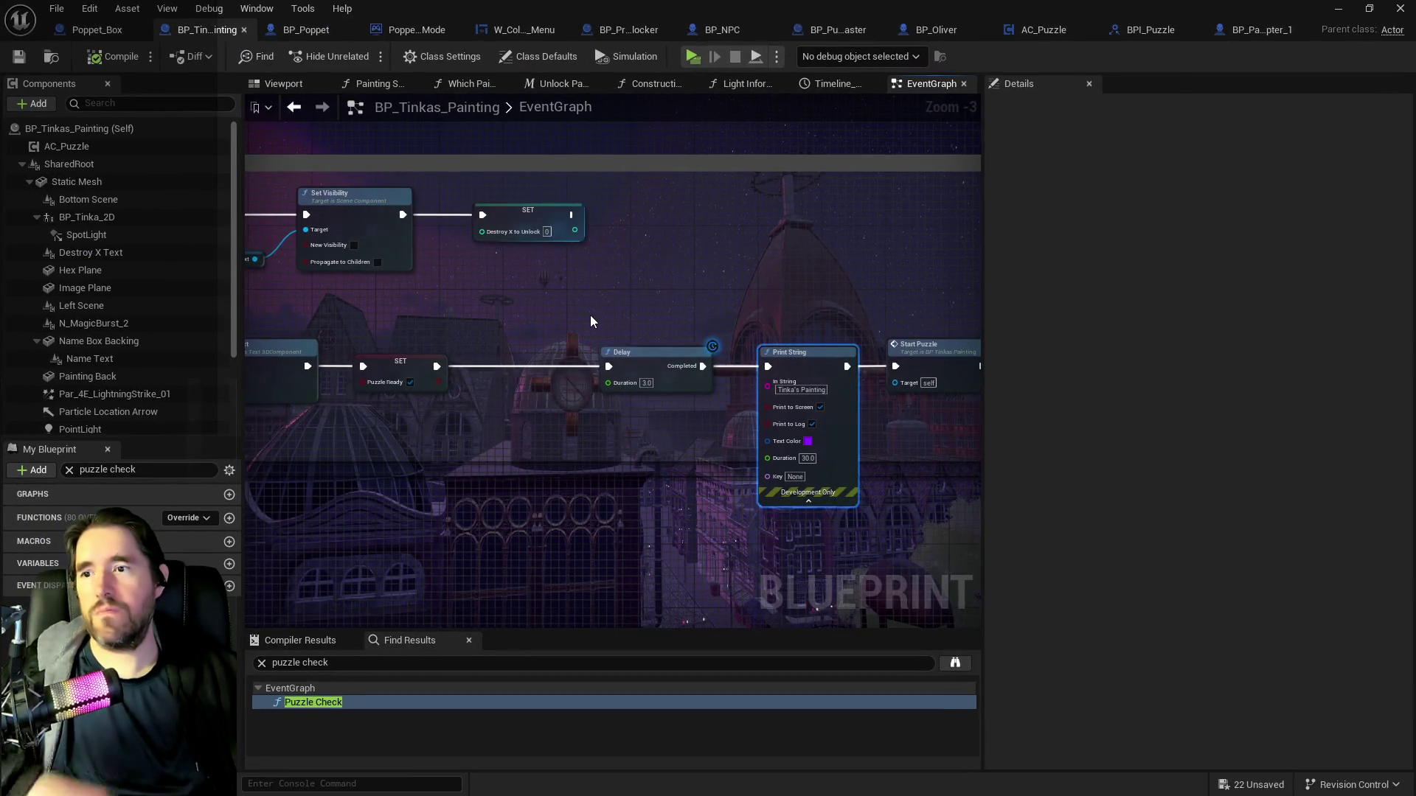
mouse_move(595, 321)
left_mouse_down()
mouse_move(866, 348)
mouse_move(664, 361)
mouse_move(661, 339)
mouse_move(945, 334)
mouse_move(818, 383)
left_mouse_up()
left_click(455, 281)
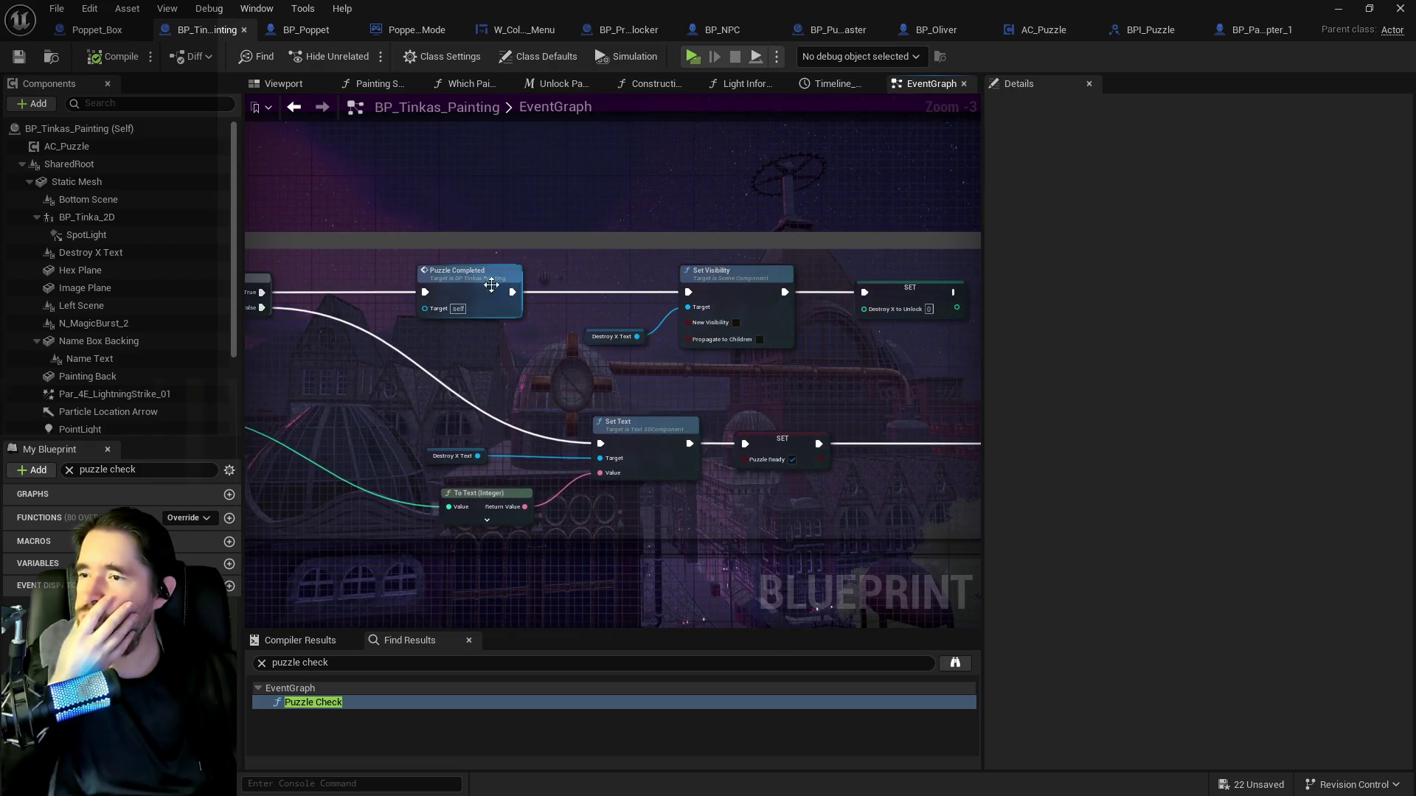
double_click(455, 281)
mouse_move(907, 354)
left_mouse_down()
mouse_move(488, 349)
mouse_move(776, 332)
mouse_move(633, 364)
mouse_move(337, 250)
mouse_move(553, 354)
mouse_move(475, 356)
mouse_move(486, 376)
mouse_move(578, 357)
mouse_move(375, 355)
left_mouse_up()
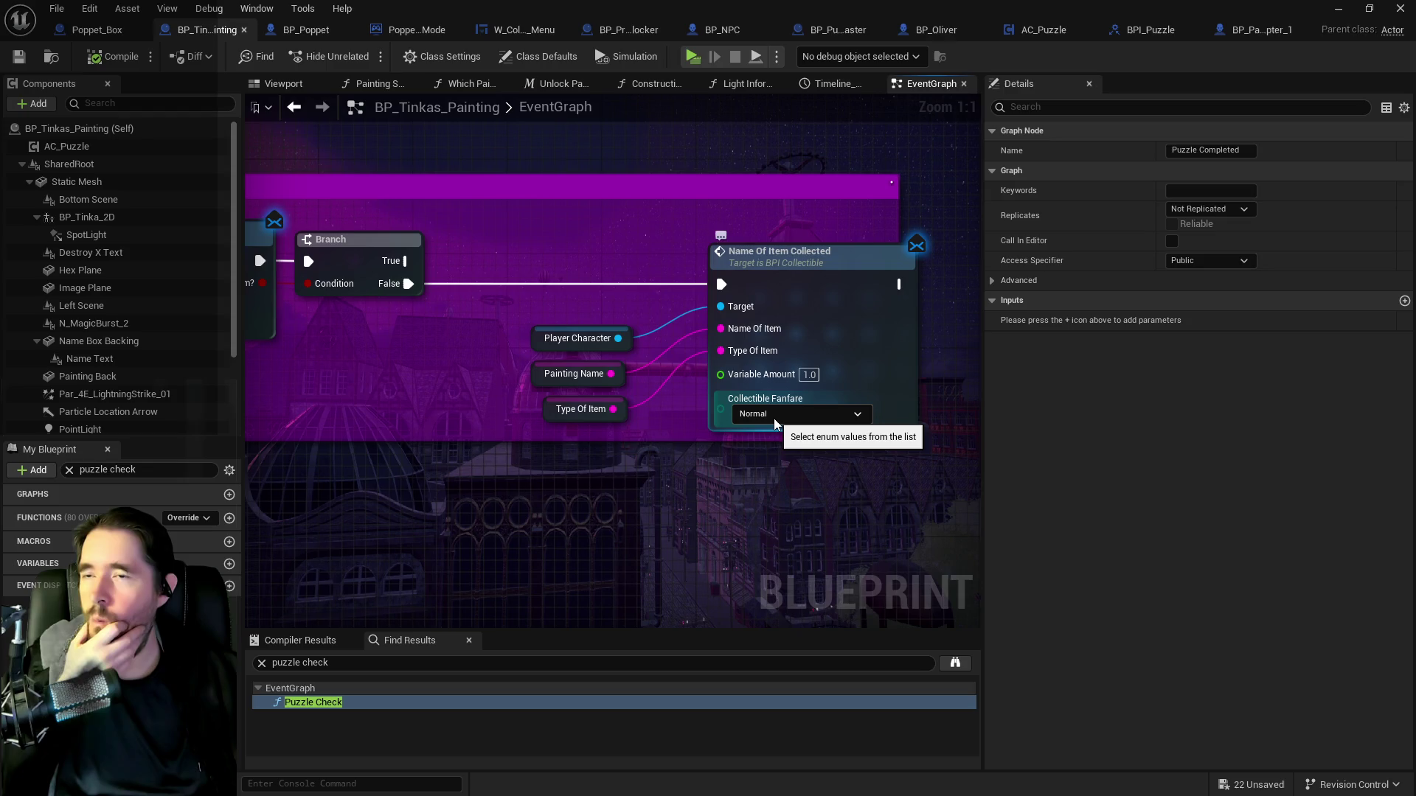
left_click(295, 29)
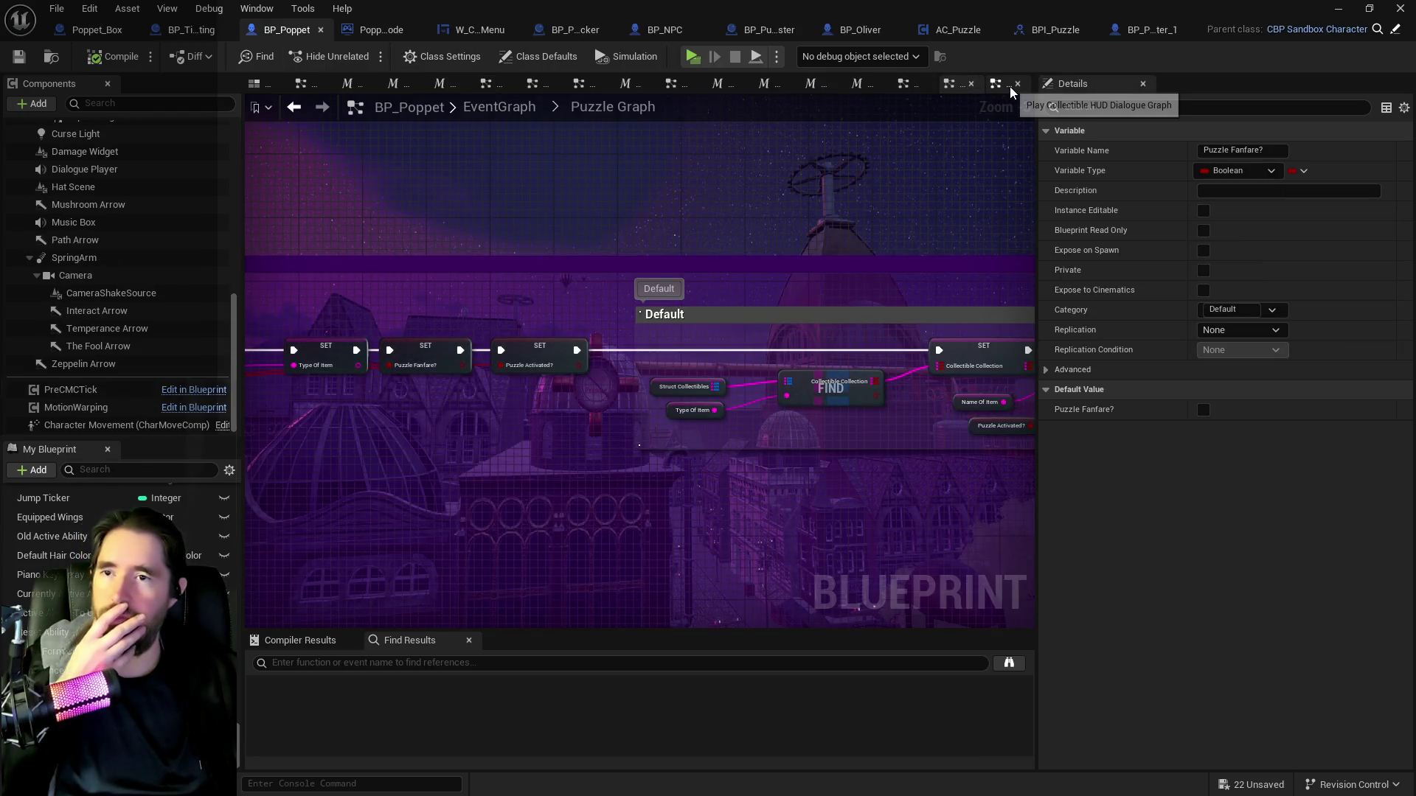
In the Item Collected Graph, trace Switch on String's Painting output to the Tinka's Paintings section.
left_click(901, 84)
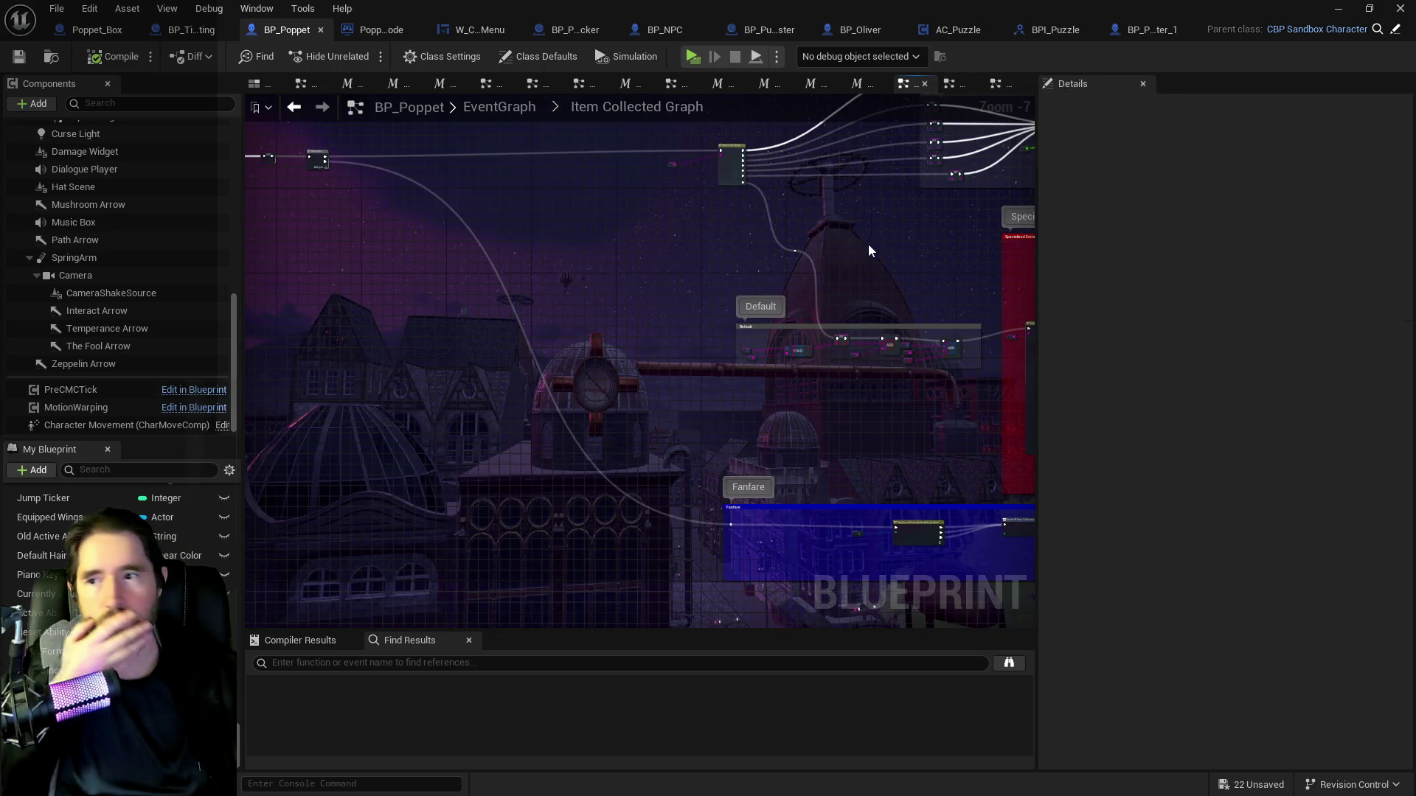
scroll(870, 247, "up", 6)
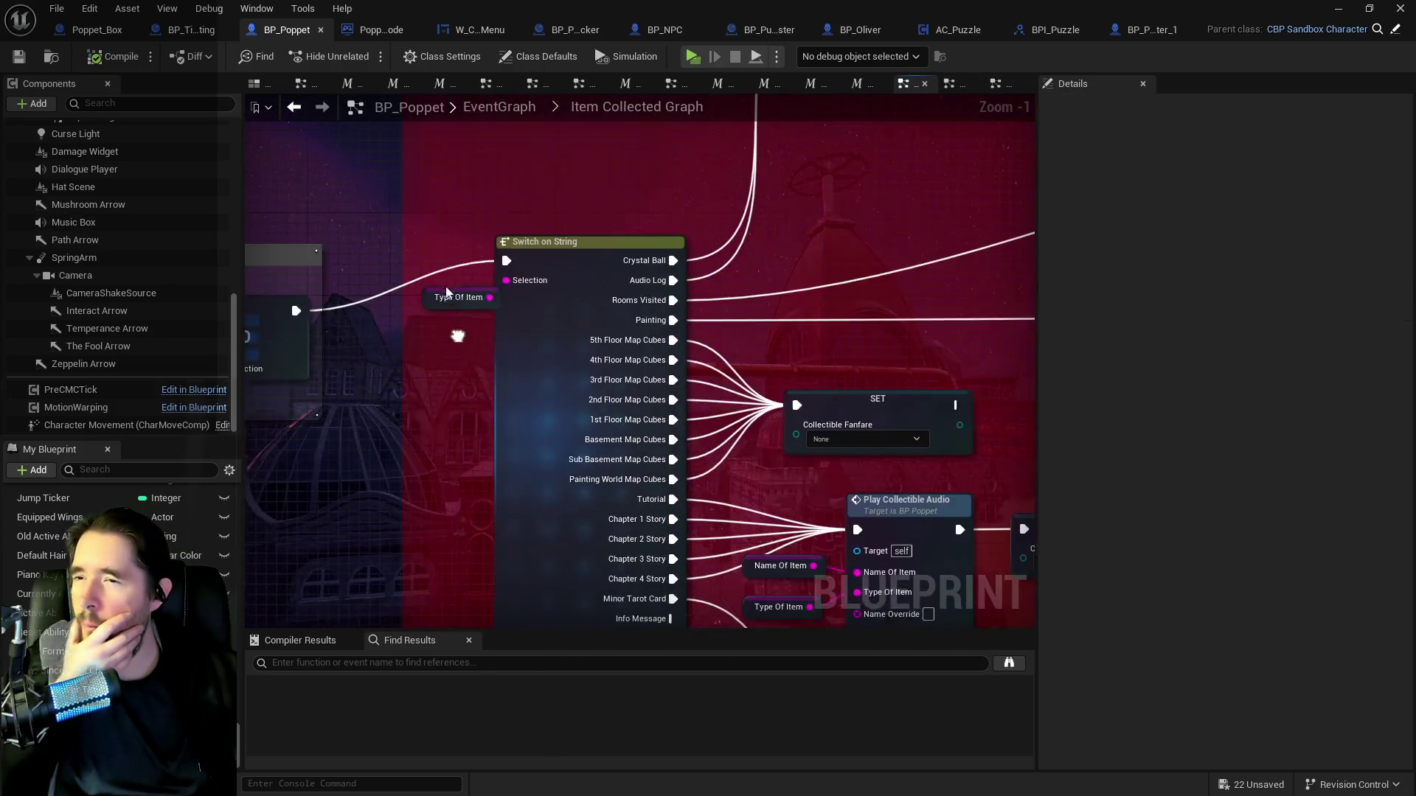
left_click_drag(457, 336, 453, 326)
left_click_drag(725, 408, 256, 402)
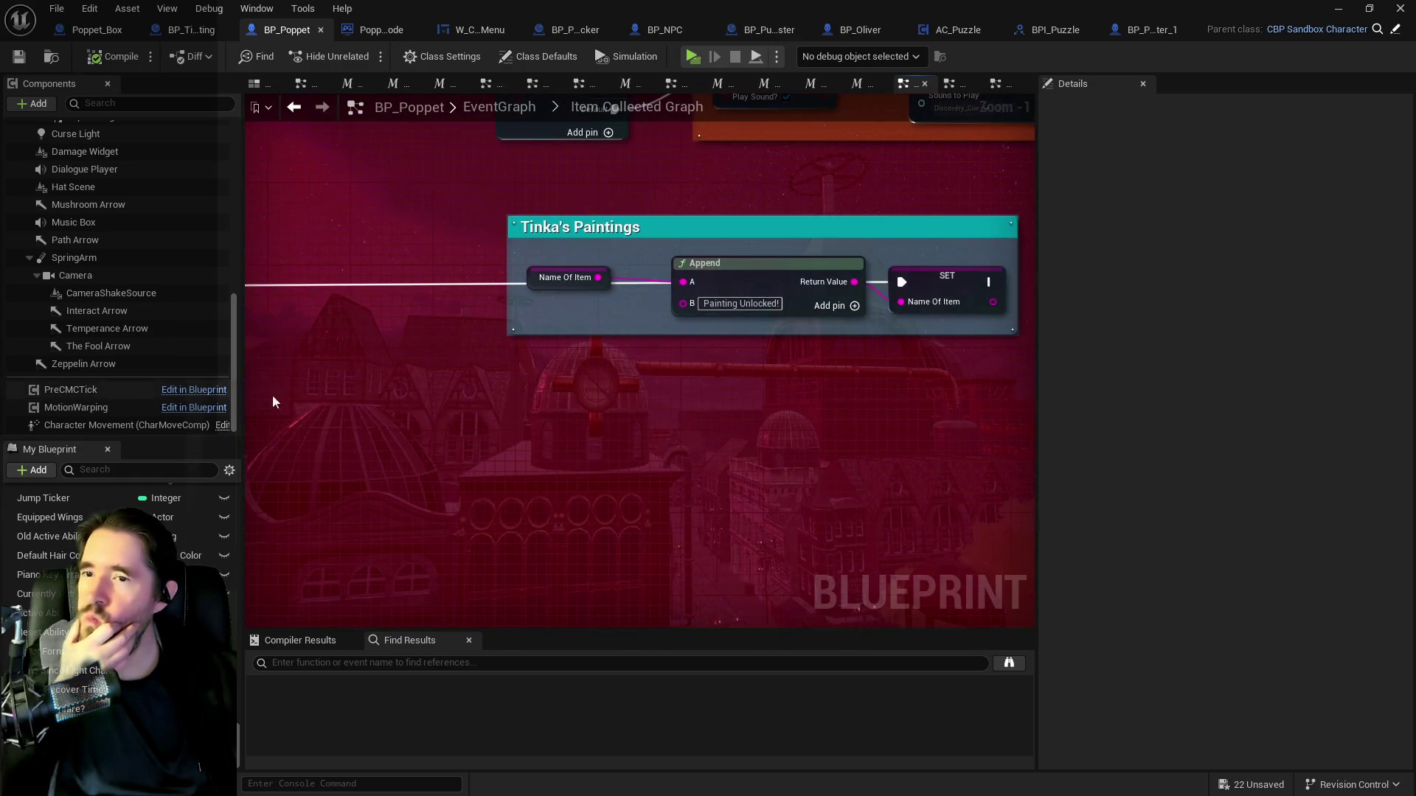
left_click_drag(834, 414, 696, 375)
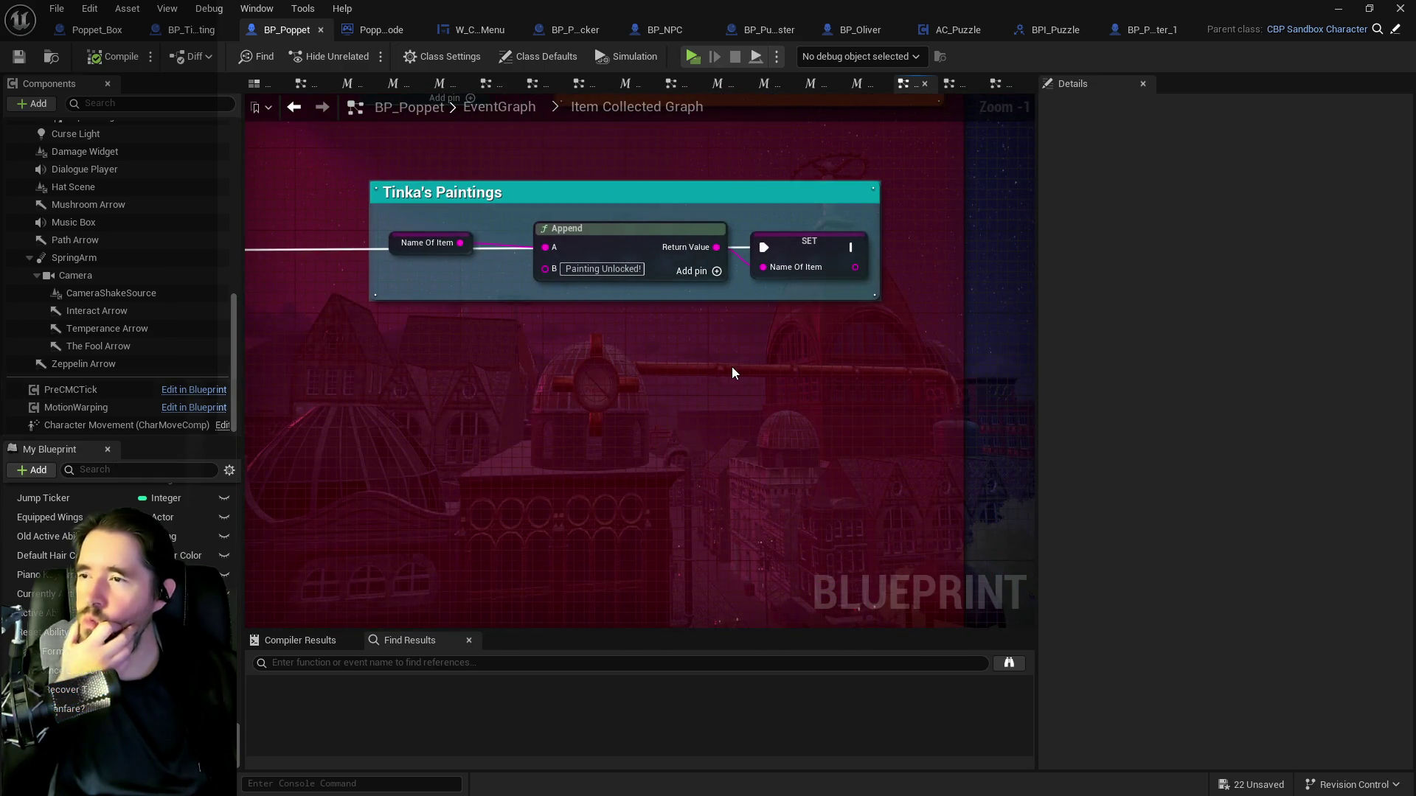
mouse_move(731, 366)
left_mouse_down()
mouse_move(415, 452)
mouse_move(953, 467)
mouse_move(502, 379)
left_mouse_up()
Insert a Print String node on the wire and name it Poppet.
right_click(565, 360)
type("print string")
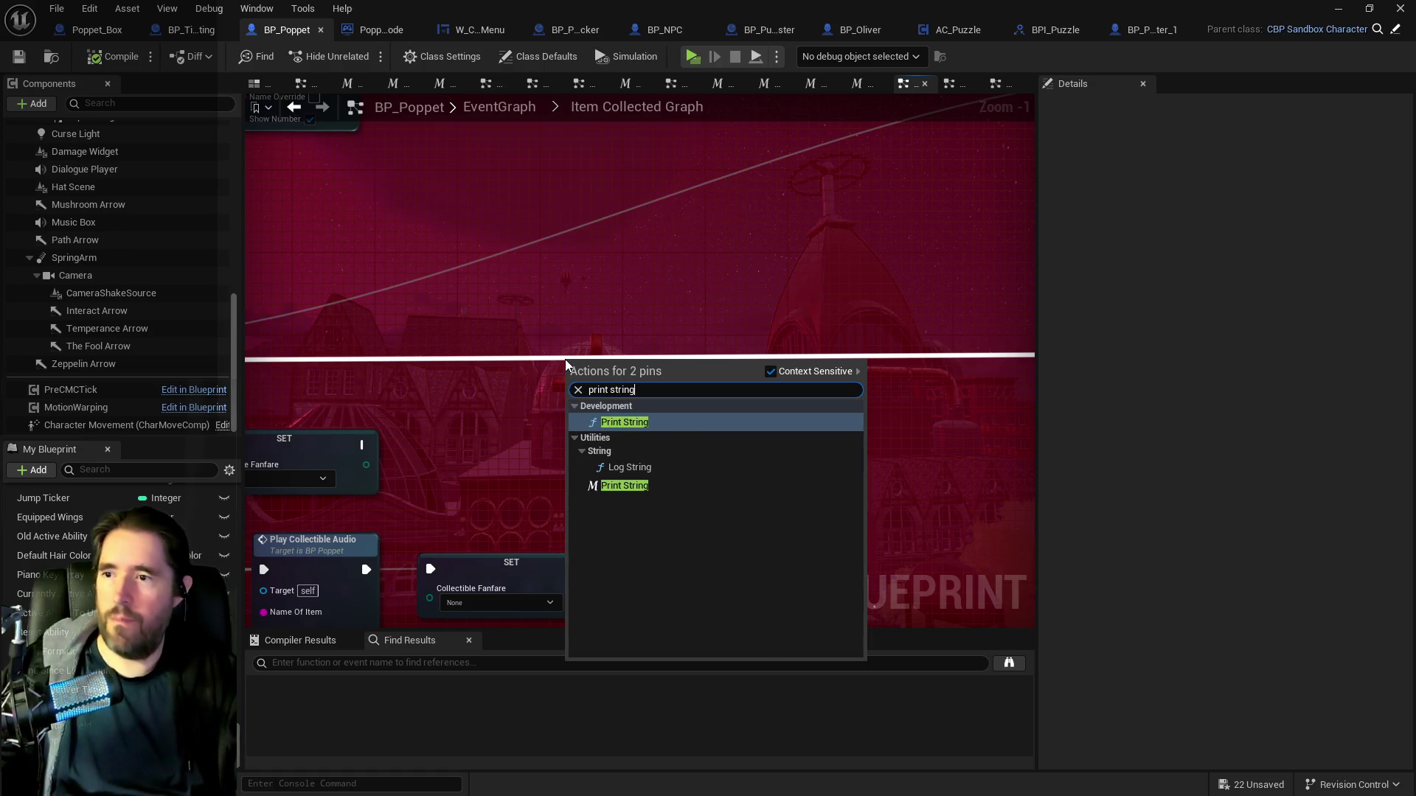
left_click(617, 489)
left_click_drag(622, 369, 750, 343)
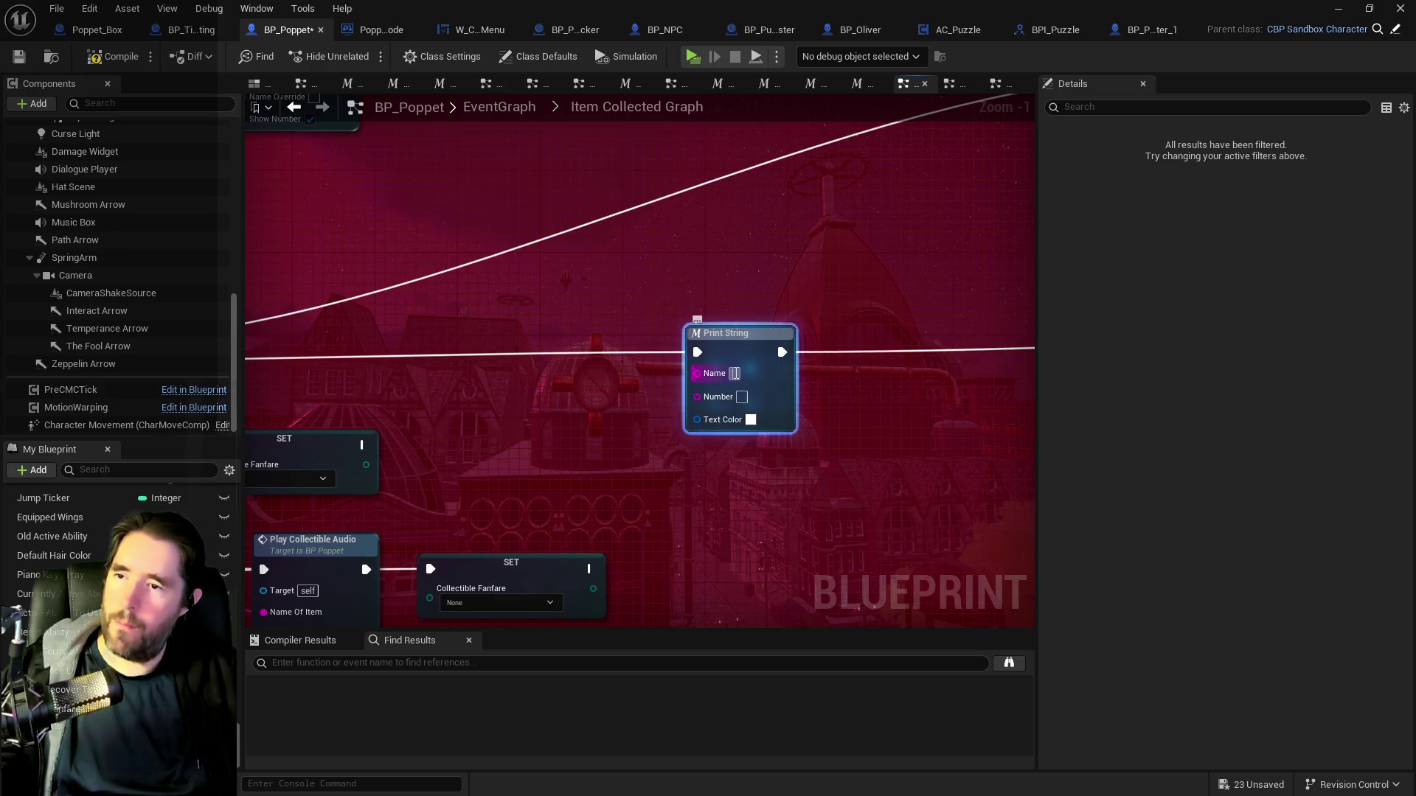
left_click(734, 373)
type("Poppet")
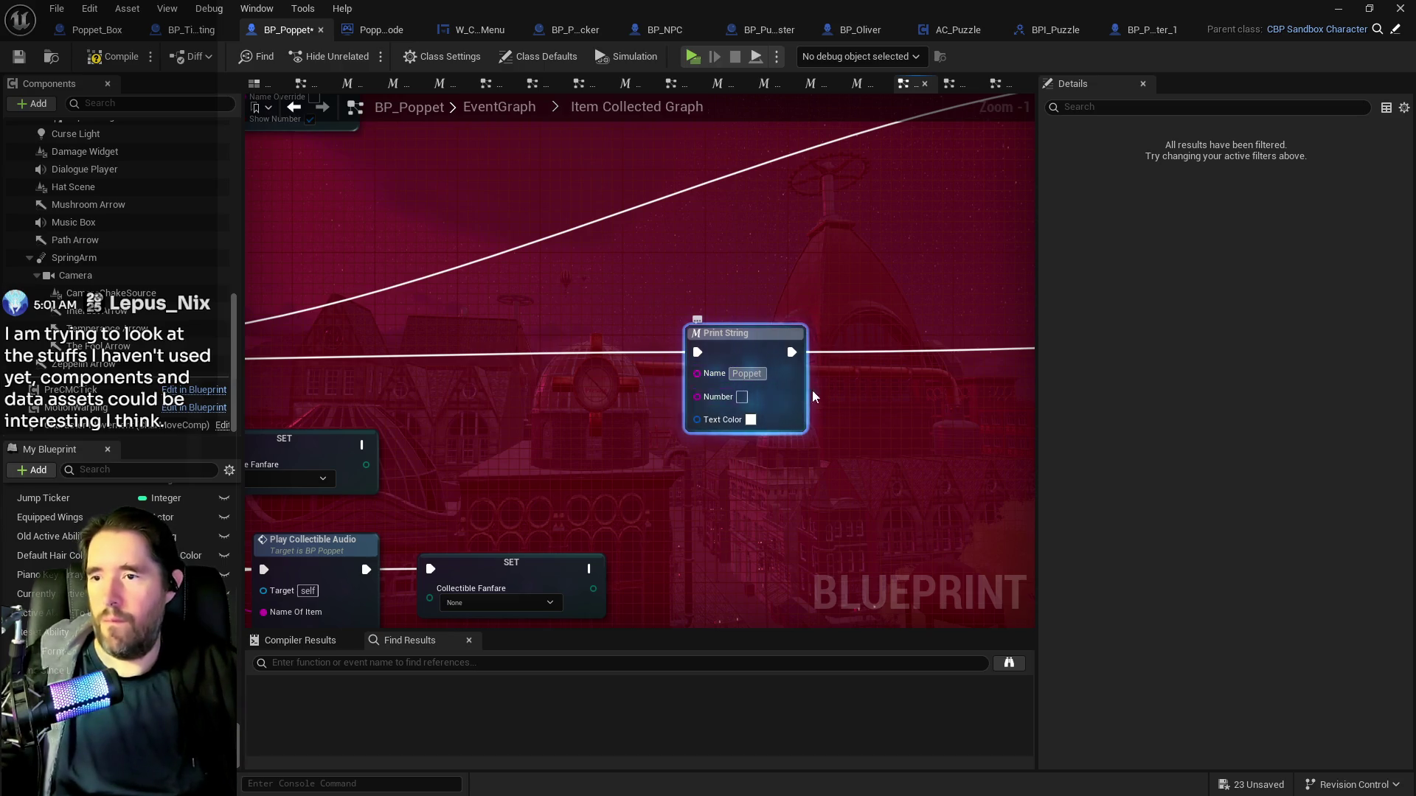
Copy the Name Of Item getter from Tinka's Paintings and wire it into the Print String.
left_click_drag(809, 392, 263, 370)
left_click(504, 352)
key("ctrl+c")
mouse_move(504, 353)
left_mouse_down()
mouse_move(546, 433)
mouse_move(526, 431)
mouse_move(609, 417)
left_mouse_up()
key("ctrl+v")
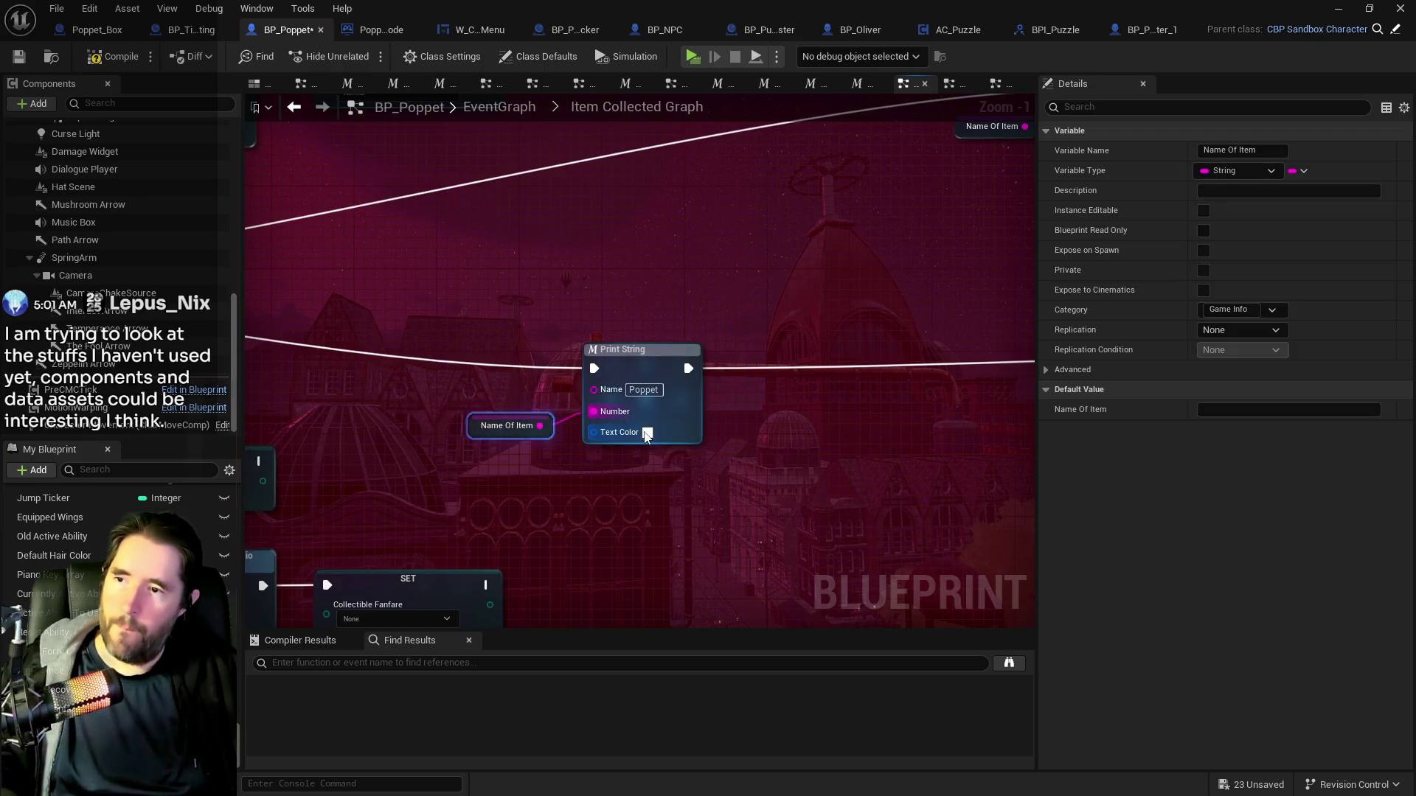
left_click(647, 435)
Set the Print String text colour to yellow-green and compile BP_Poppet.
left_click(760, 473)
mouse_move(760, 473)
left_mouse_down()
mouse_move(732, 485)
mouse_move(742, 528)
left_mouse_up()
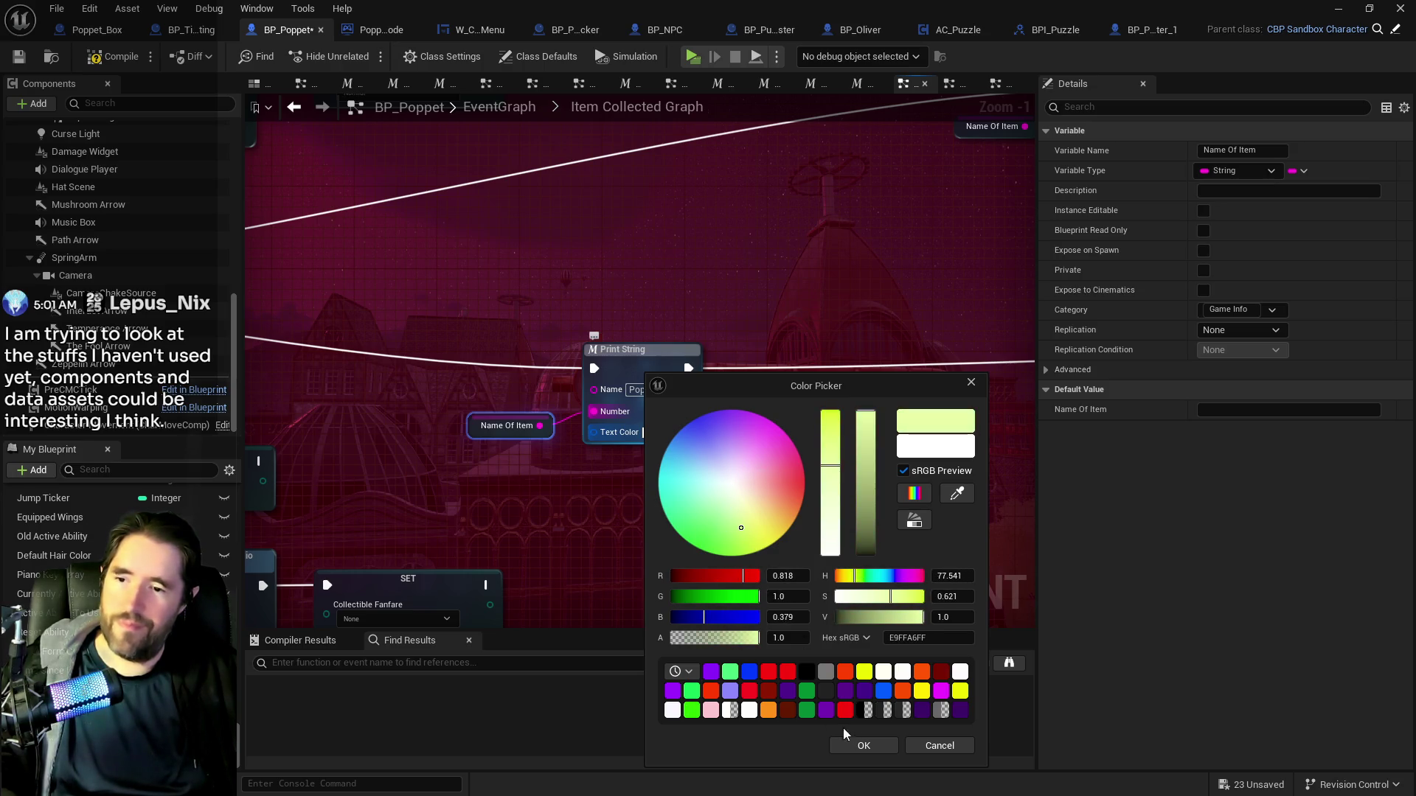
left_click(877, 747)
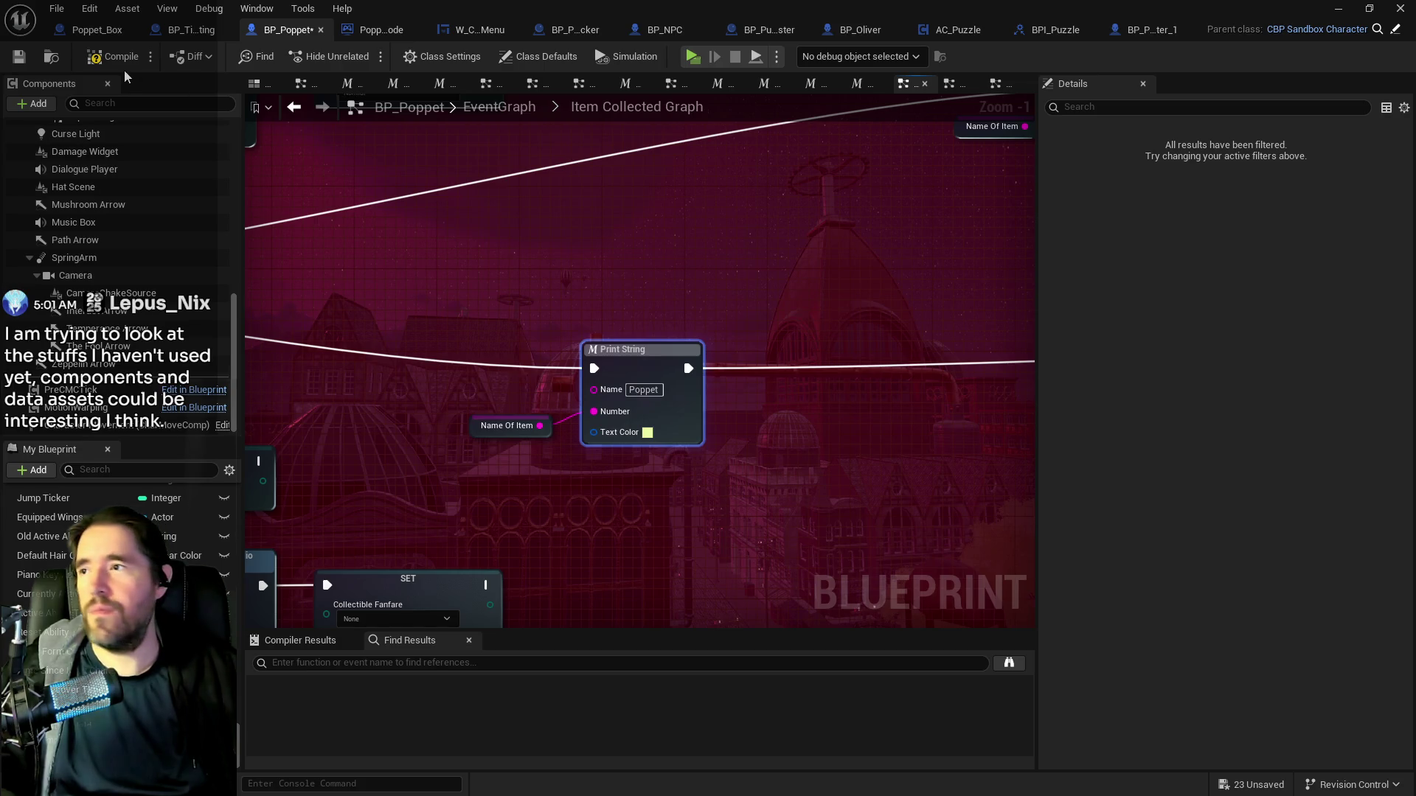
left_click(18, 56)
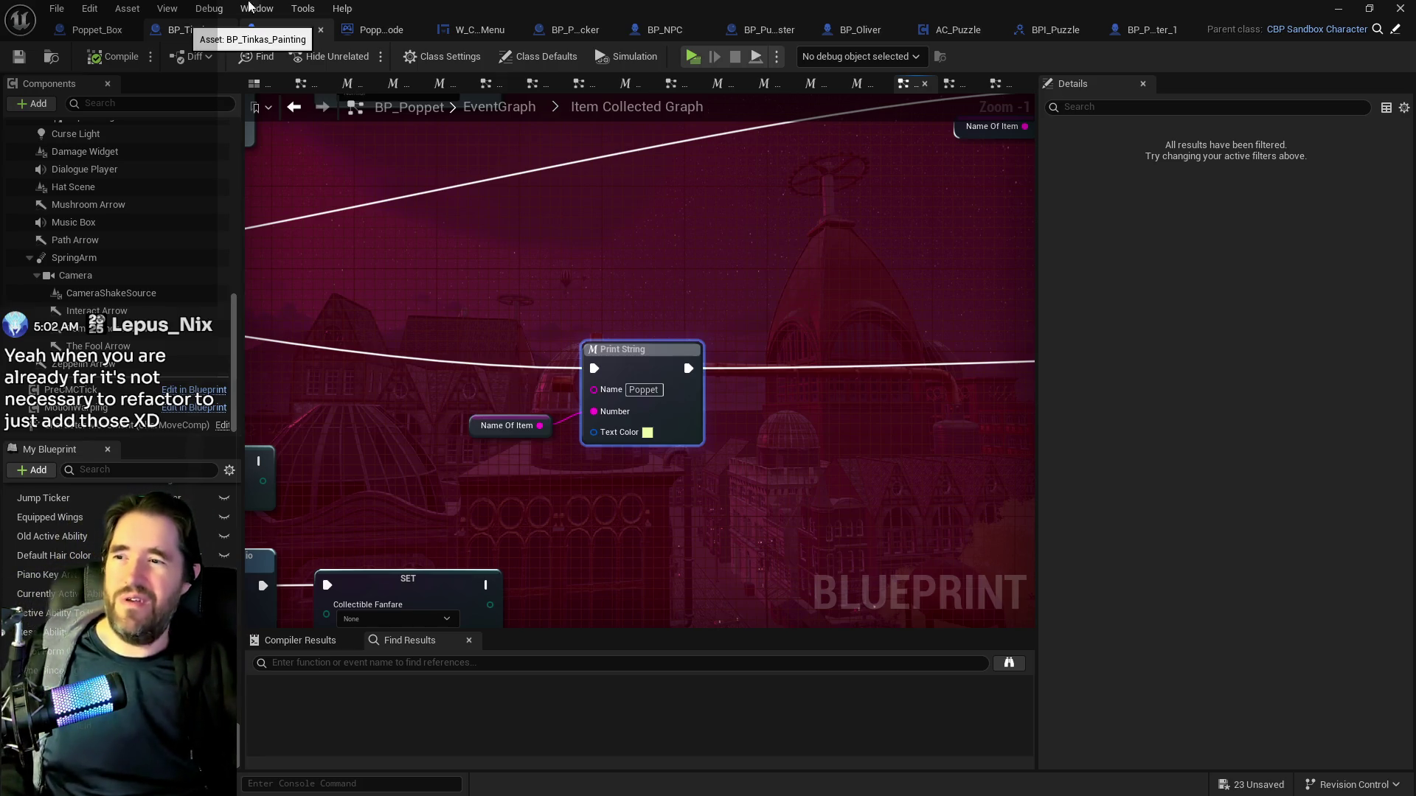
left_click_drag(724, 323, 585, 290)
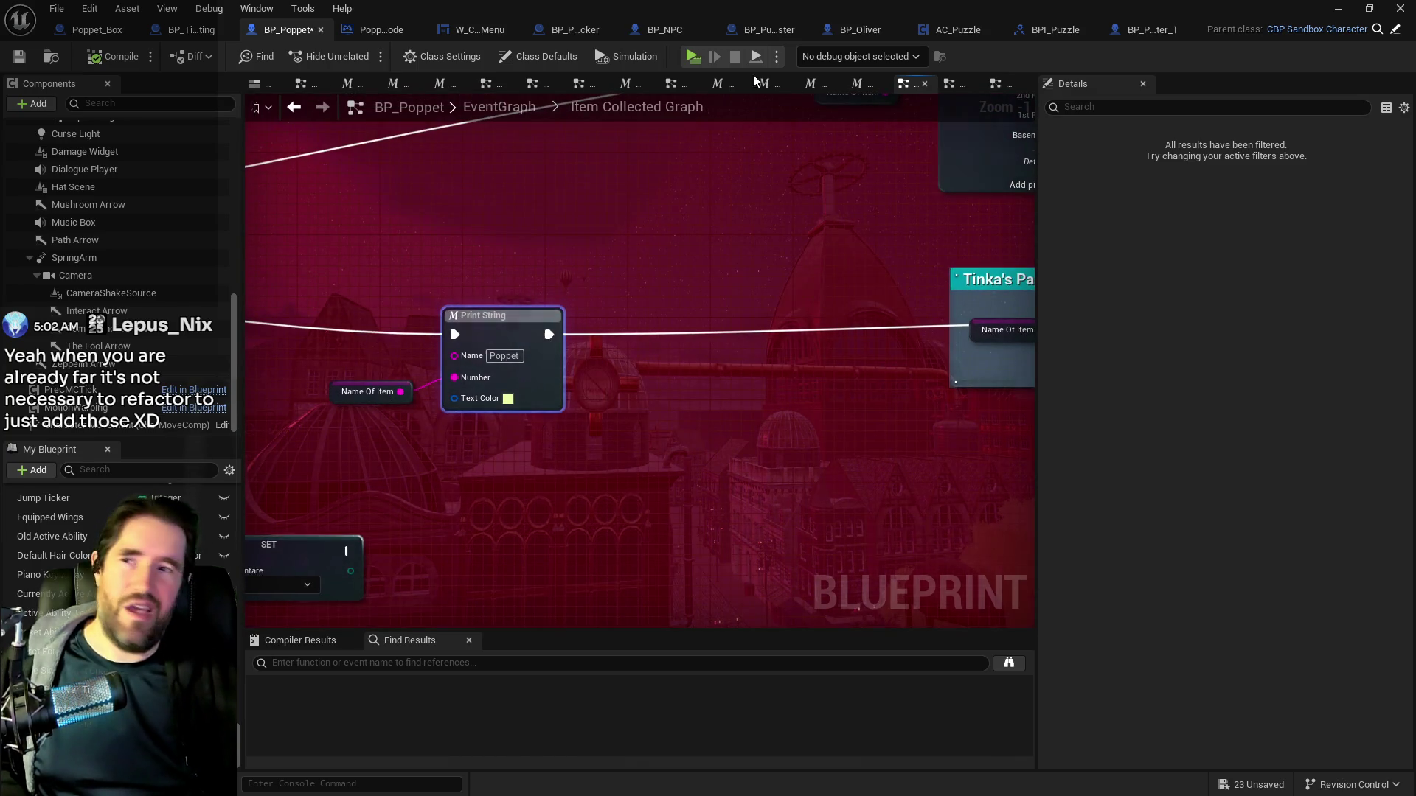
key("alt+Tab")
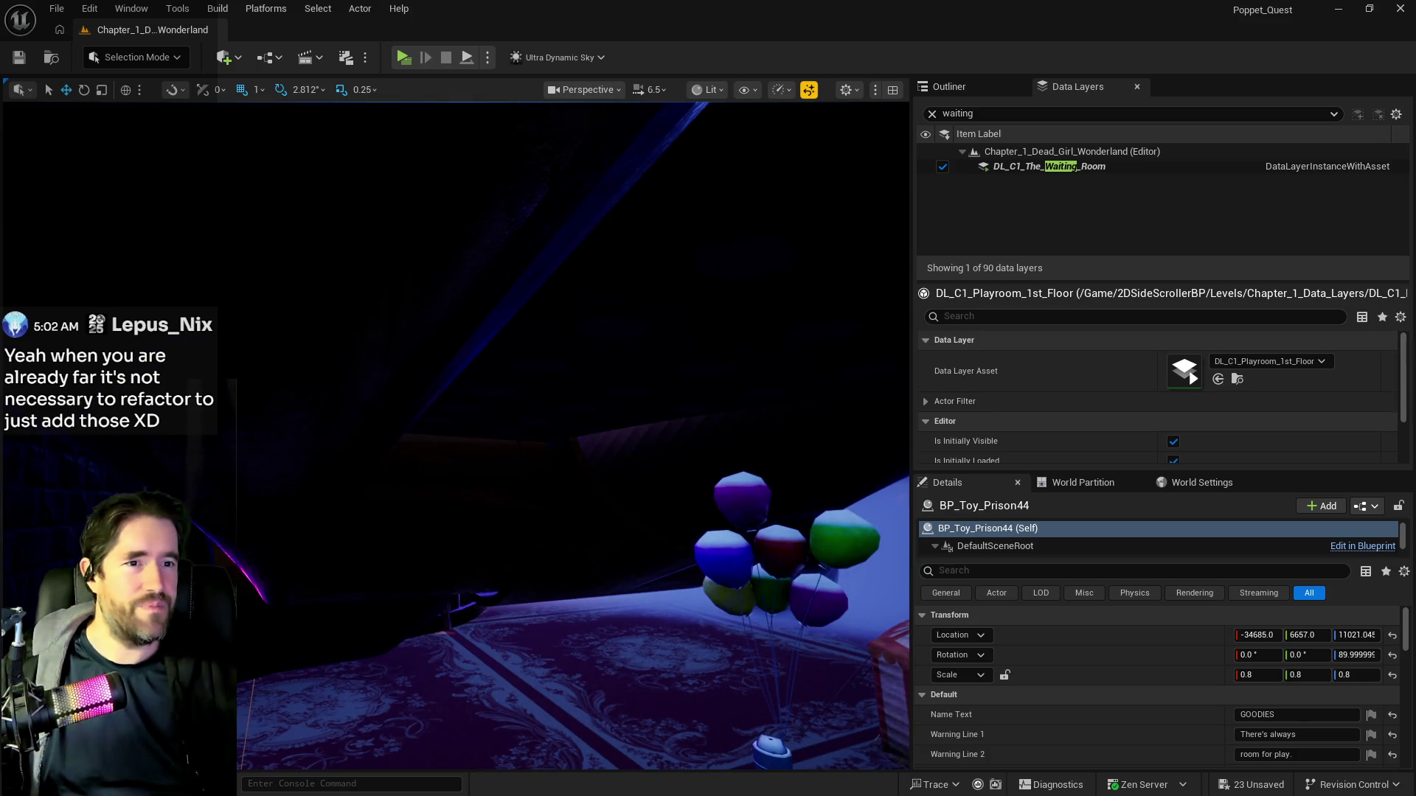
key("alt+Tab")
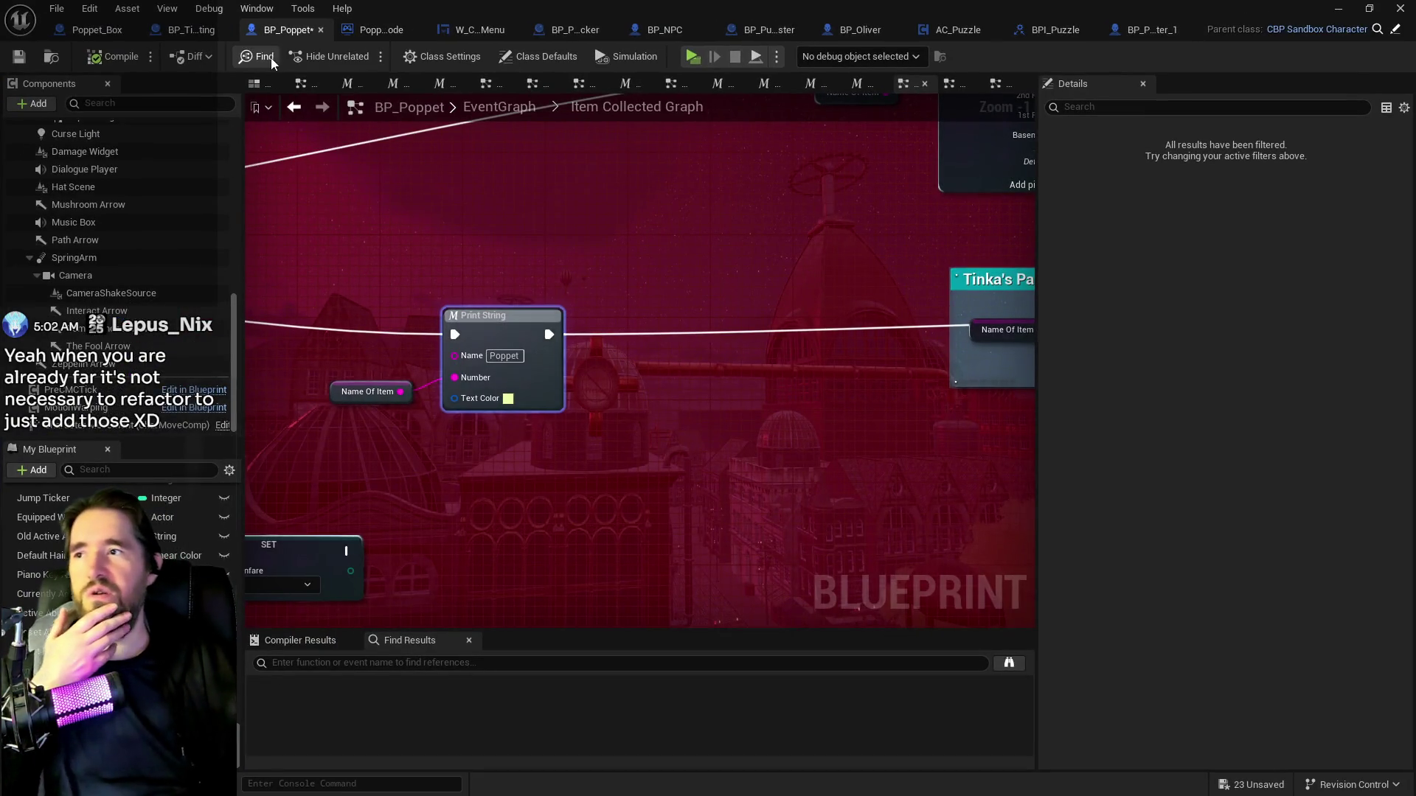
Filter the members list for 'collectible' and show the Collectible Info Bank defaults.
left_click(105, 471)
type("npc")
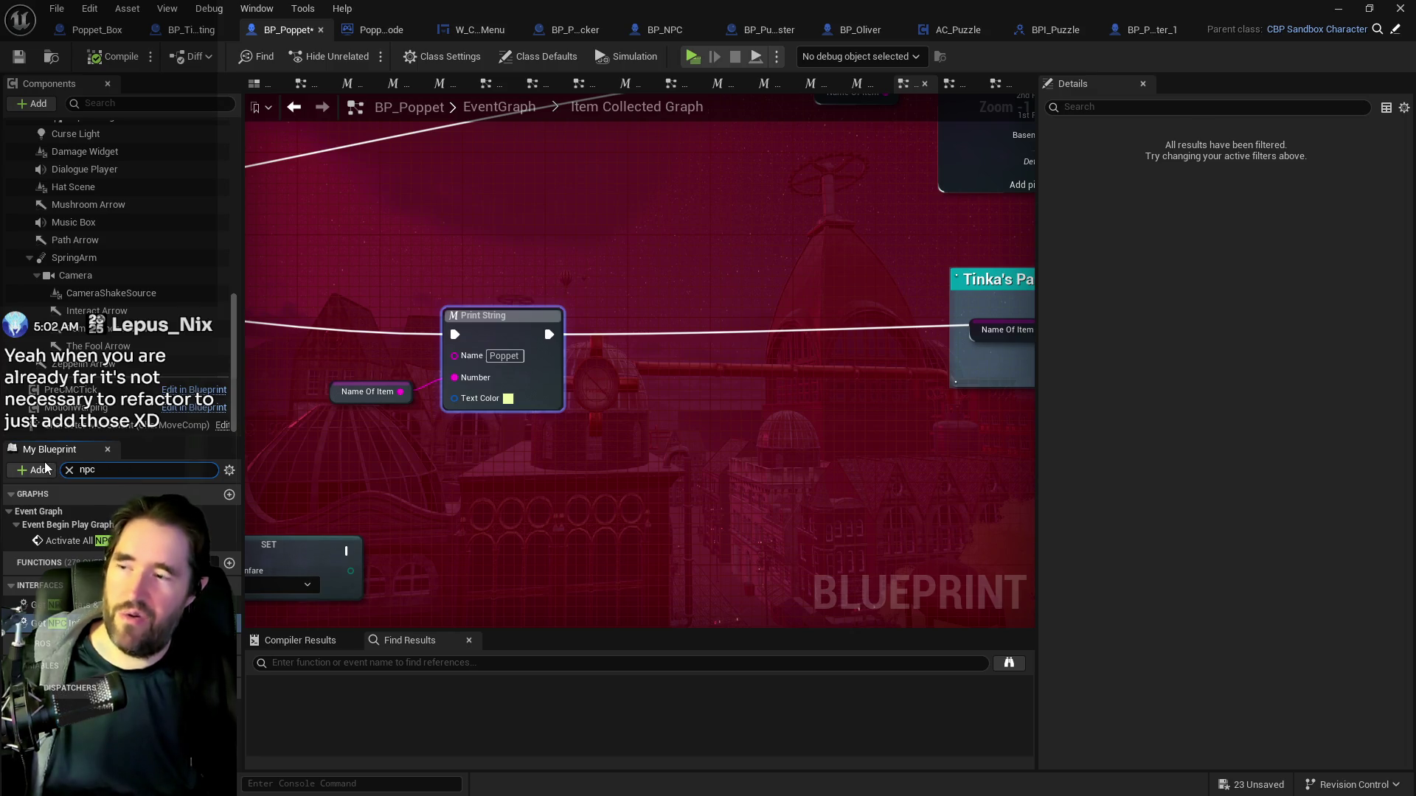
key("BackSpace")
type("collec")
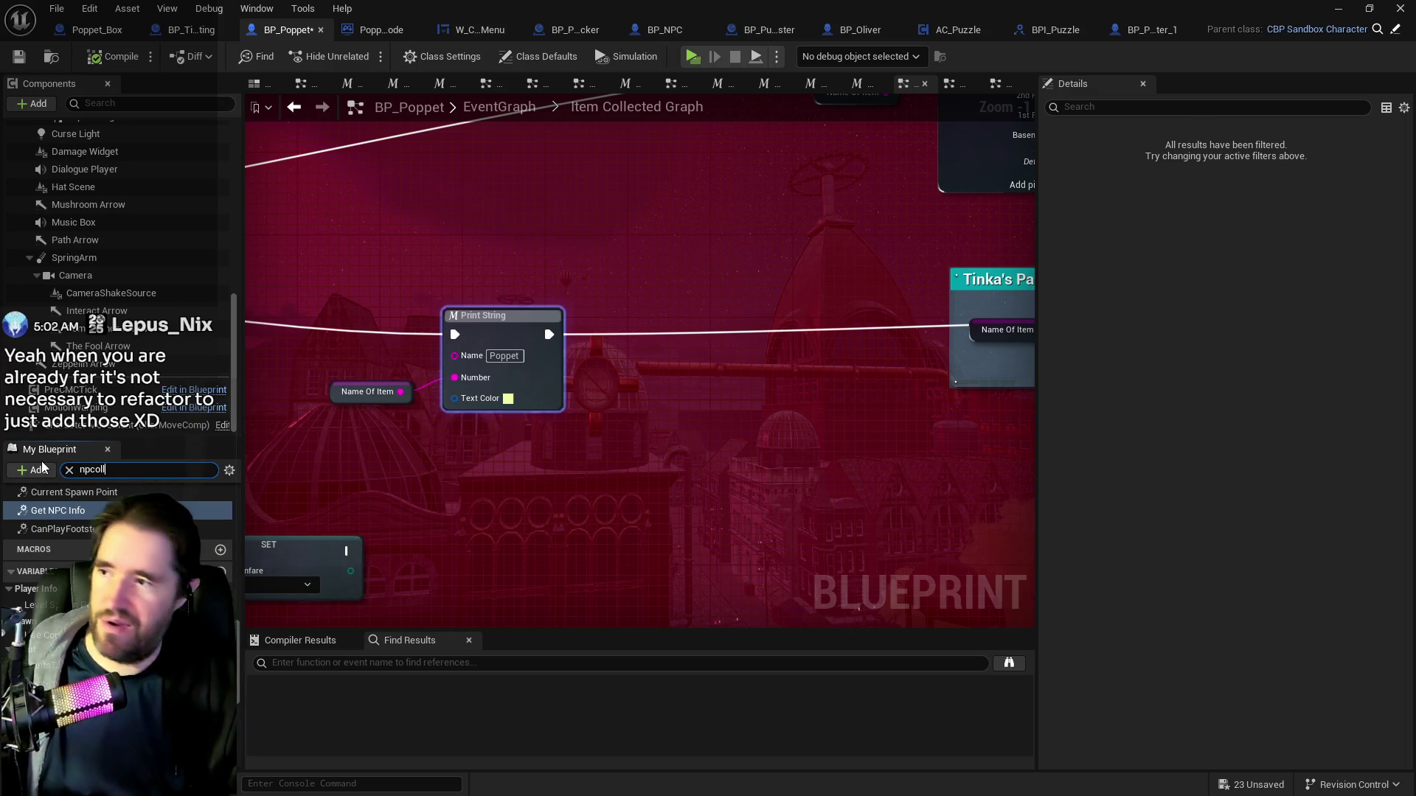
key("ctrl+a")
type("collectible")
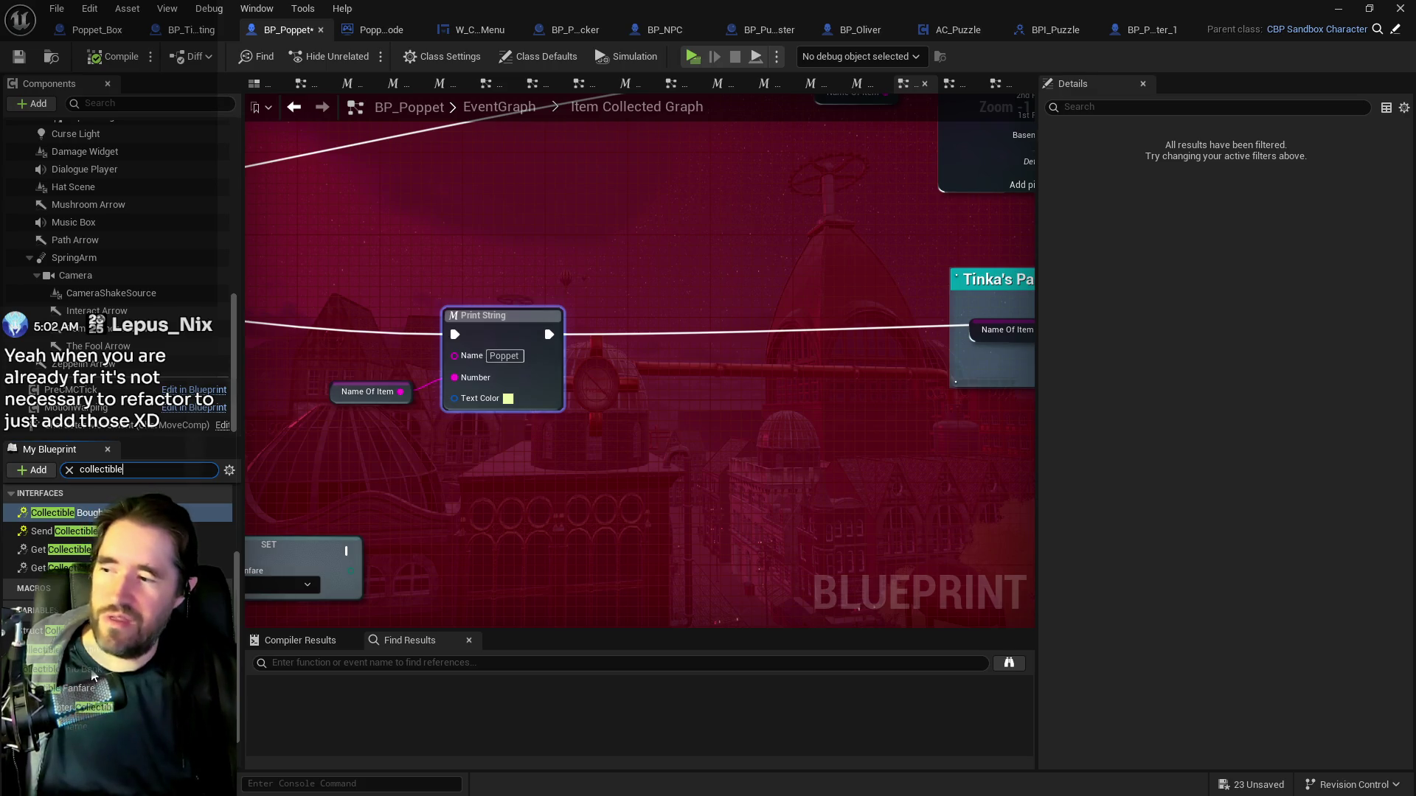
left_click(74, 669)
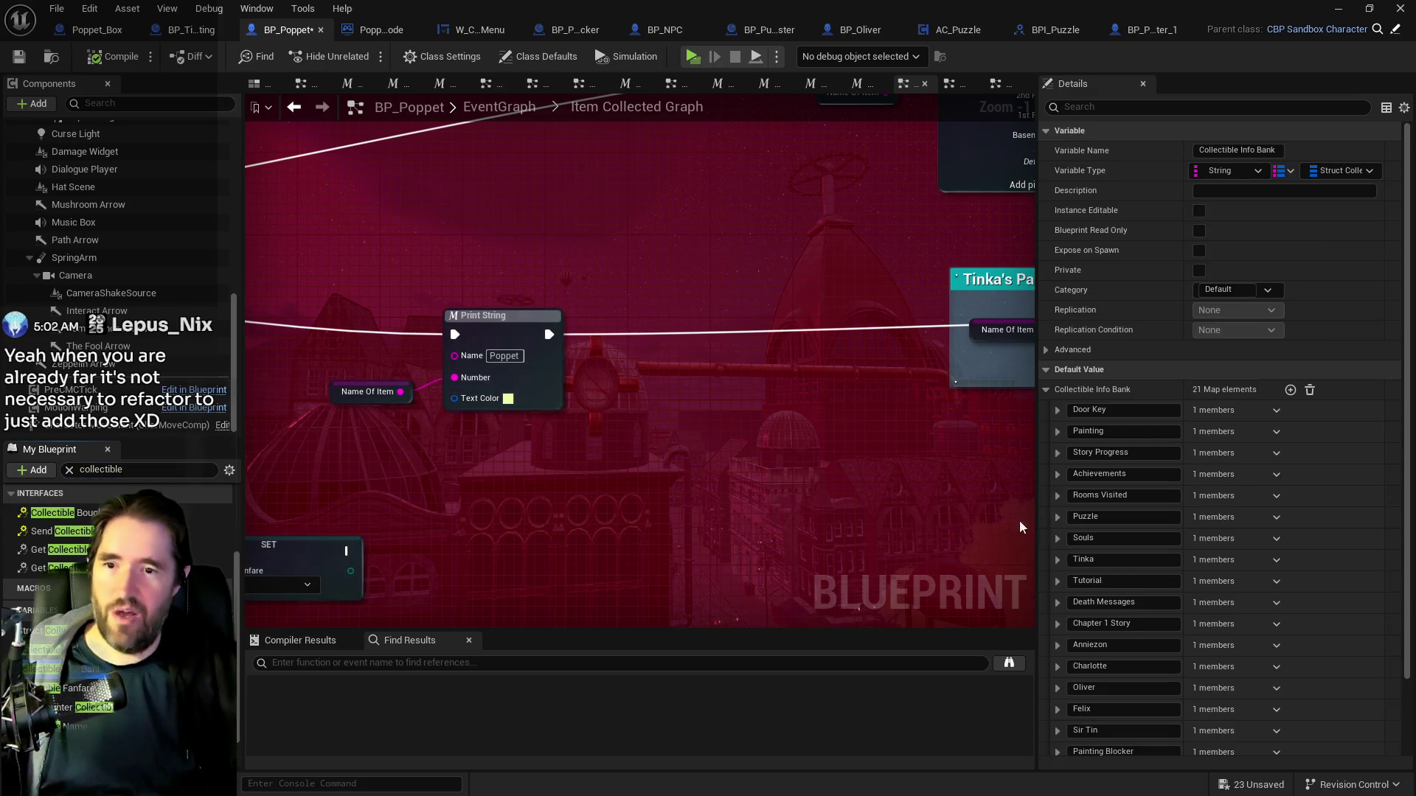
Expand the Painting entries and rename Safari Room to 'The Moonlit Garden'.
left_click(1051, 436)
left_click(1069, 453)
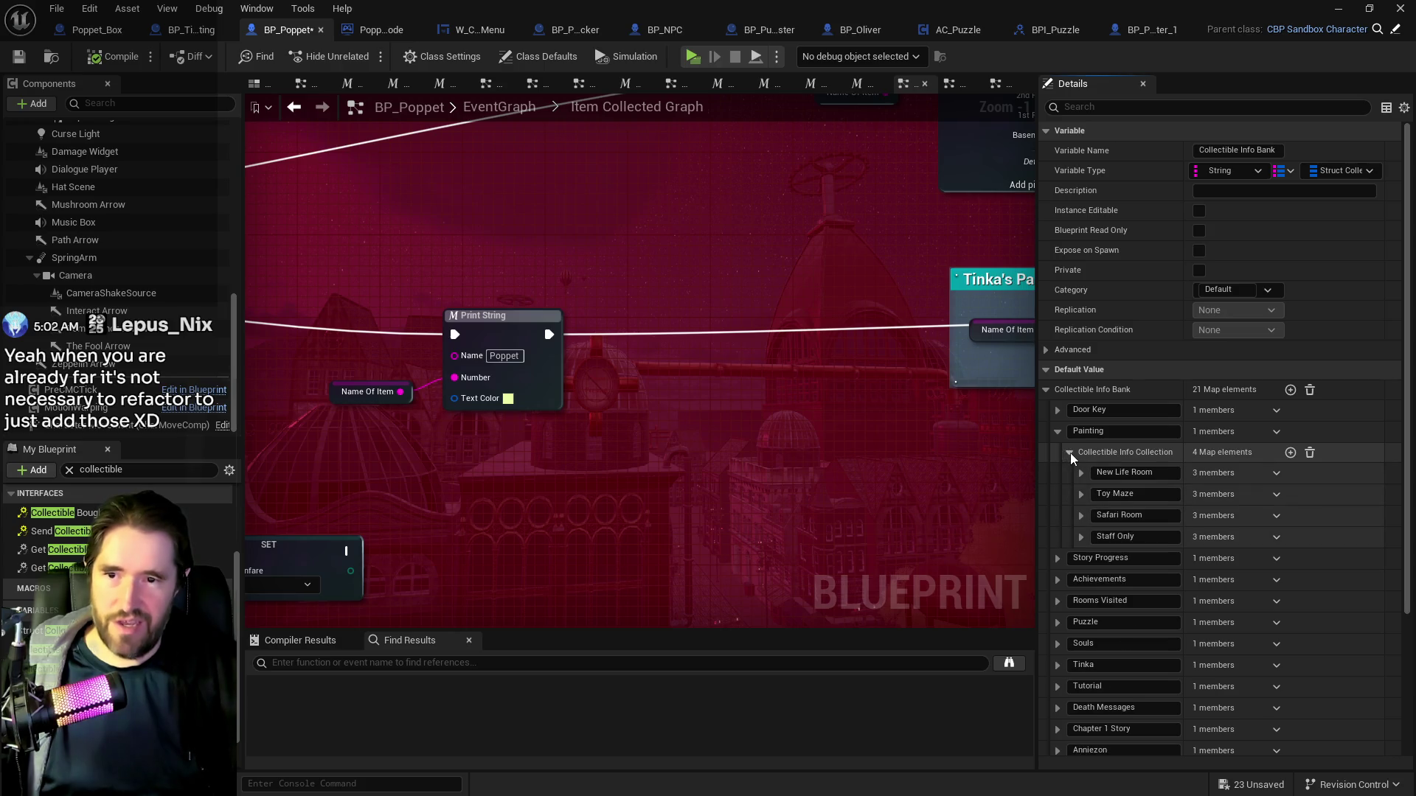
left_click(1081, 494)
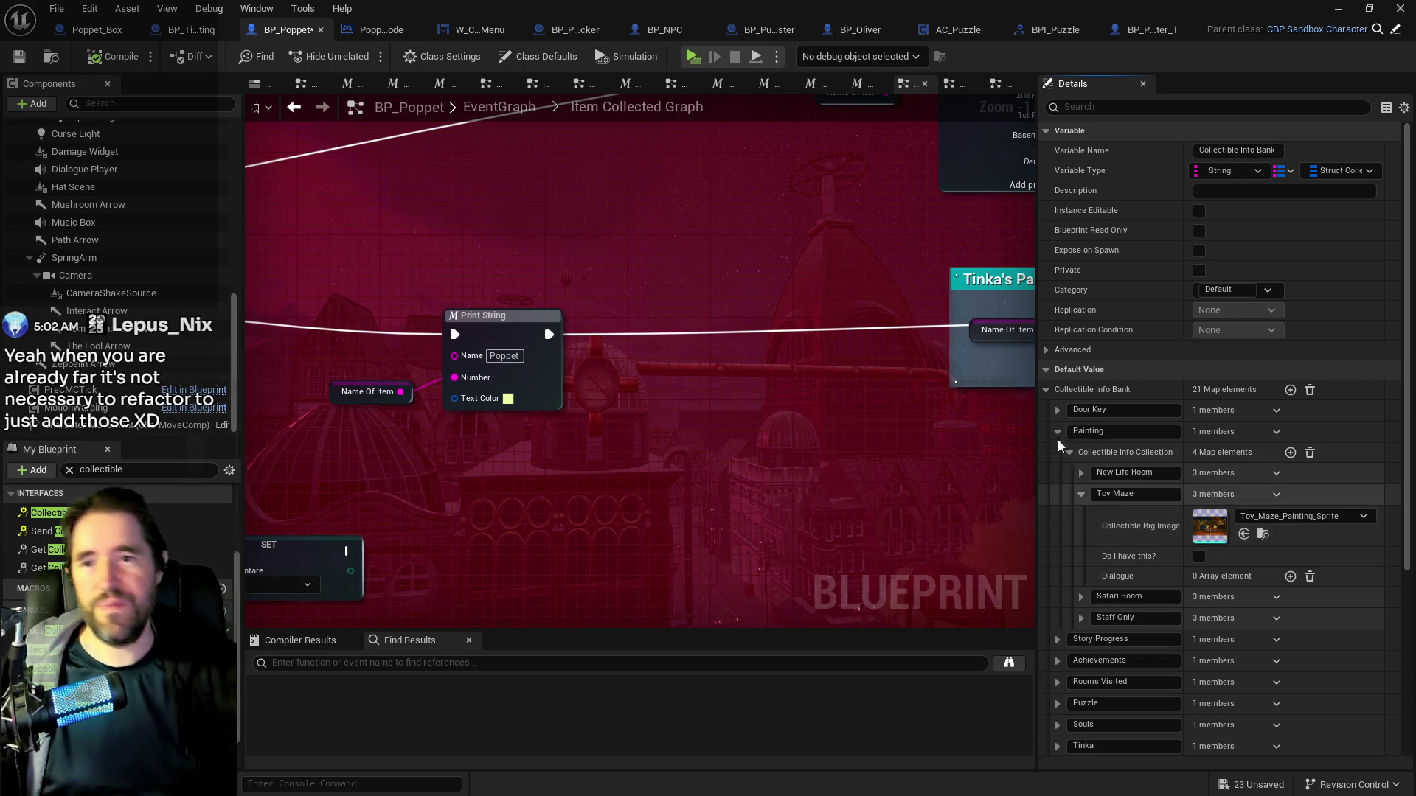
left_click(1081, 596)
left_click(1106, 596)
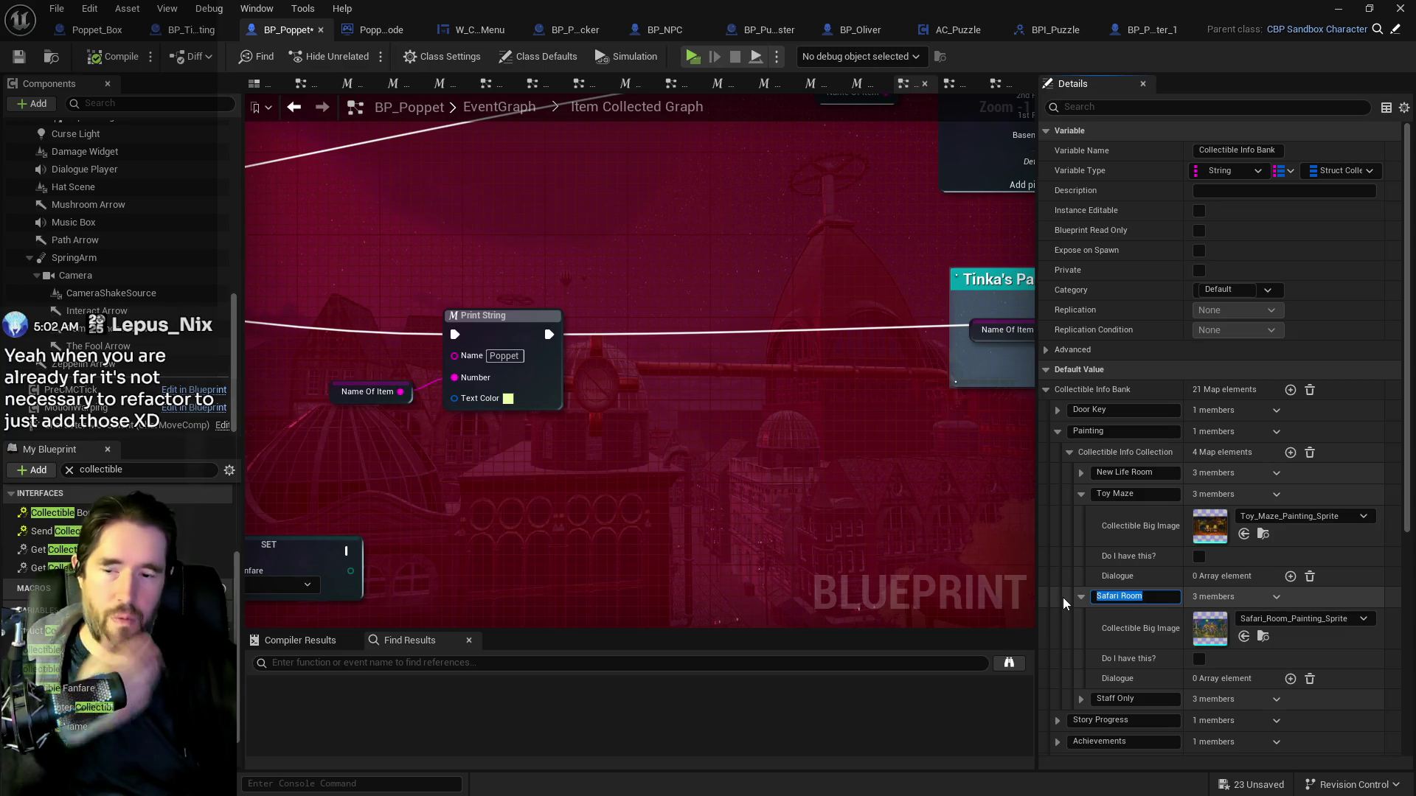
type("The Moonlit Gard")
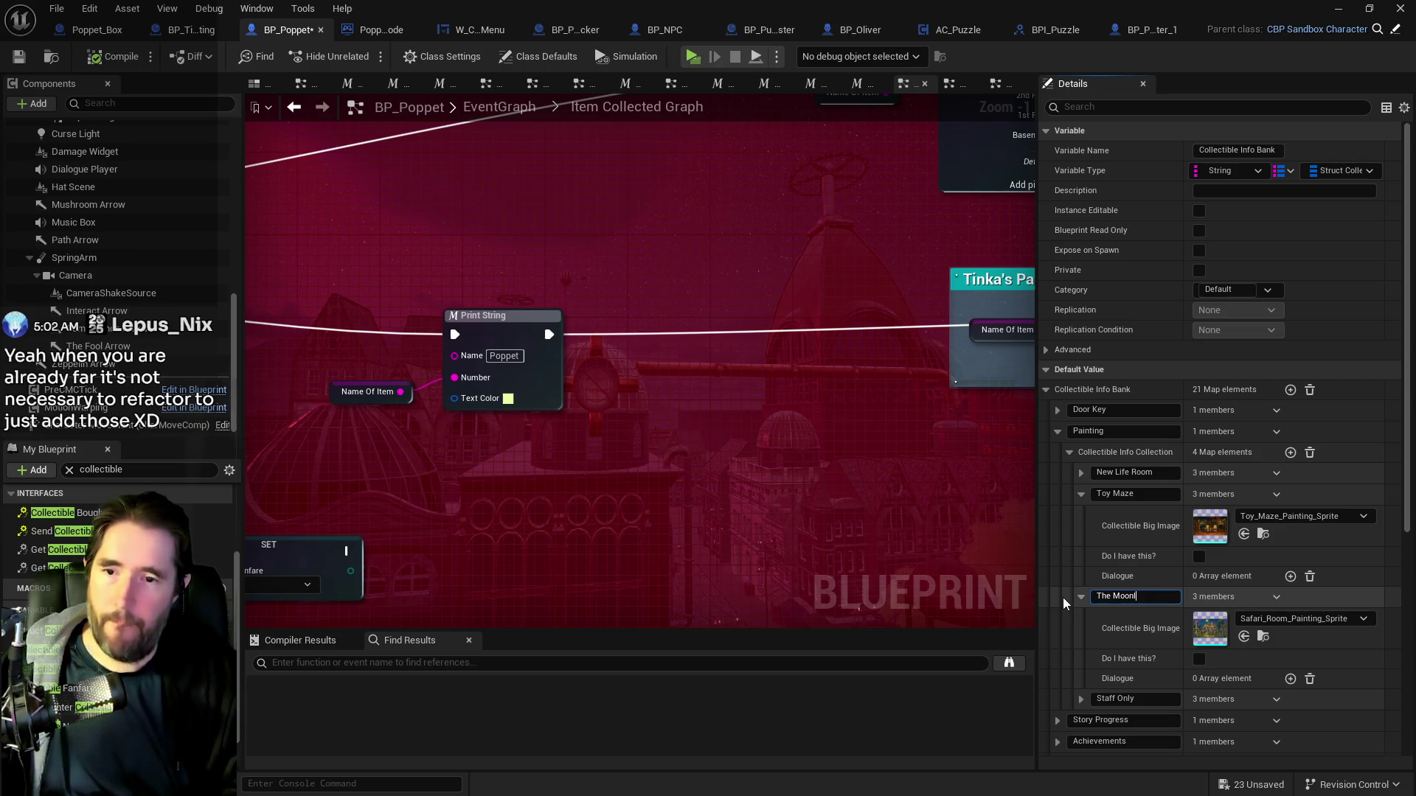
type("en")
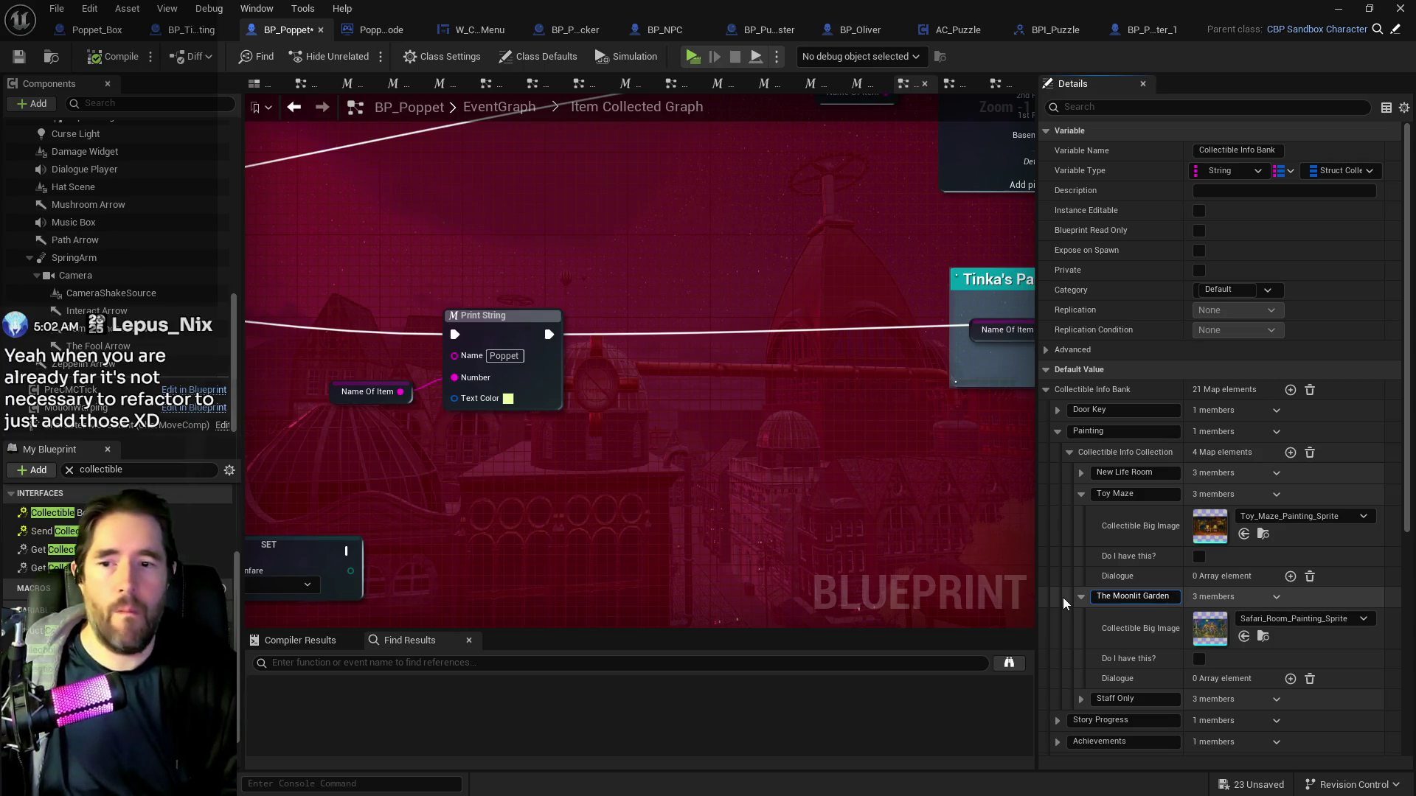
key("Return")
key("alt+Tab")
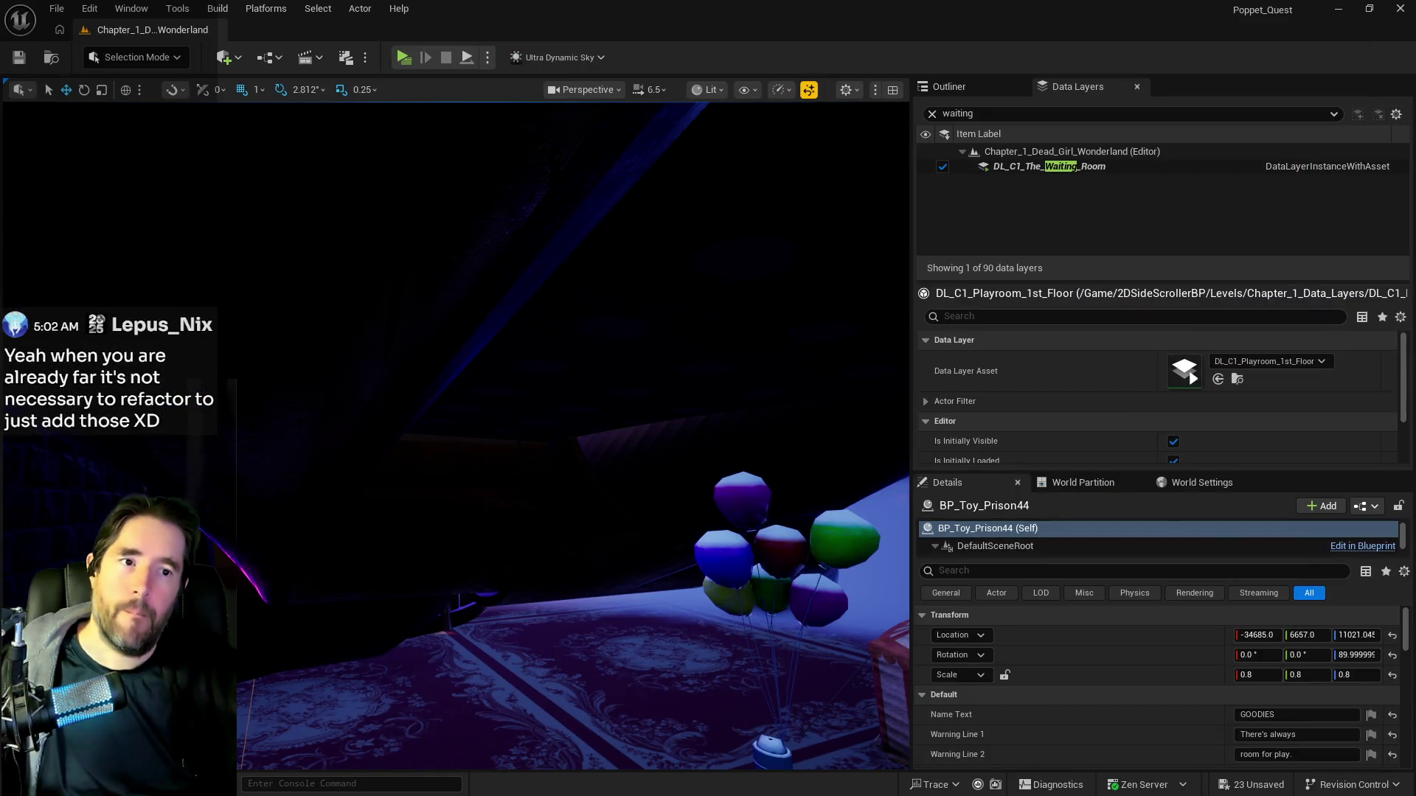
key("alt+Tab")
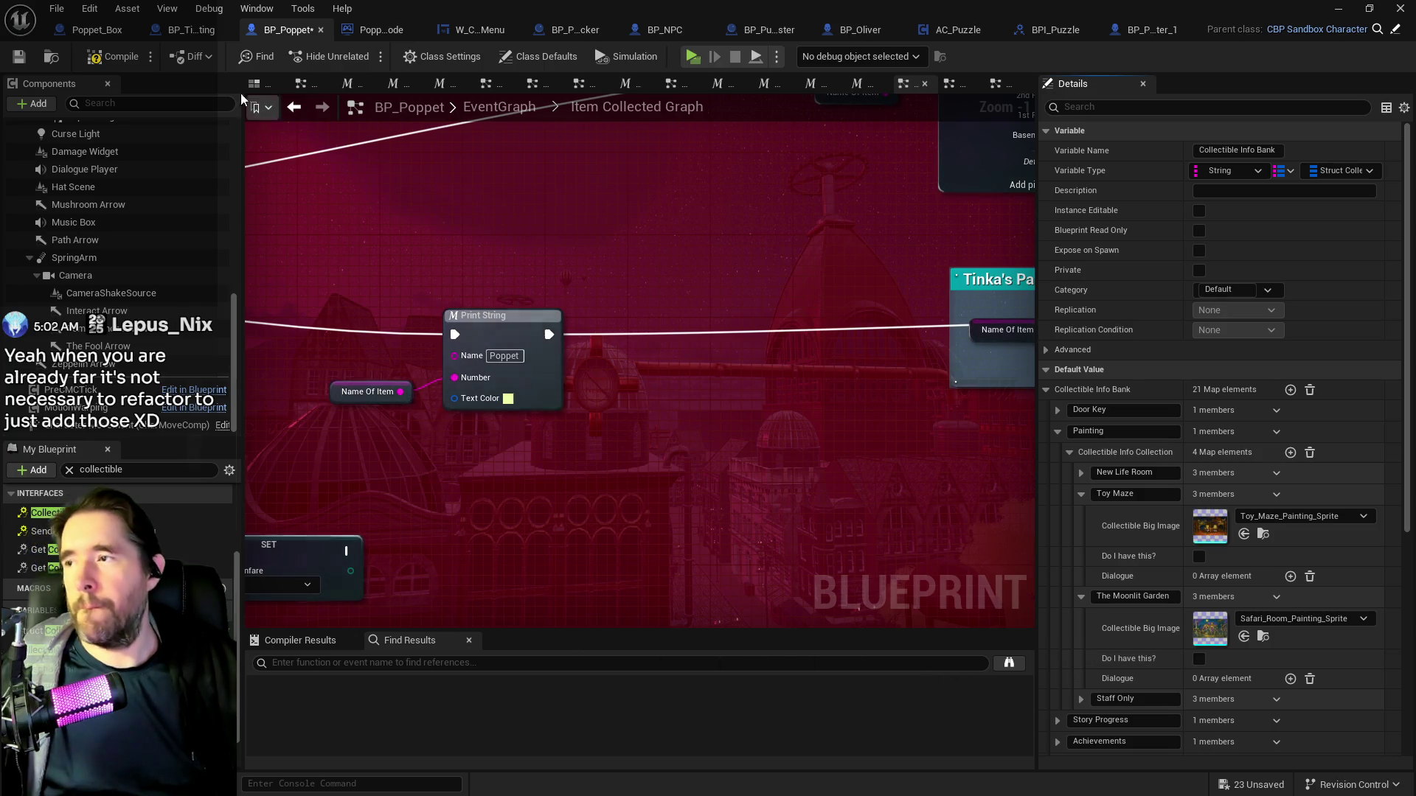
Compile and save BP_Poppet, check the 10 painting collection entries, then hide the blueprint window.
left_click(98, 63)
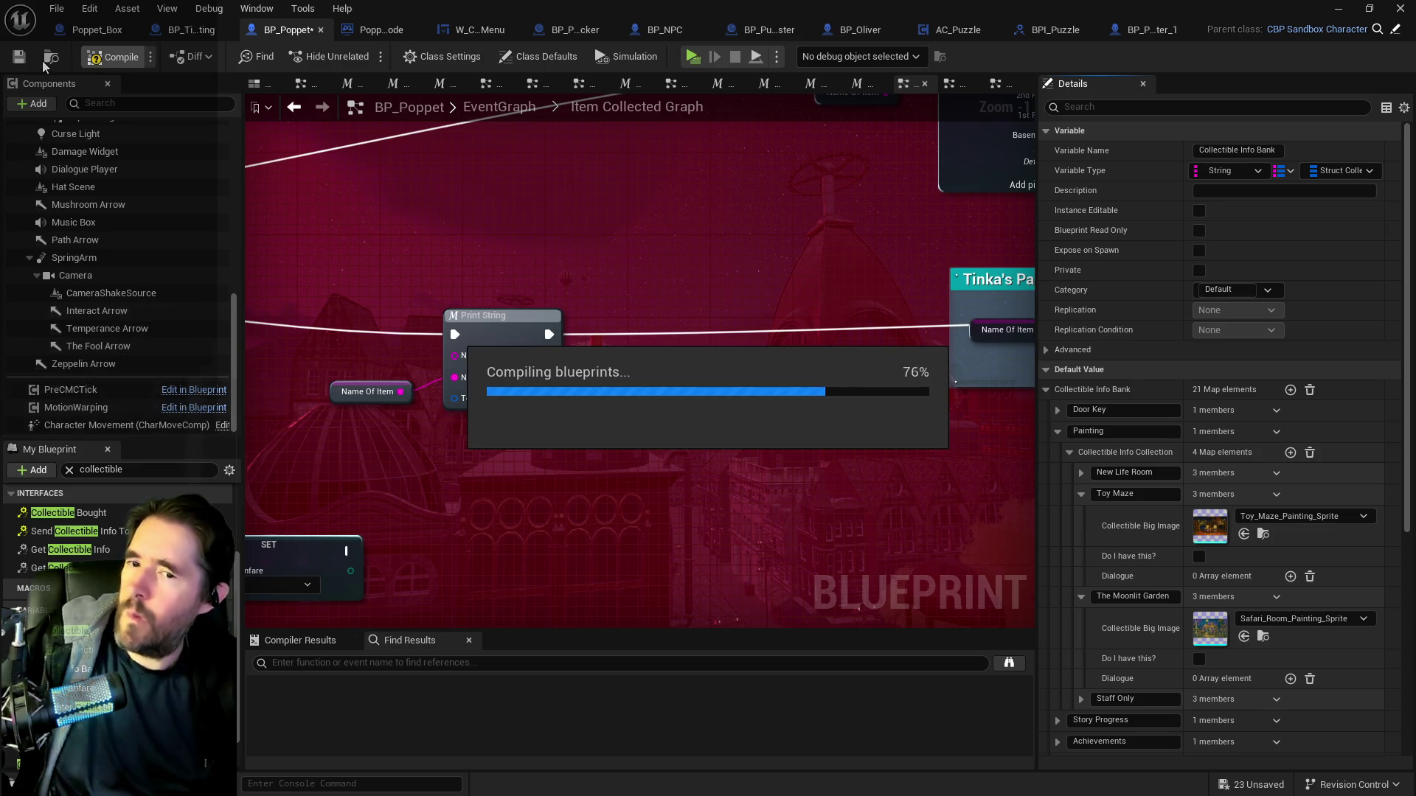
left_click(19, 57)
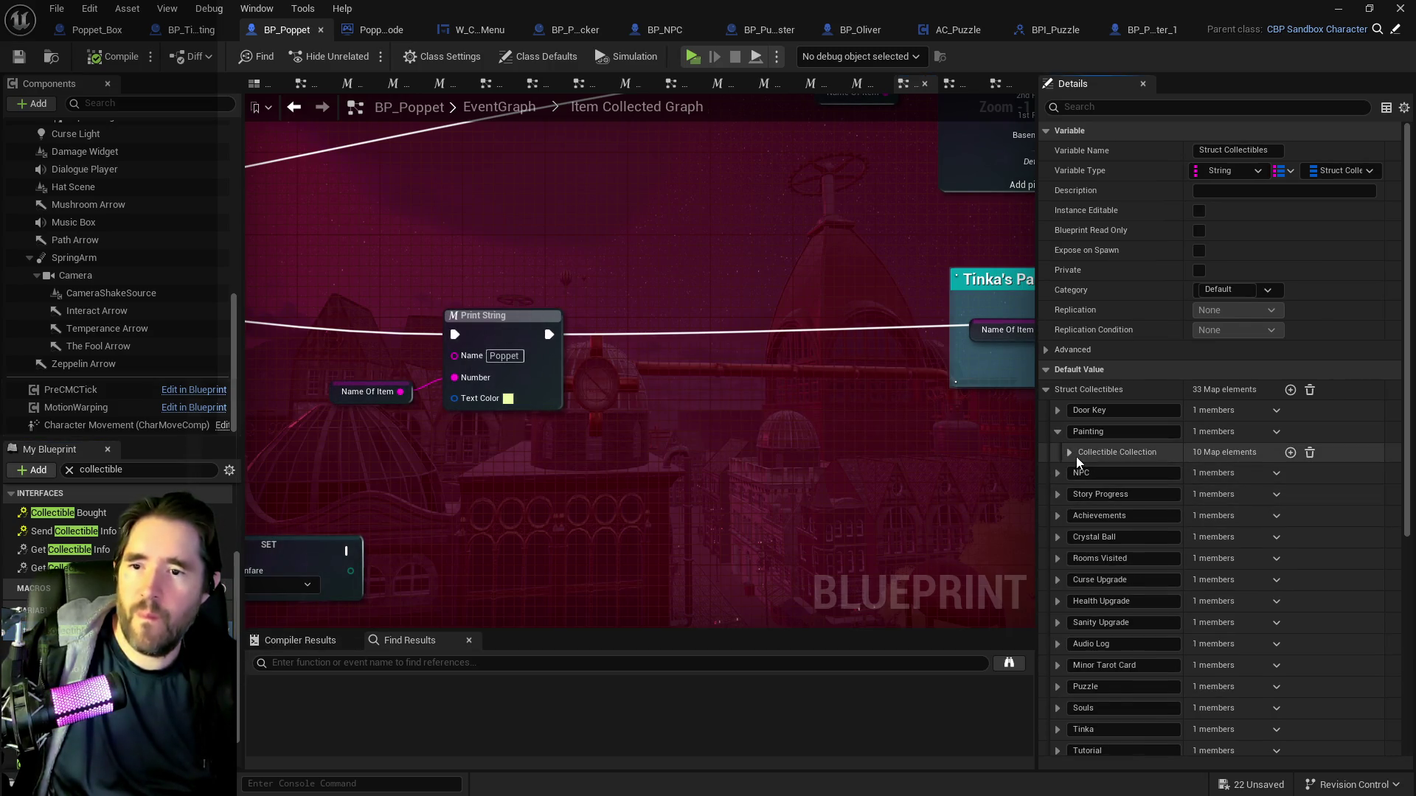
left_click(1069, 453)
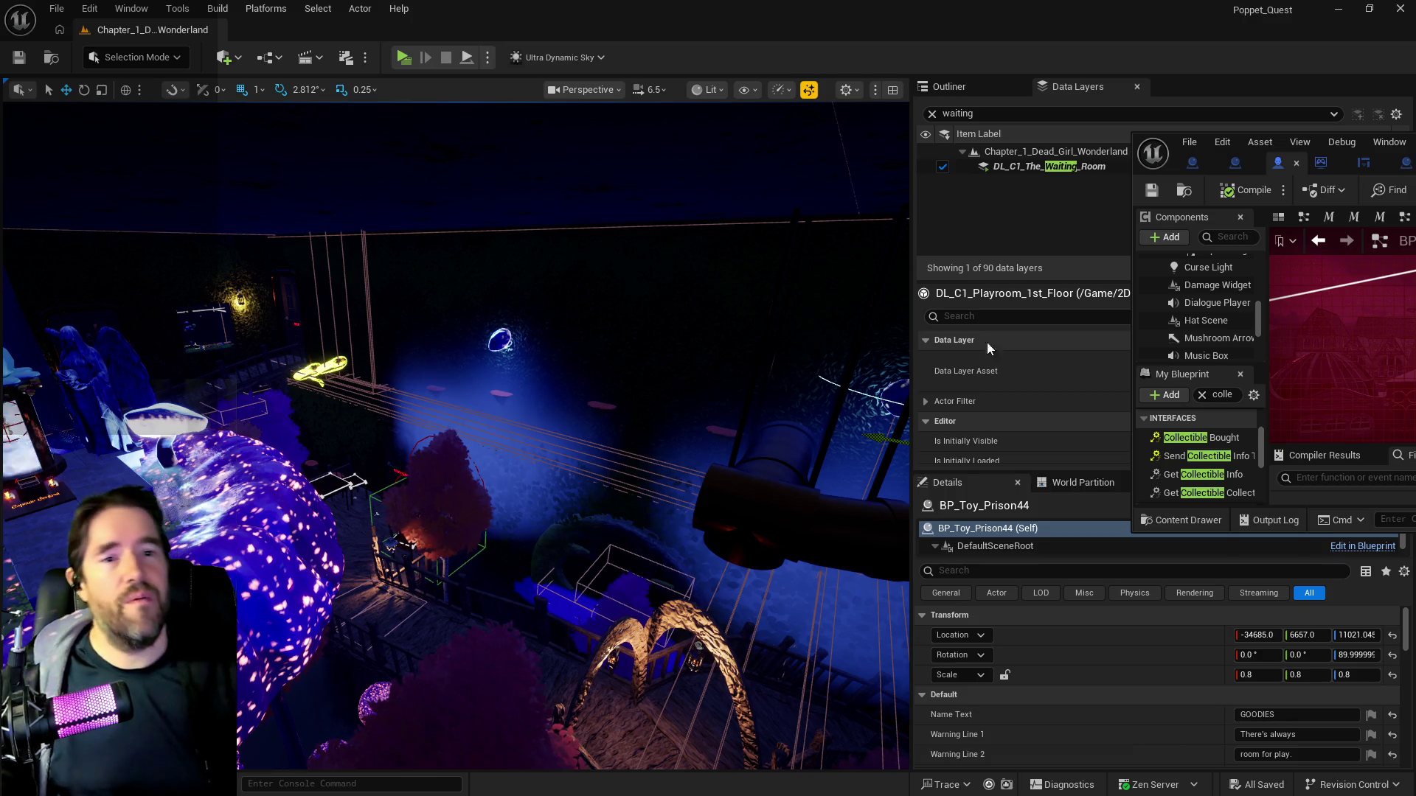
left_click(1415, 141)
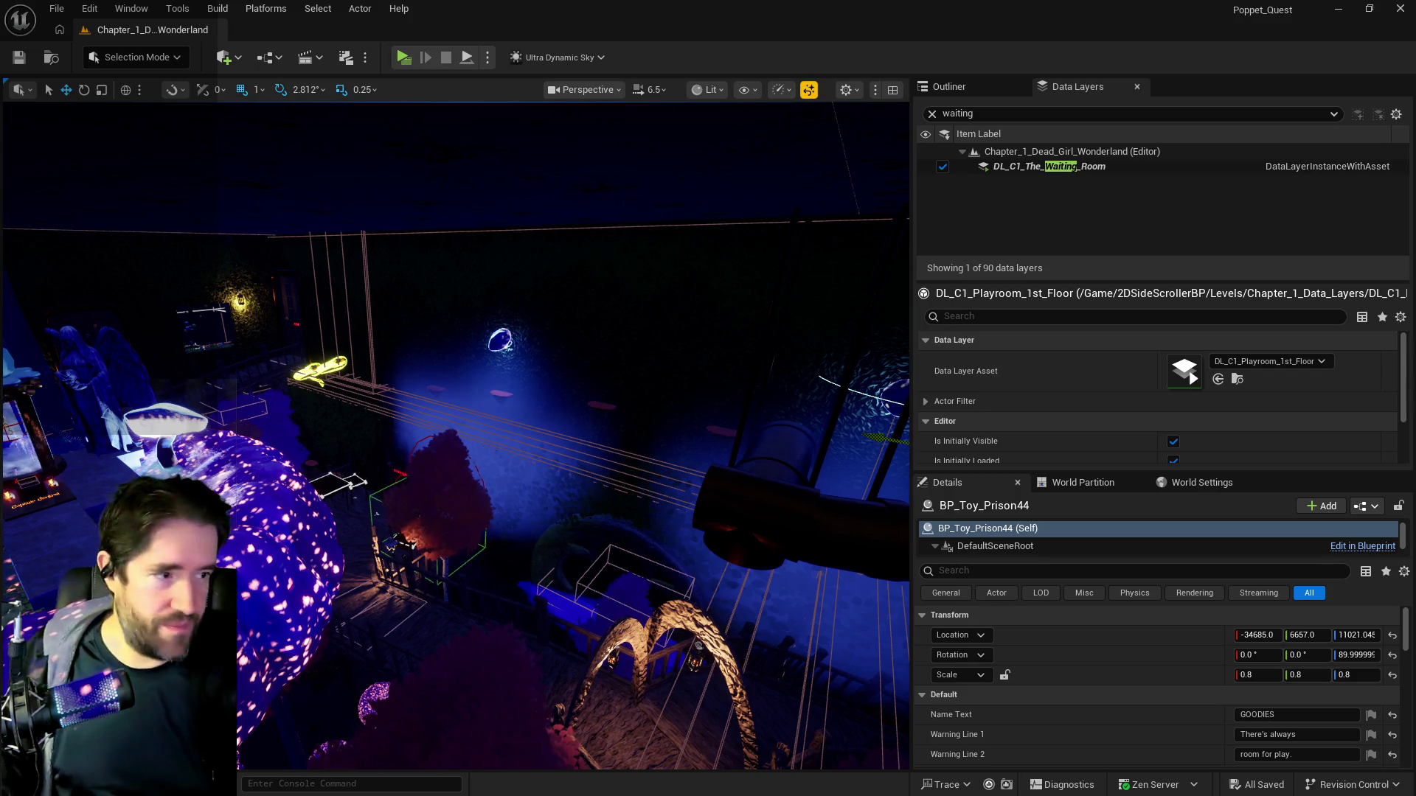
Frame the selected BP_Toy_Prison44 in the level viewport.
key("f")
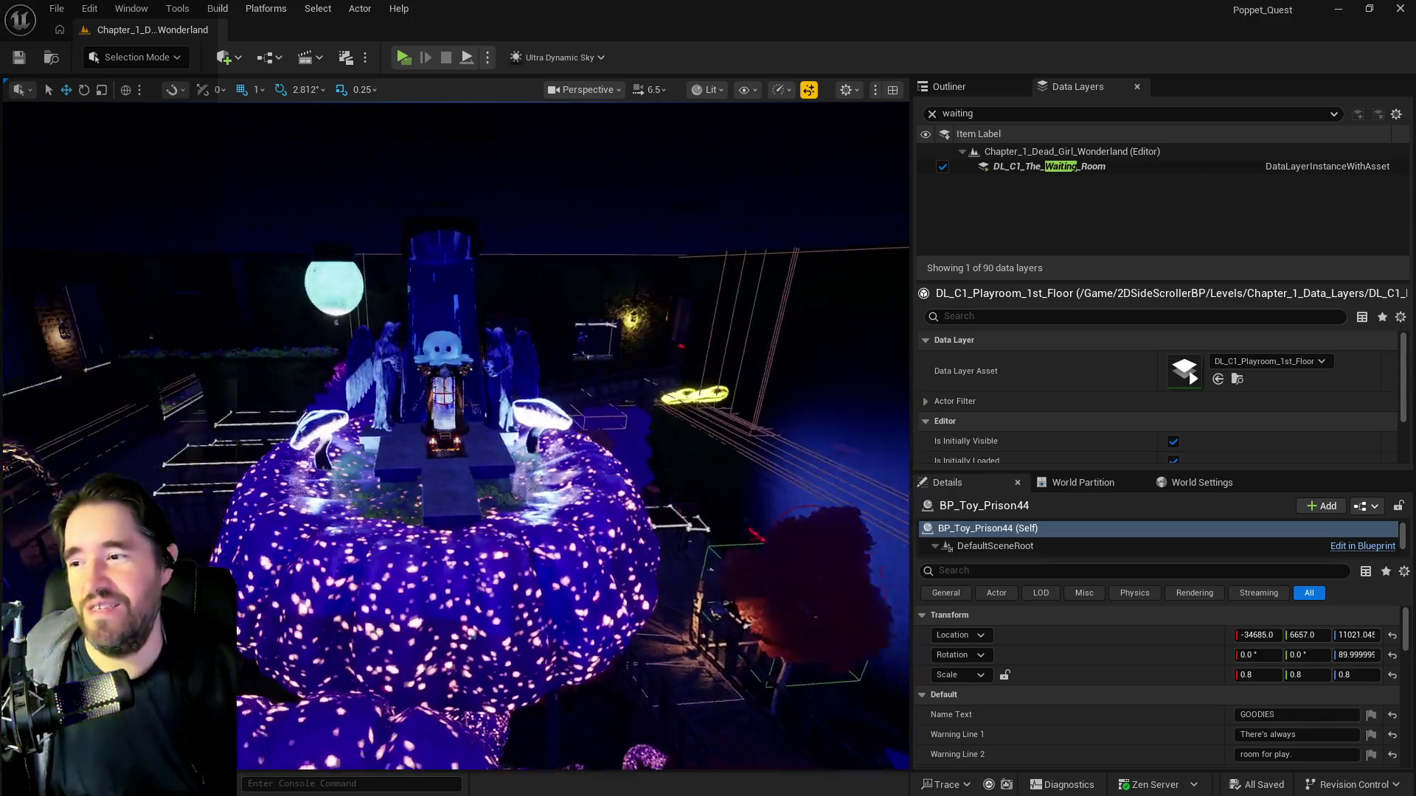
mouse_move(582, 586)
left_mouse_down()
mouse_move(312, 589)
mouse_move(515, 634)
left_mouse_up()
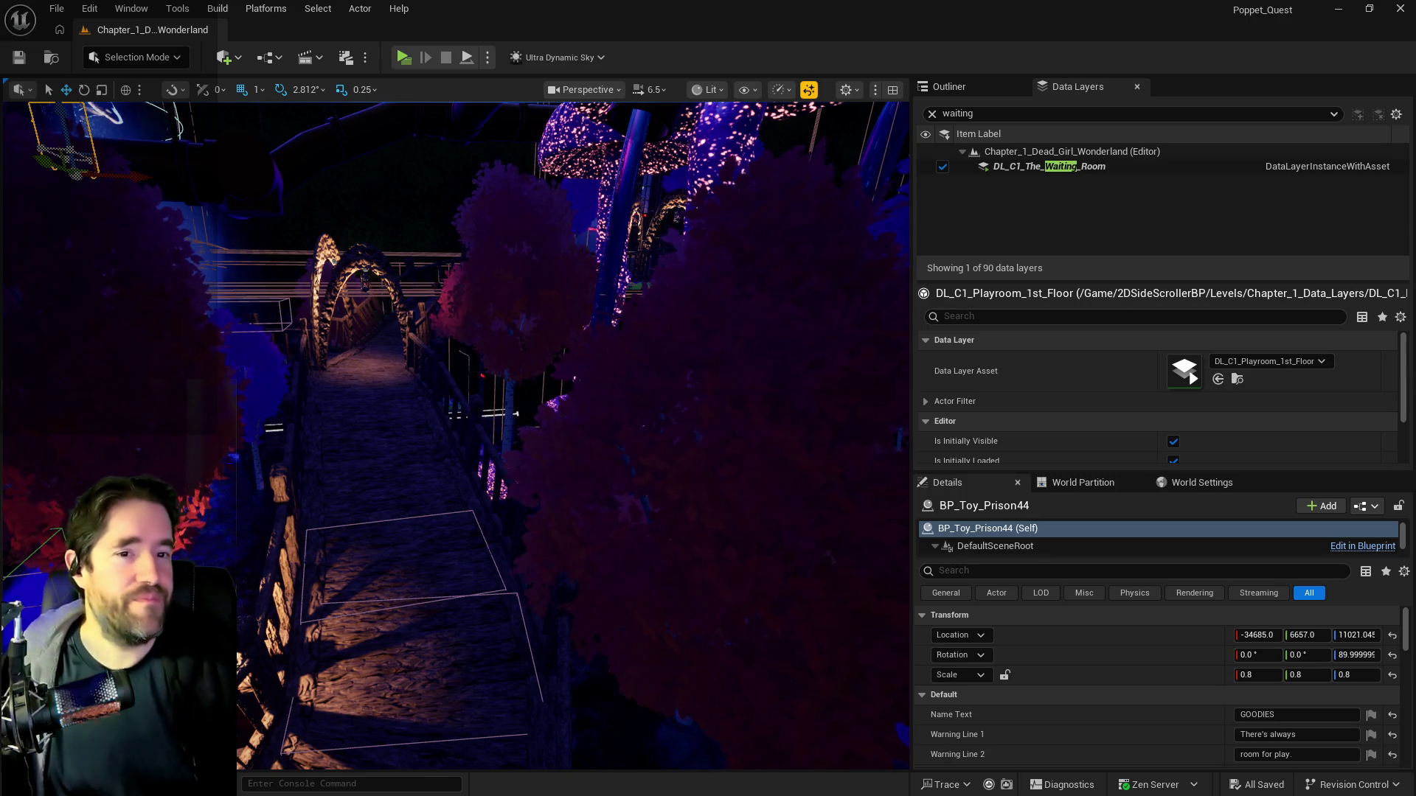
mouse_move(1415, 184)
left_mouse_down()
mouse_move(918, 184)
mouse_move(1415, 184)
left_mouse_up()
key("f")
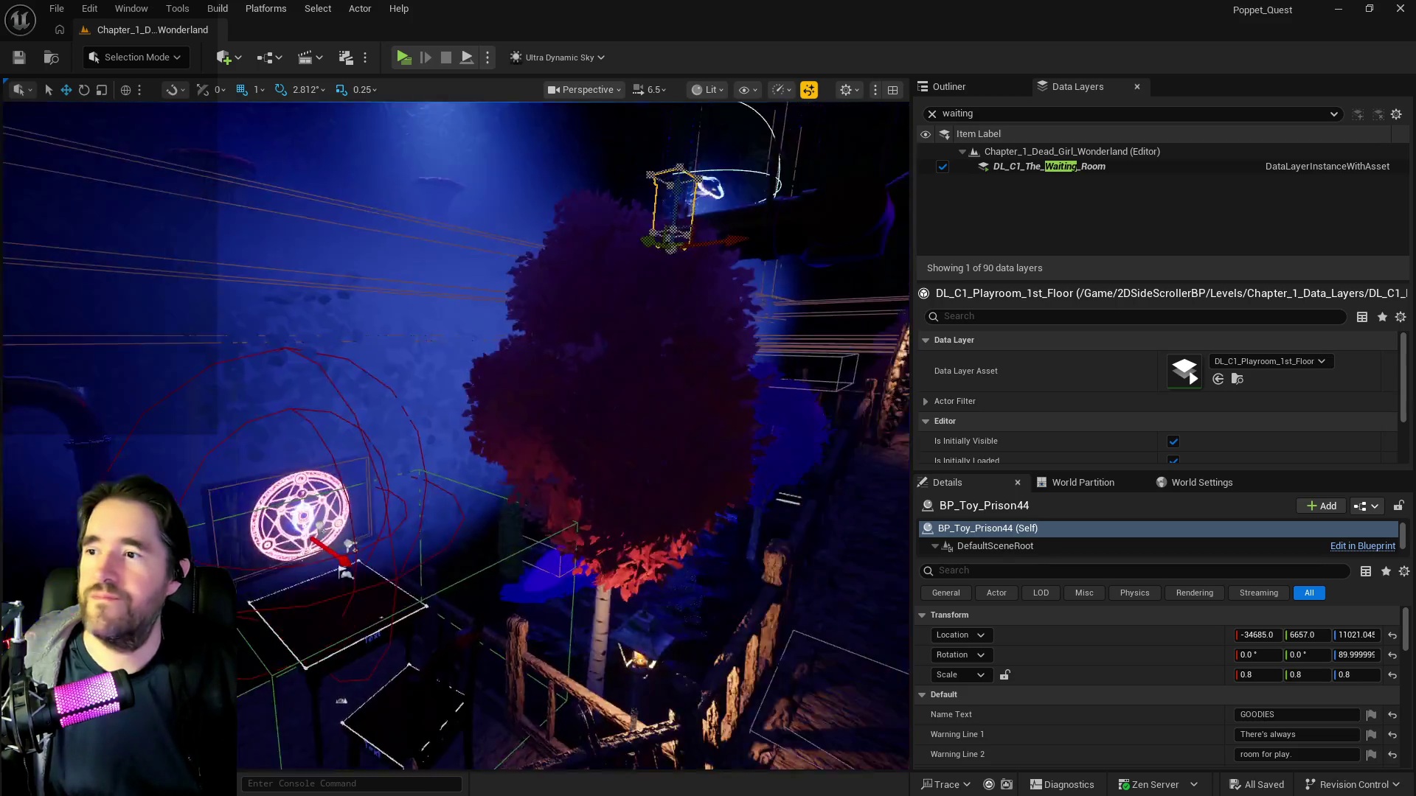
key("s")
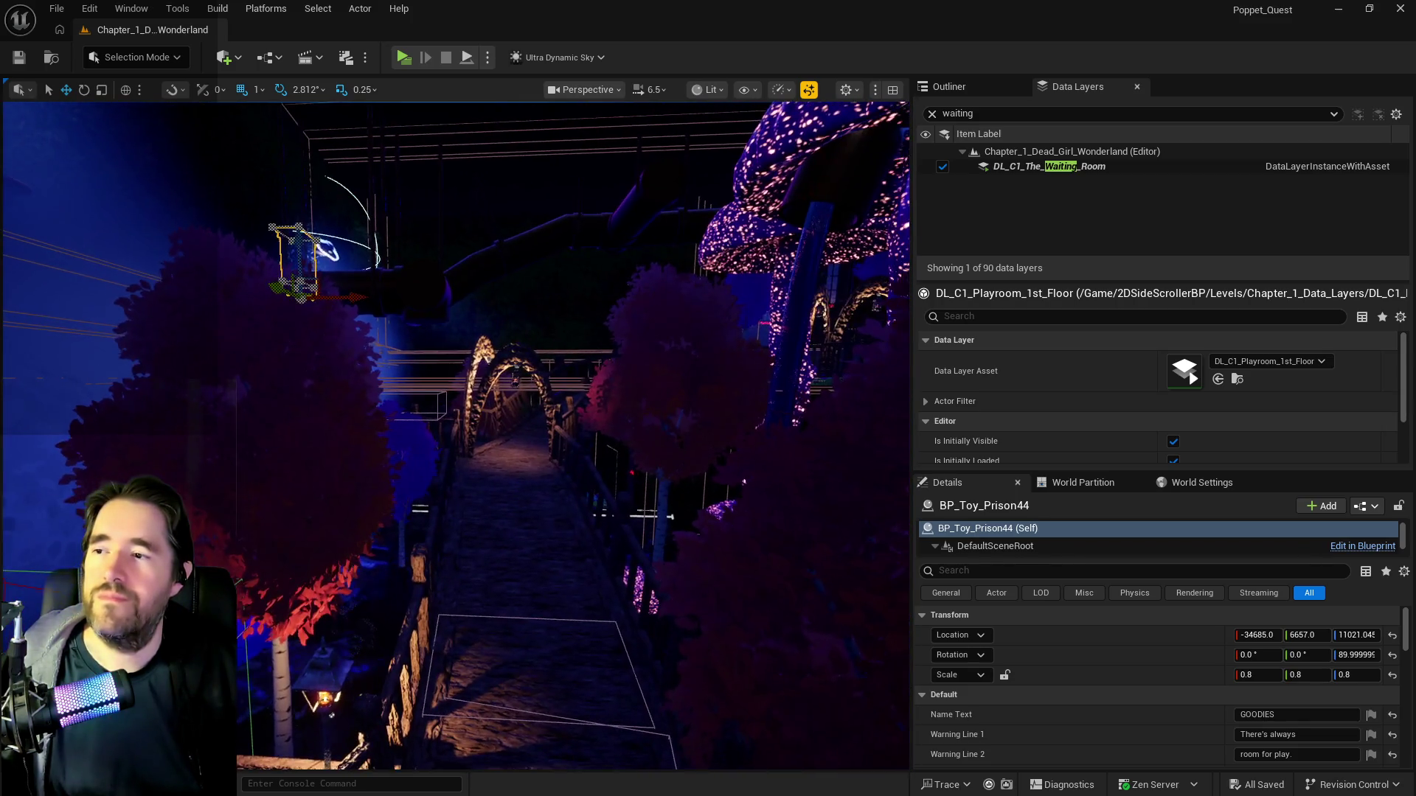
scroll(488, 404, "down", 10)
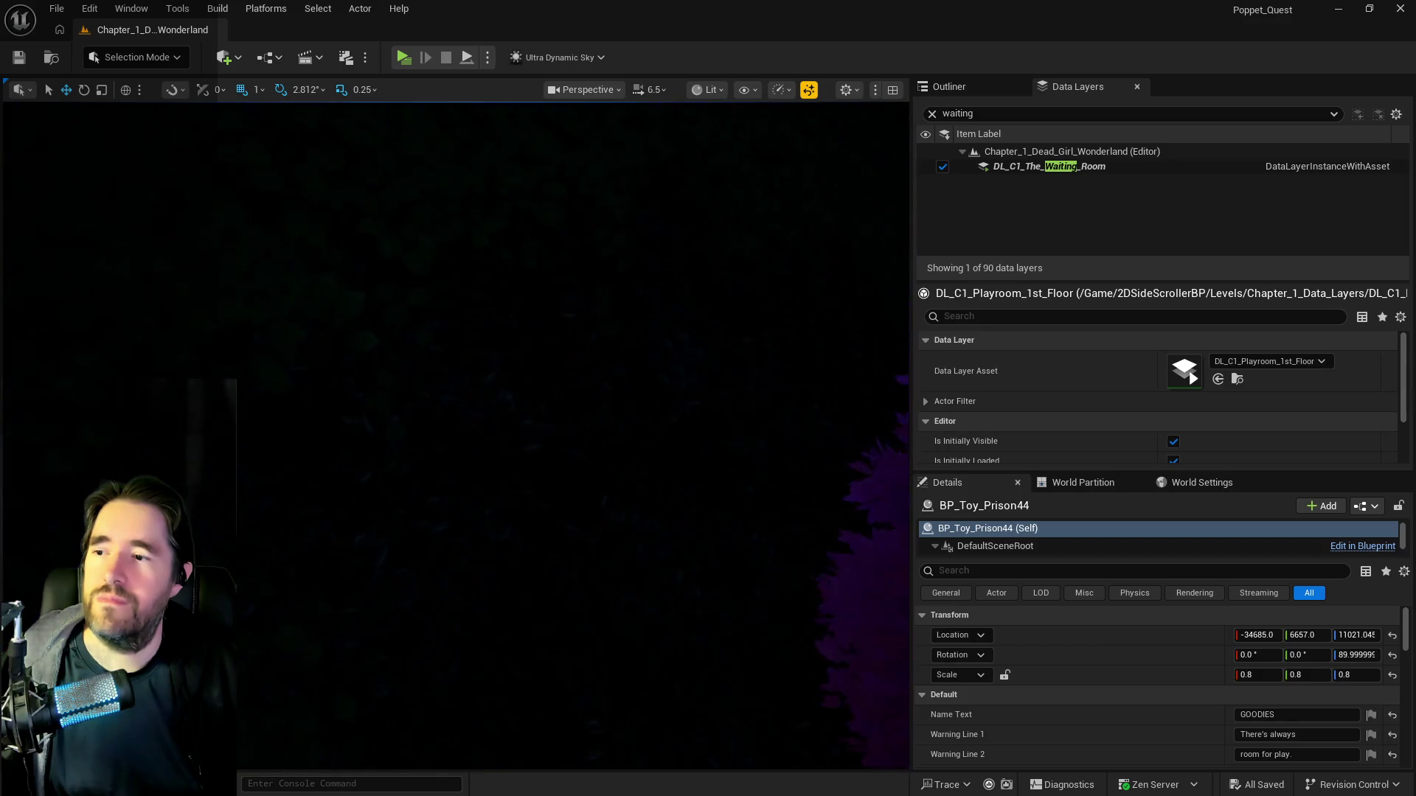
left_click_drag(502, 429, 503, 428)
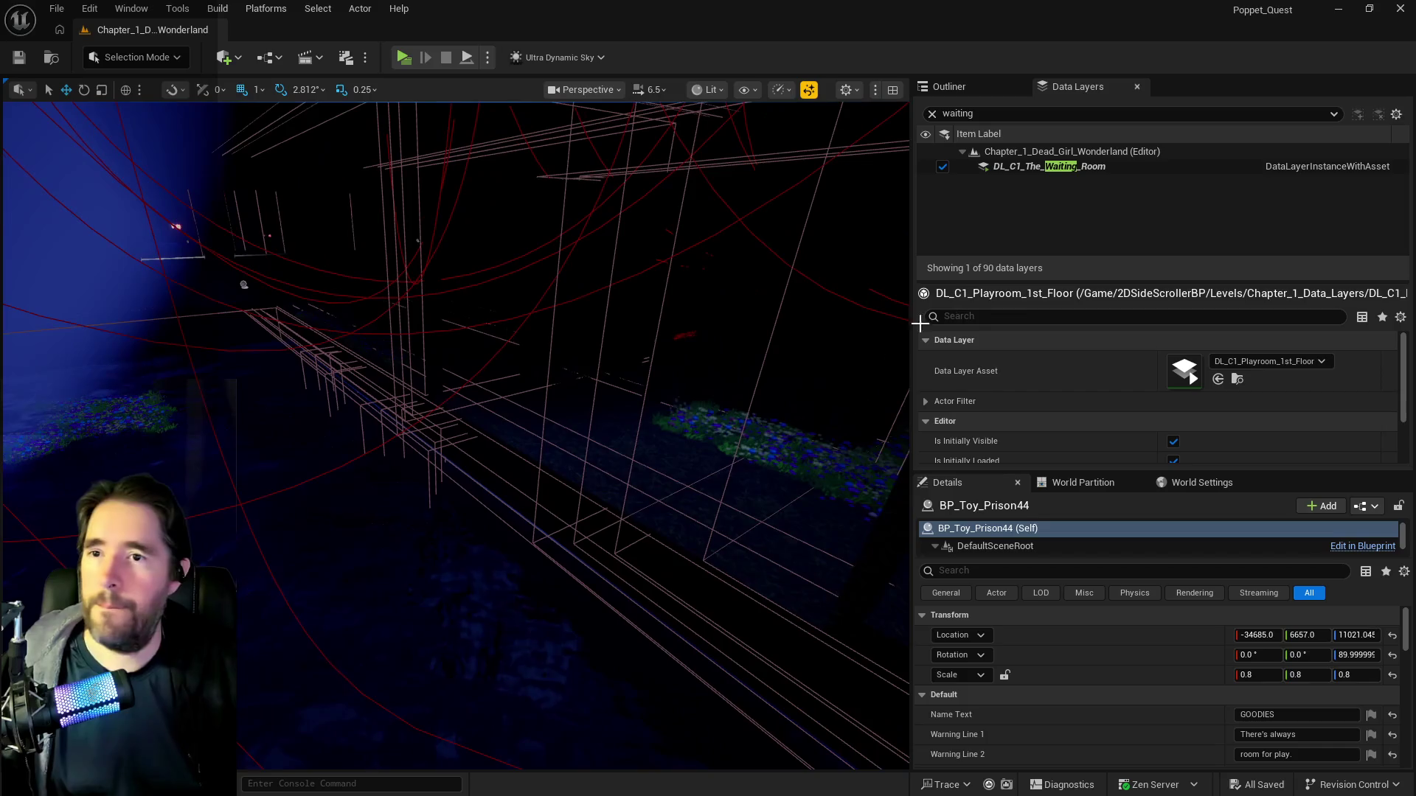
Filter Data Layers by 'hidd', enable DL_C2_Hidden_Grotto, and save the level.
key("ctrl+a")
type("hidd")
left_click(942, 167)
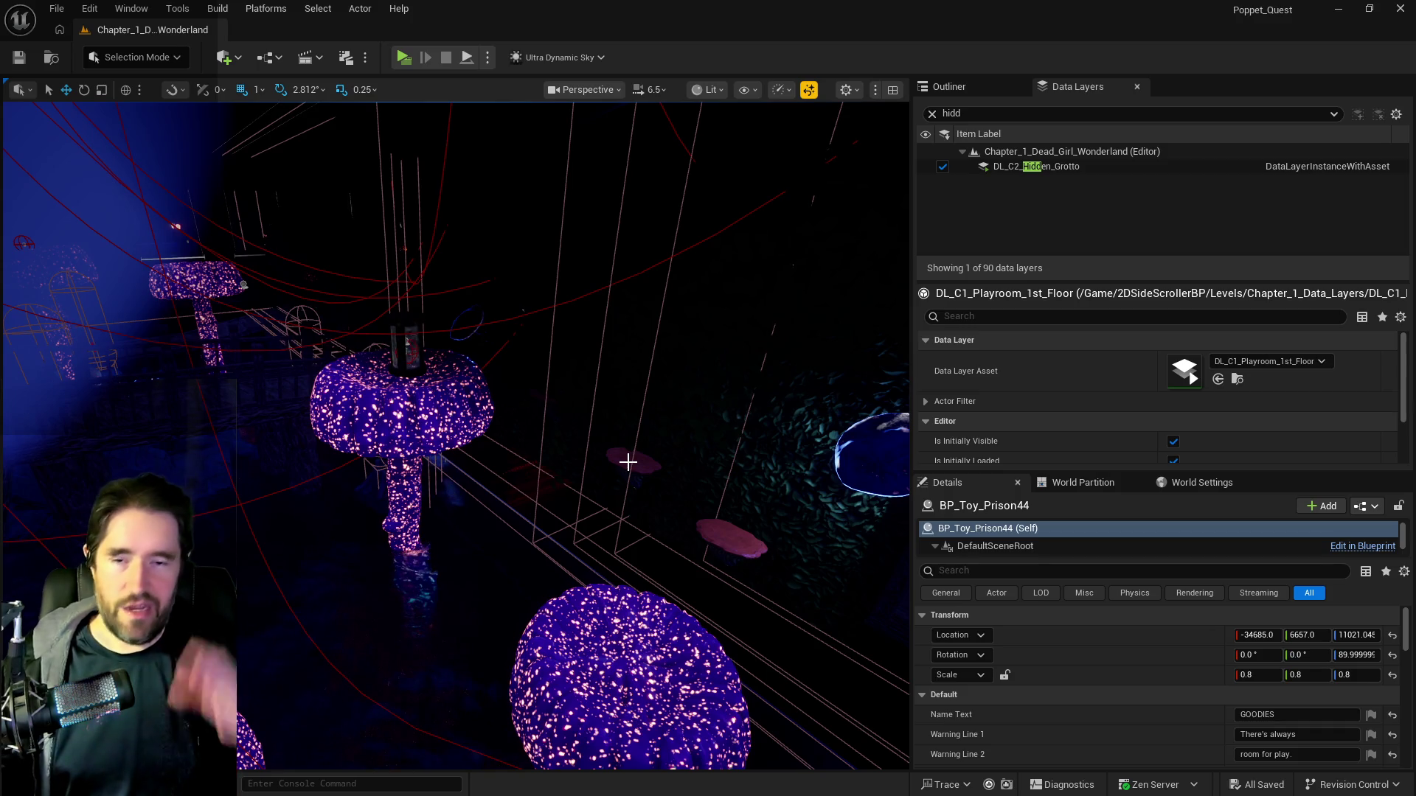
left_click(18, 59)
Frame BP_Toy_Prison44 and zoom in and out to inspect the Hidden Grotto.
key("f")
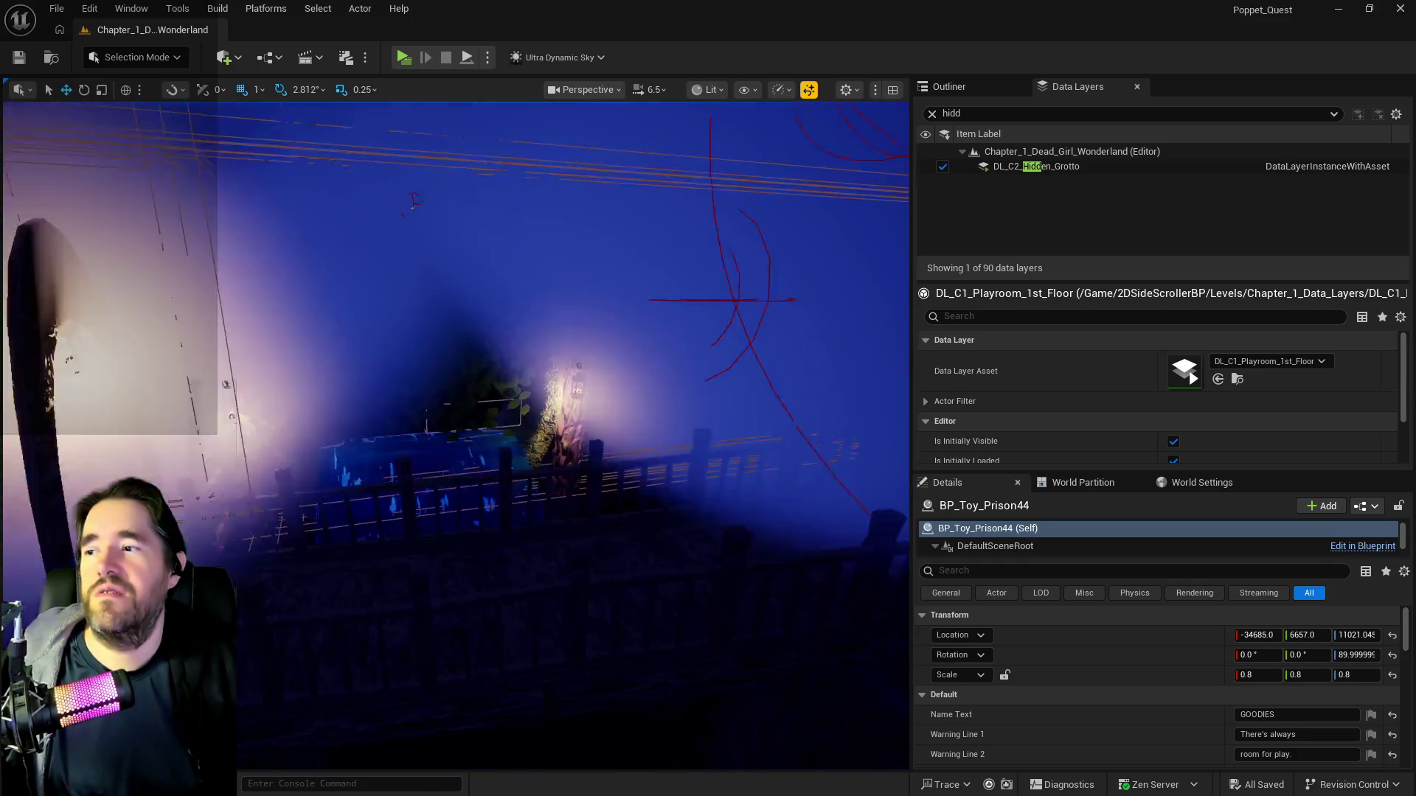
scroll(455, 435, "down", 10)
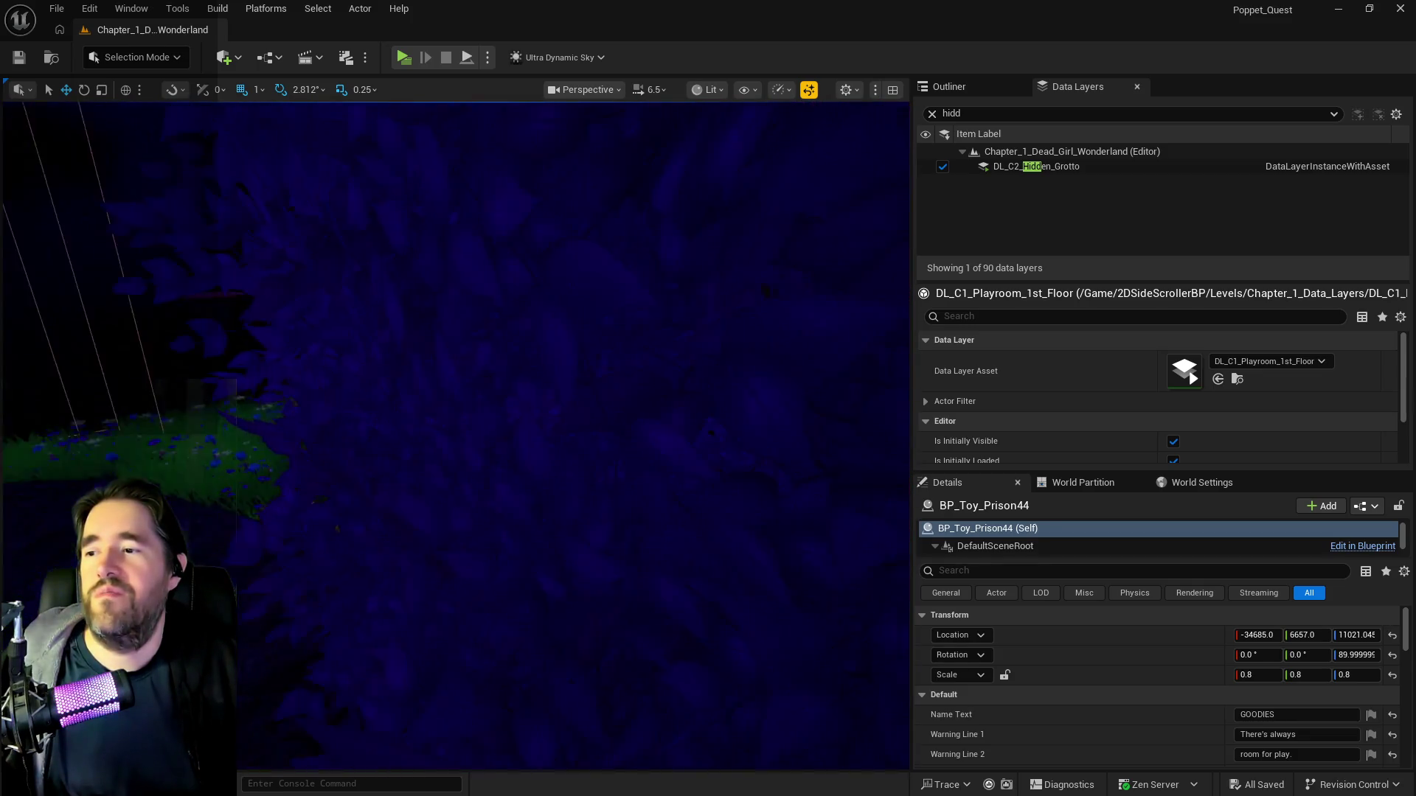
scroll(455, 435, "up", 10)
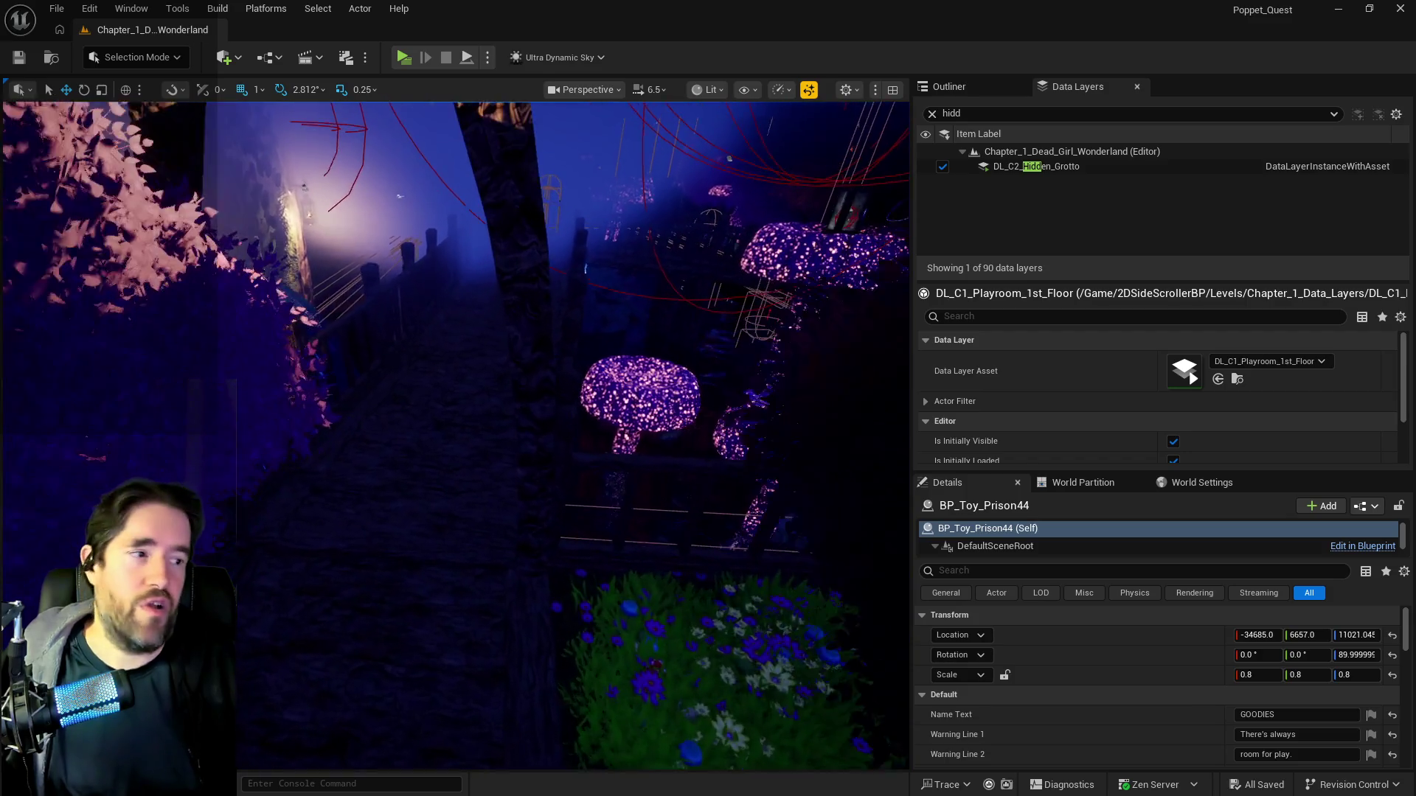
scroll(455, 435, "down", 10)
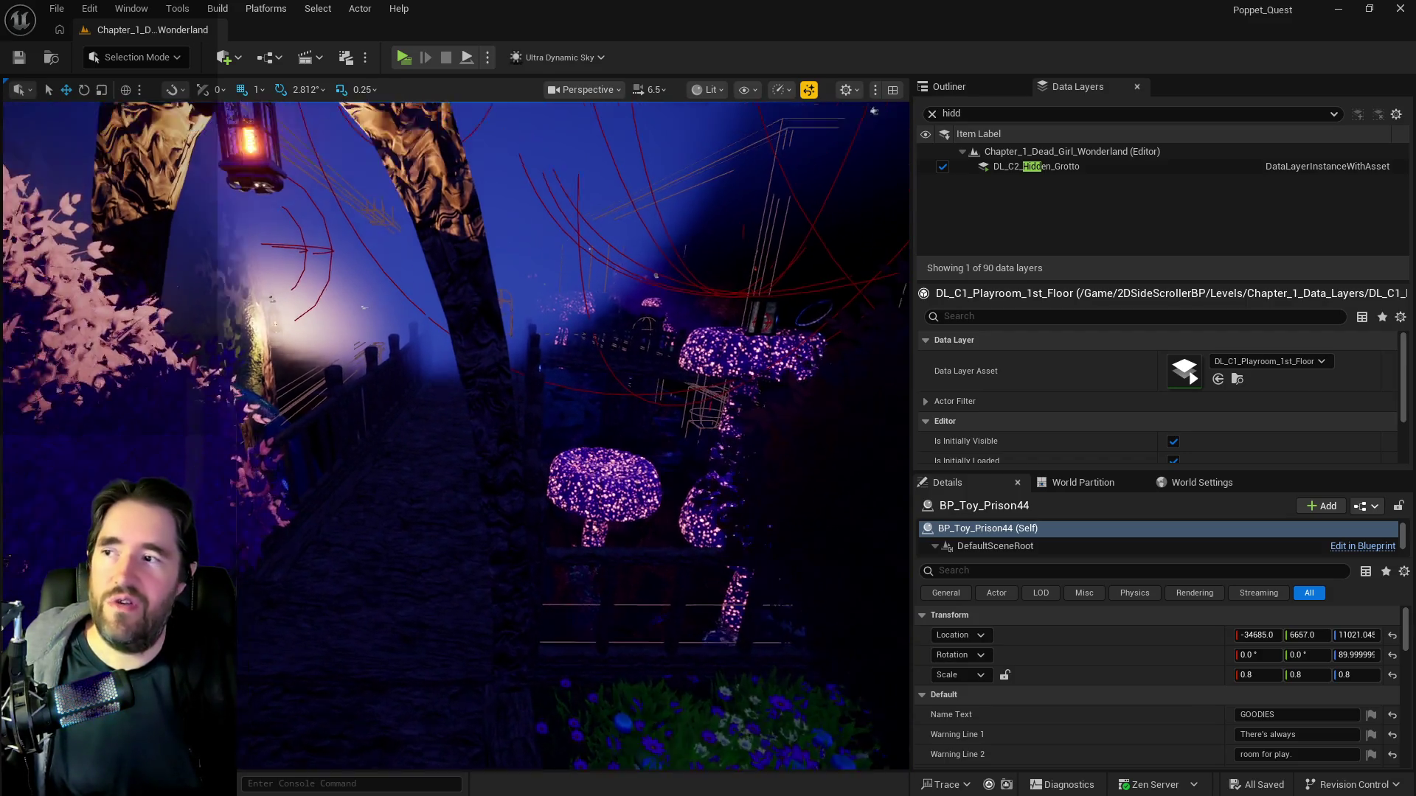
scroll(455, 435, "up", 10)
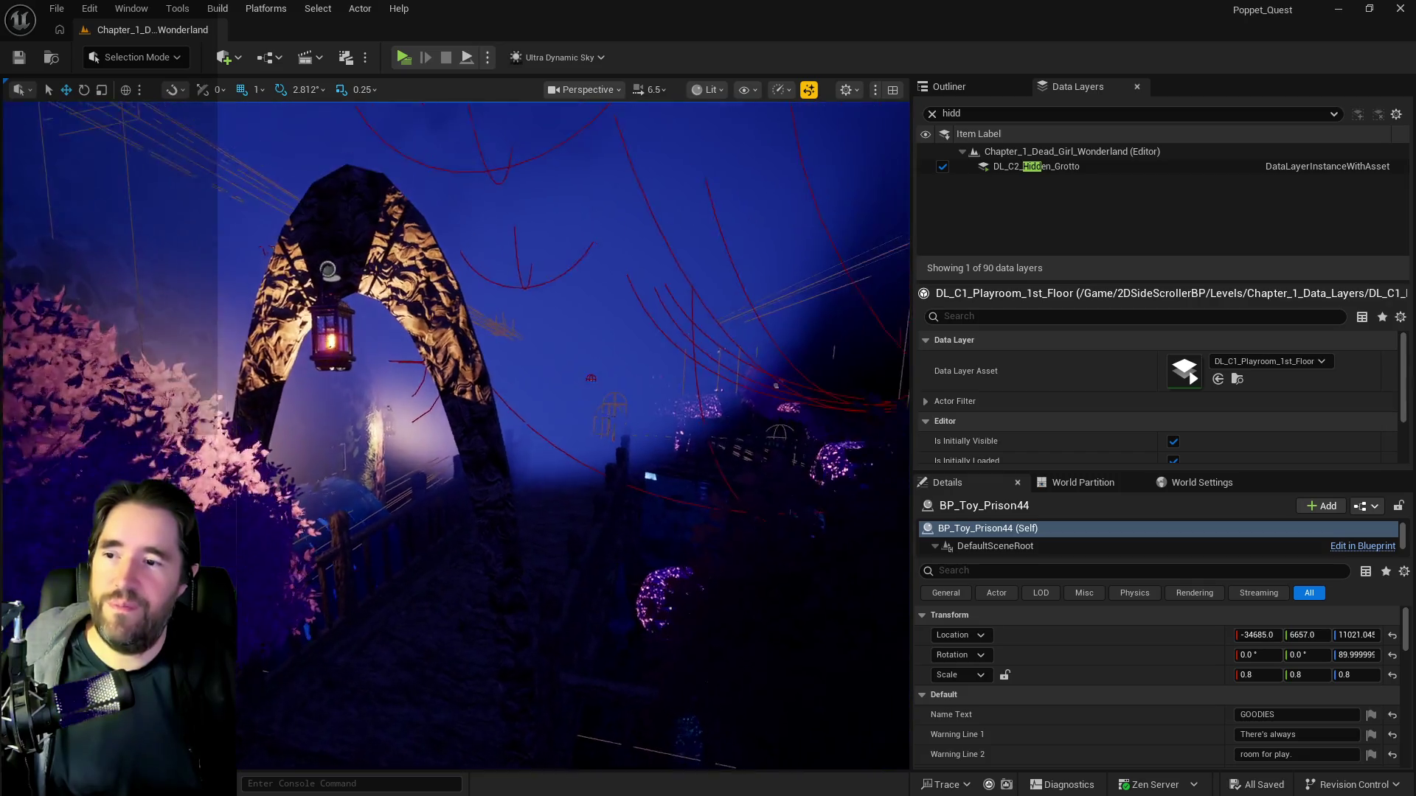
scroll(456, 436, "down", 5)
scroll(456, 435, "up", 10)
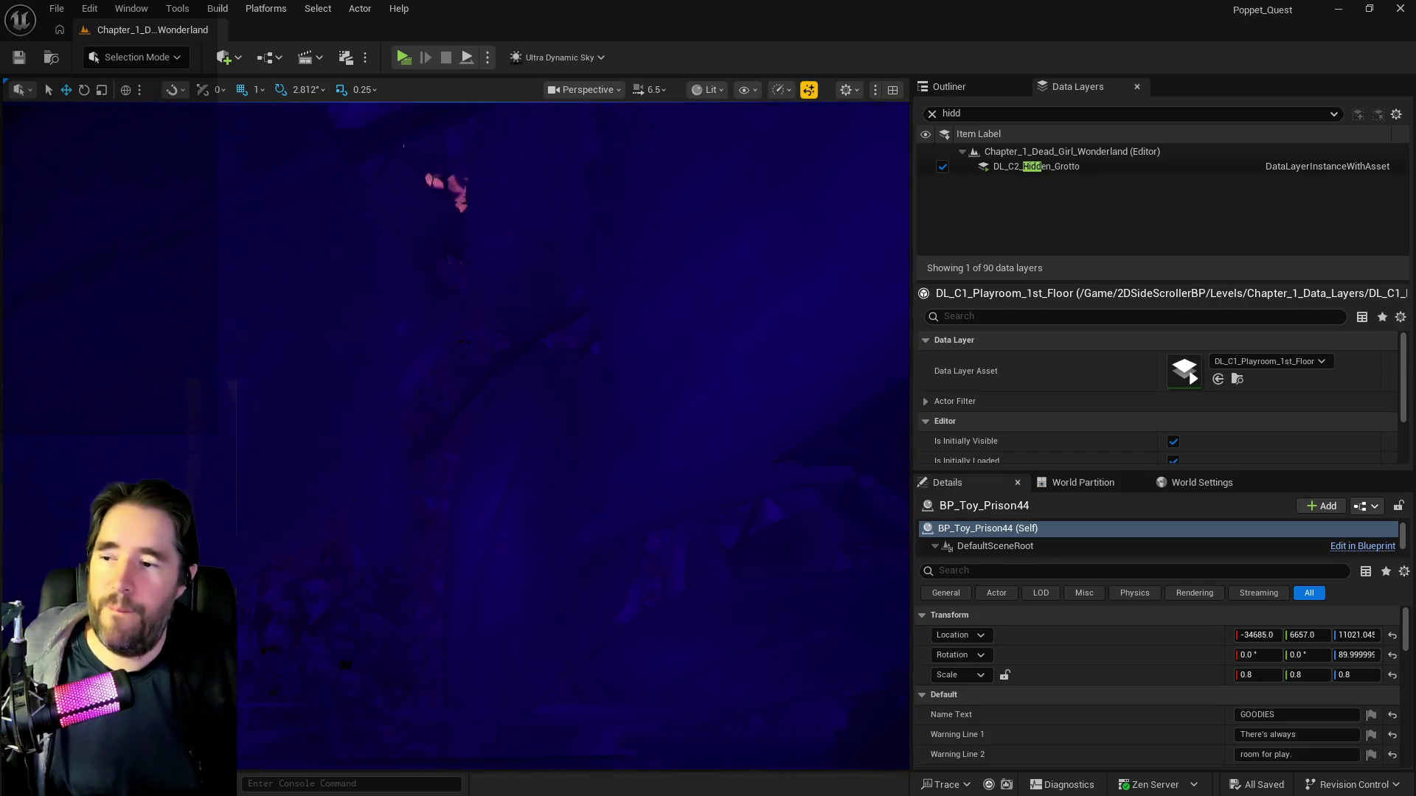
scroll(456, 435, "down", 5)
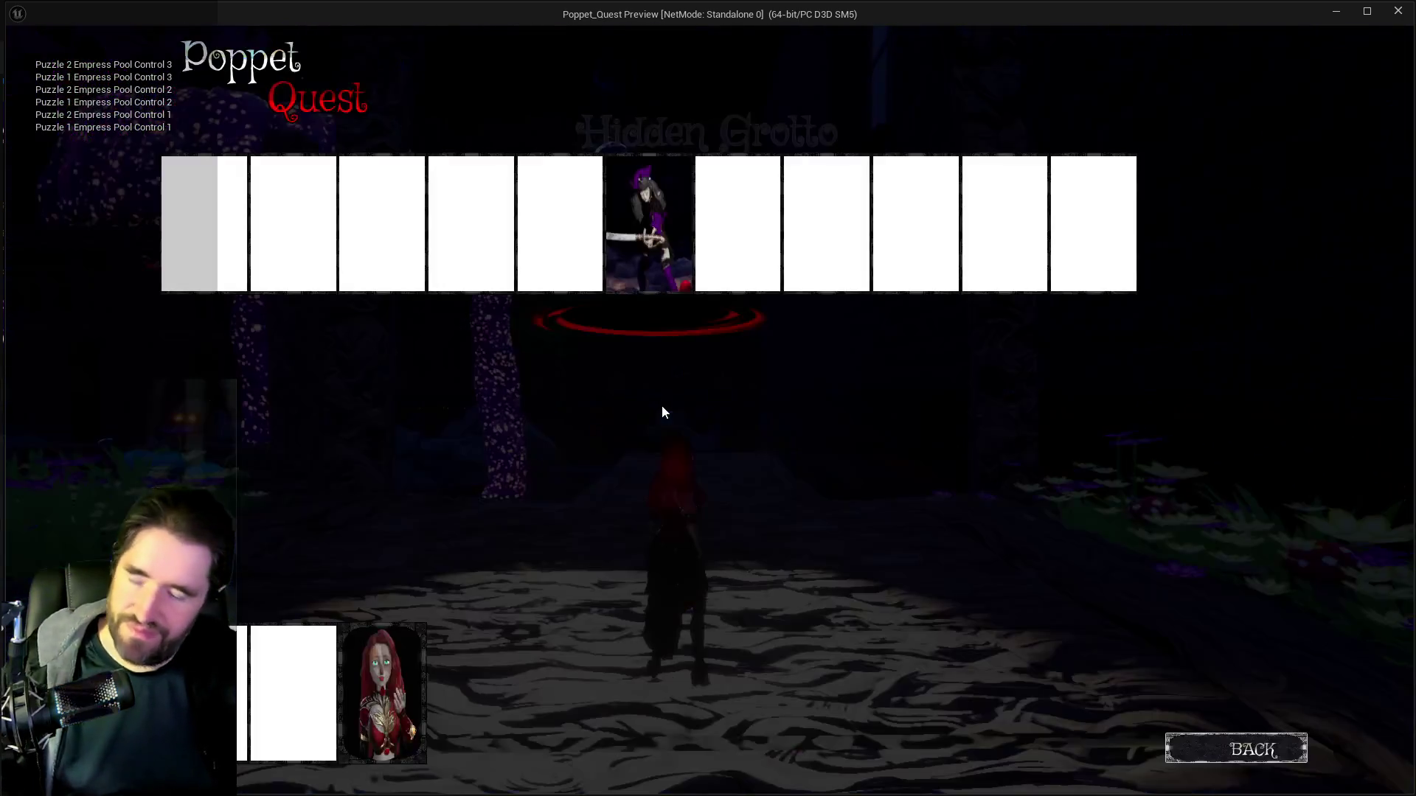
Dismiss the card menu, run through the mushroom grotto along the wooden walkway, and pause.
left_click(409, 649)
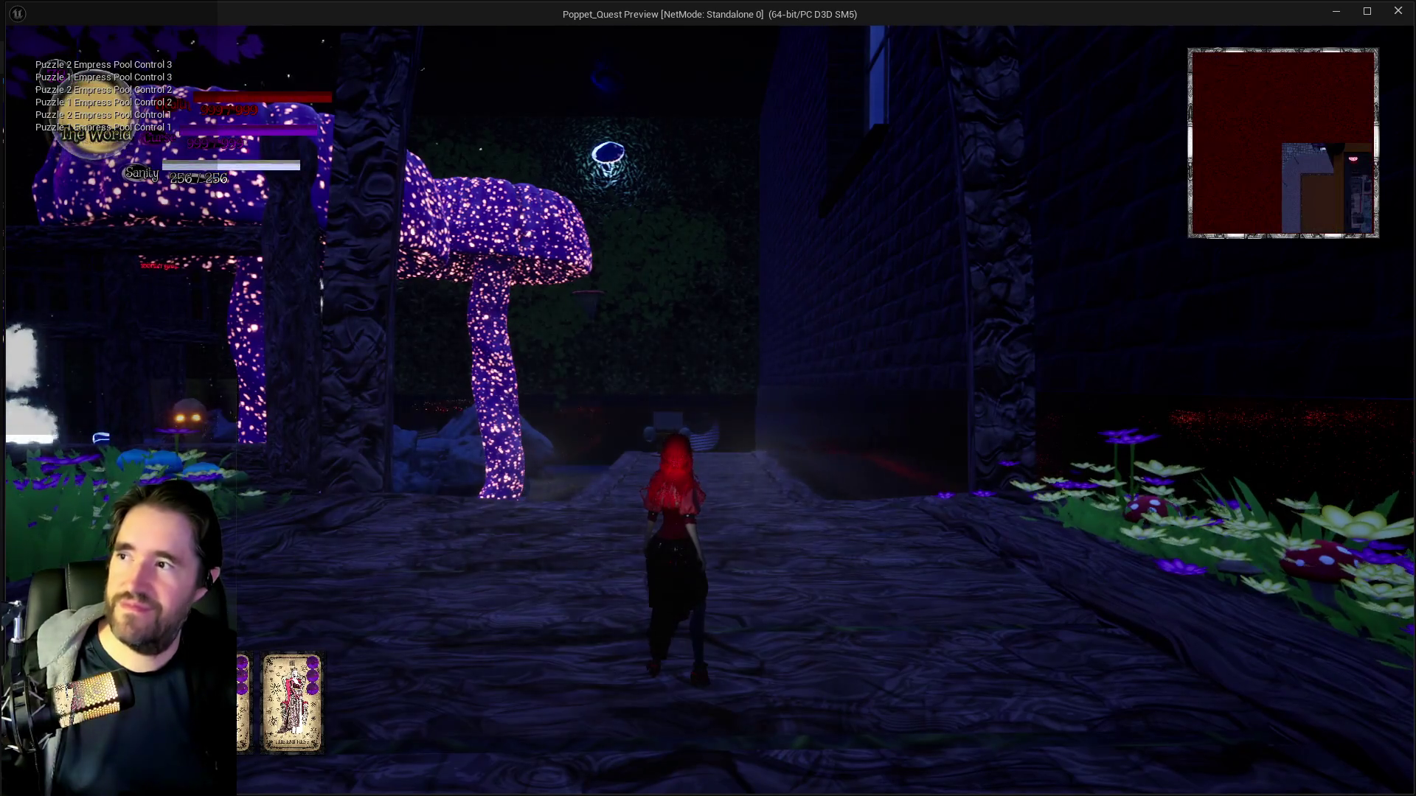
key("w")
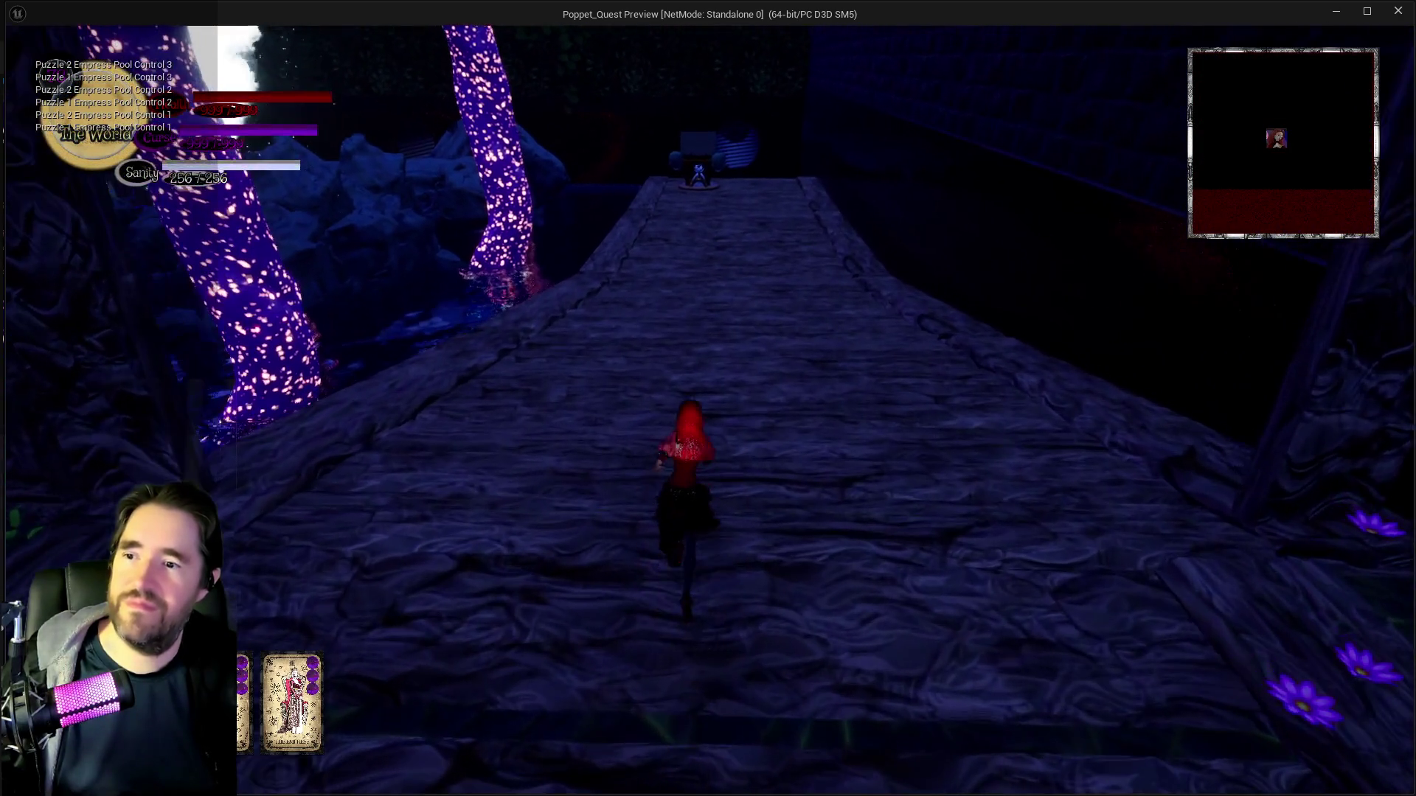
key("w")
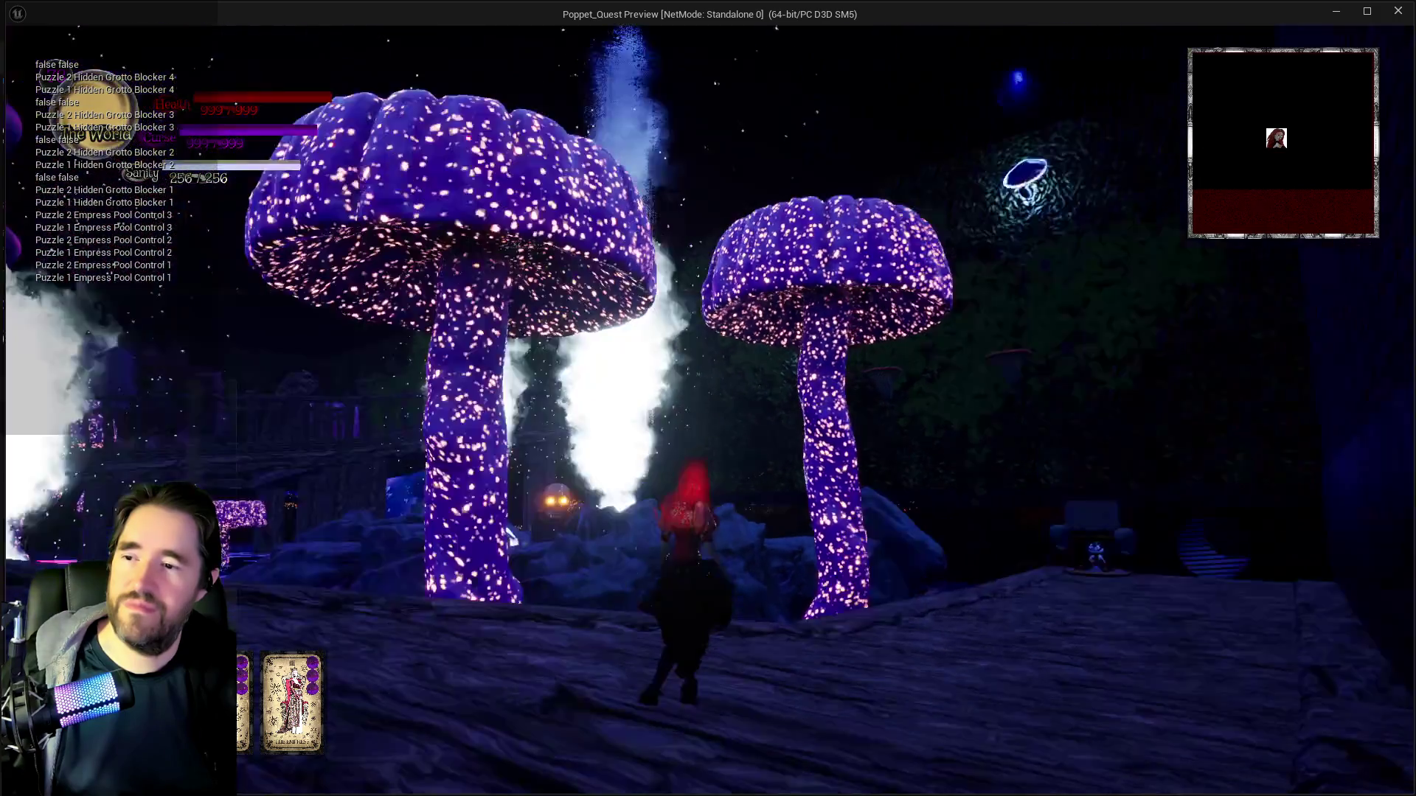
key("w")
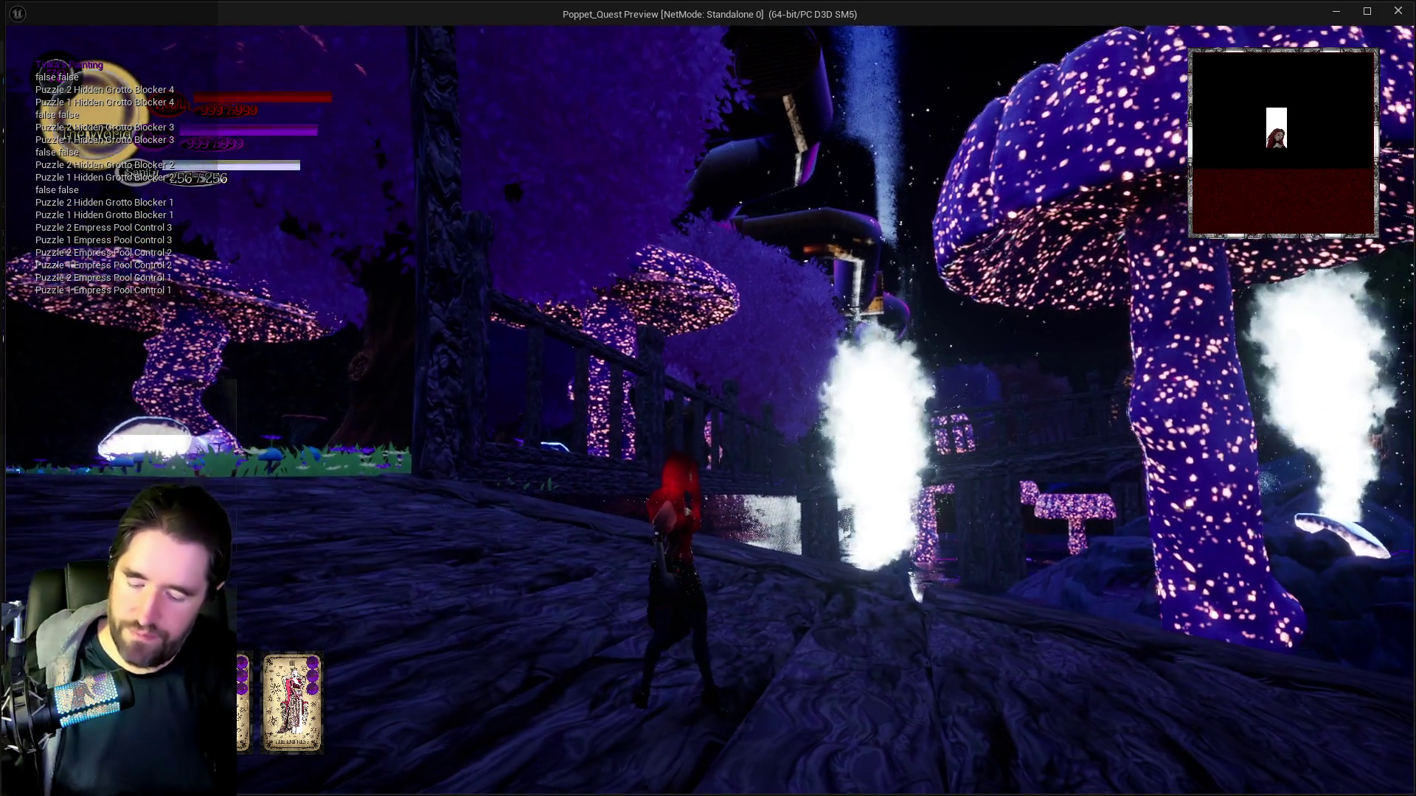
key("w")
key("w")
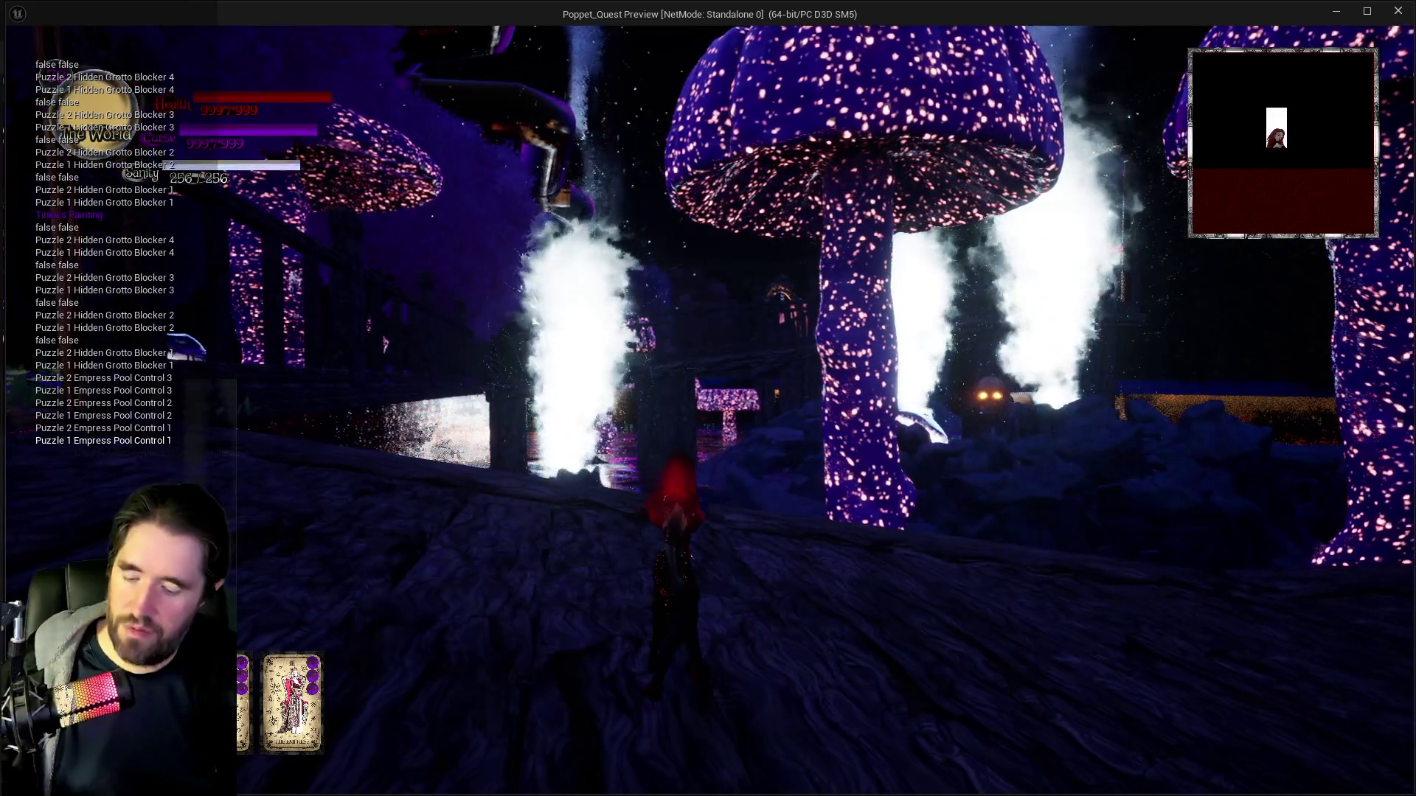
key("Escape")
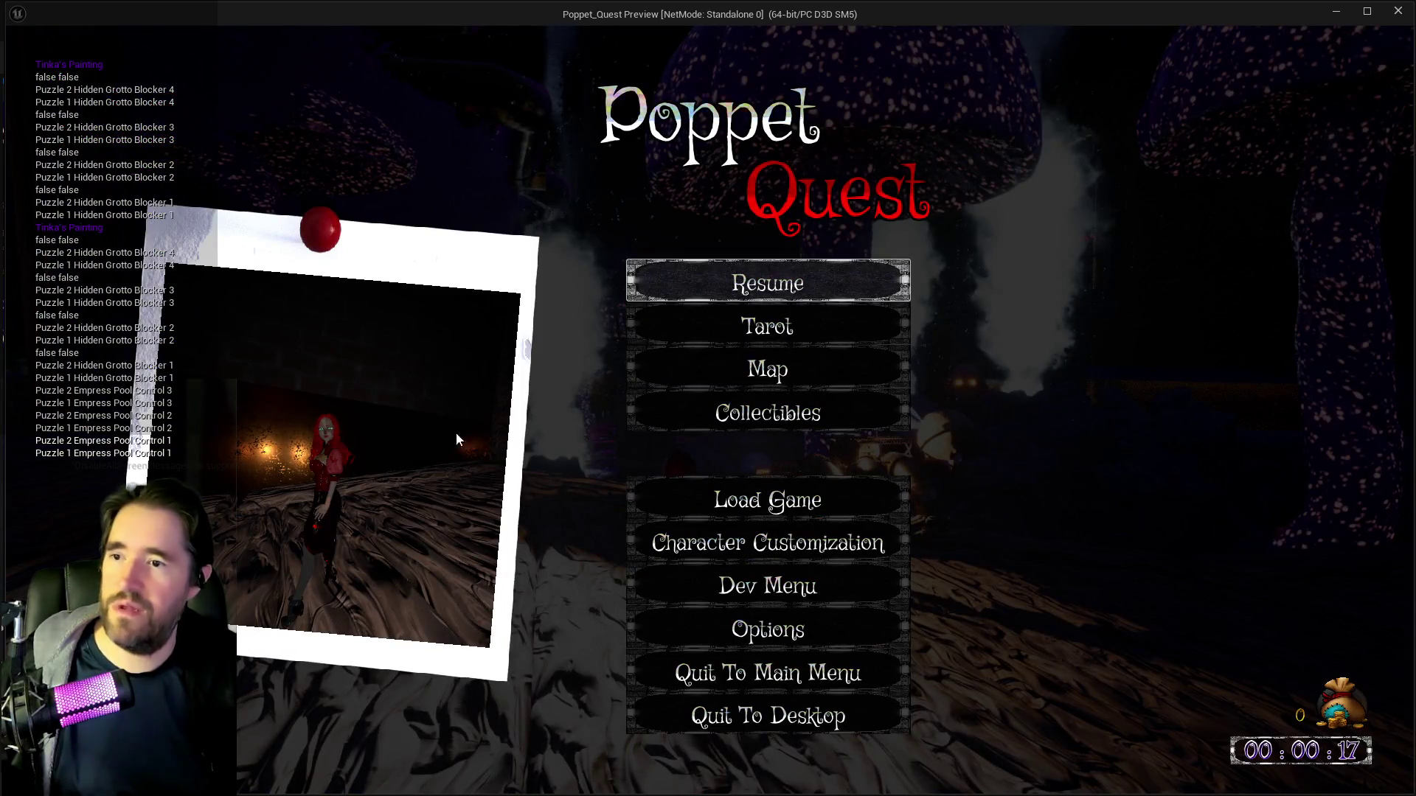
Preview The Moonlit Garden, Toy Maze and New Life Room under Collectibles > Paintings, then switch to the to-do list.
left_click(679, 415)
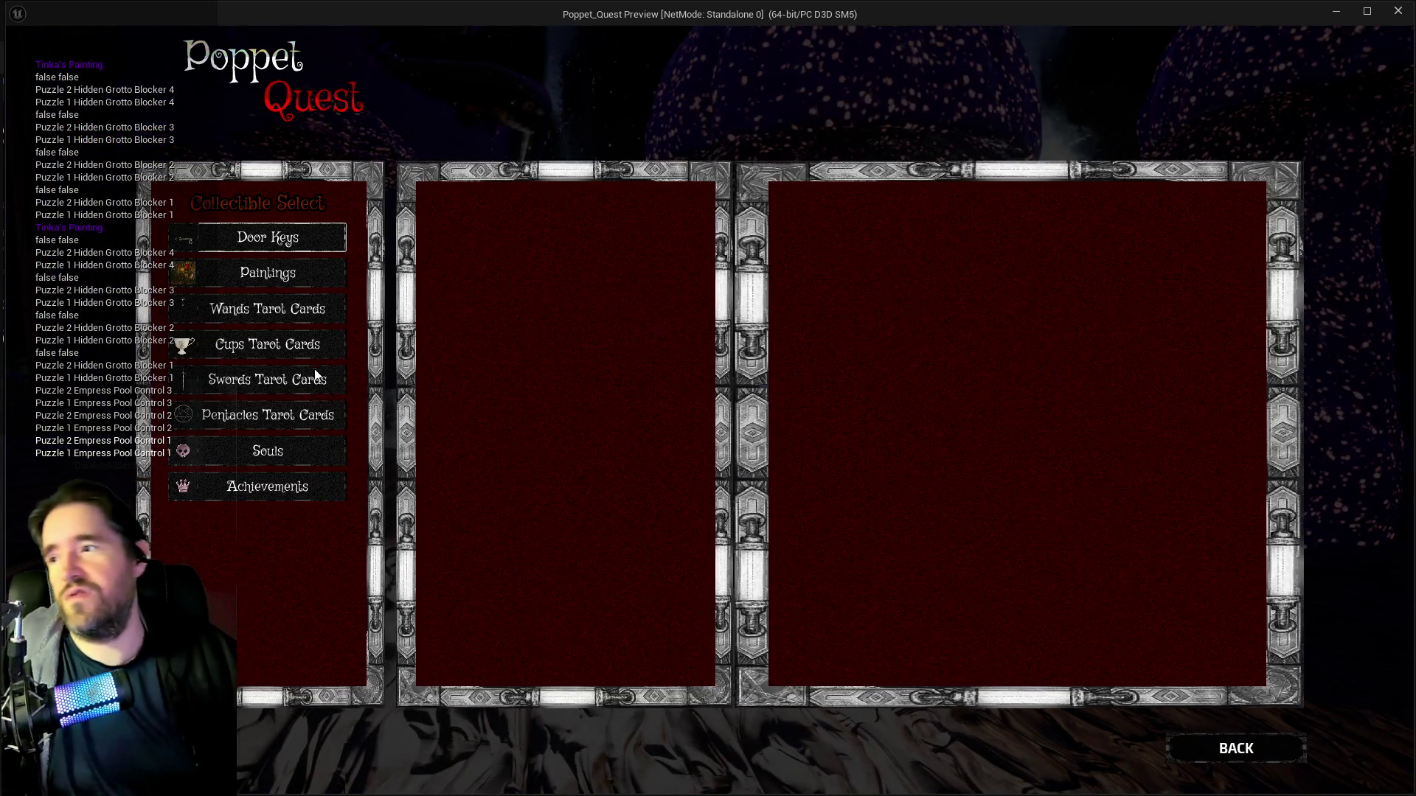
left_click(286, 279)
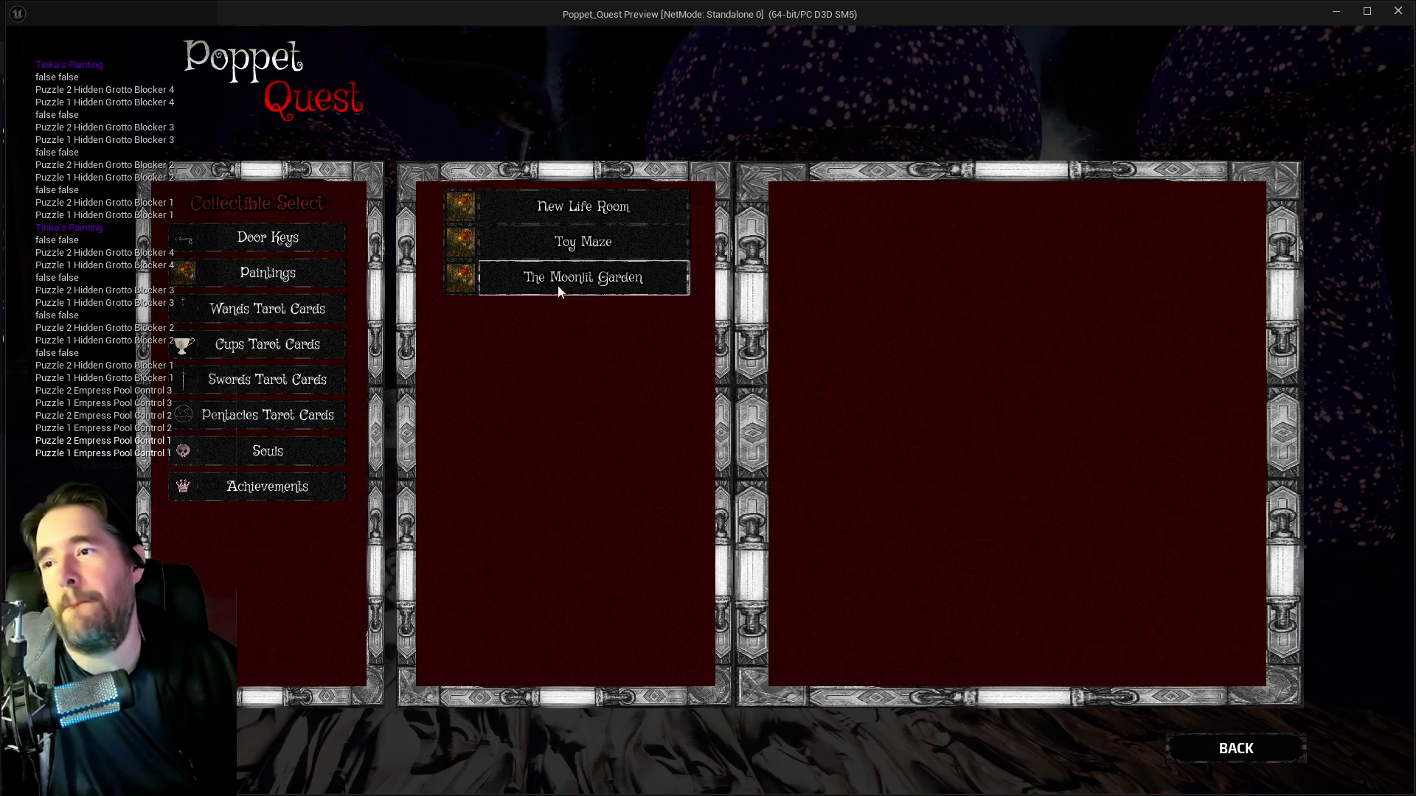
left_click(583, 273)
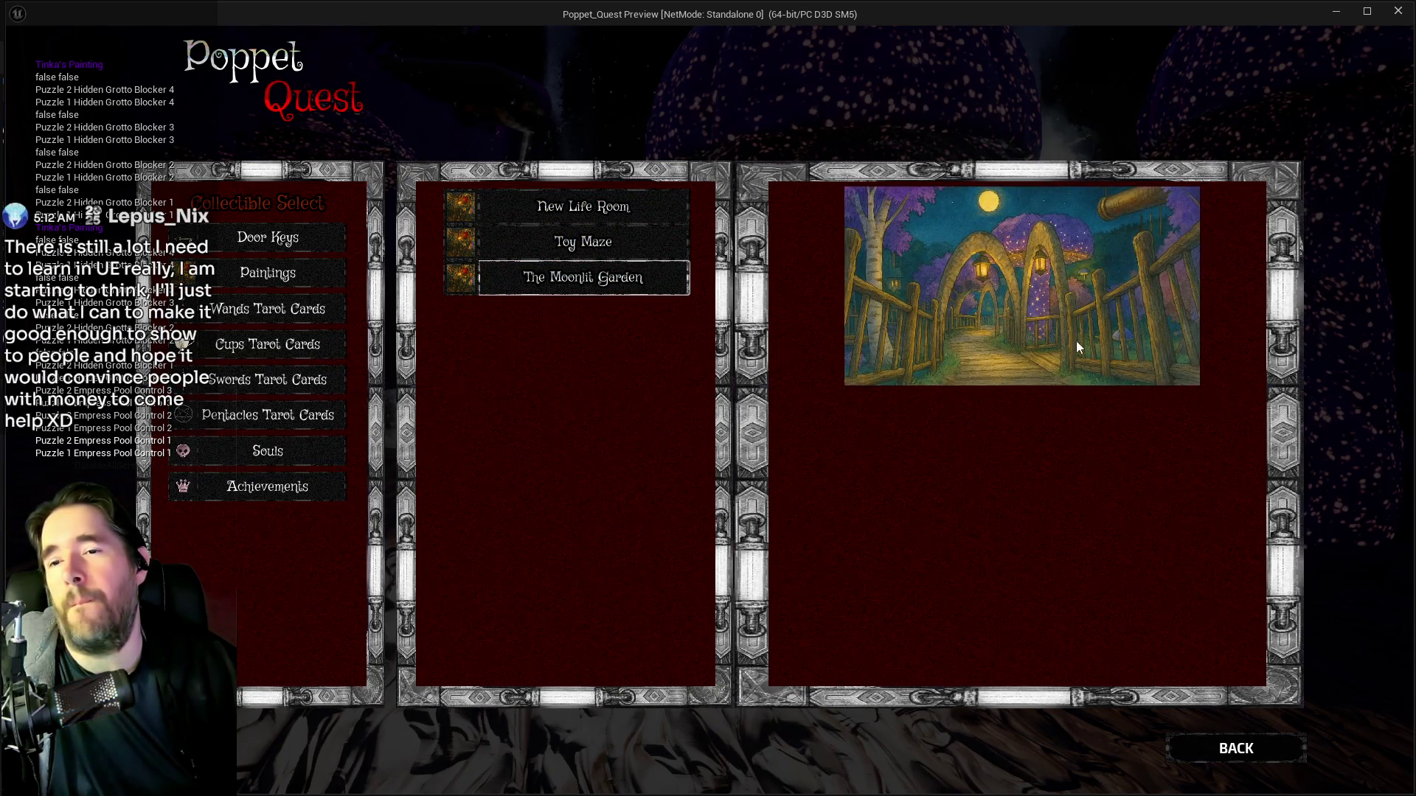
left_click(571, 243)
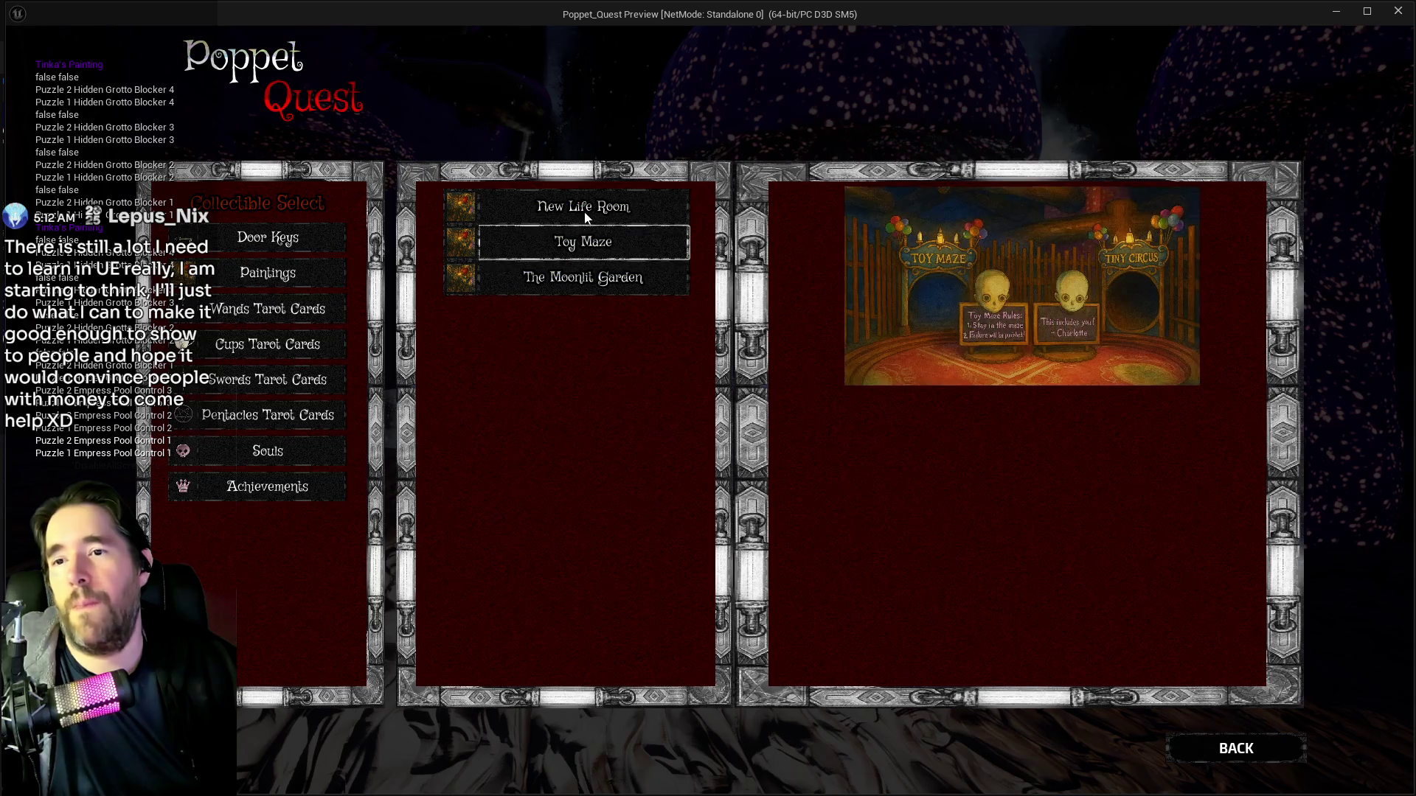
left_click(582, 212)
left_click(585, 283)
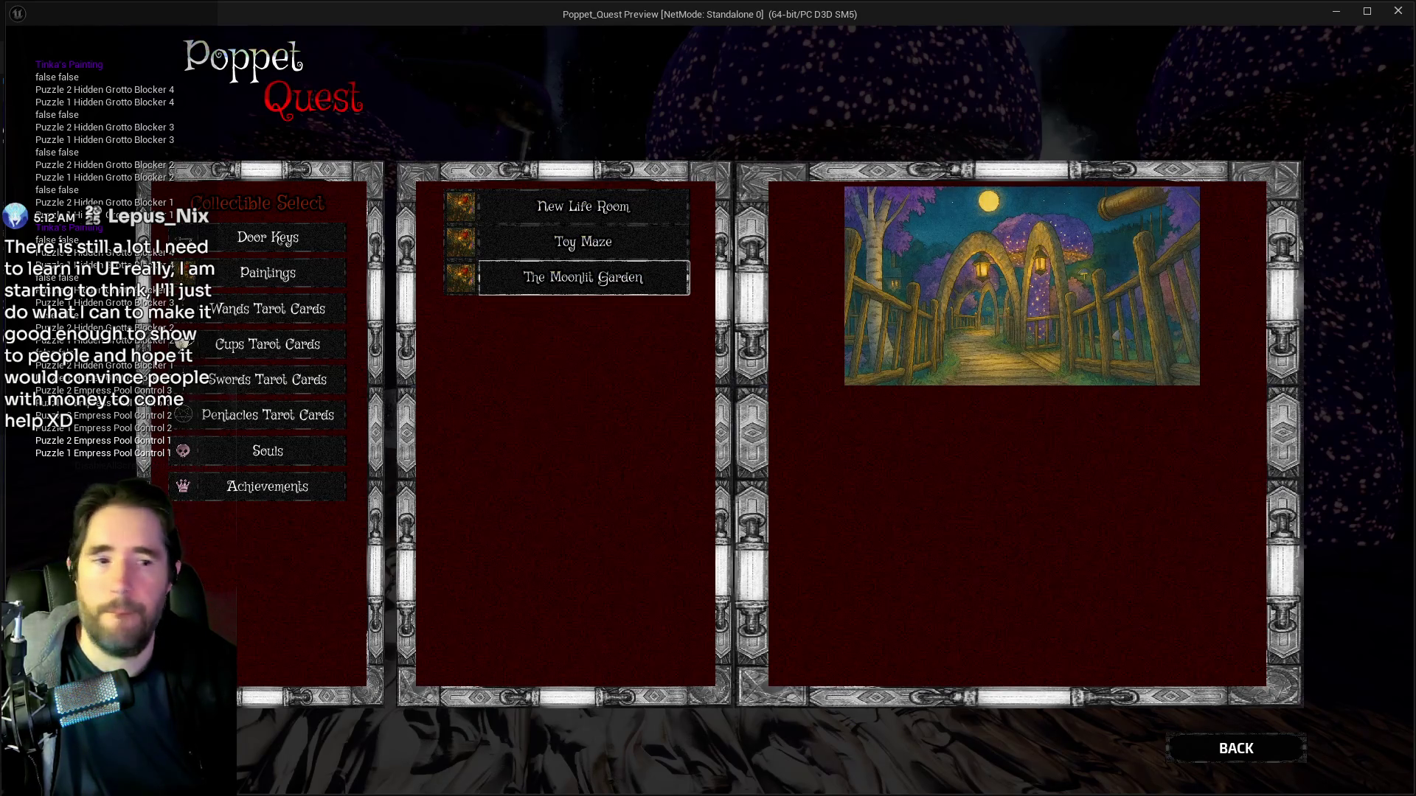
key("alt+Tab")
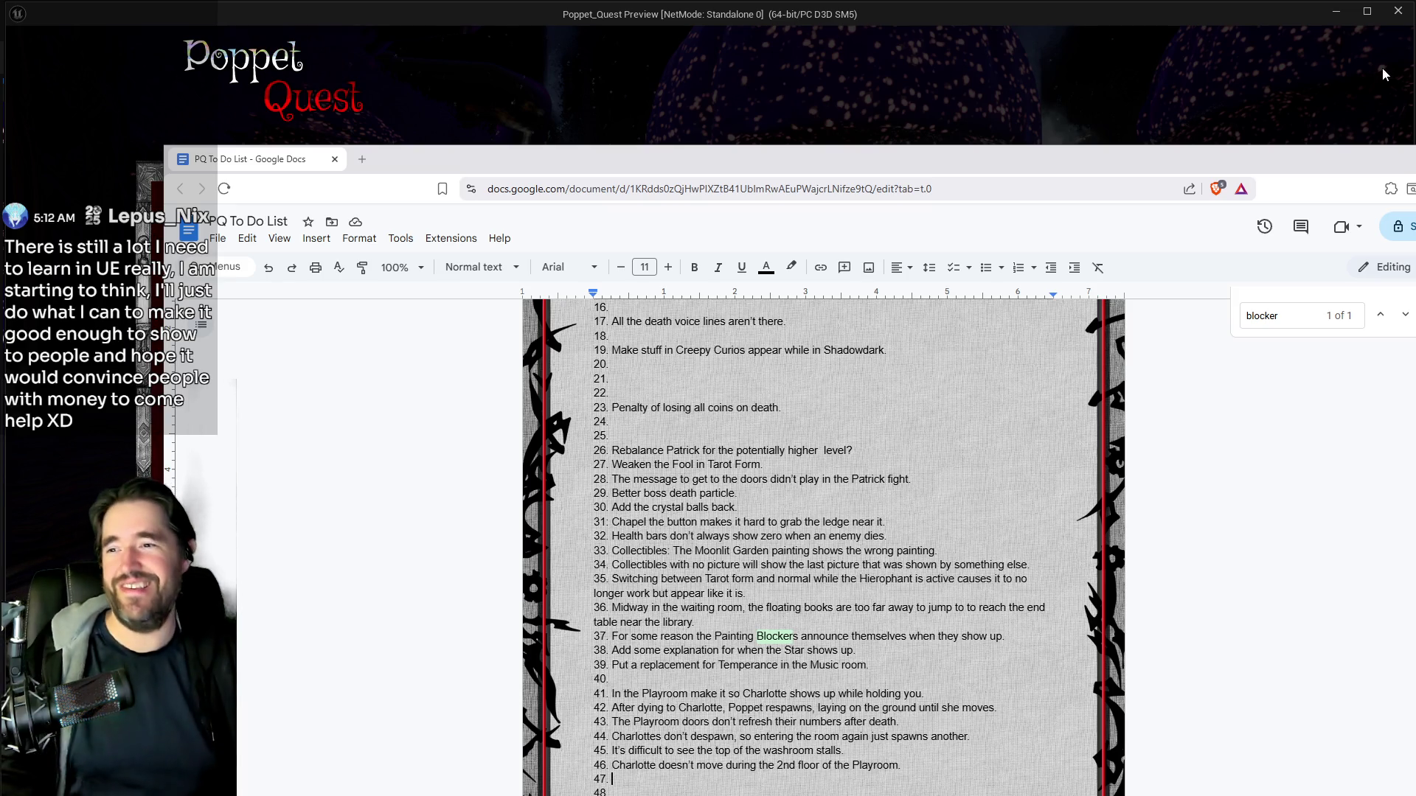
Delete item 33's Moonlit Garden note and move the Google Docs window aside.
left_click(614, 779)
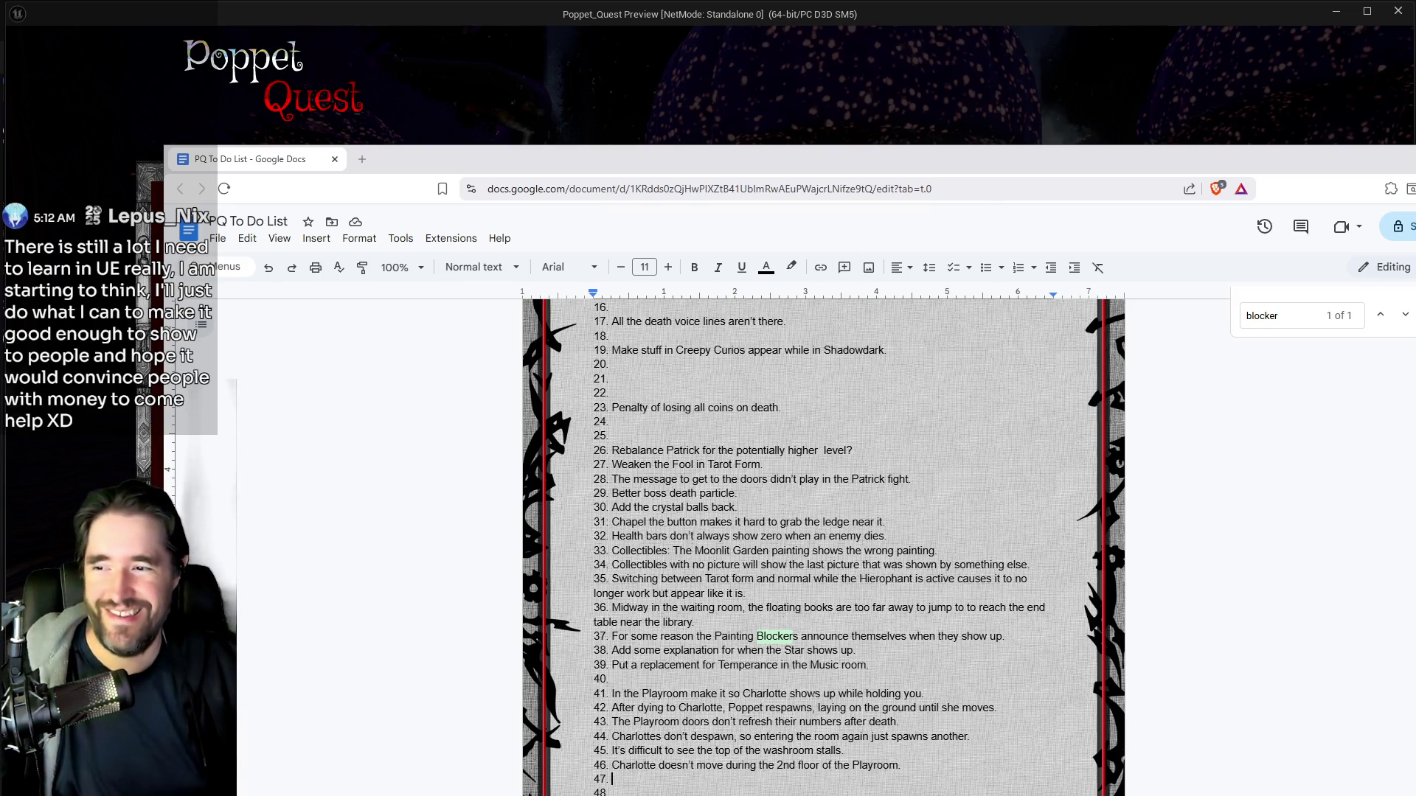
mouse_move(938, 551)
left_mouse_down()
mouse_move(664, 552)
mouse_move(631, 565)
mouse_move(619, 551)
left_mouse_up()
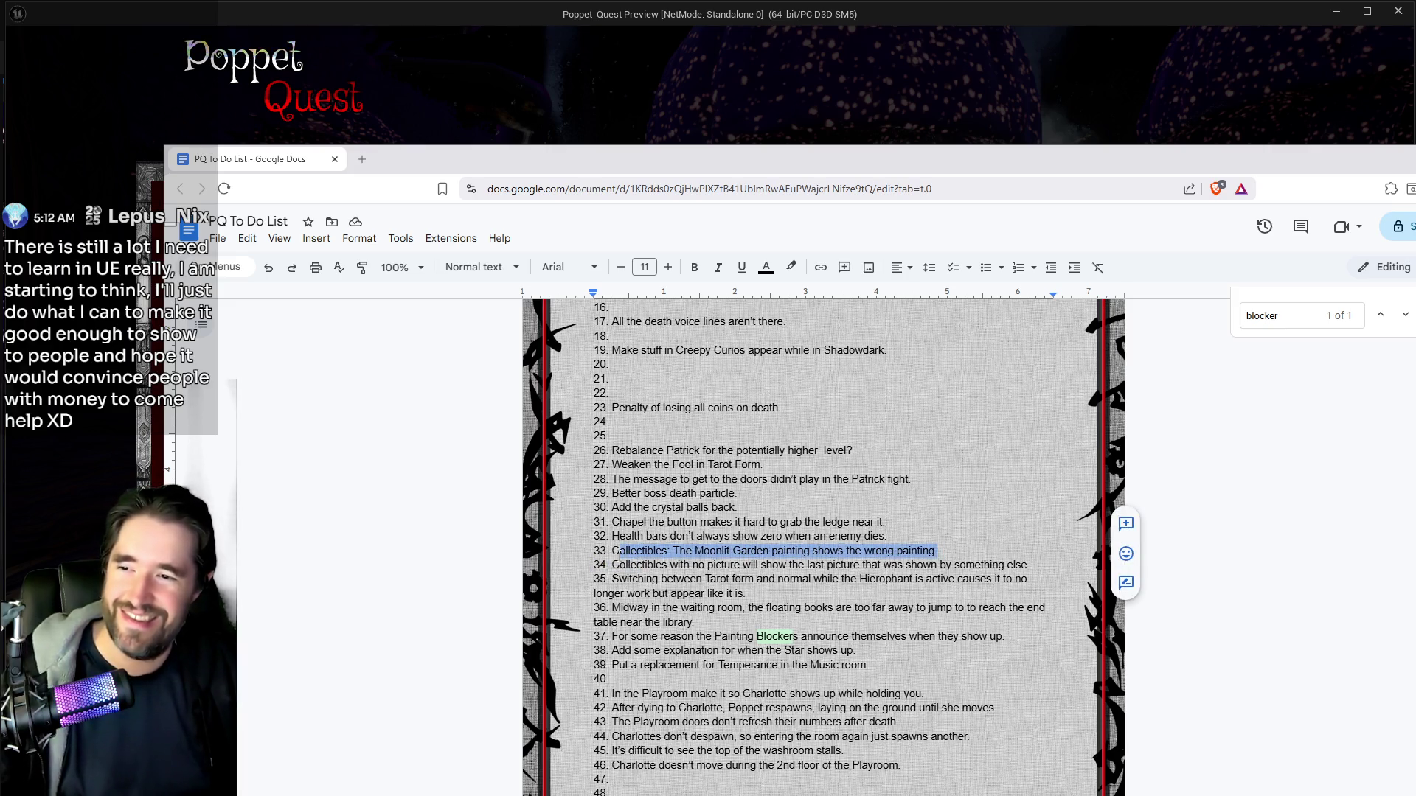
key("BackSpace")
key("BackSpace")
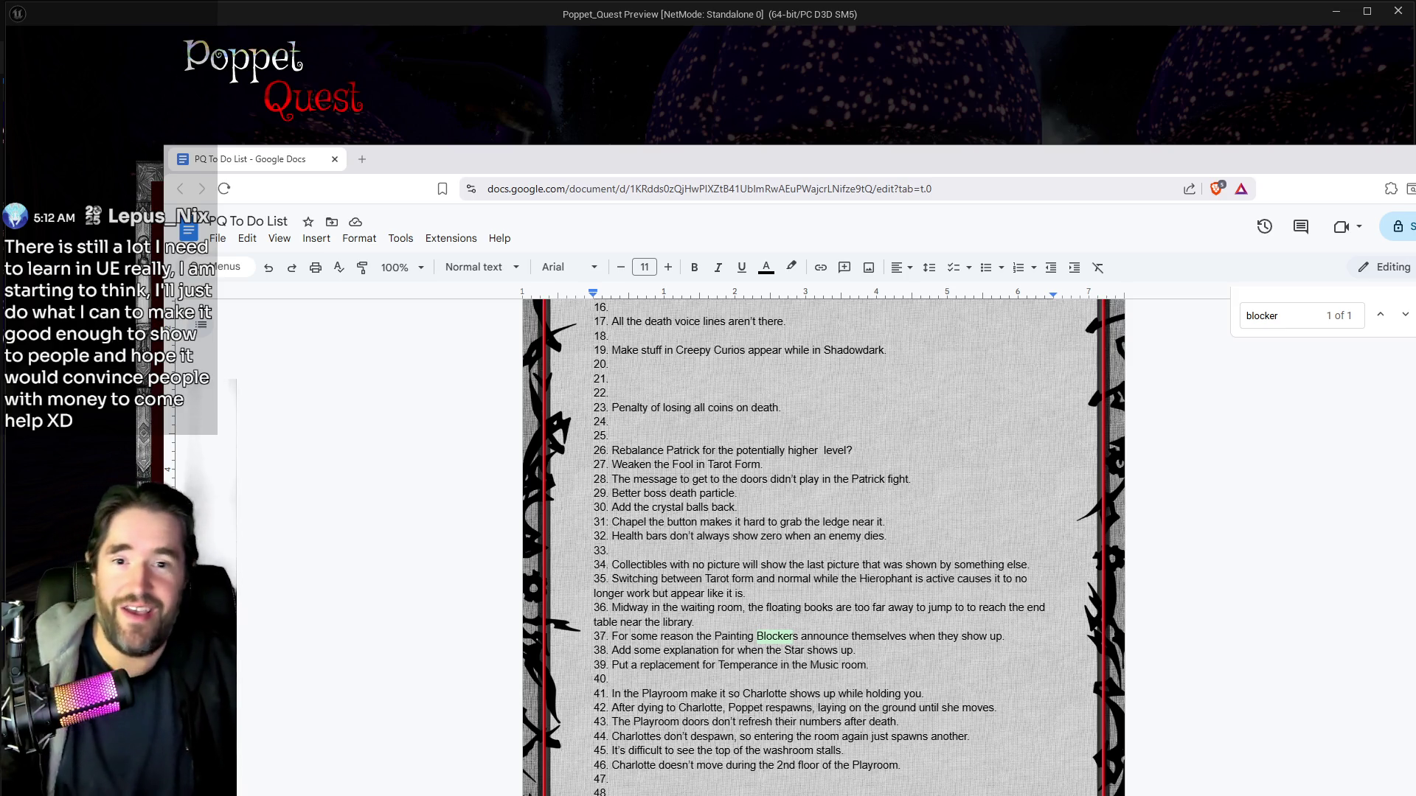
left_click_drag(975, 171, 1415, 159)
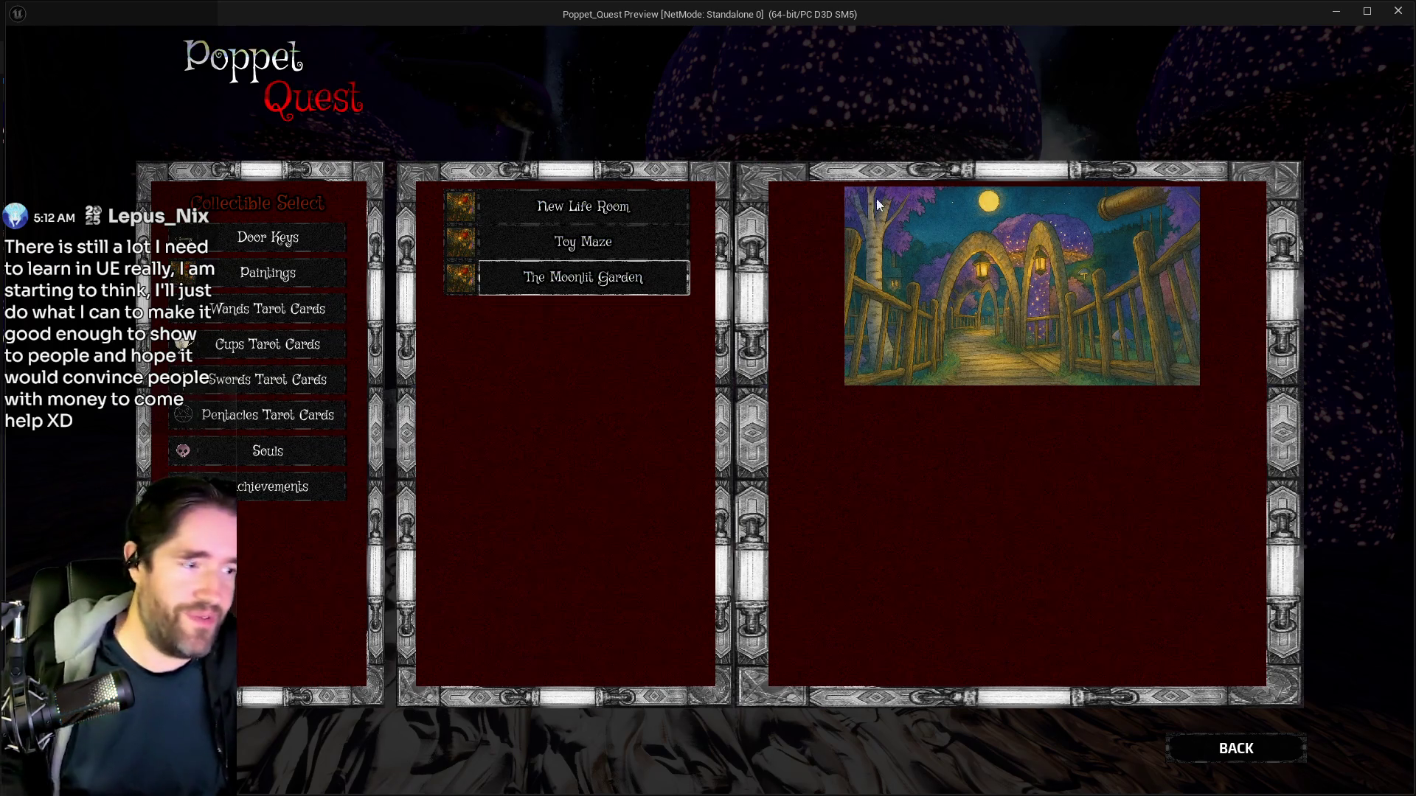
Show the empty Cups Tarot Cards category, then return to the to-do list document.
left_click(286, 351)
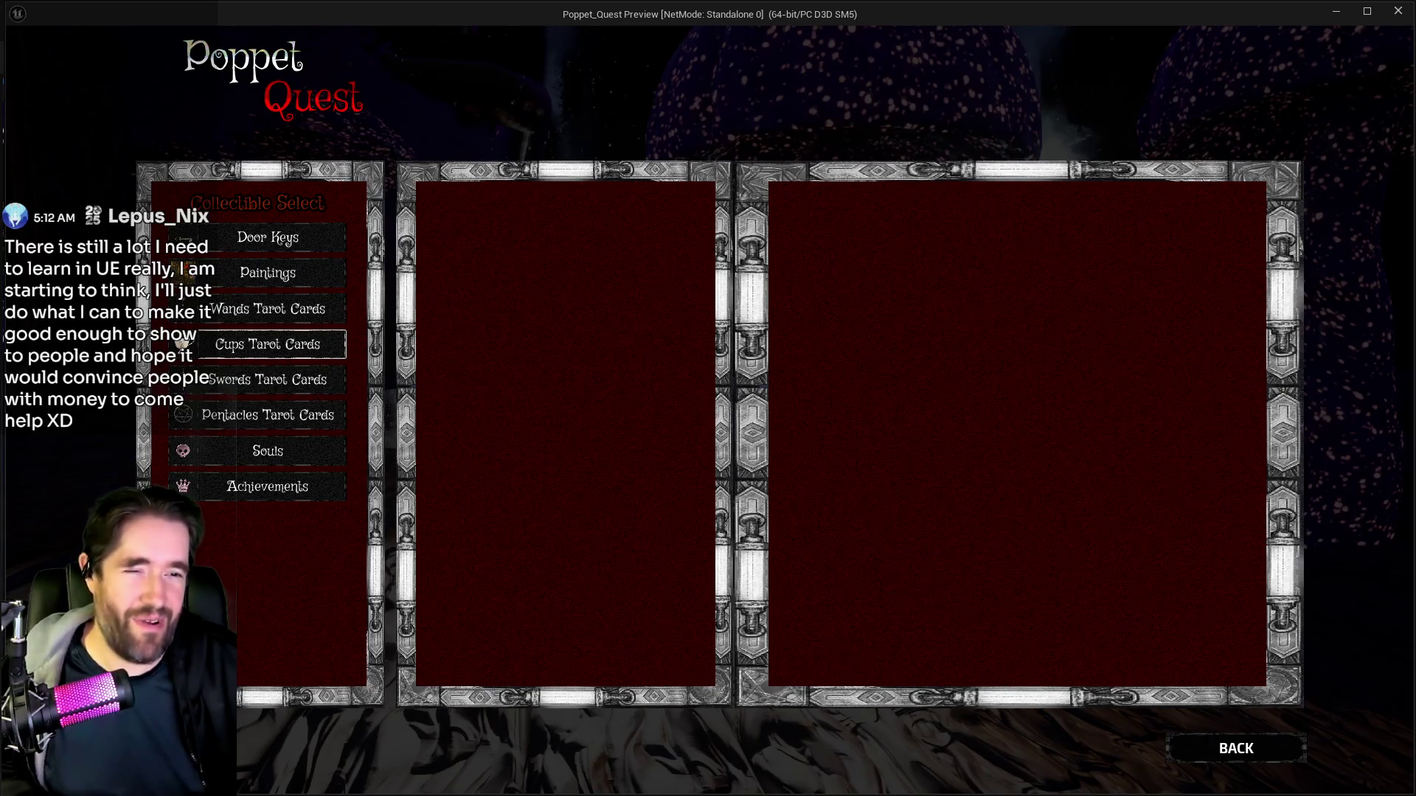
key("alt+Tab")
scroll(655, 474, "down", 5)
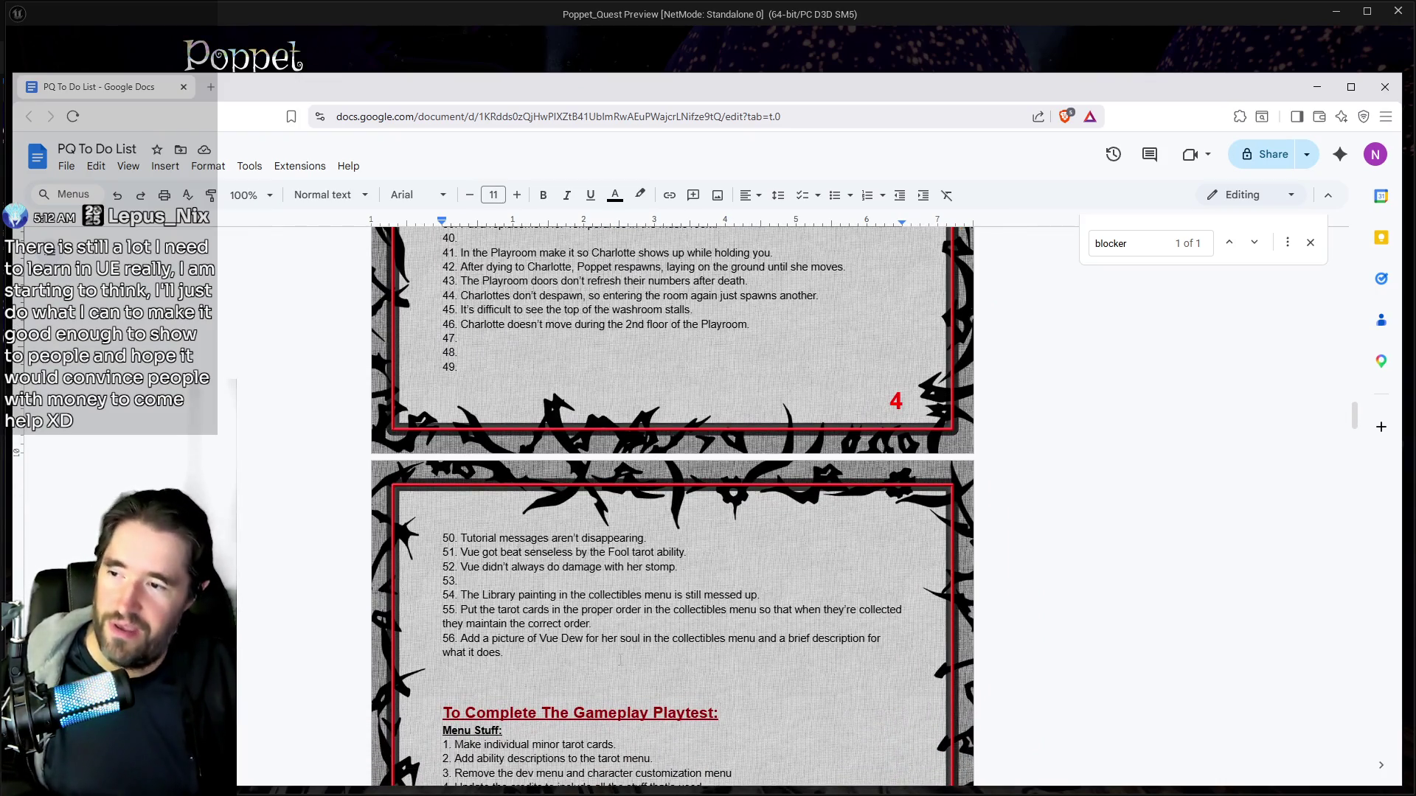
scroll(620, 658, "up", 9)
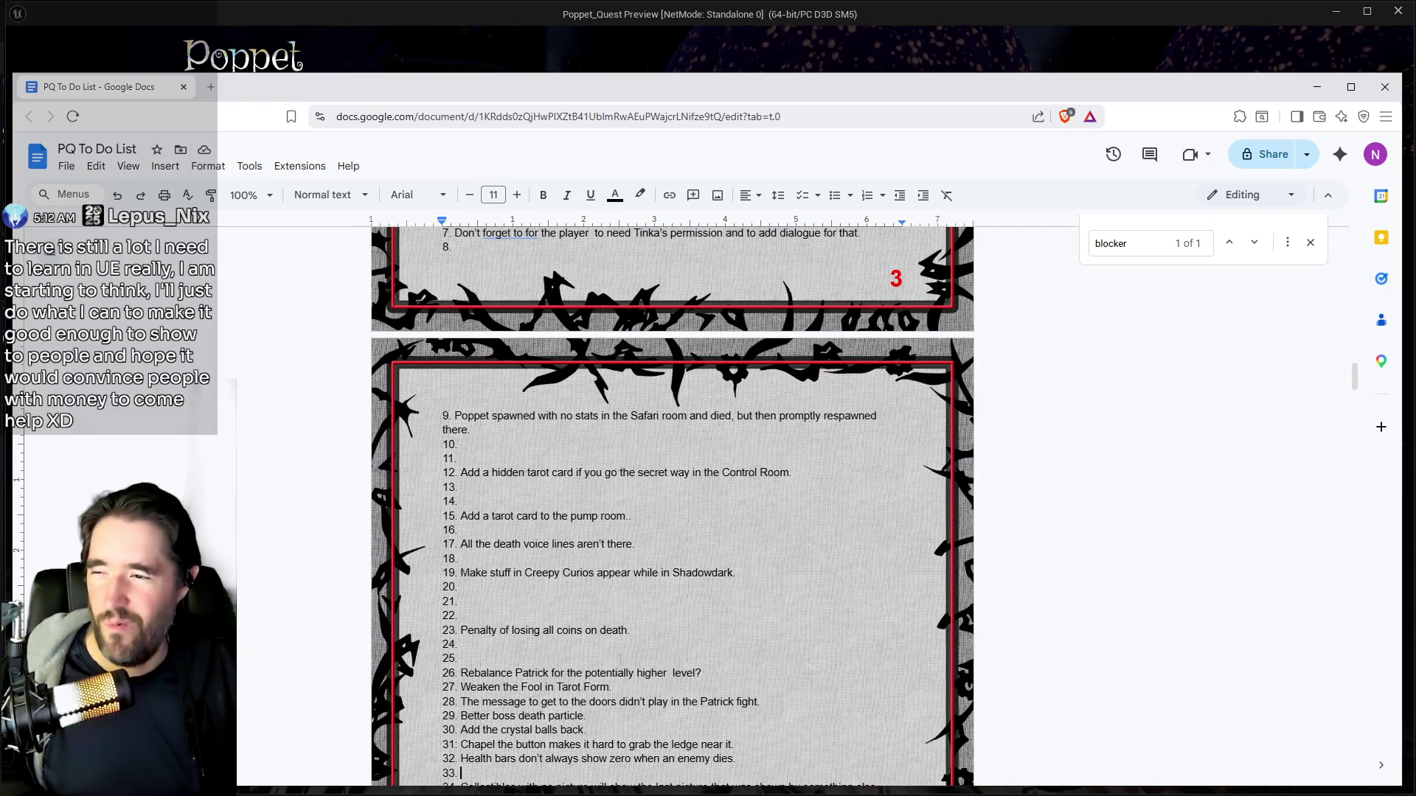
scroll(585, 635, "up", 1)
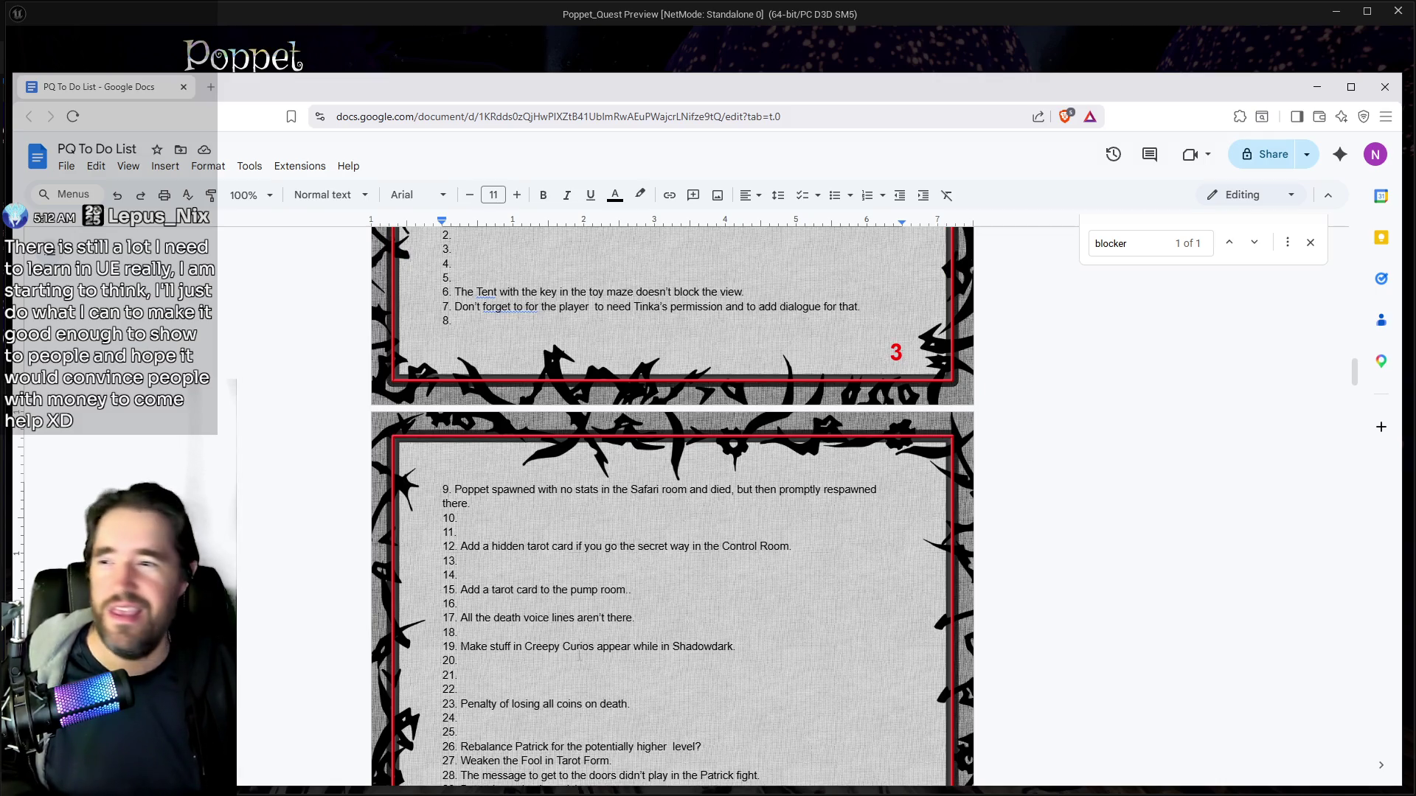
scroll(672, 509, "up", 2)
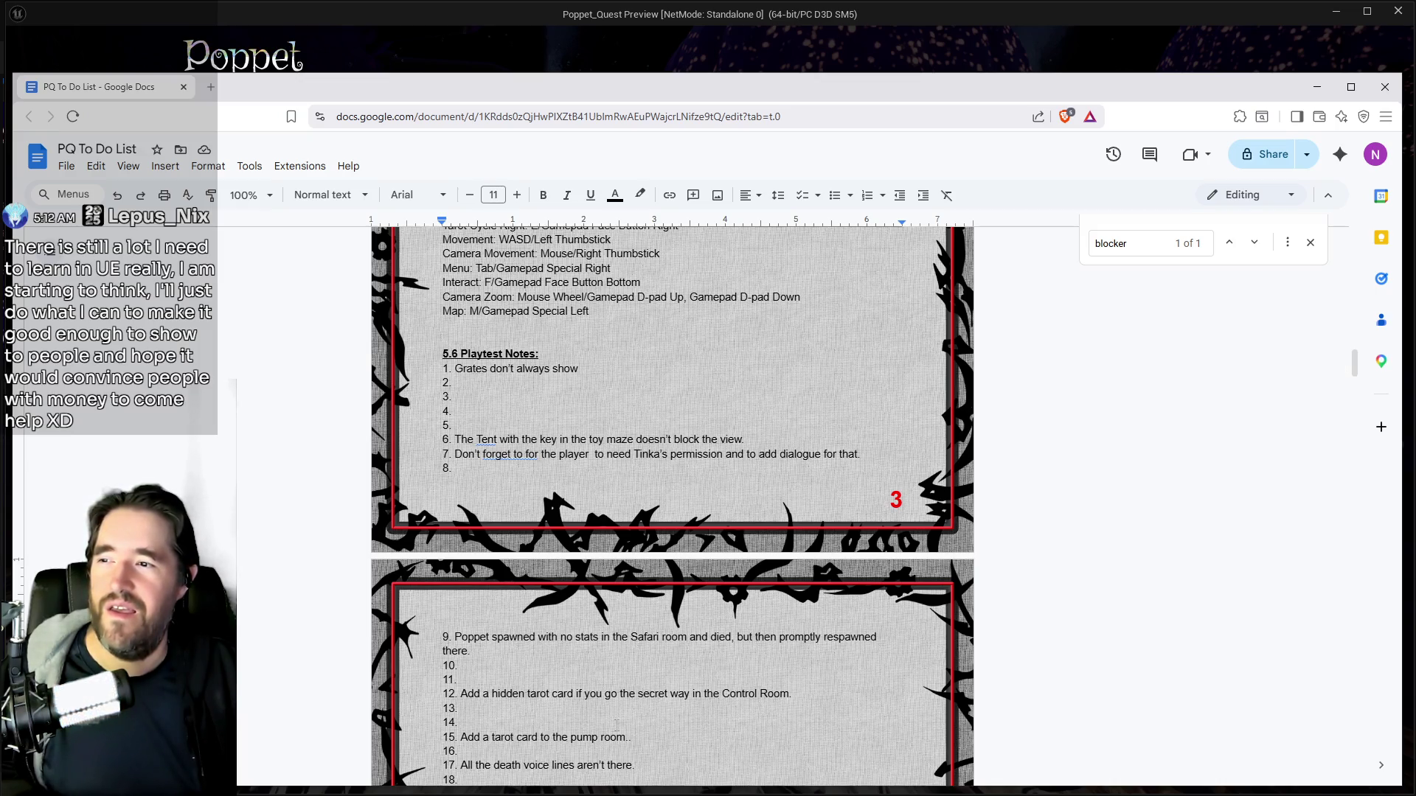
scroll(616, 725, "down", 15)
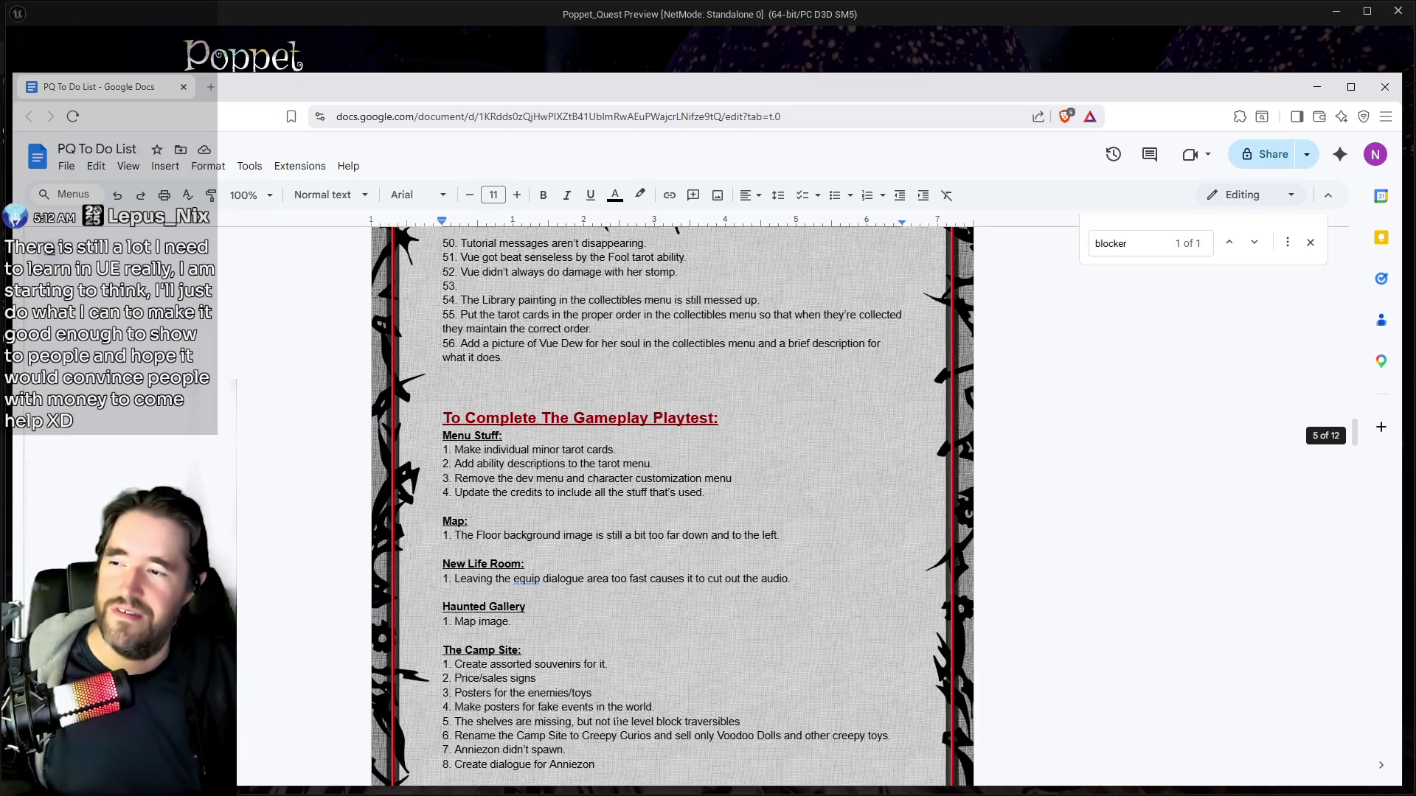
scroll(618, 721, "up", 5)
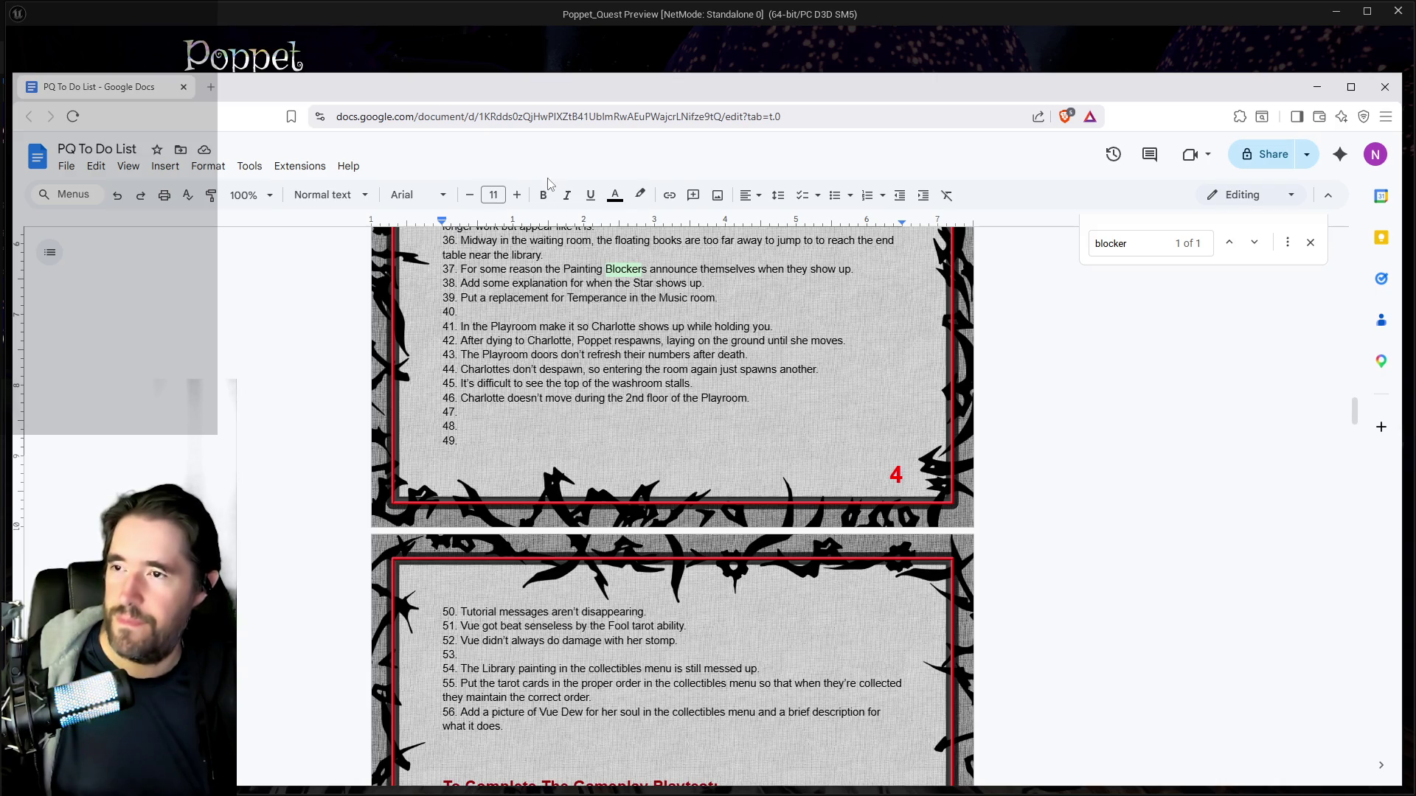
key("super+Down")
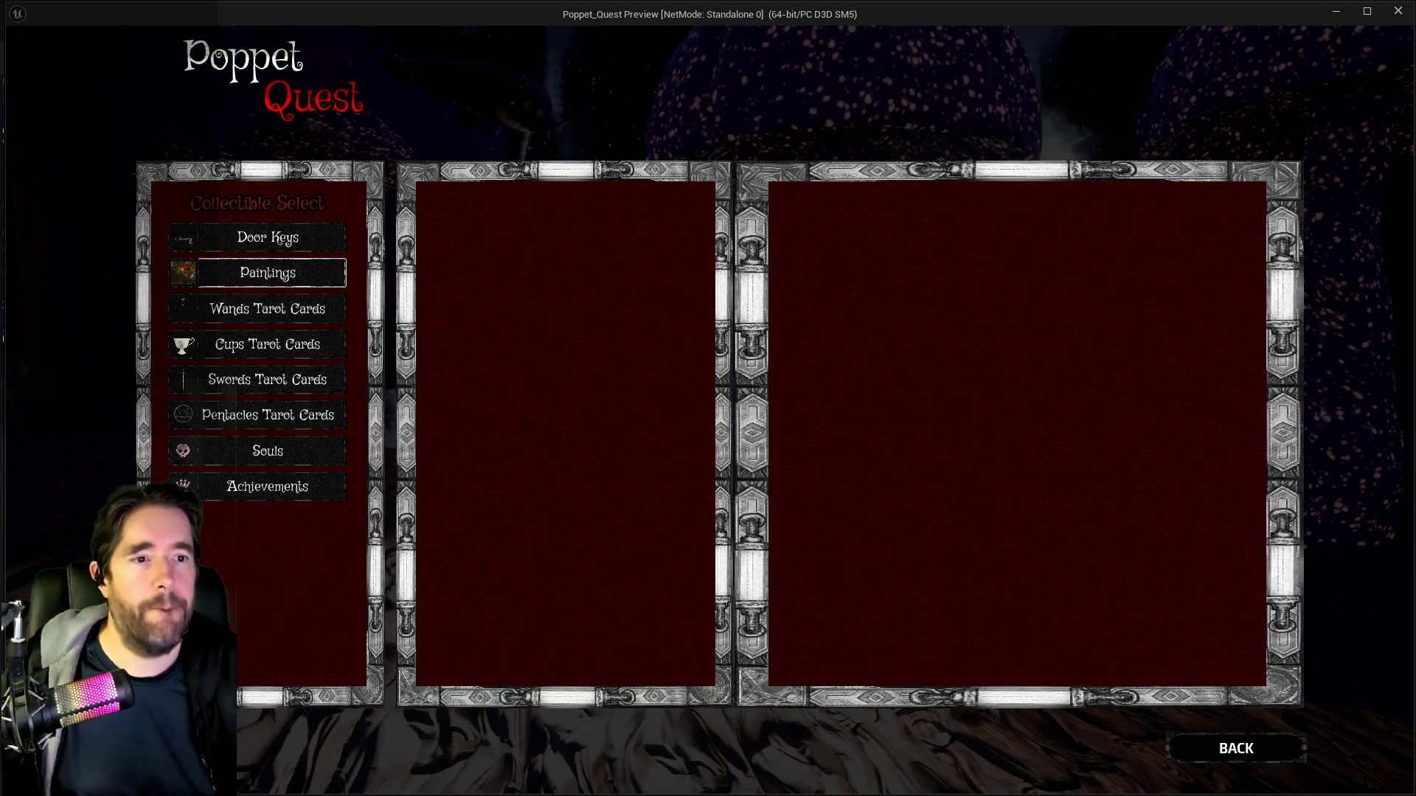
Close the game preview, stop the simulation, and maximize the BP_Poppet Blueprint editor.
key("super+Down")
left_click_drag(682, 128, 678, 165)
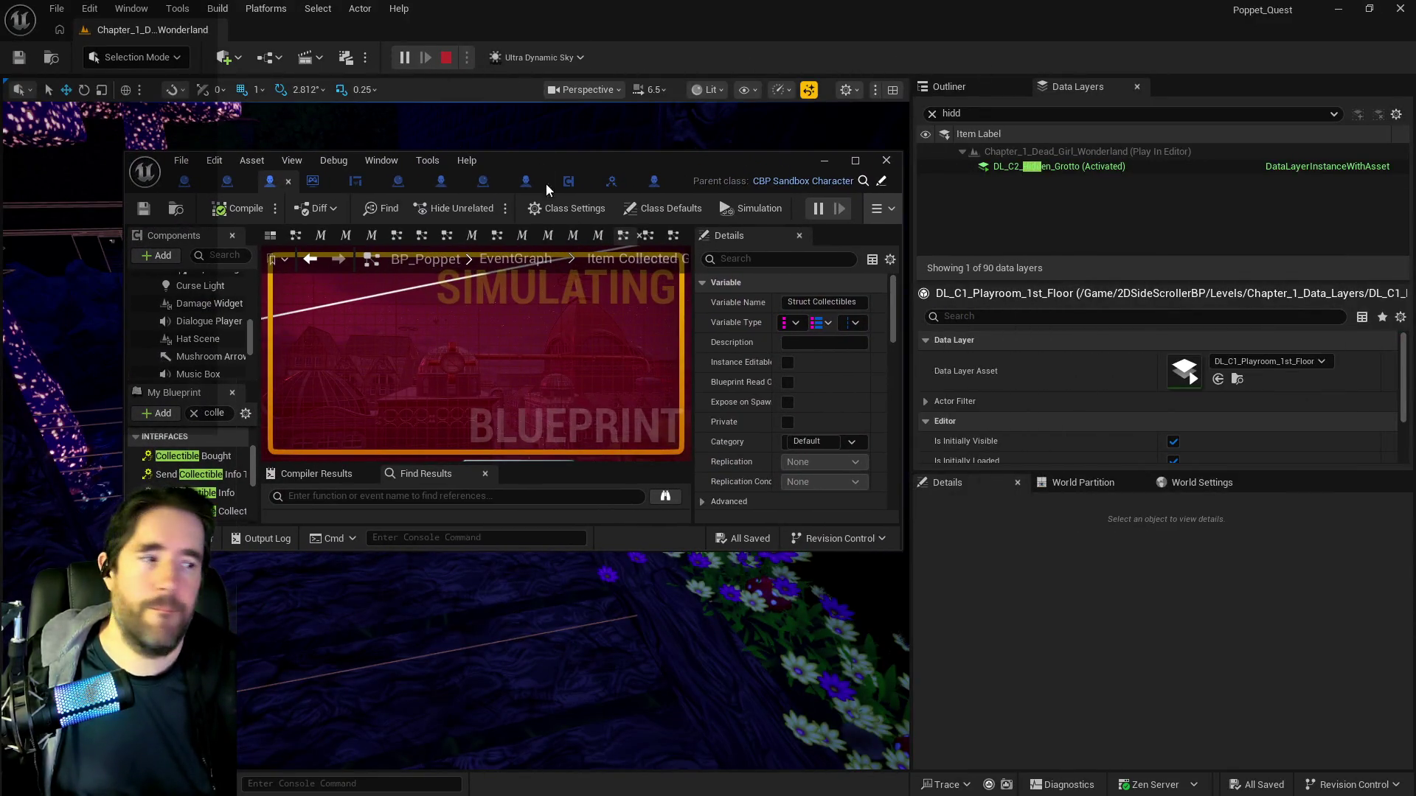
key("Escape")
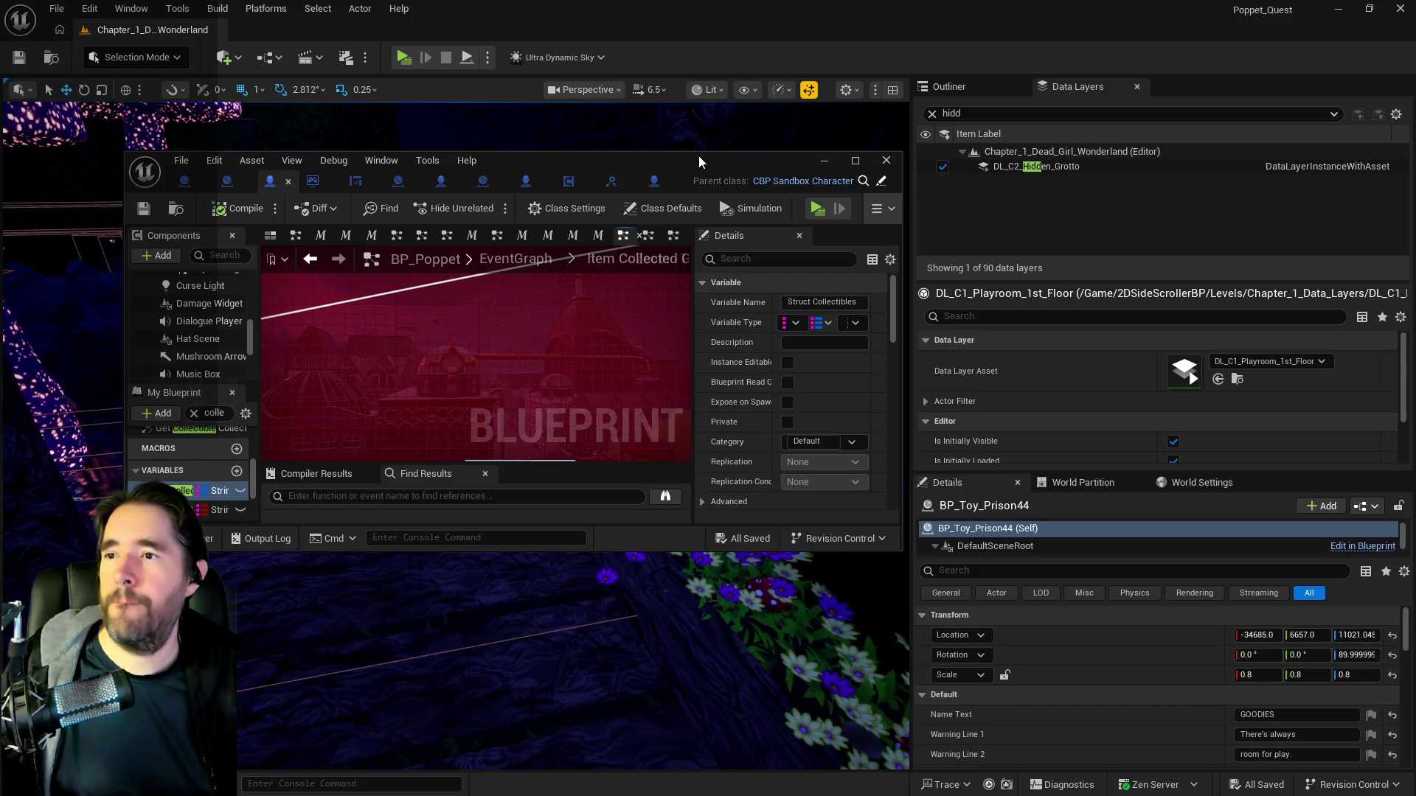
double_click(698, 156)
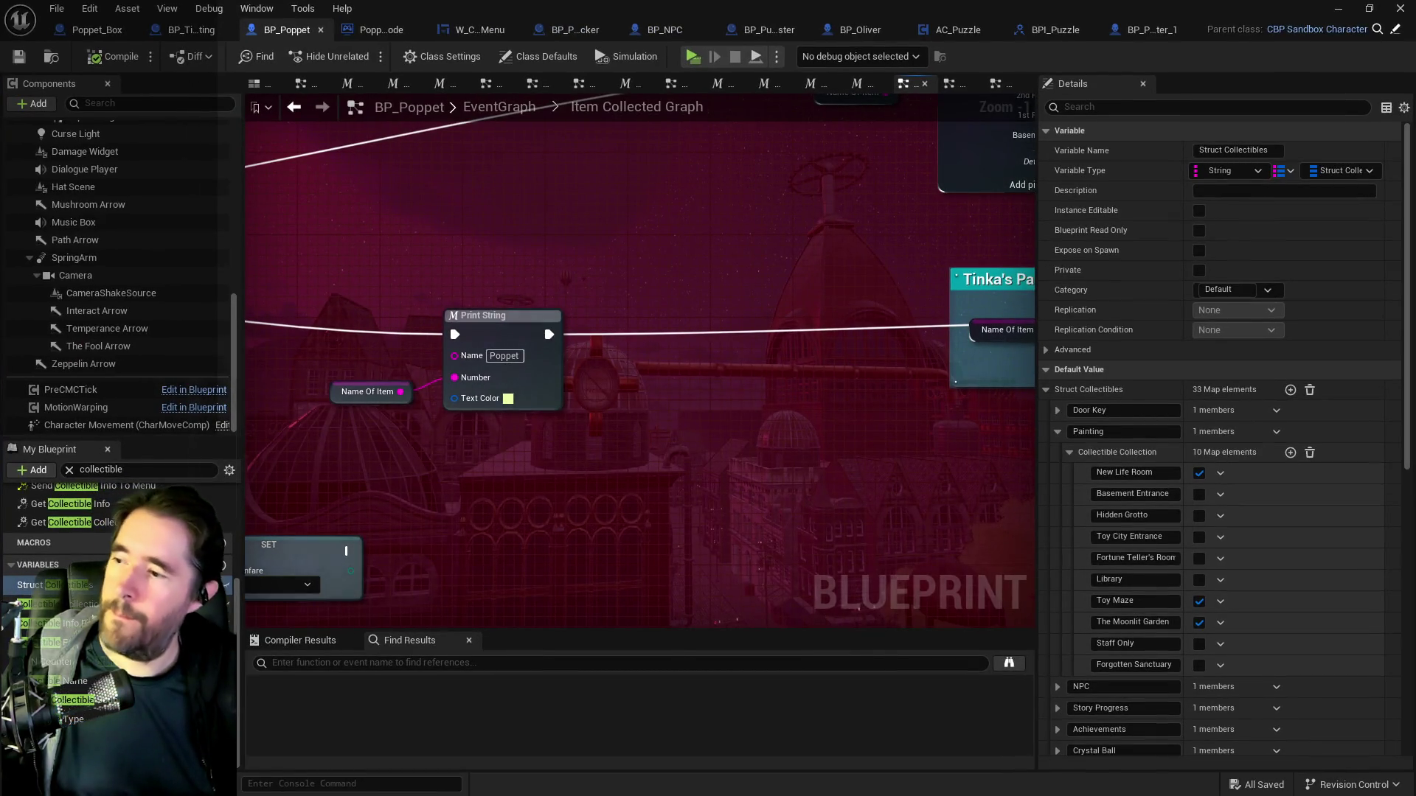
Add a fifth room entry to the Painting collection in the Collectible Info Bank.
left_click(51, 623)
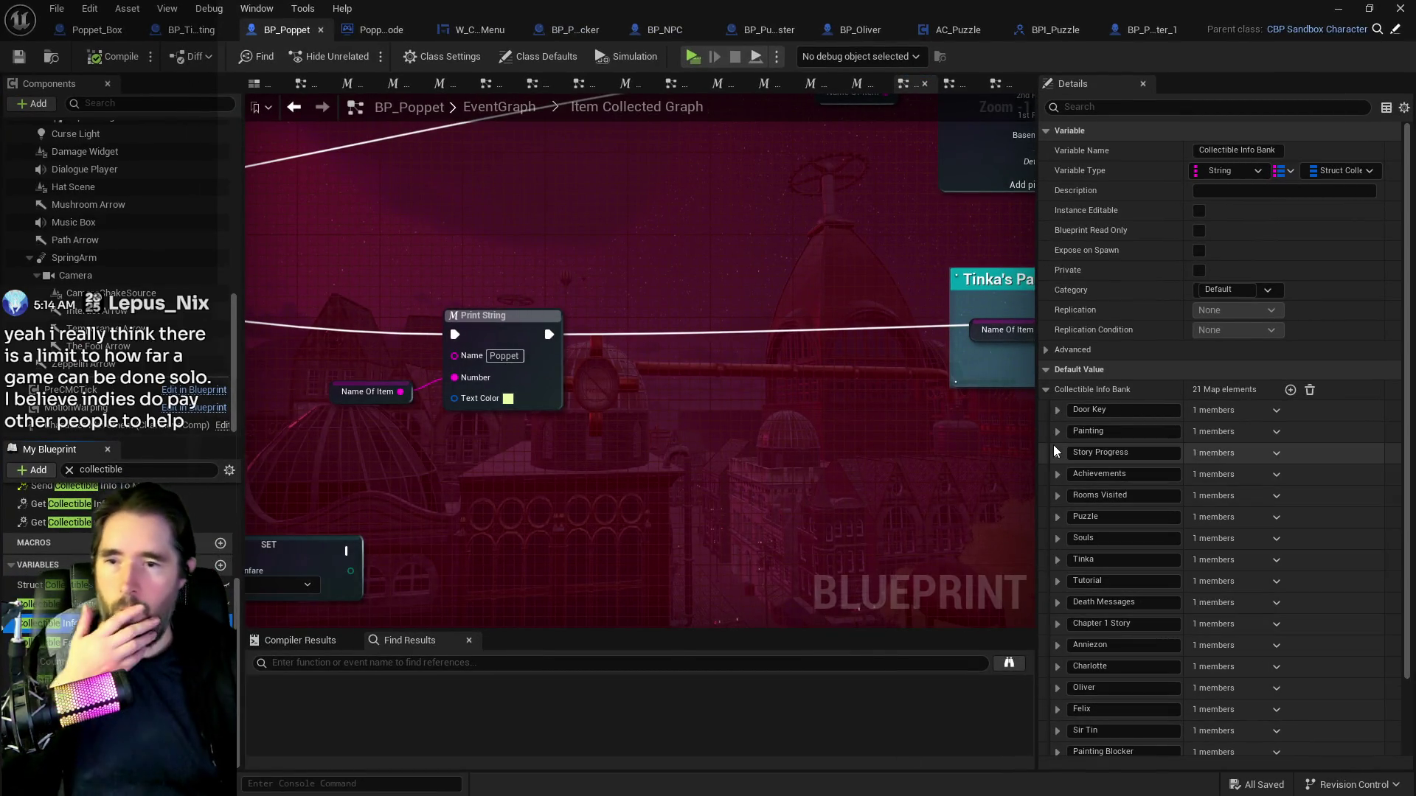
left_click(1057, 432)
left_click(1069, 450)
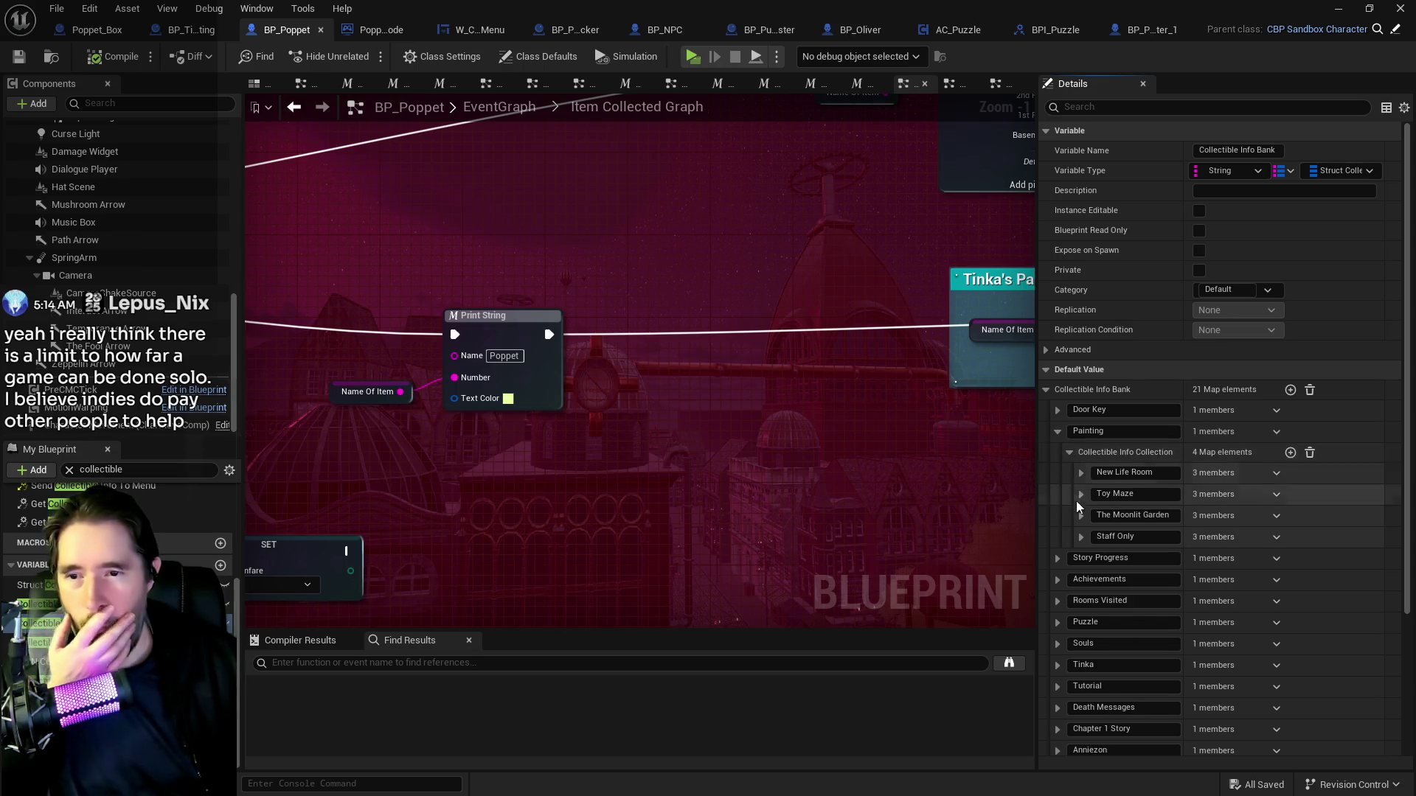
left_click(1290, 453)
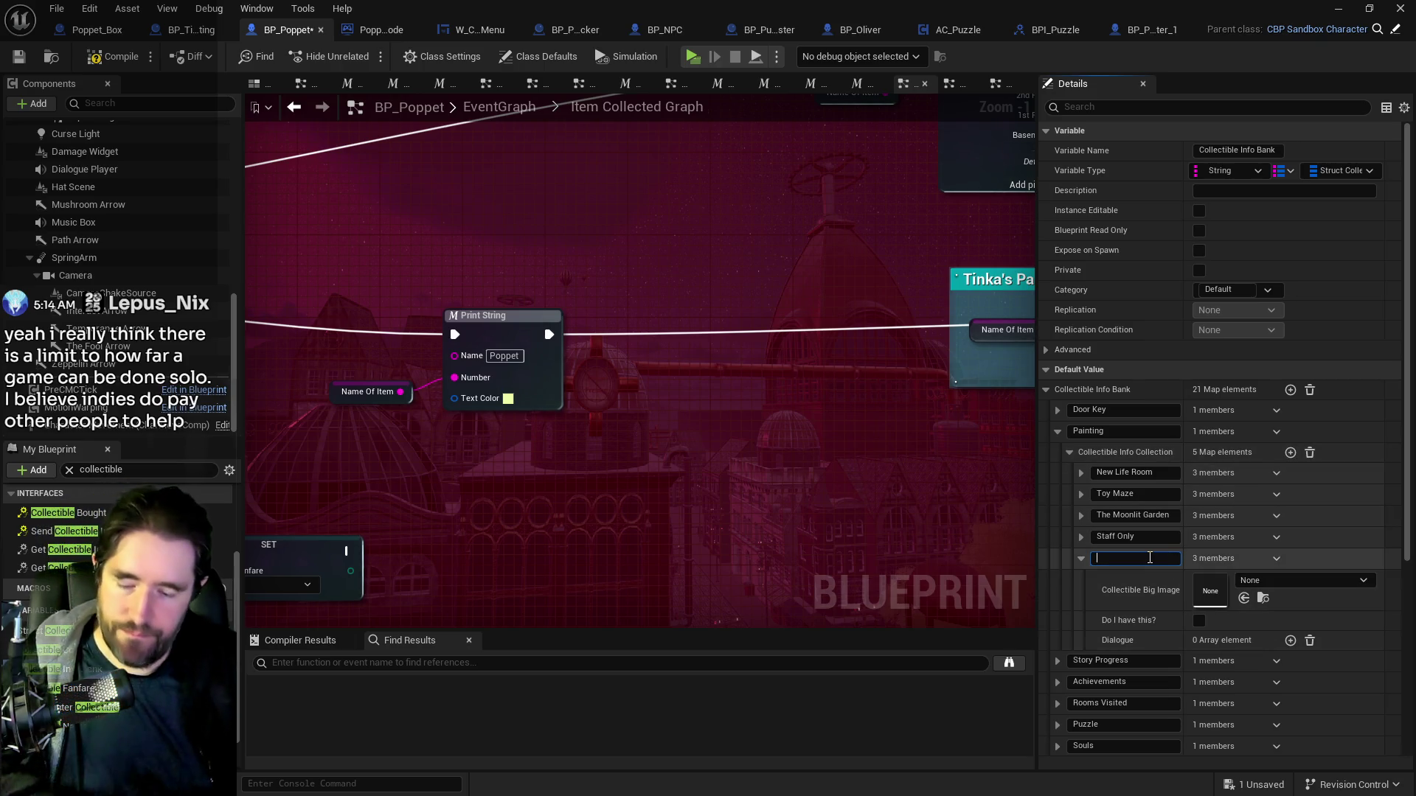
key("alt+Tab")
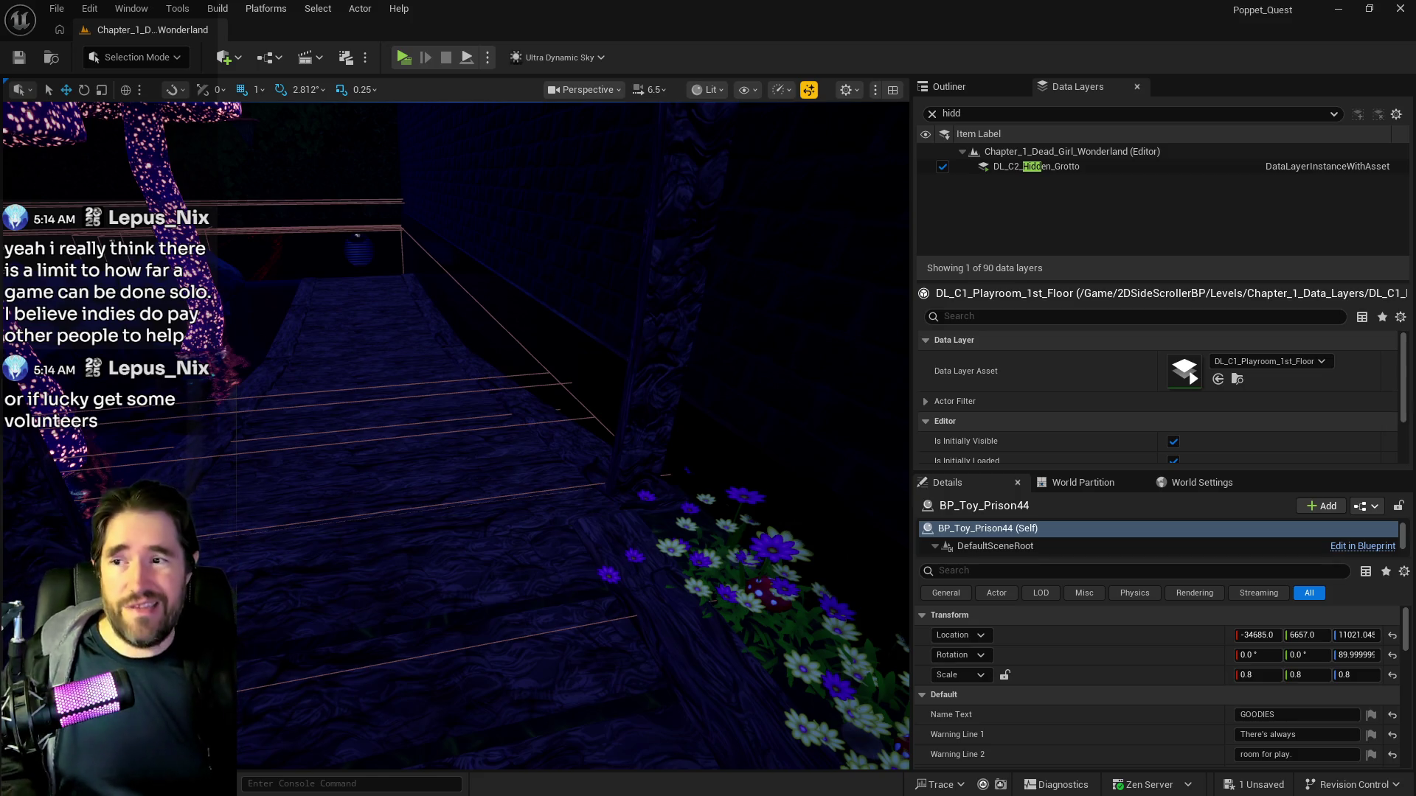
Fly the viewport through the grotto to the glowing magic-circle portal painting.
key("f")
key("w")
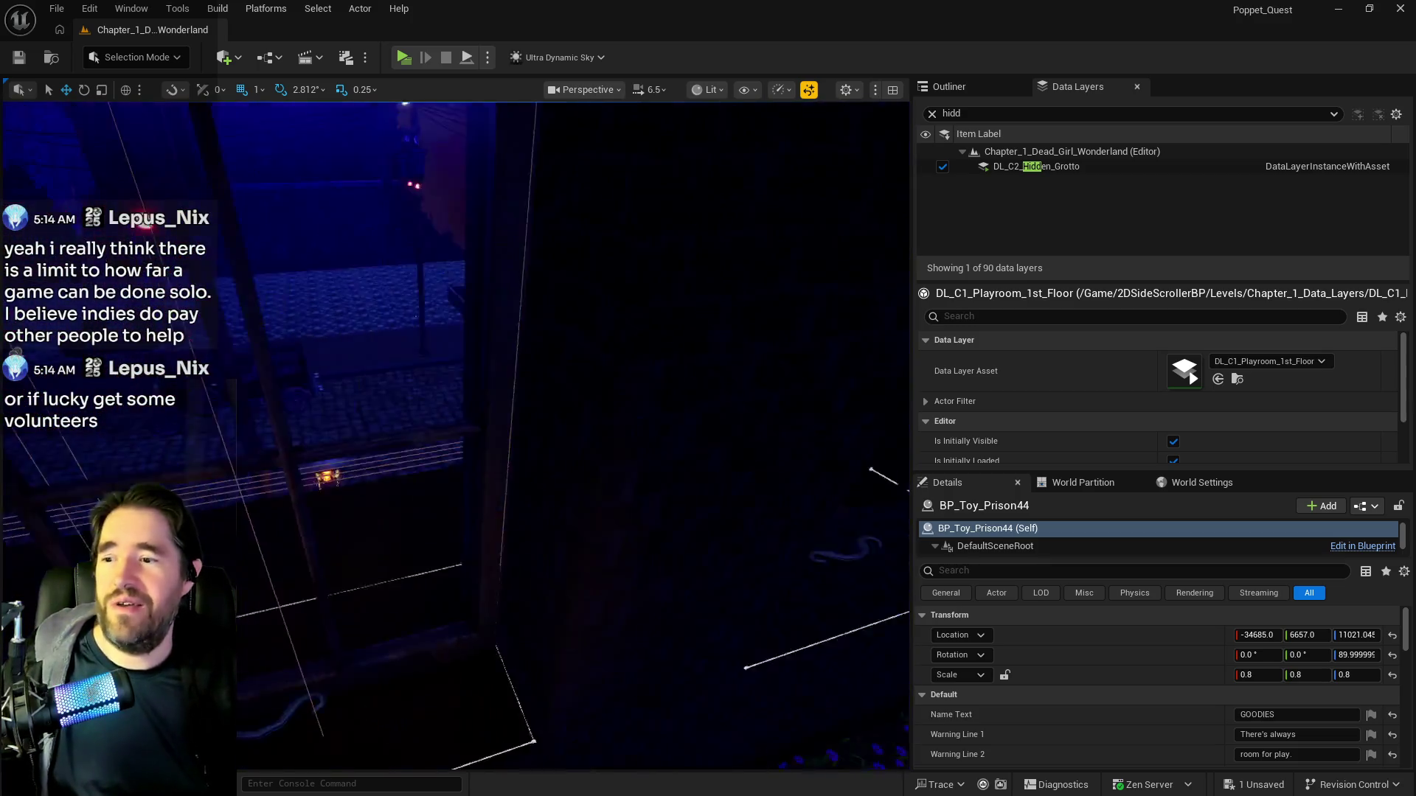
key("s")
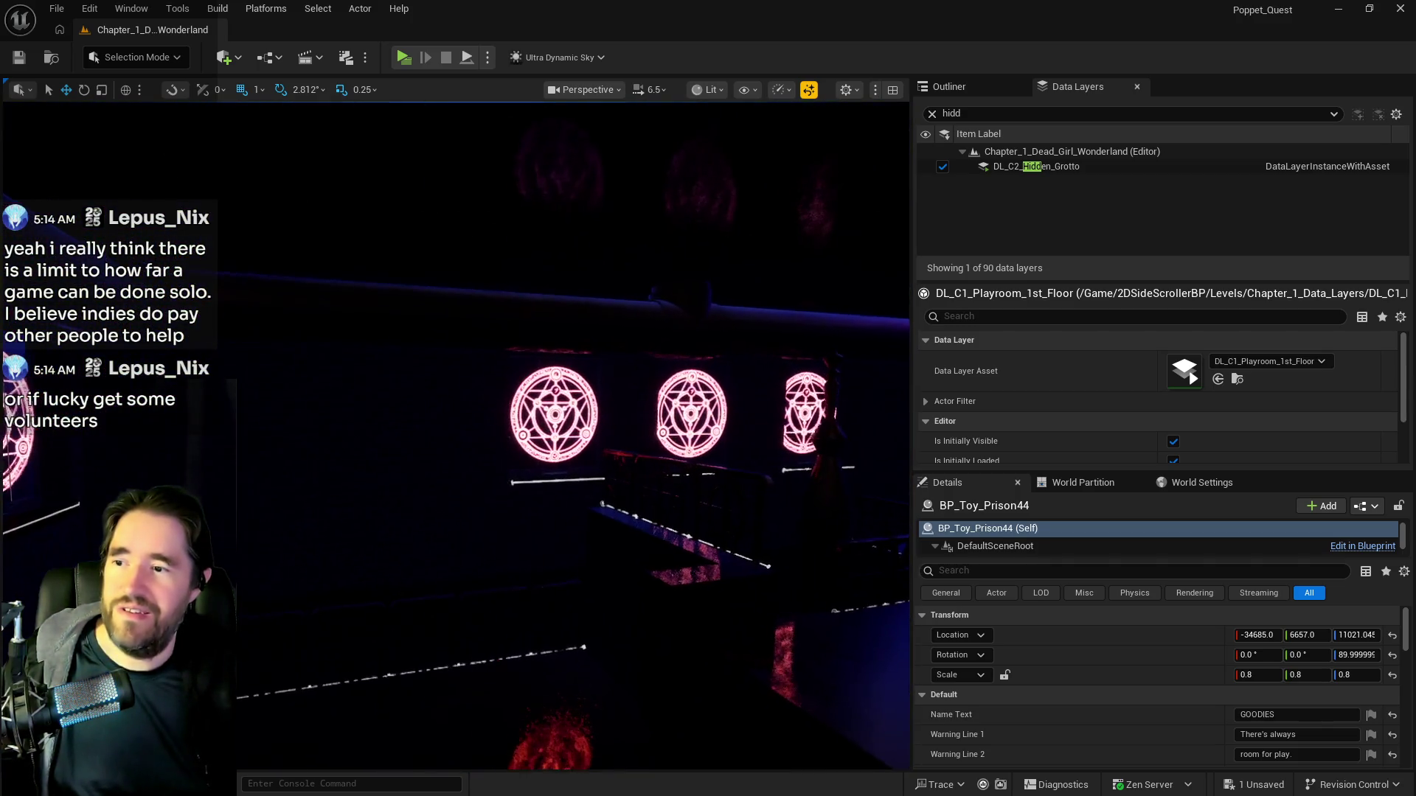
key("w")
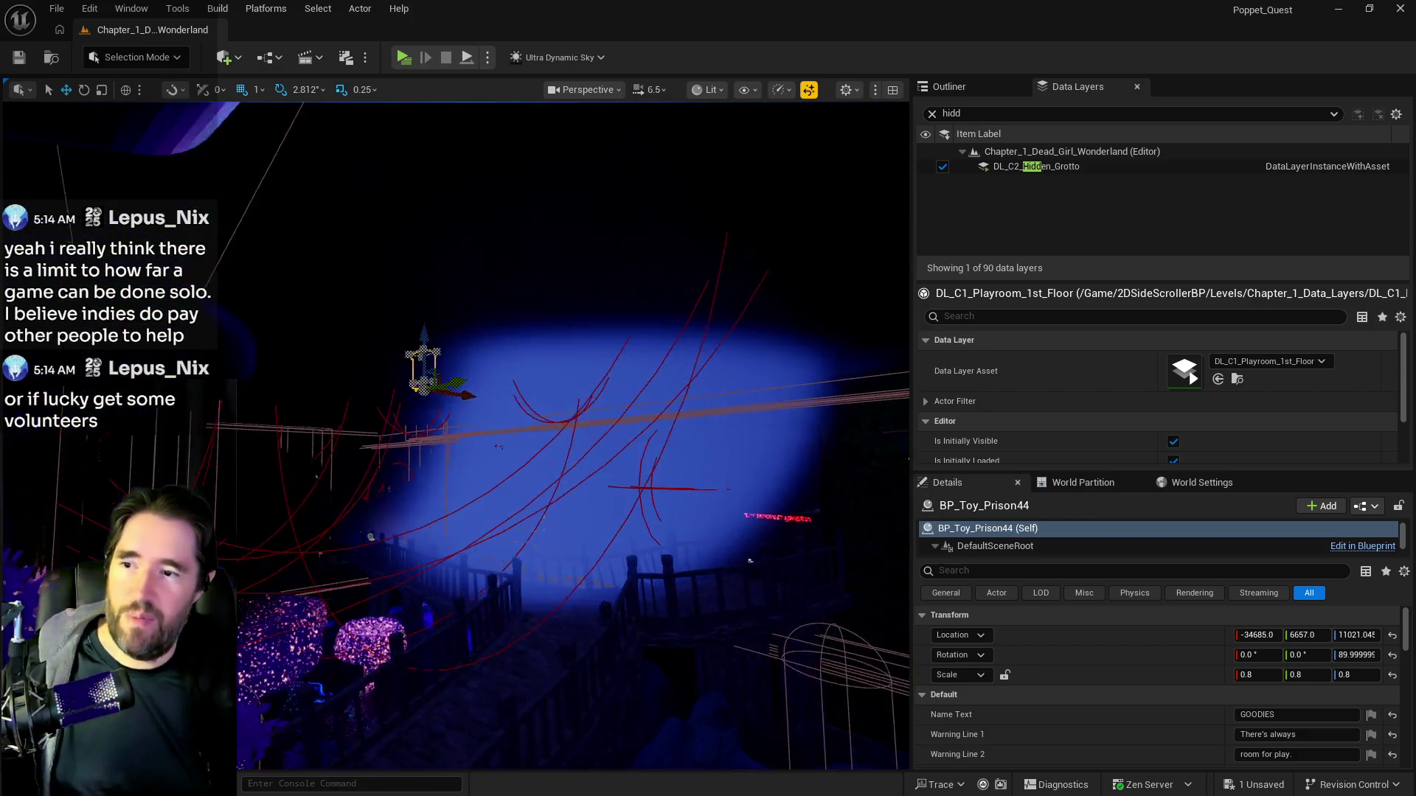
key("w")
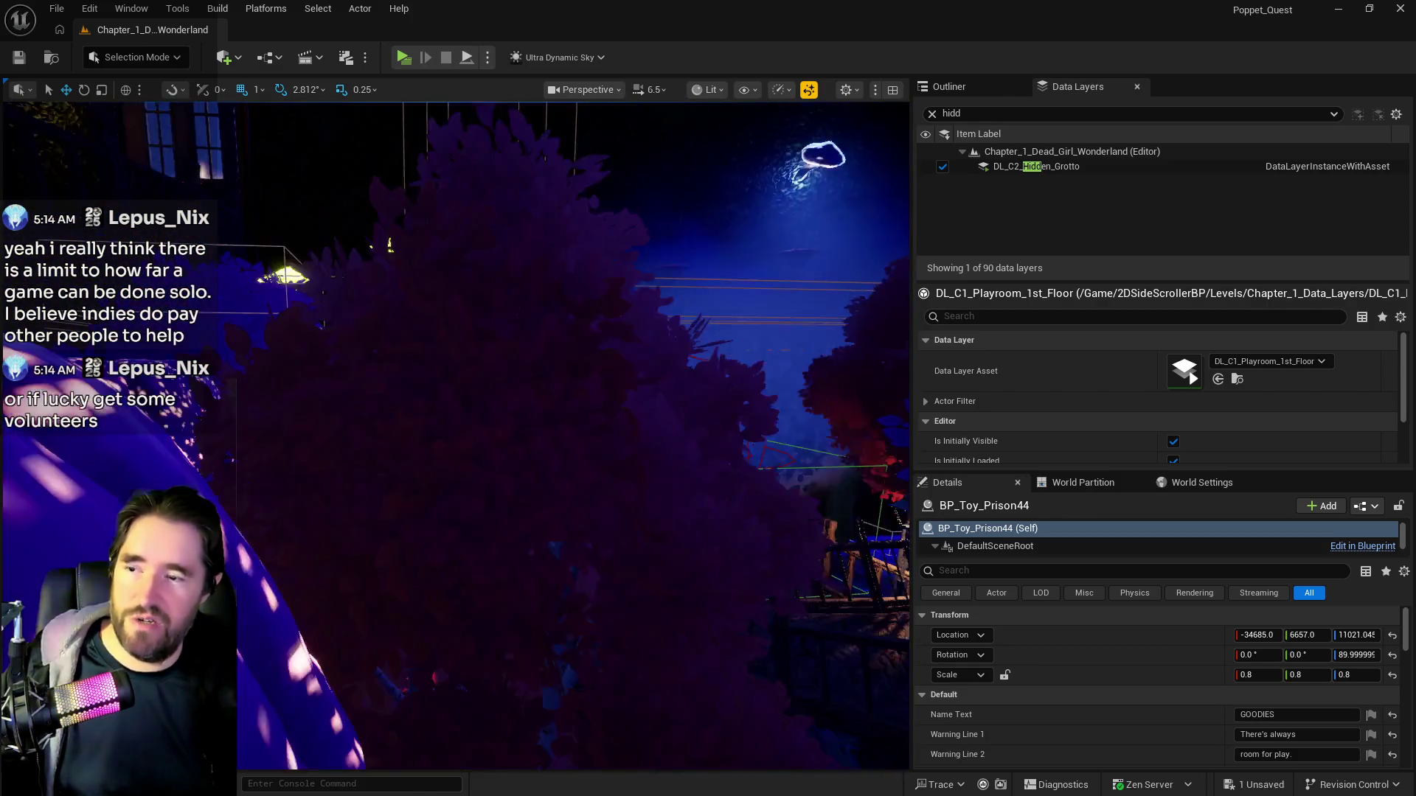
key("s")
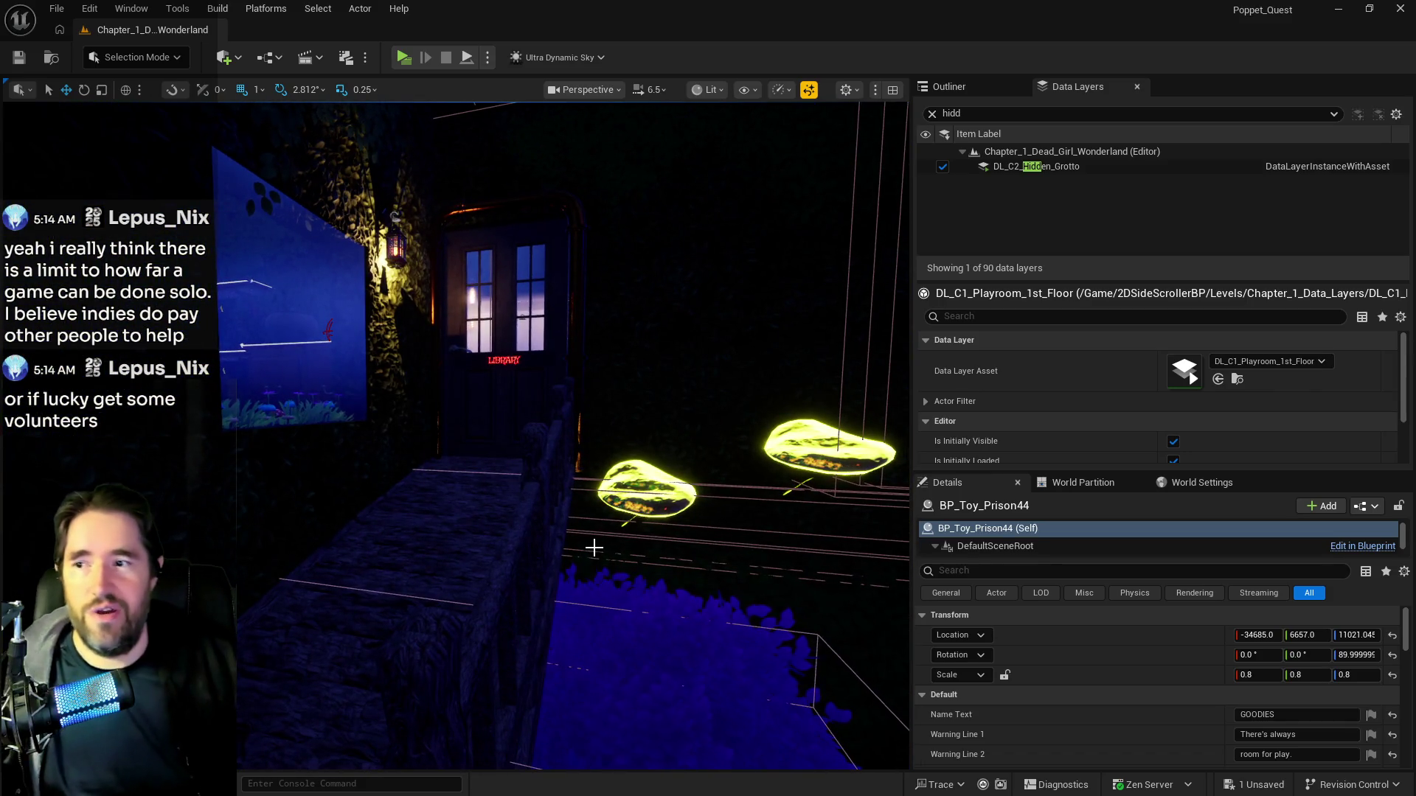
key("w")
key("s")
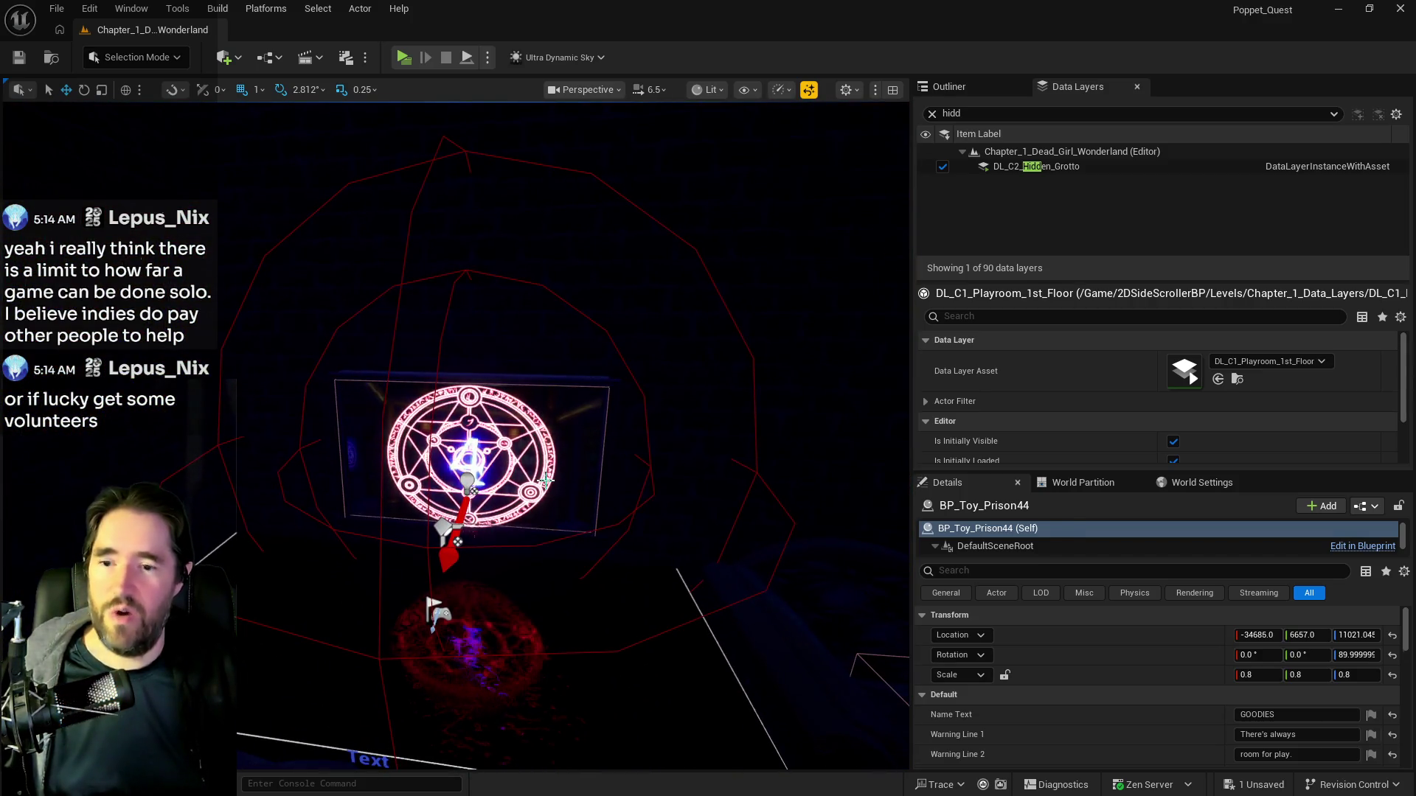
Confirm the painting is named Library, then bring BP_Poppet's editor up full-screen.
left_click(532, 643)
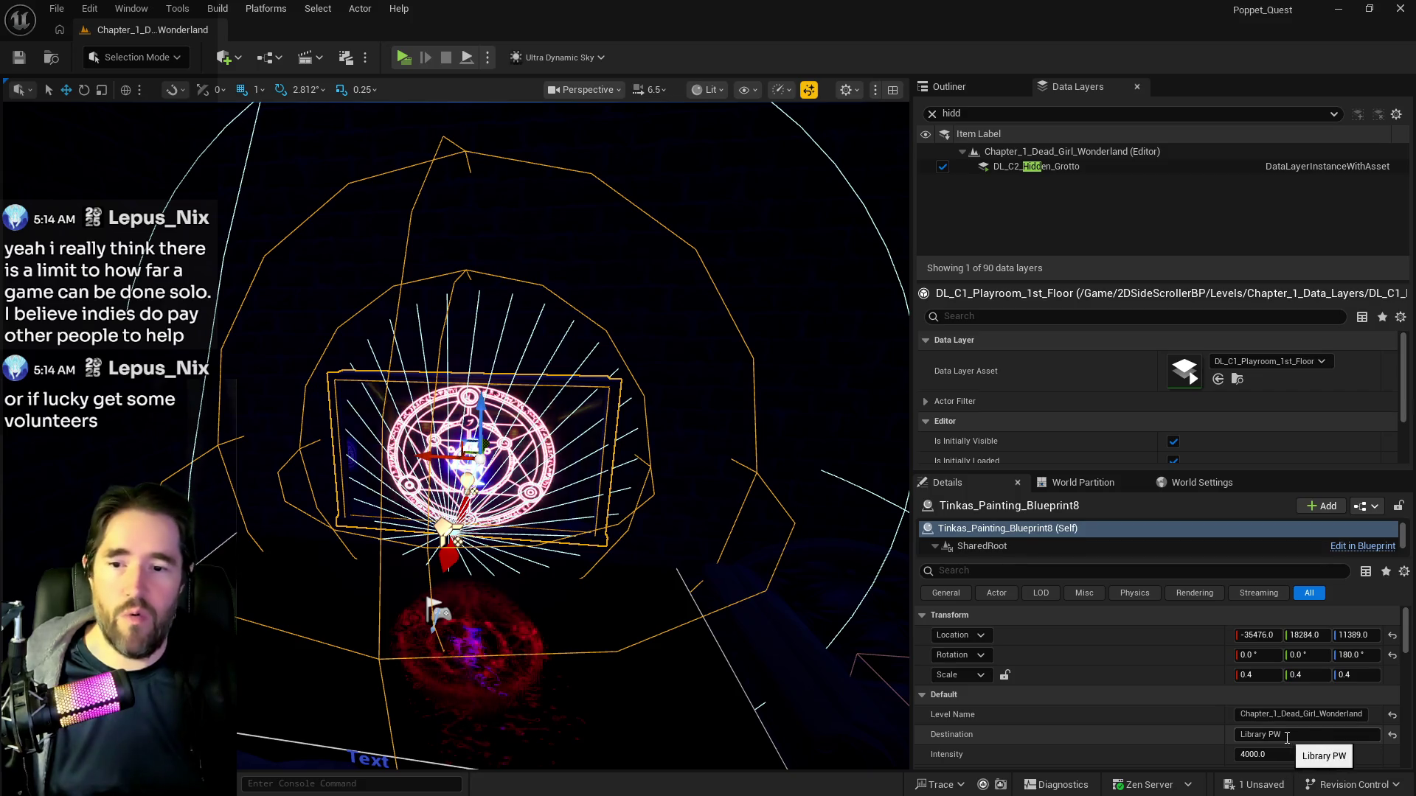
scroll(1281, 738, "down", 5)
left_click(1246, 697)
key("Return")
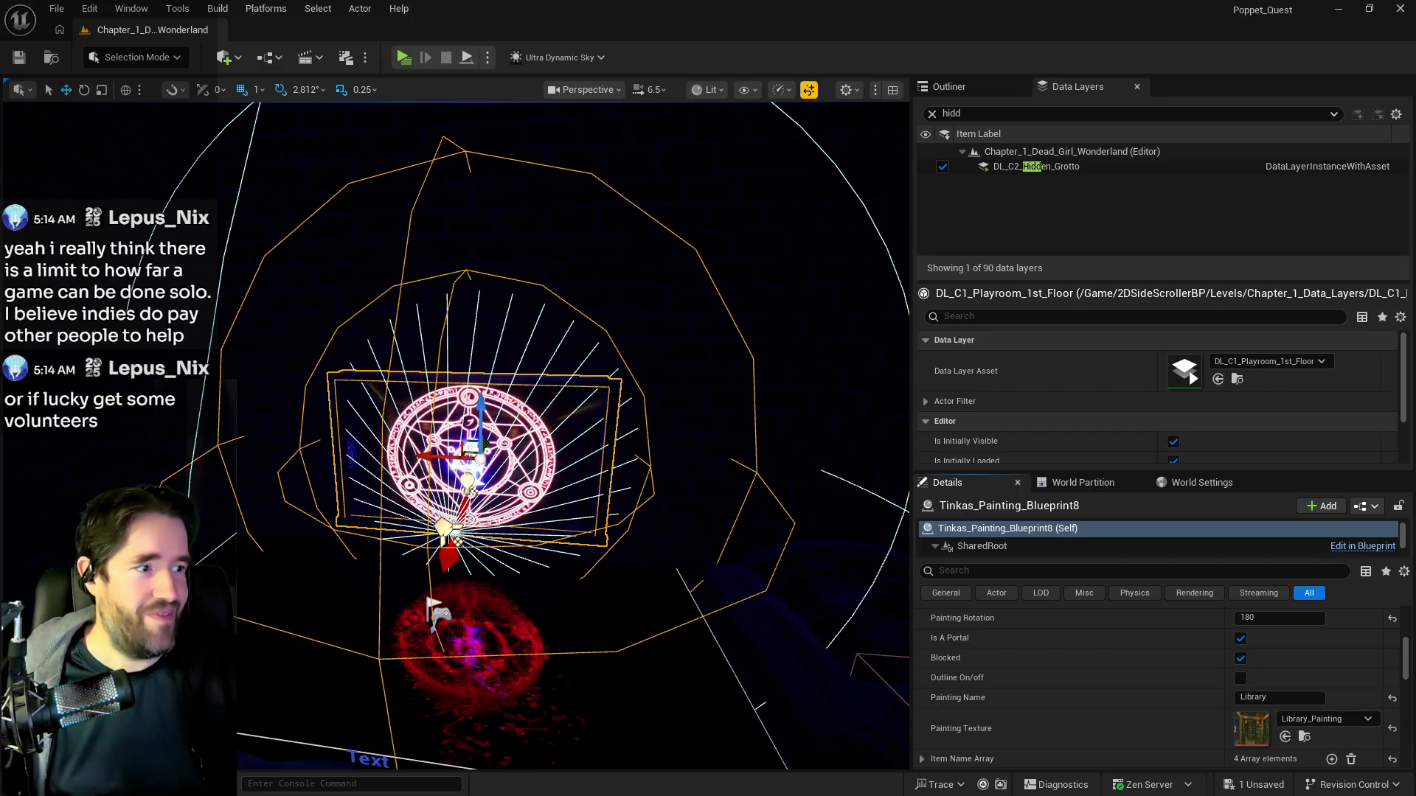
key("alt+Tab")
double_click(848, 248)
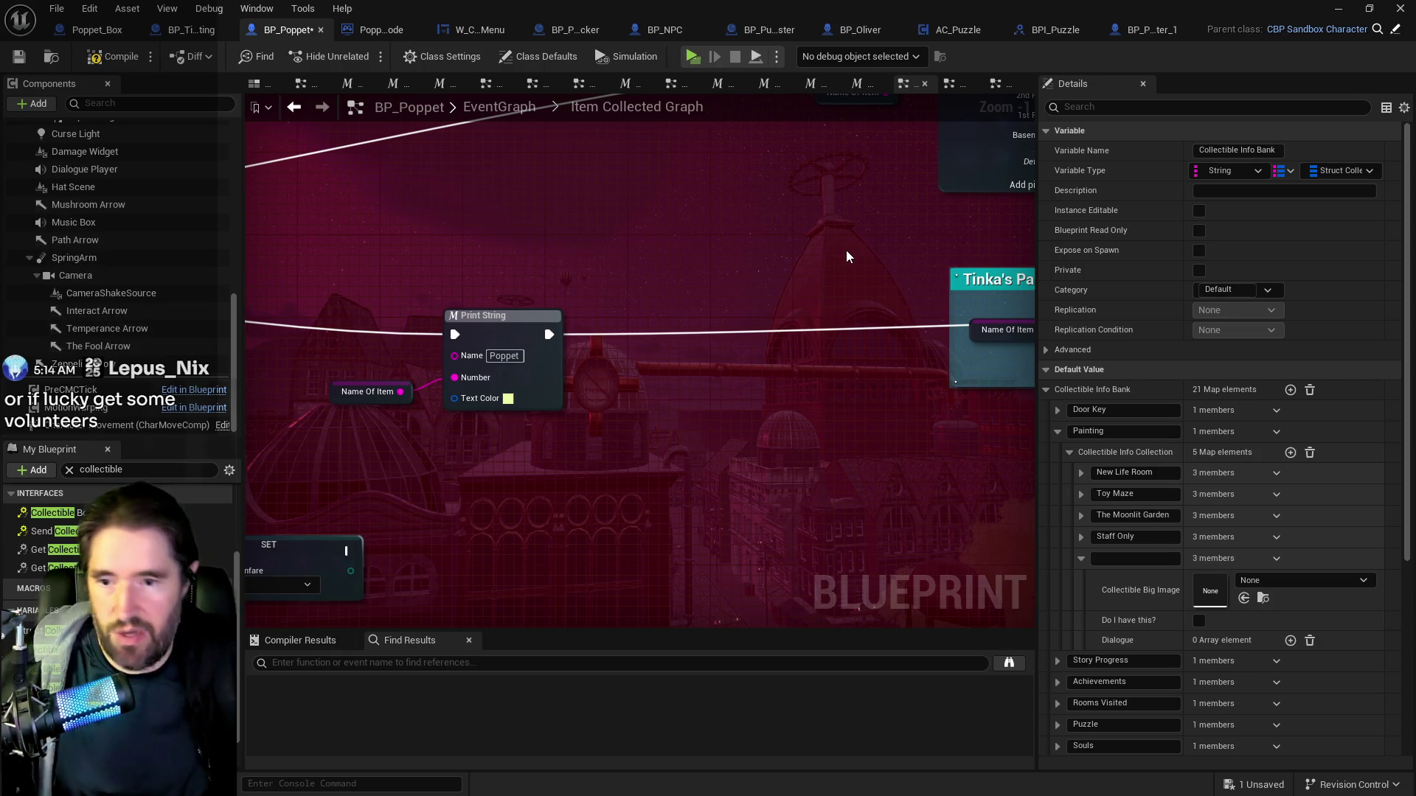
Name the new painting entry 'Library' and give it the Library_Painting image.
left_click(1244, 599)
left_click(1131, 558)
type("Library")
key("Return")
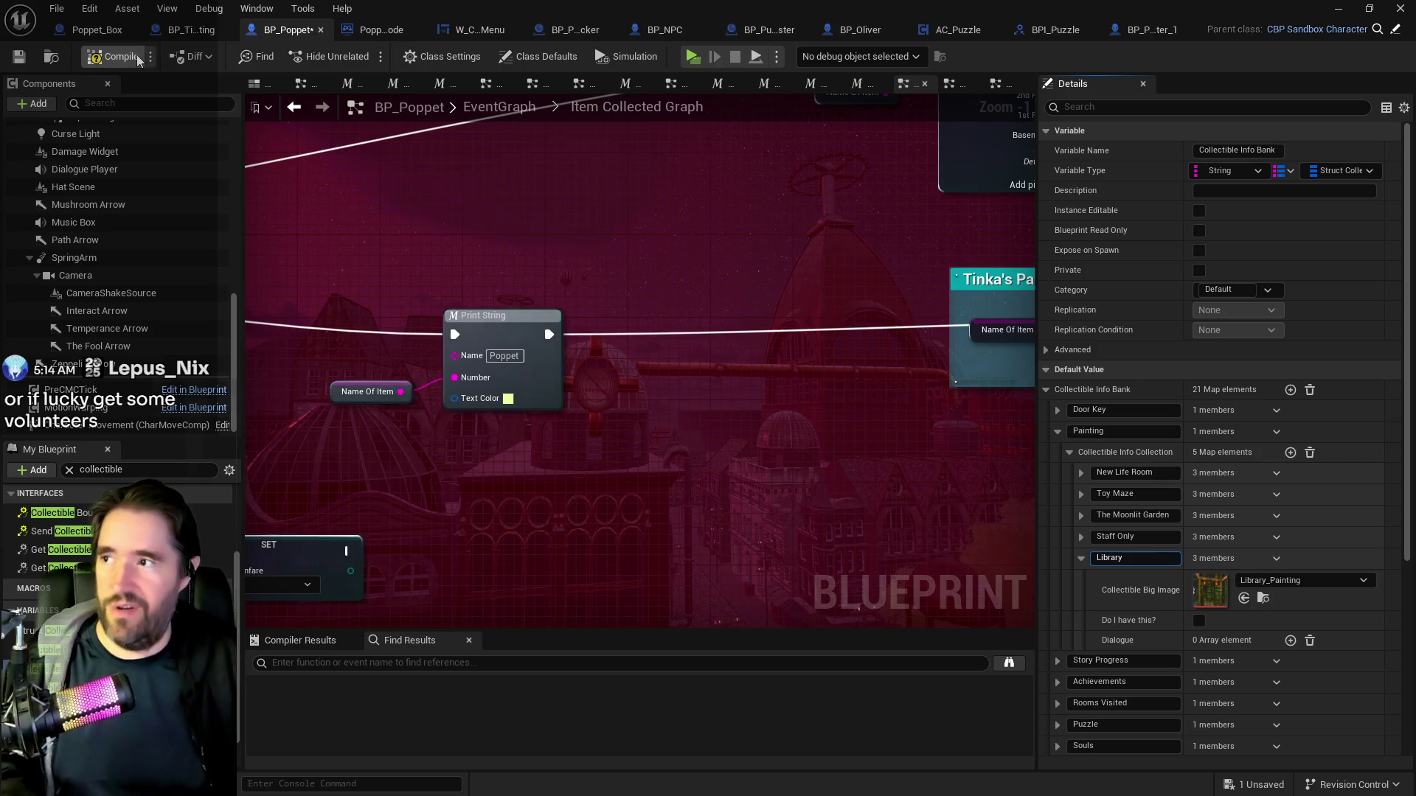
Compile and save BP_Poppet, then add a sixth empty painting entry.
left_click(138, 59)
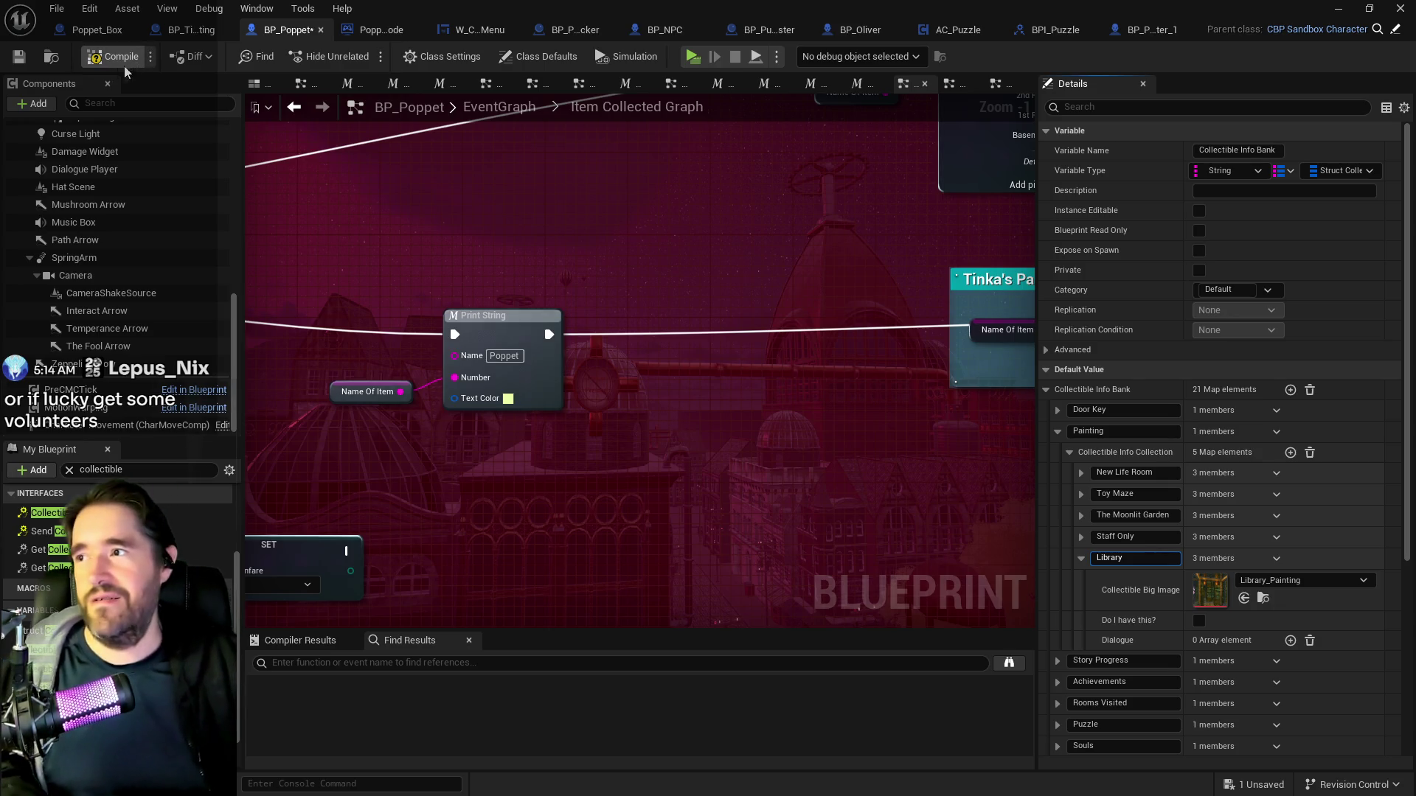
left_click(22, 63)
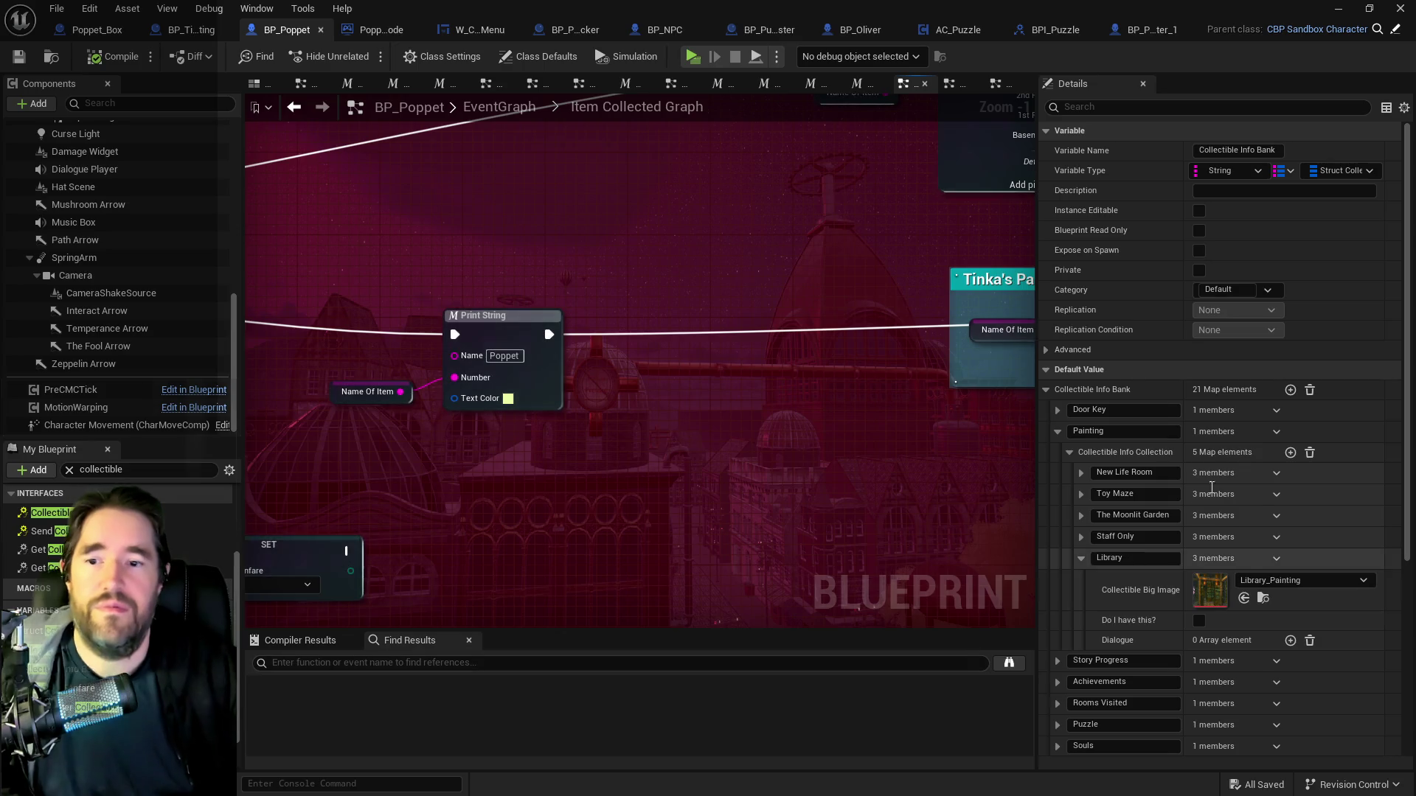
left_click(1291, 452)
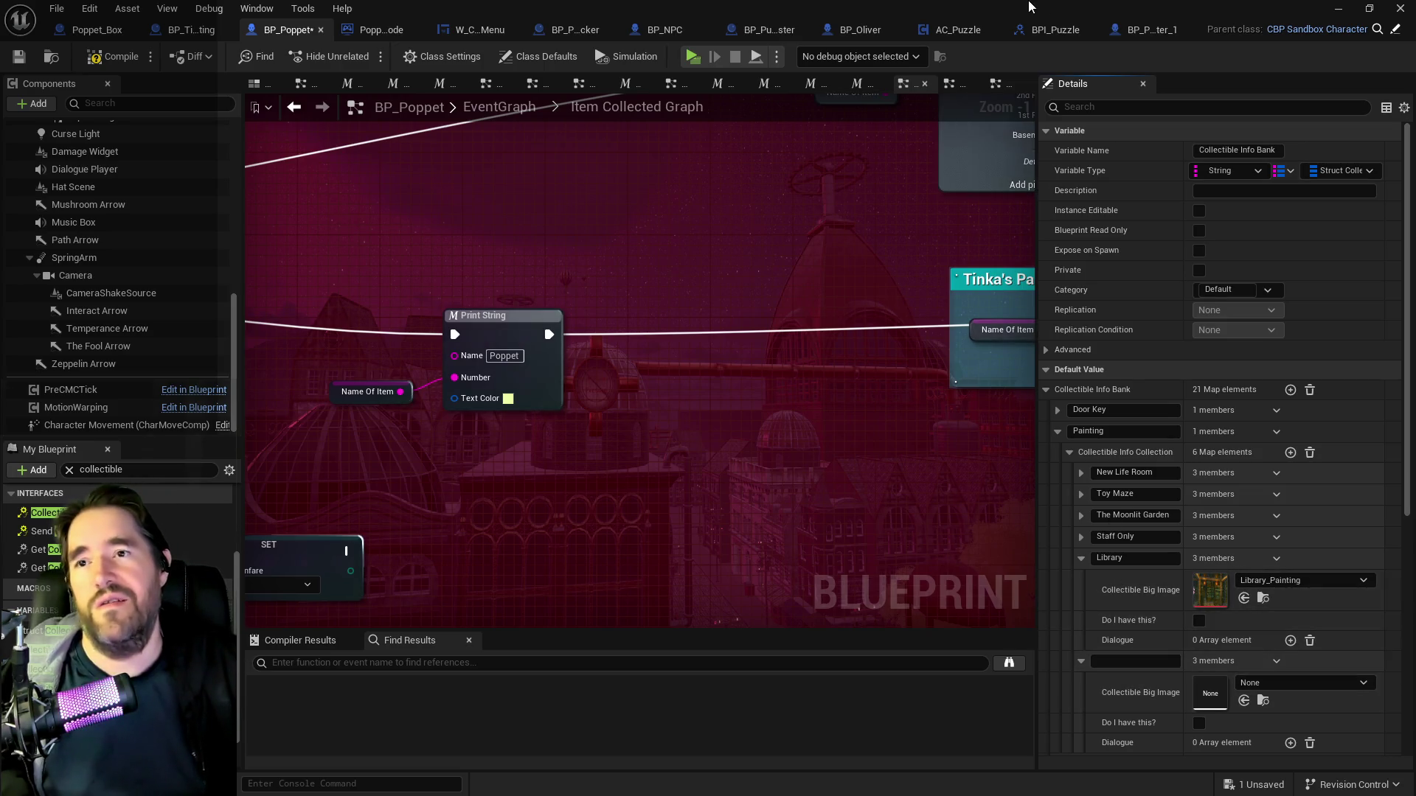
key("alt+Tab")
Fly from the grotto past the TRAIN STATION door into the portal painting room.
key("s")
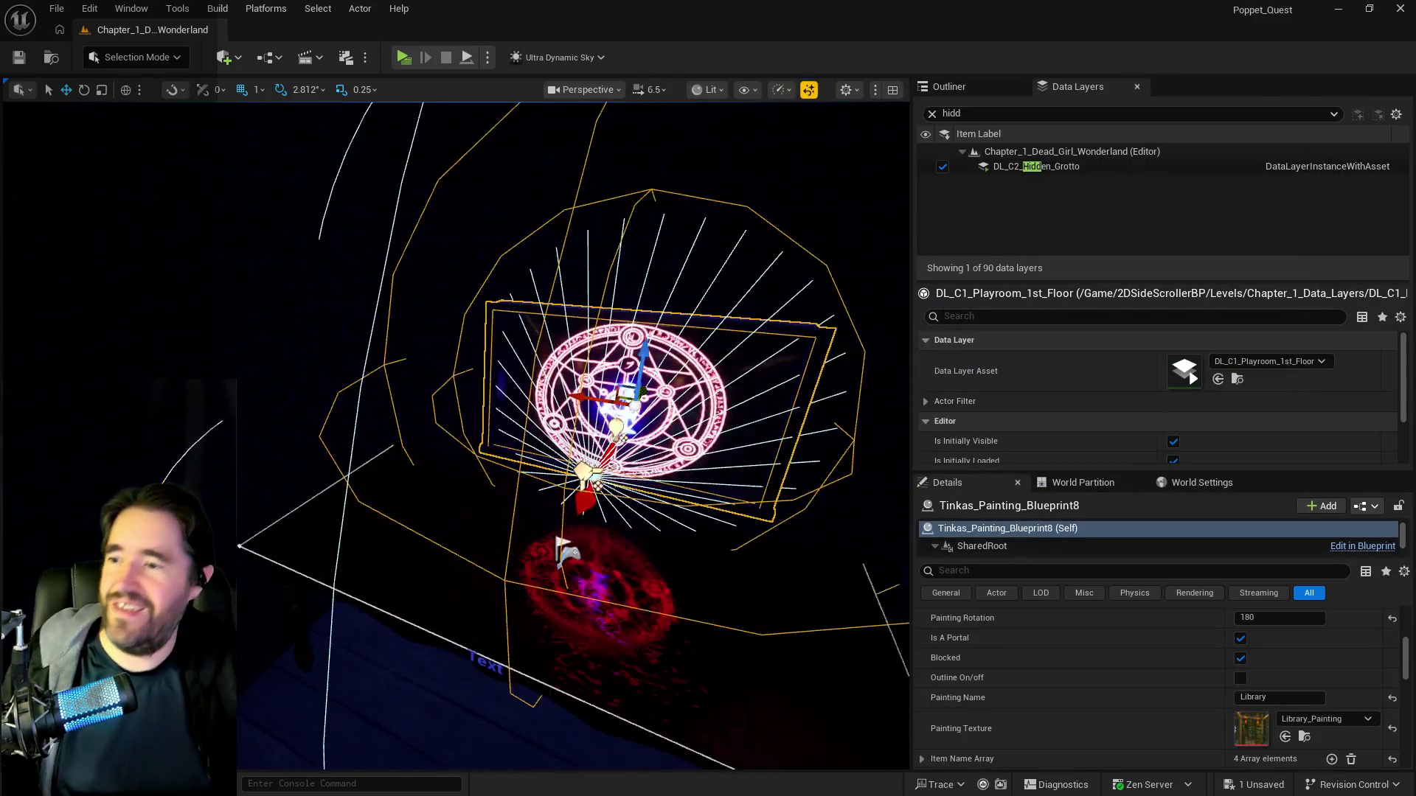
key("s")
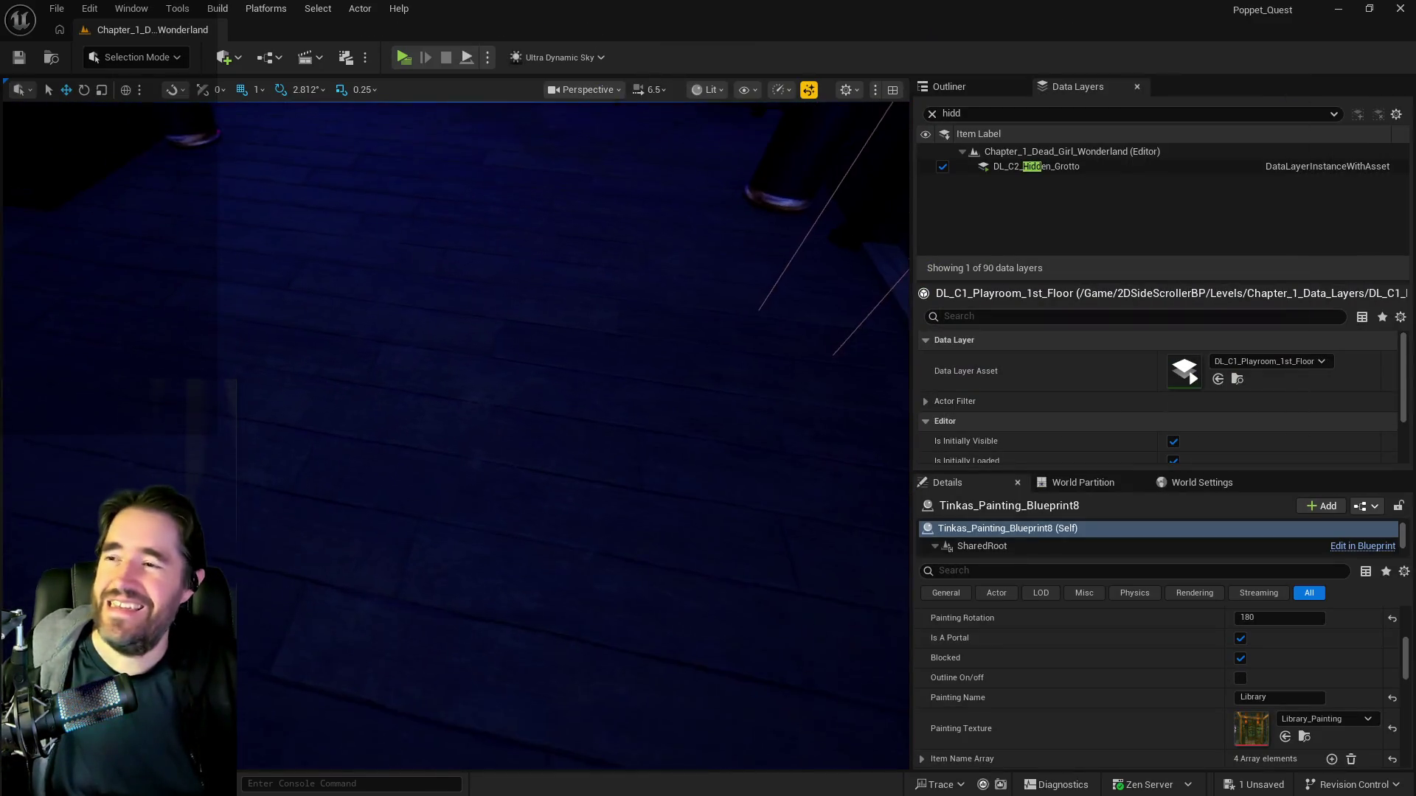
key("s")
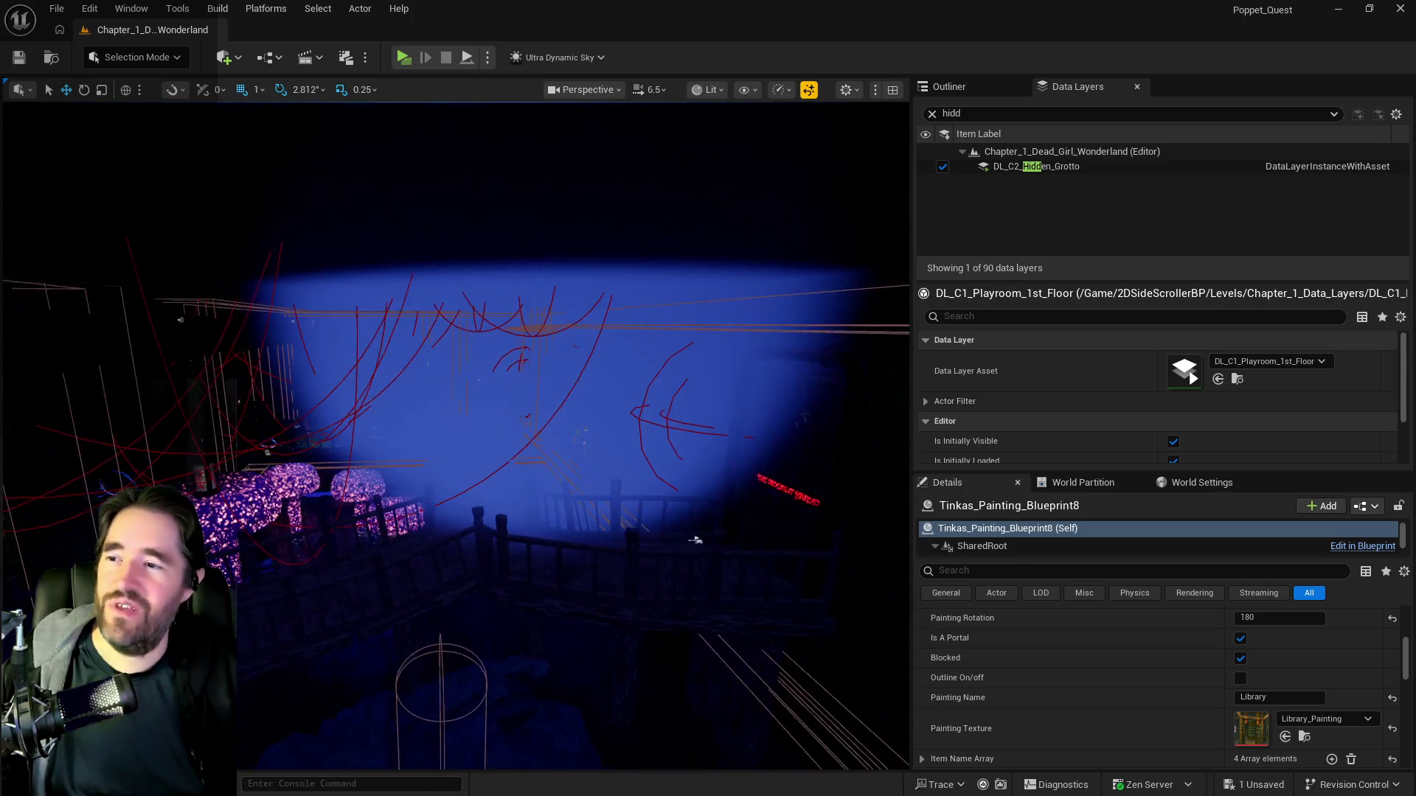
key("s")
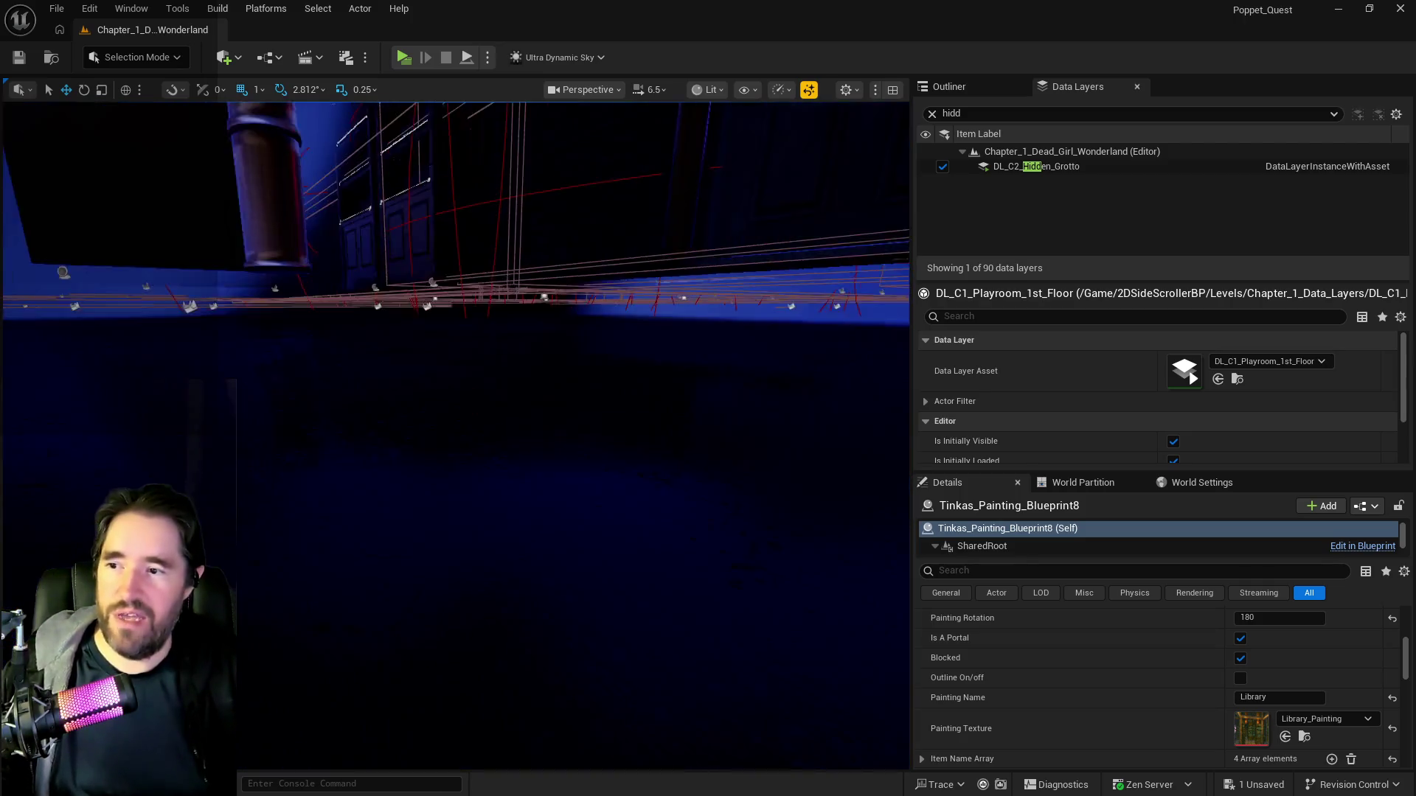
key("w")
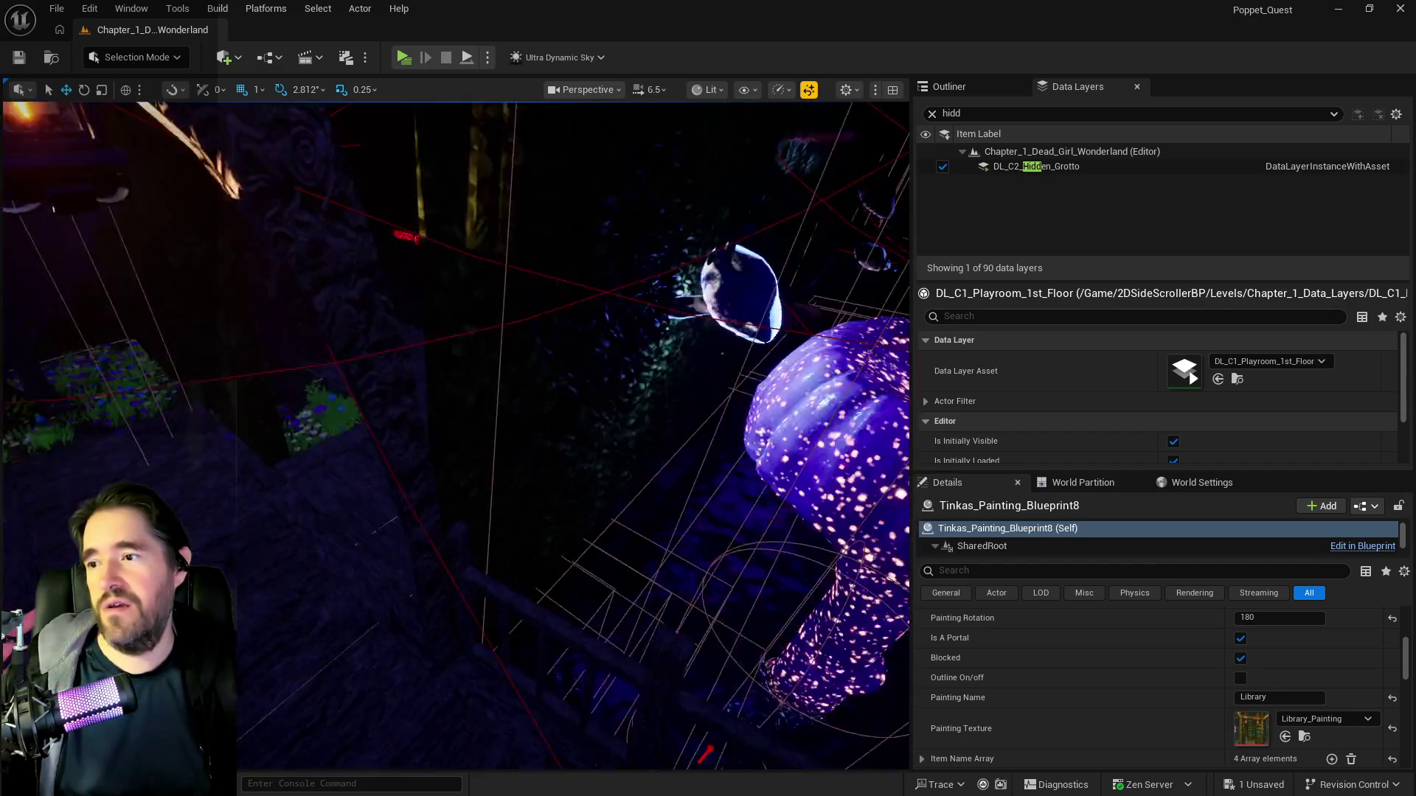
key("w")
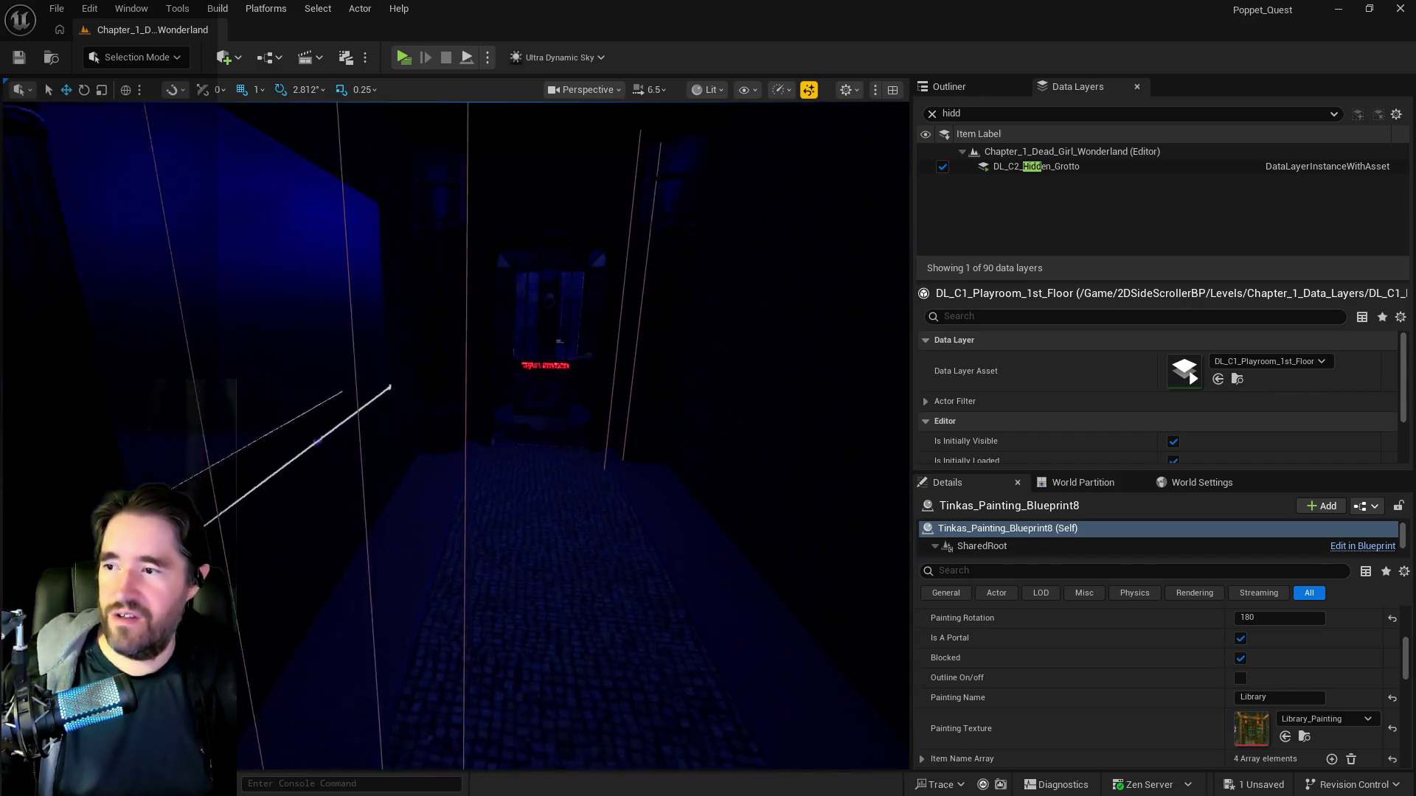
key("w")
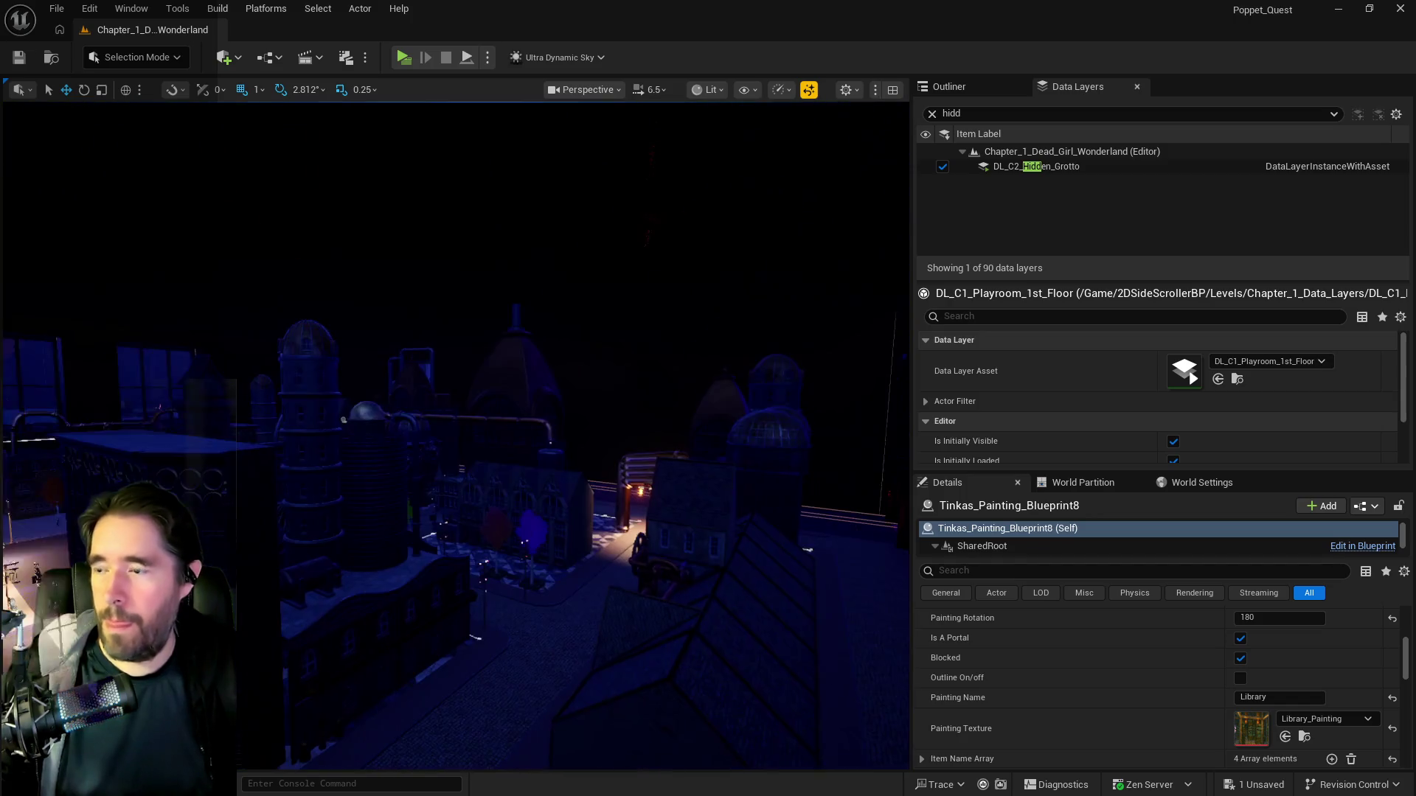
key("w")
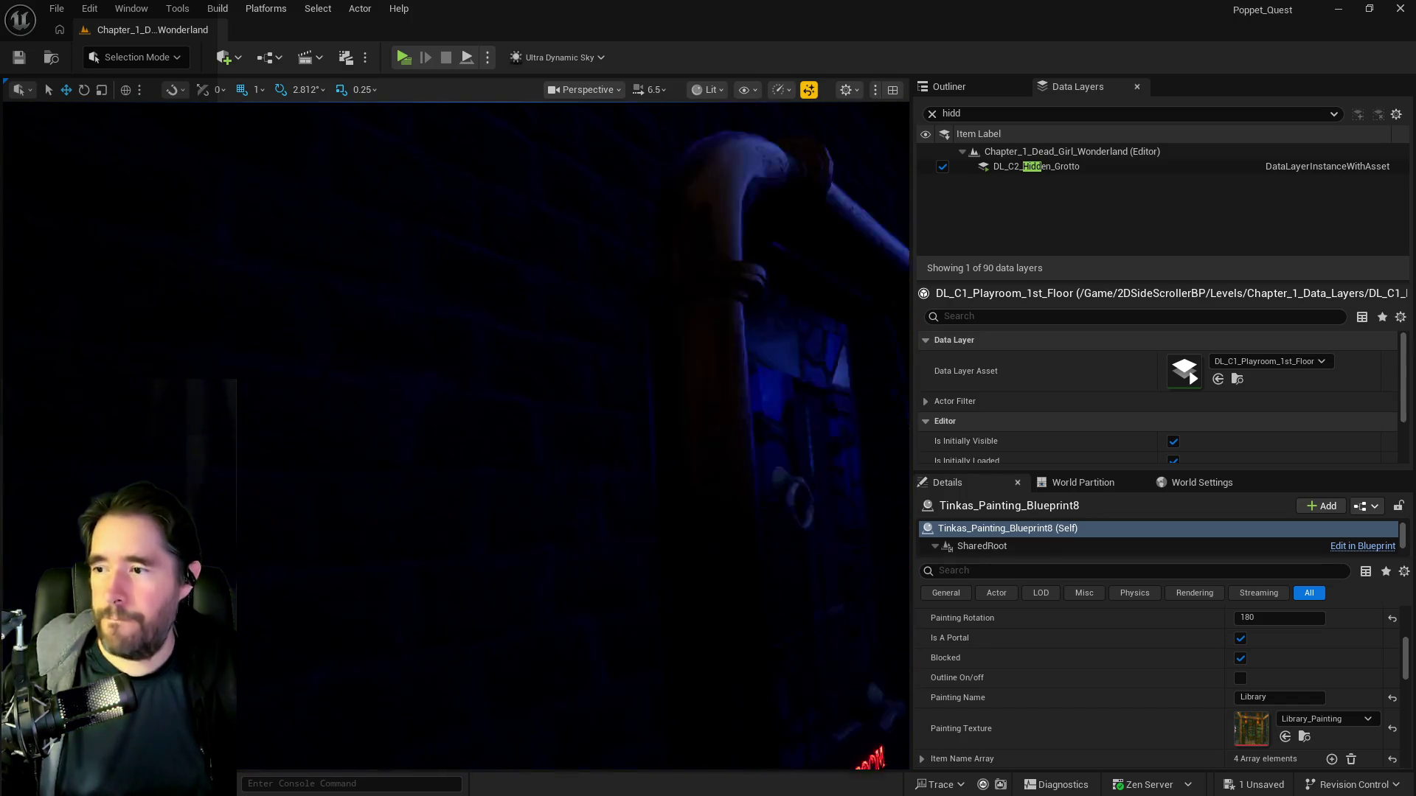
key("w")
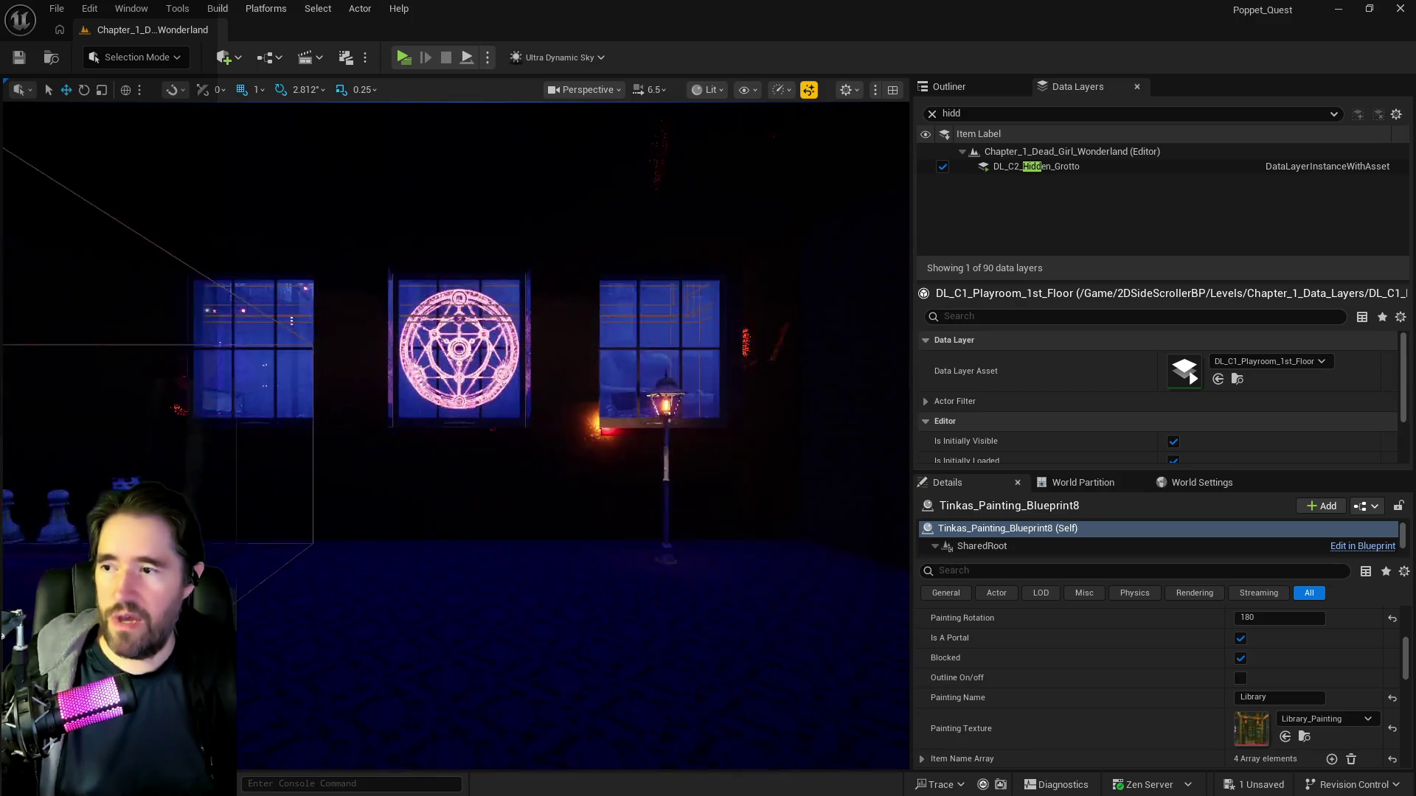
key("w")
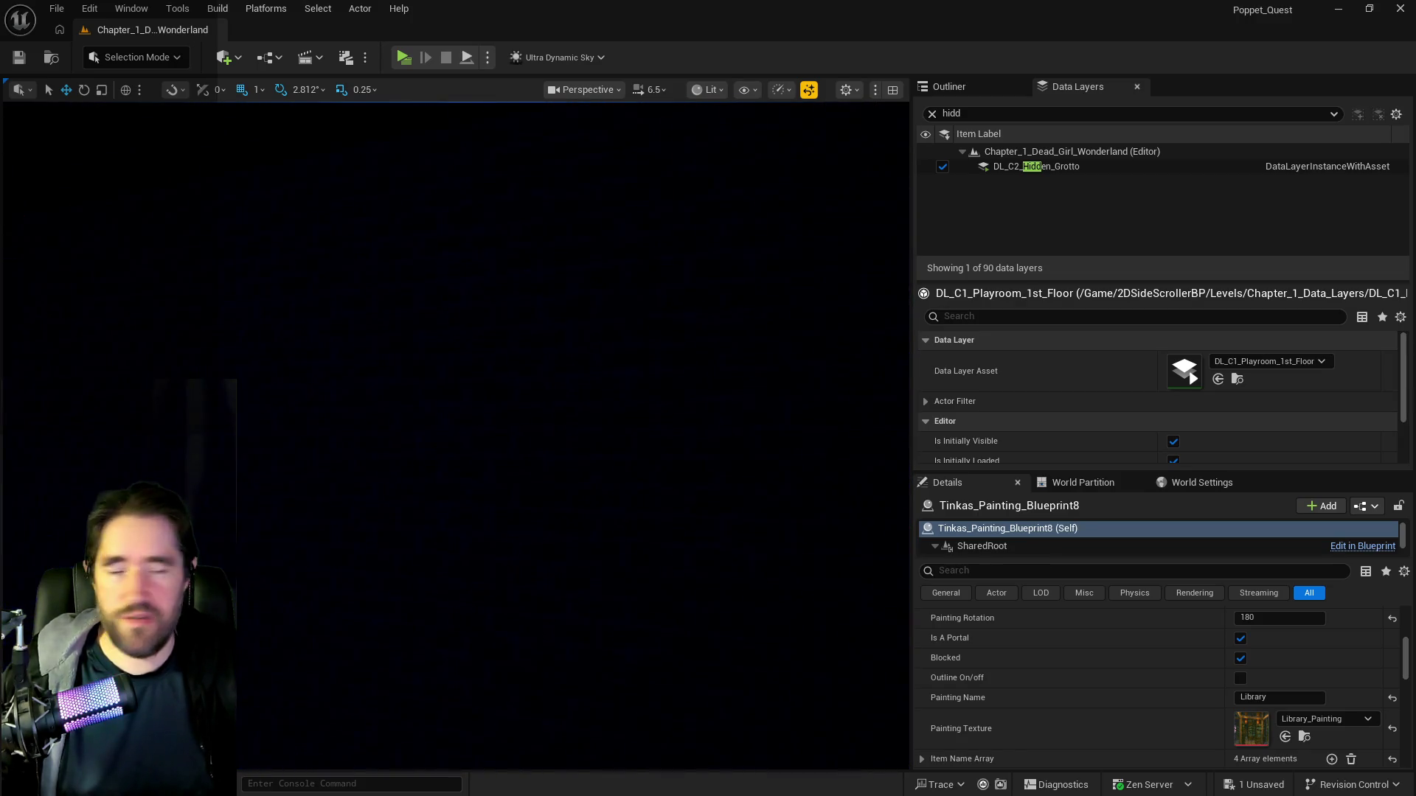
key("s")
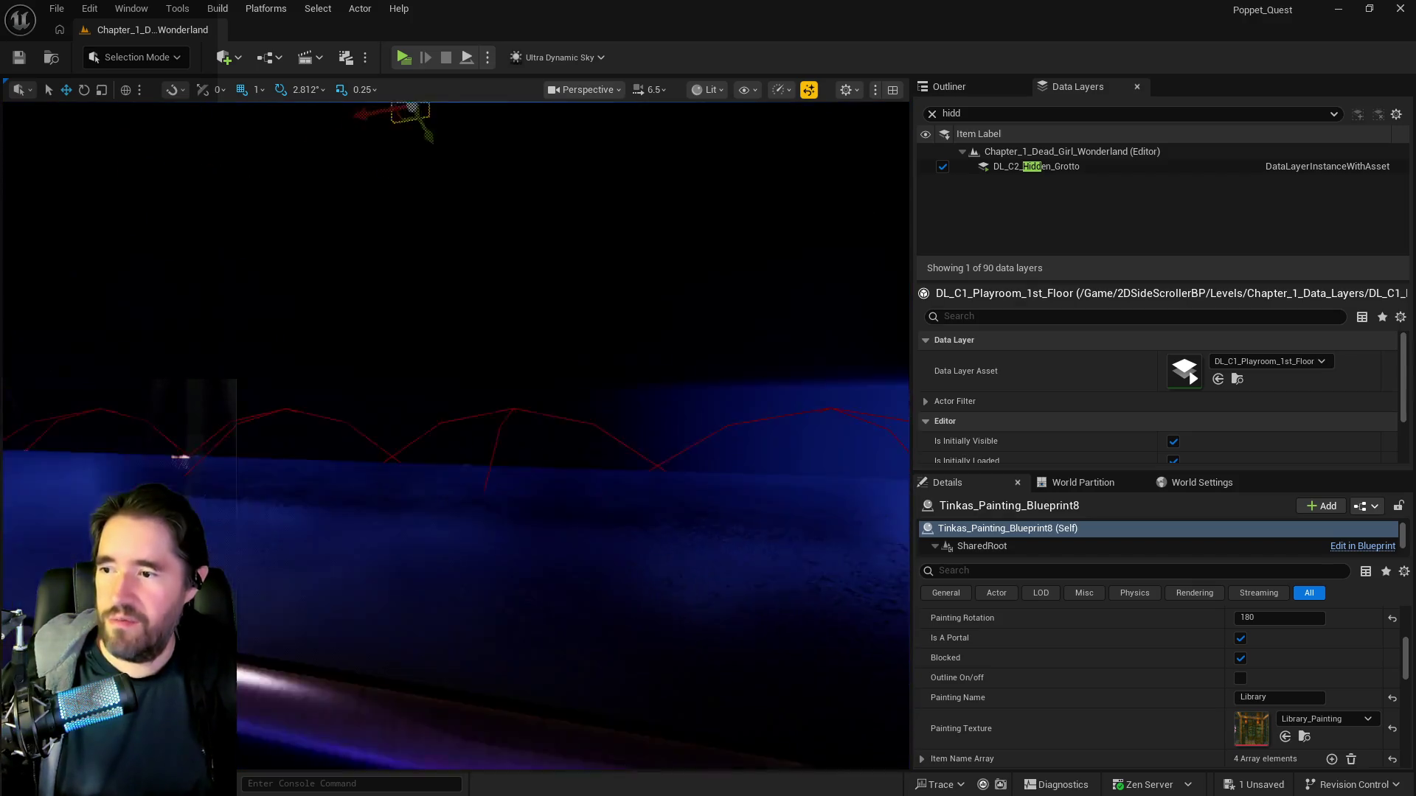
key("s")
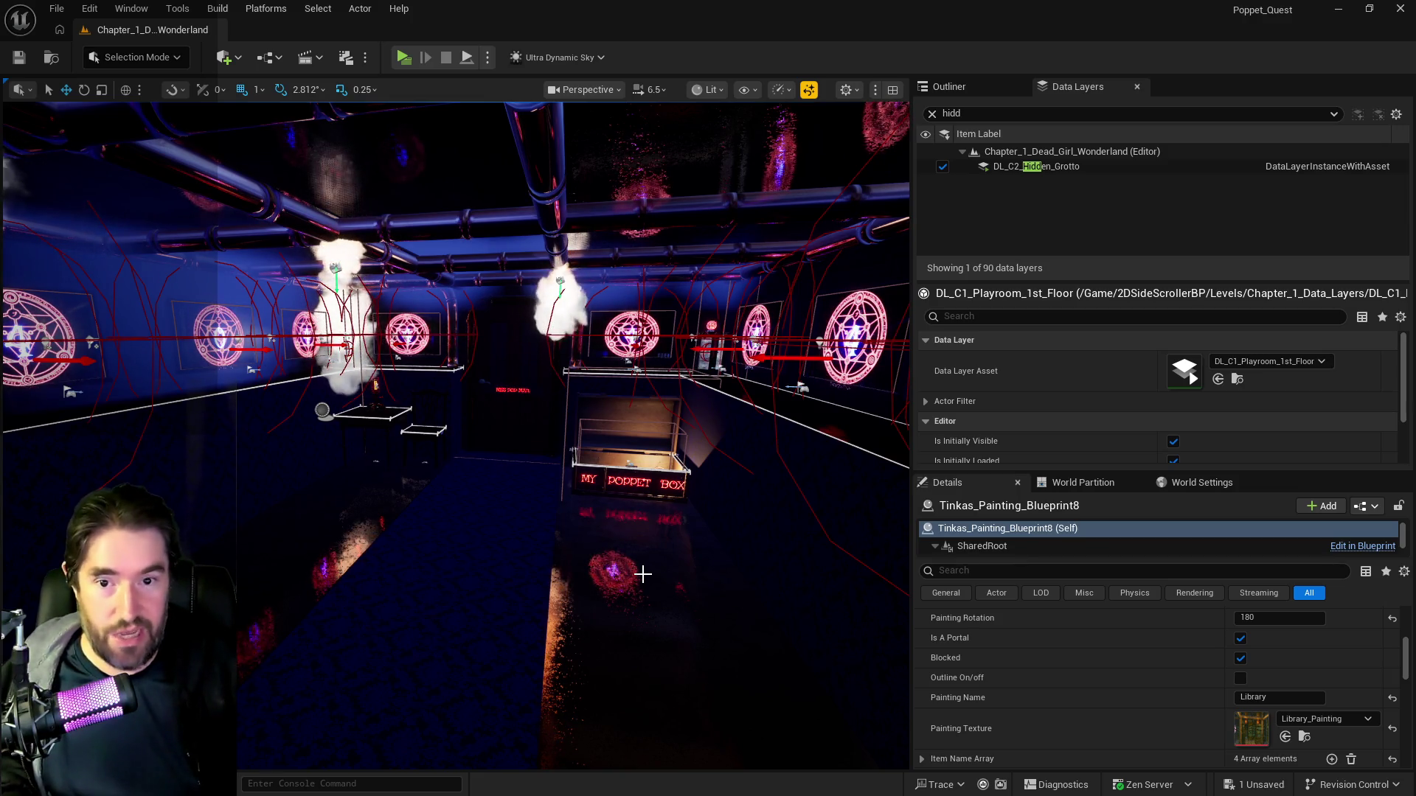
mouse_move(675, 680)
left_mouse_down()
mouse_move(575, 616)
mouse_move(487, 593)
left_mouse_up()
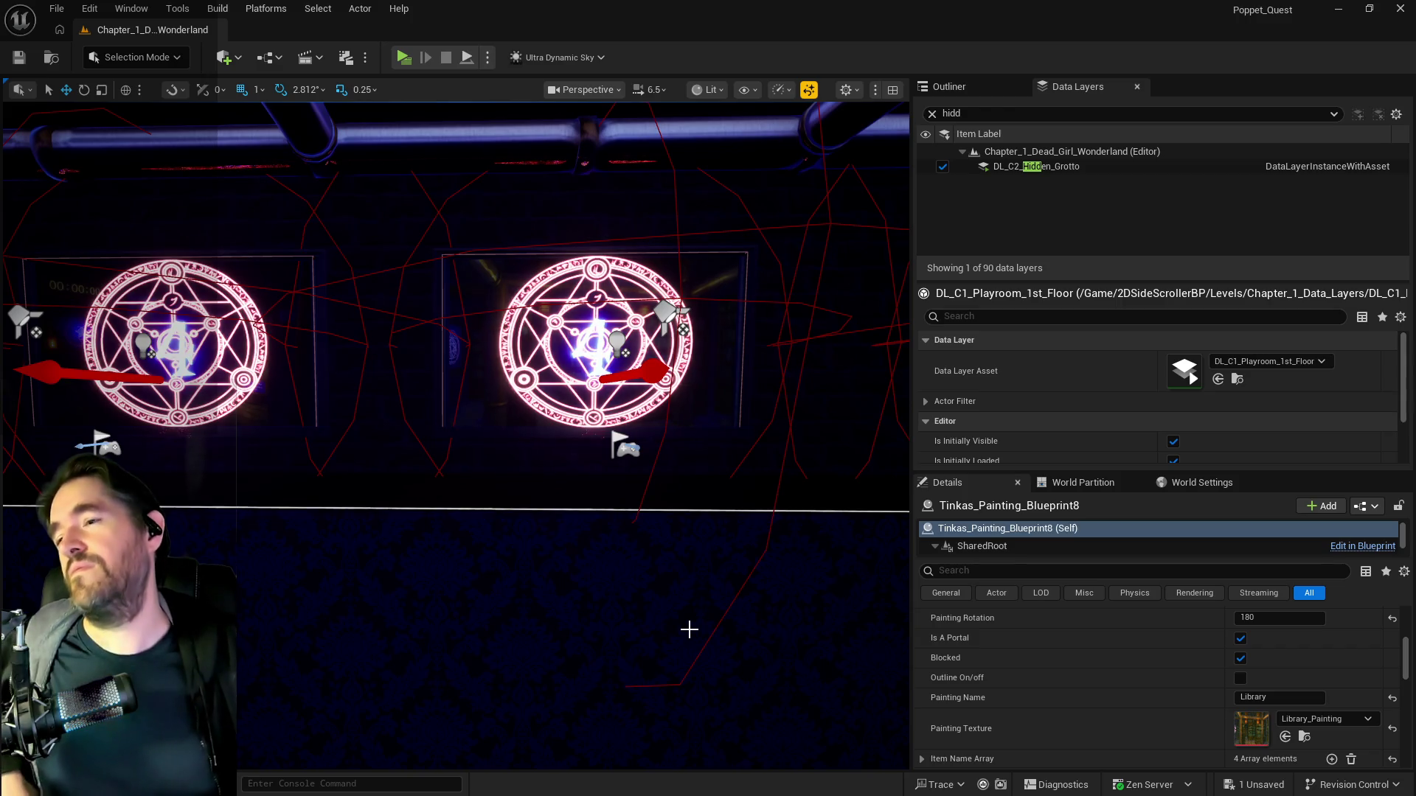
left_click_drag(689, 629, 675, 653)
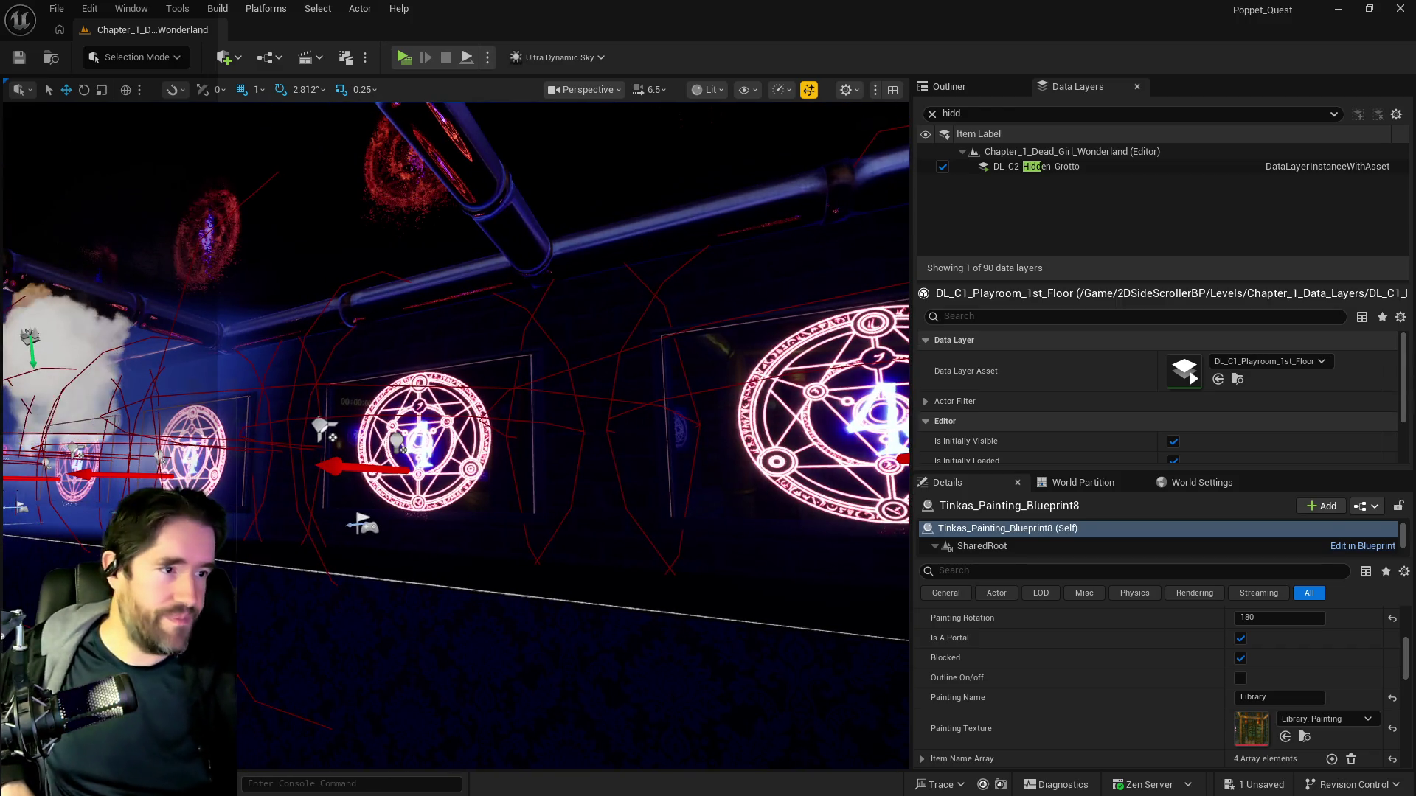
key("alt+Tab")
double_click(762, 229)
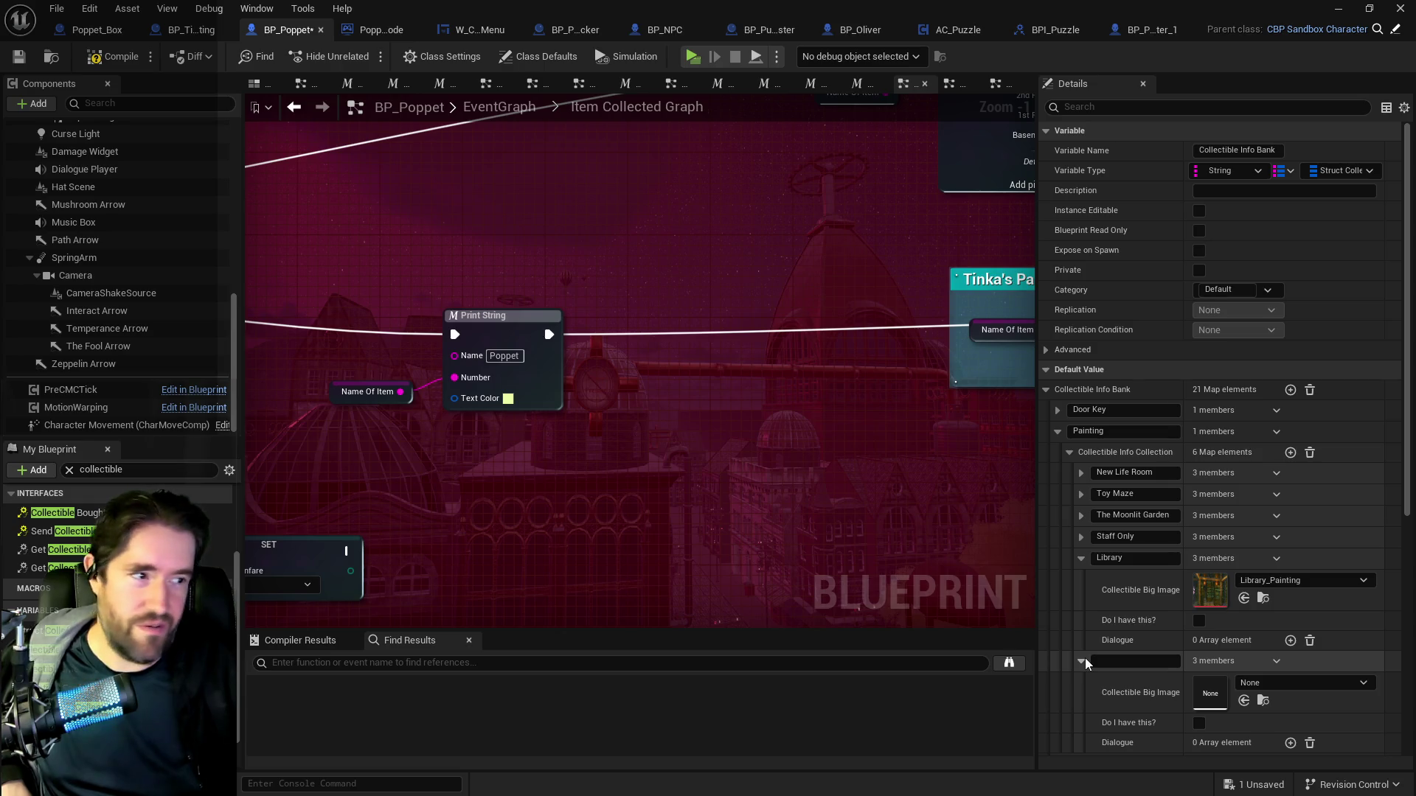
key("alt+Tab")
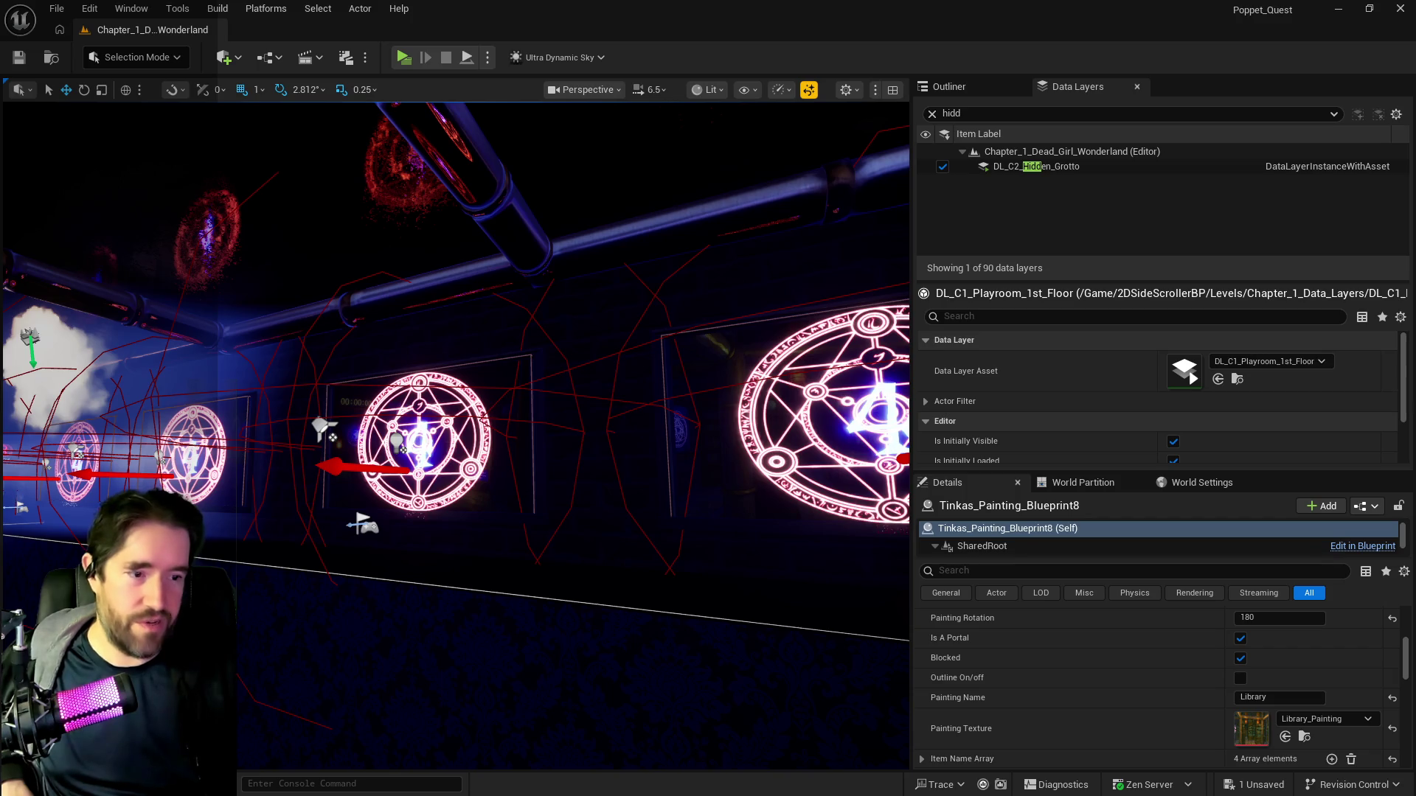
mouse_move(733, 617)
left_mouse_down()
mouse_move(679, 583)
mouse_move(660, 486)
left_mouse_up()
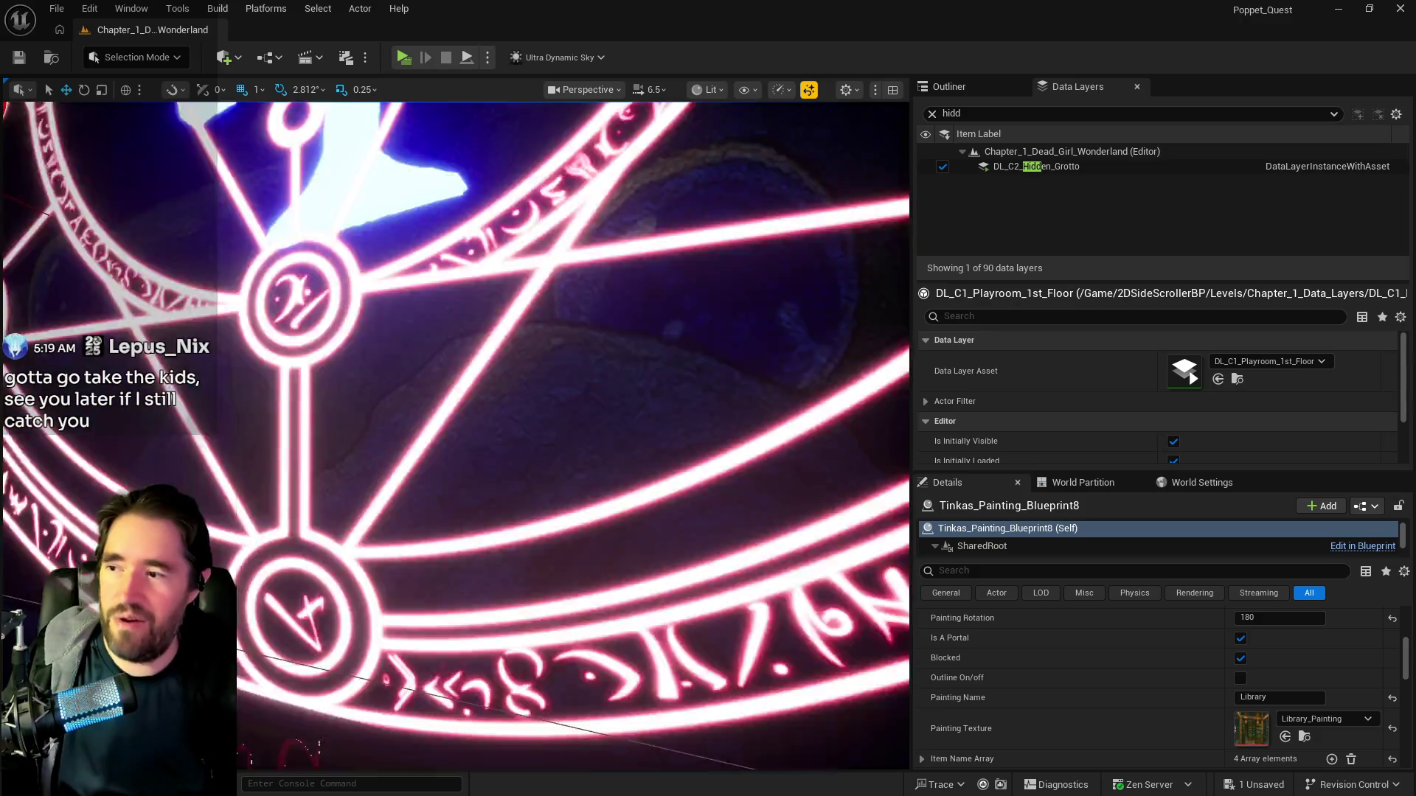
scroll(455, 435, "down", 5)
left_click_drag(745, 652, 781, 590)
left_click_drag(610, 648, 582, 619)
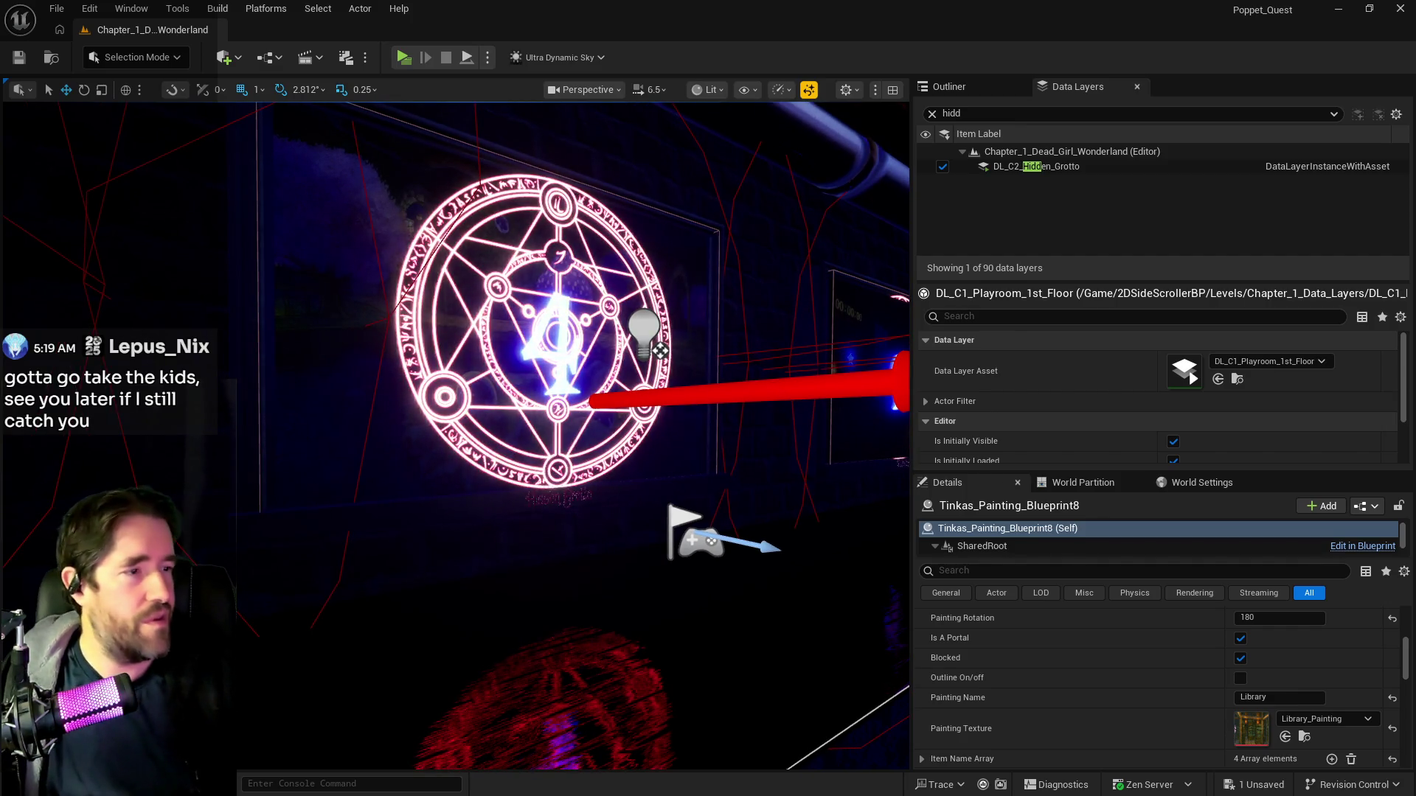
left_click_drag(1415, 33, 1183, 33)
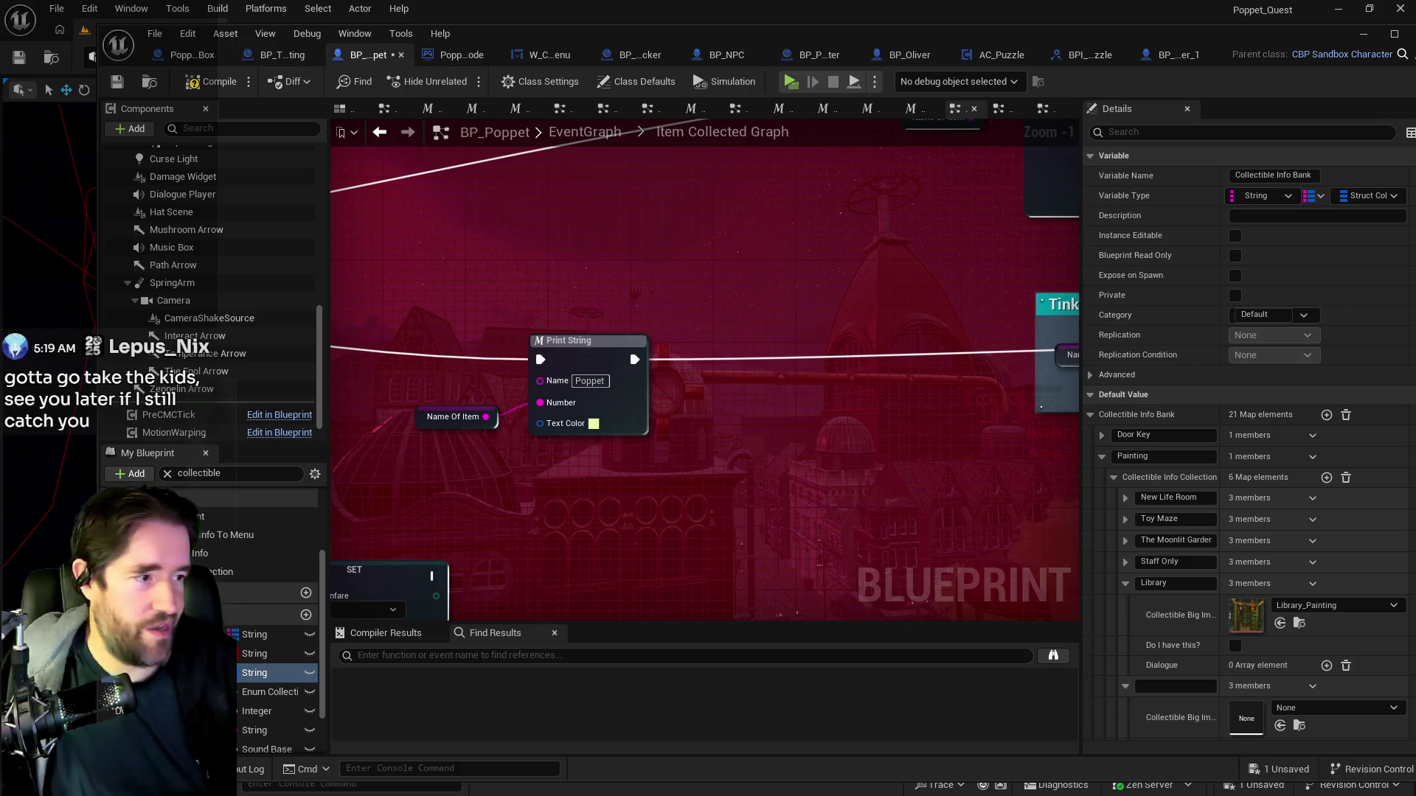
Name the empty entry 'Hidden Grotto', set its image to Hidden_Grotto_Painting, and compile.
left_click(1164, 685)
type("Hidden Grotto")
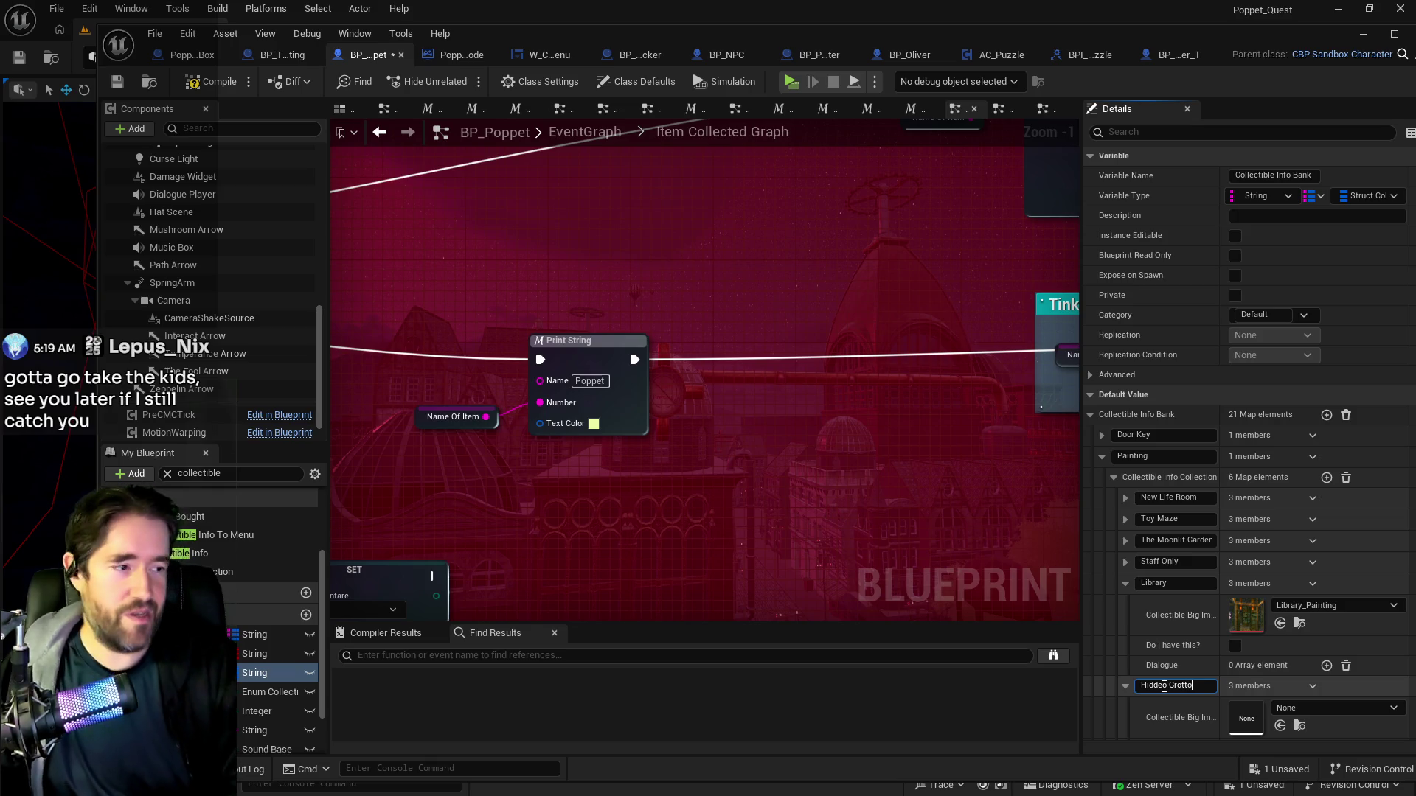
key("Return")
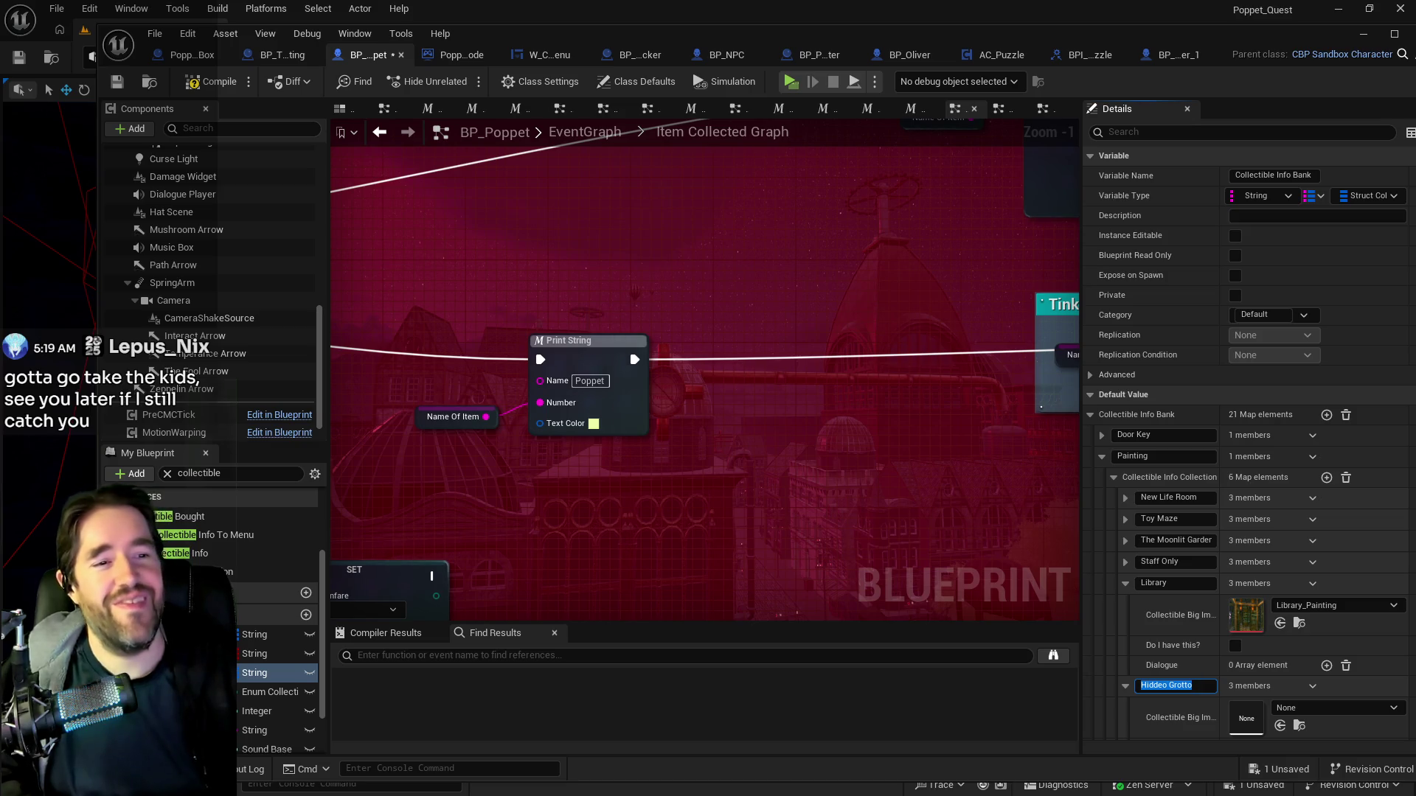
left_click(1280, 726)
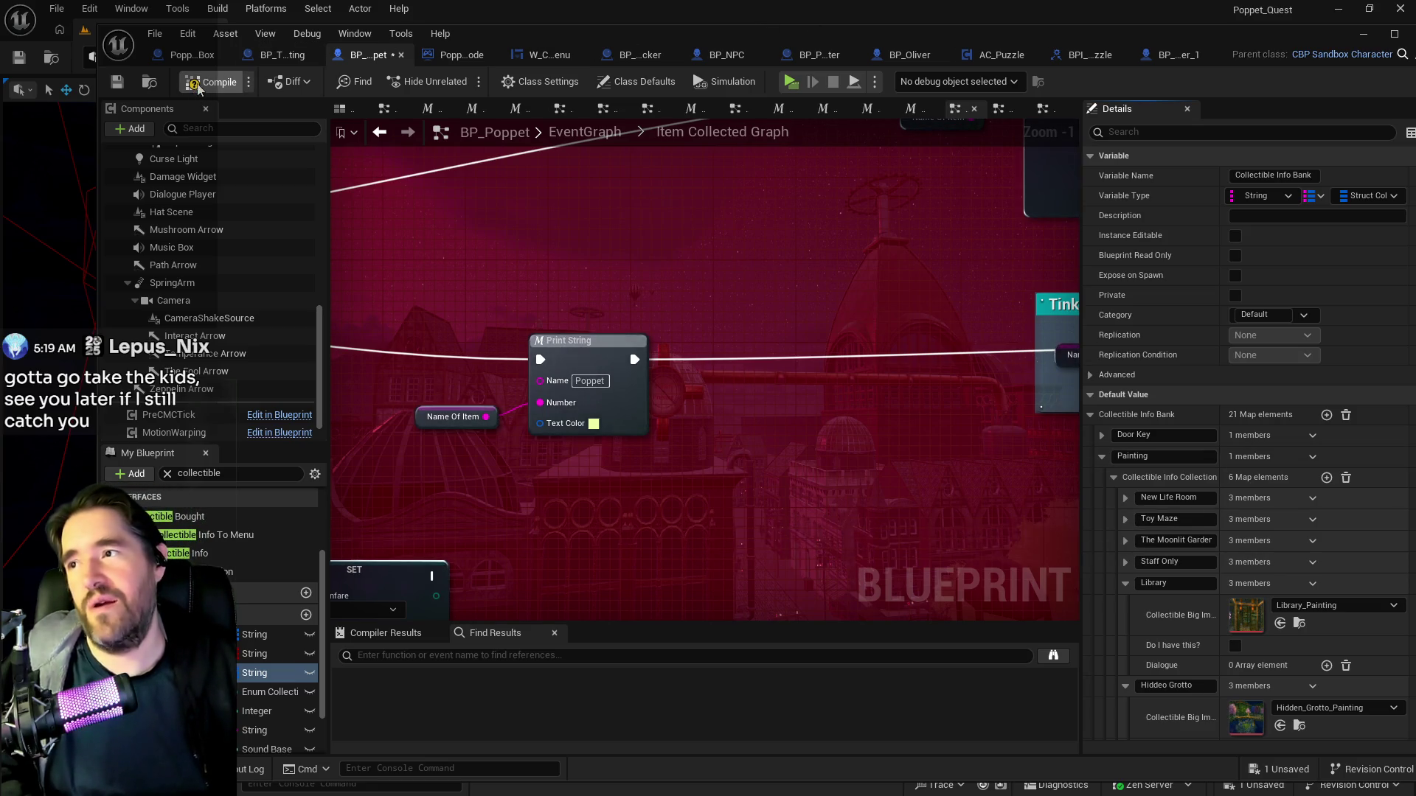
left_click(121, 86)
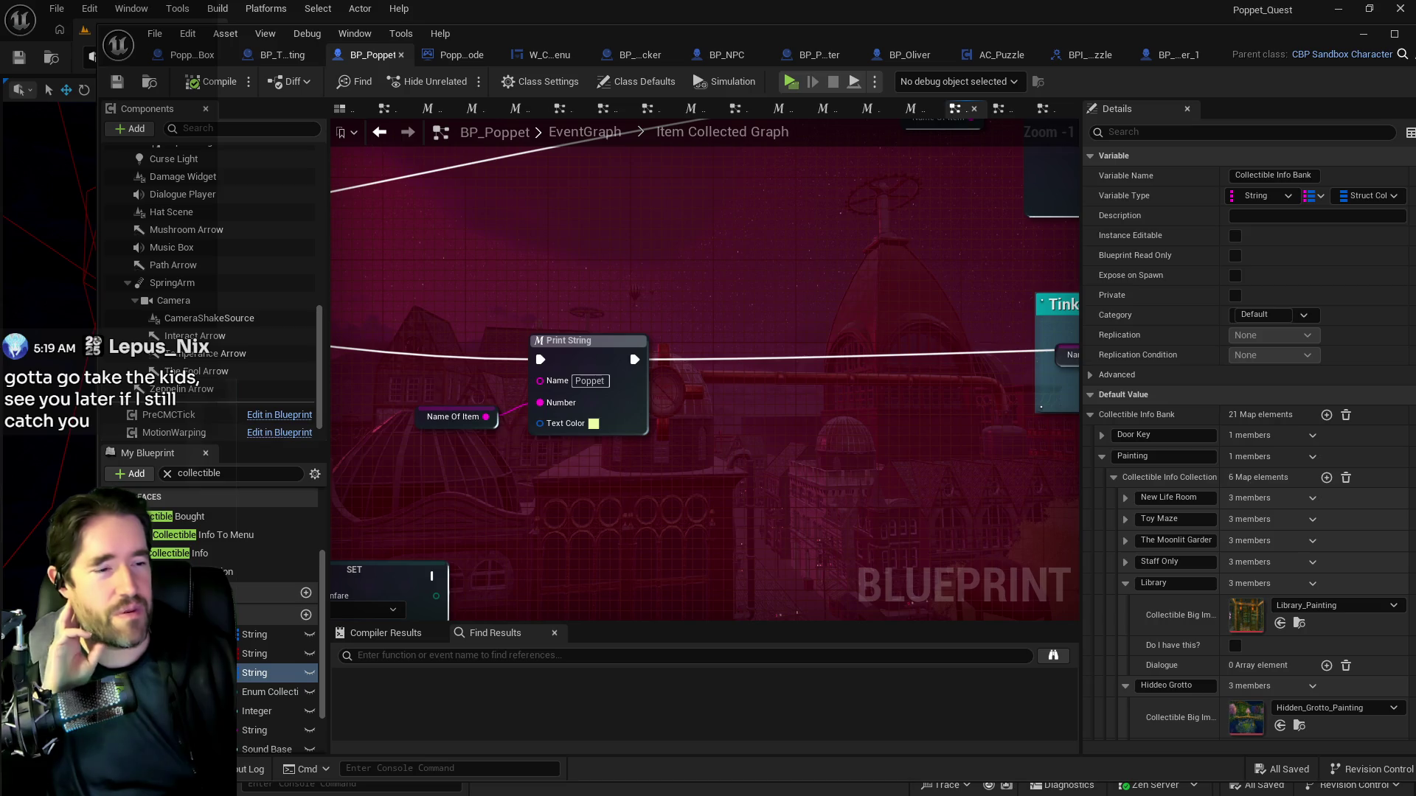
Pan the graph to the Tinka's Paintings section before returning to the to-do list.
left_click_drag(917, 373, 619, 358)
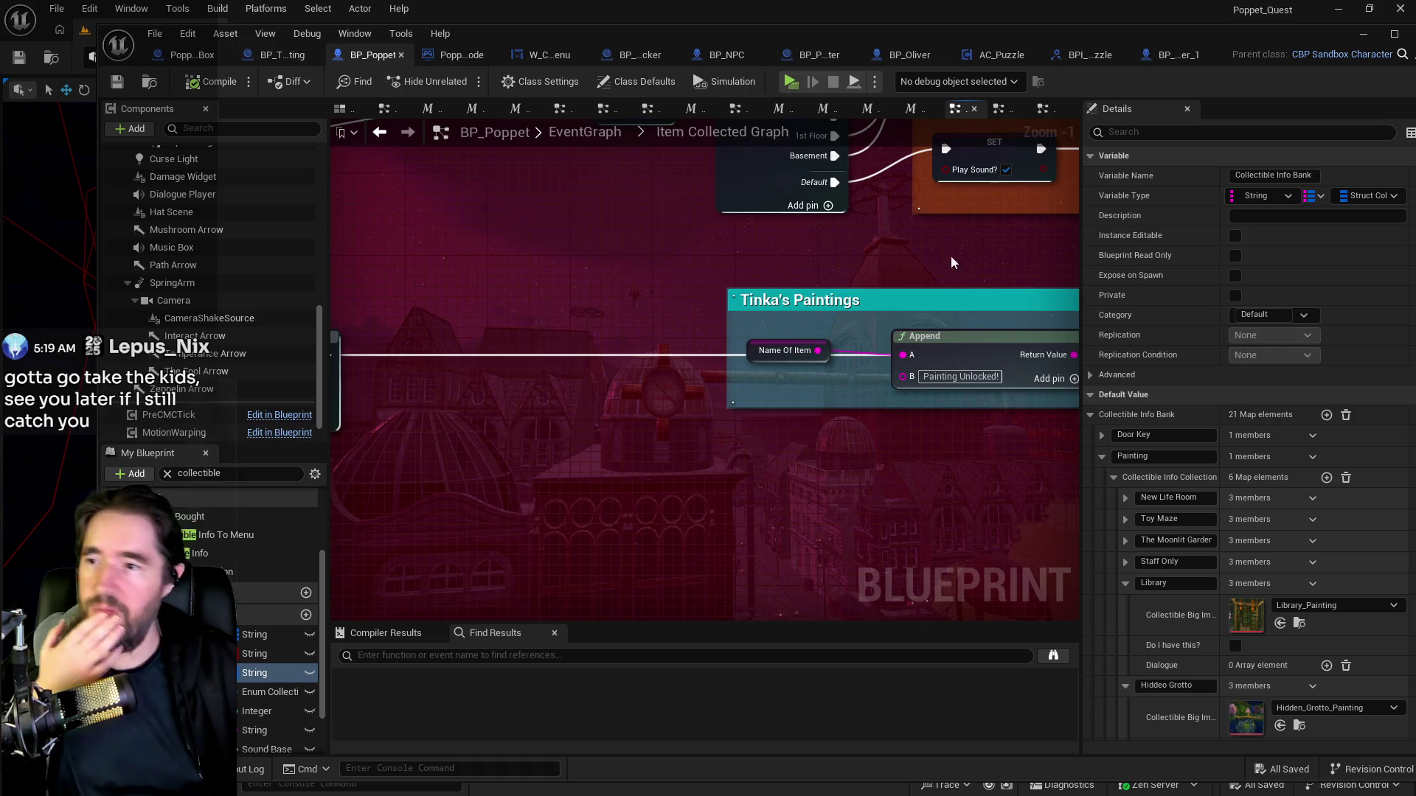
scroll(953, 437, "down", 2)
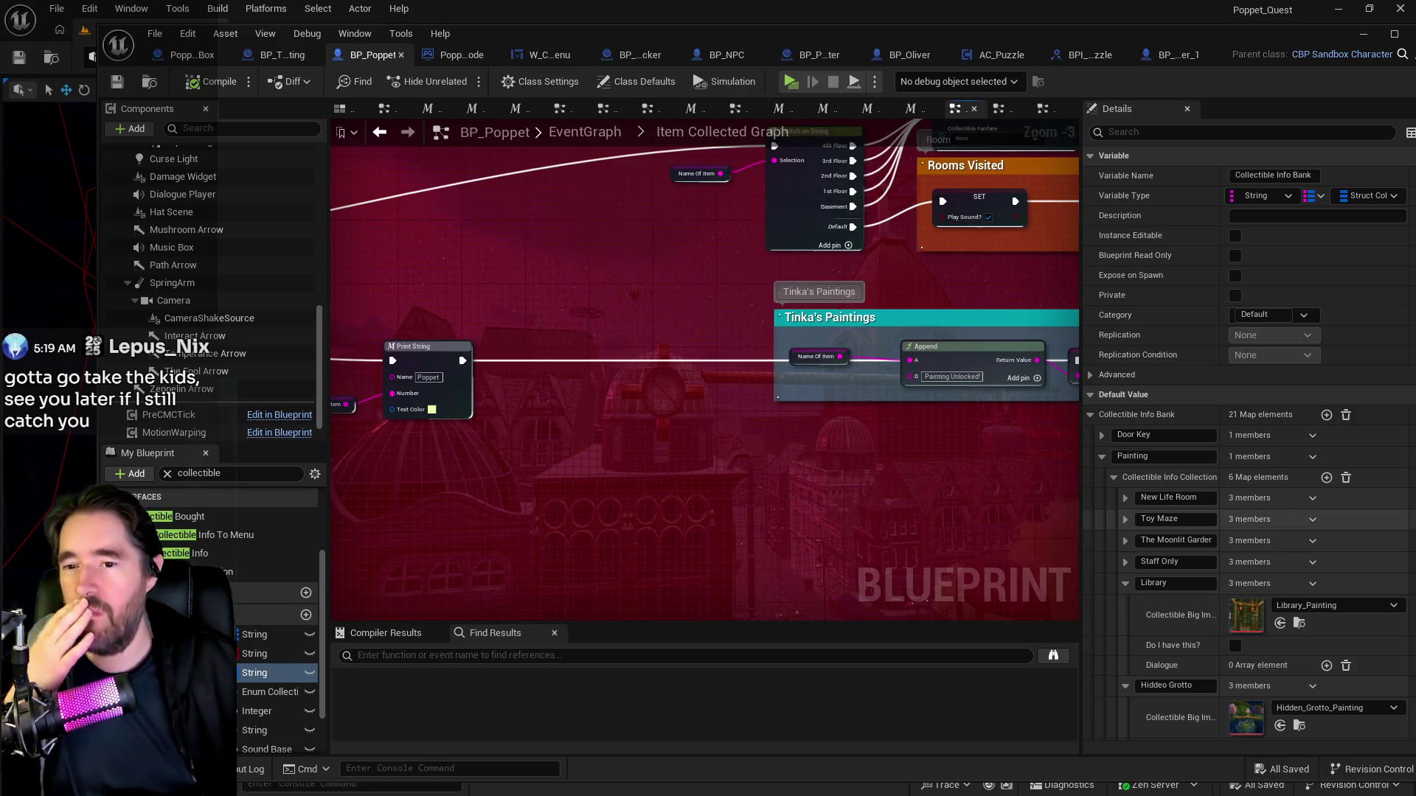
key("alt+Tab")
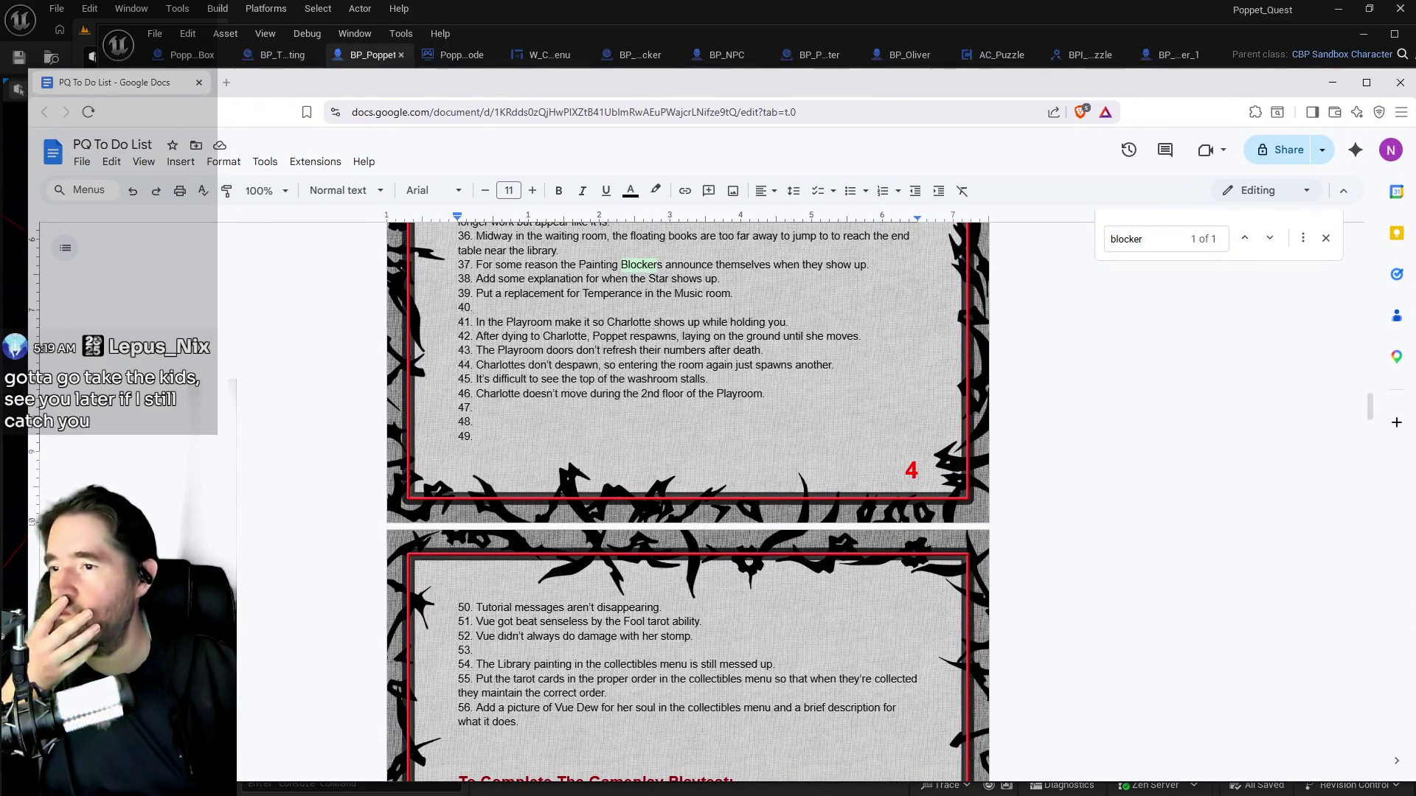
Delete the Library painting item on line 54 and review the remaining to-do list.
left_click_drag(775, 664, 477, 664)
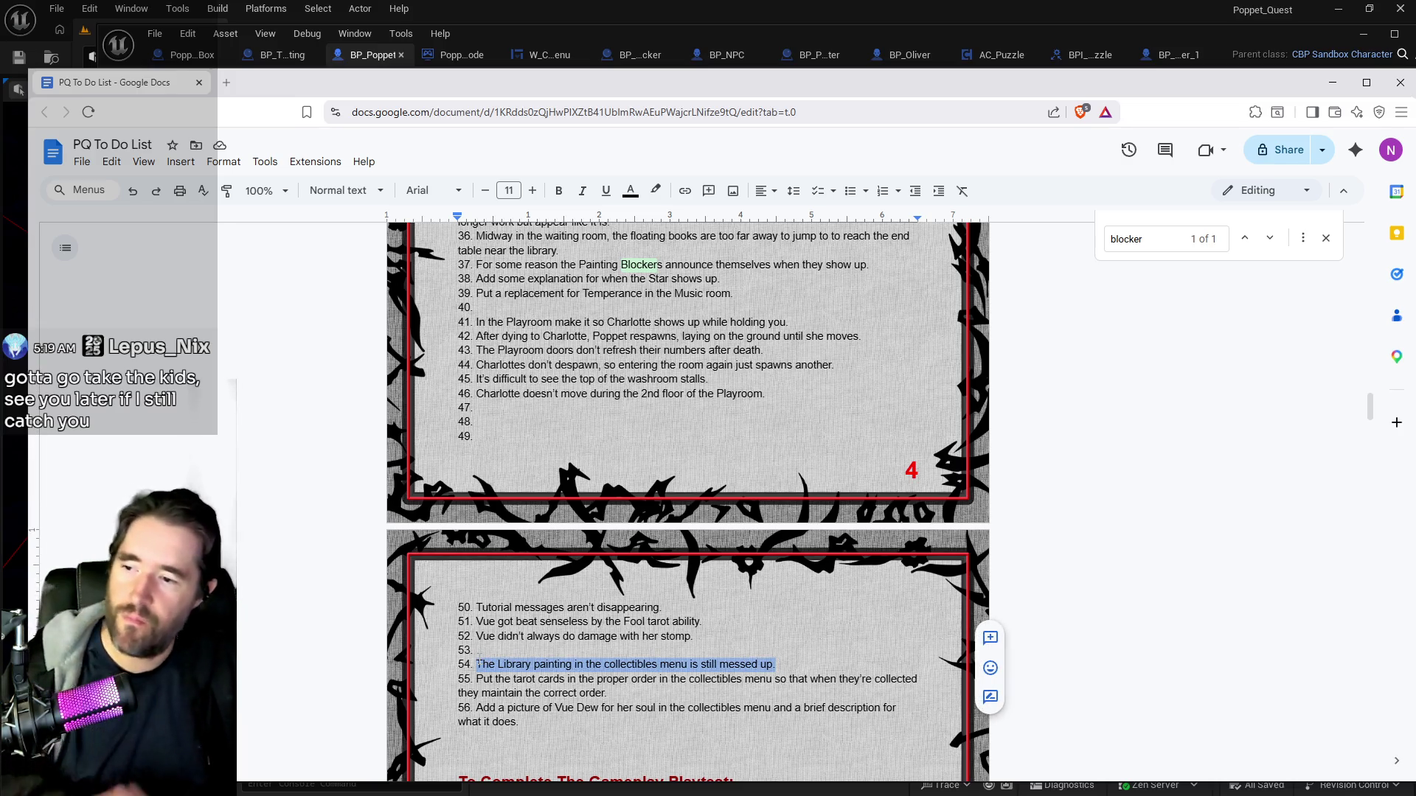
key("BackSpace")
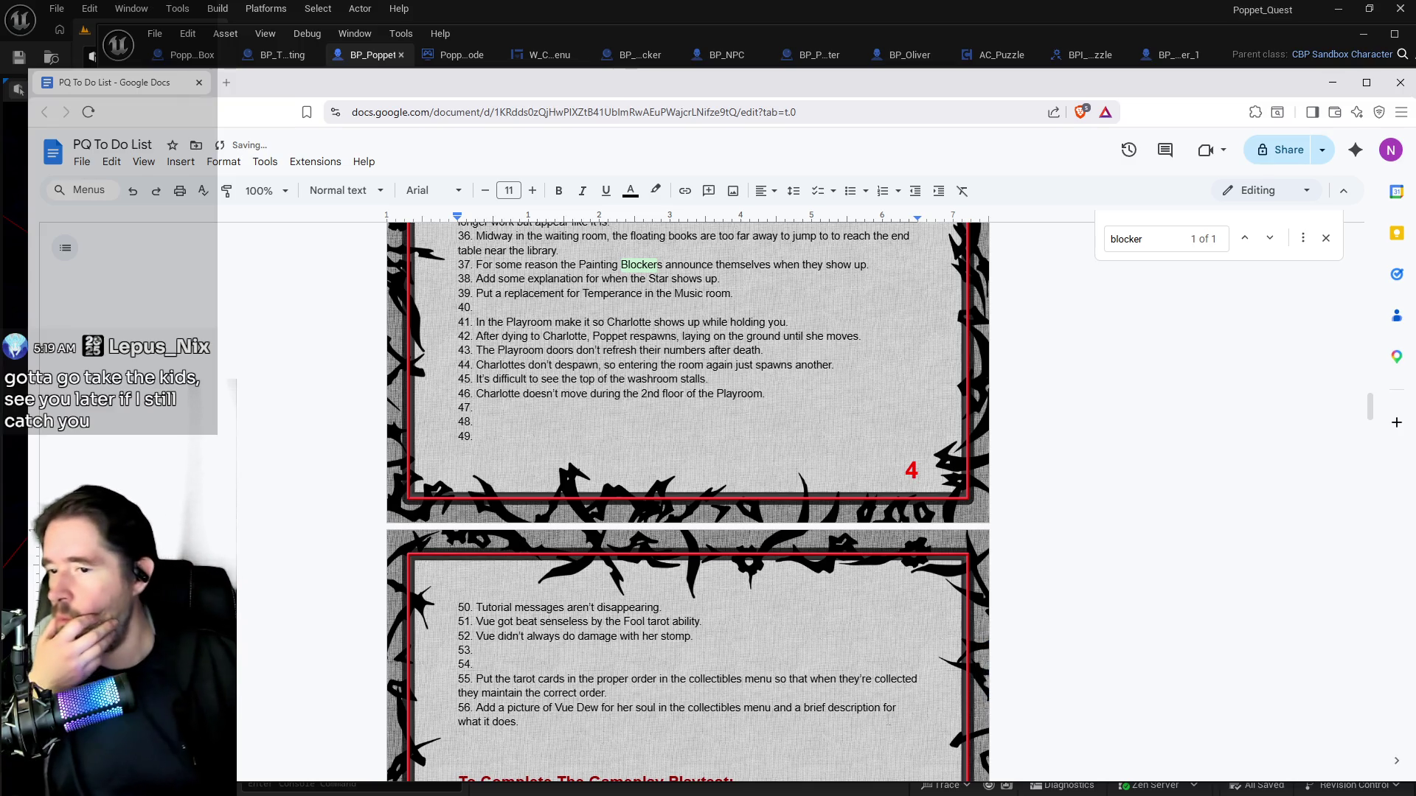
scroll(617, 622, "up", 2)
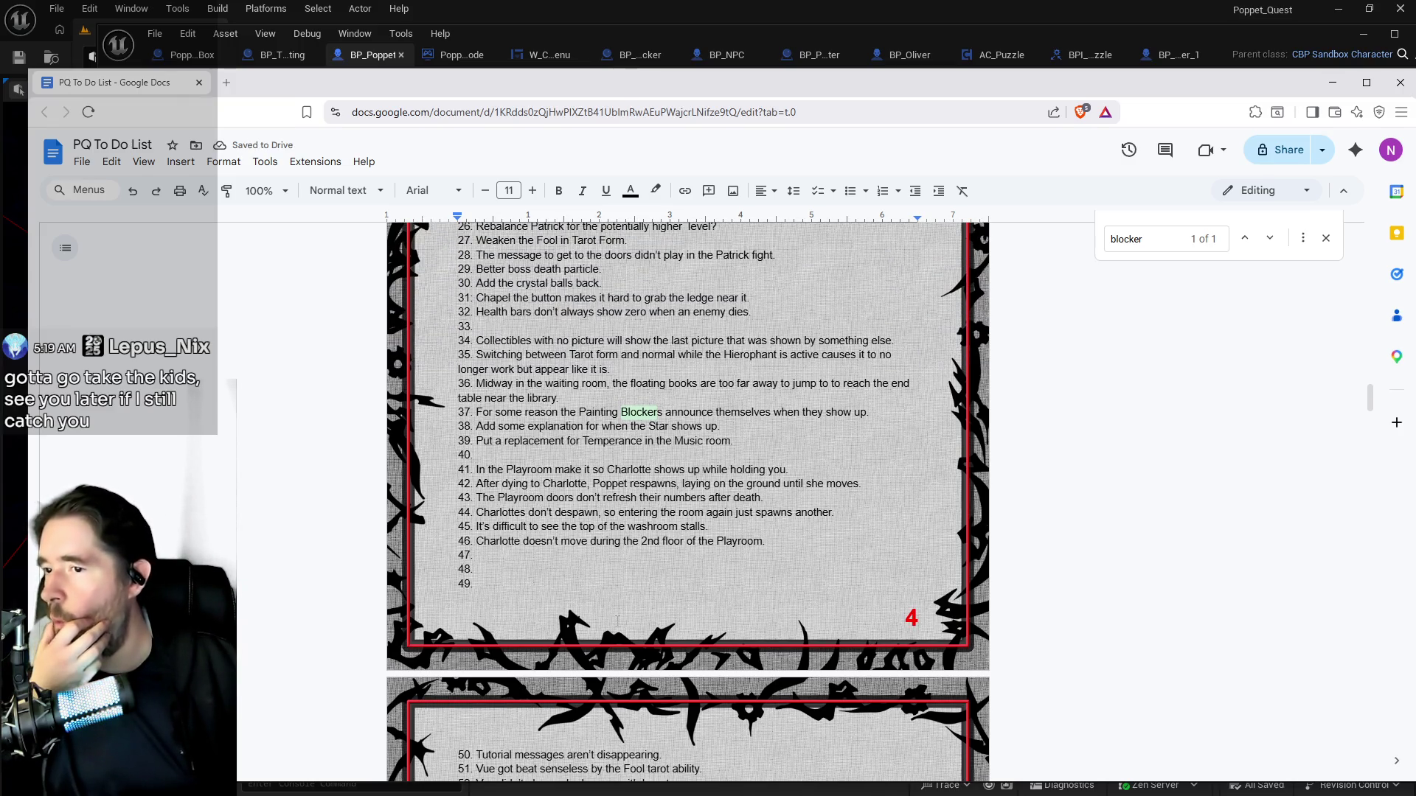
scroll(618, 622, "up", 4)
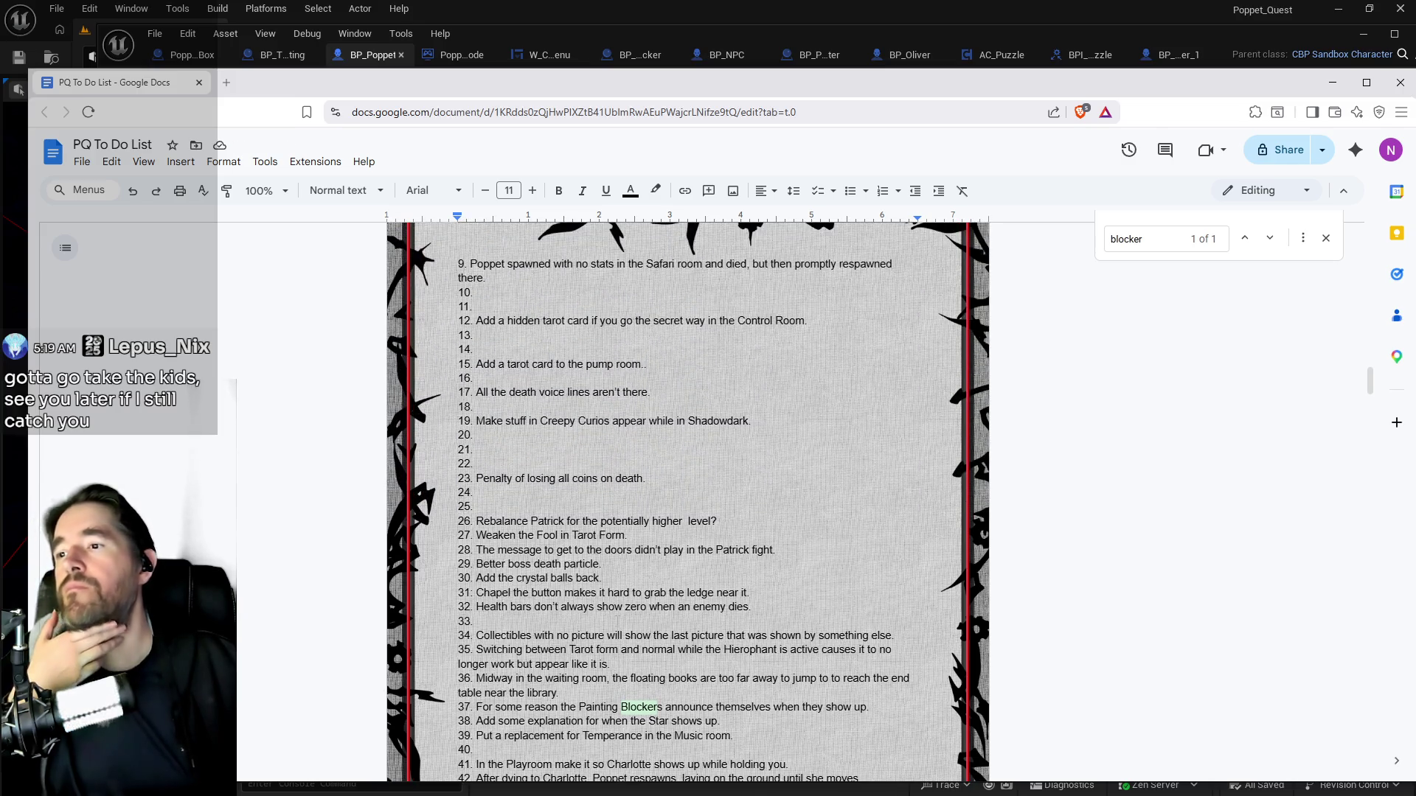
scroll(617, 621, "up", 4)
scroll(617, 621, "down", 7)
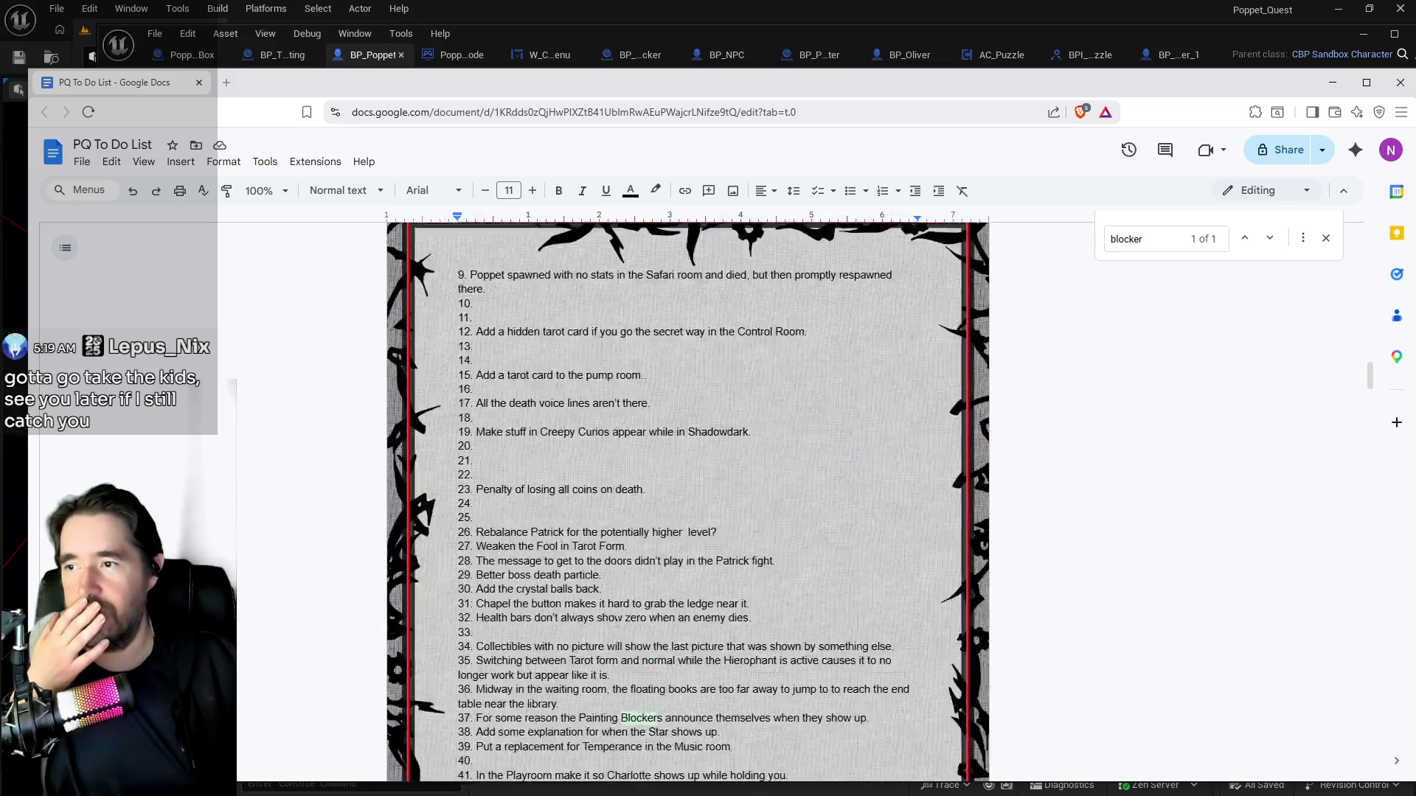
scroll(688, 502, "down", 12)
scroll(688, 502, "up", 7)
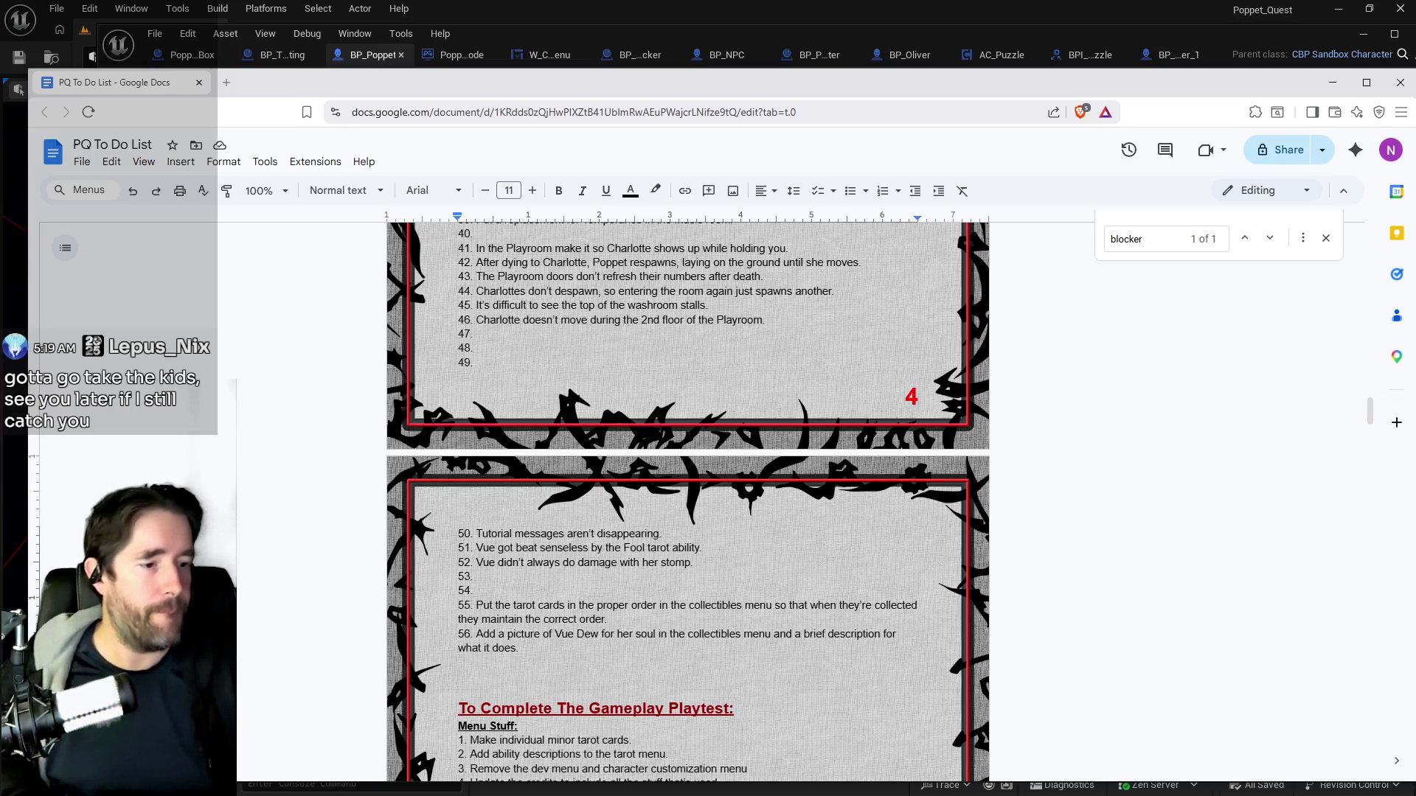
key("alt+Tab")
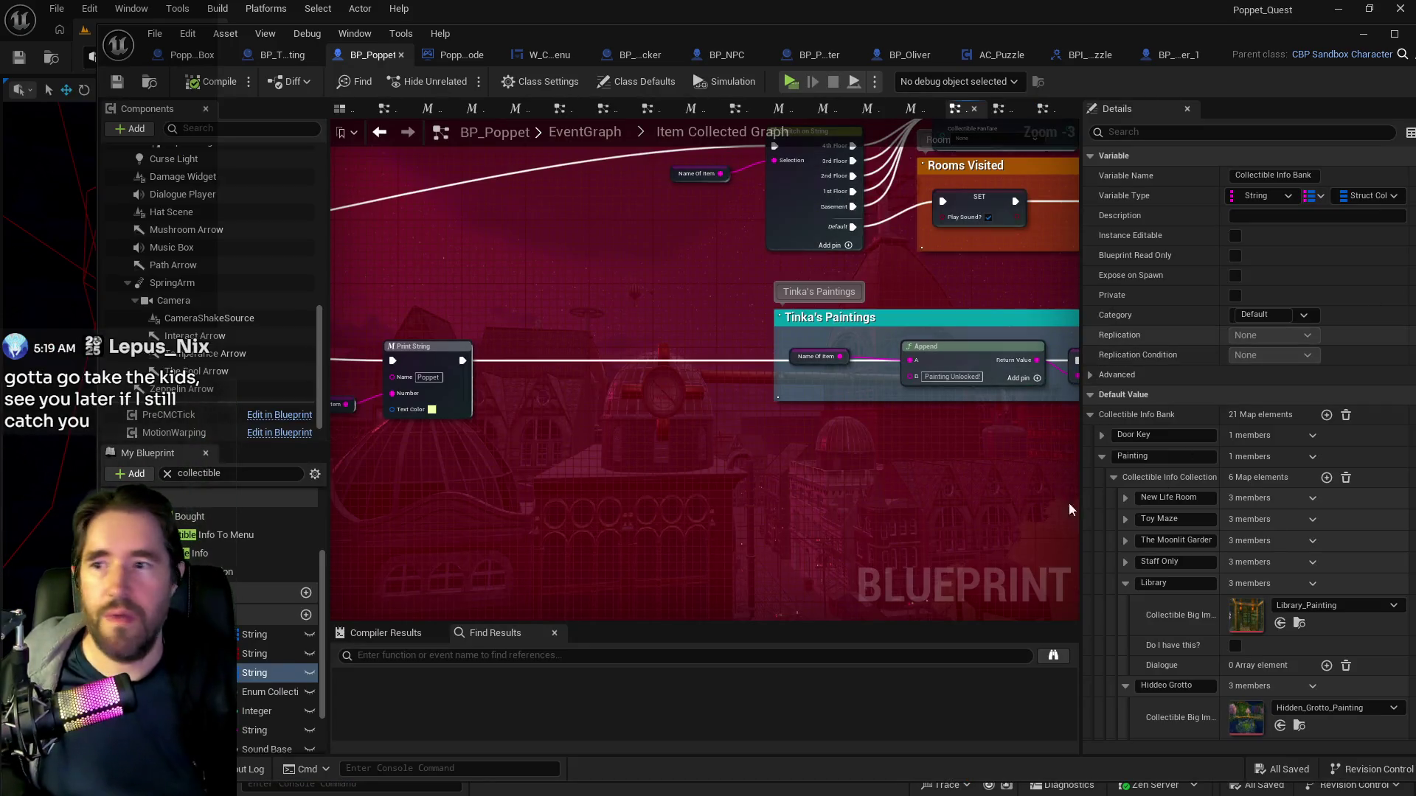
Collapse Painting and add a new Souls collection entry named 'Vue Dew Soul'.
left_click(1101, 456)
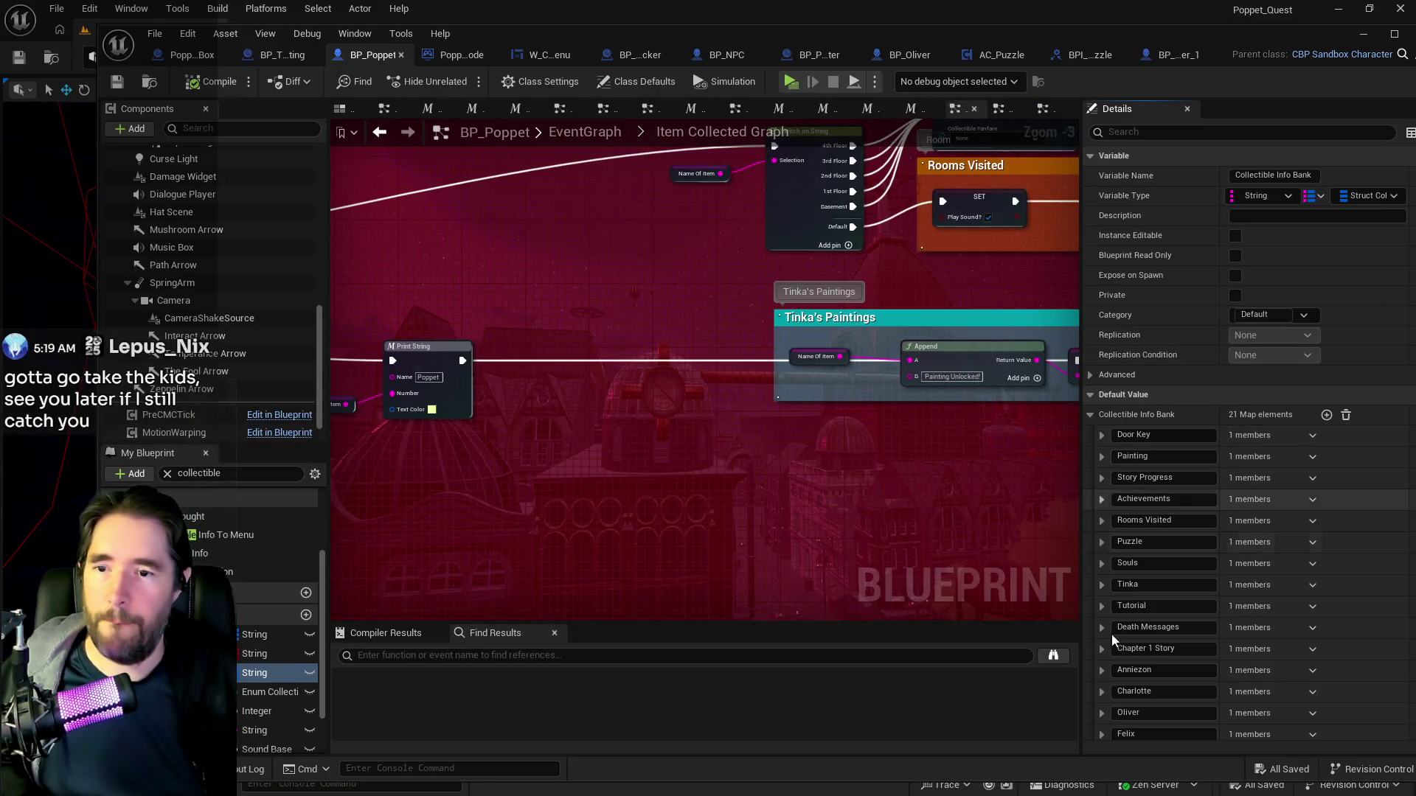
left_click(1102, 563)
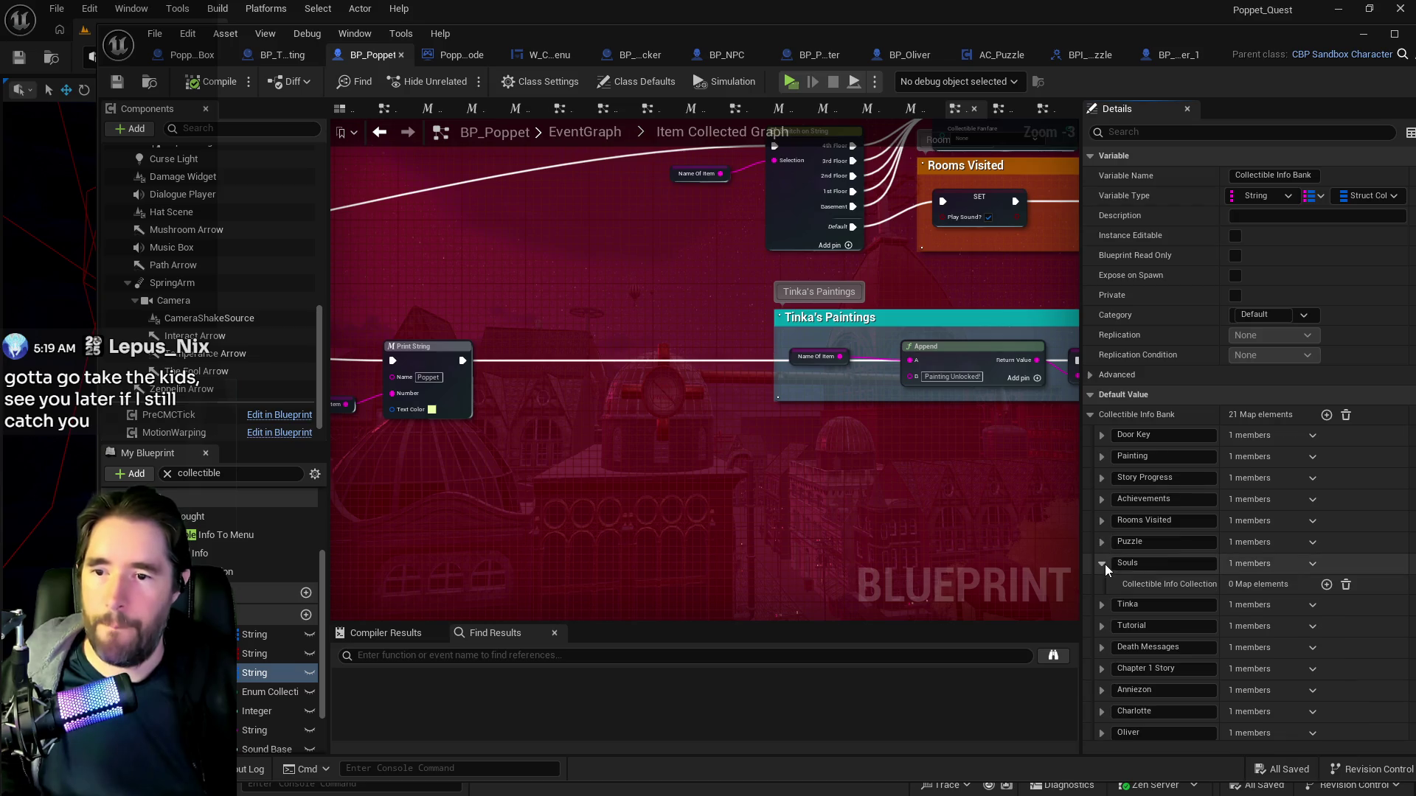
left_click(1326, 584)
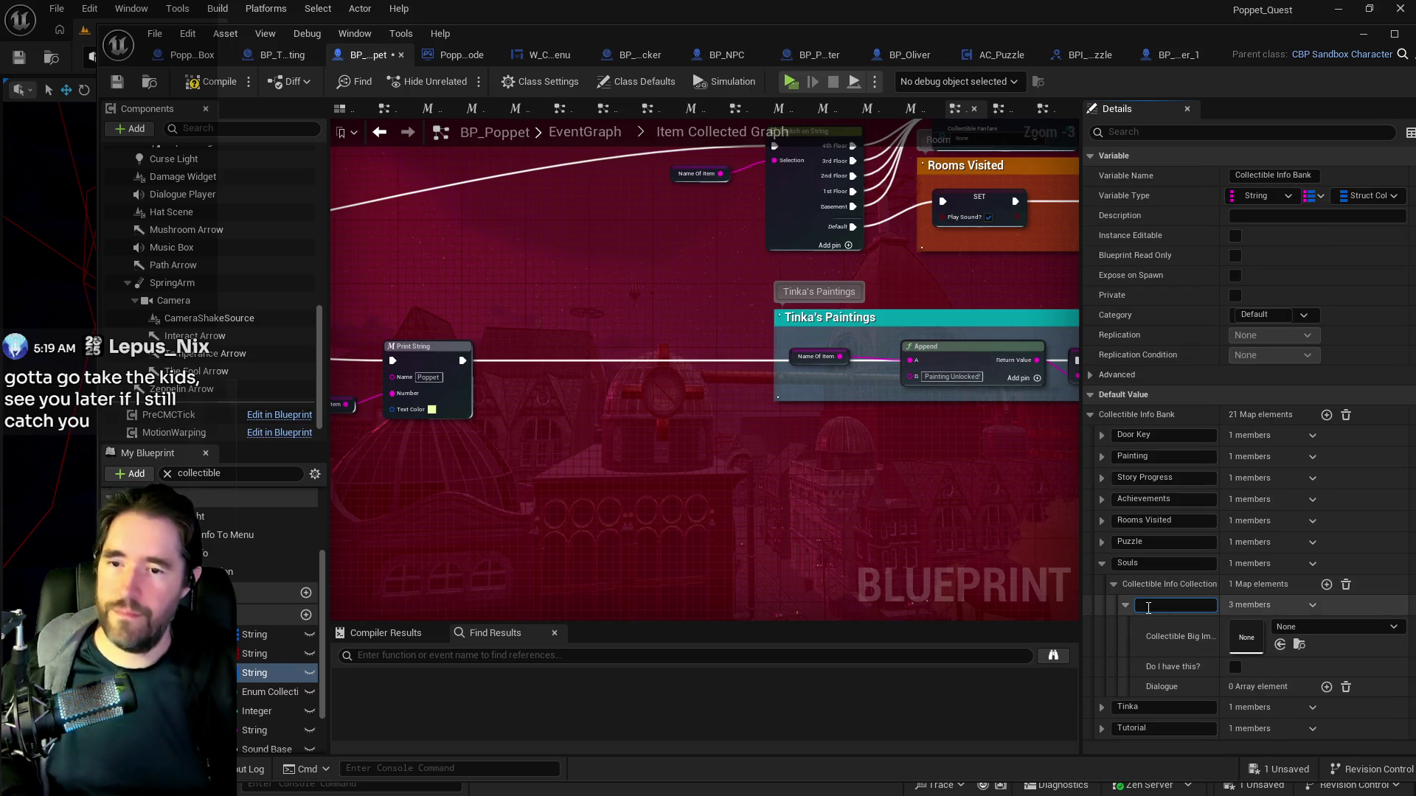
type("Vine Dew")
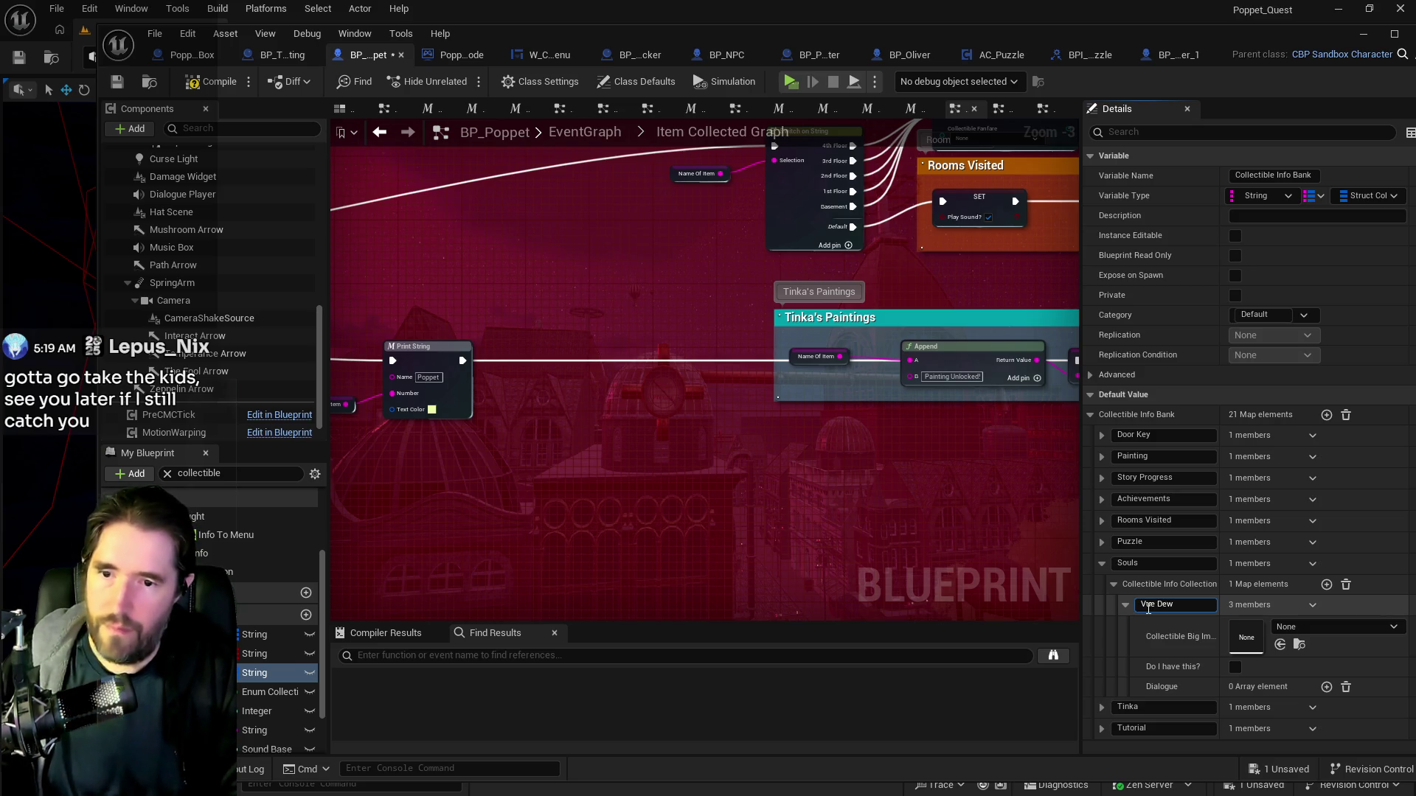
type("oul")
key("Return")
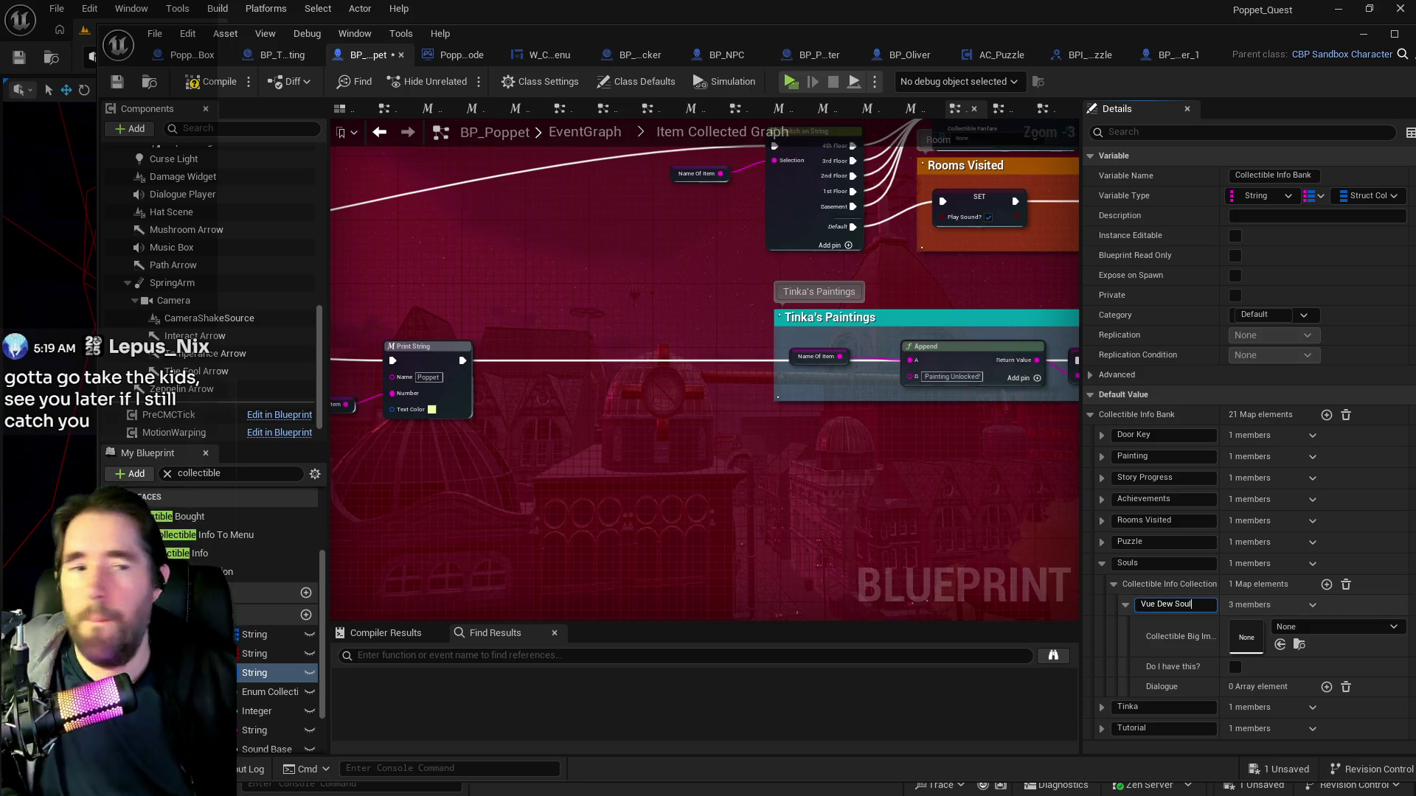